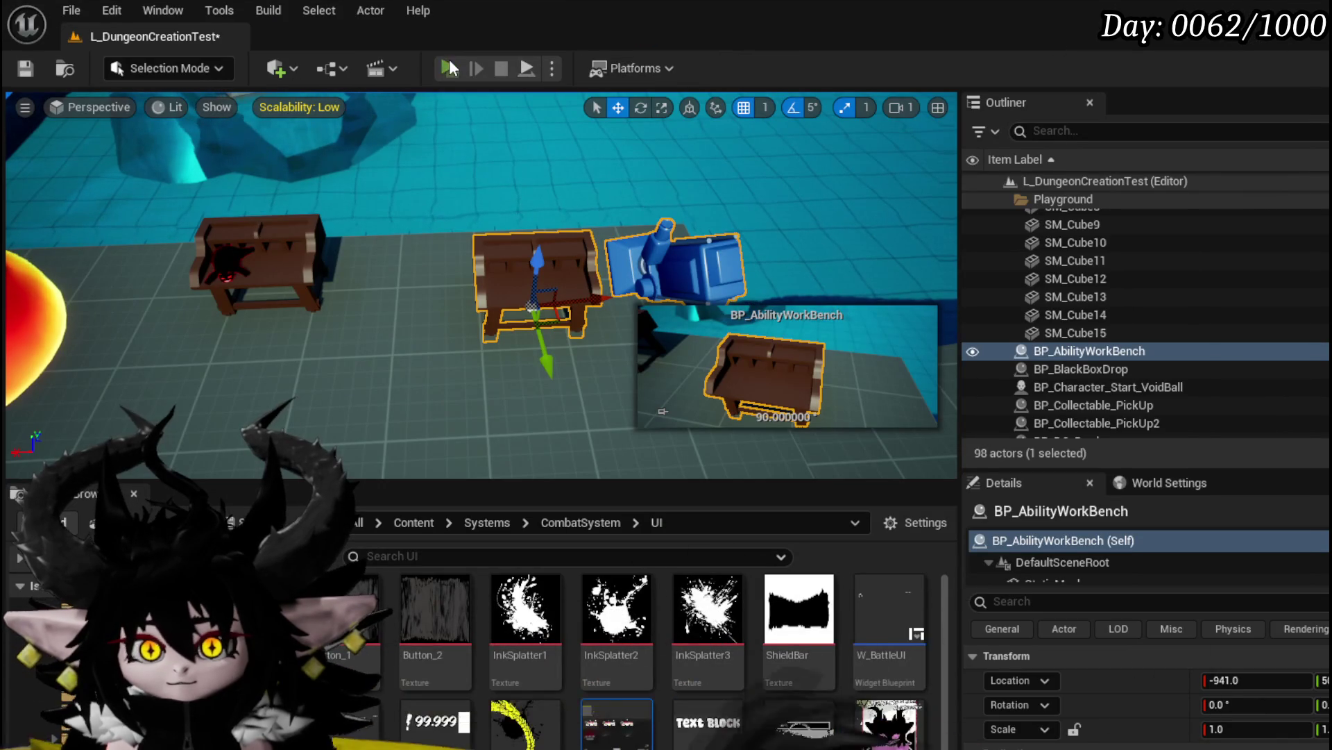
Start a play session and open the ability workbench's core editing panel
left_click(449, 67)
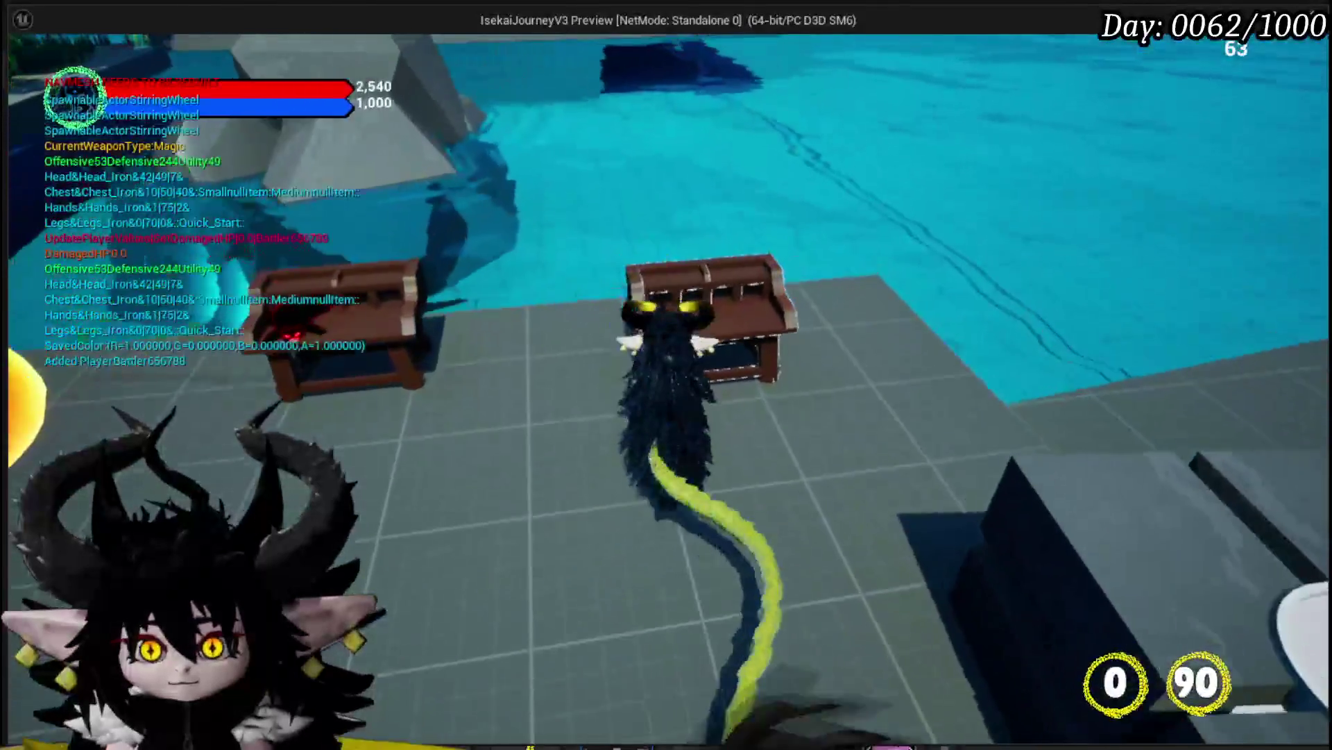
key("e")
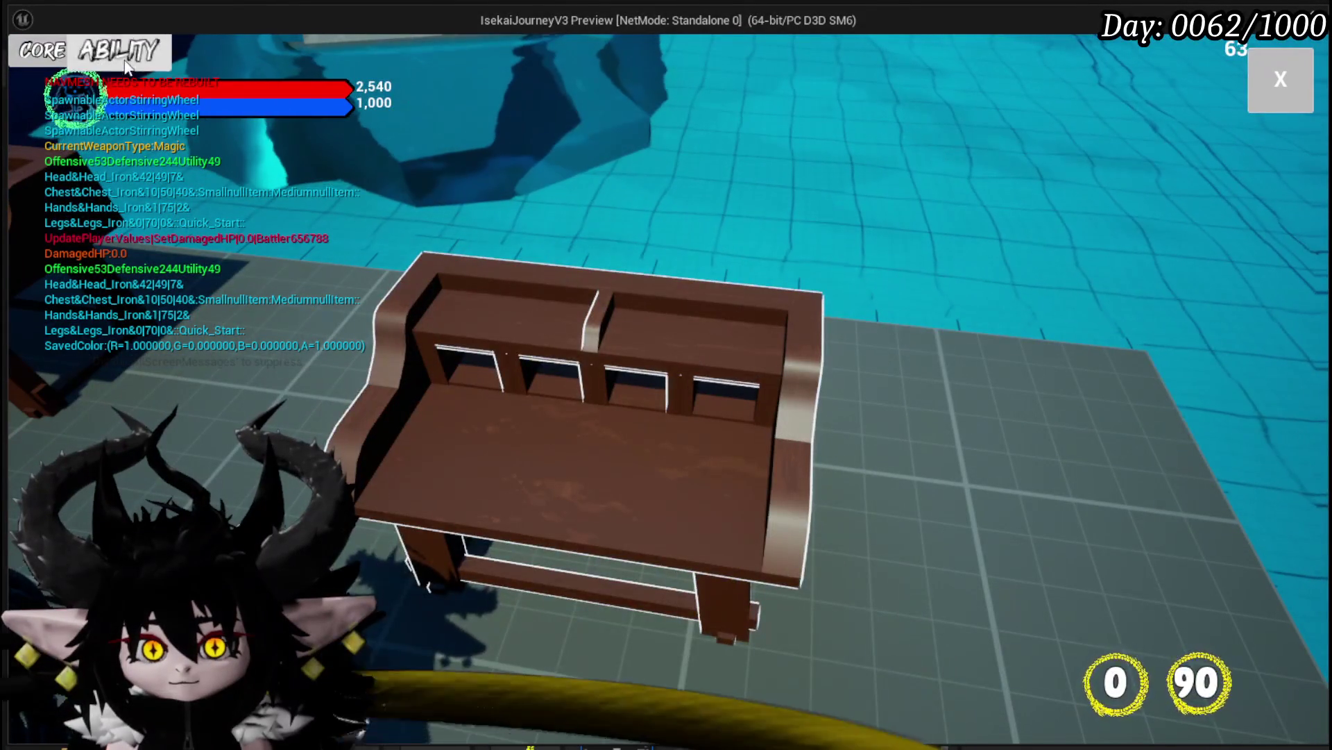
left_click(126, 64)
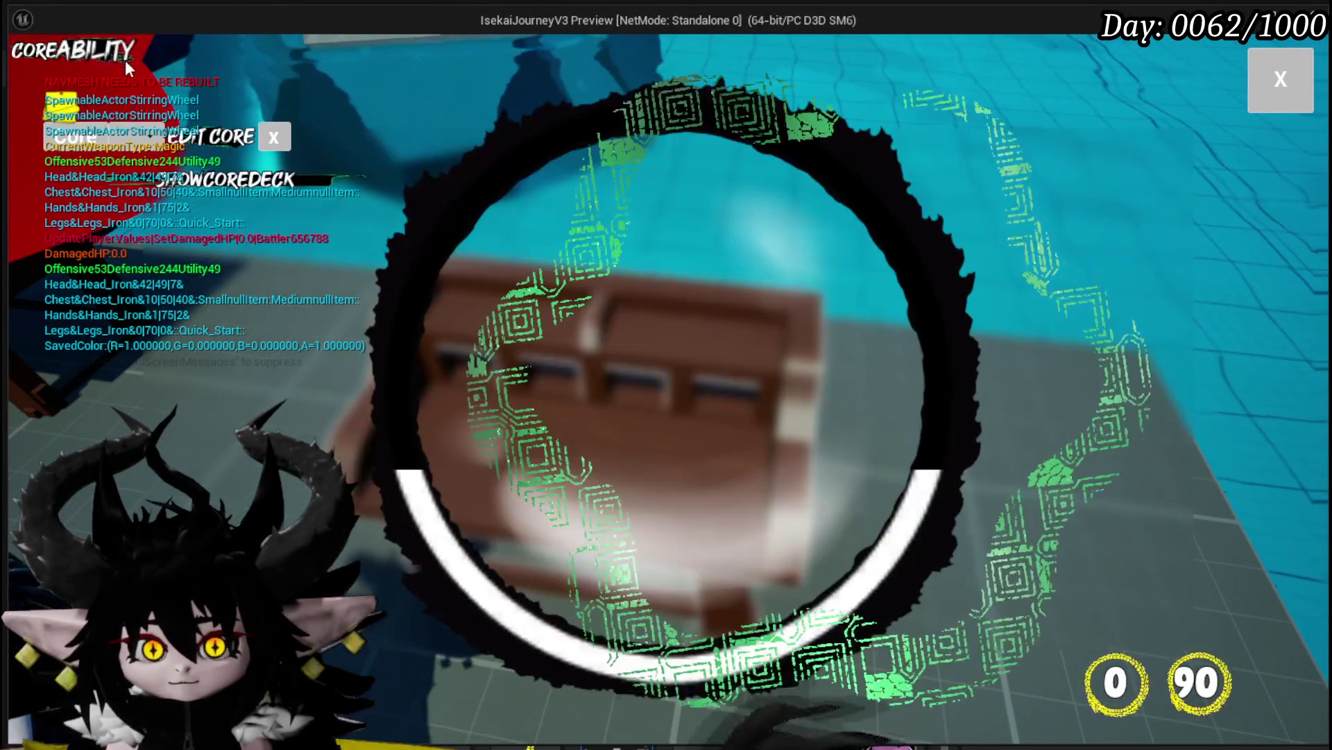
Choose the Status core and open its Main Attack card for editing
left_click(146, 145)
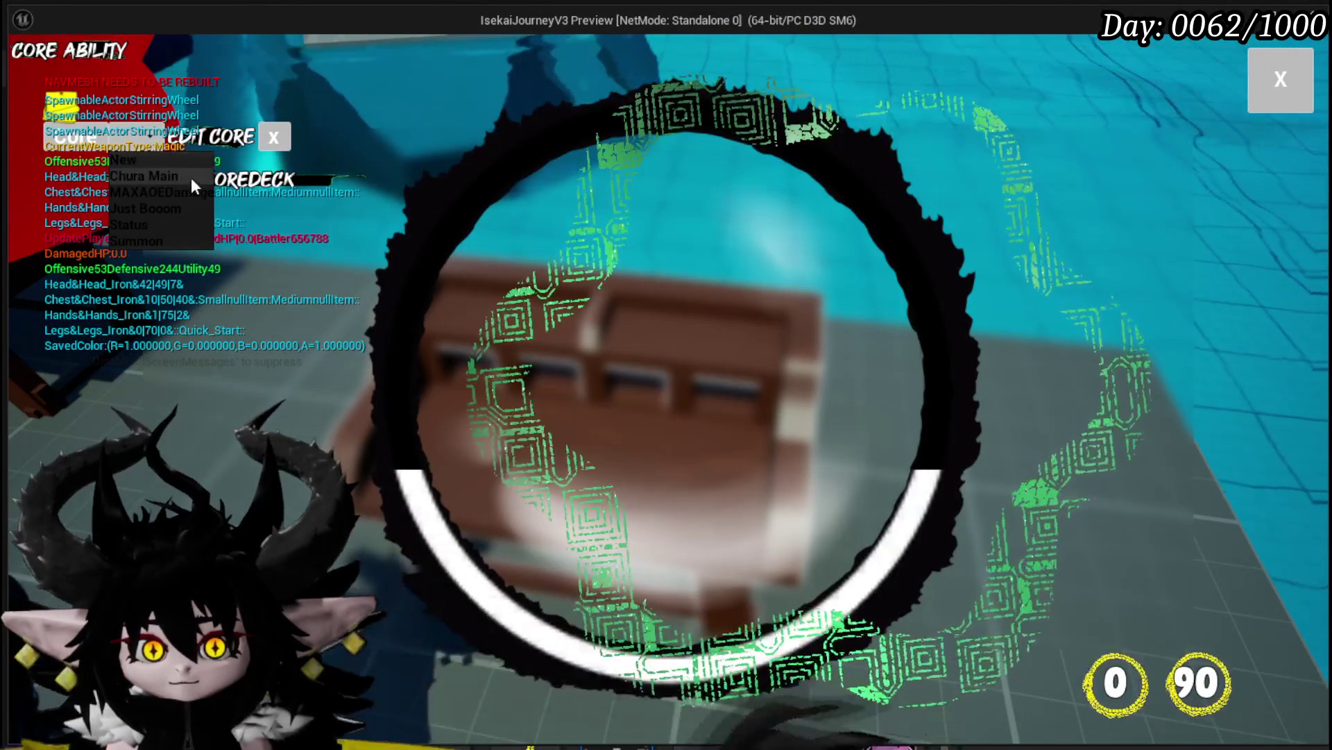
left_click(170, 223)
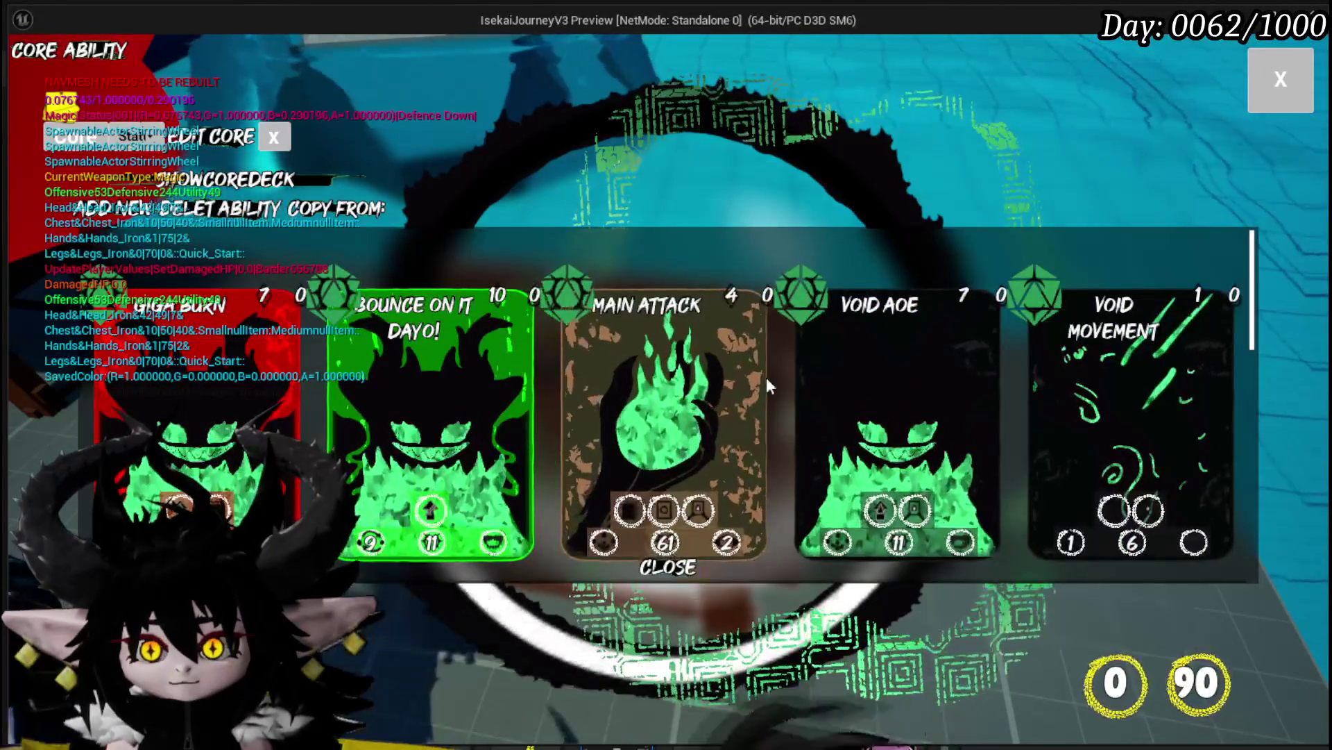
left_click(652, 333)
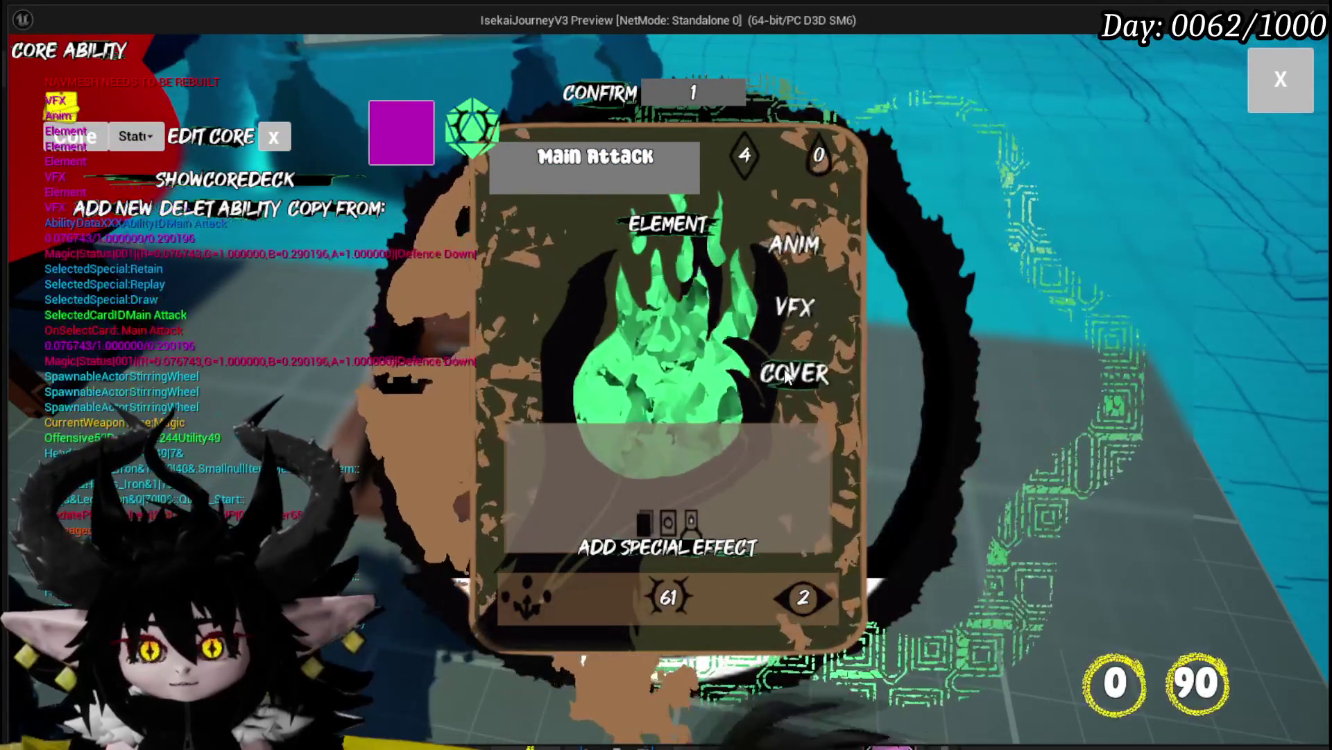
Review the Main Attack card's VFX choices and animation slots, then stop the play session
left_click(796, 307)
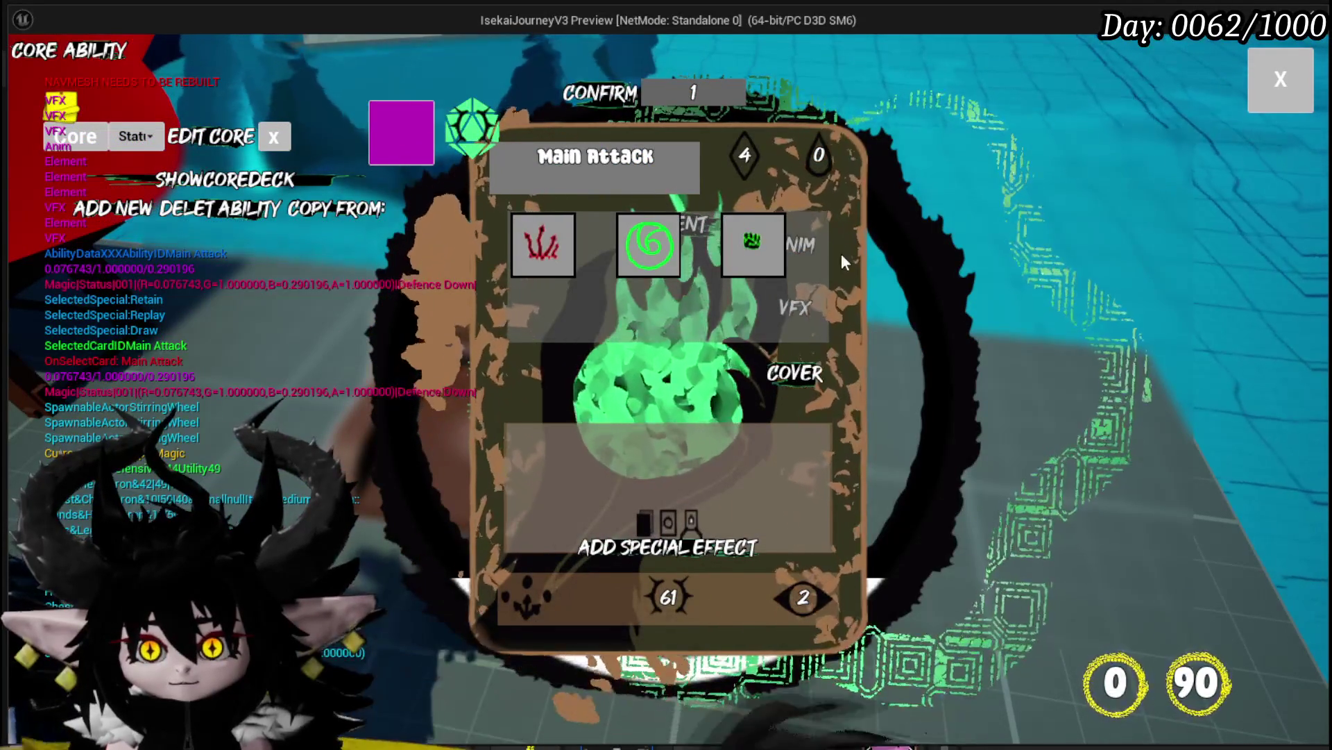
left_click(792, 237)
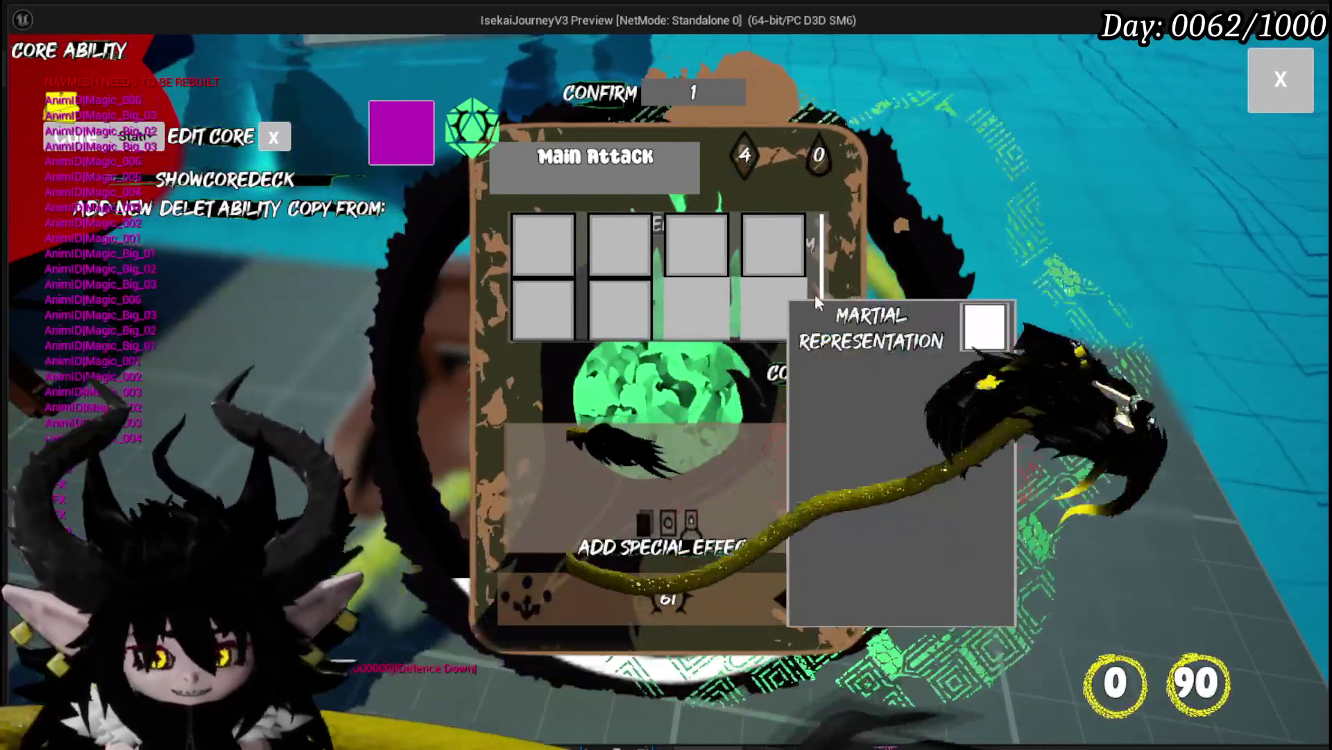
key("alt+Tab")
key("Escape")
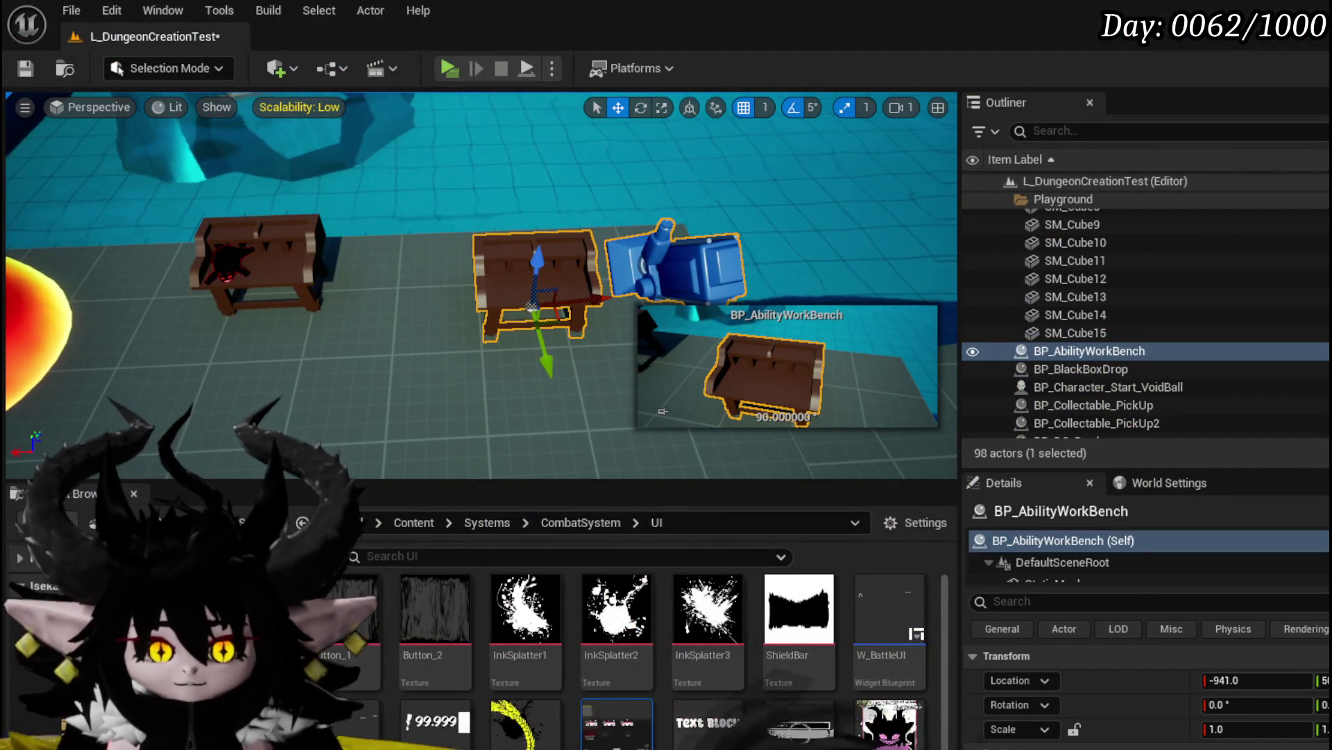
Open BP_AbilityWorkBench and select its Cast To and Set View Target nodes
key("ctrl+e")
scroll(694, 388, "down", 2)
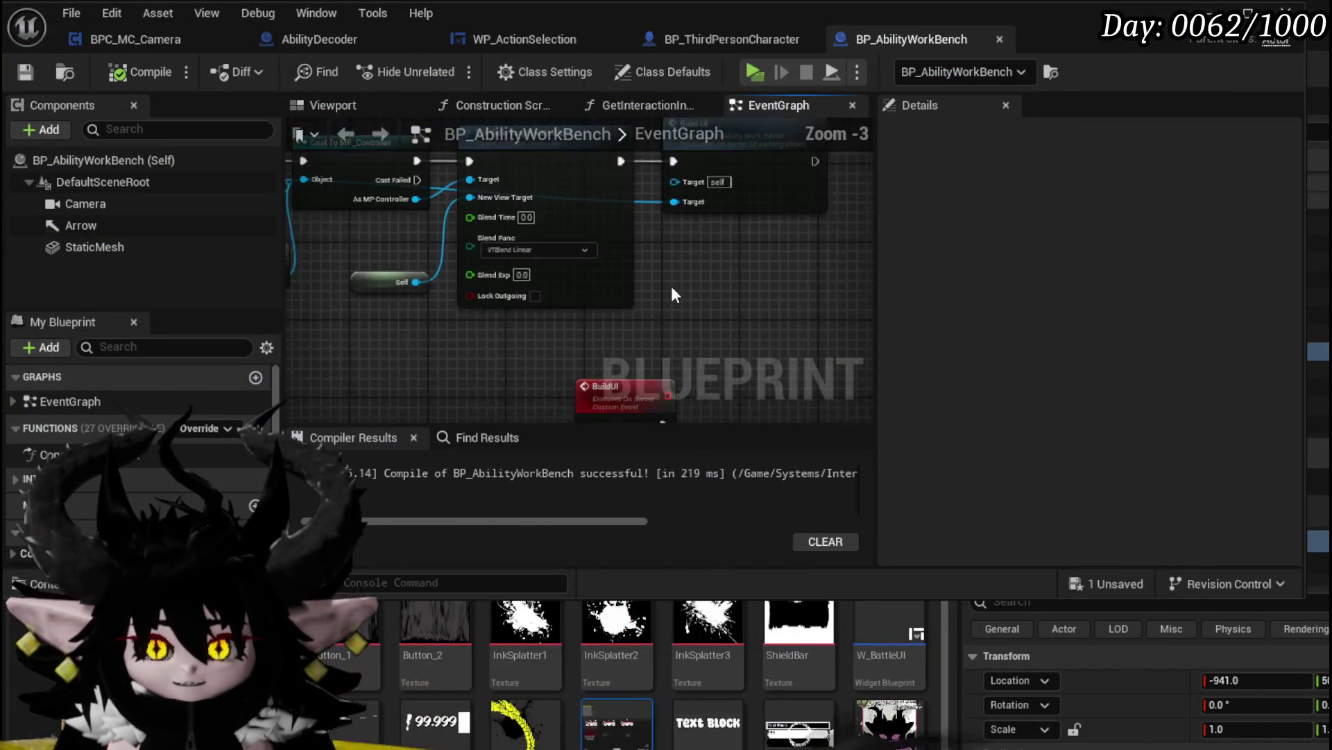
left_click_drag(569, 271, 571, 272)
mouse_move(755, 293)
left_mouse_down()
mouse_move(656, 198)
mouse_move(646, 212)
mouse_move(433, 167)
mouse_move(715, 359)
mouse_move(606, 387)
mouse_move(479, 348)
left_mouse_up()
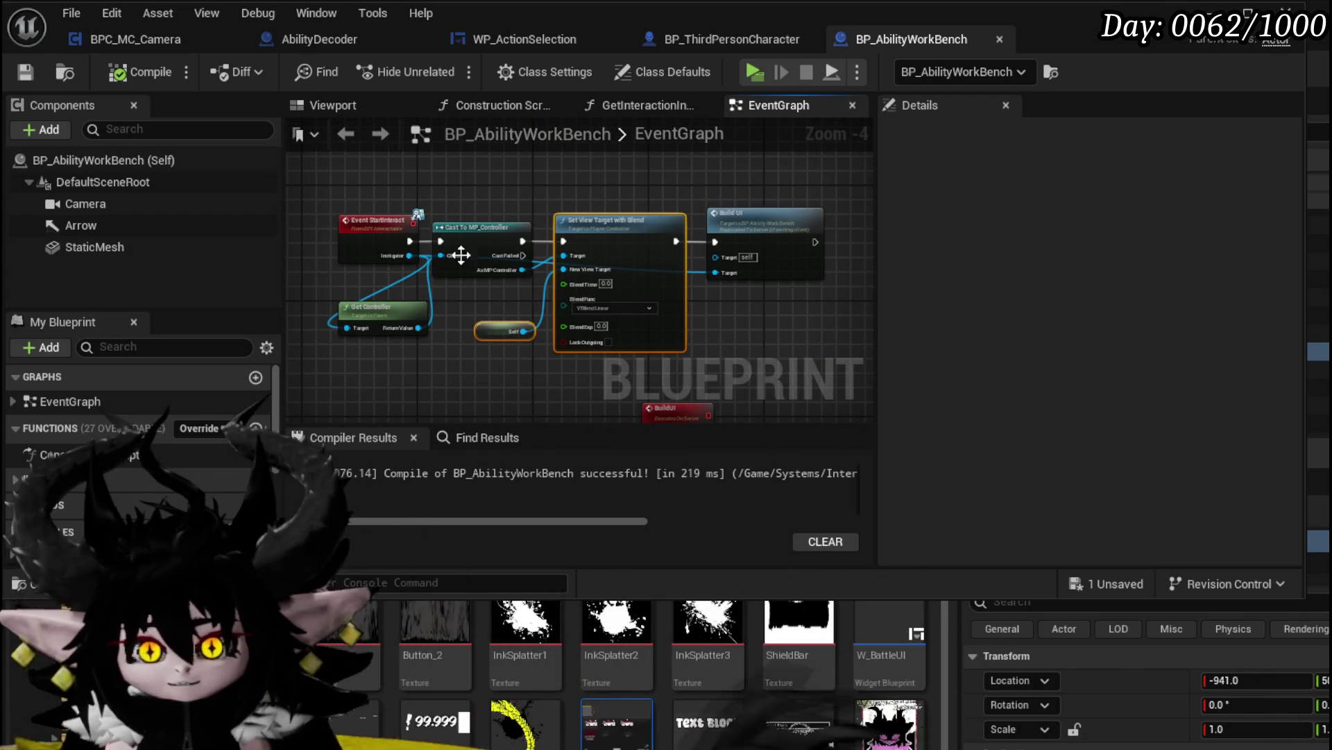
left_click_drag(513, 300, 576, 273)
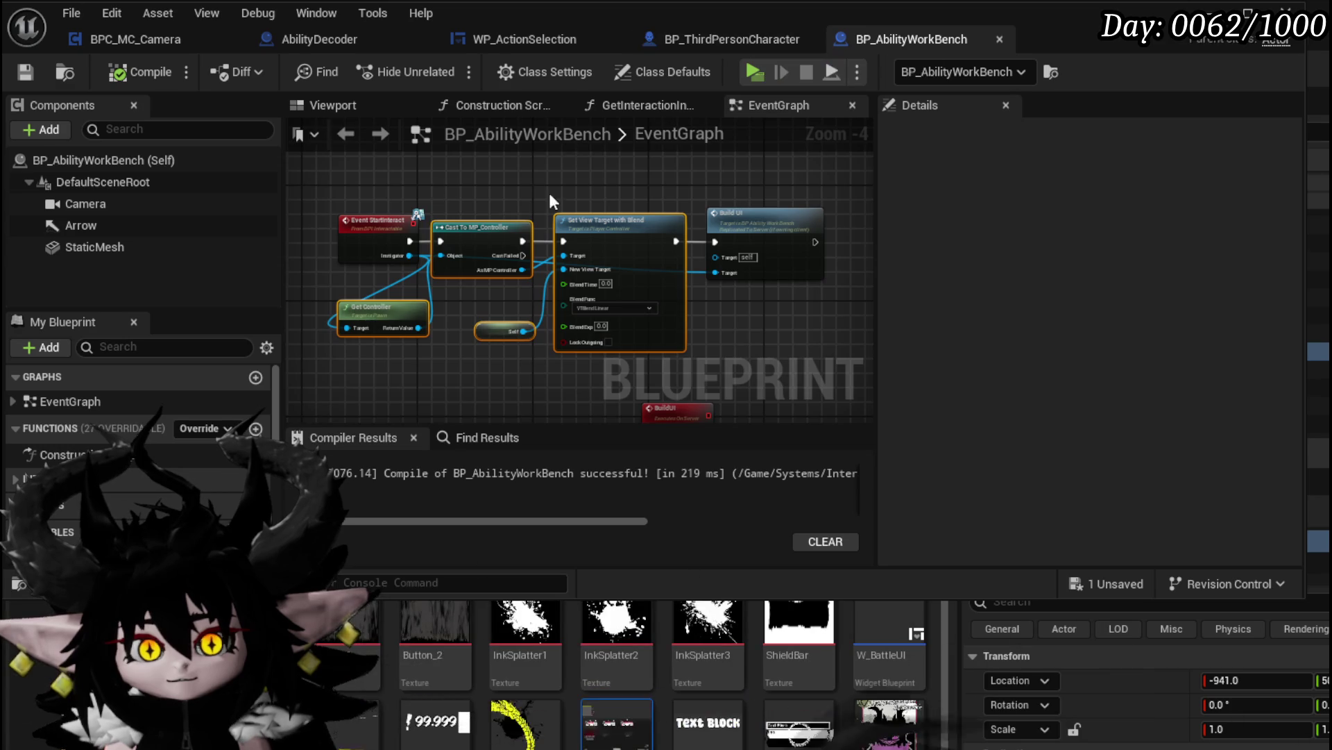
Browse from Create Widget to the WorkBenchHUD asset and open that widget blueprint
scroll(491, 188, "down", 4)
scroll(561, 260, "up", 4)
scroll(480, 319, "up", 3)
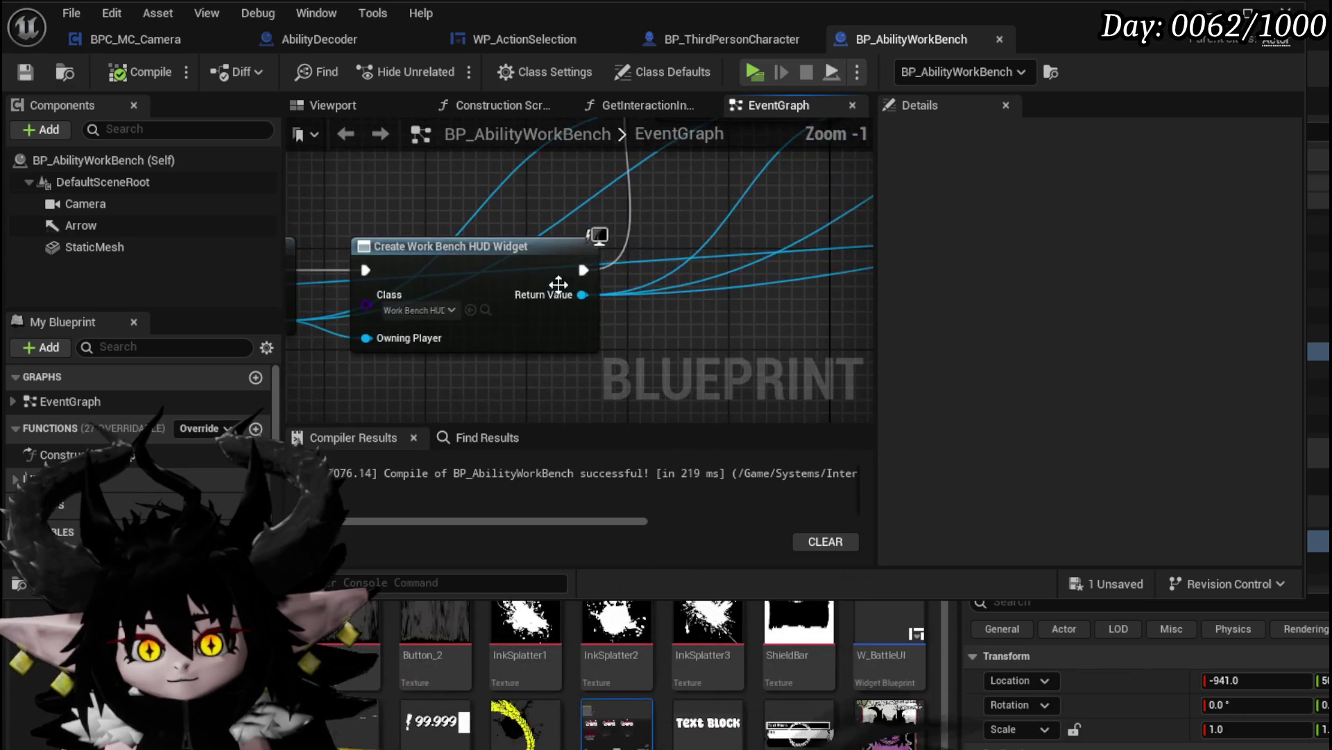
left_click(485, 309)
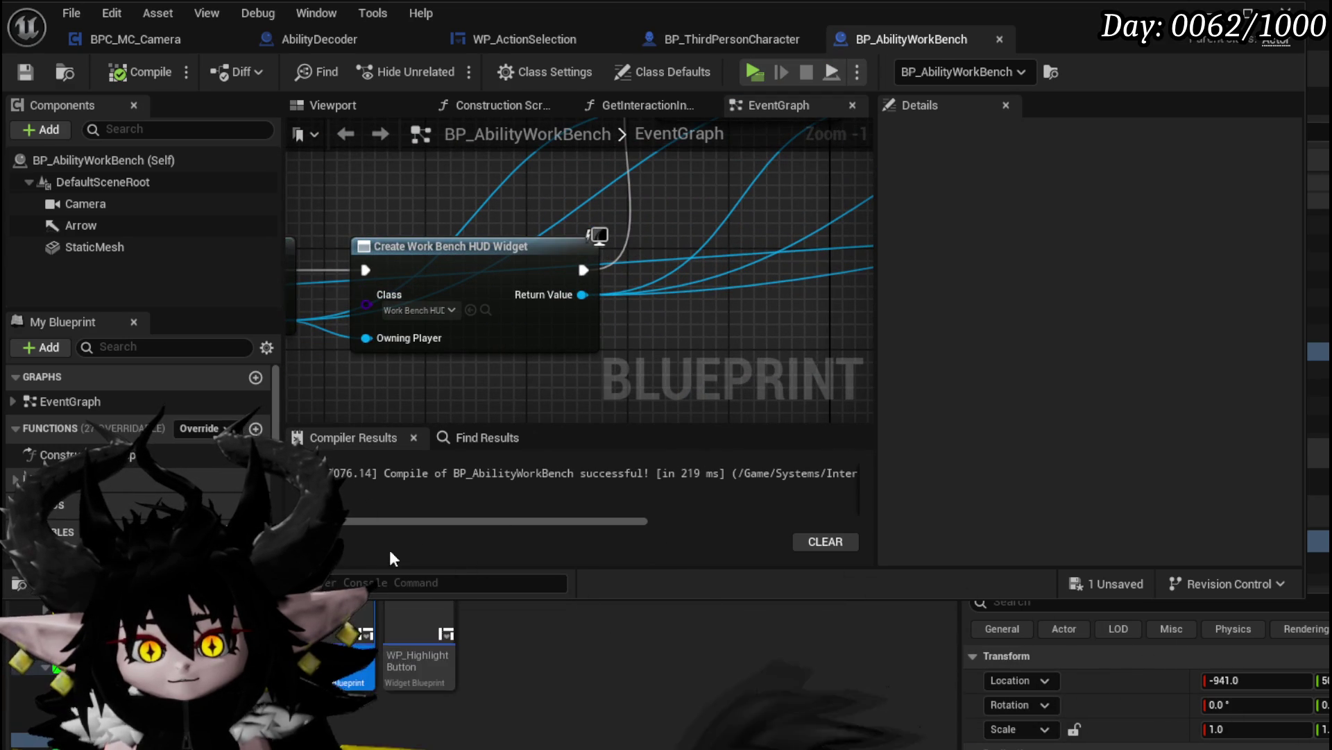
double_click(580, 331)
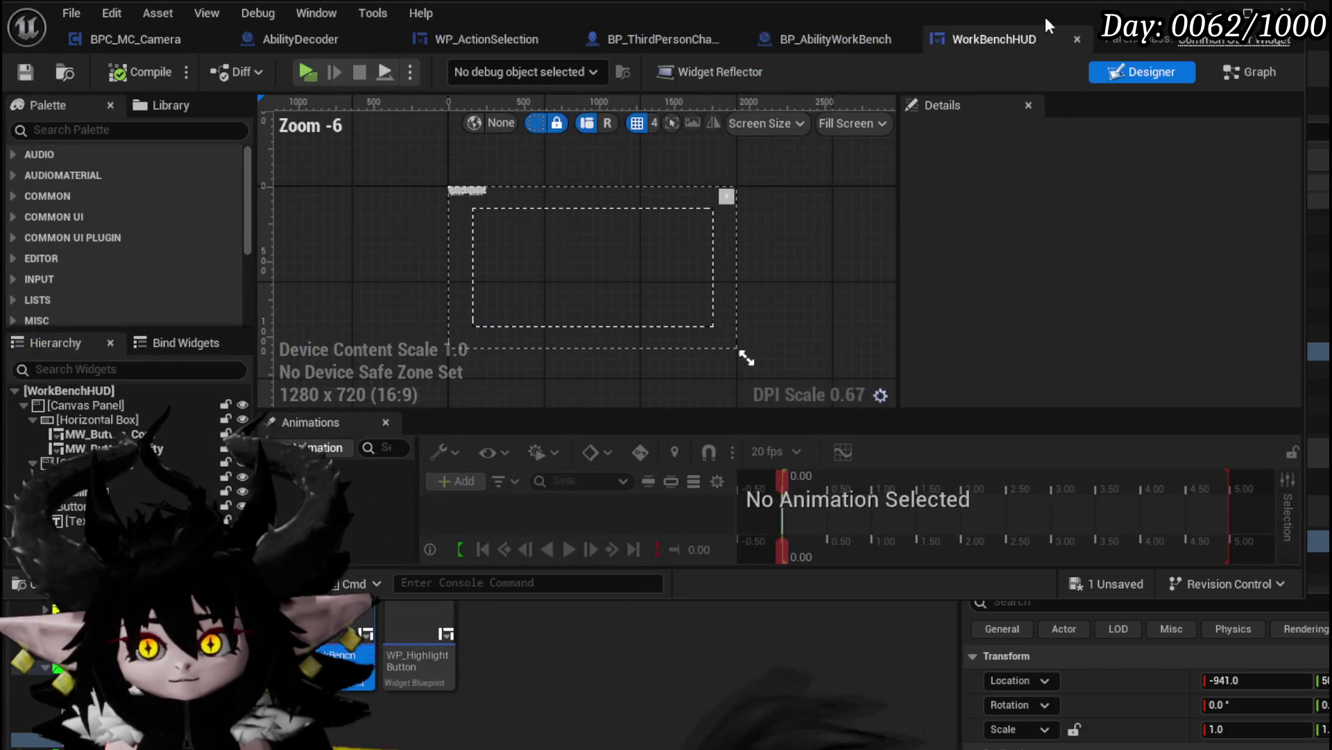
In WorkBenchHUD's graph, select the Button_93 On Pressed, Cast To and Get Controller nodes and shift them left
left_click(1249, 71)
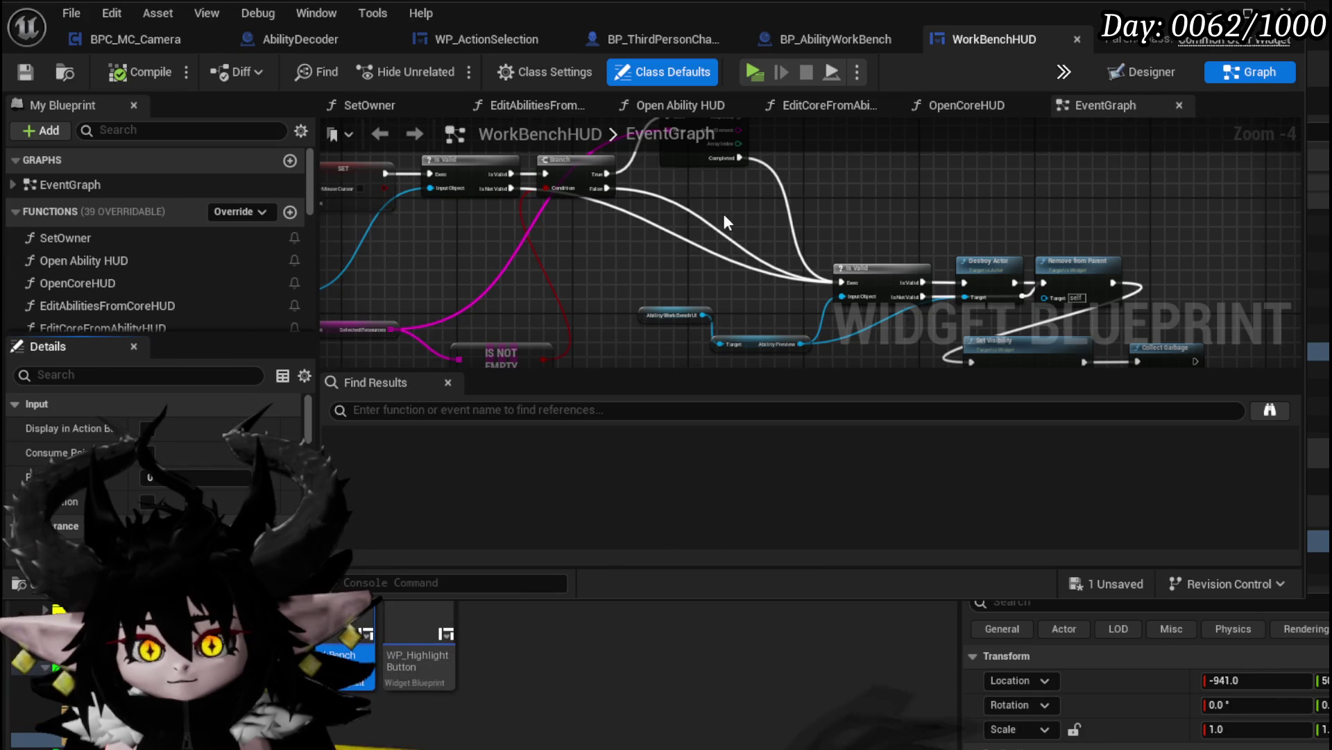
scroll(721, 215, "down", 3)
left_click_drag(677, 230, 796, 263)
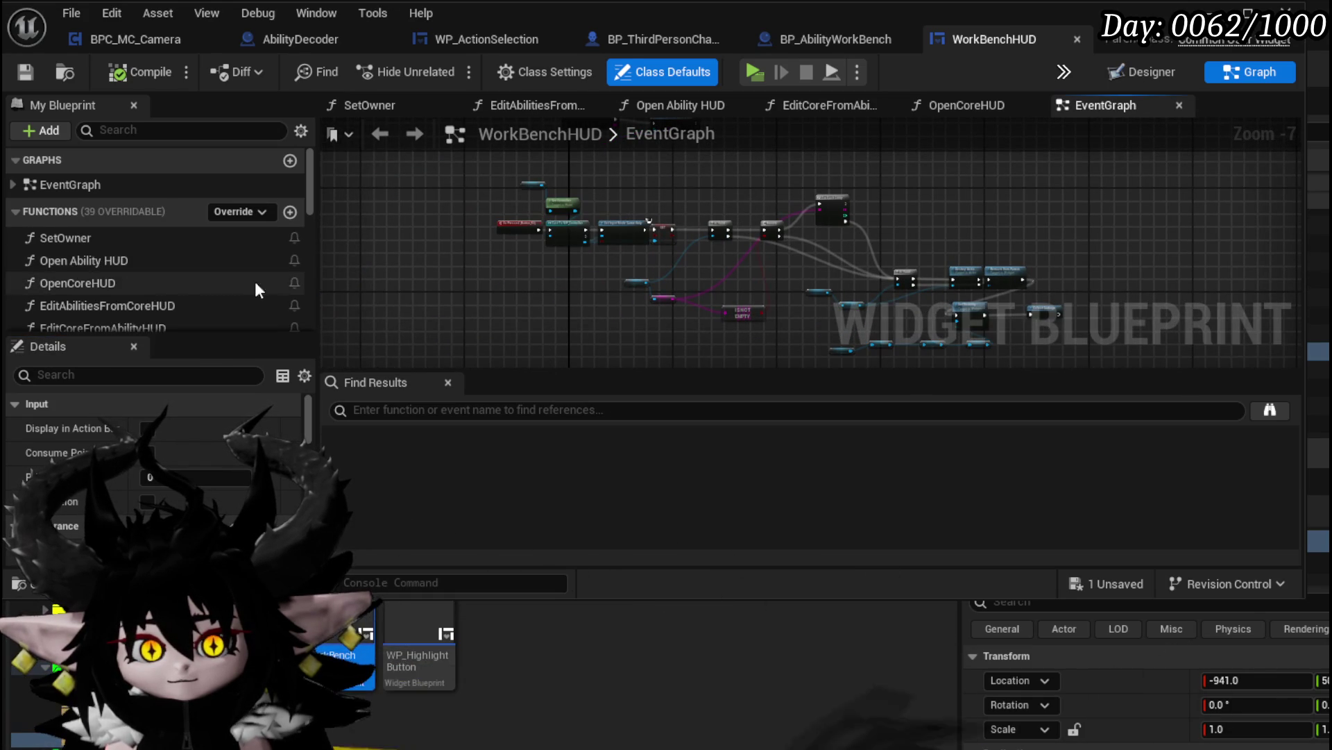
scroll(218, 277, "down", 2)
scroll(476, 249, "up", 4)
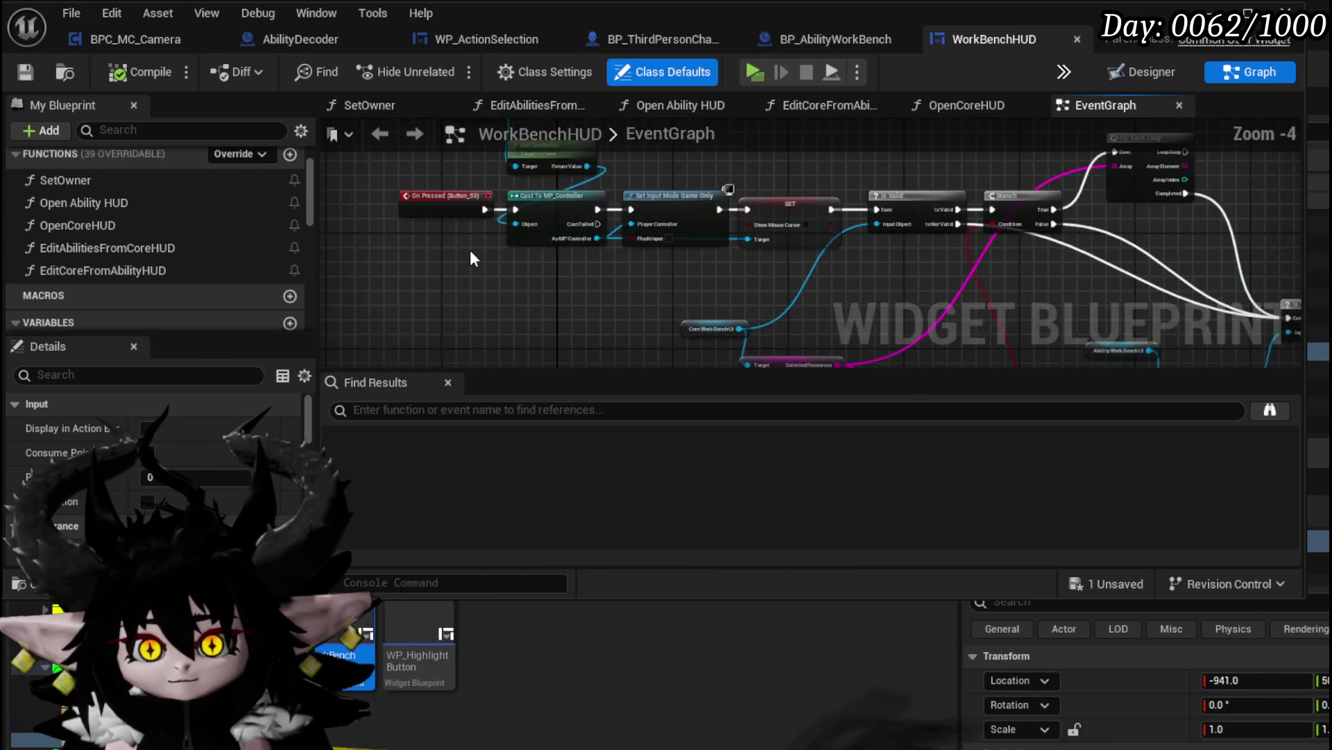
left_click_drag(464, 250, 485, 348)
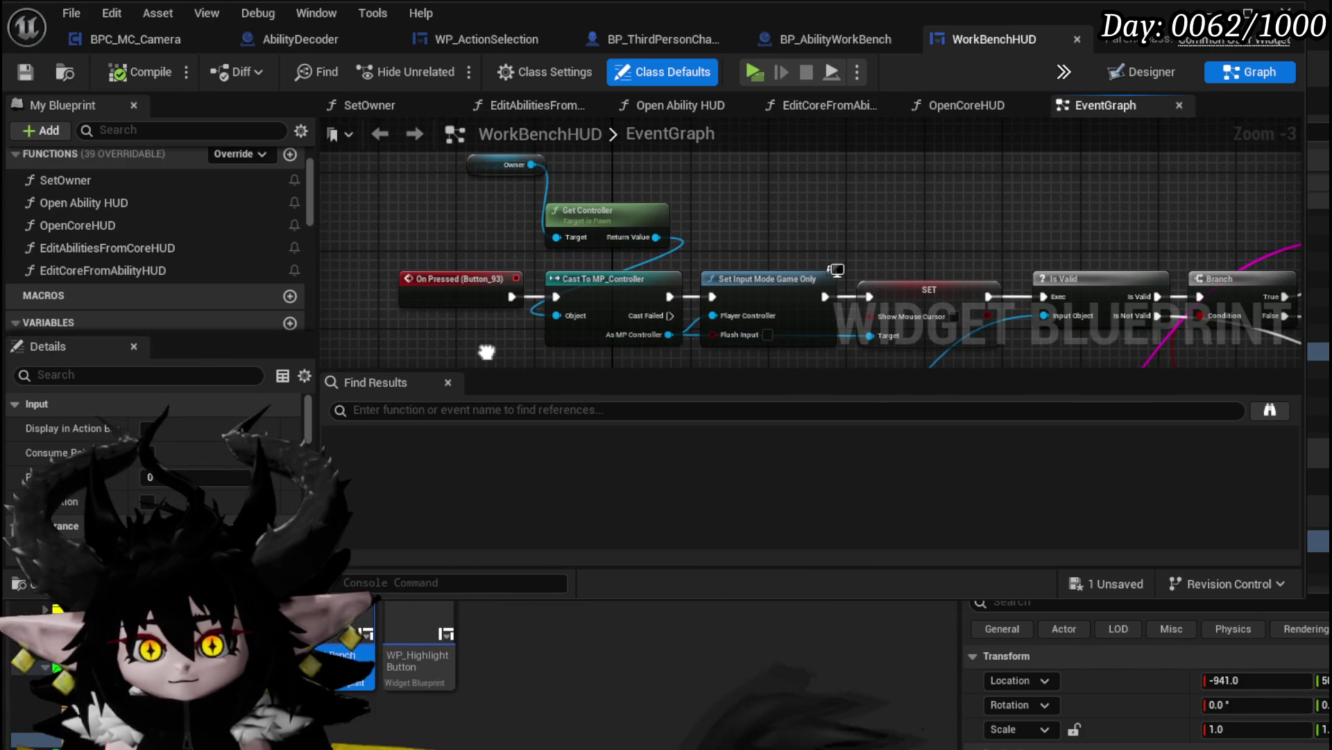
mouse_move(788, 263)
left_mouse_down()
mouse_move(669, 238)
mouse_move(724, 208)
mouse_move(859, 218)
left_mouse_up()
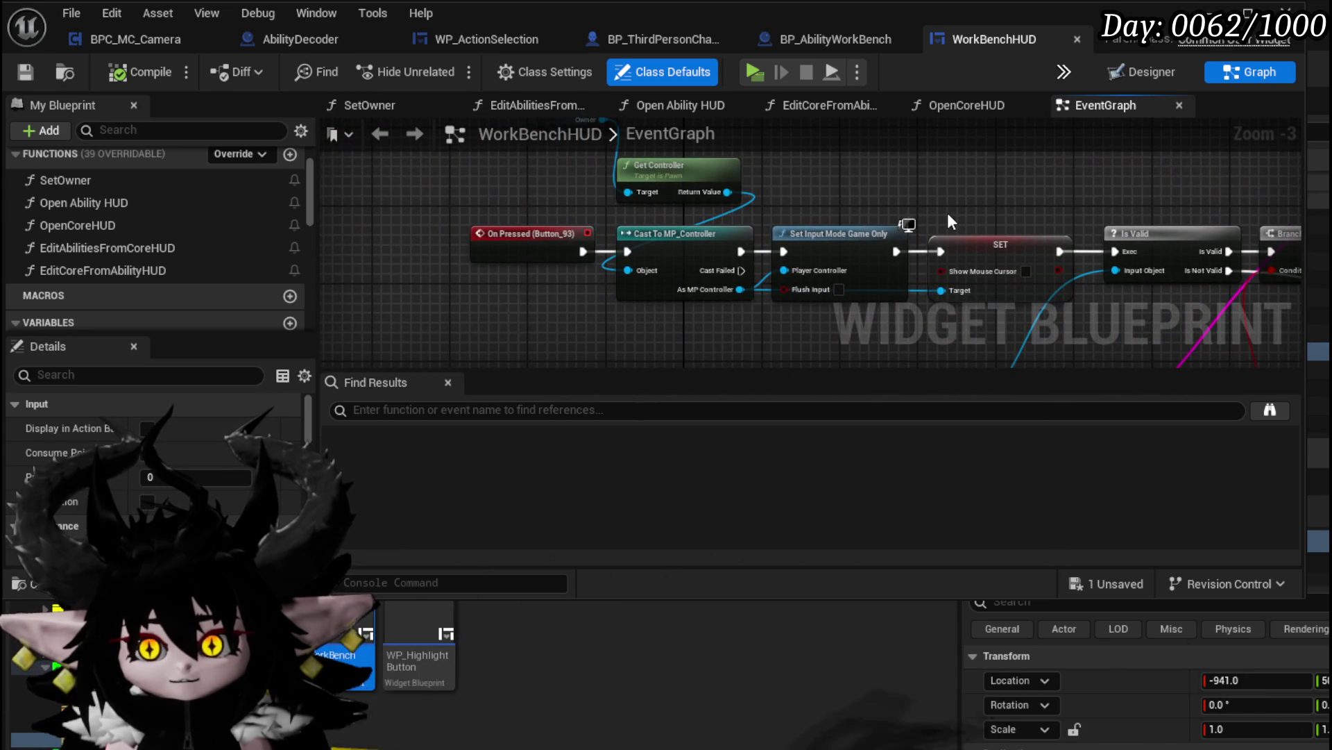
scroll(629, 286, "down", 1)
left_click_drag(610, 289, 778, 139)
left_click_drag(722, 271, 519, 269)
mouse_move(586, 298)
left_mouse_down()
mouse_move(551, 315)
mouse_move(707, 260)
mouse_move(745, 169)
left_mouse_up()
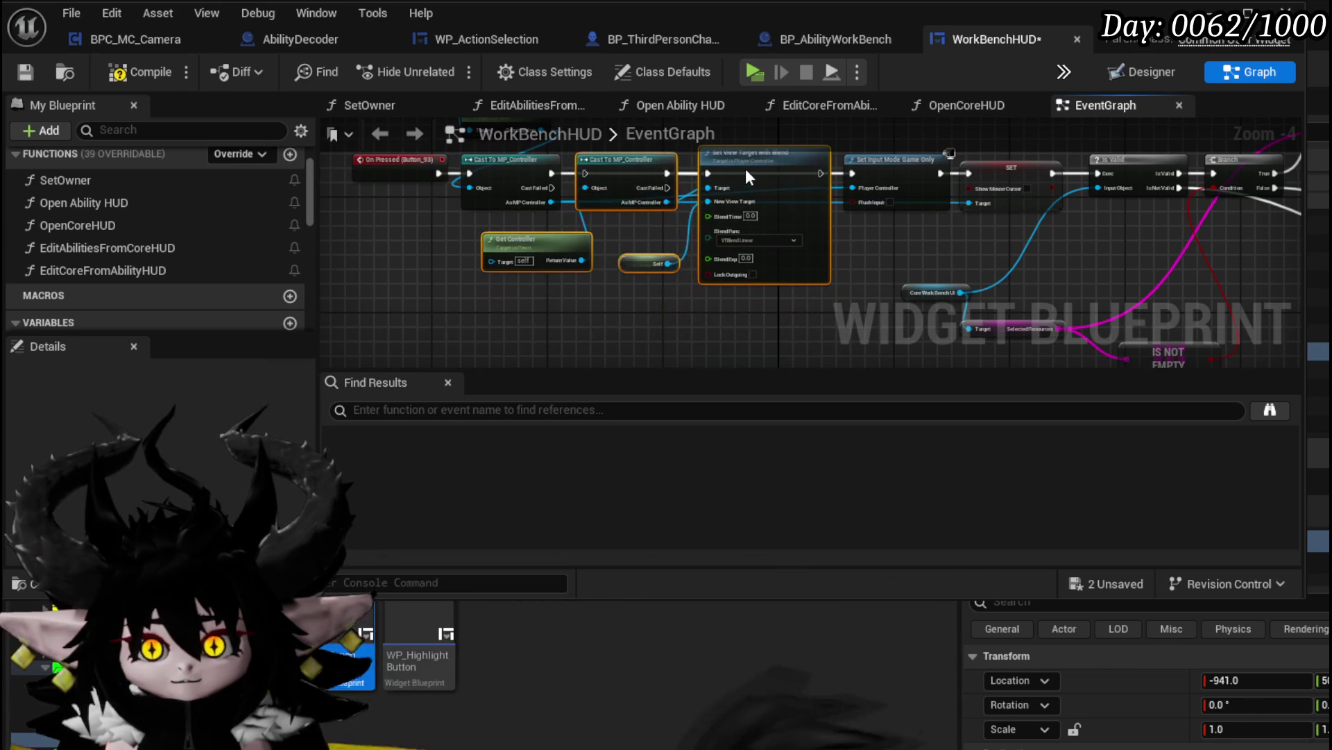
scroll(662, 281, "up", 2)
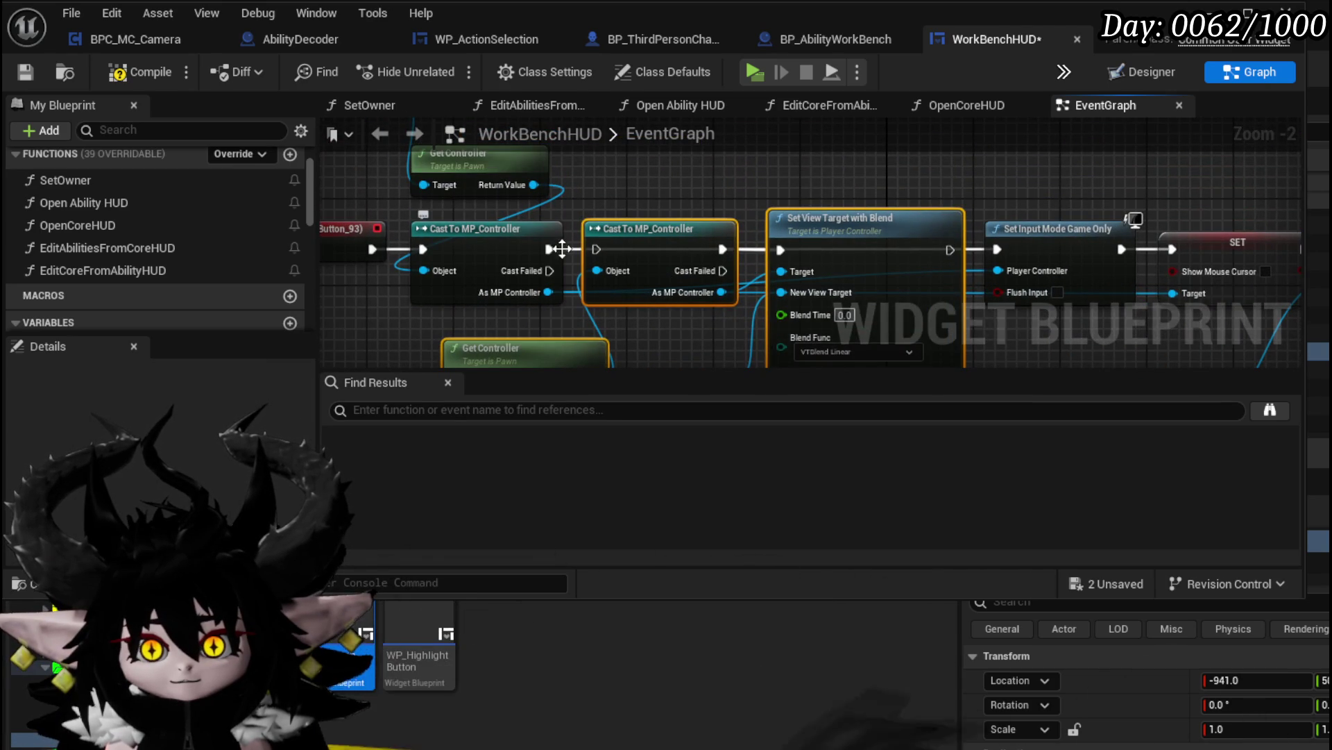
Wire As MP Controller into Set View Target with Blend's Target and Get Controller into New View Target
mouse_move(537, 302)
left_mouse_down()
mouse_move(767, 295)
mouse_move(802, 279)
mouse_move(721, 252)
left_mouse_up()
left_click(672, 274)
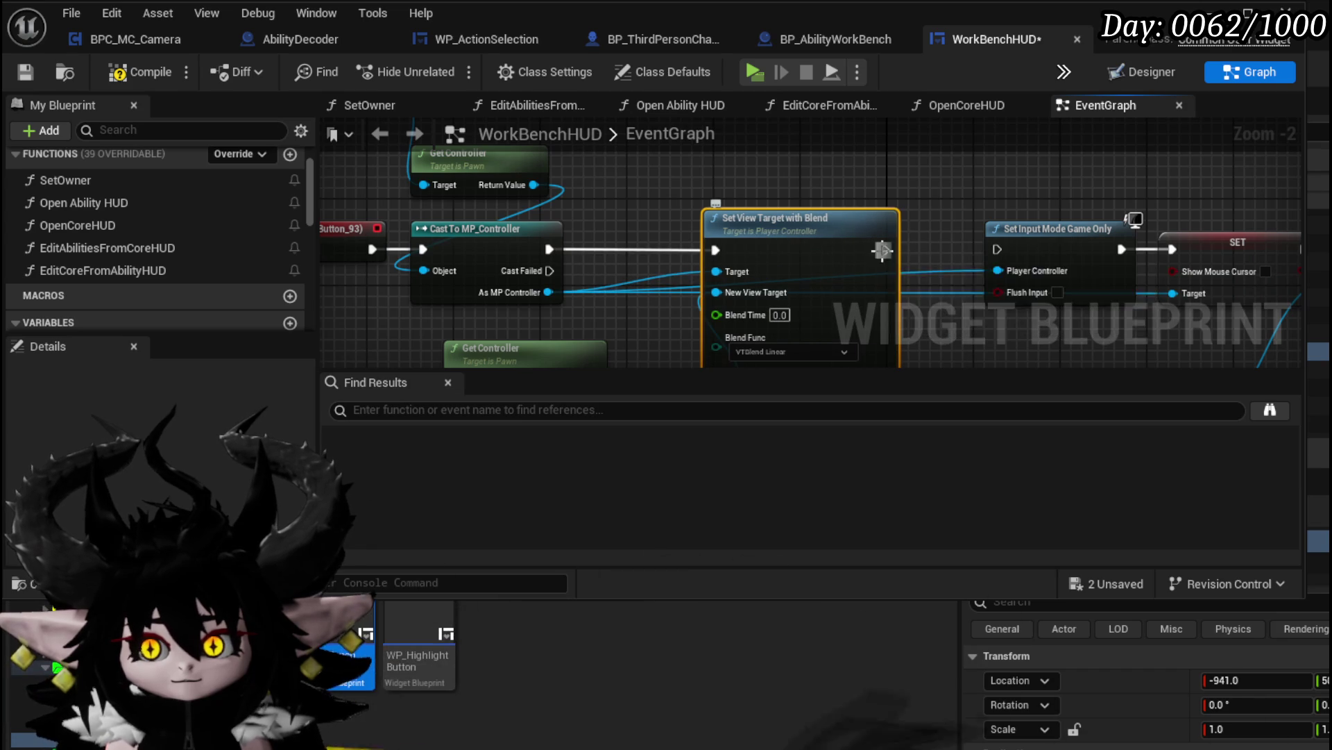
scroll(658, 197, "down", 1)
scroll(426, 176, "up", 1)
mouse_move(572, 186)
left_mouse_down()
mouse_move(508, 265)
mouse_move(738, 305)
mouse_move(746, 281)
left_mouse_up()
scroll(624, 285, "down", 1)
left_click_drag(644, 223, 636, 293)
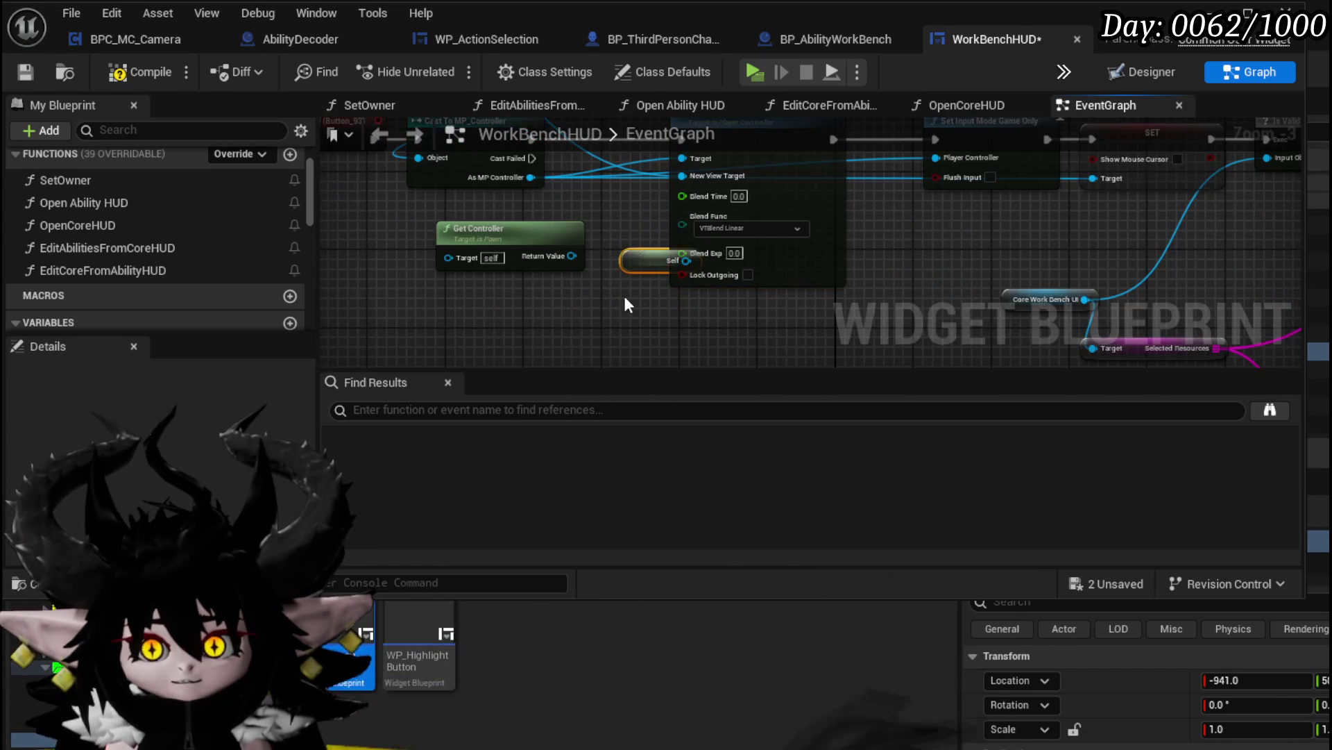
left_click_drag(606, 230, 683, 306)
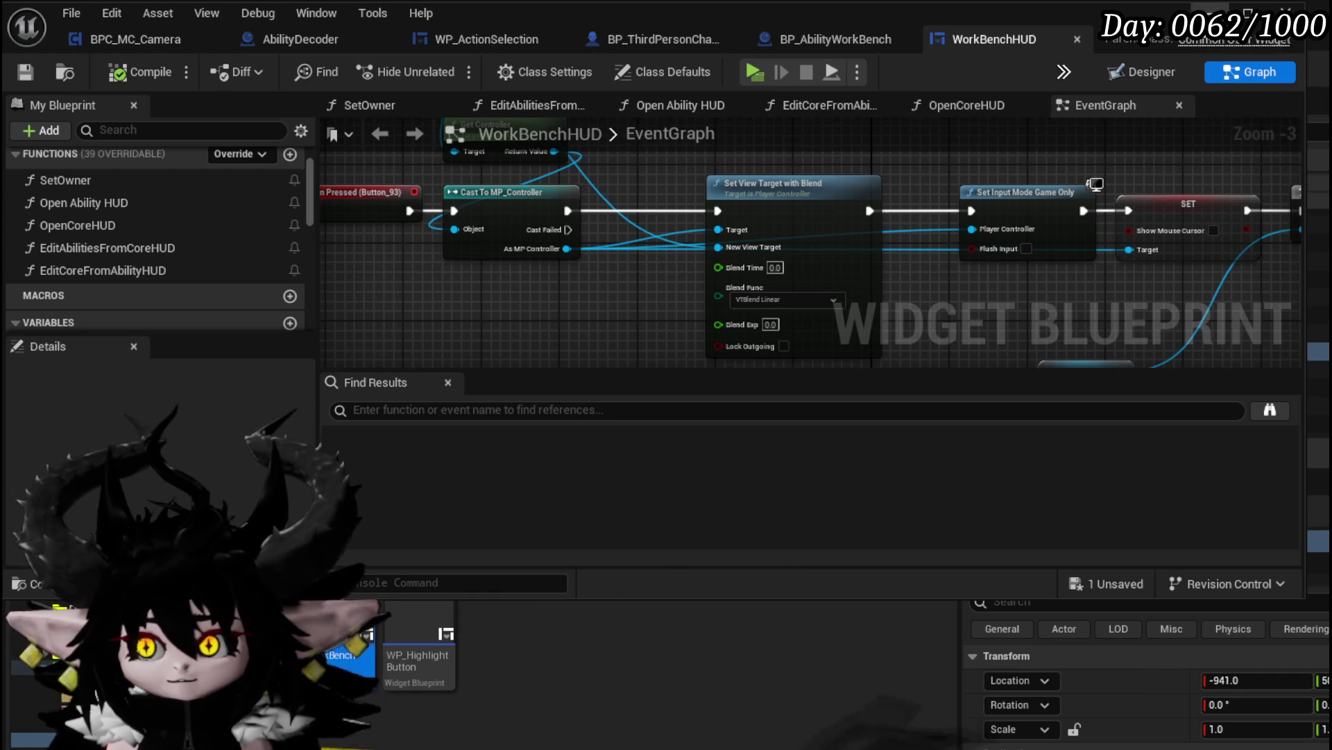
left_click(1243, 13)
Play-test the workbench by opening its core view and editing panel, closing it, and exiting
key("alt+p")
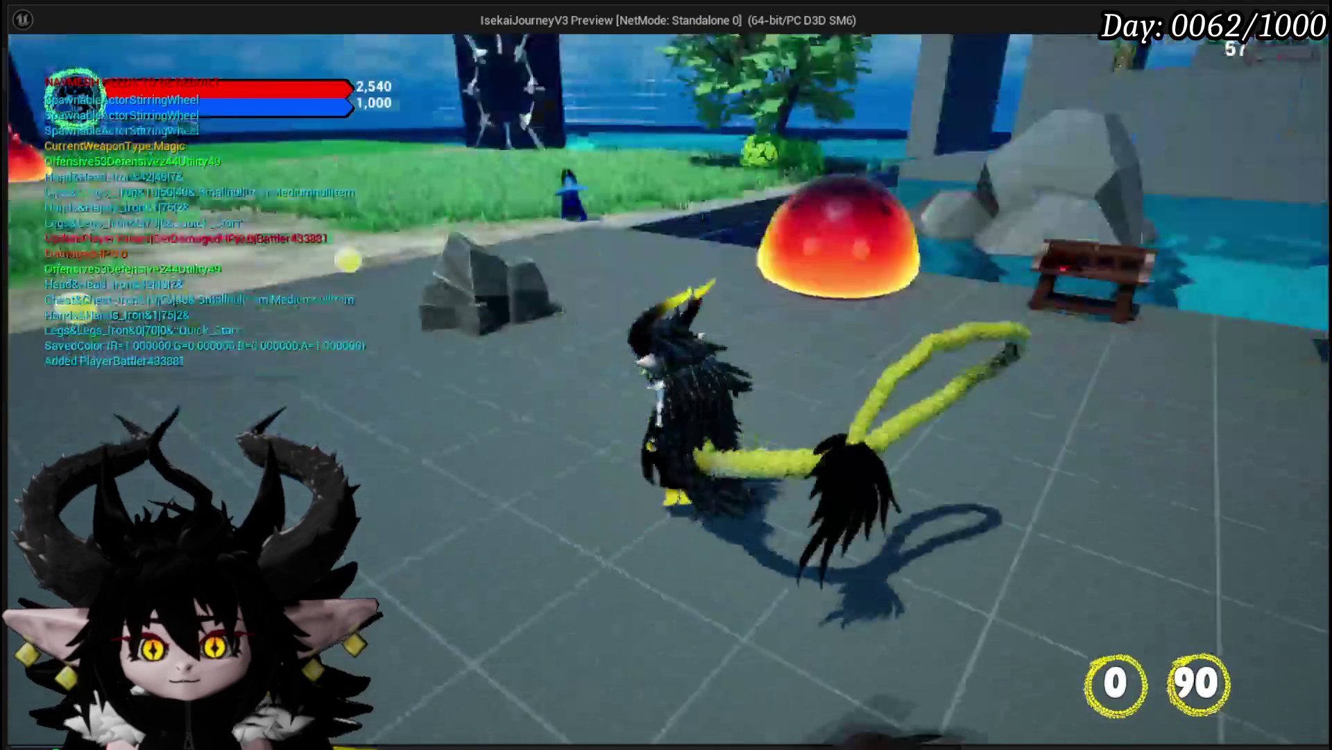
key("e")
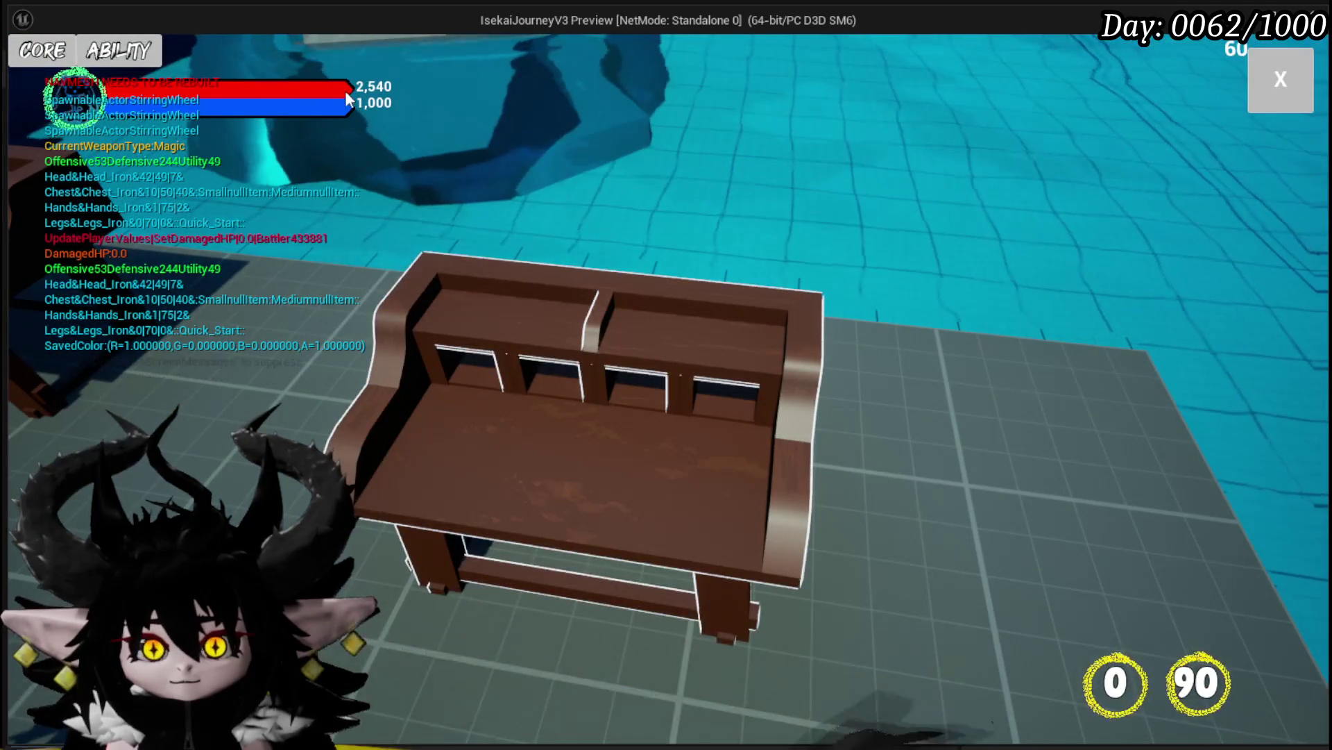
left_click(1291, 97)
key("e")
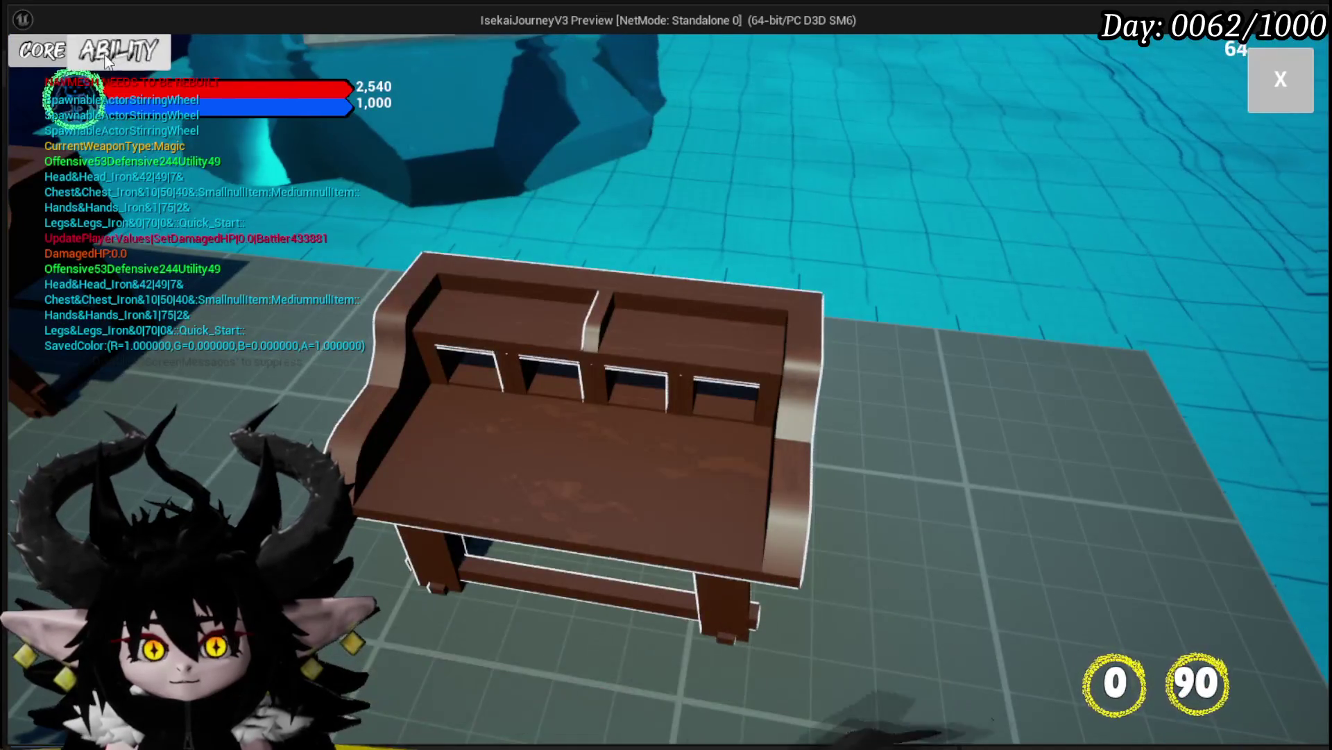
left_click(41, 50)
left_click(1293, 71)
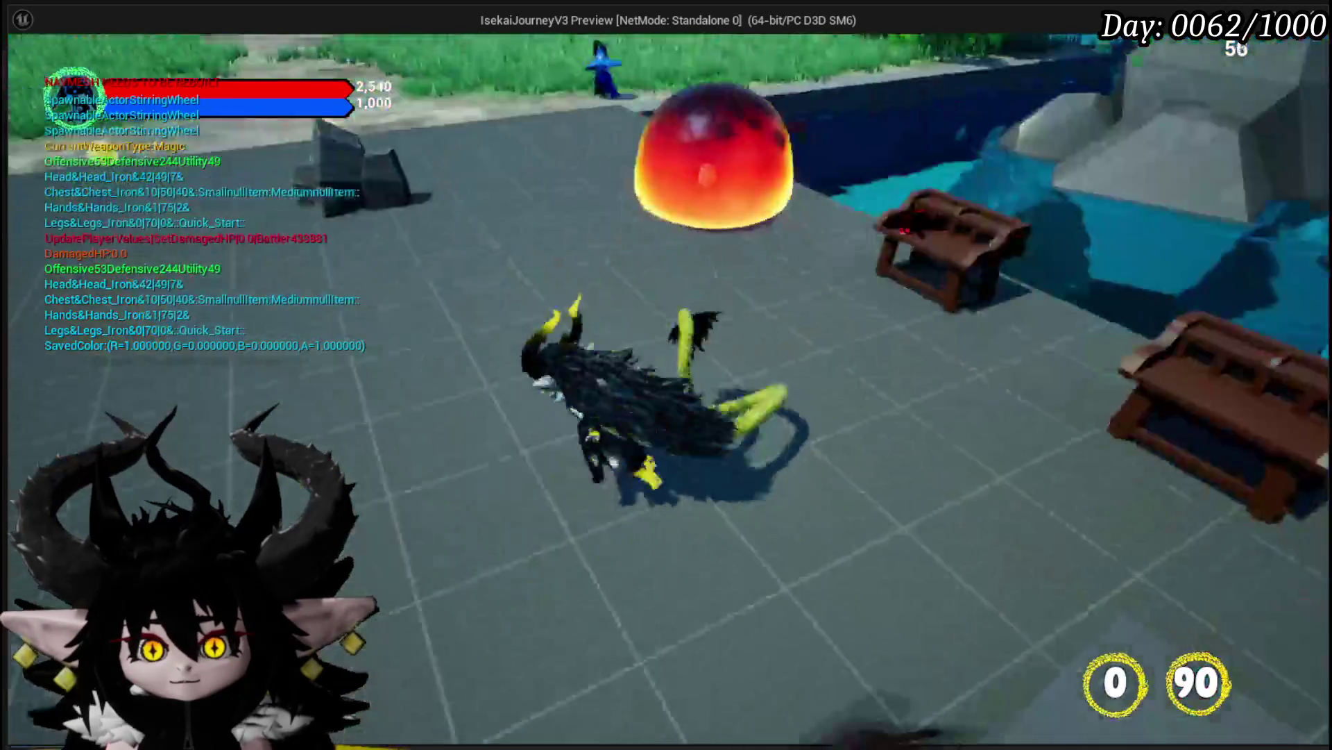
key("Escape")
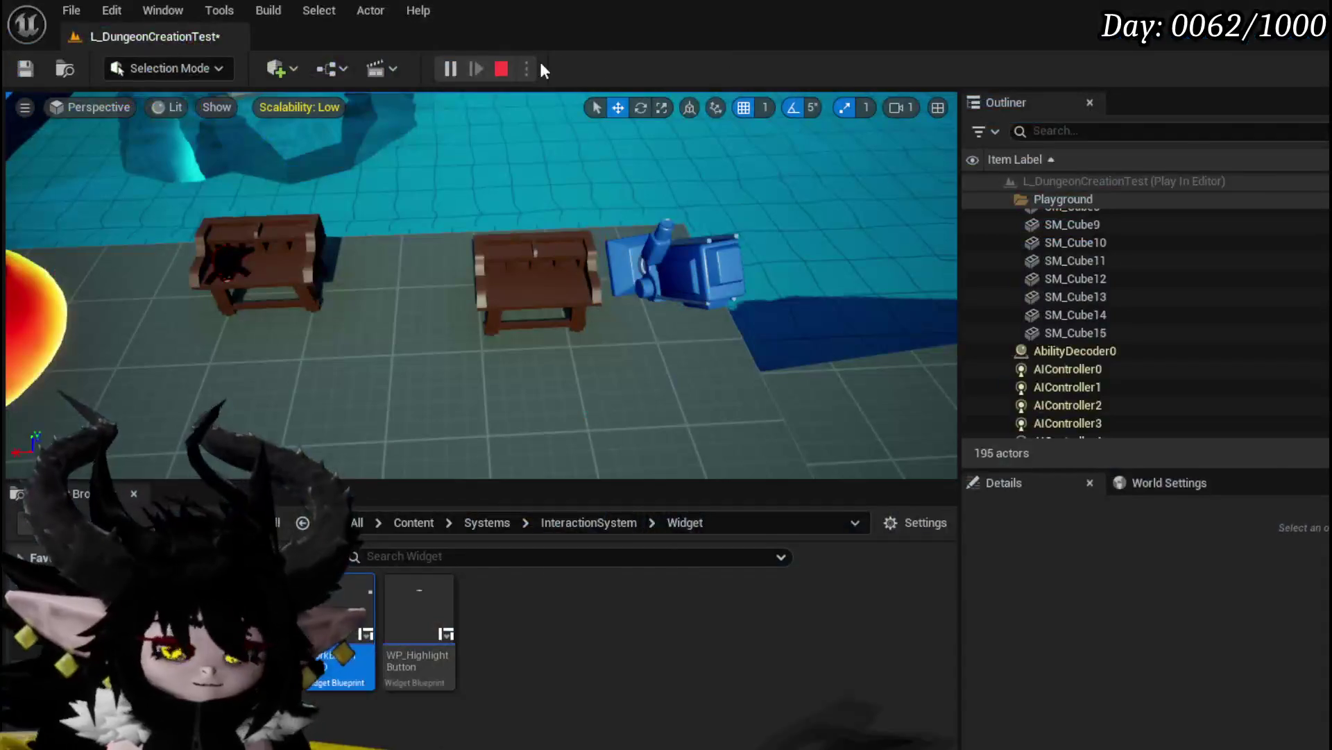
Save the level, browse to Content > Systems > AbilitySystem > Actor, and open BP_AbilityPreviewCharacter
left_click(25, 68)
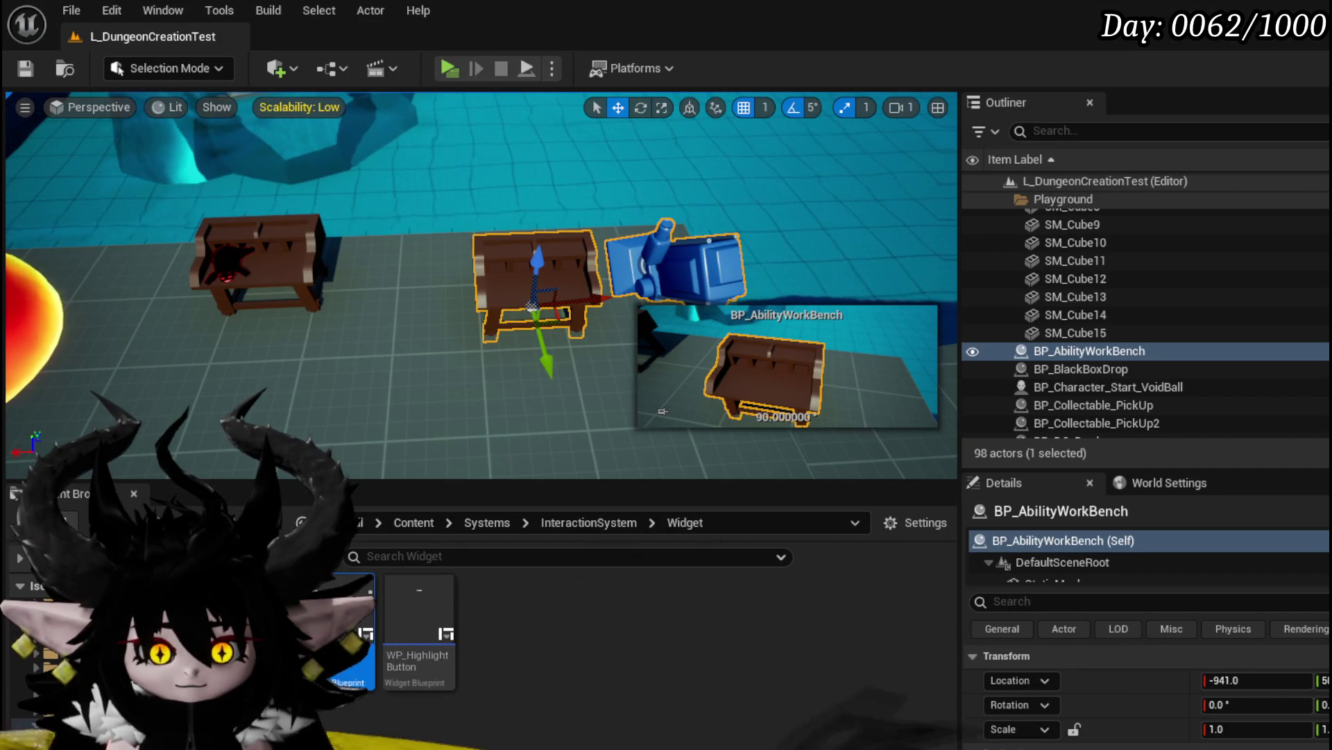
left_click(174, 680)
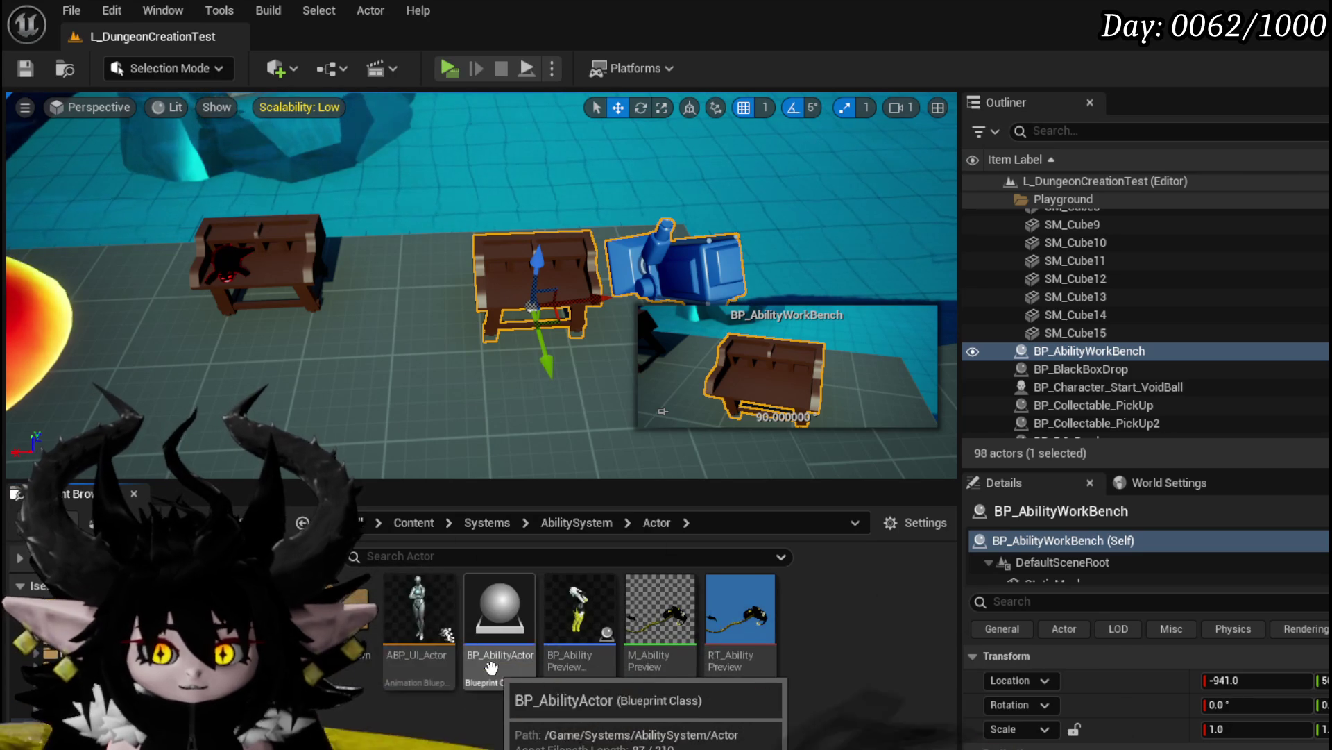
double_click(587, 672)
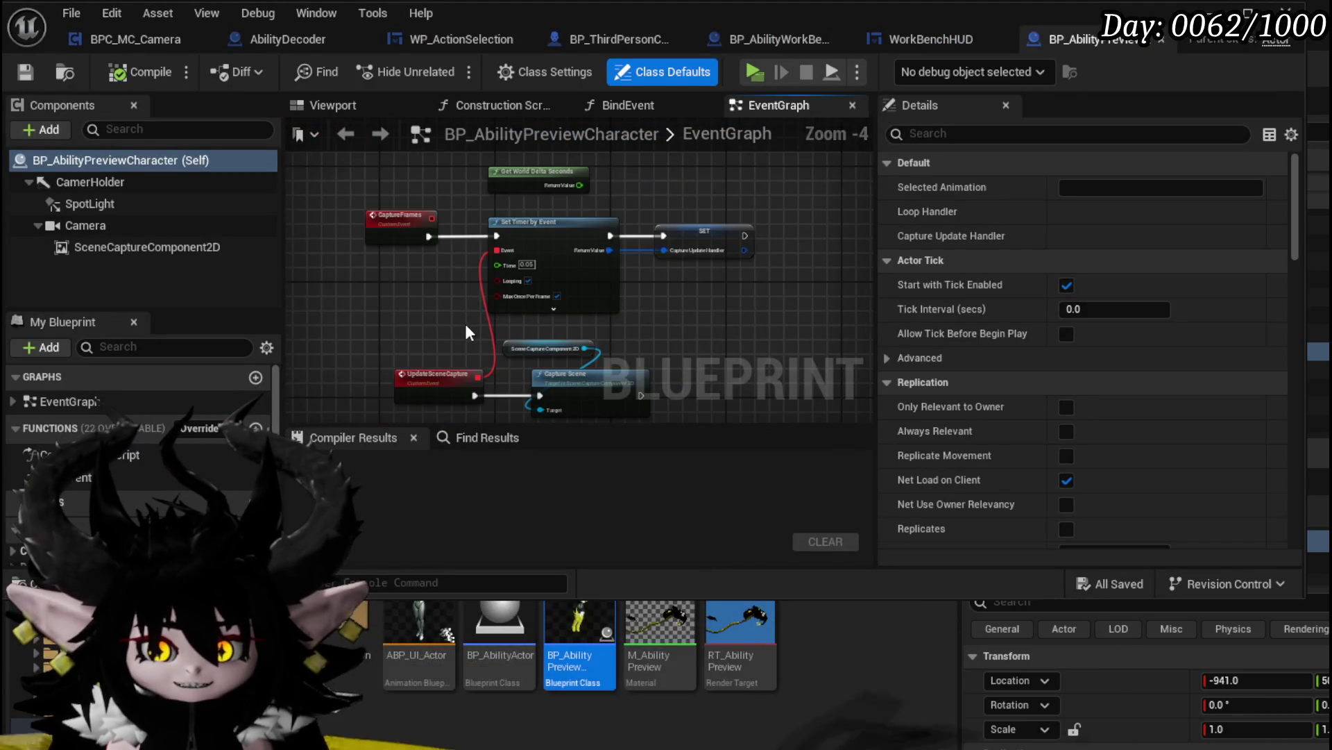
Select the cluster of scene-capture nodes and move it up and left in the EventGraph
scroll(465, 323, "up", 1)
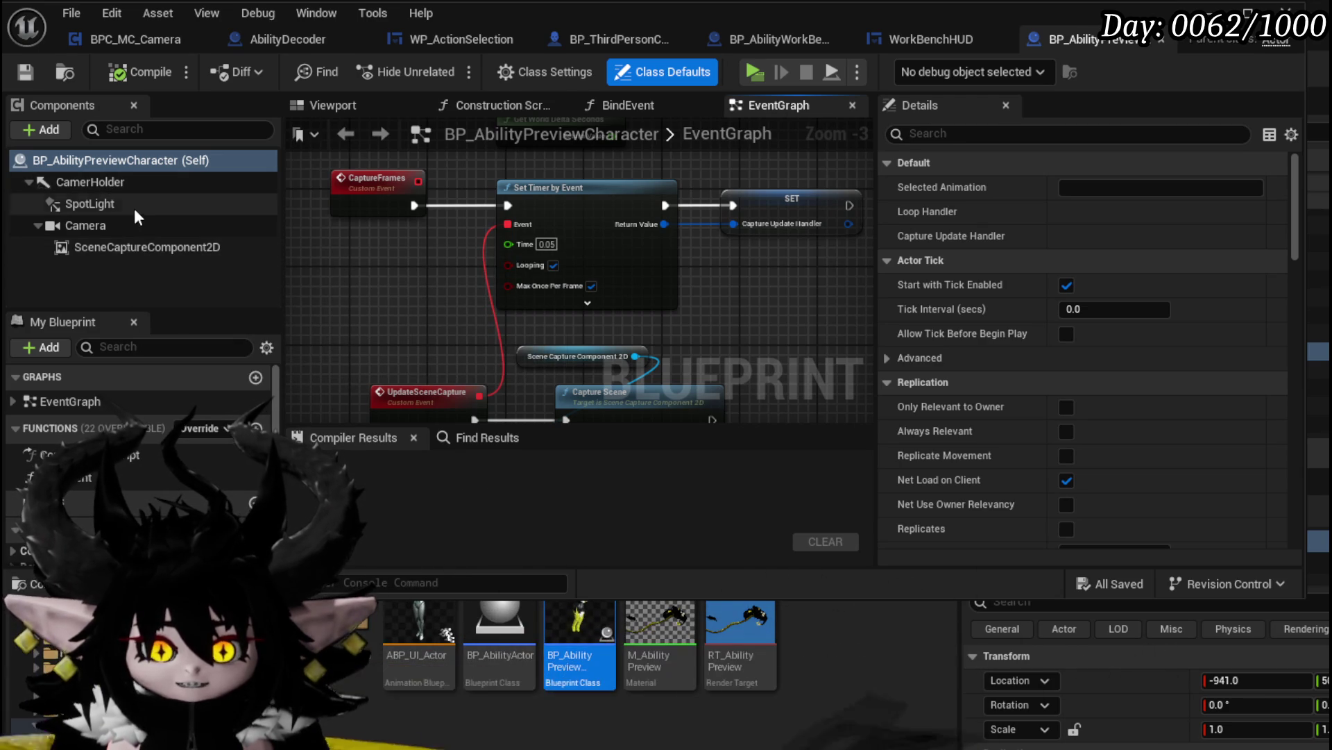
scroll(372, 298, "down", 7)
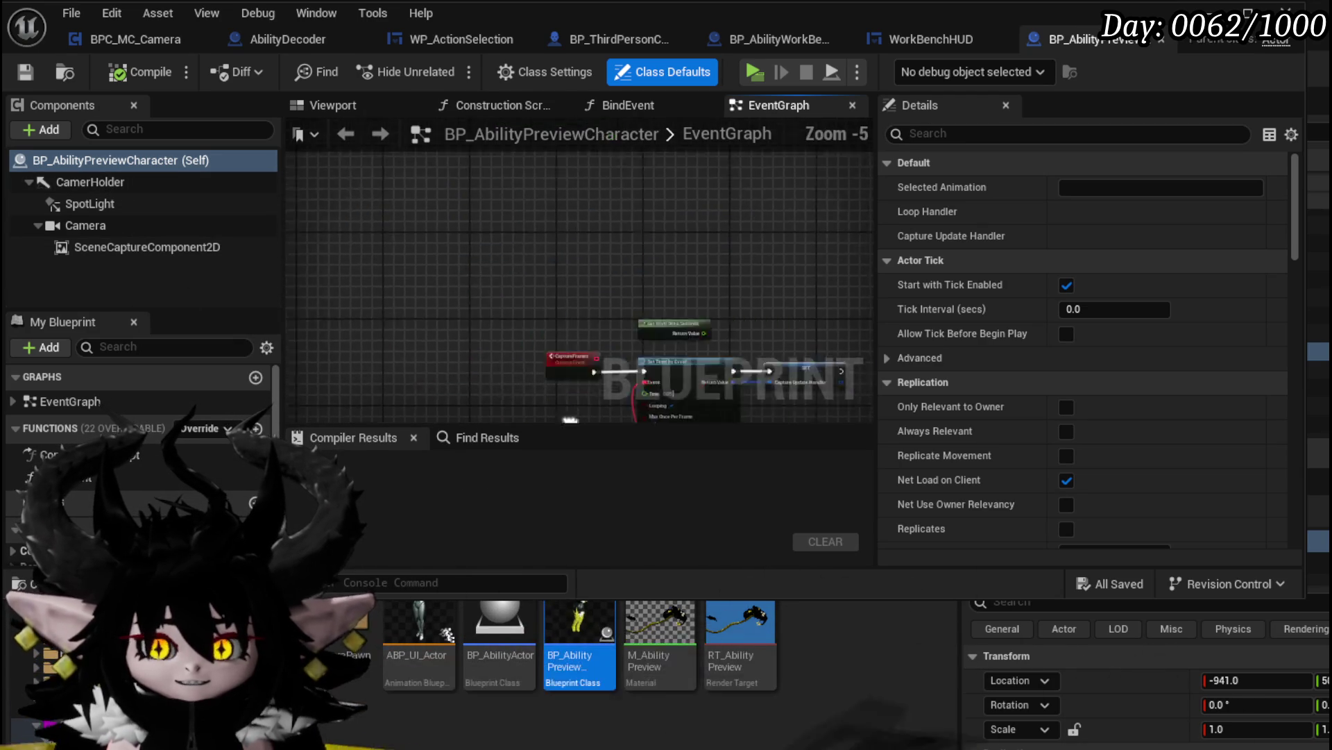
scroll(455, 260, "up", 8)
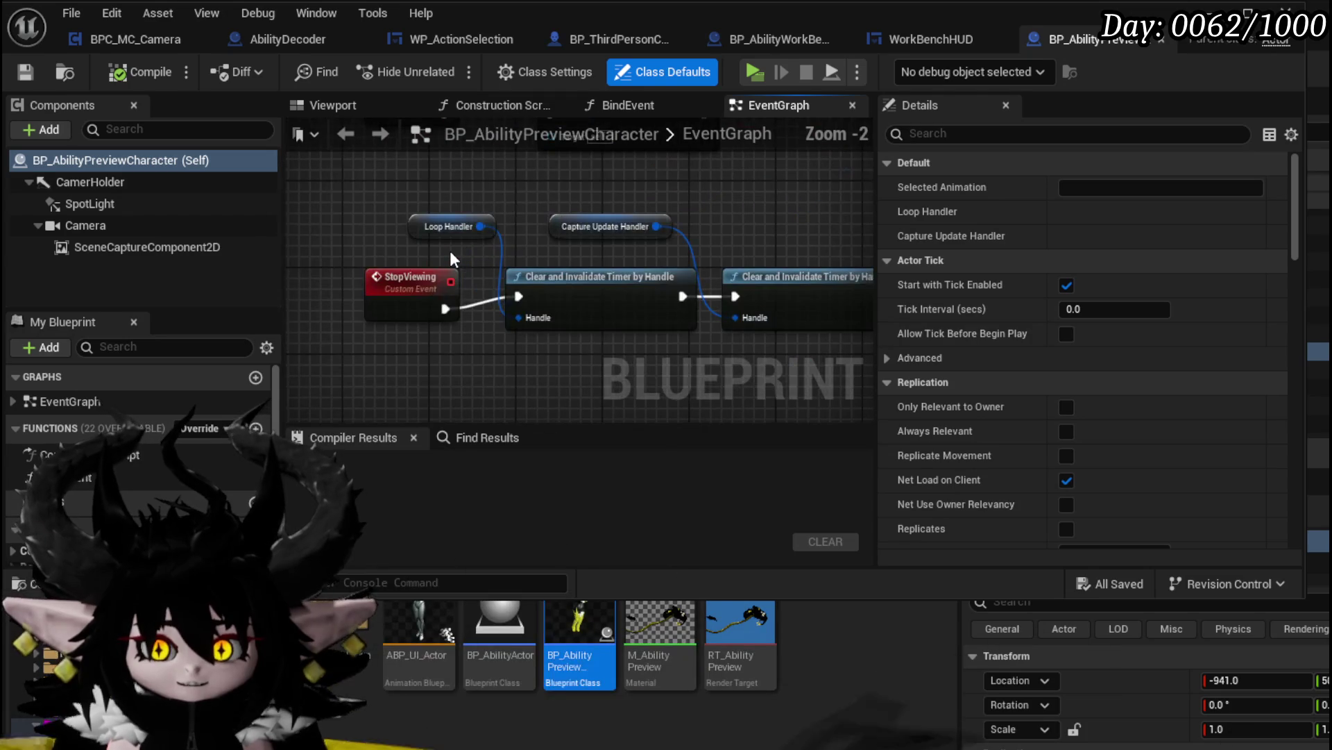
scroll(465, 370, "down", 5)
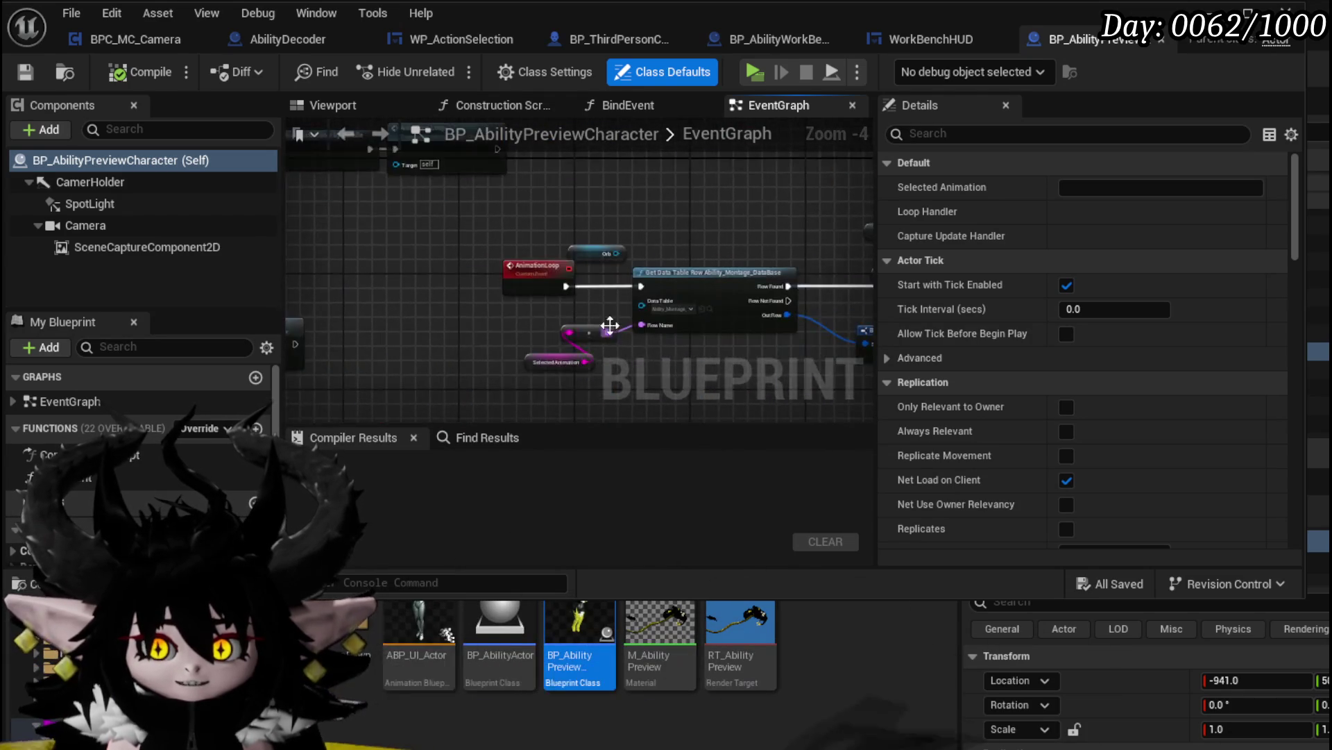
scroll(536, 253, "up", 5)
scroll(767, 394, "down", 2)
scroll(476, 252, "up", 2)
scroll(479, 253, "down", 8)
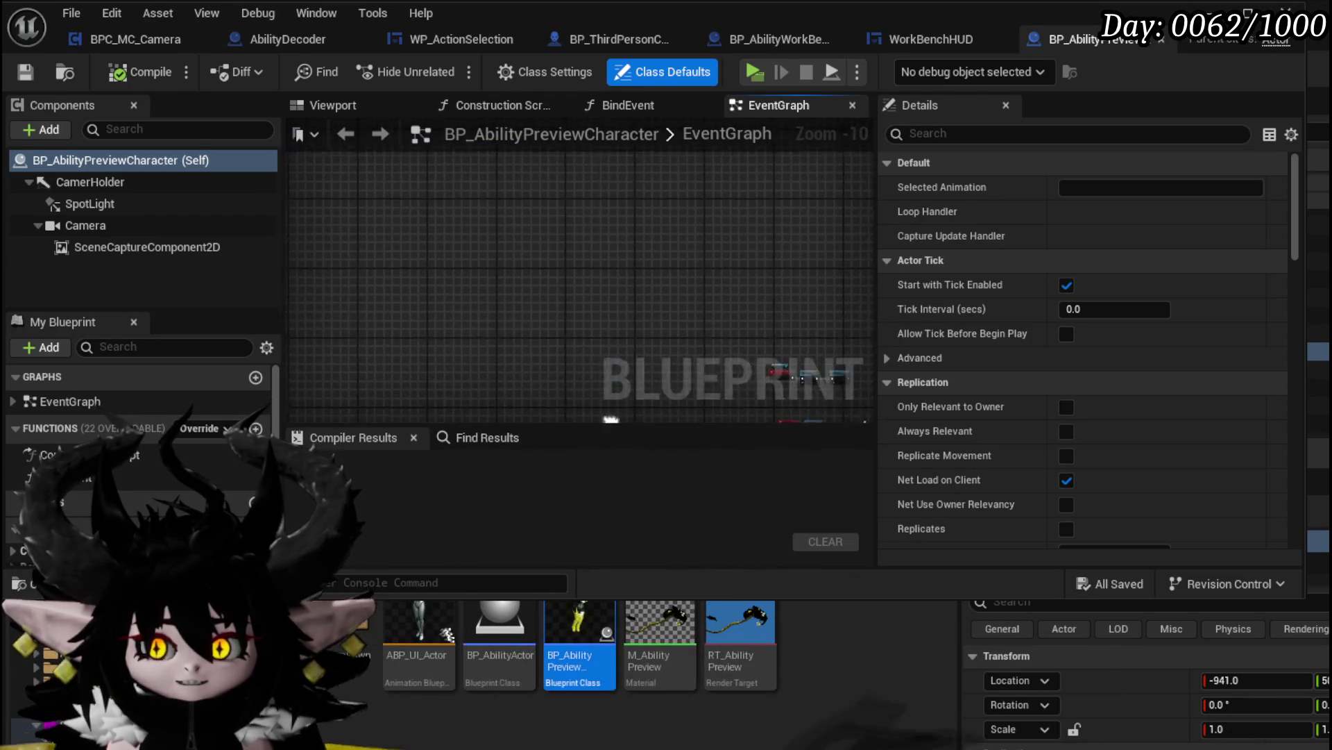
scroll(369, 197, "up", 9)
scroll(536, 255, "down", 4)
scroll(465, 281, "up", 2)
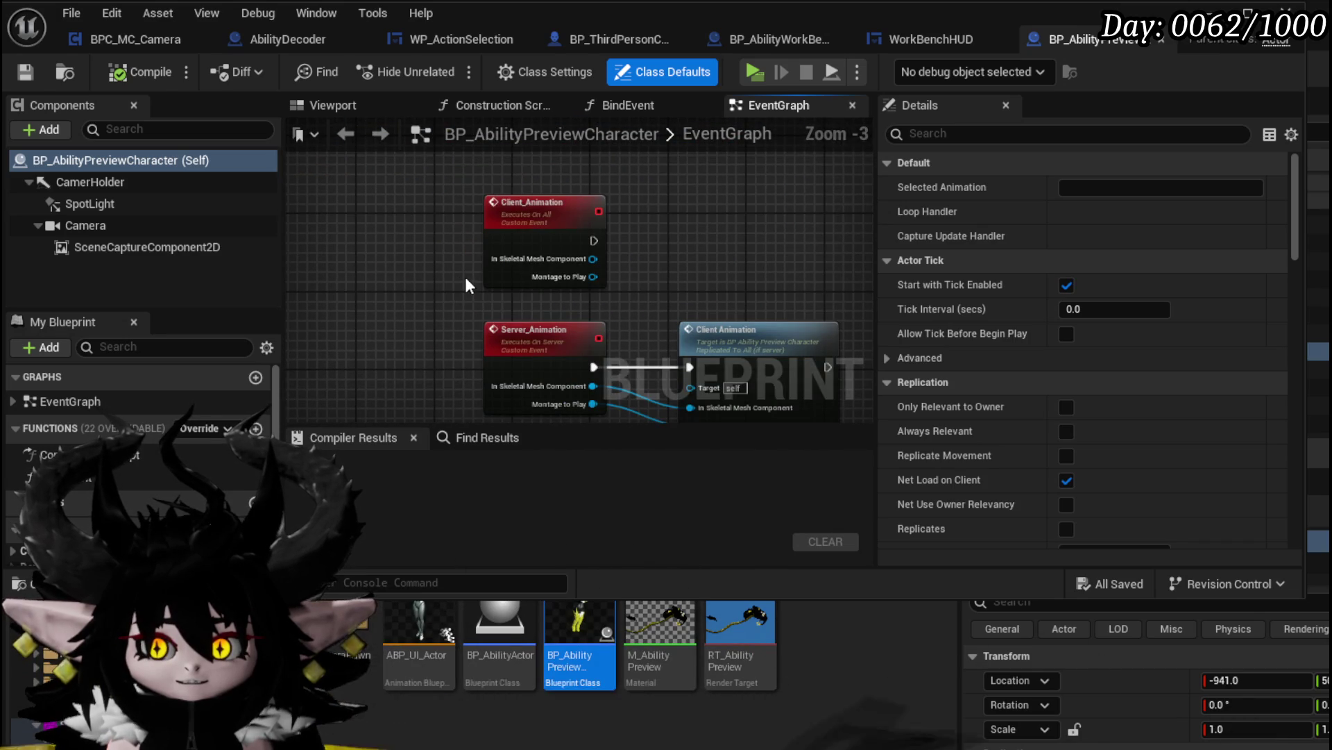
scroll(465, 276, "down", 4)
scroll(540, 168, "down", 1)
scroll(536, 220, "up", 4)
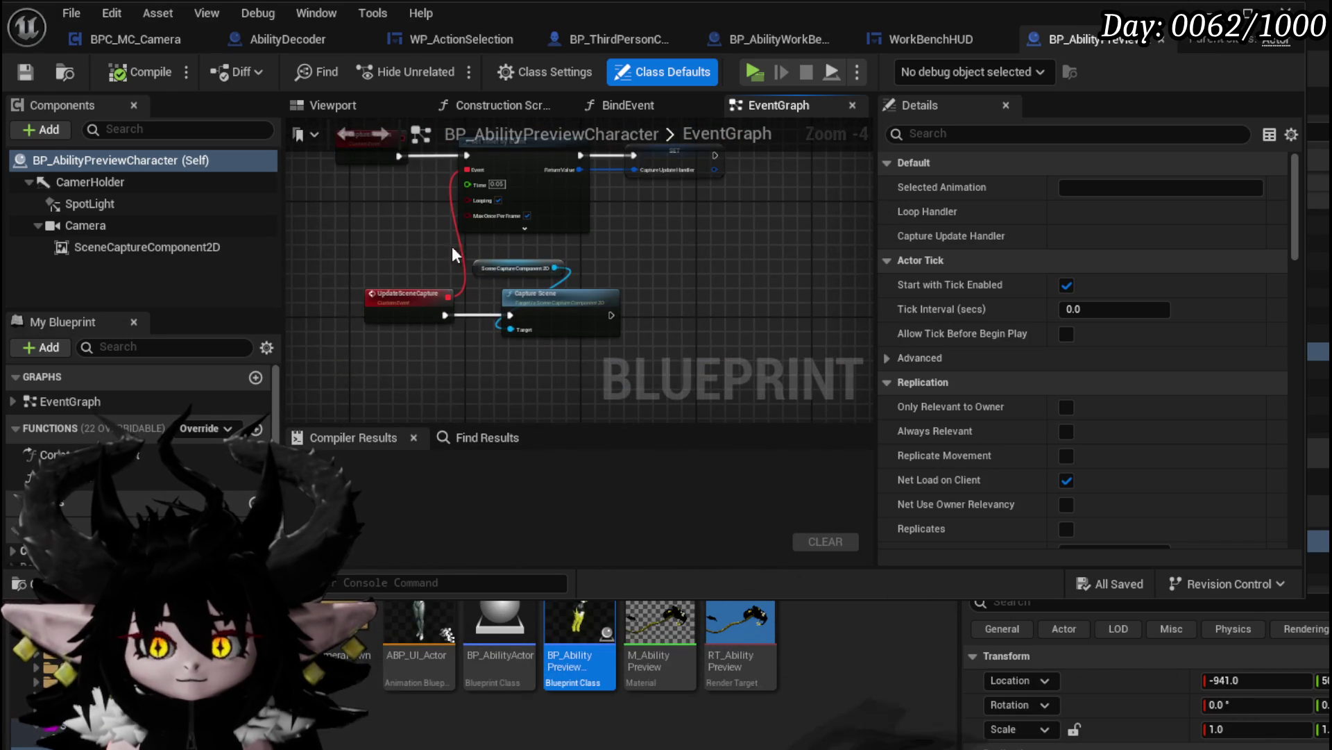
scroll(485, 255, "down", 4)
left_click_drag(482, 376, 675, 240)
scroll(676, 236, "down", 2)
left_click_drag(605, 389, 406, 232)
scroll(430, 222, "up", 4)
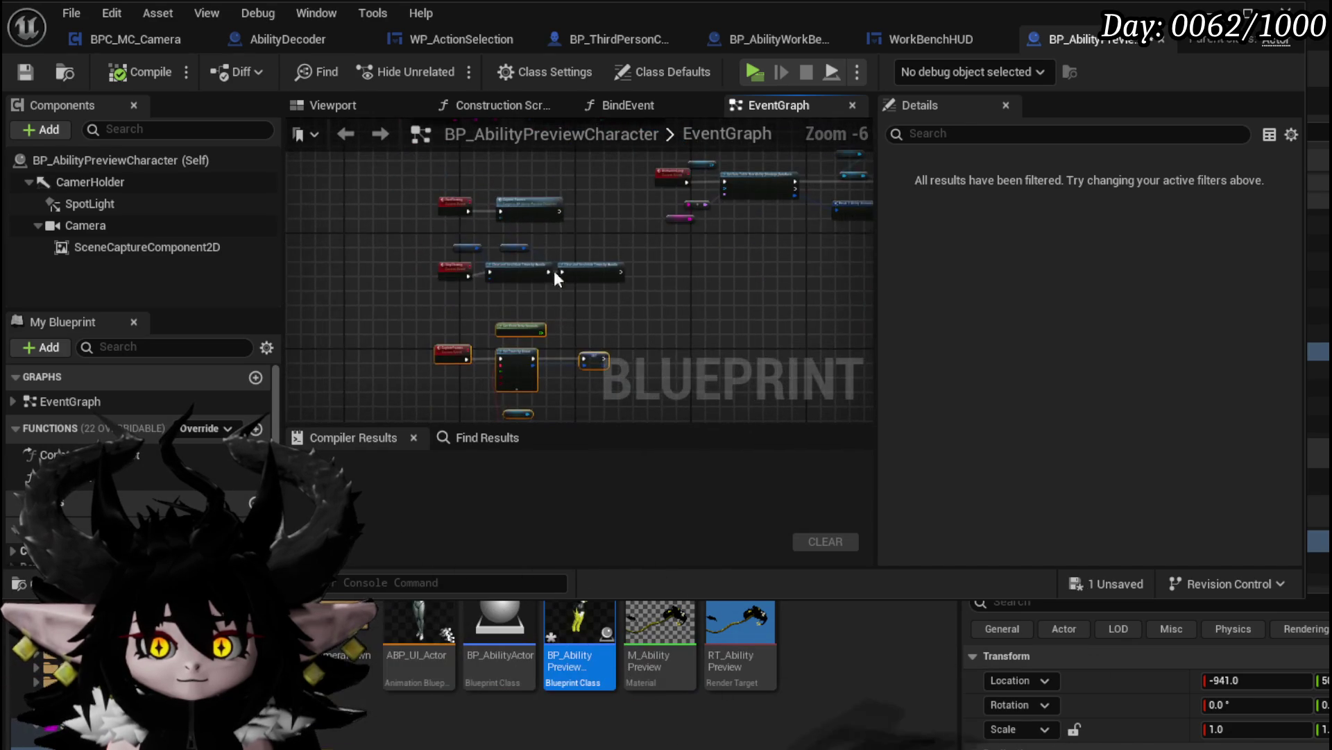
scroll(407, 209, "up", 3)
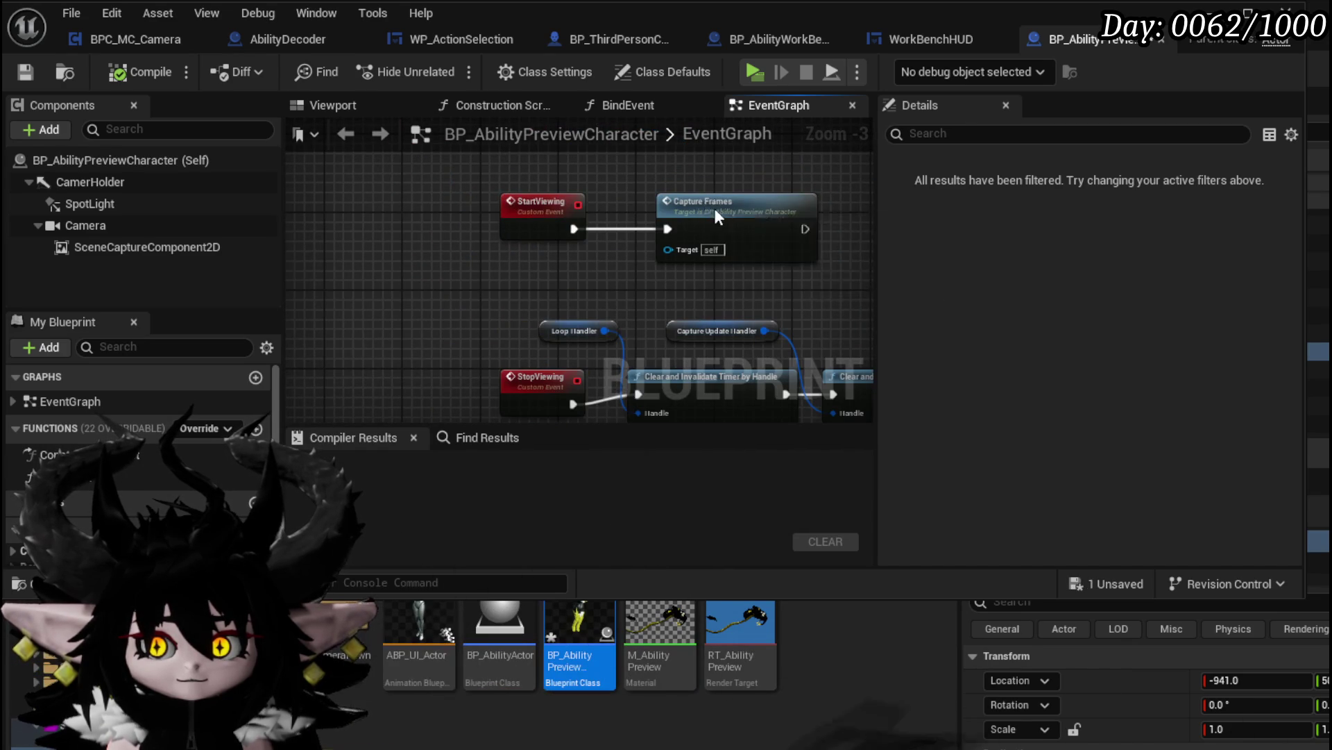
Inspect the CaptureFrames event, its UpdateSceneCapture and Capture Scene nodes, and the Create Event and Set Timer nodes
double_click(684, 205)
left_click_drag(666, 304, 753, 196)
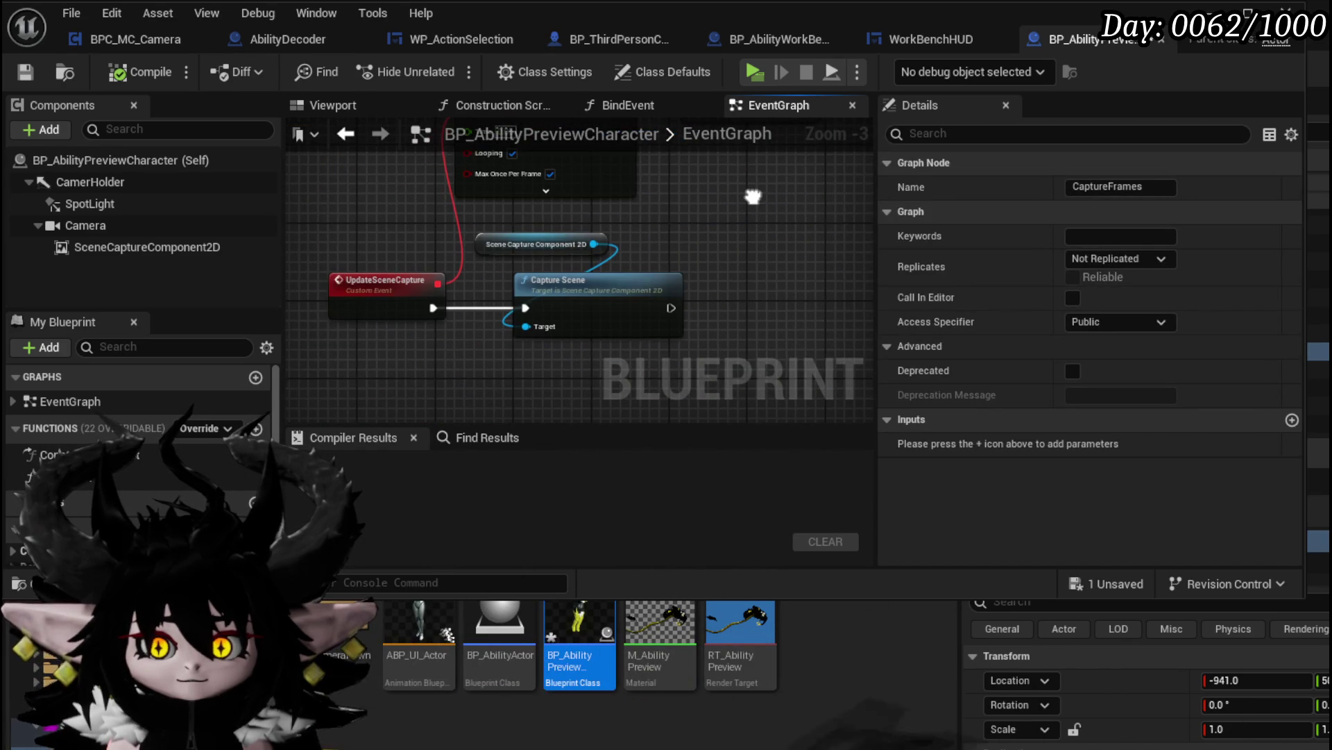
left_click(652, 283)
left_click(745, 246)
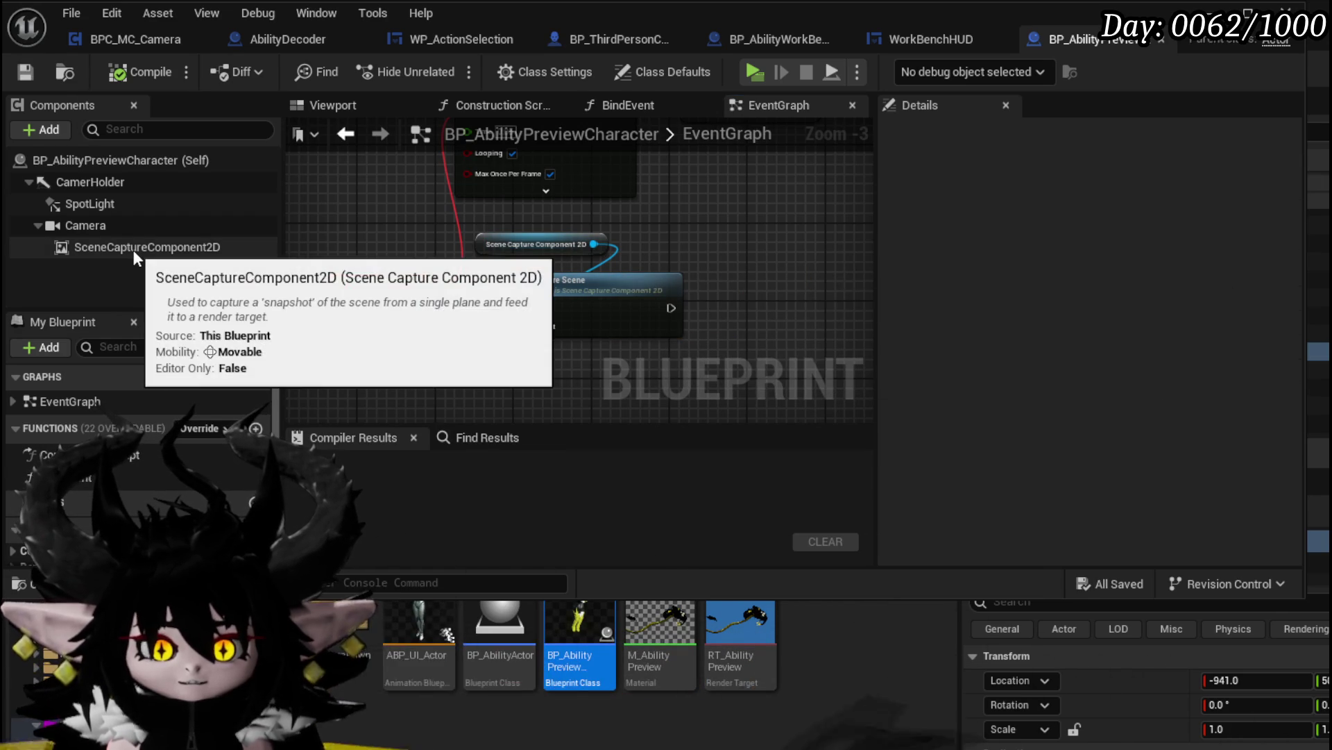
scroll(551, 273, "down", 5)
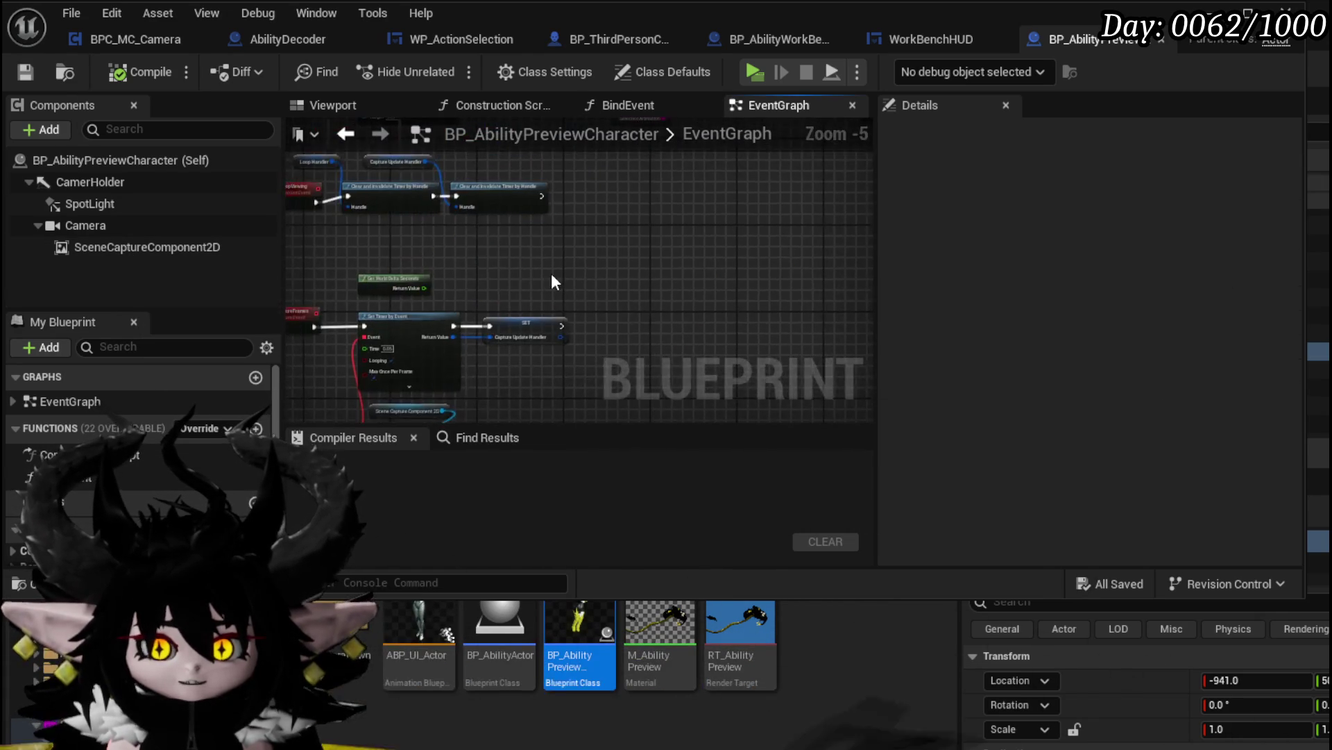
scroll(361, 375, "down", 4)
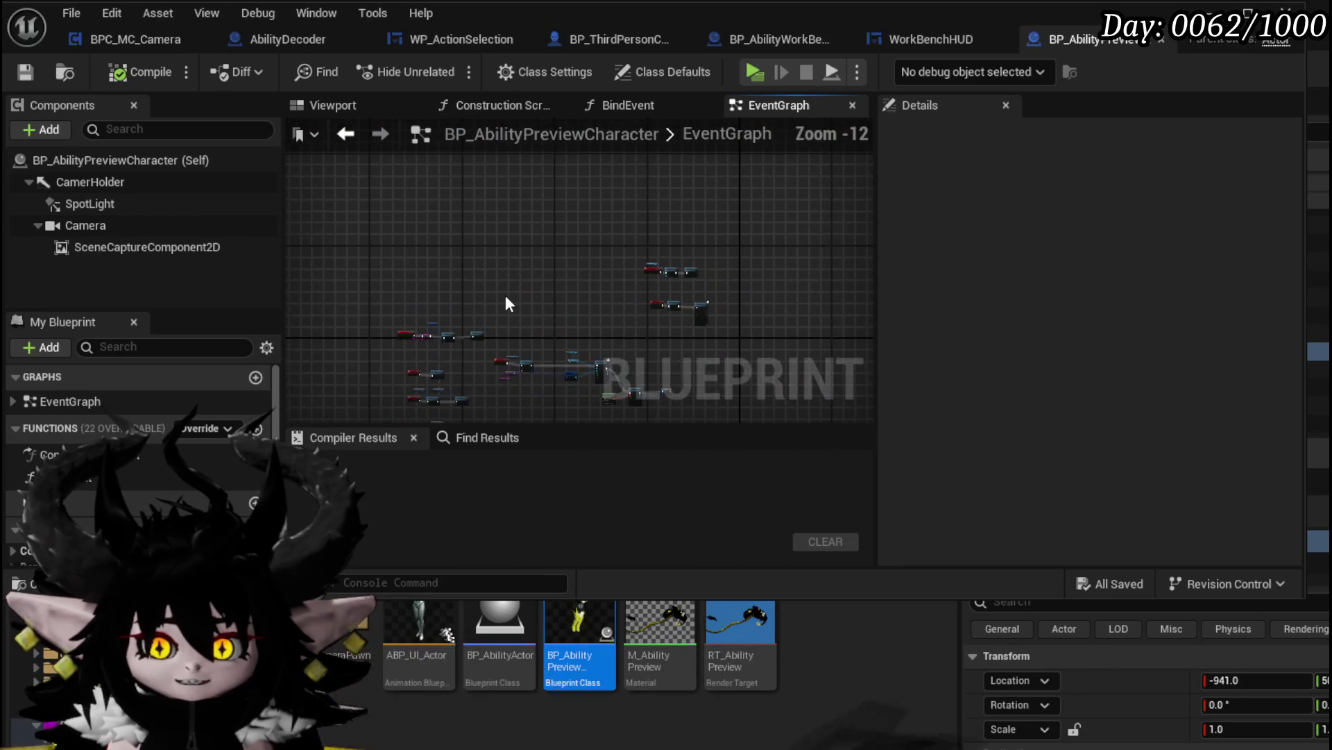
scroll(507, 287, "up", 7)
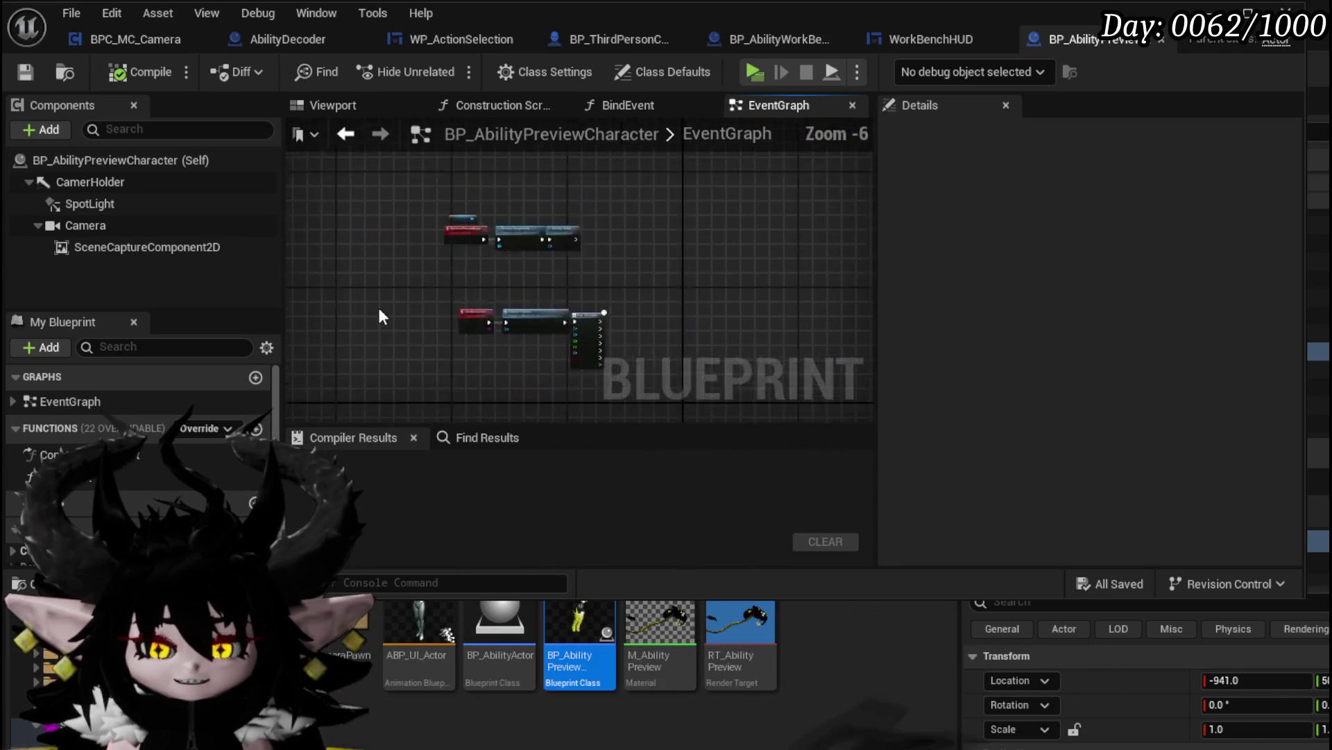
scroll(489, 273, "up", 3)
mouse_move(447, 345)
left_mouse_down()
mouse_move(515, 194)
mouse_move(289, 208)
left_mouse_up()
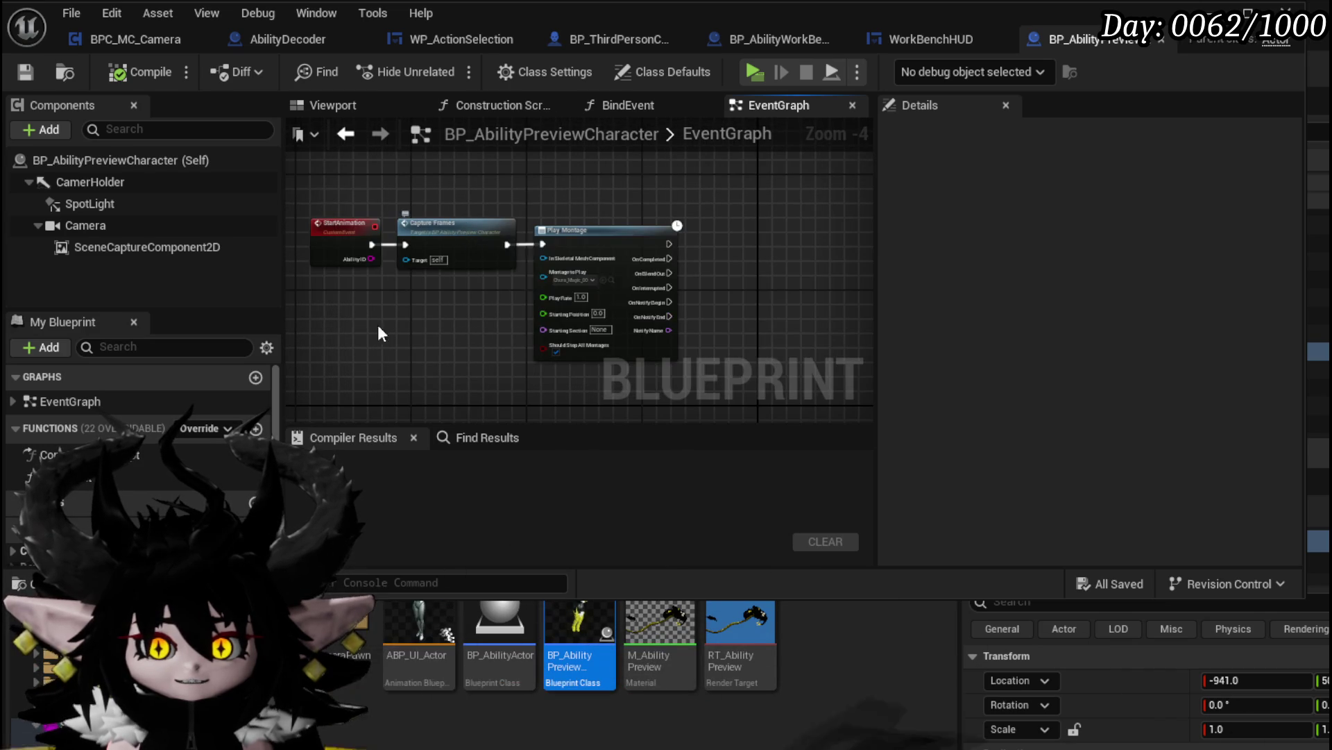
scroll(446, 261, "down", 2)
left_click_drag(446, 261, 522, 186)
scroll(456, 219, "down", 2)
mouse_move(456, 219)
left_mouse_down()
mouse_move(587, 333)
mouse_move(388, 283)
mouse_move(305, 282)
mouse_move(431, 167)
left_mouse_up()
scroll(587, 333, "up", 3)
scroll(431, 167, "down", 2)
scroll(468, 190, "up", 1)
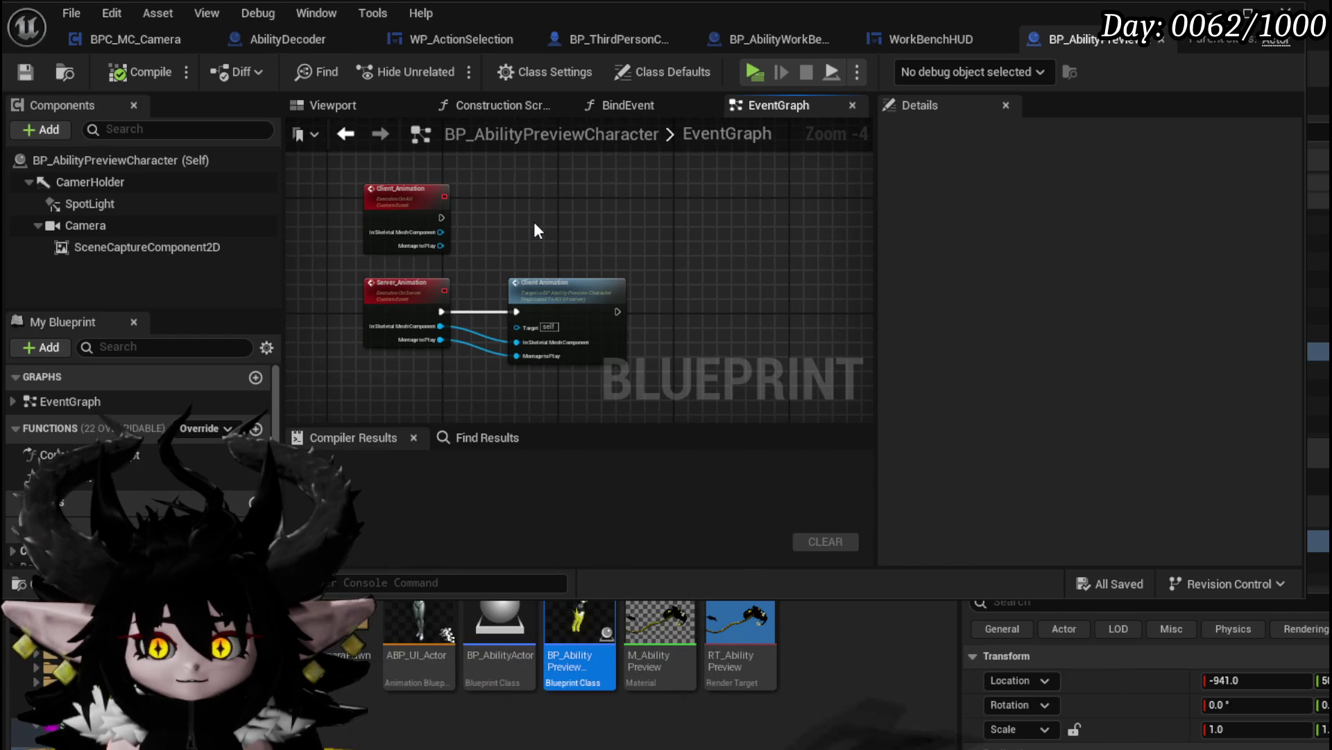
scroll(535, 225, "up", 1)
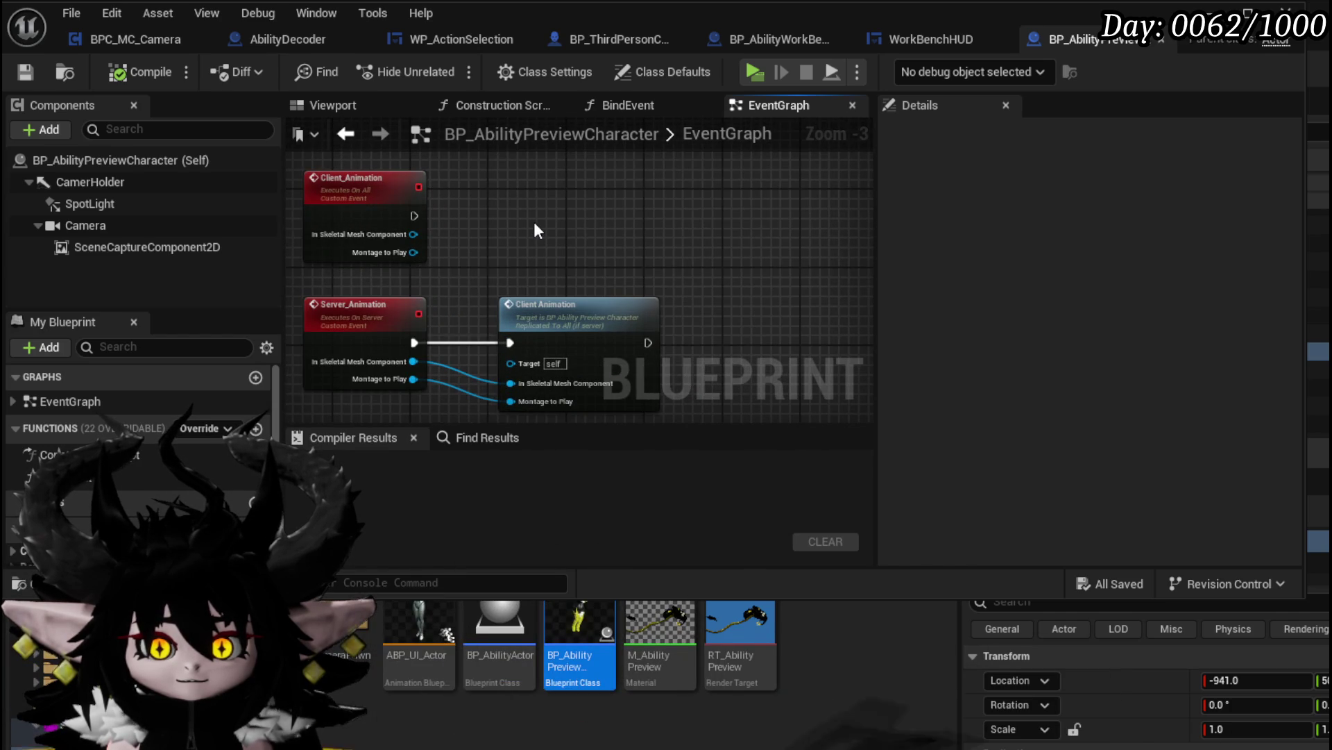
scroll(419, 190, "down", 3)
scroll(418, 190, "down", 3)
scroll(544, 288, "up", 7)
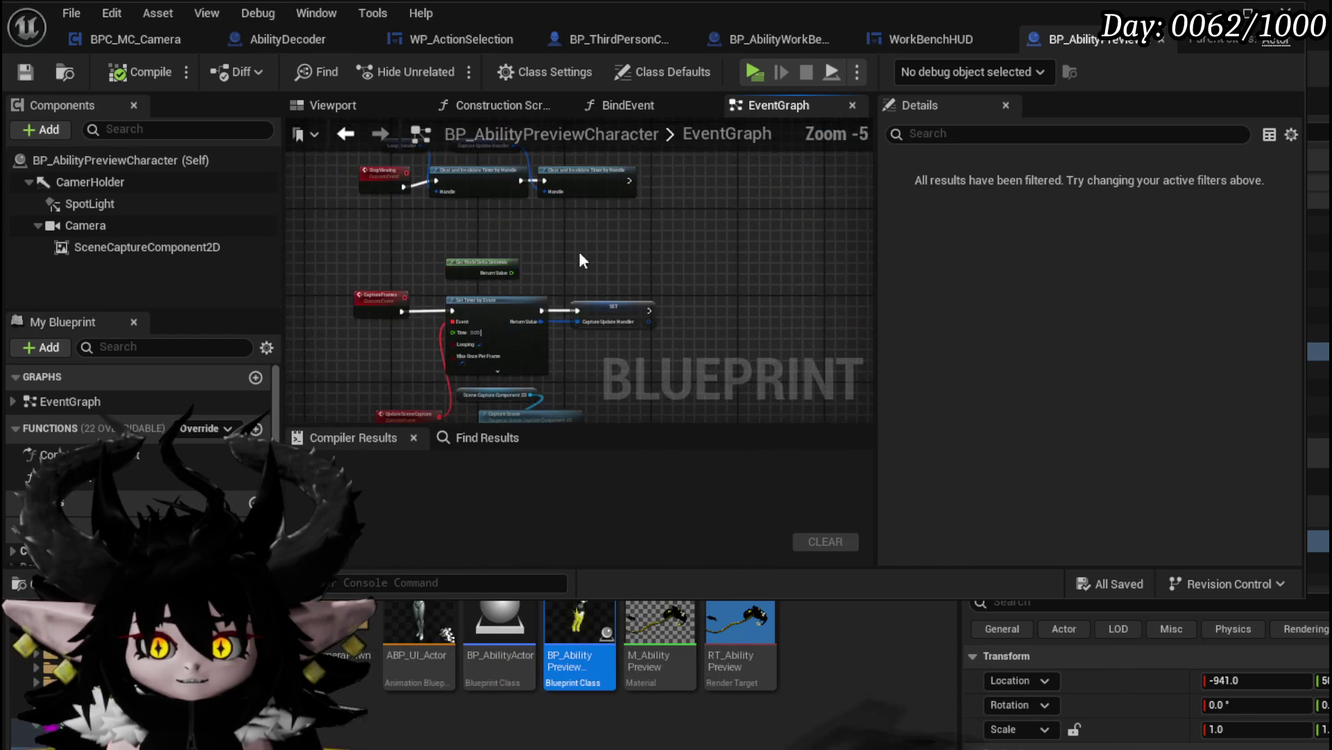
scroll(543, 285, "down", 4)
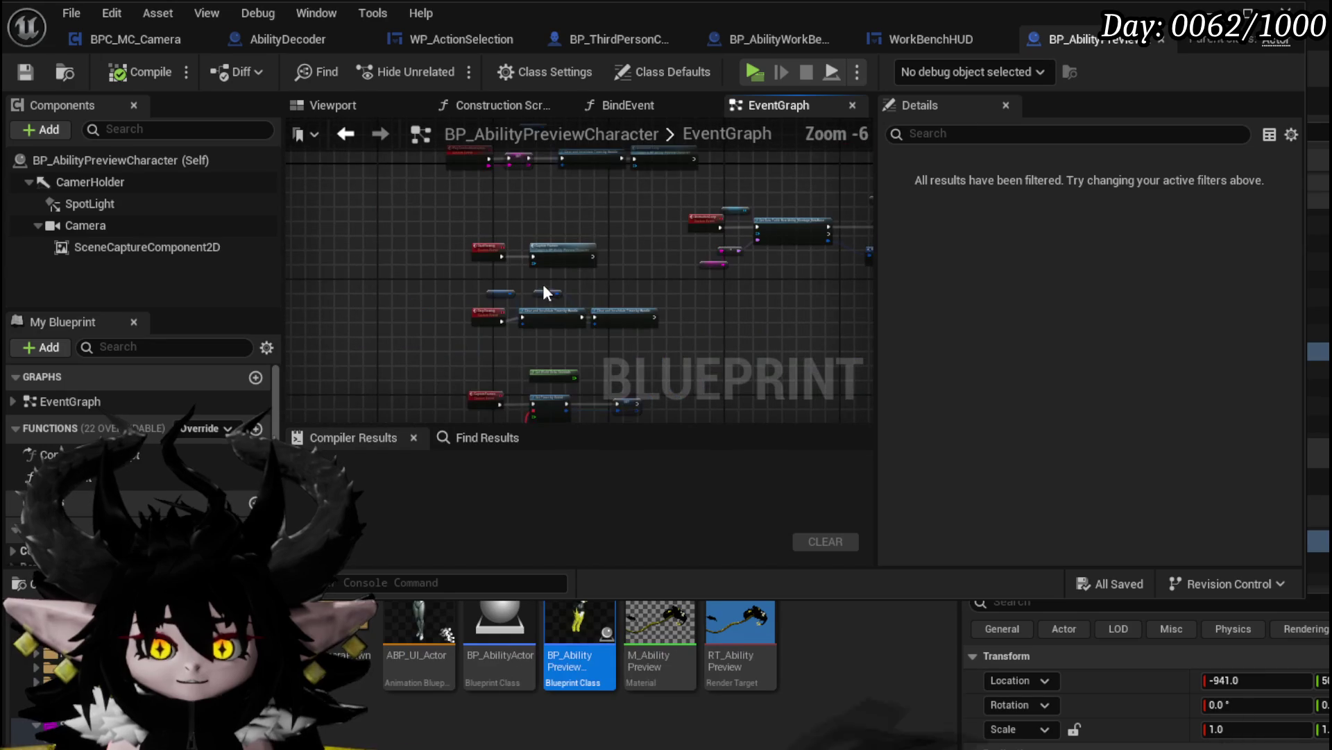
Search the graph's Find Results for 'begin' to list the Play Montage On Notify Begin matches
left_click(505, 438)
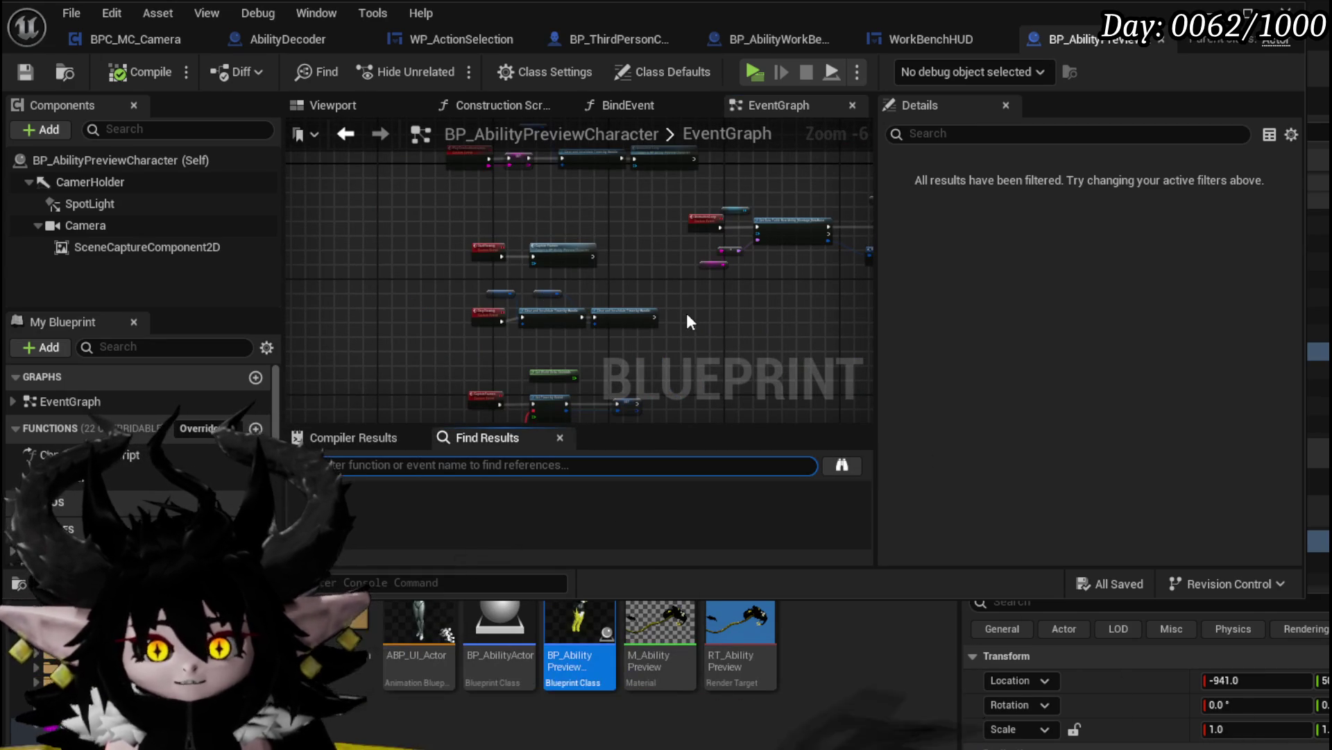
type("begin")
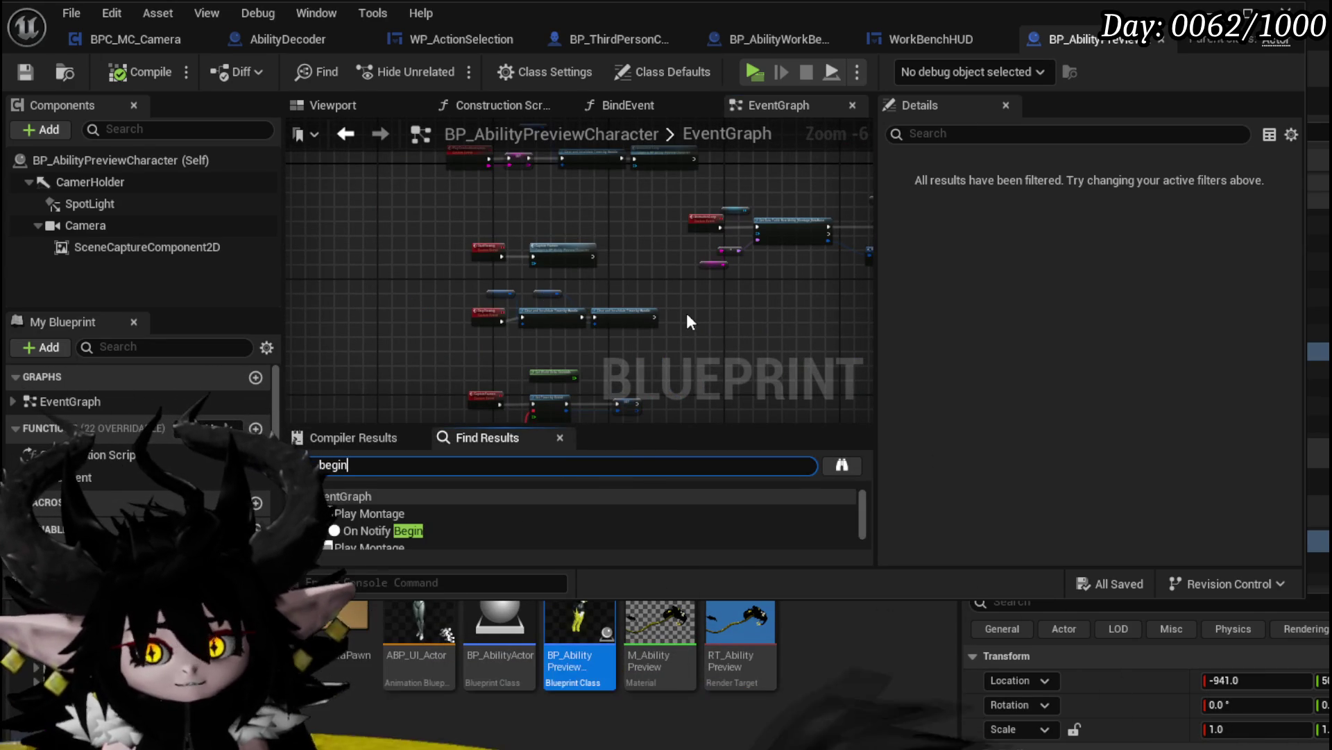
scroll(452, 515, "down", 2)
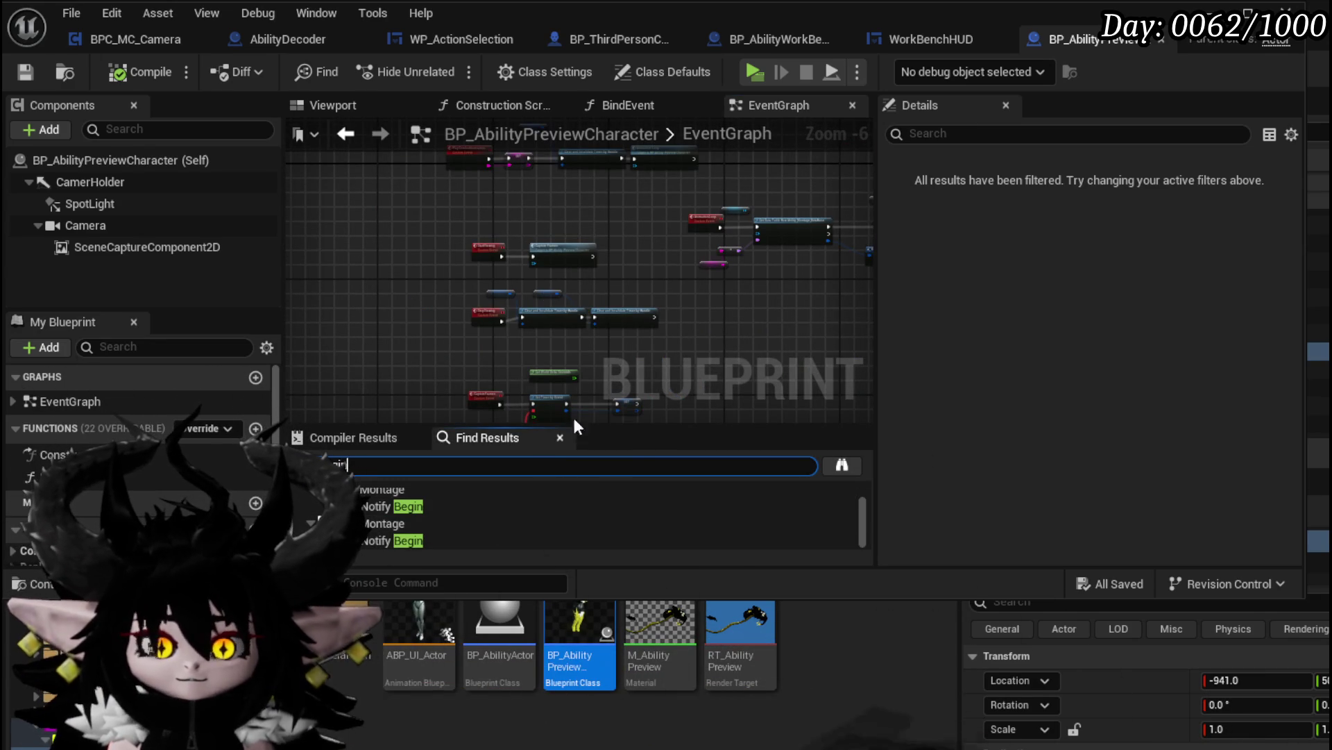
left_click(663, 334)
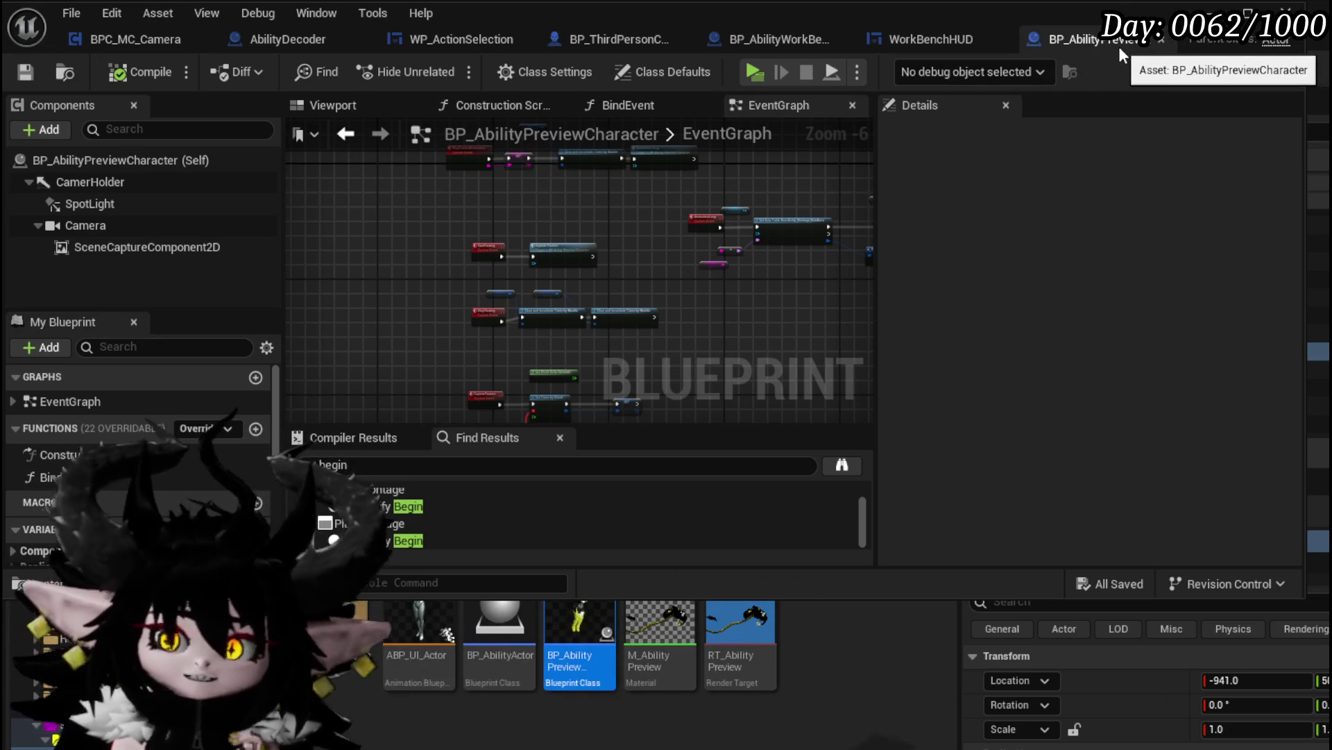
In the BindEvent function, reposition the Scene Capture Component 2D getter and Show Only Actors node, then return to the level
double_click(114, 477)
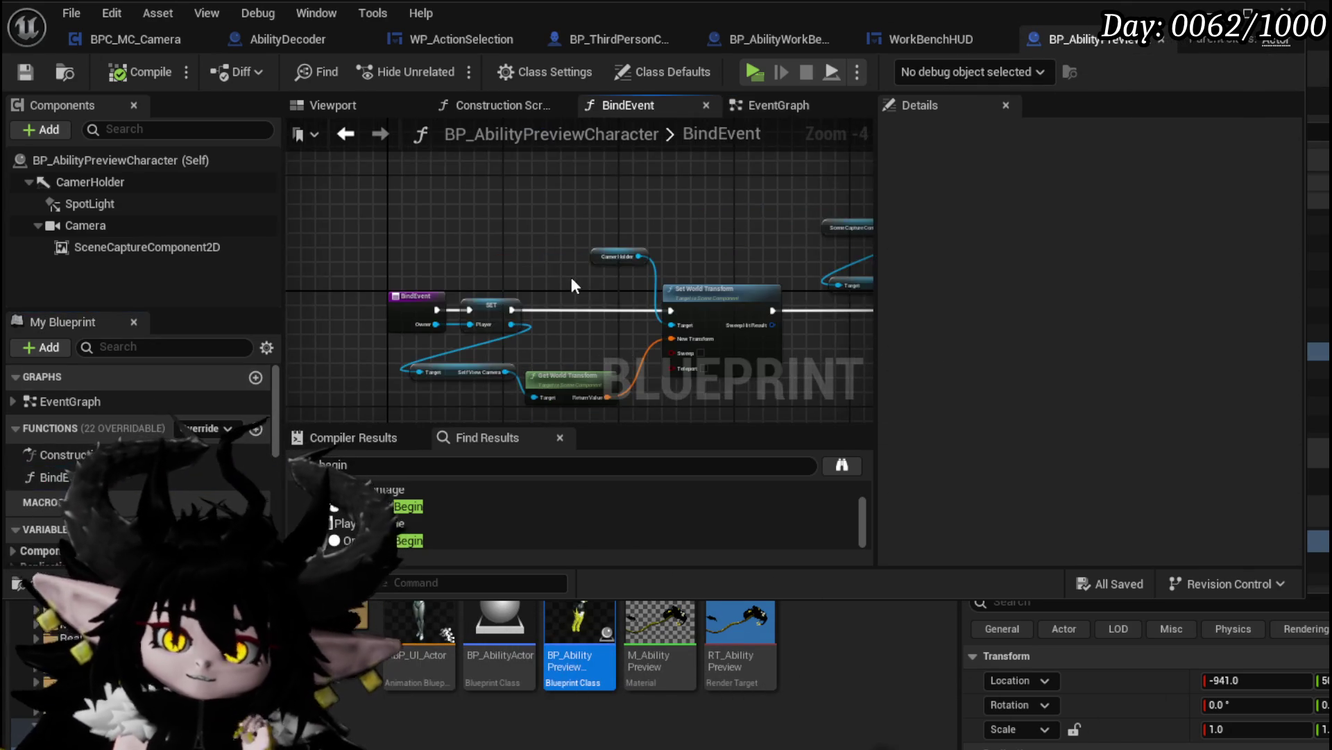
left_click_drag(763, 306, 241, 306)
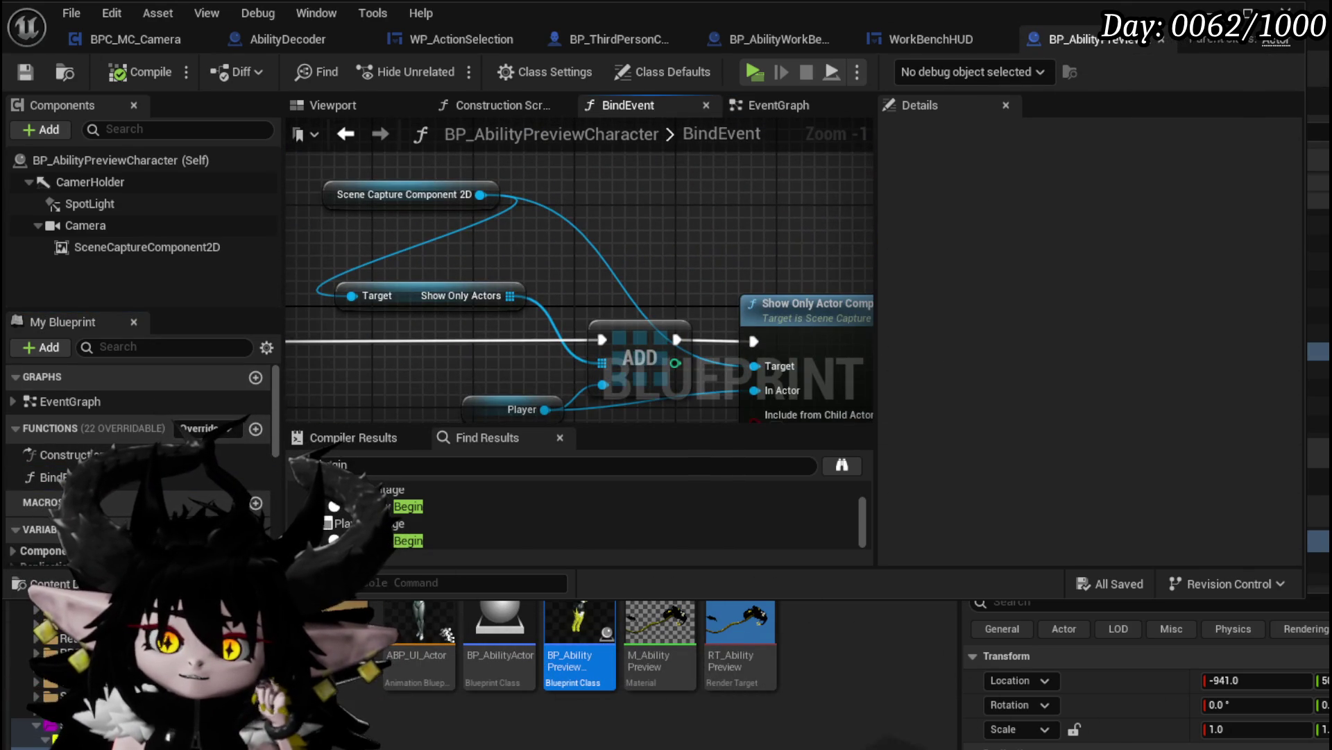
left_click_drag(394, 204, 332, 197)
left_click_drag(431, 310, 432, 274)
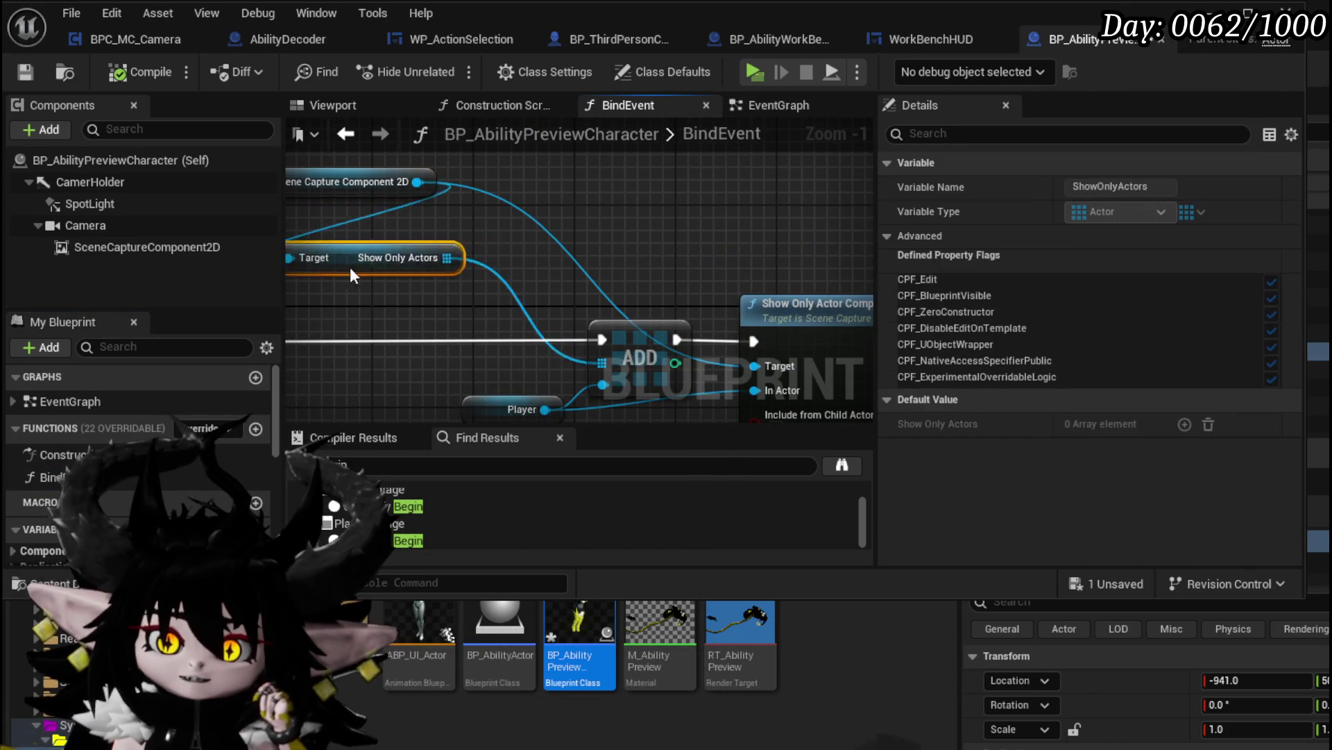
mouse_move(542, 240)
left_mouse_down()
mouse_move(638, 206)
mouse_move(512, 166)
left_mouse_up()
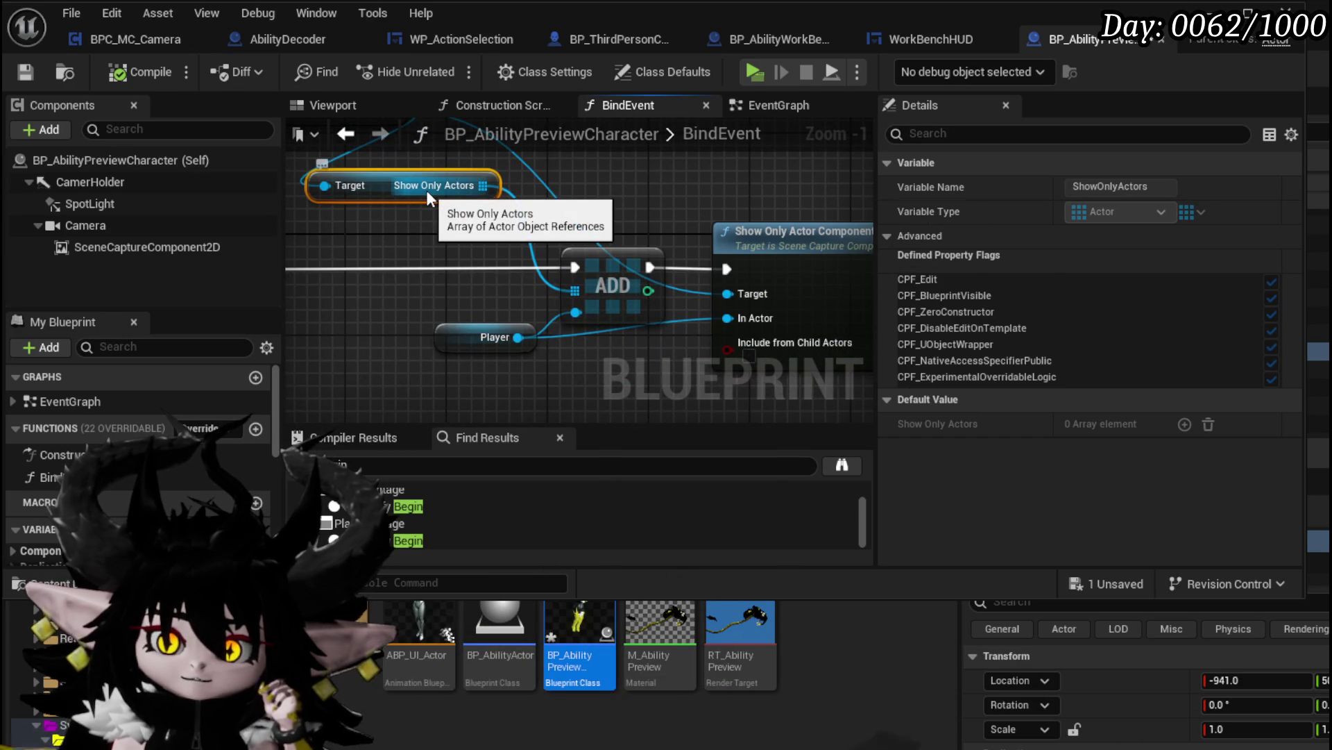
left_click_drag(627, 193, 532, 187)
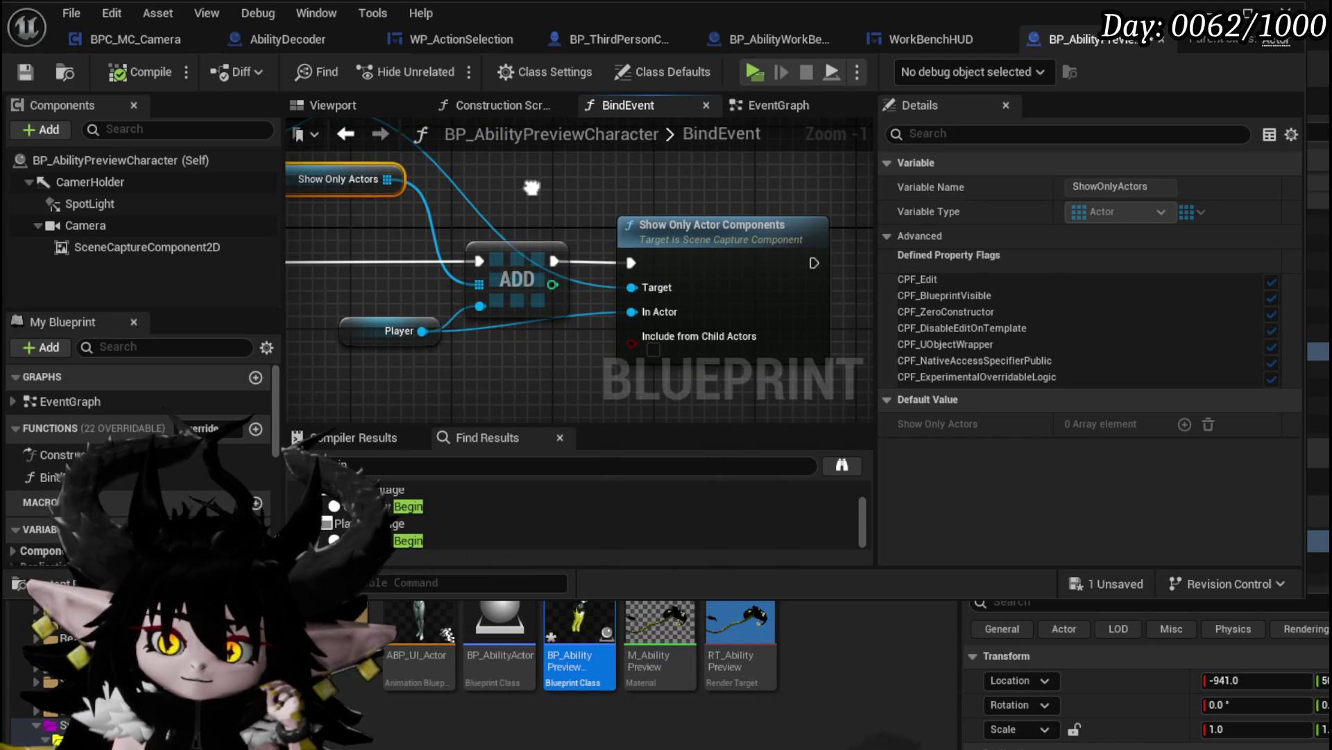
left_click_drag(531, 187, 580, 190)
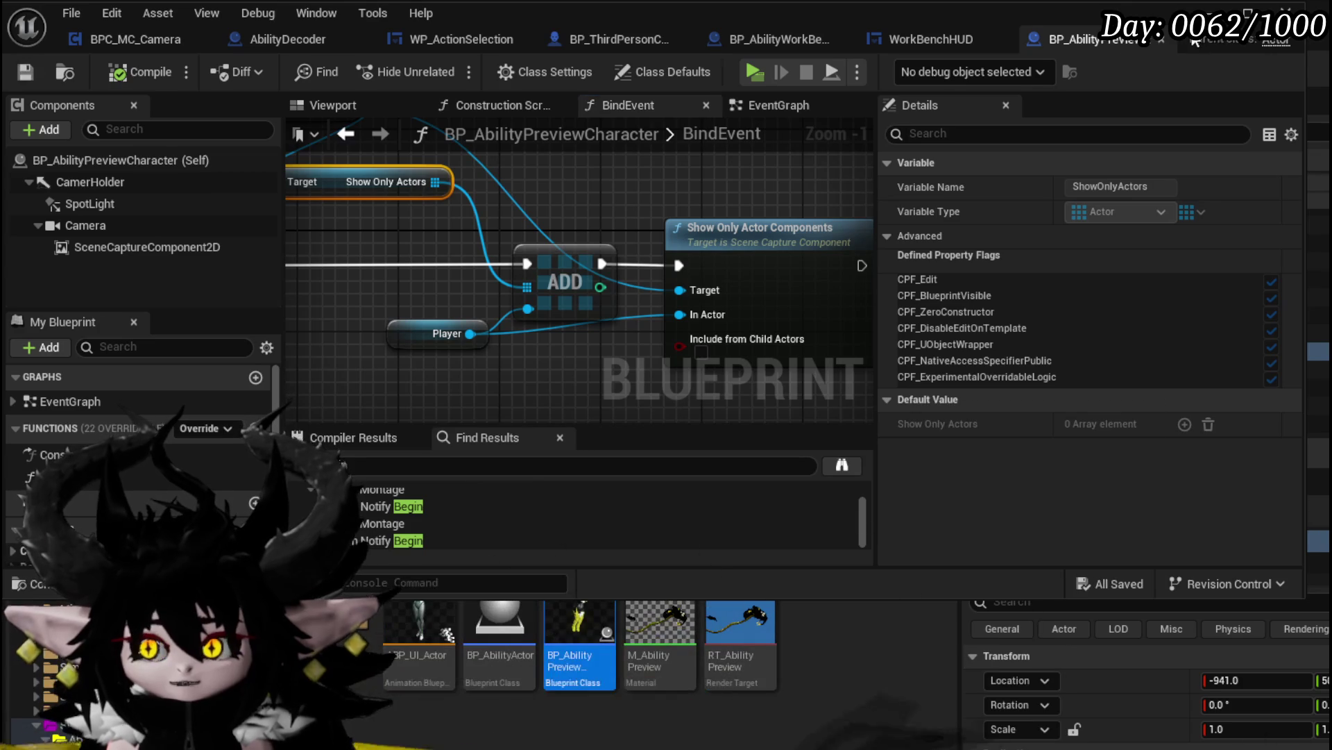
key("alt+Tab")
In a play session, equip the Just Booom ability on the status ring from the equipment screen
left_click(448, 68)
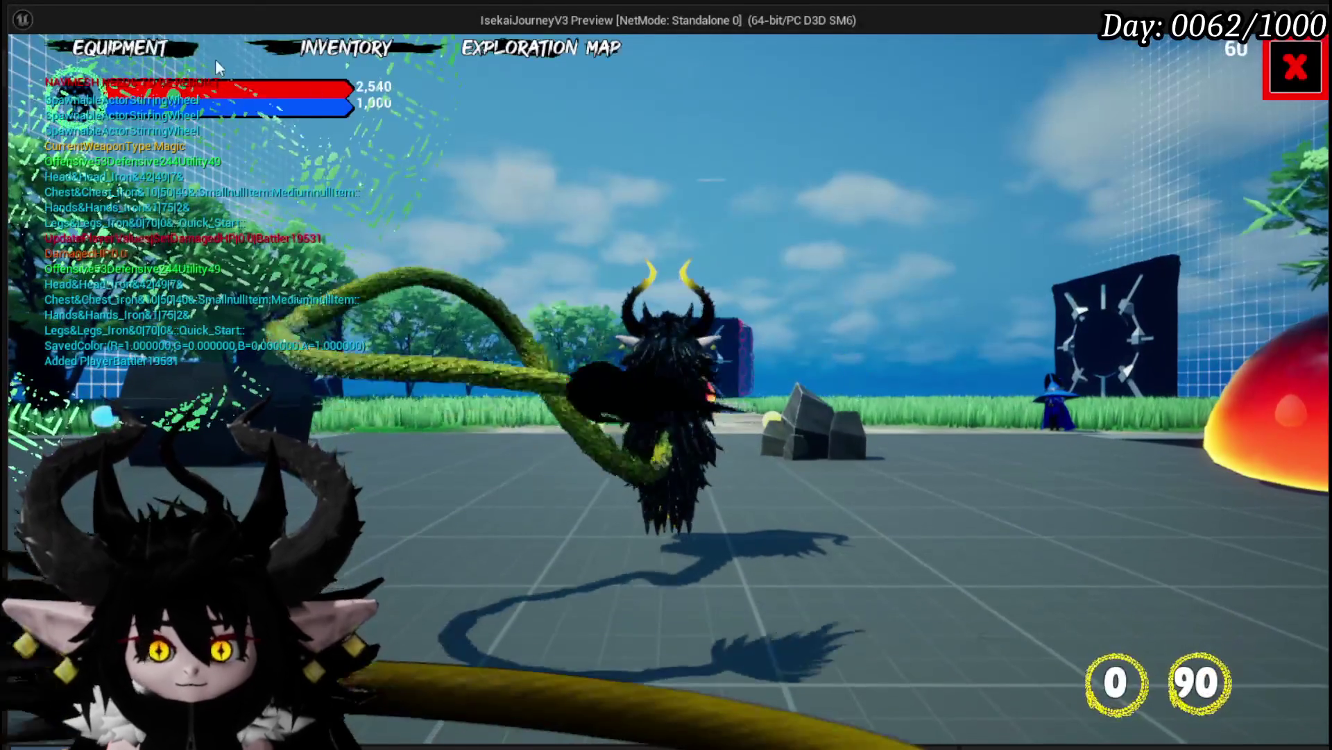
left_click(216, 59)
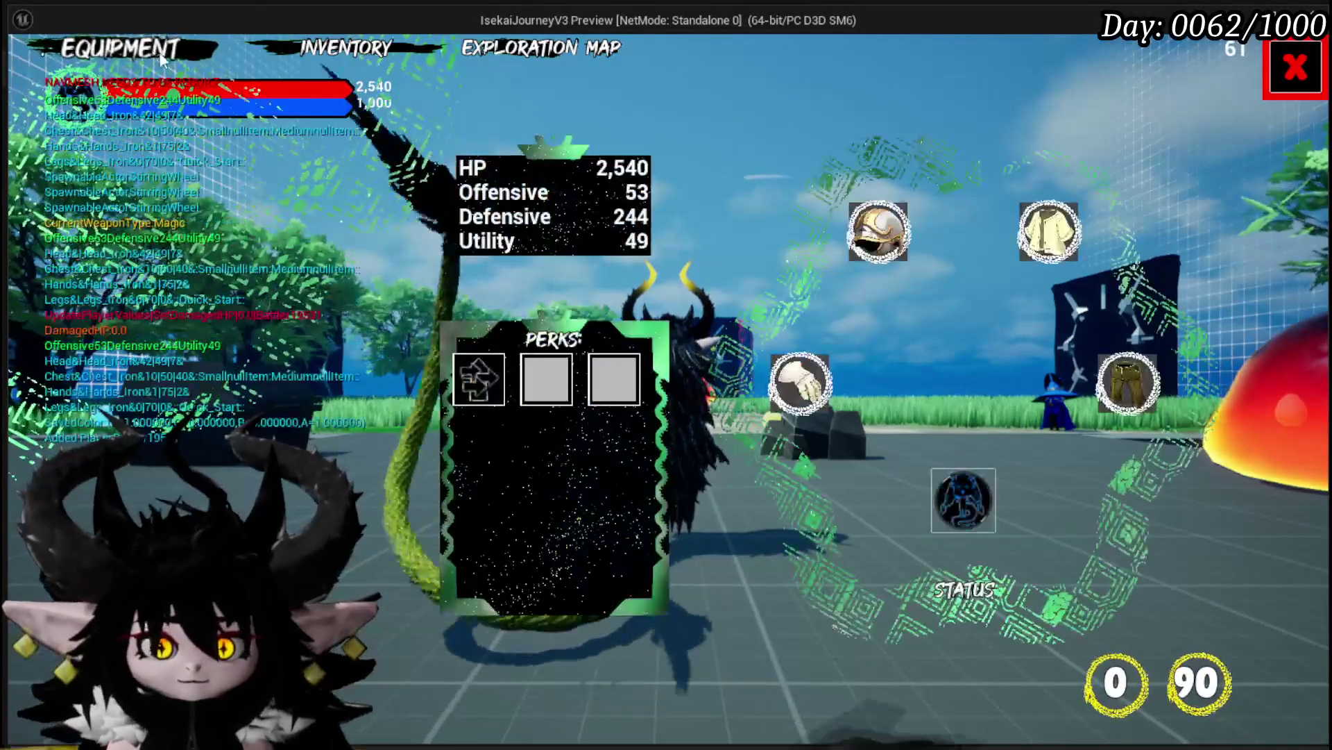
left_click(951, 480)
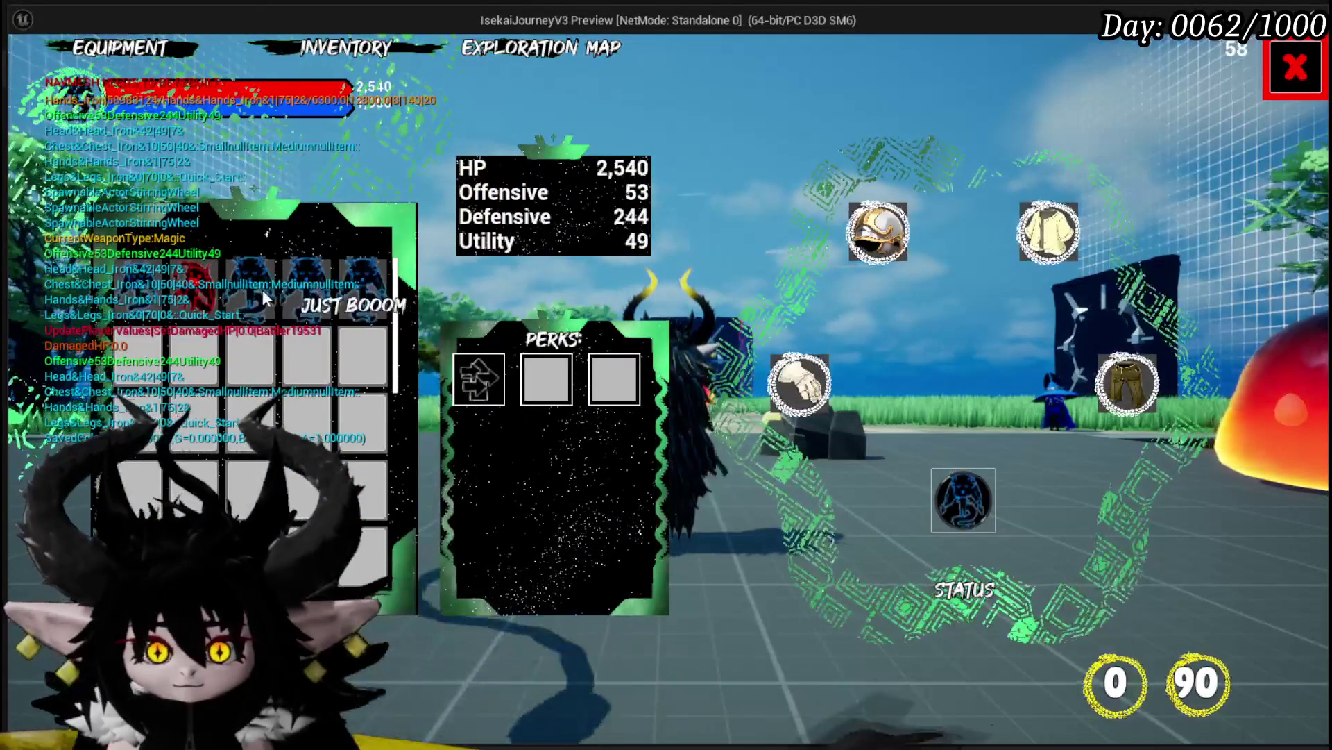
left_click(256, 289)
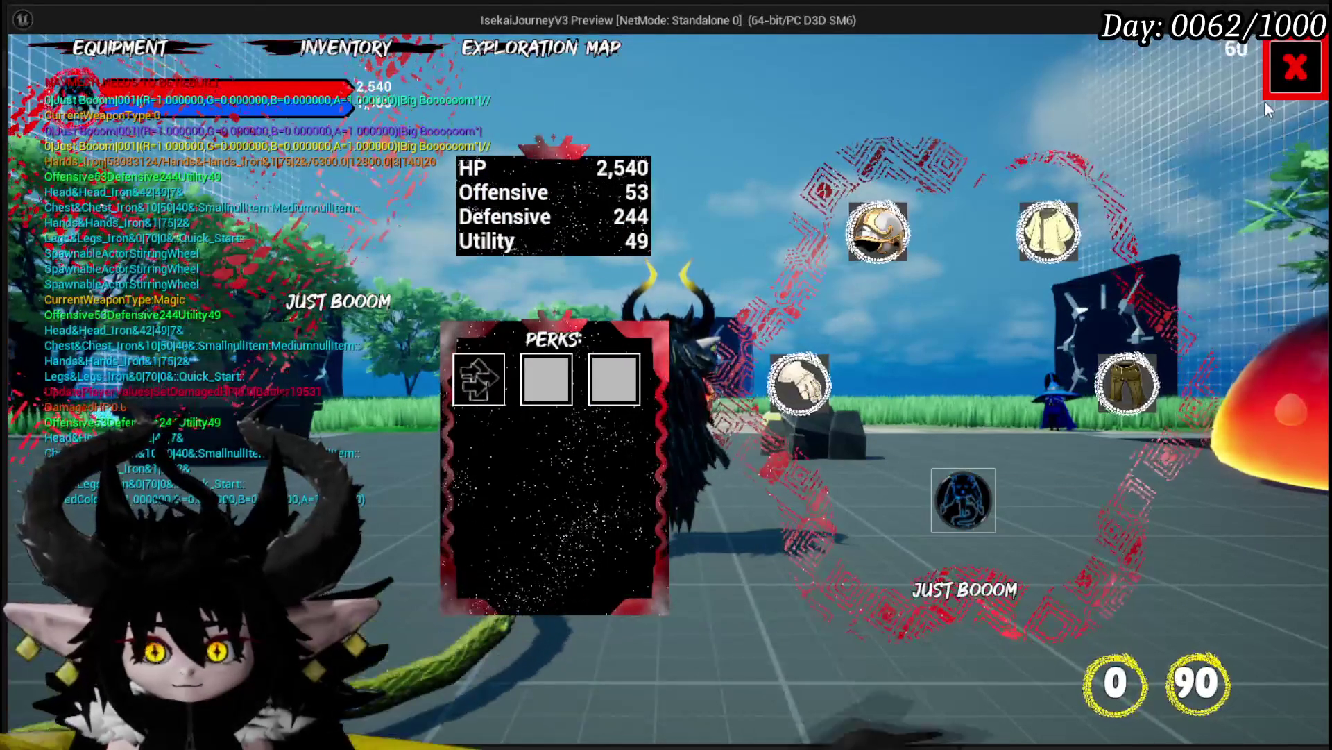
left_click(1295, 68)
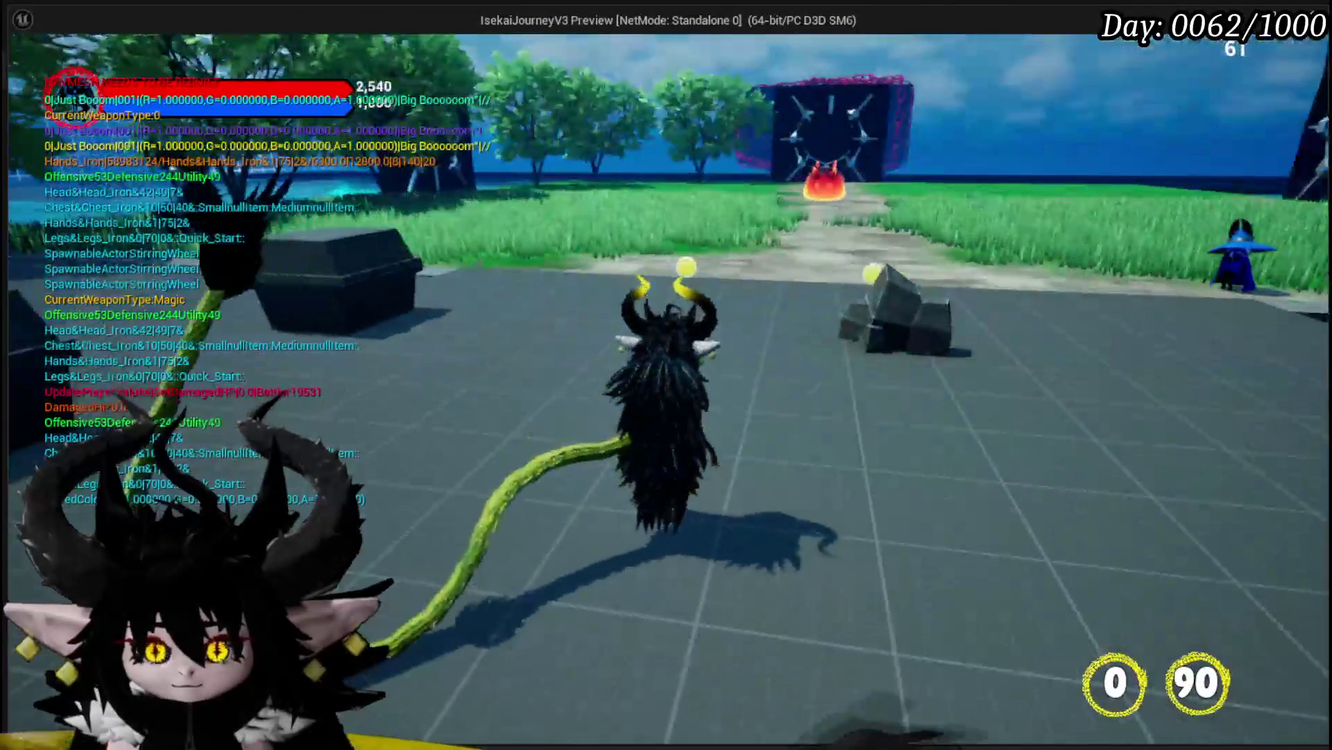
Save the game from the pause menu, stop the session, and start a new play-in-editor test
key("Escape")
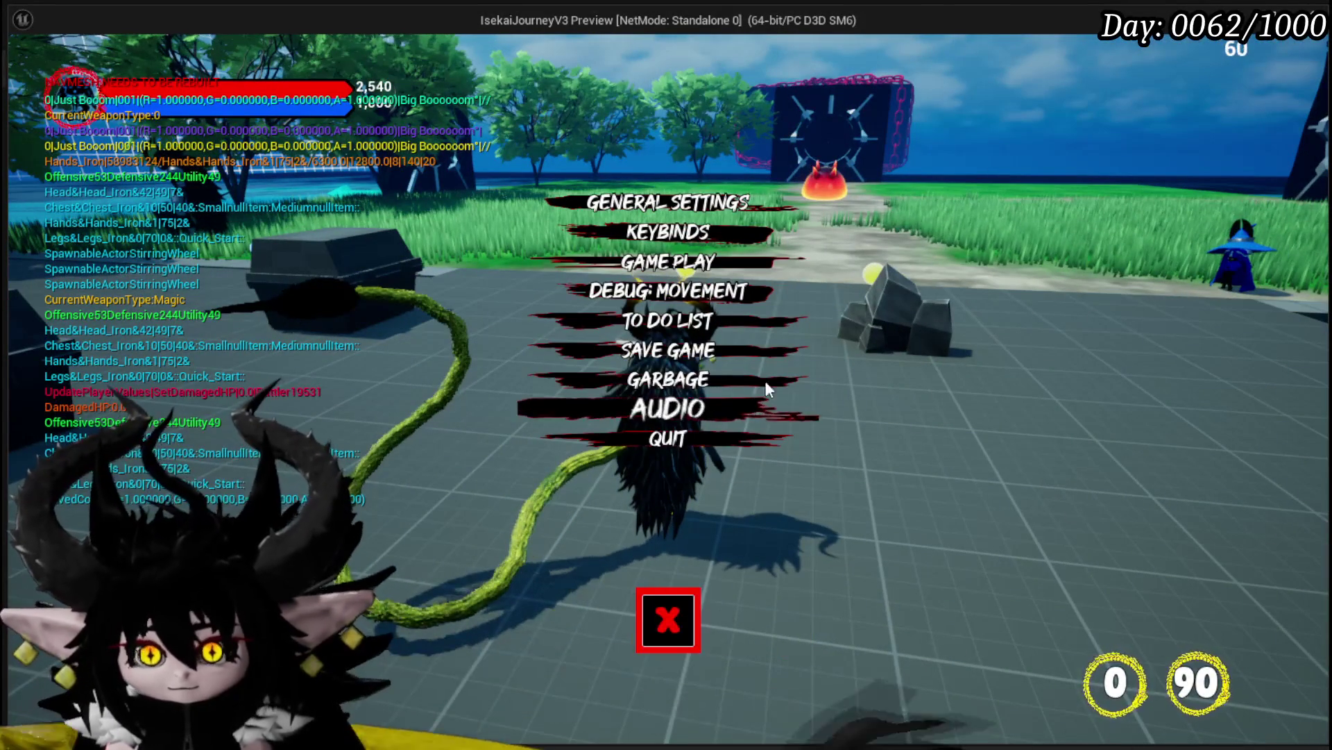
left_click(722, 350)
left_click(668, 619)
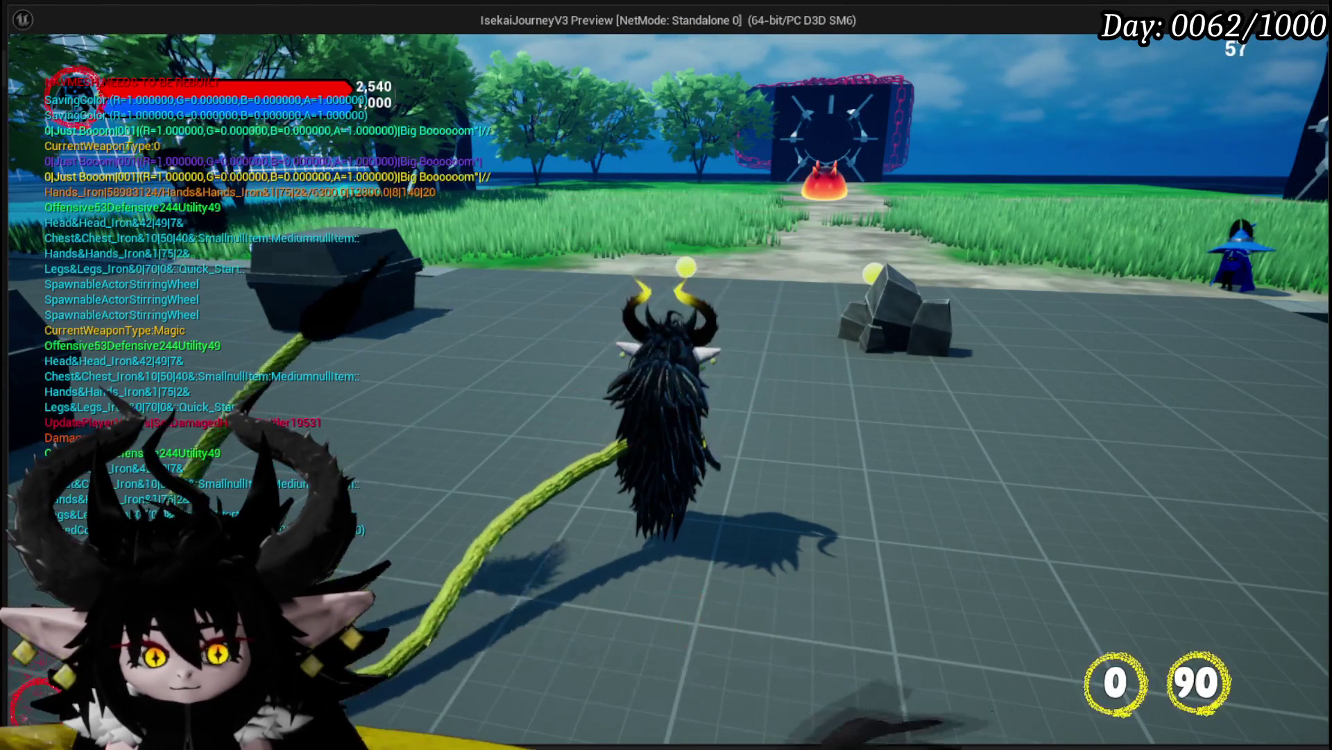
key("Escape")
left_click(449, 68)
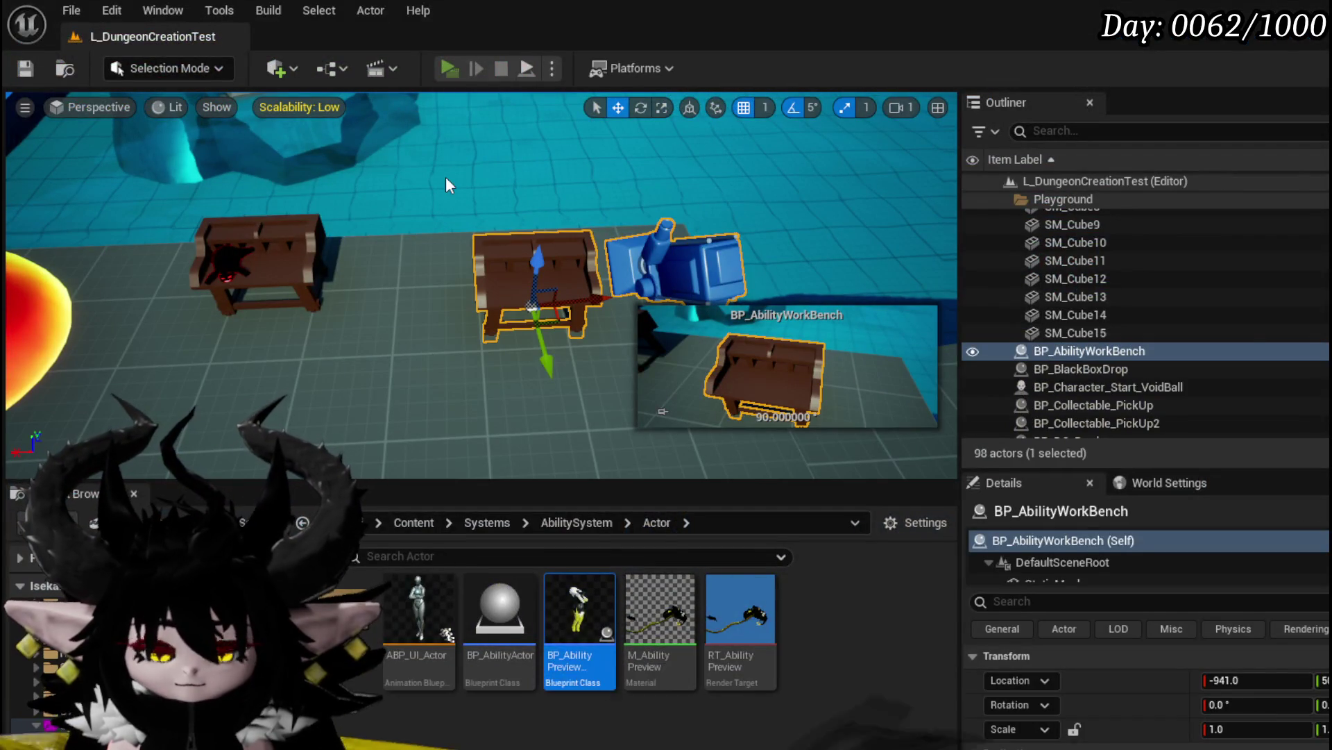
At the workbench, choose the Just Booom core and preview the Nothing Else to Do card's animation
key("w")
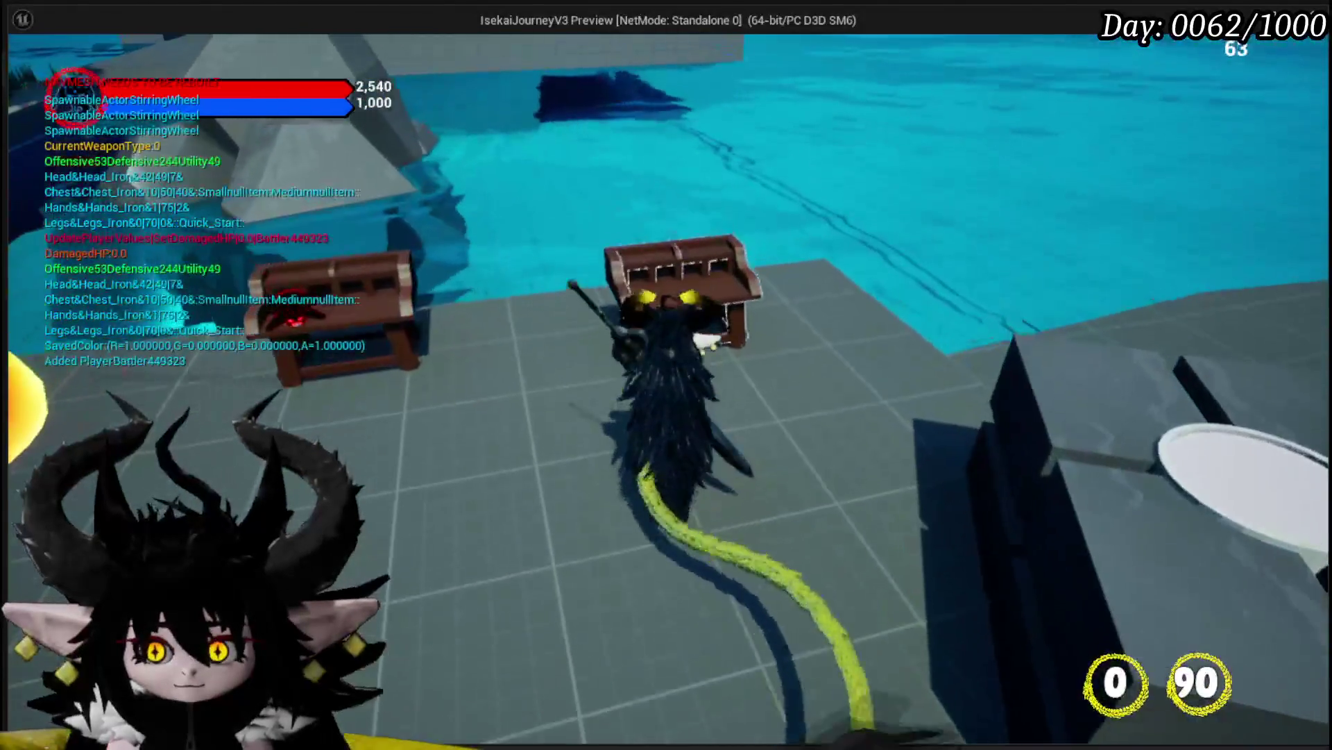
key("e")
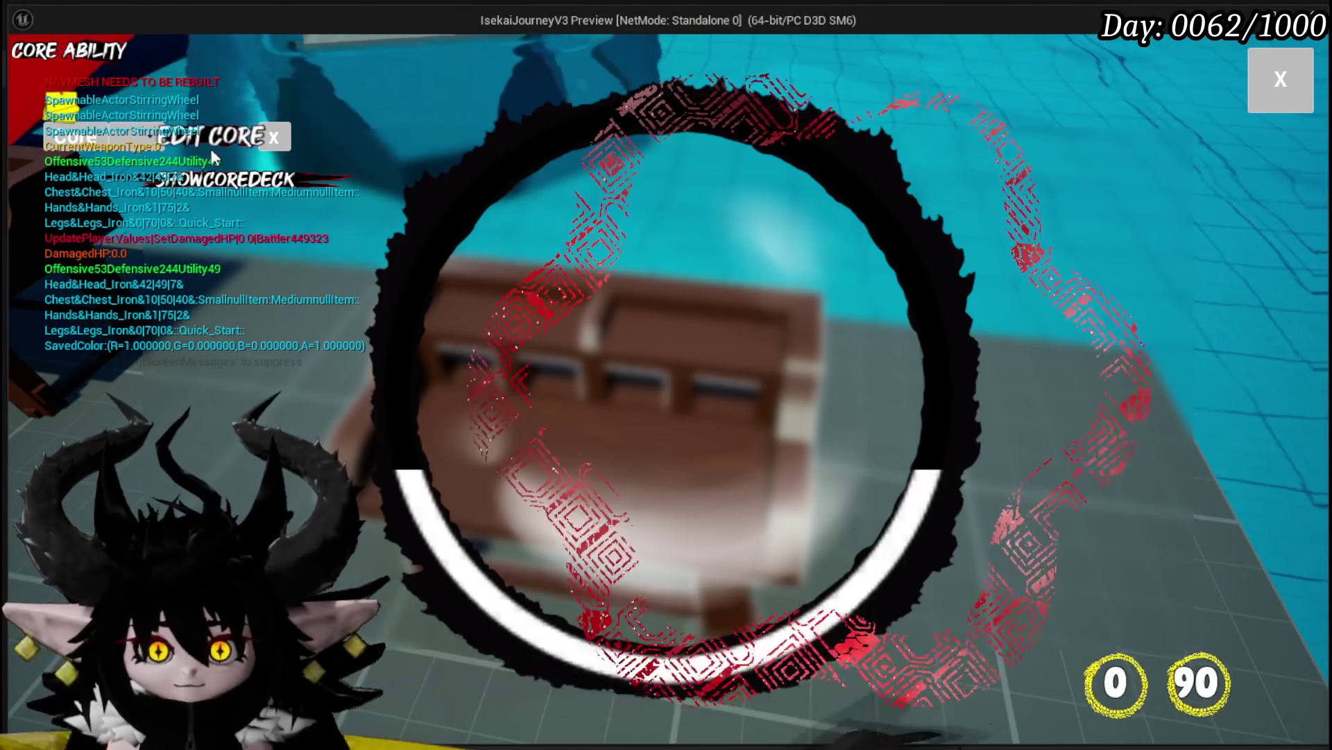
left_click(156, 146)
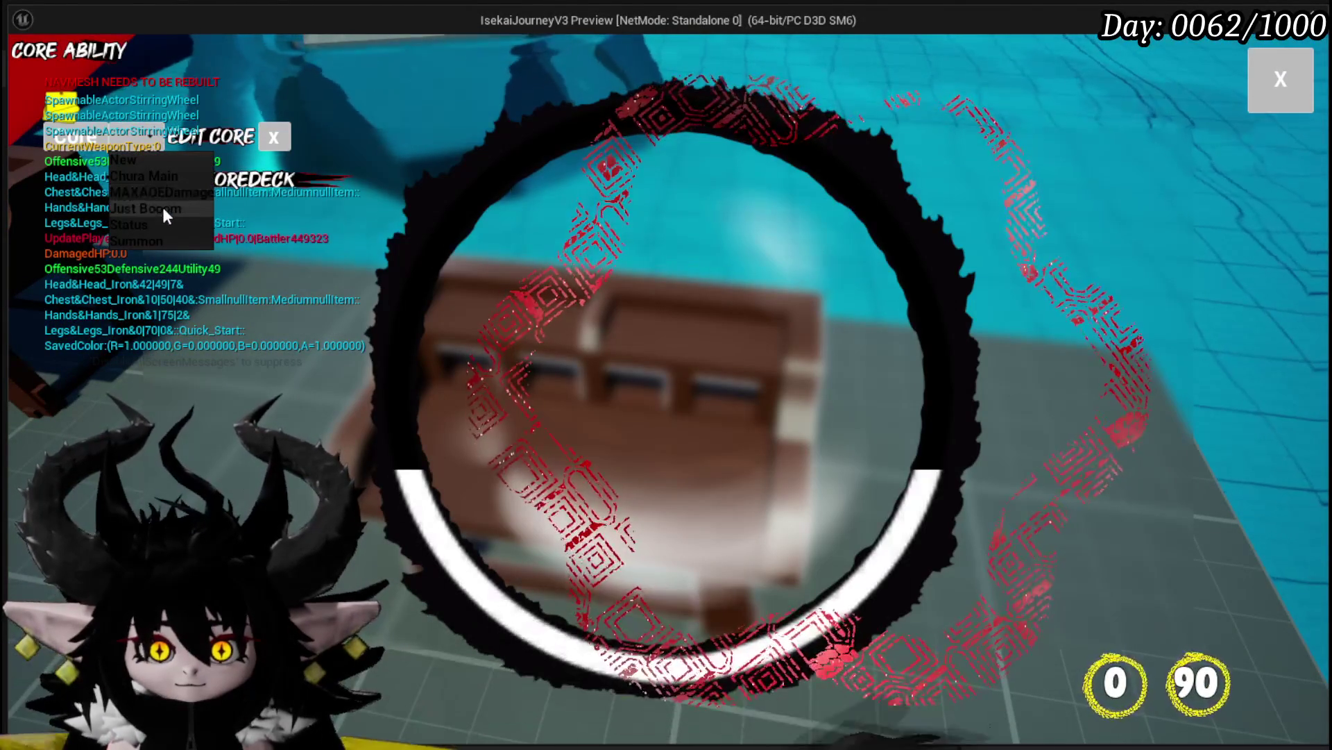
left_click(164, 208)
left_click(831, 370)
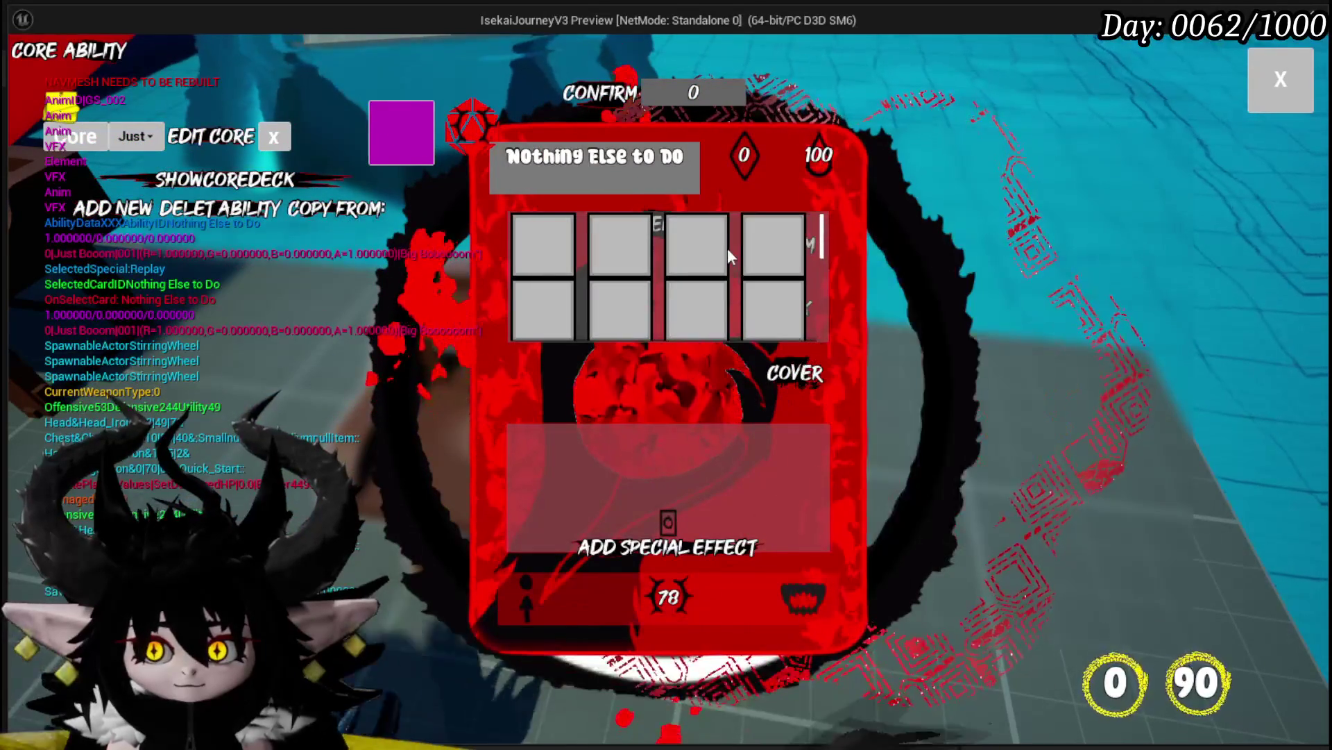
mouse_move(623, 257)
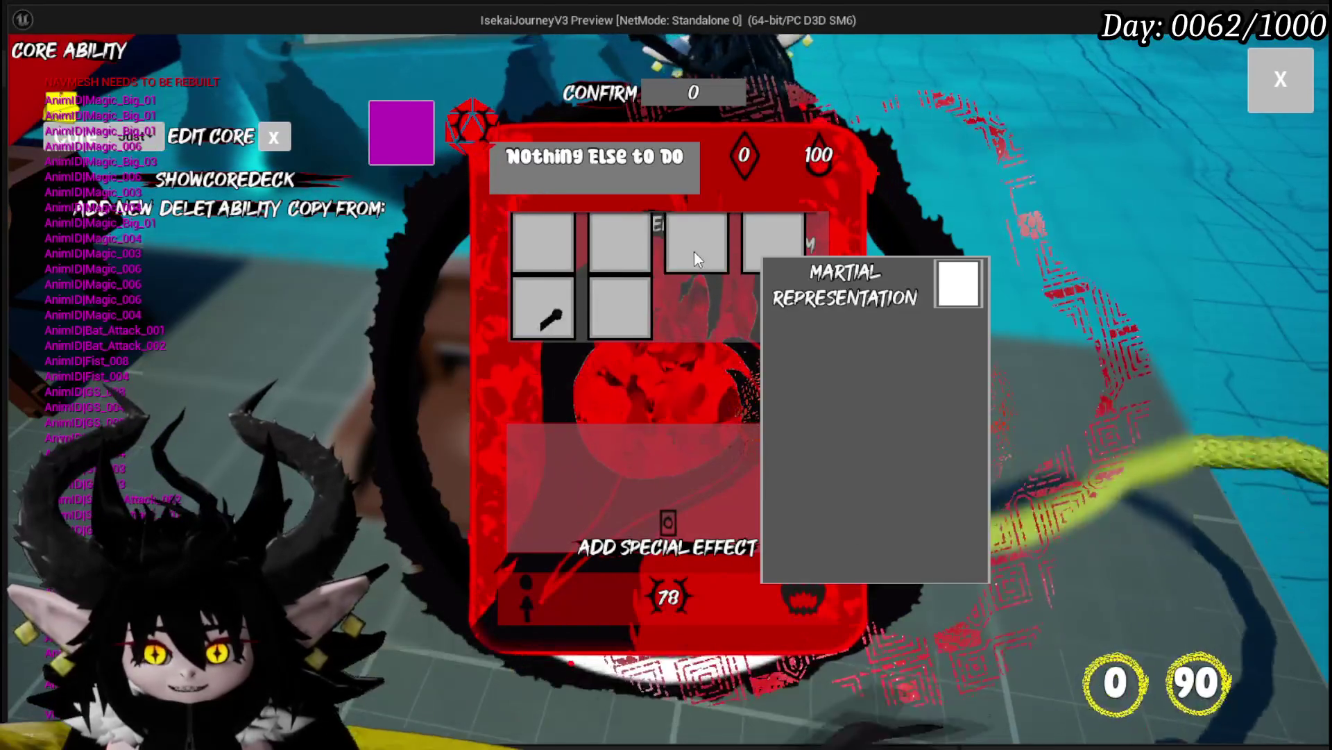
scroll(811, 279, "up", 2)
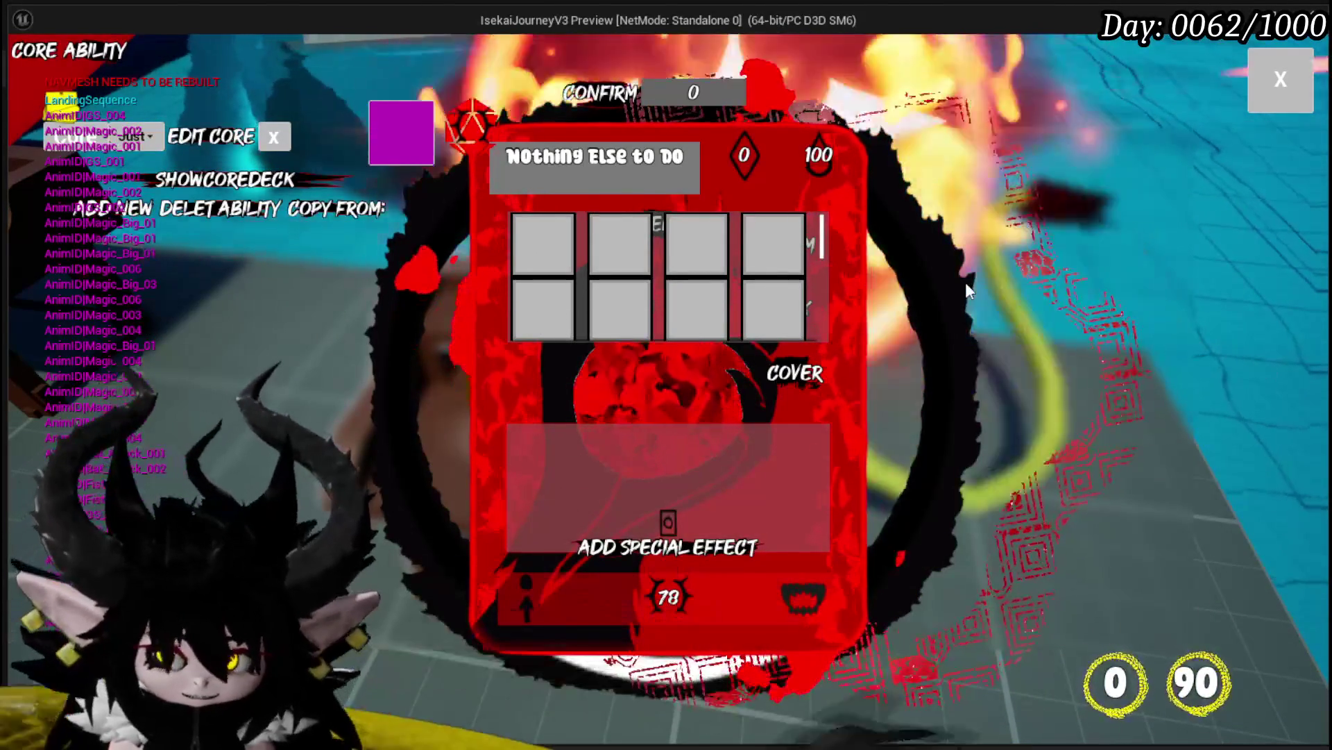
Close the ability editor, end the play session, and save the L_DungeonCreationTest level
left_click(1275, 91)
key("w")
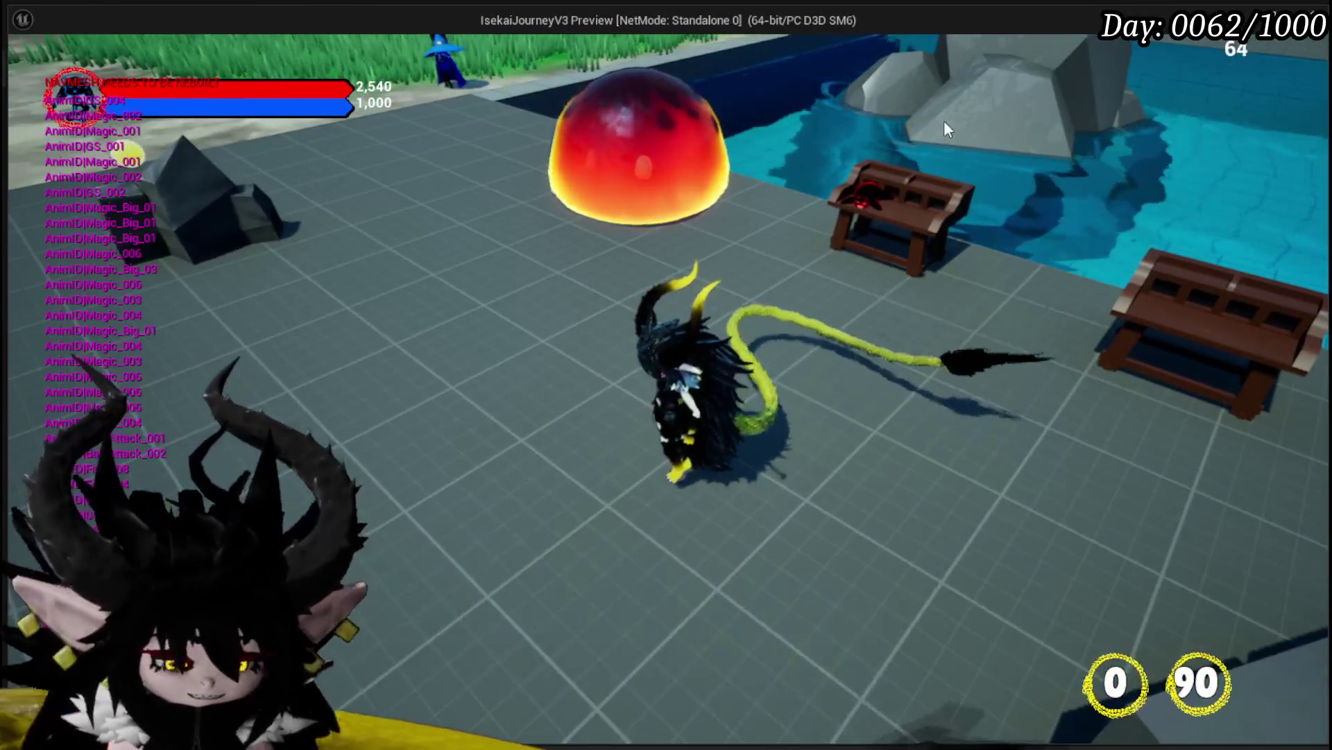
key("Escape")
left_click(31, 63)
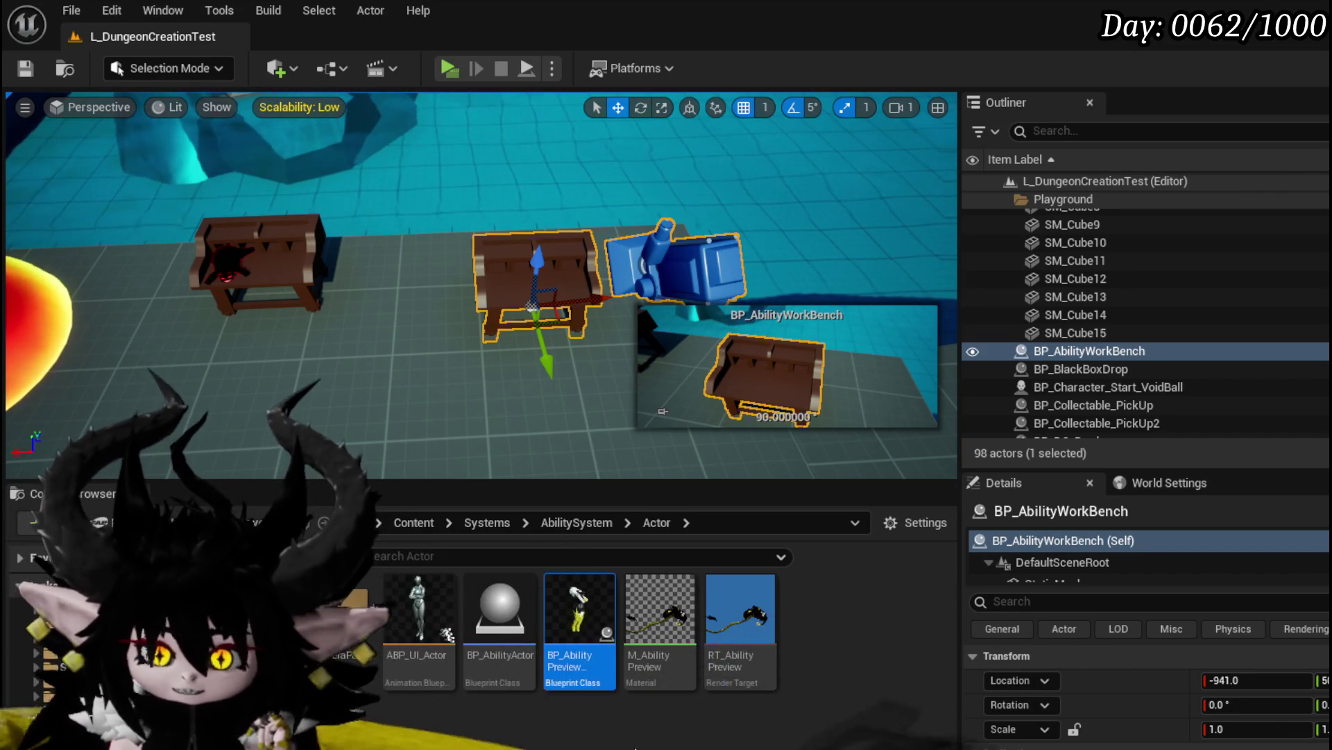
Create a new Actor Blueprint Class named BP_VFX_Preview in the Content Browser
right_click(553, 744)
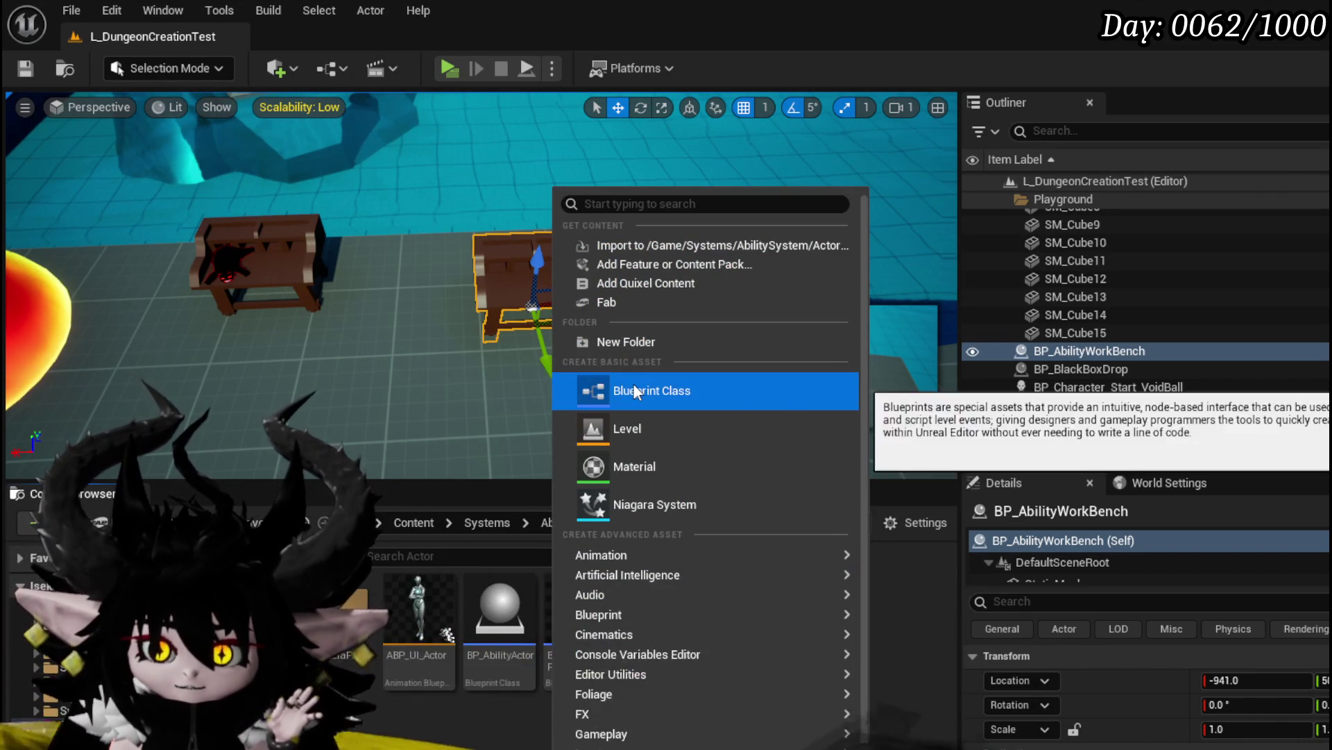
left_click(633, 386)
left_click(665, 319)
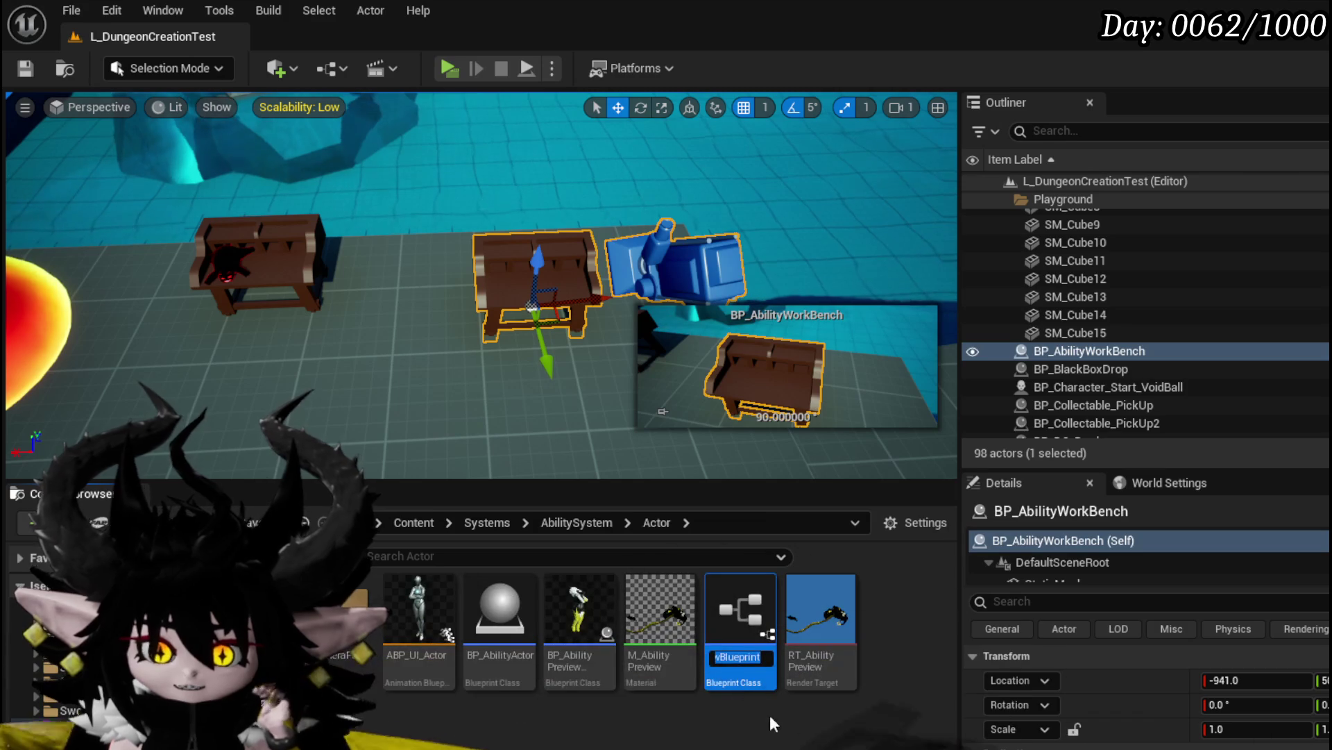
key("BackSpace")
type("BP_")
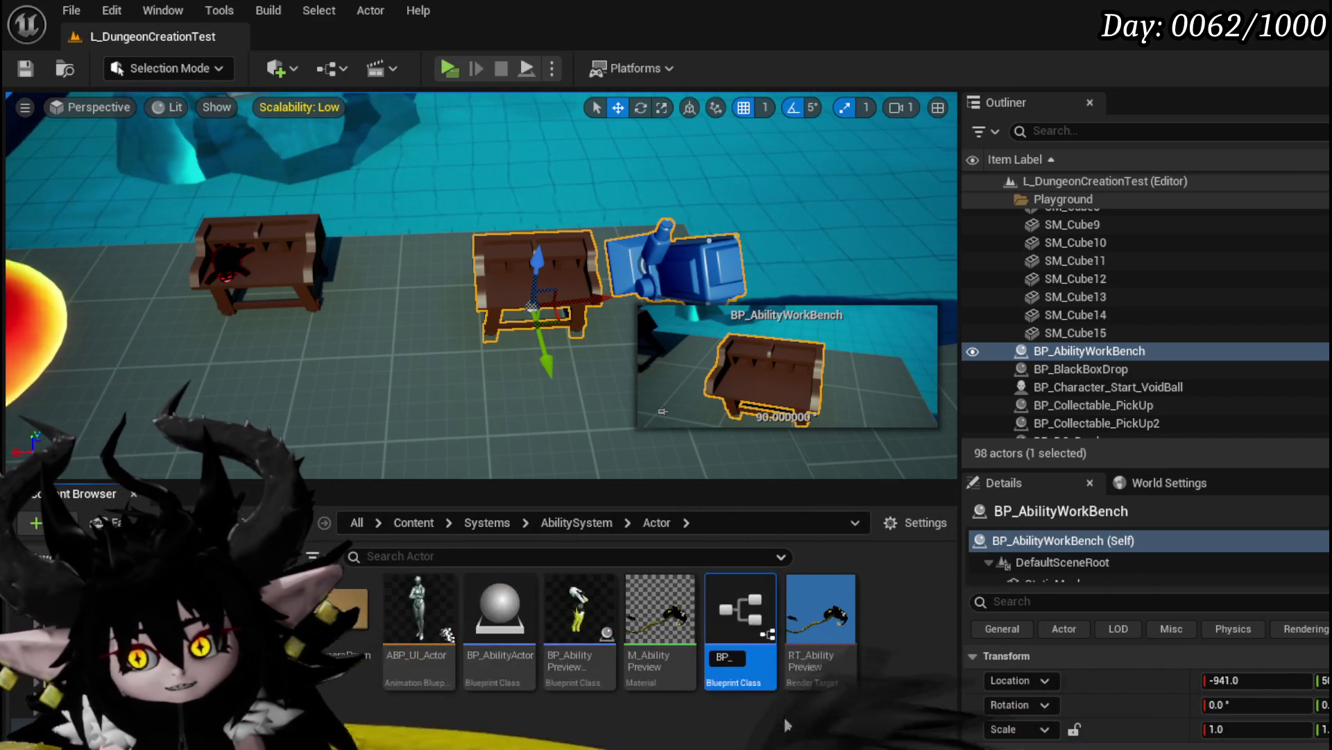
type("VFX")
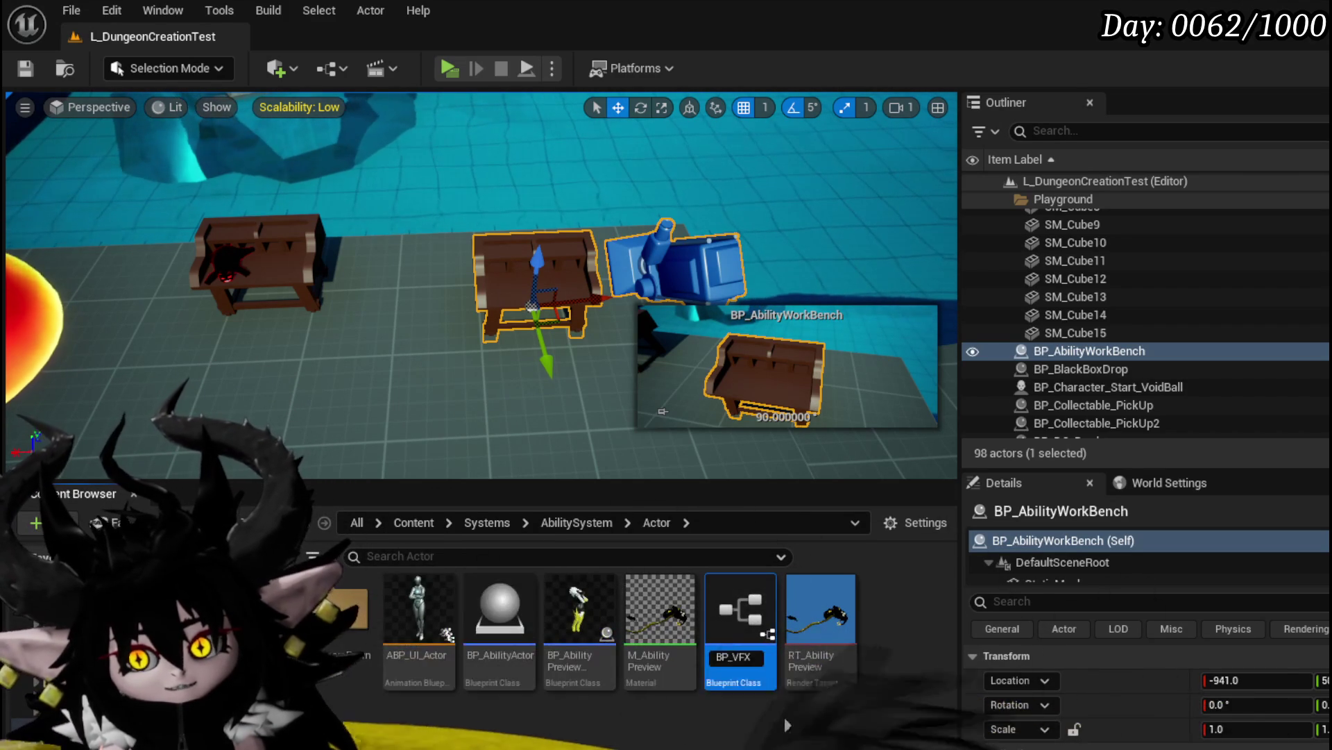
type("_U")
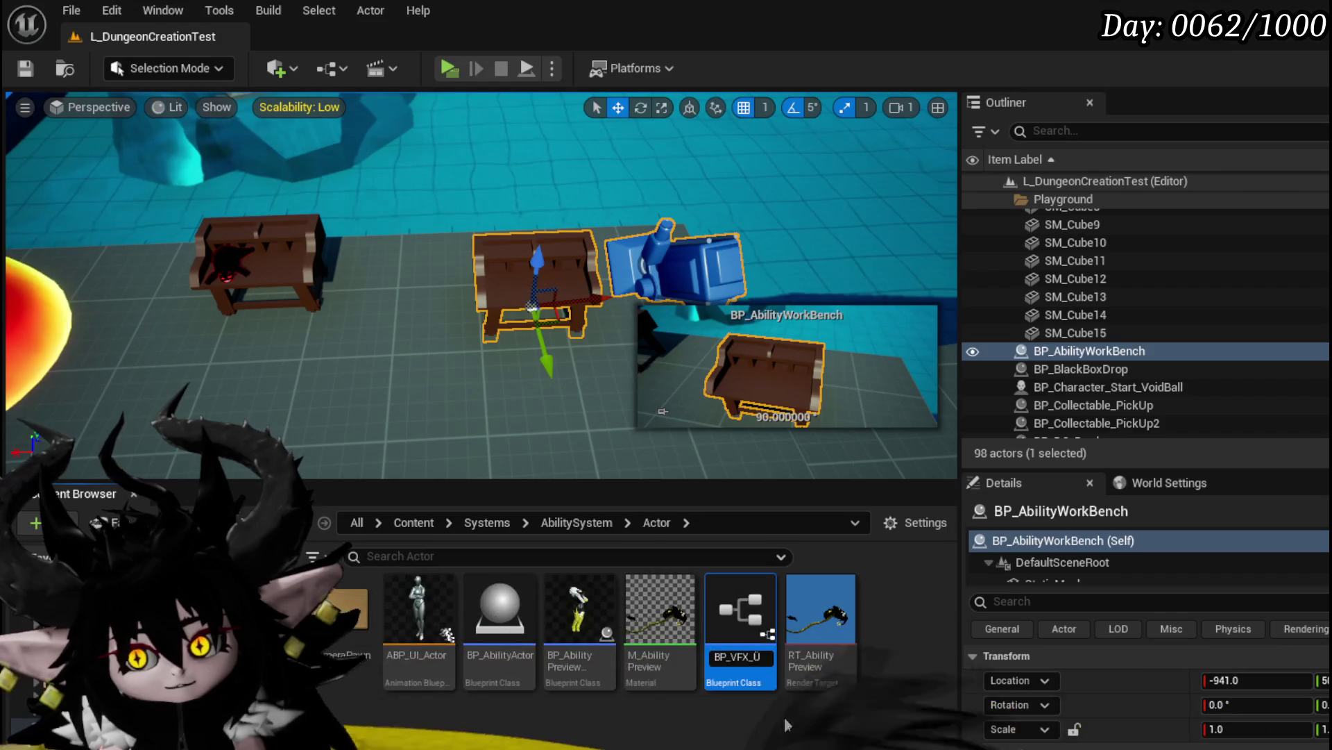
type("X_Preview")
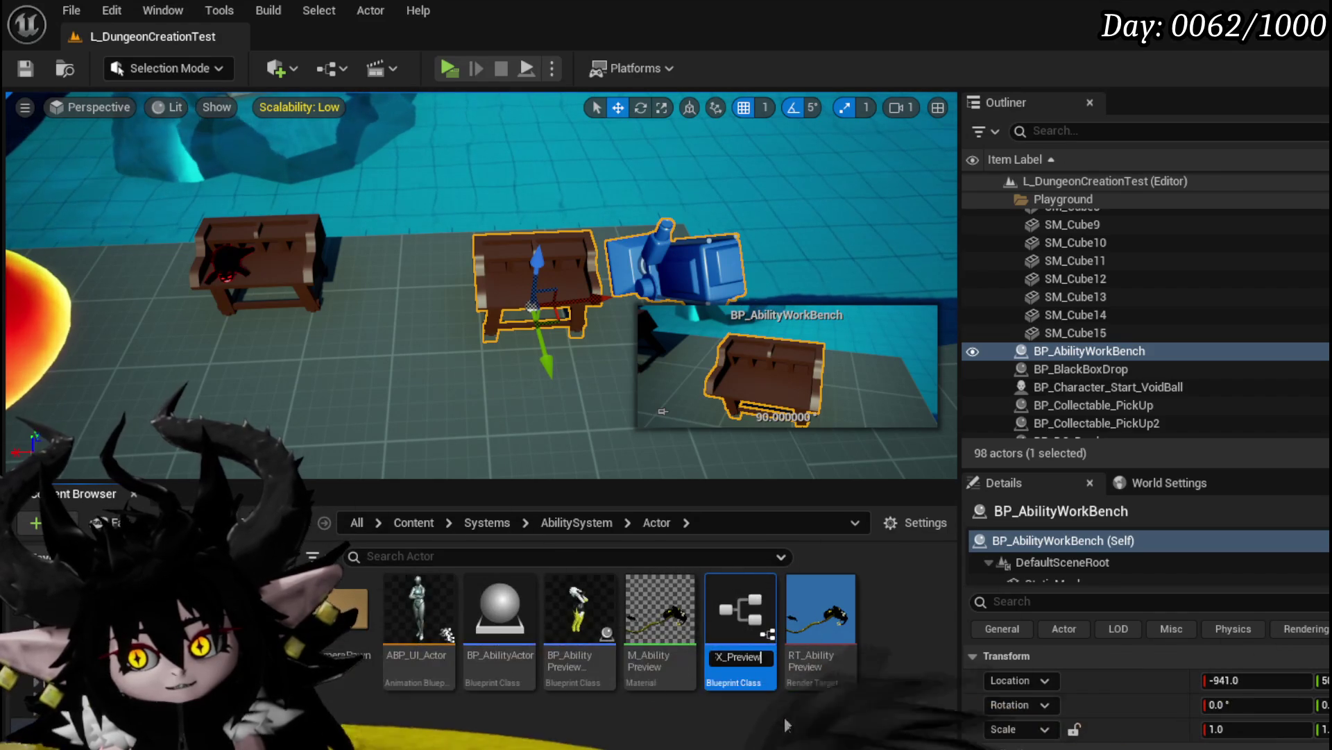
key("Return")
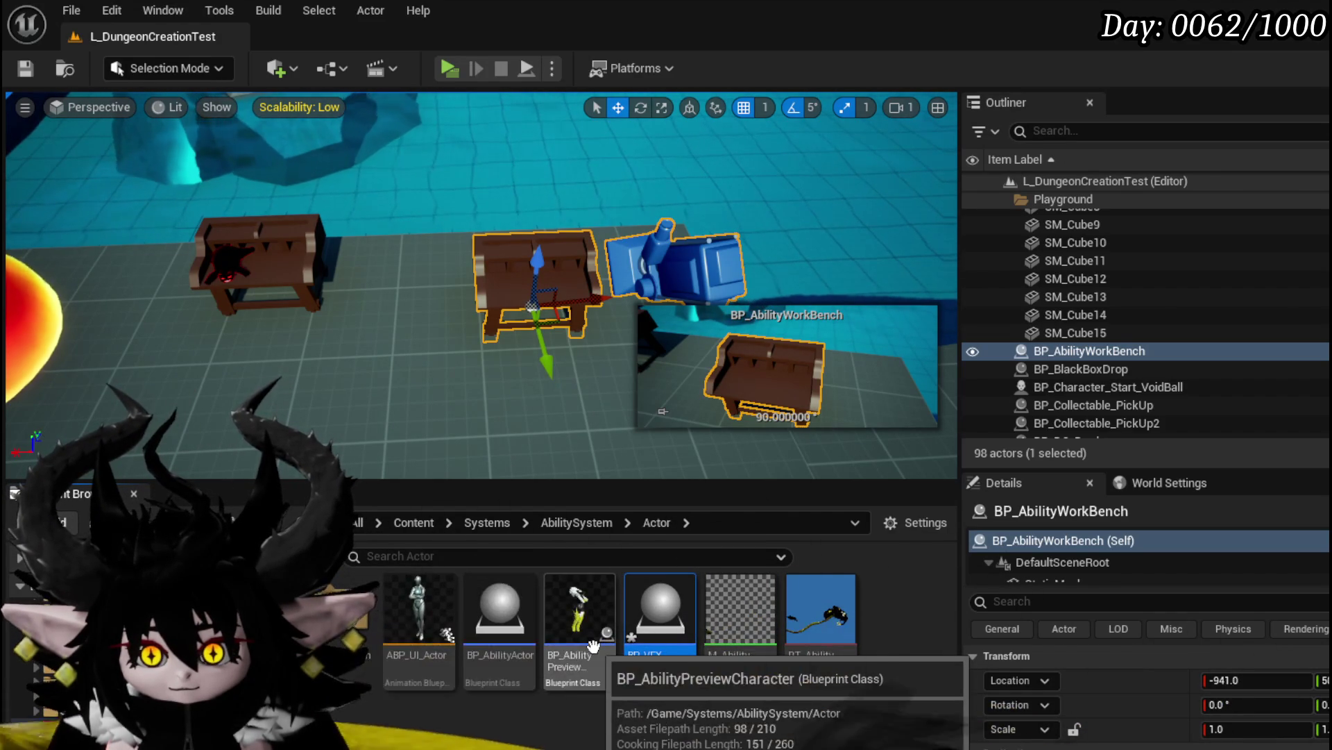
Save the level and the new BP_VFX_Preview asset
left_click(25, 68)
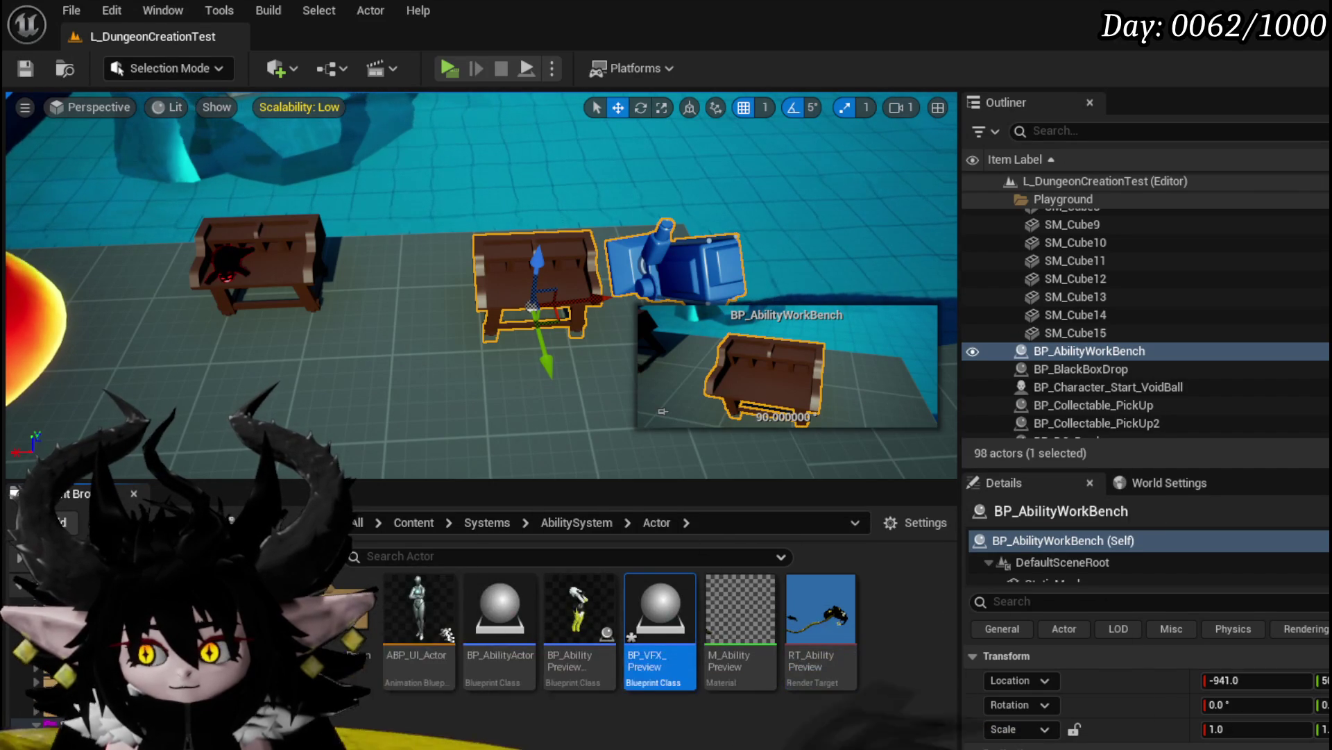
key("ctrl+shift+s")
left_click(1013, 680)
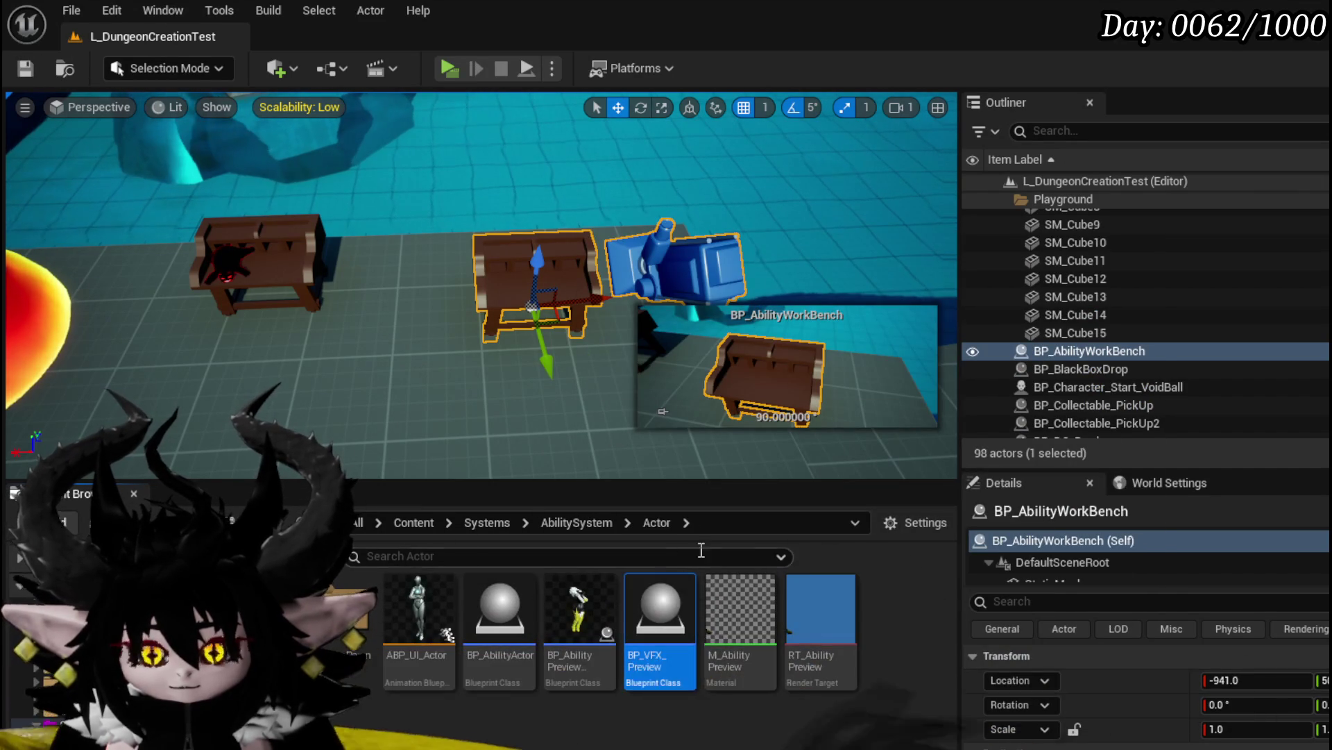
Drop a BP_VFX_Preview actor onto the open floor and shift it along X
left_click_drag(486, 312, 465, 264)
left_click_drag(284, 314, 297, 306)
left_click_drag(527, 330, 461, 271)
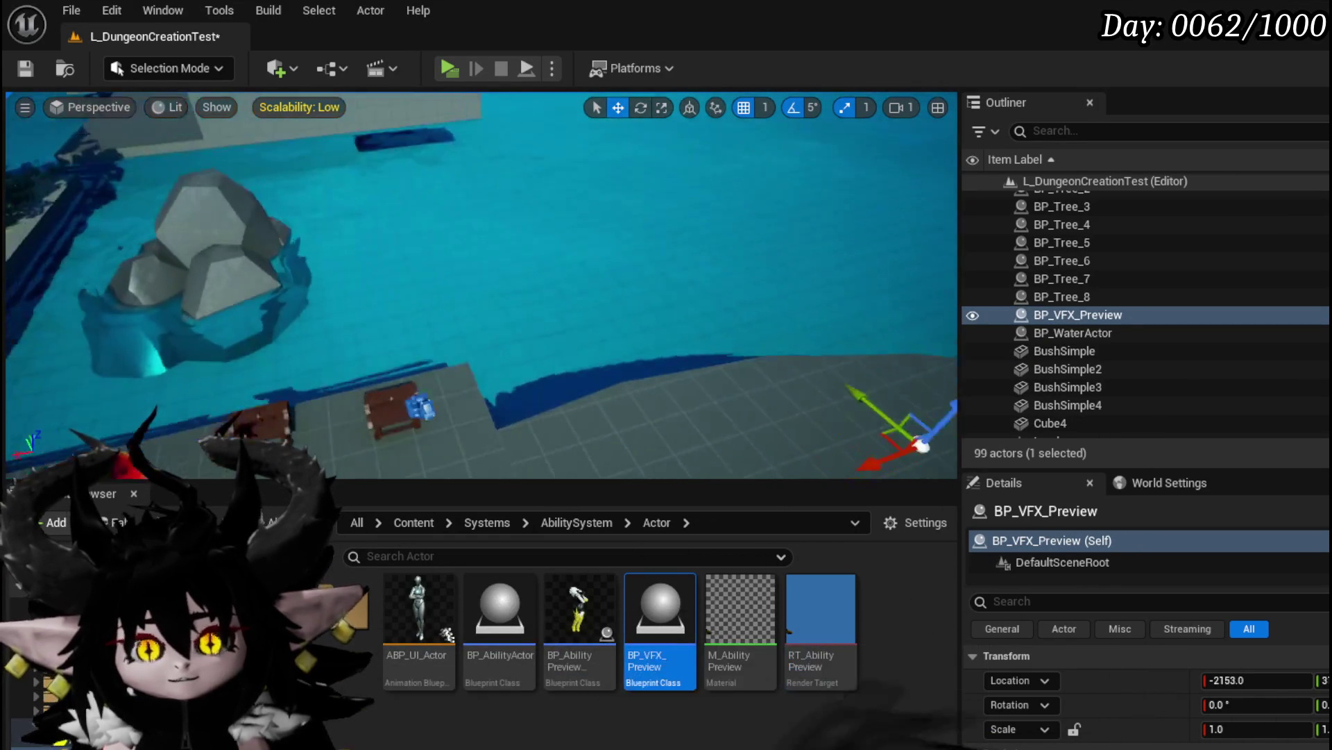
mouse_move(566, 381)
left_mouse_down()
mouse_move(627, 375)
mouse_move(696, 337)
left_mouse_up()
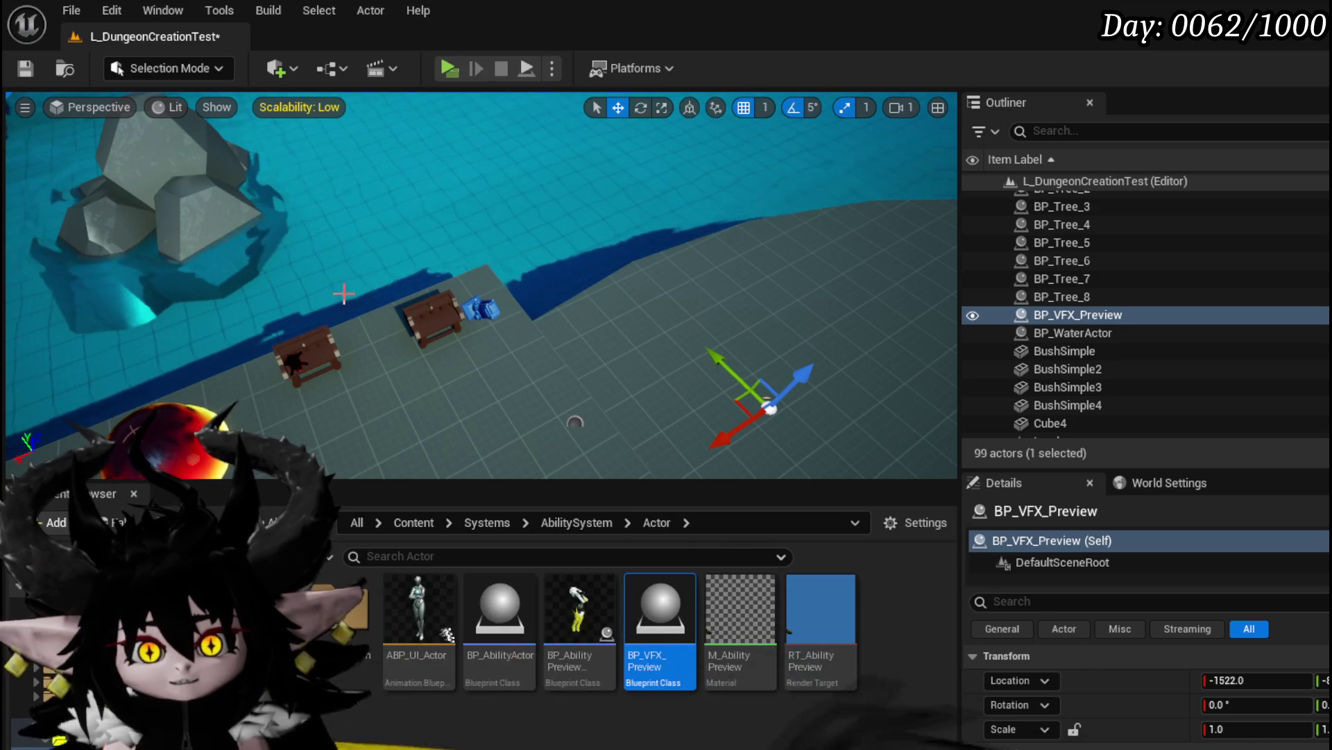
Save everything and open BP_AbilityPreviewCharacter's BindEvent graph
left_click(21, 54)
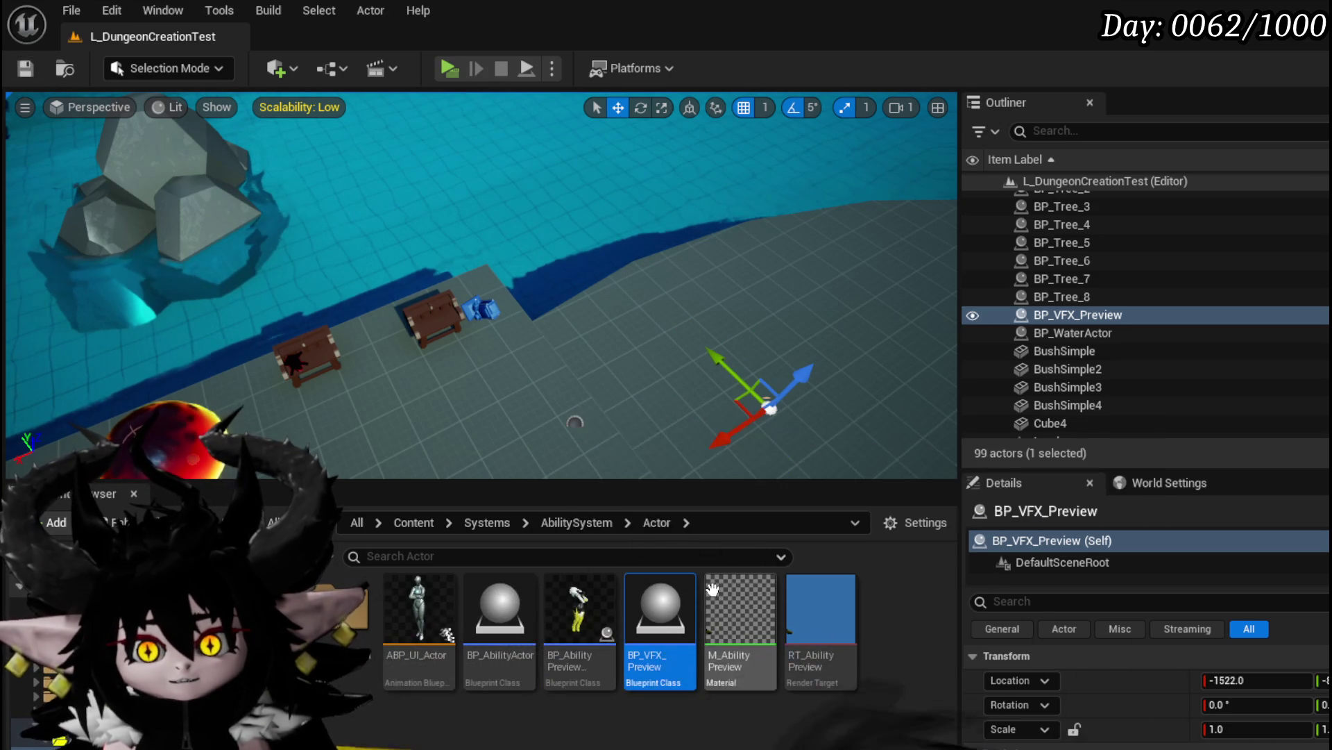
double_click(603, 597)
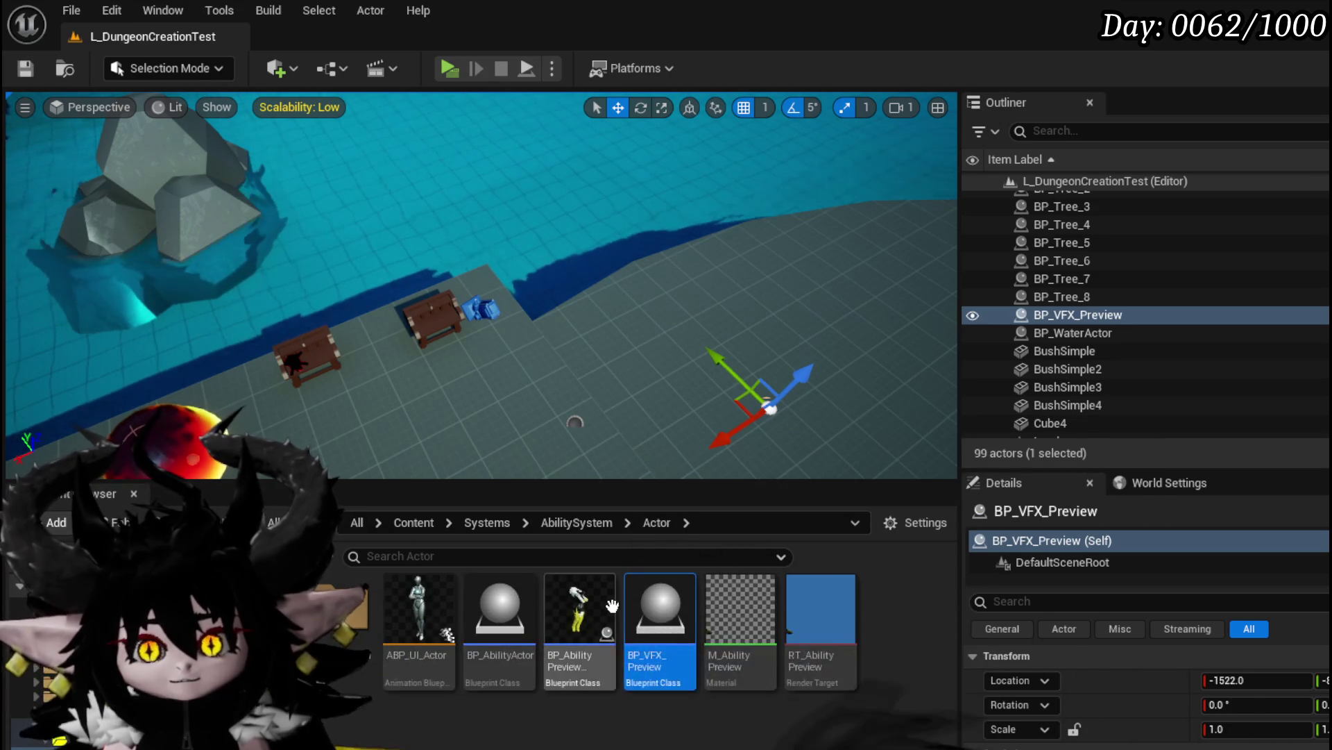
left_click_drag(679, 416, 692, 386)
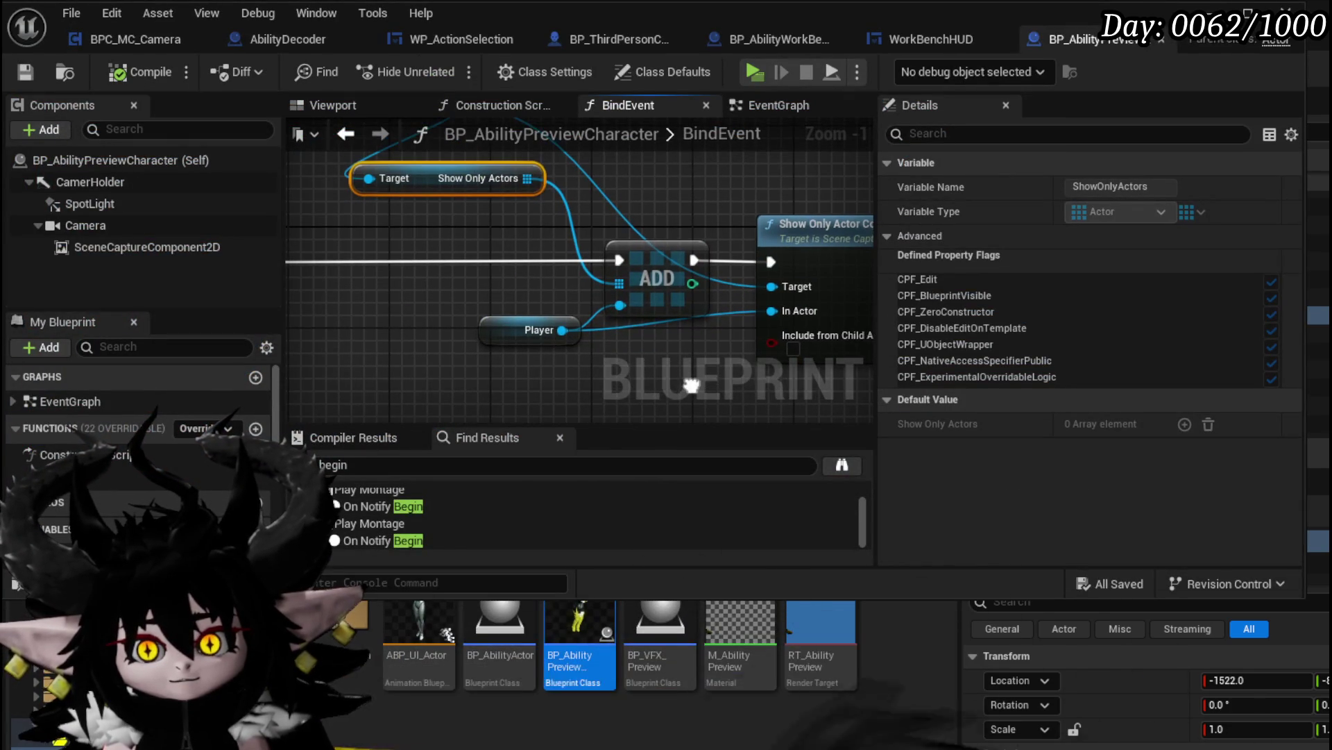
Add a Get Actor Of Class node set to BP_VFX_Preview beside the ADD chain in BindEvent
scroll(229, 493, "down", 5)
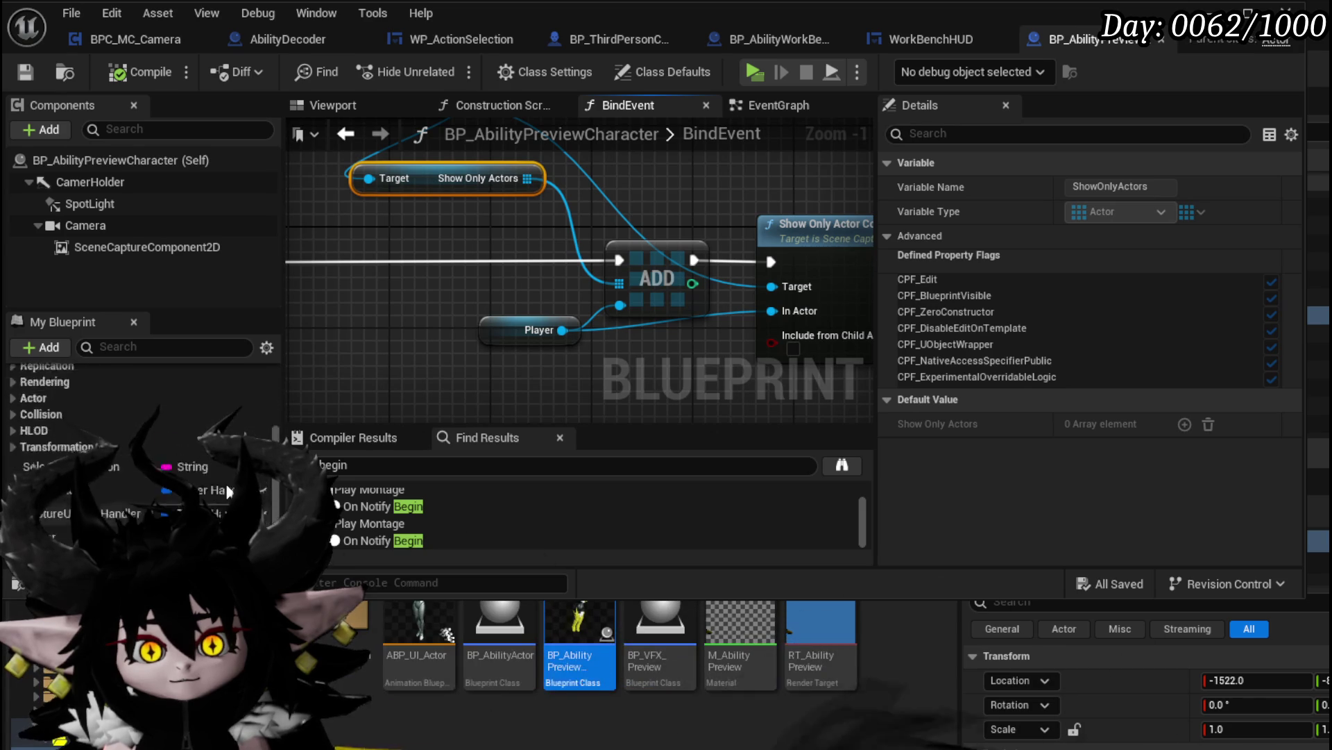
mouse_move(326, 334)
left_mouse_down()
mouse_move(546, 335)
mouse_move(320, 327)
mouse_move(465, 336)
left_mouse_up()
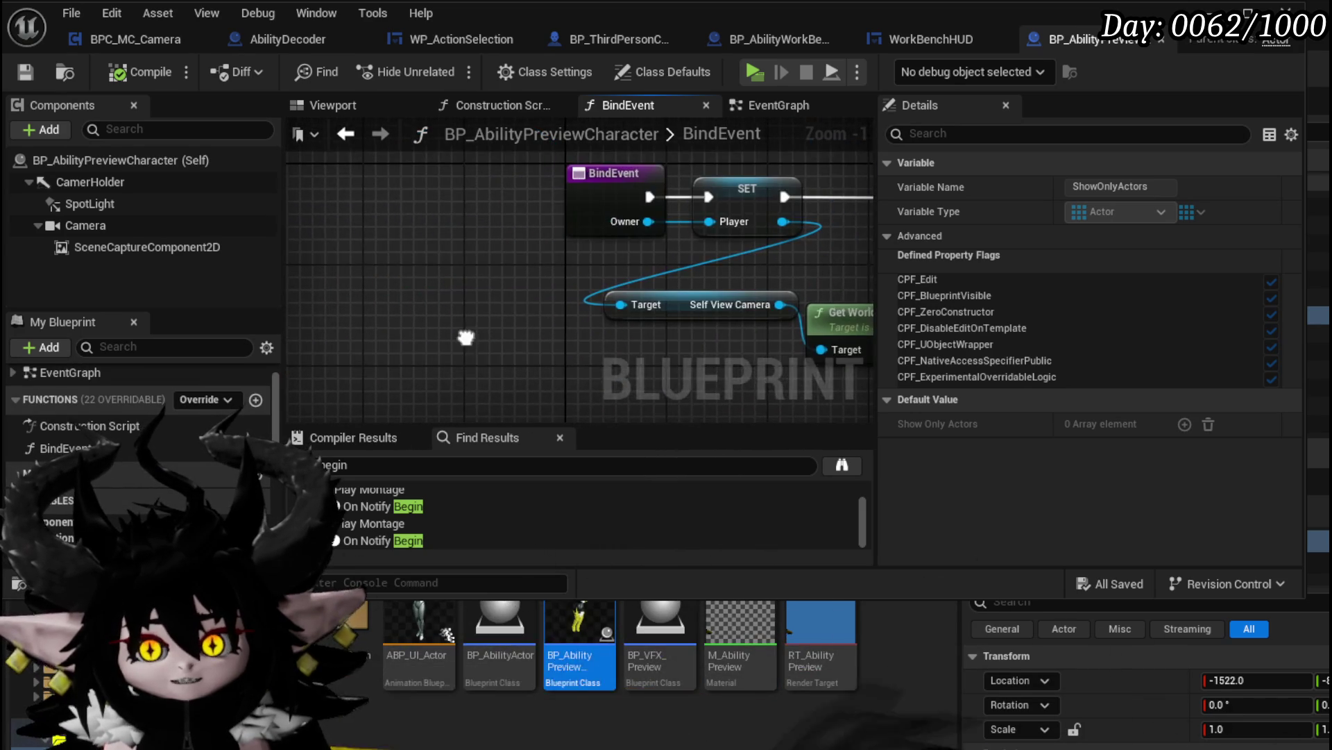
right_click(465, 337)
type("get actor of")
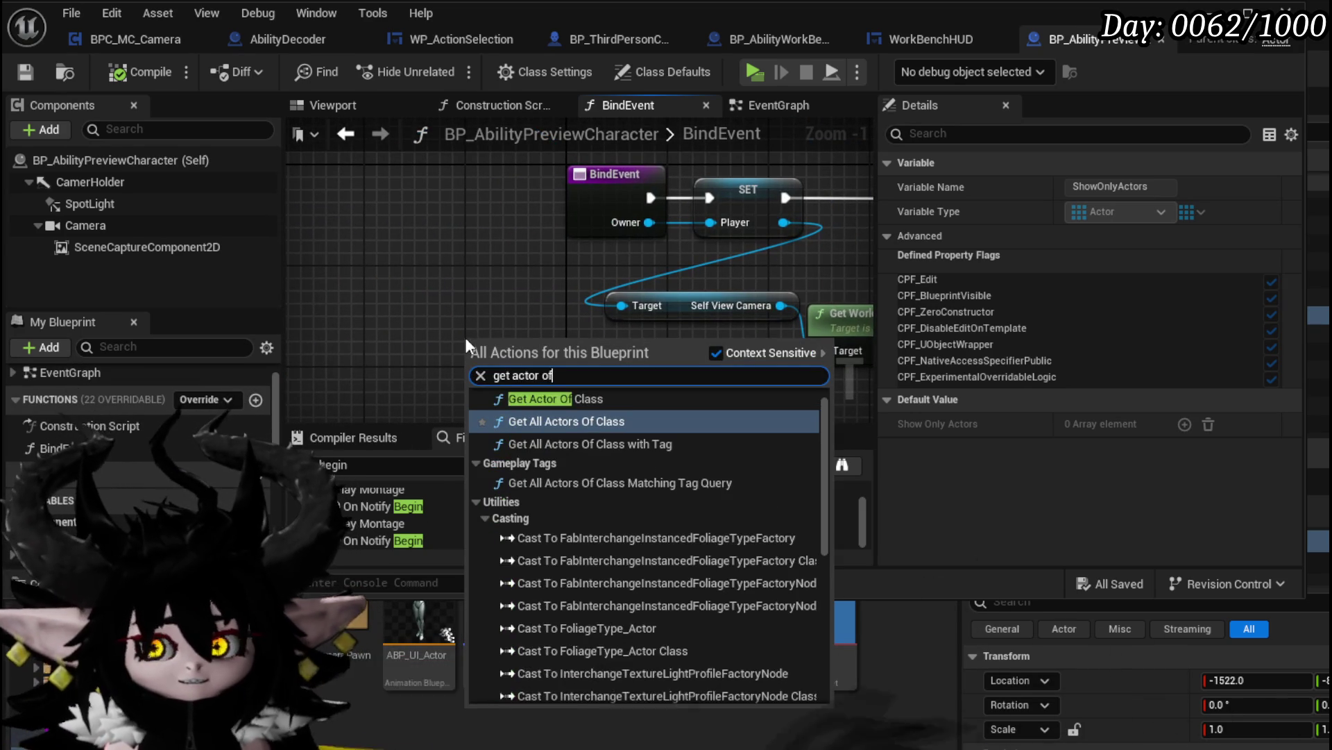
type(" cla")
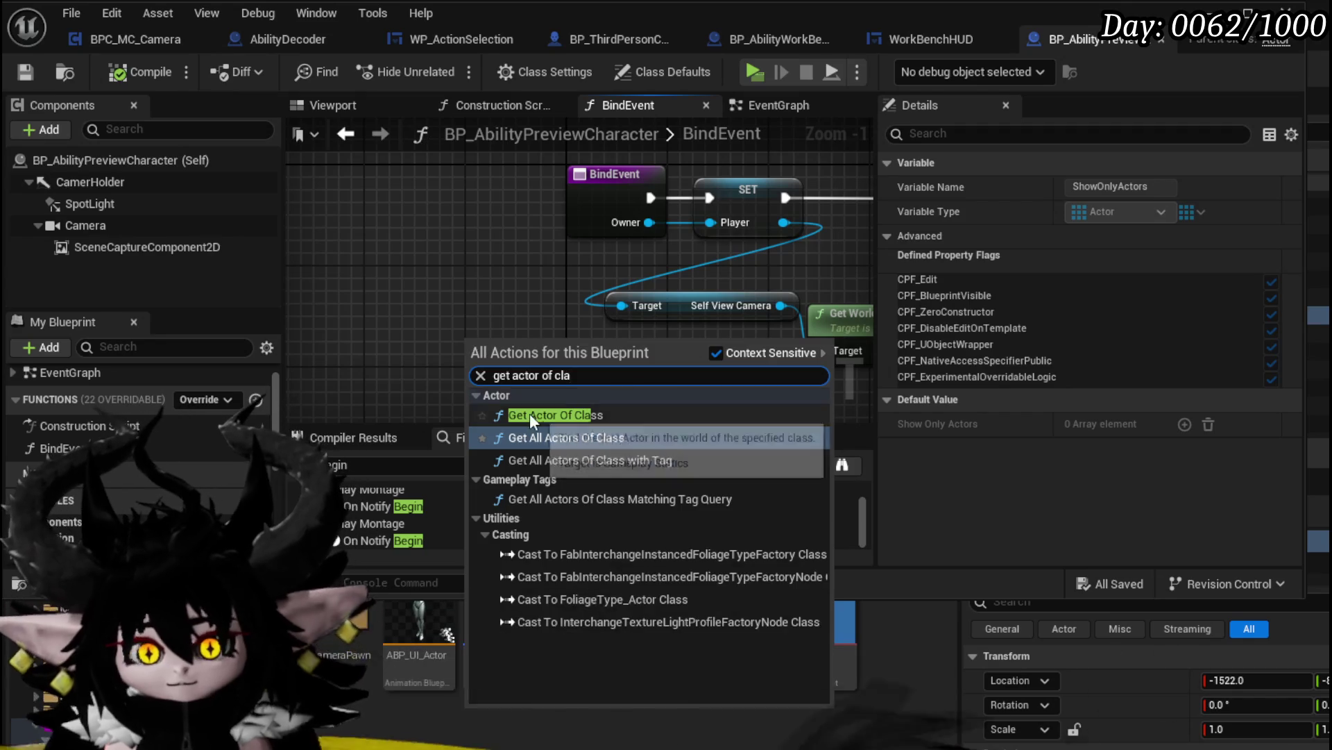
left_click(555, 414)
left_click(525, 403)
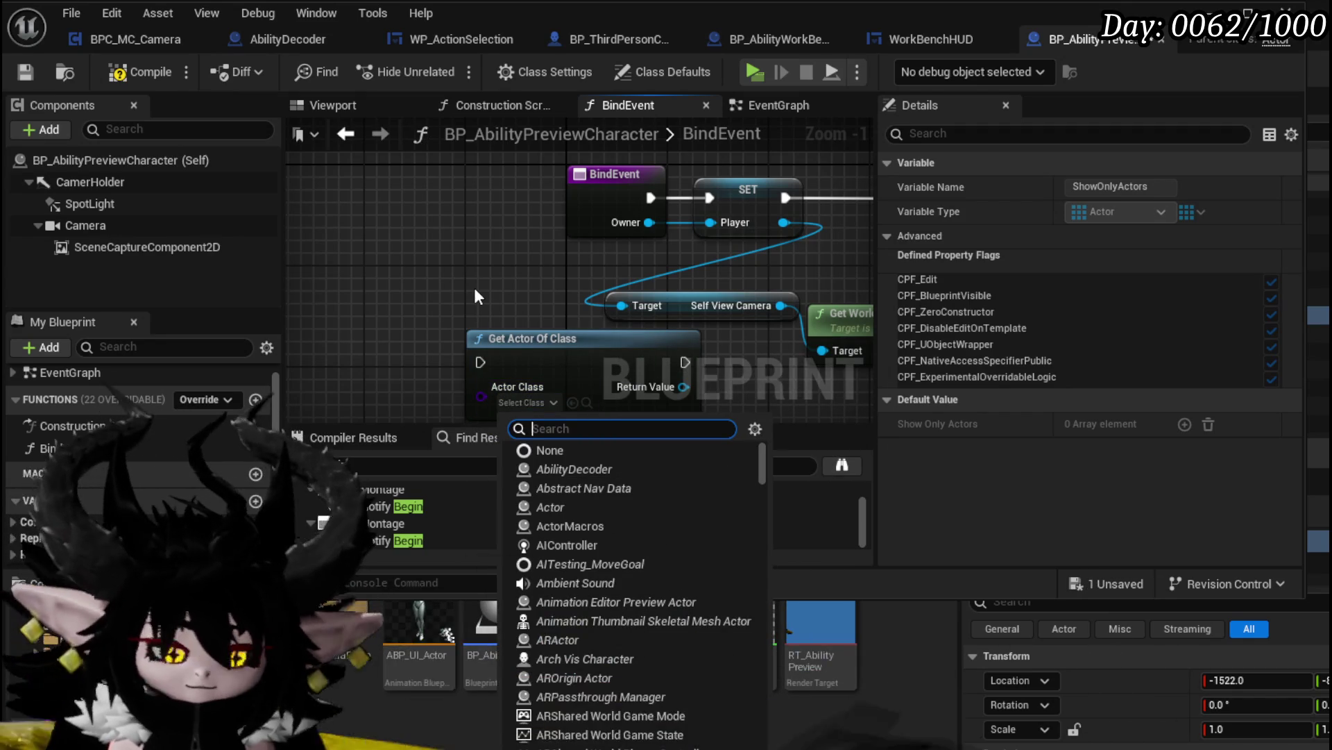
type("VFX Prei")
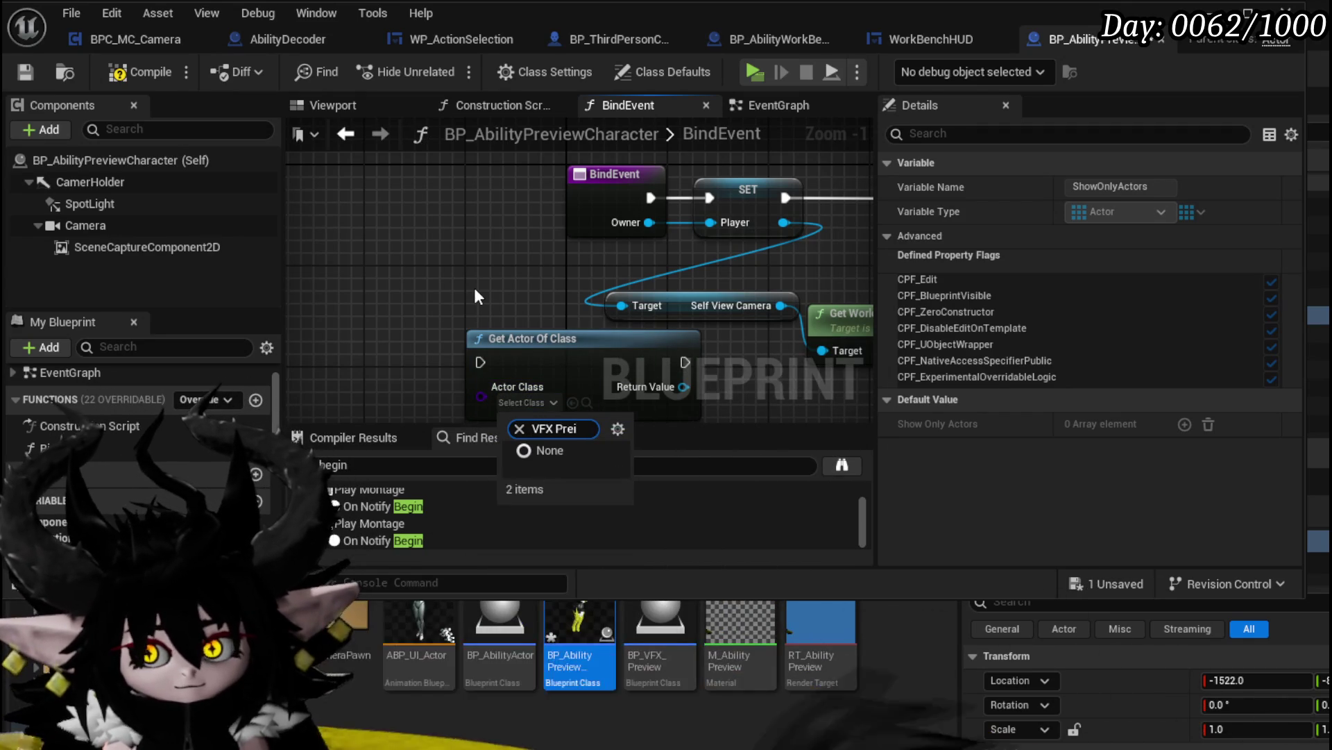
key("BackSpace")
left_click(576, 467)
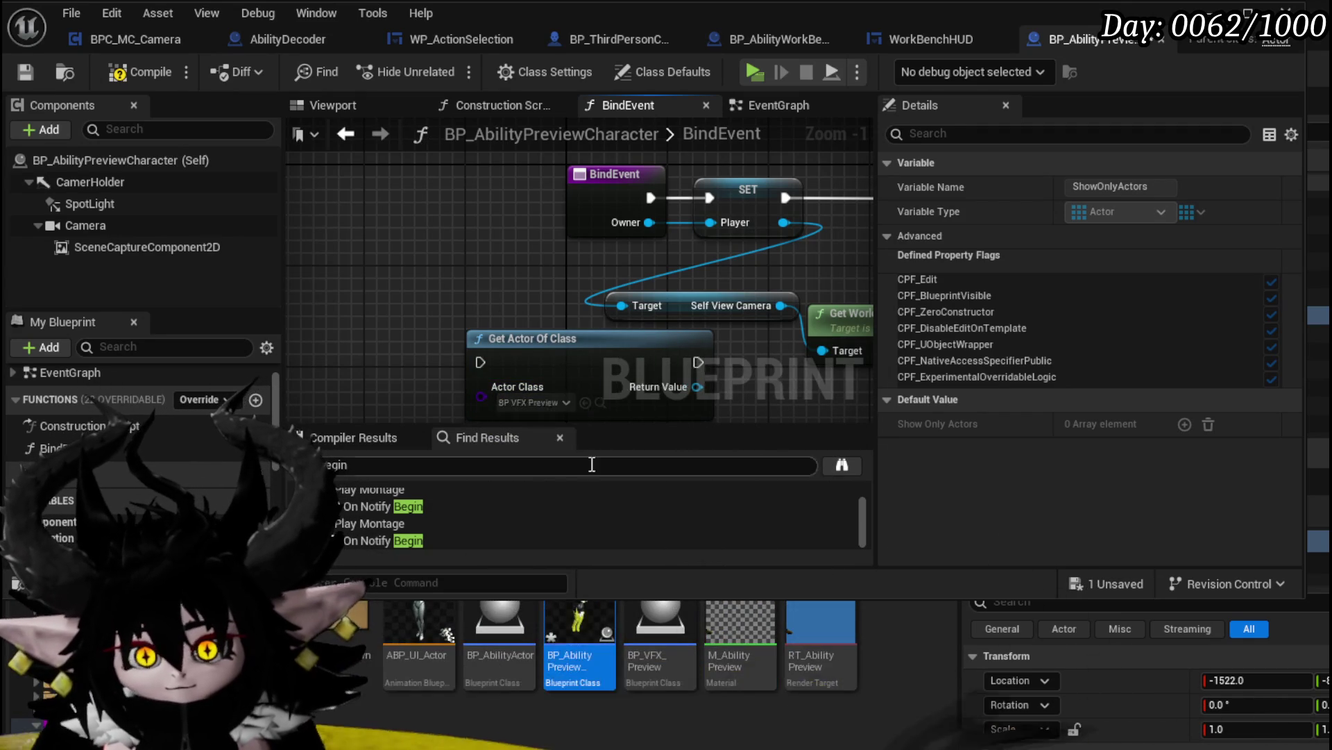
scroll(551, 359, "down", 1)
mouse_move(552, 359)
left_mouse_down()
mouse_move(361, 306)
mouse_move(544, 347)
mouse_move(475, 364)
mouse_move(619, 272)
mouse_move(639, 196)
left_mouse_up()
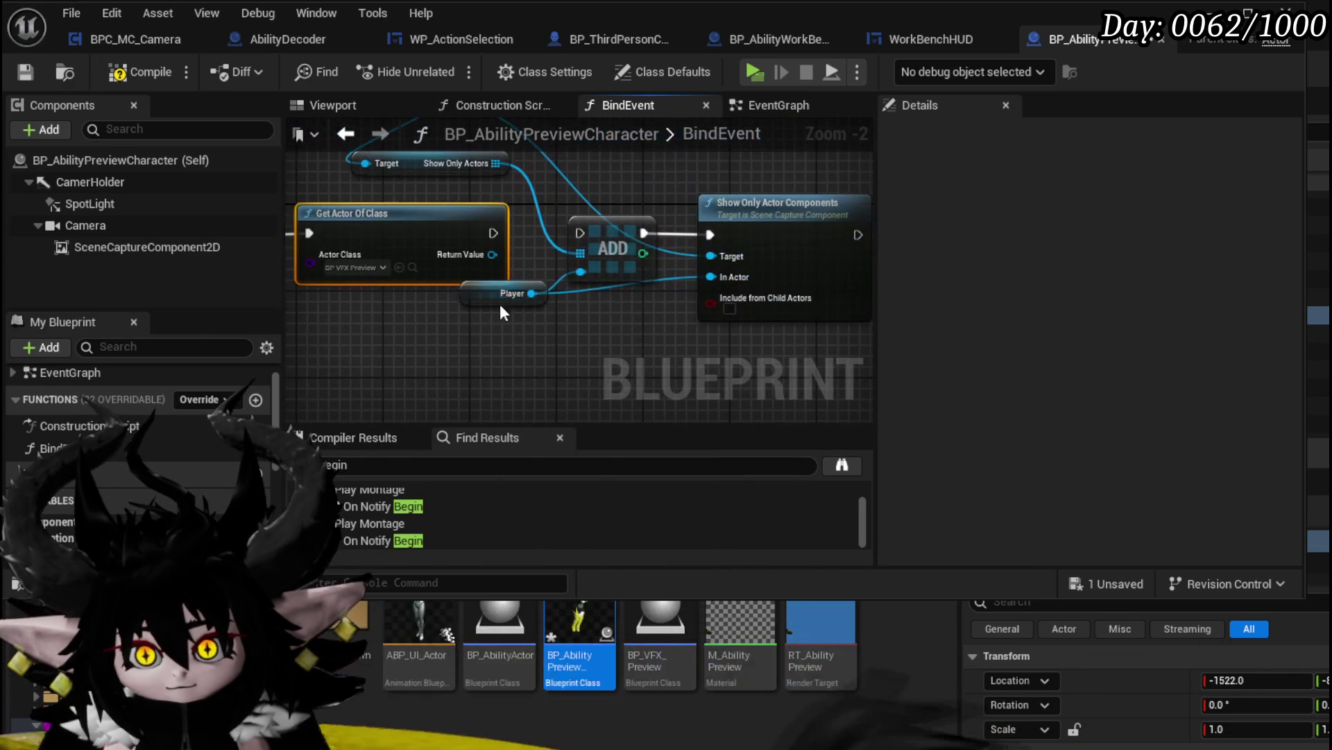
Duplicate the ADD node and chain both ADDs into Show Only Actor Components
left_click_drag(498, 299, 510, 324)
mouse_move(558, 263)
left_mouse_down()
mouse_move(741, 261)
mouse_move(730, 261)
left_mouse_up()
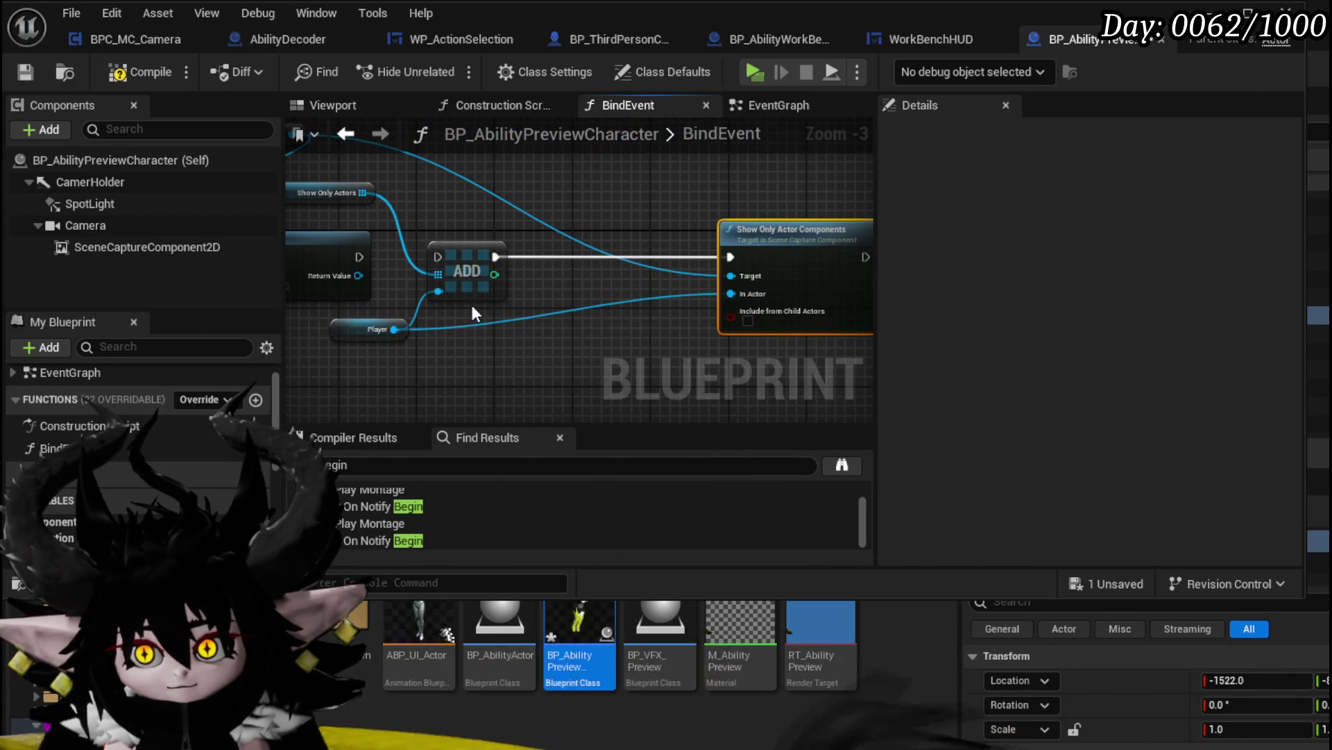
left_click(452, 295)
key("ctrl+c")
key("ctrl+v")
left_click_drag(598, 289, 580, 255)
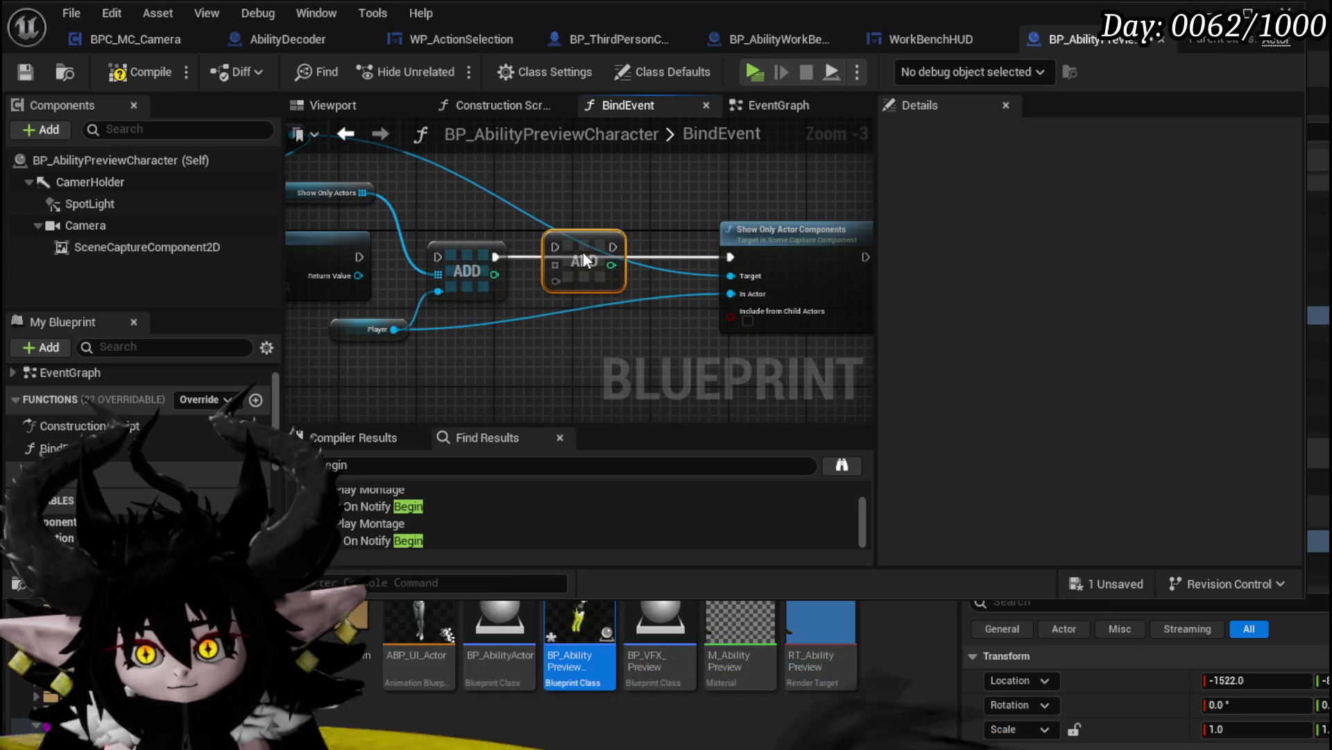
left_click_drag(494, 257, 513, 263)
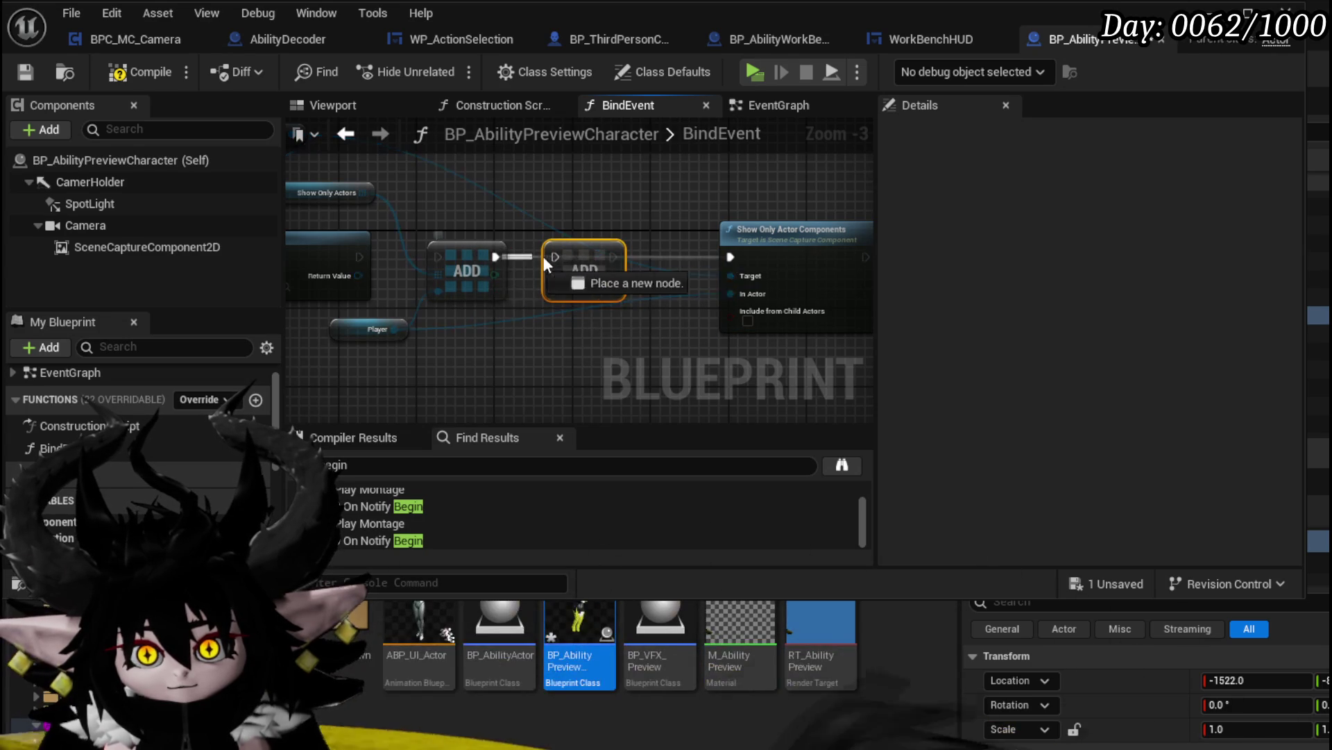
left_click_drag(678, 258, 729, 256)
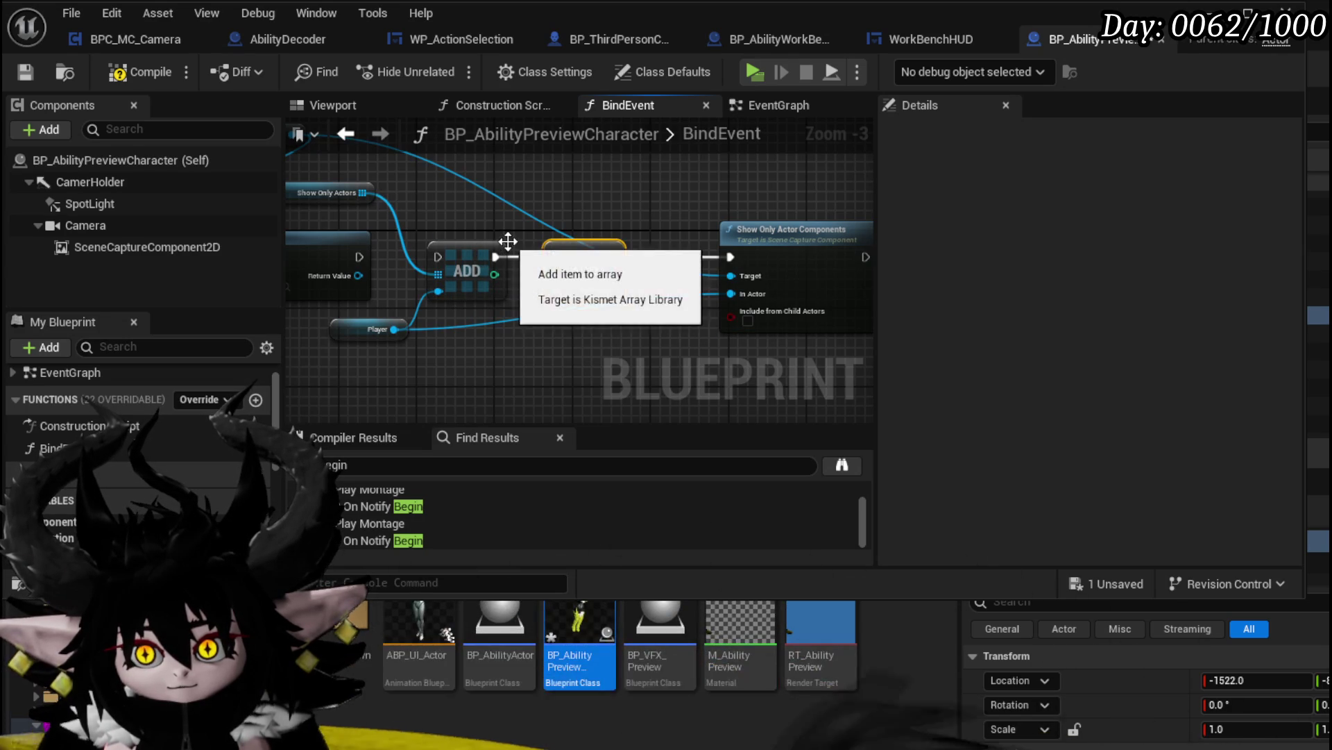
Wire the found VFX preview actor into the second ADD node
mouse_move(358, 276)
left_mouse_down()
mouse_move(433, 256)
mouse_move(488, 291)
mouse_move(553, 290)
left_mouse_up()
left_click_drag(406, 229, 598, 309)
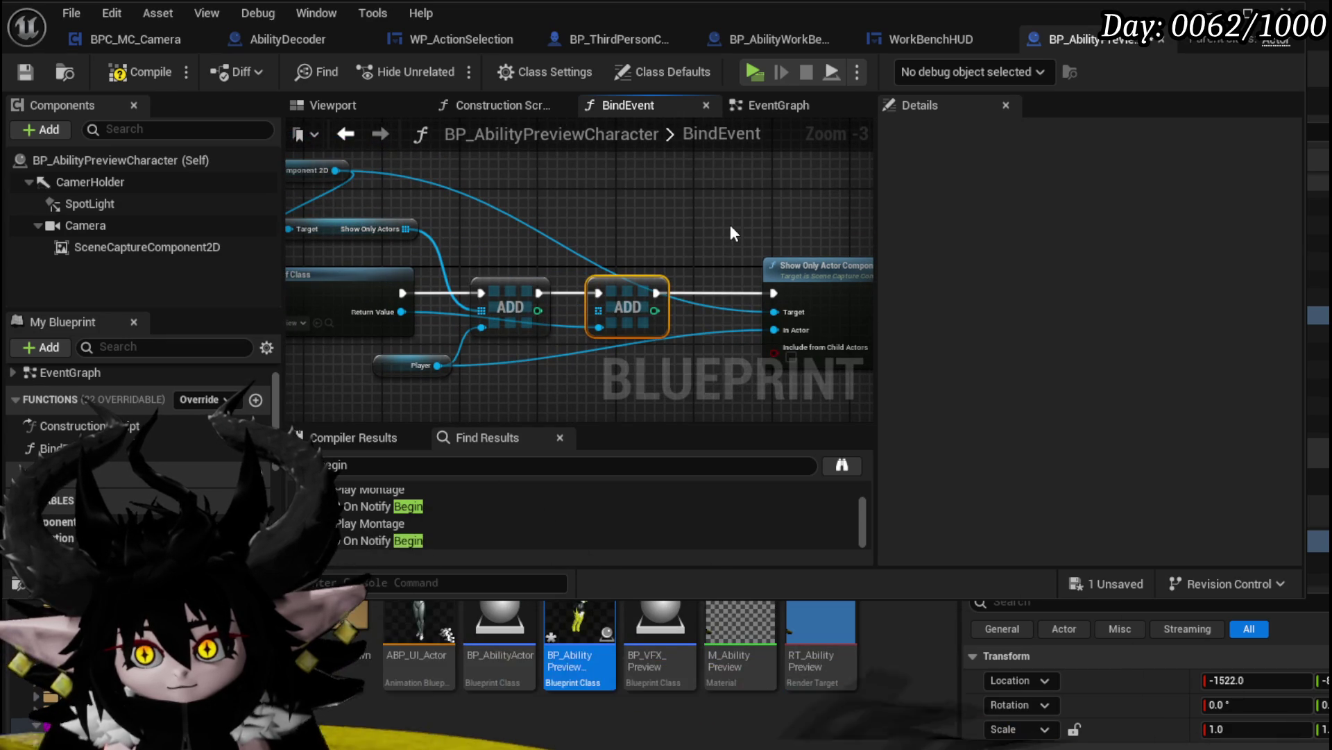
left_click_drag(733, 232, 665, 218)
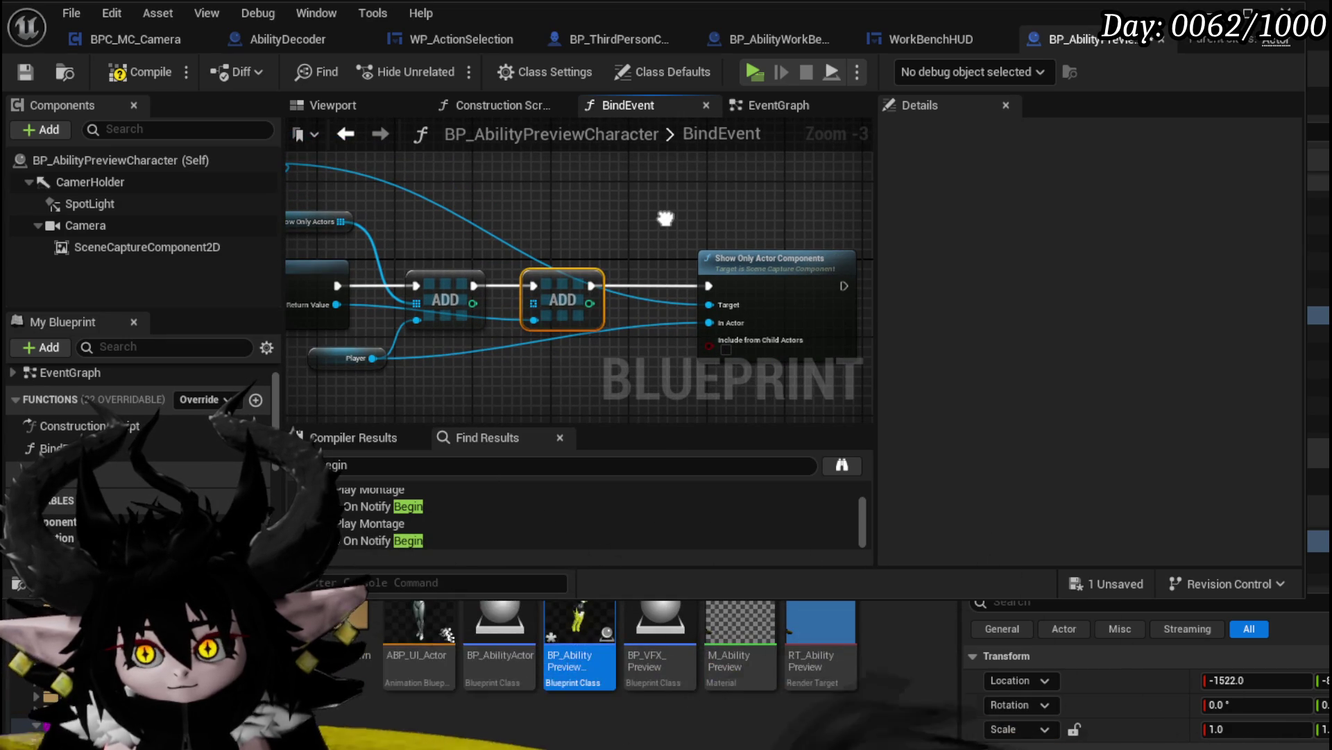
left_click_drag(665, 218, 622, 199)
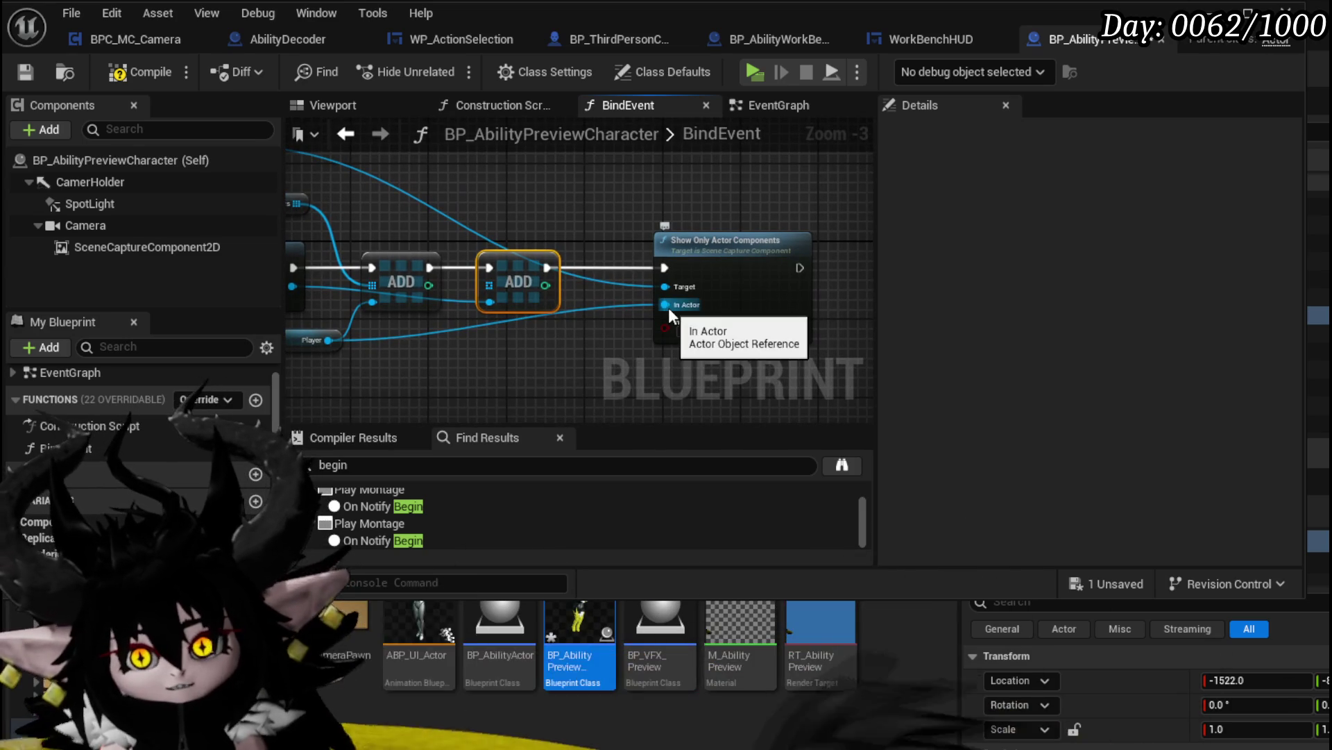
Add an array ADD from Show Only Actors, wiring in the found actor and Player
mouse_move(516, 265)
left_mouse_down()
mouse_move(734, 313)
mouse_move(757, 279)
mouse_move(712, 334)
mouse_move(713, 254)
left_mouse_up()
type("add")
left_click(764, 365)
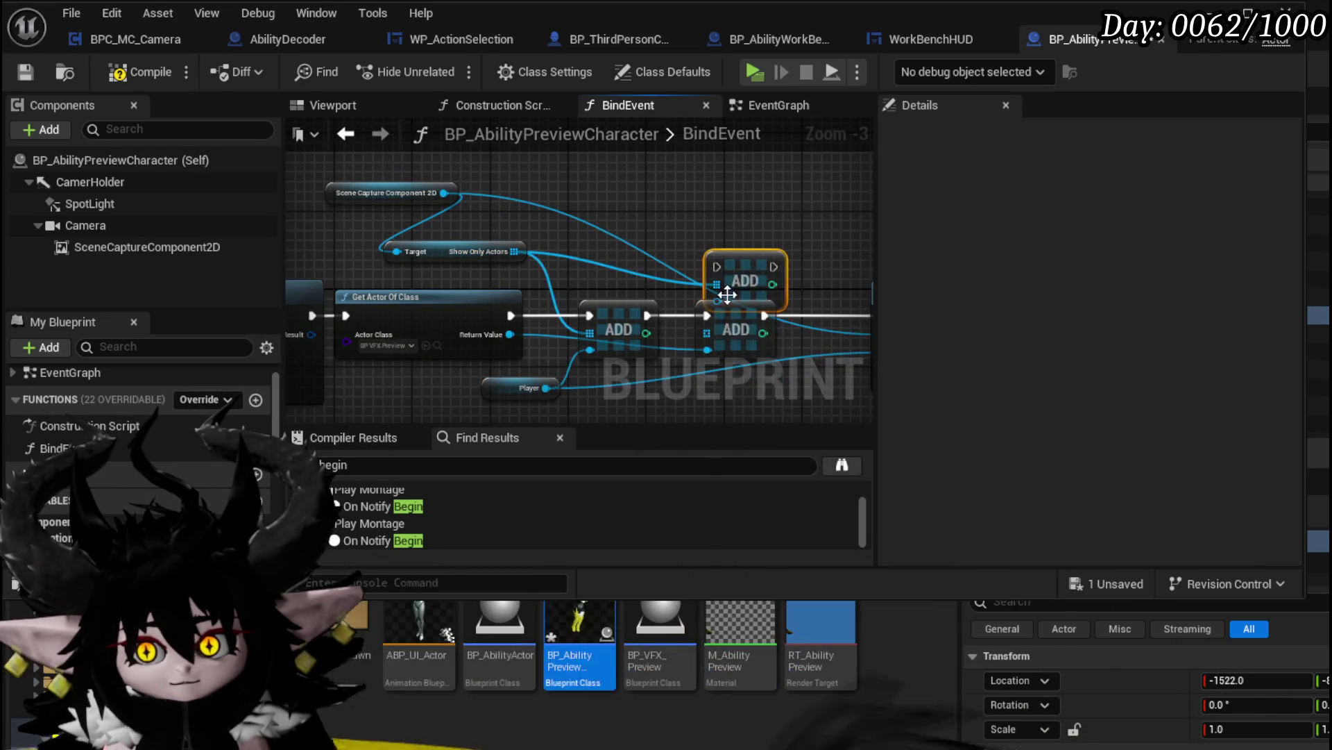
mouse_move(735, 274)
left_mouse_down()
mouse_move(726, 323)
mouse_move(857, 313)
mouse_move(832, 318)
left_mouse_up()
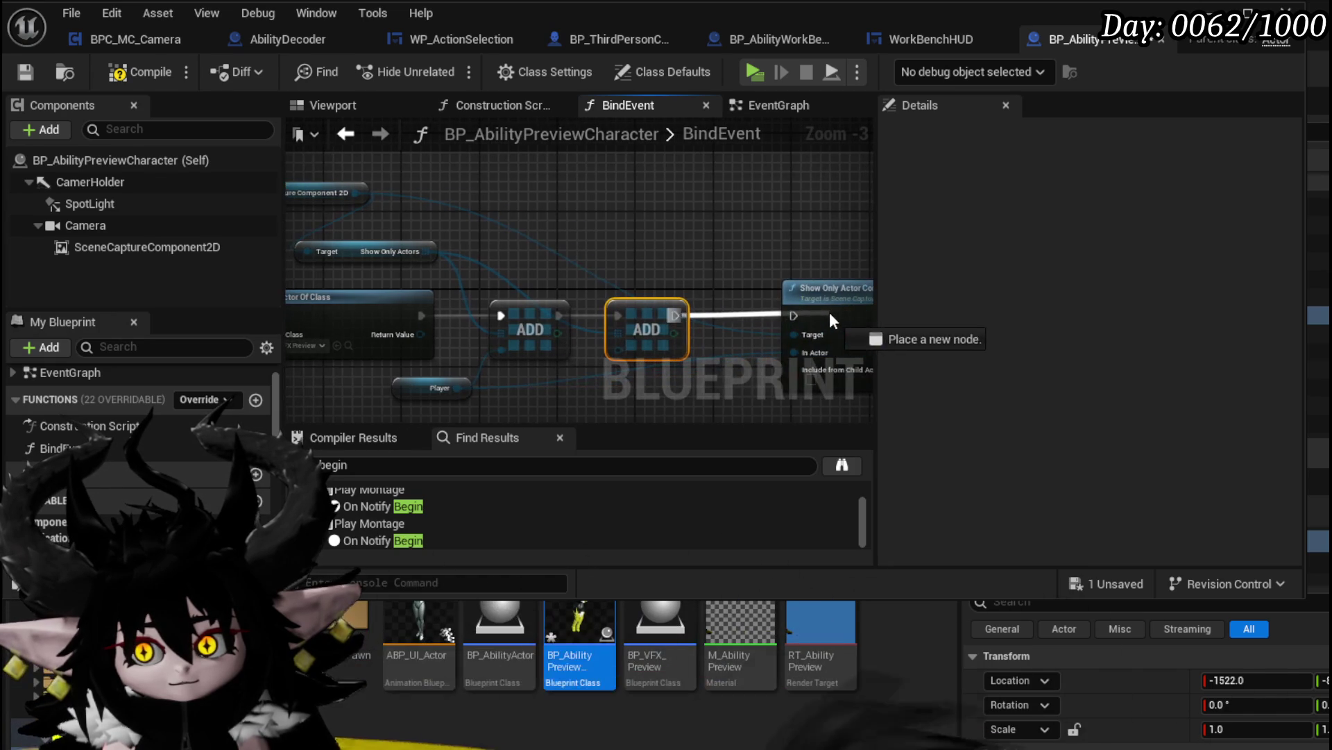
mouse_move(425, 331)
left_mouse_down()
mouse_move(769, 364)
mouse_move(796, 352)
left_mouse_up()
left_click_drag(421, 335, 628, 358)
mouse_move(412, 331)
left_mouse_down()
mouse_move(657, 351)
mouse_move(630, 368)
left_mouse_up()
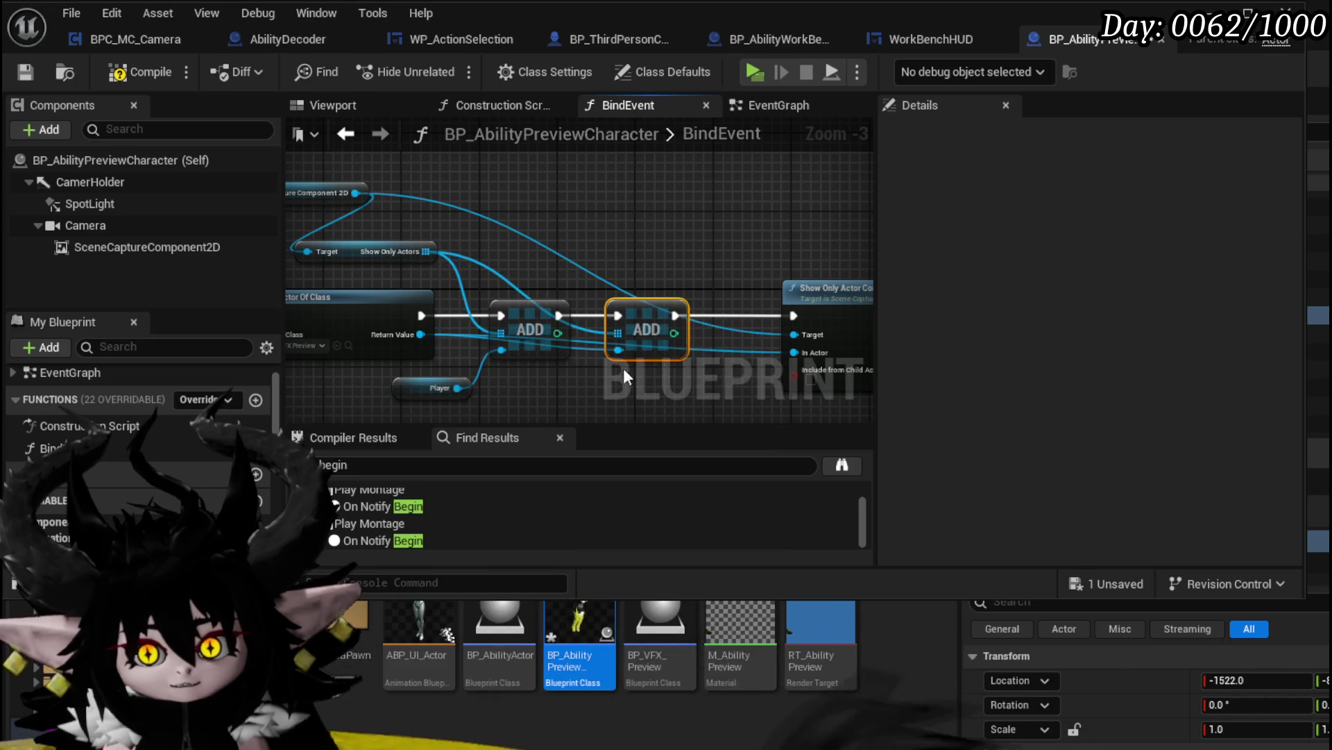
left_click_drag(778, 365, 793, 354)
Save the BP_AbilityPreviewCharacter blueprint and return to the level editor
left_click(767, 236)
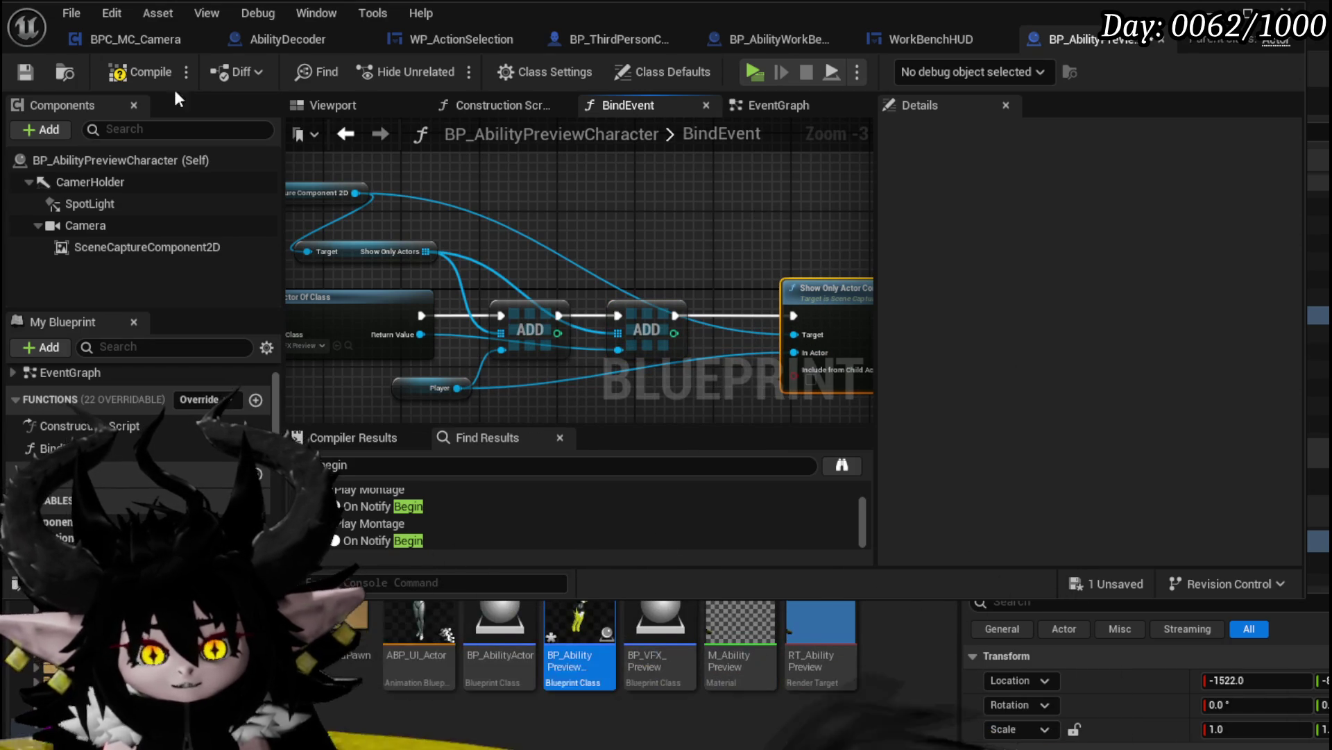
left_click(24, 73)
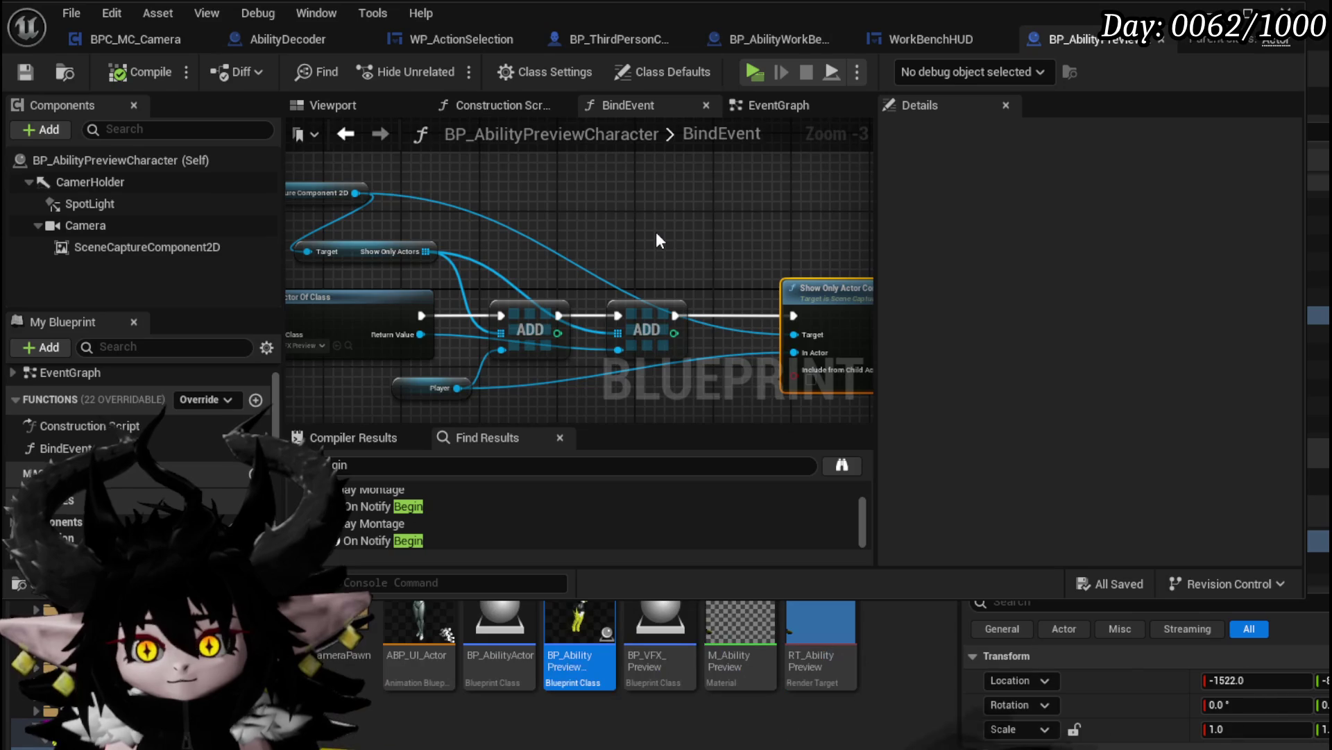
left_click_drag(659, 241, 527, 202)
left_click_drag(633, 300, 705, 273)
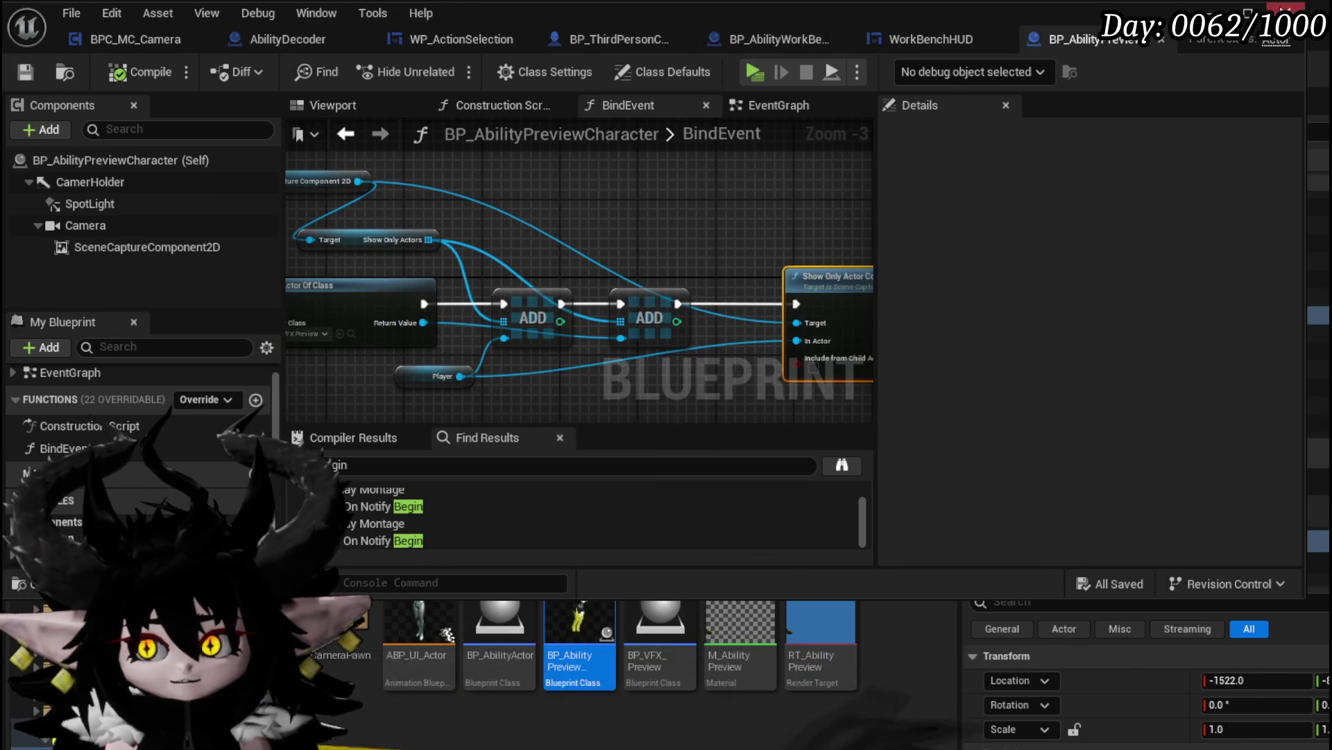
left_click(1222, 9)
Give BP_VFX_Preview a Cube component, replacing a stray StaticMesh, compile, and Play in New Editor Window
double_click(692, 616)
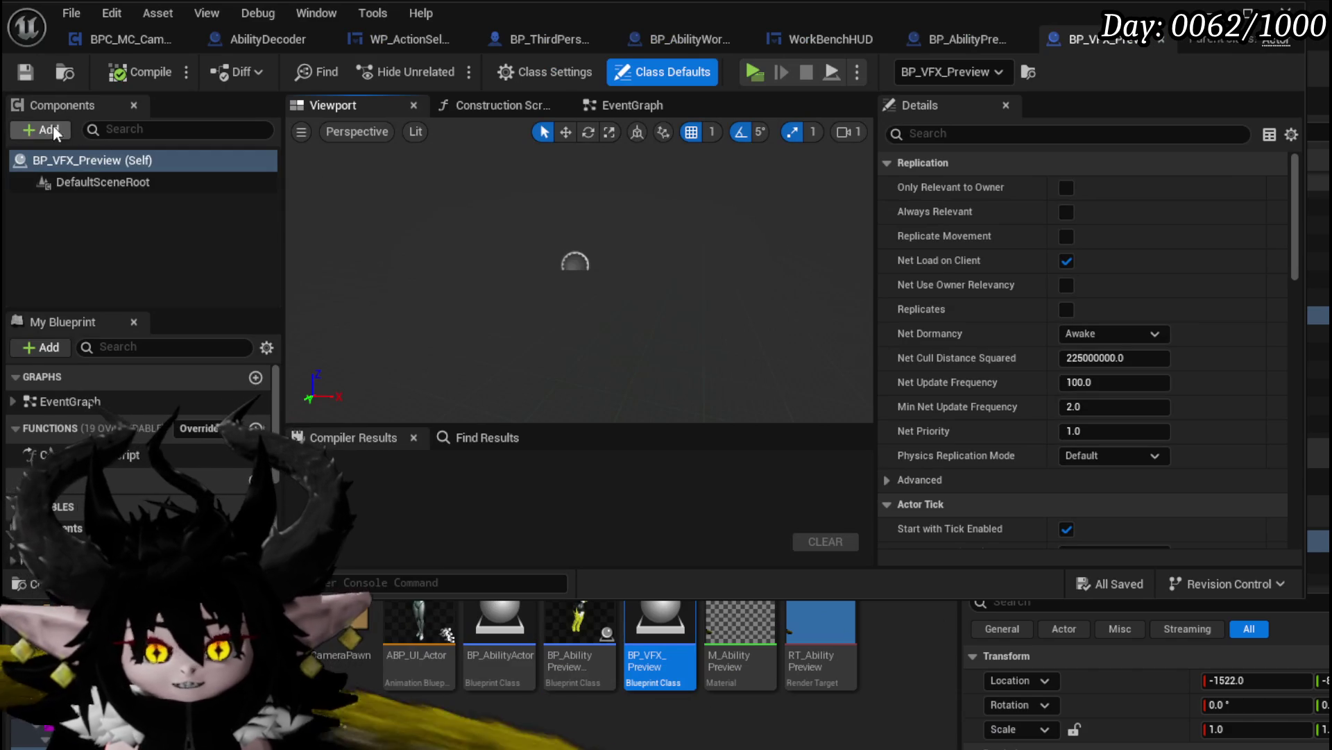
left_click(54, 127)
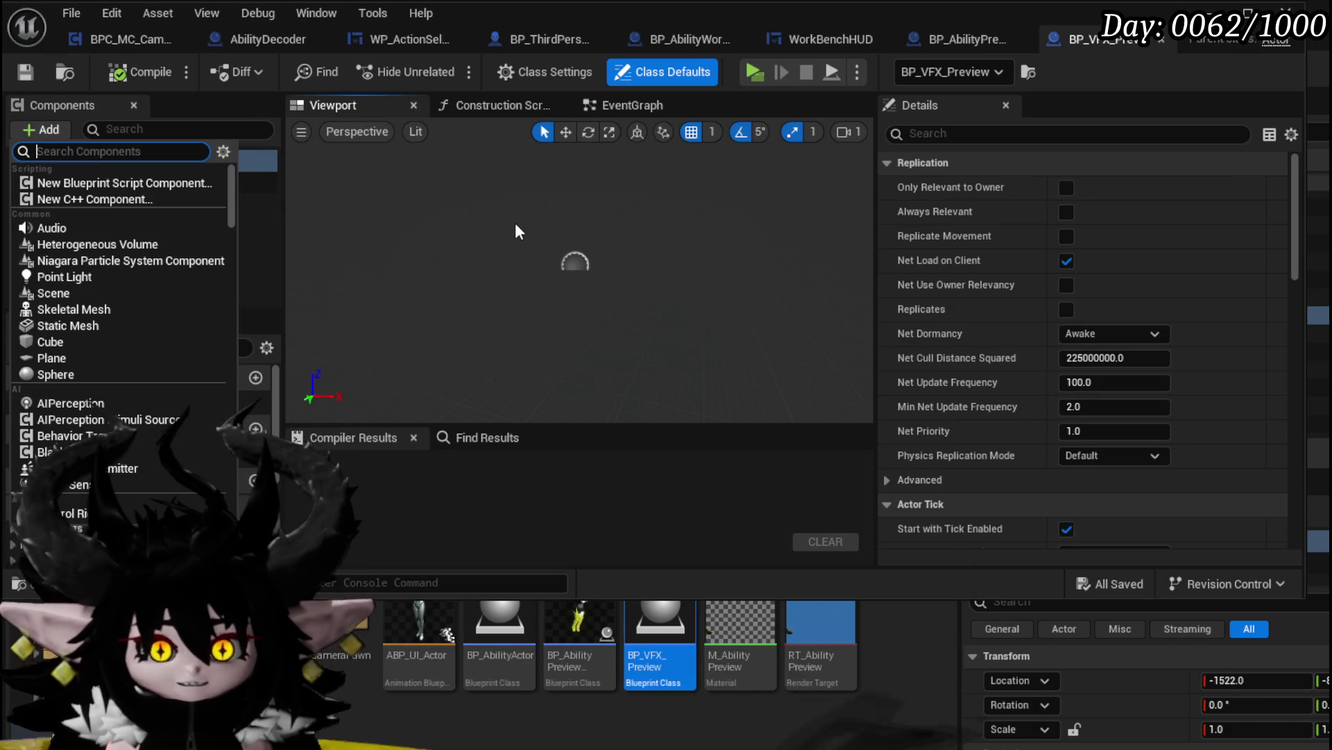
left_click(97, 330)
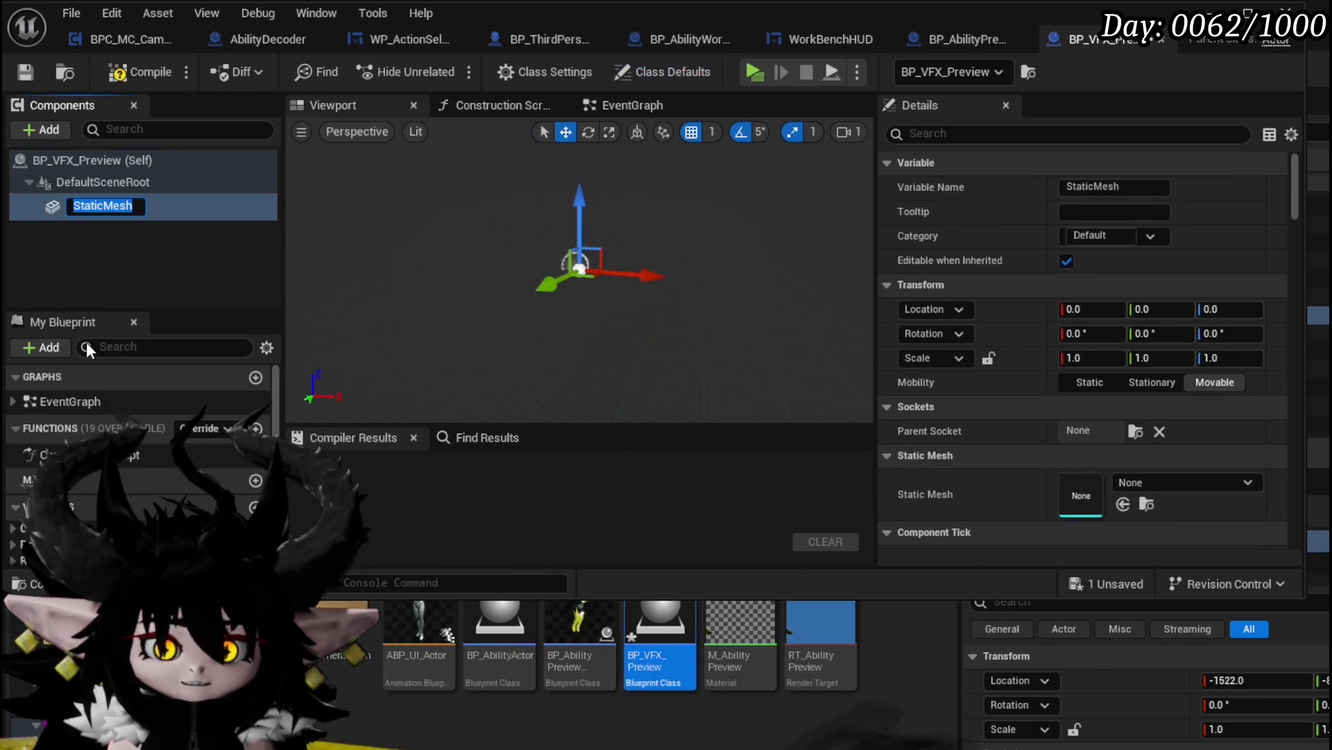
left_click(171, 257)
left_click(85, 202)
key("Delete")
left_click(40, 129)
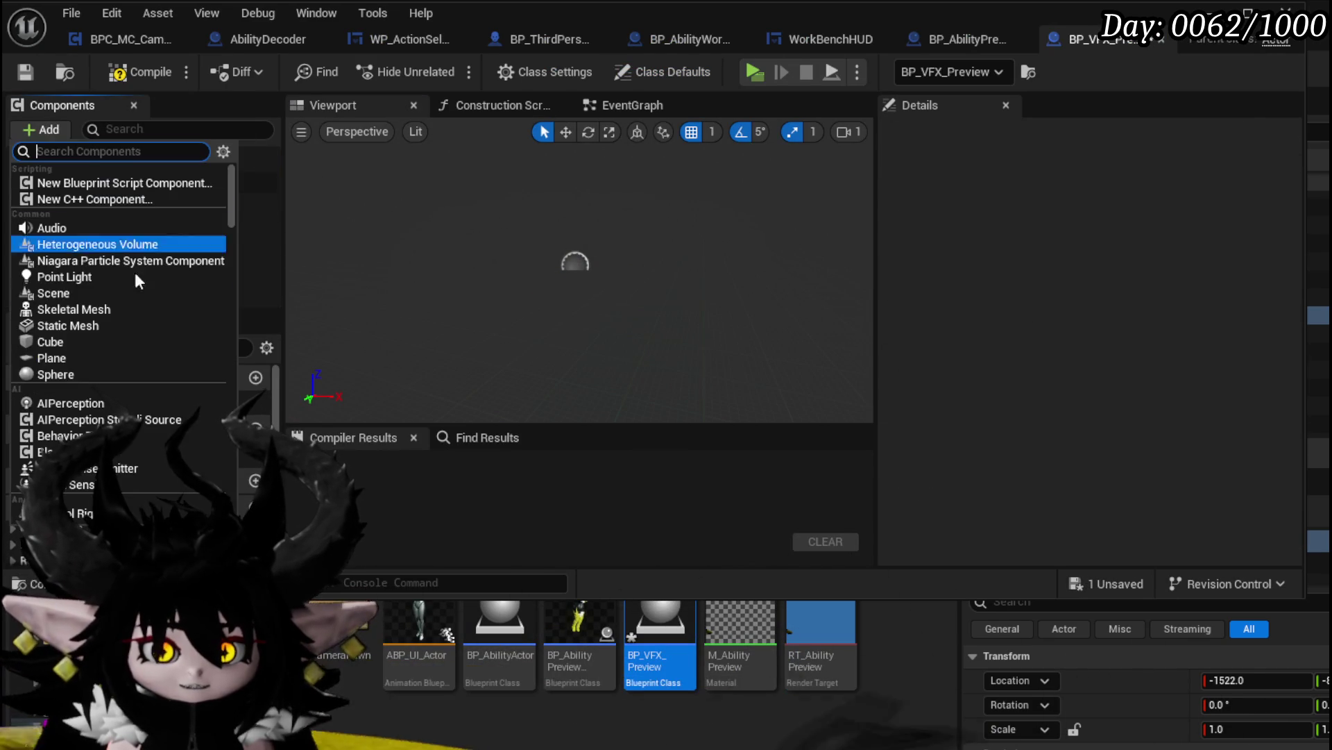
left_click(56, 344)
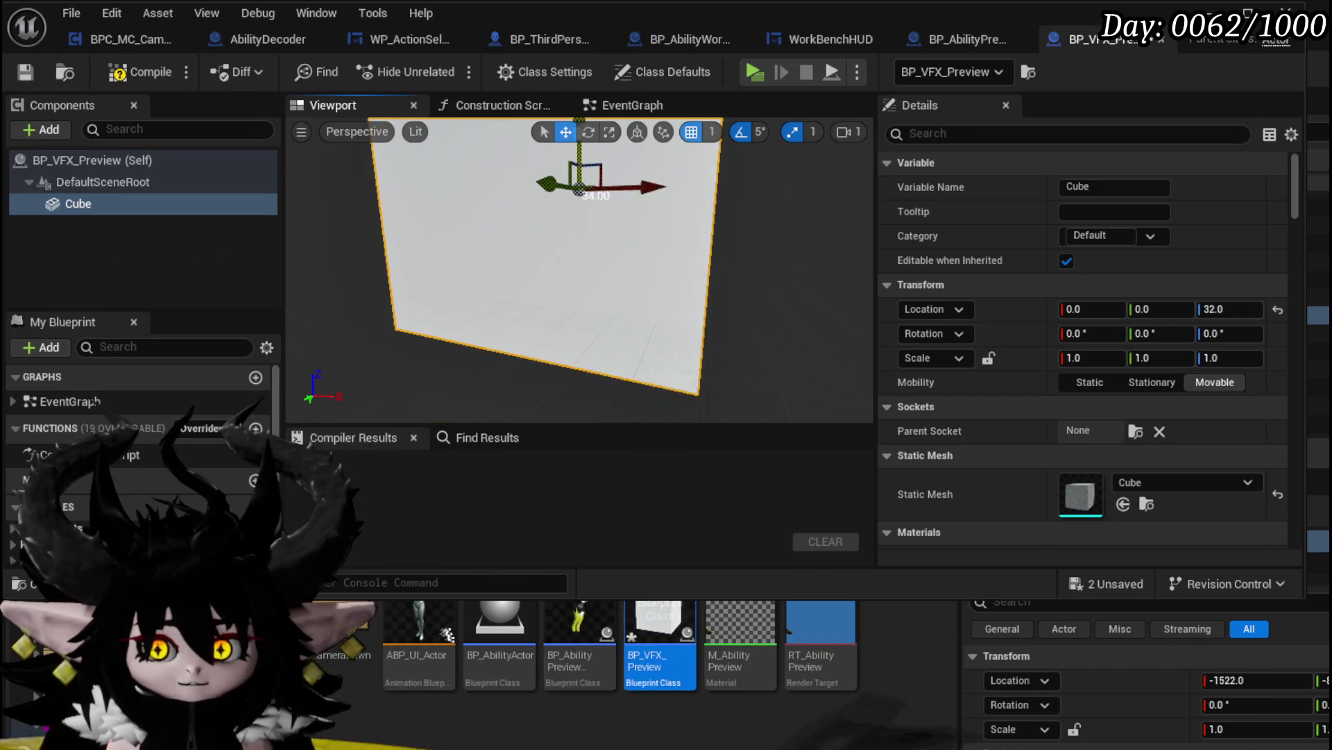
left_click(22, 73)
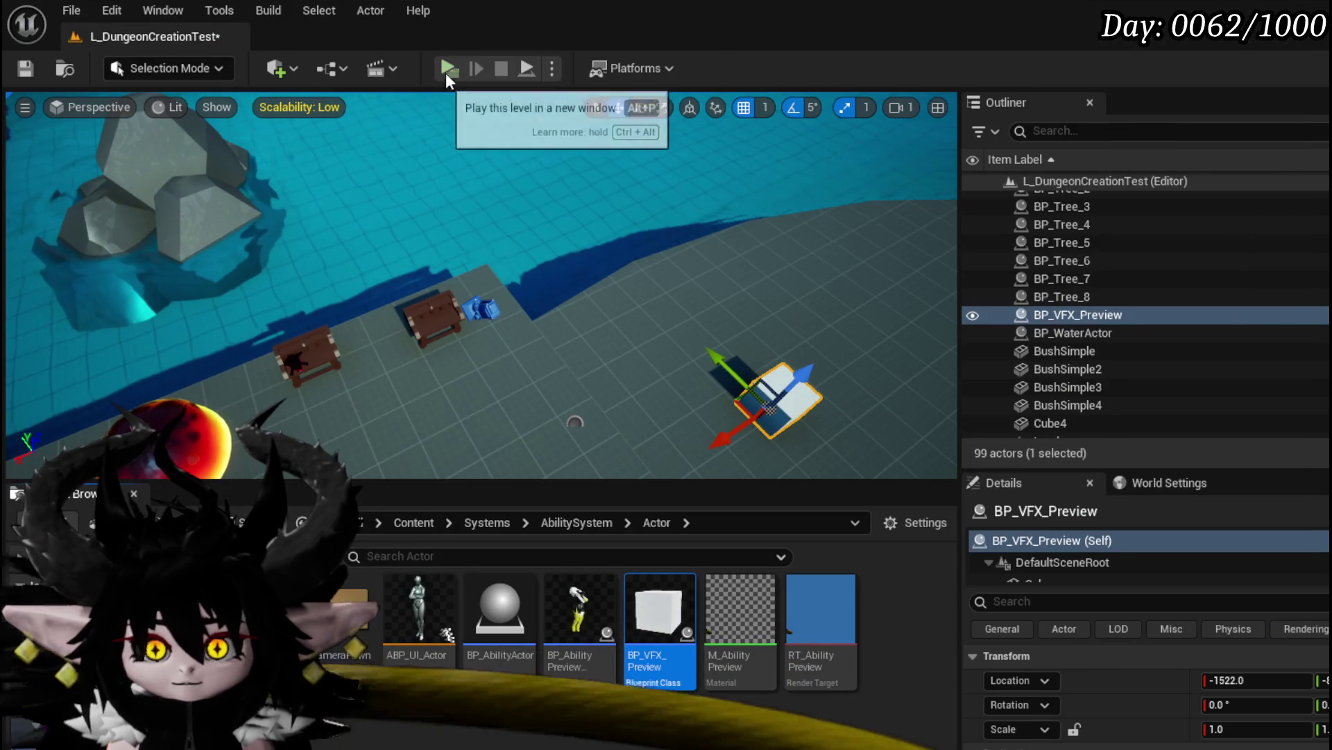
left_click(445, 69)
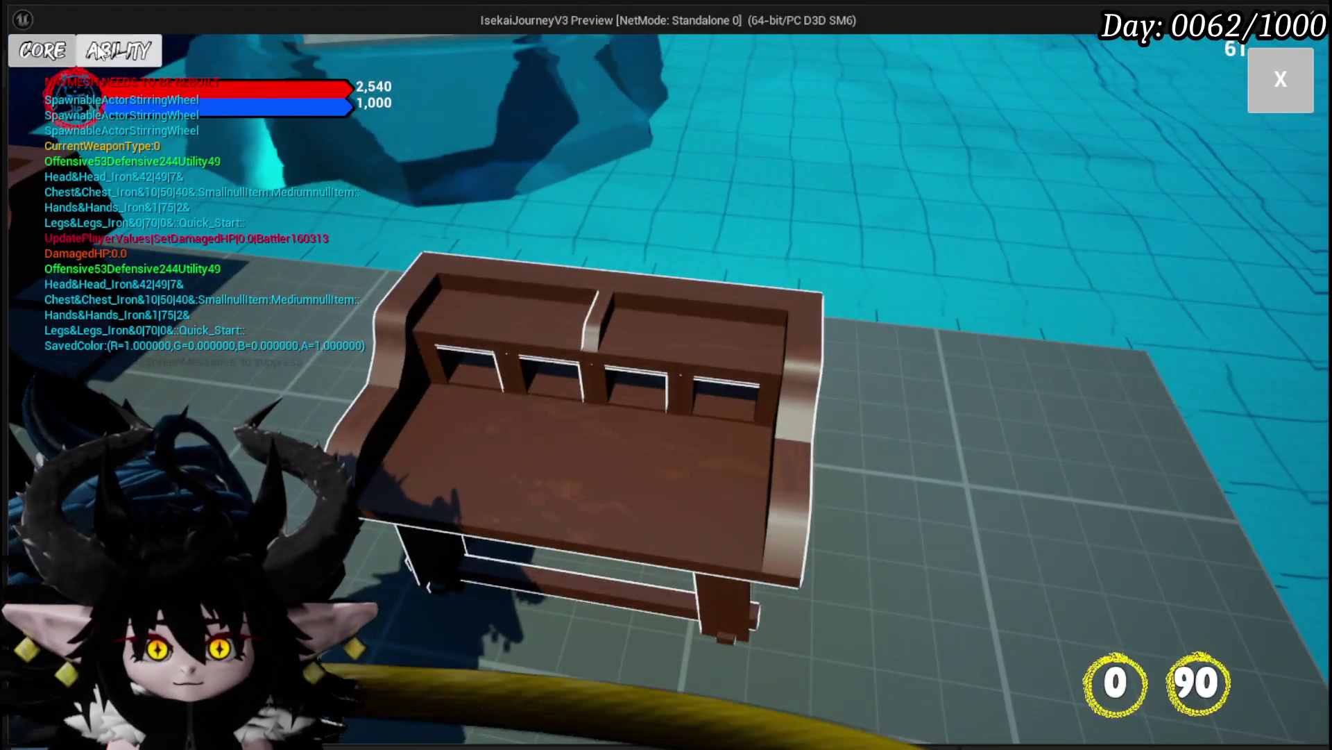
In play mode, open Core Ability, the card deck, Main Attack and its Anim picker, then stop
left_click(101, 52)
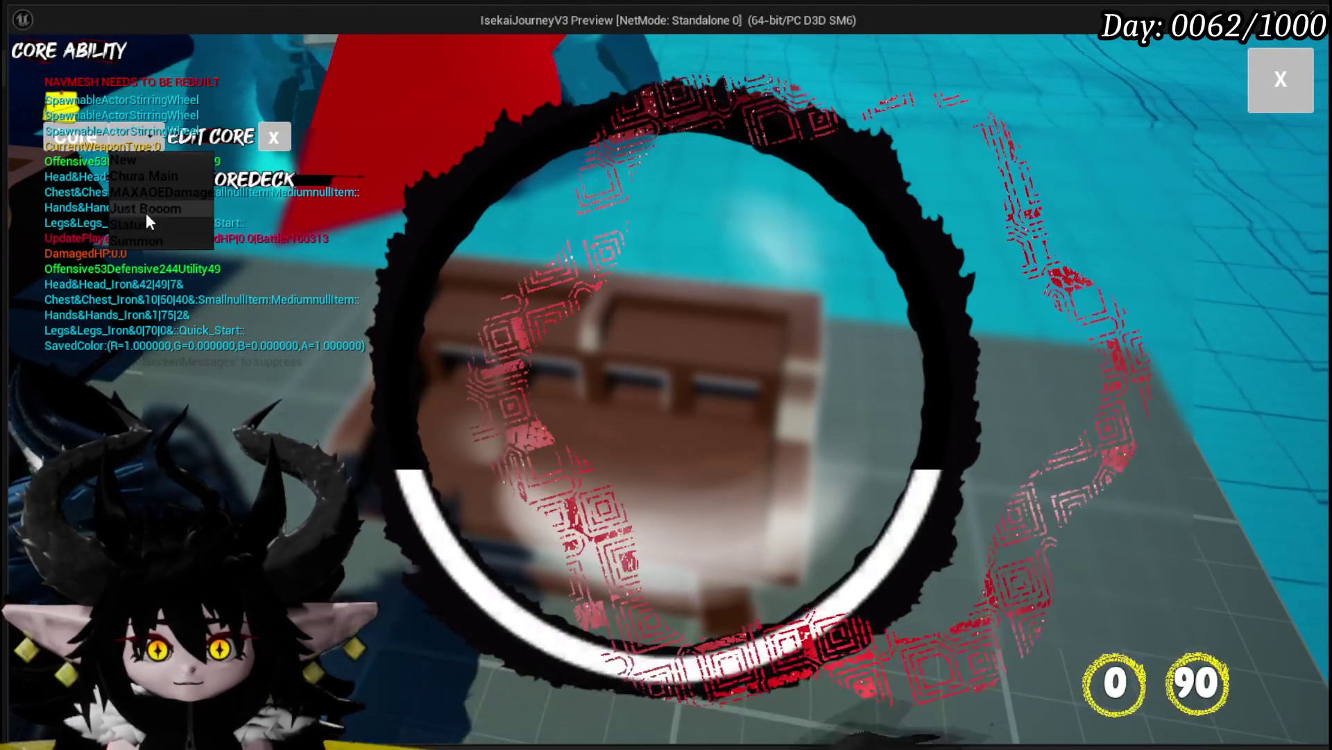
left_click(192, 226)
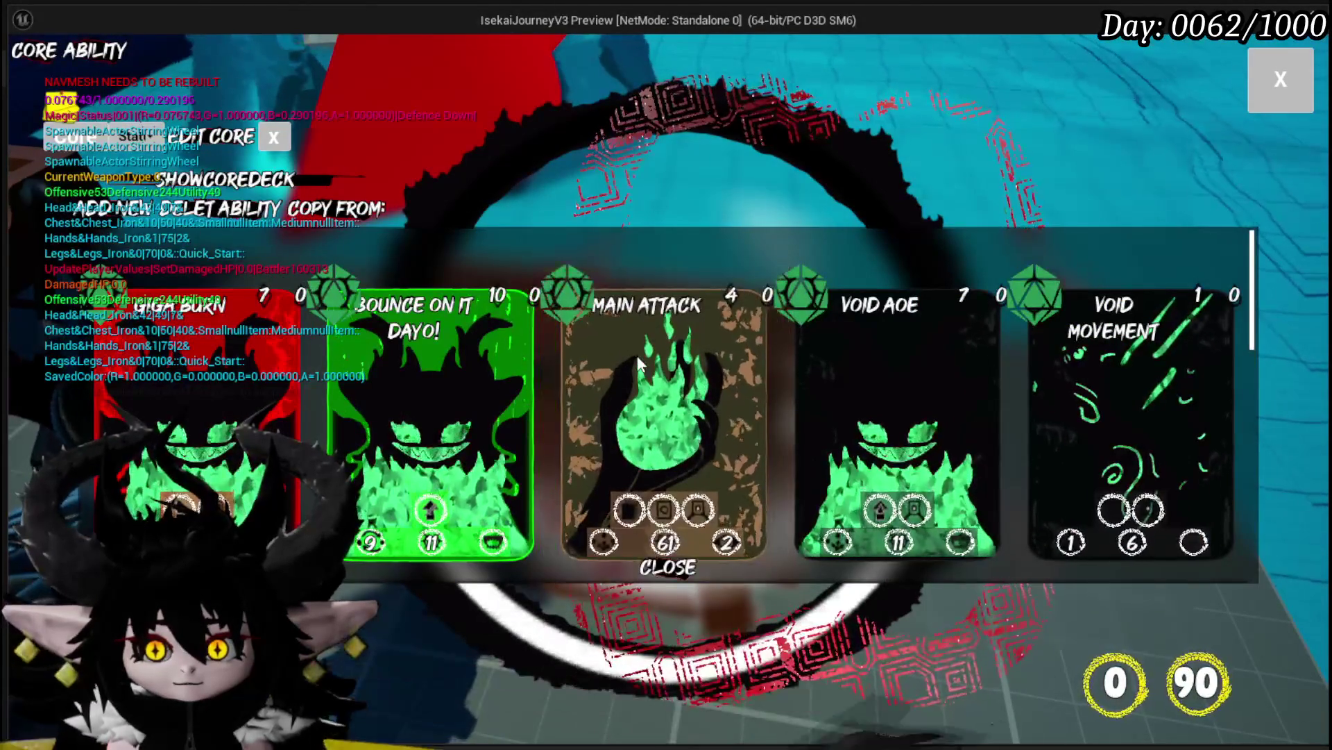
left_click(637, 356)
left_click(791, 245)
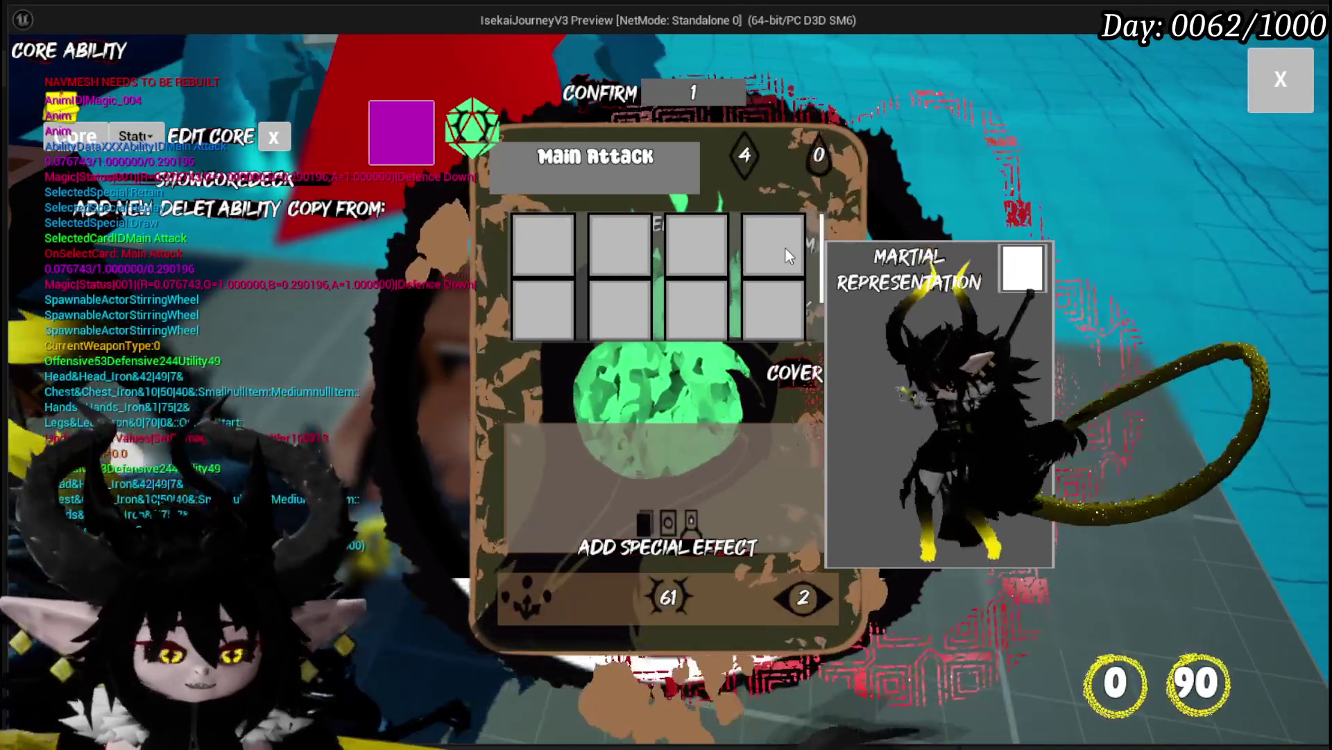
key("Escape")
mouse_move(472, 470)
left_mouse_down()
mouse_move(553, 403)
mouse_move(539, 307)
left_mouse_up()
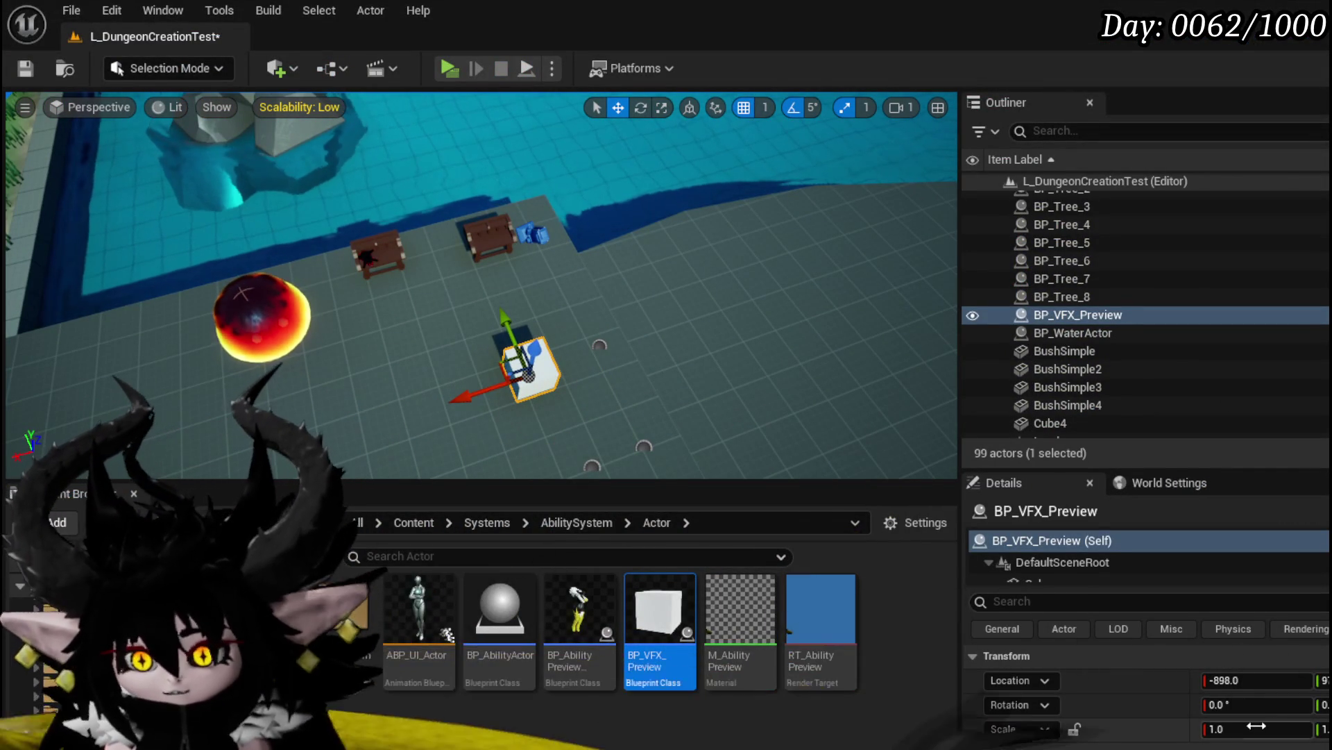
Stretch the cube to an X scale of 10, frame it, and save the level
key("Return")
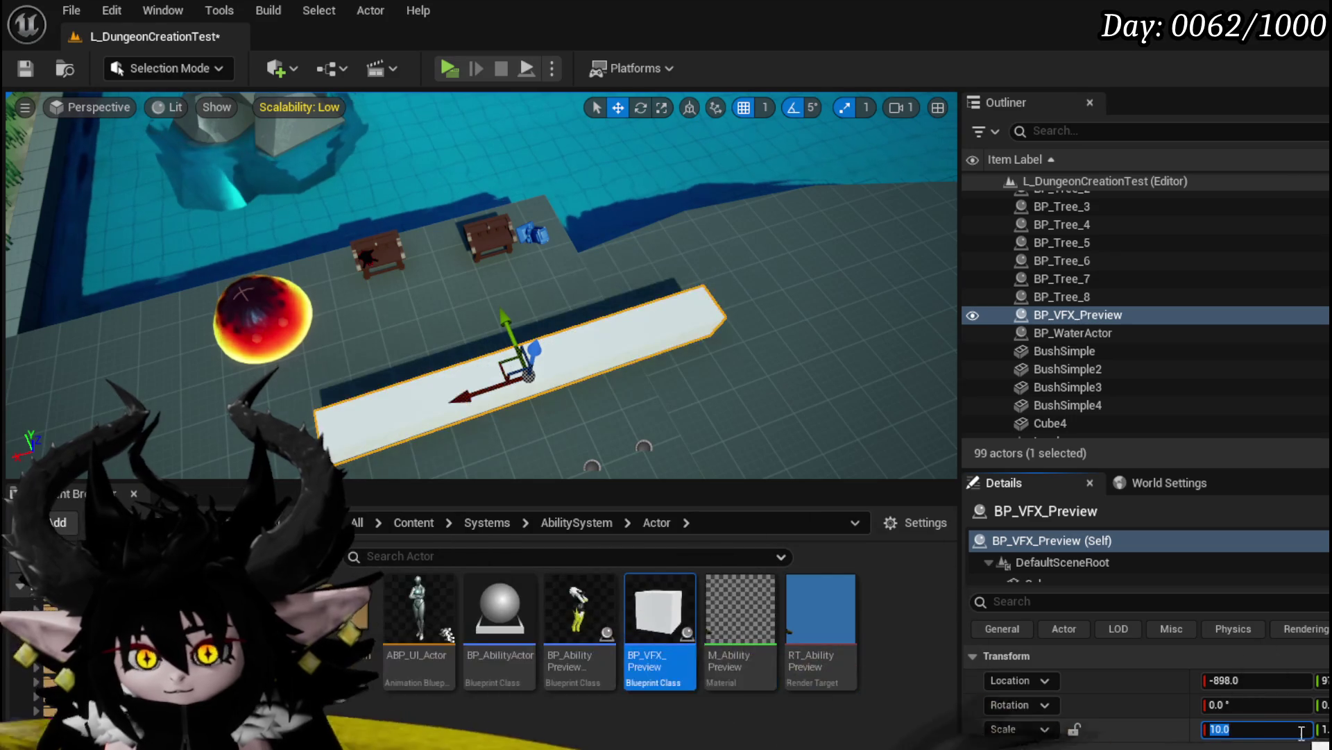
key("f")
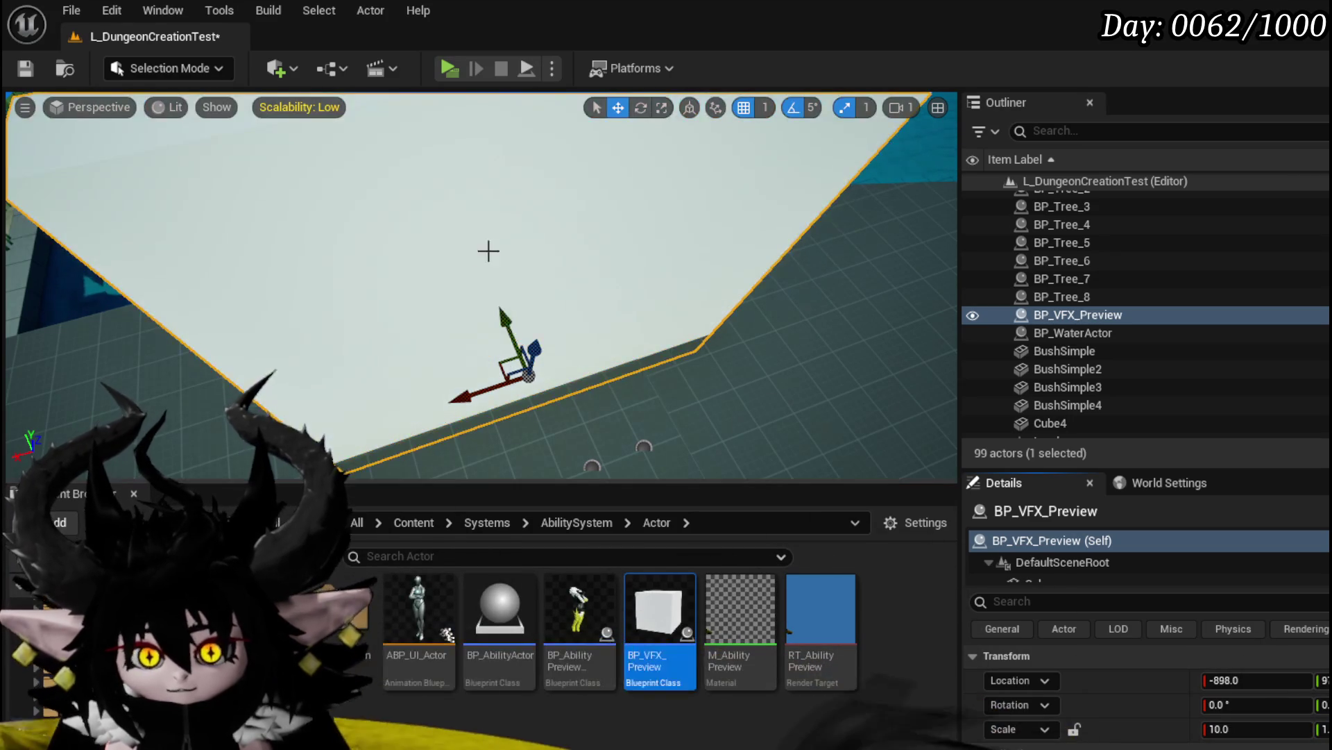
left_click(25, 68)
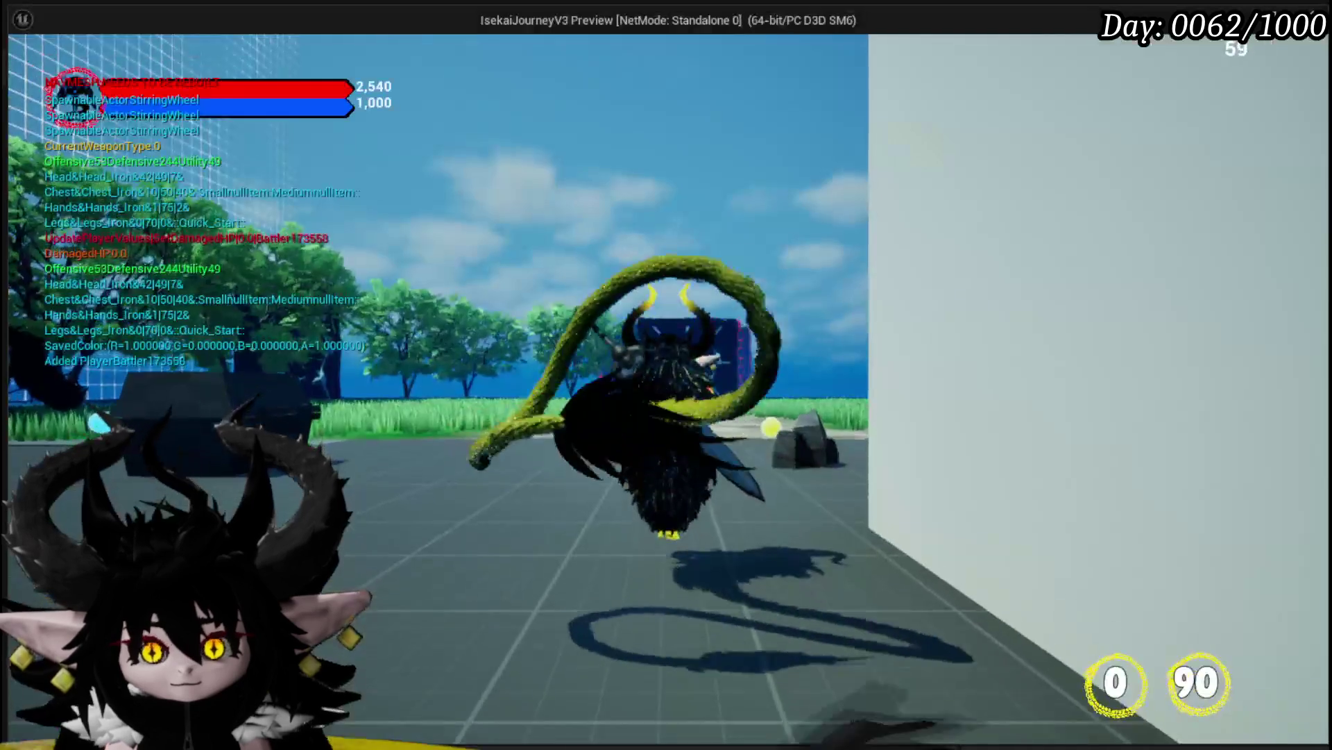
In play mode choose the Status core and preview Main Attack's Martial Representation animation, then stop and save
key("e")
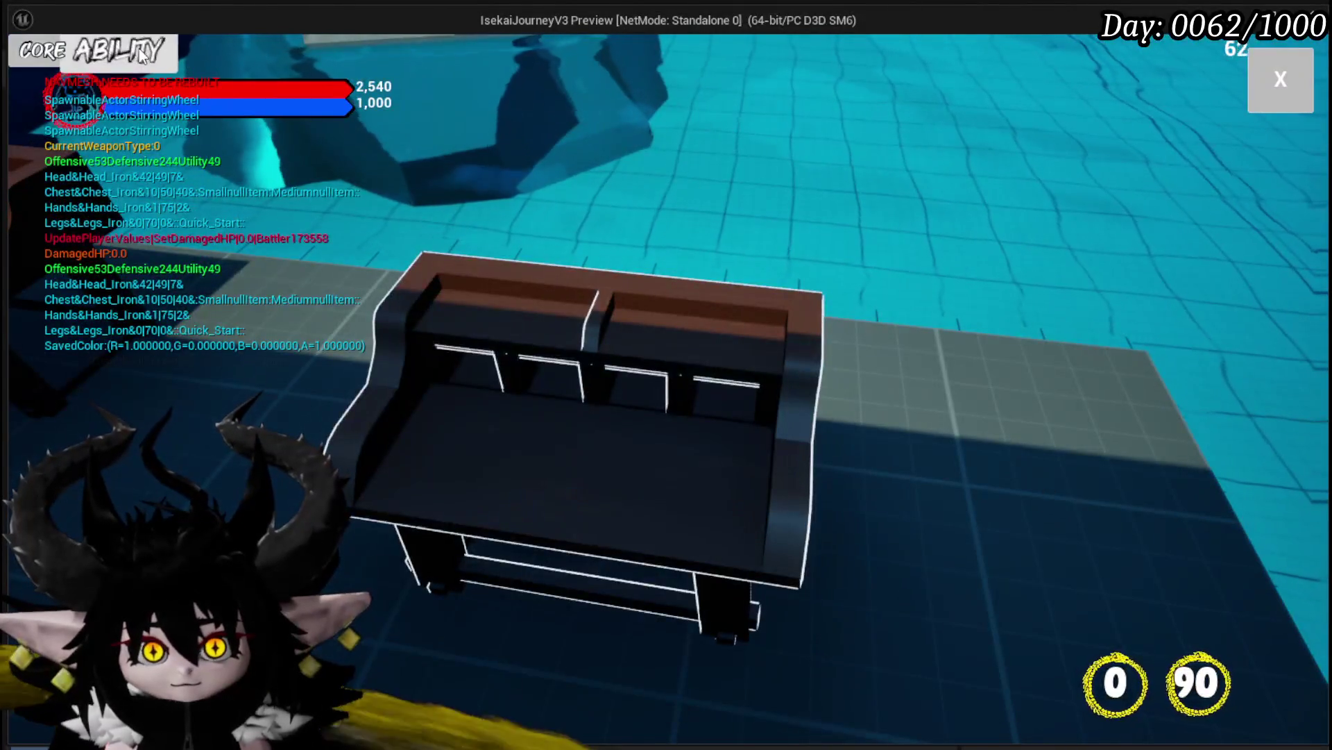
left_click(128, 50)
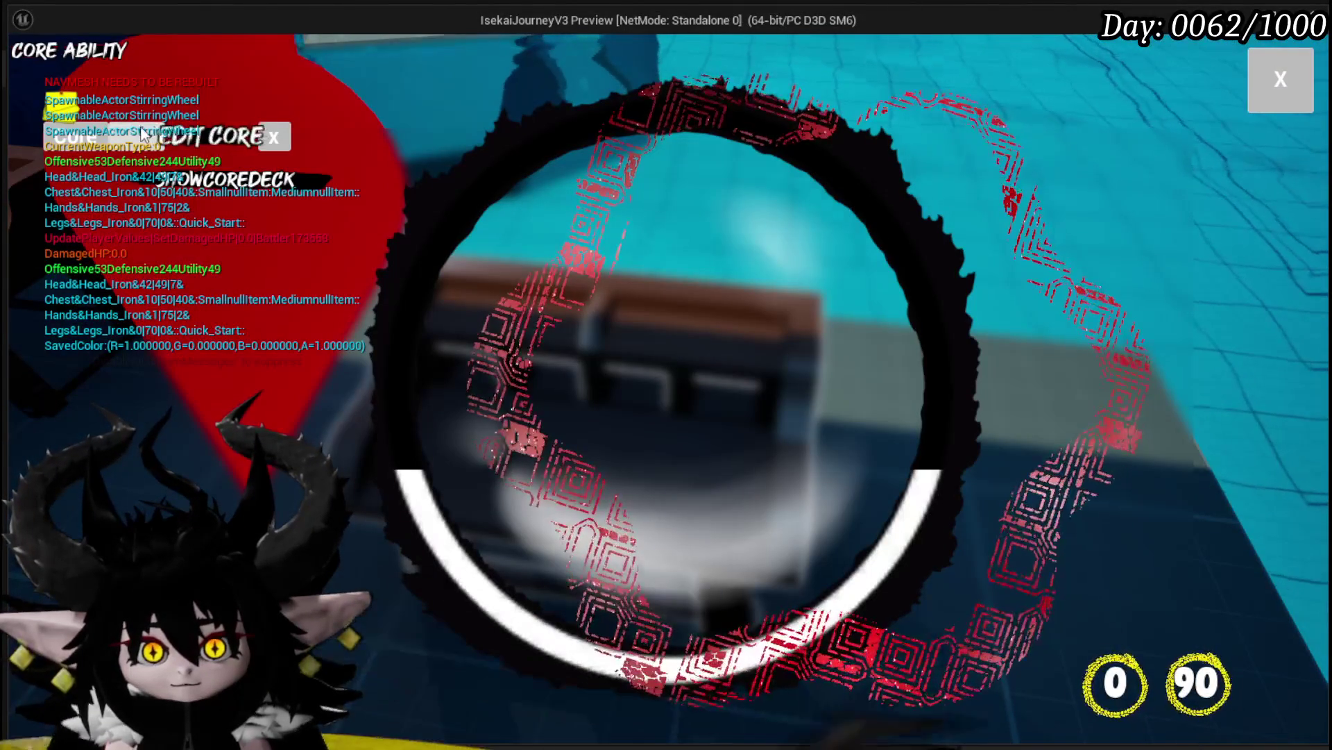
left_click(149, 138)
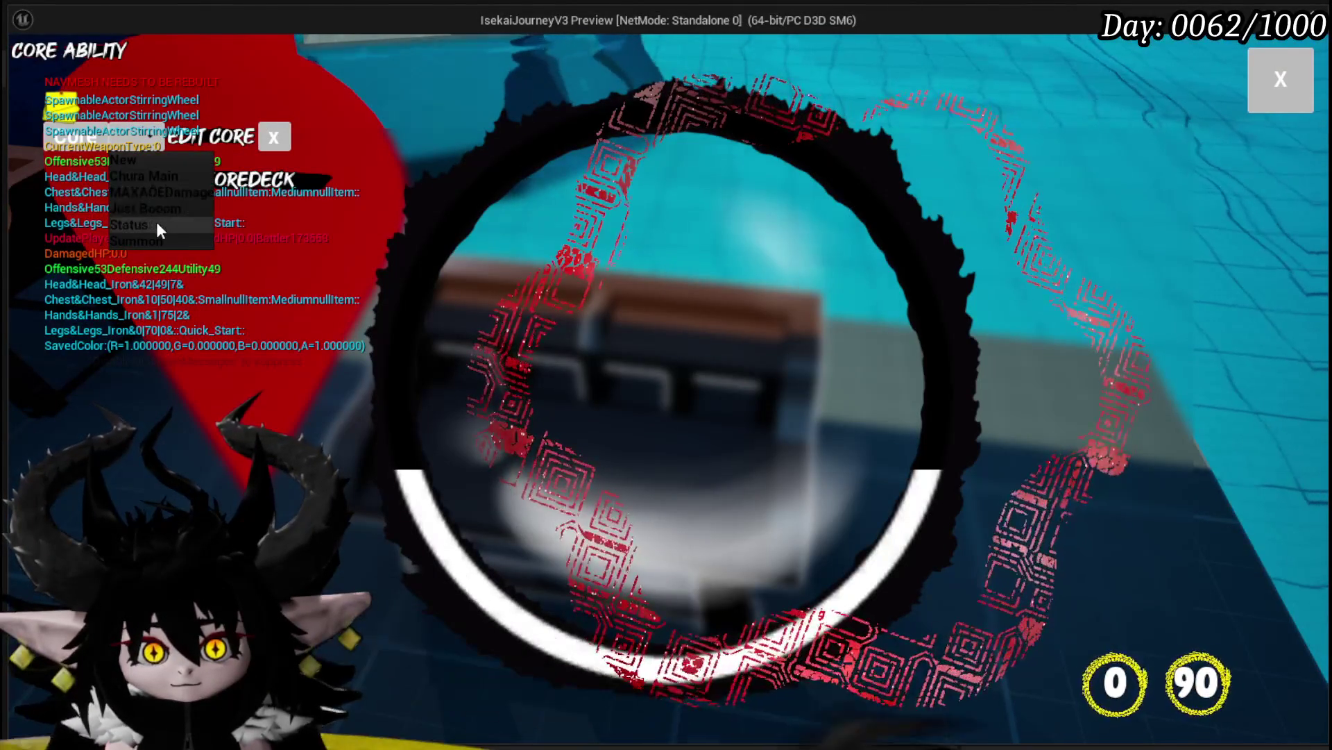
left_click(156, 223)
left_click(613, 319)
left_click(779, 243)
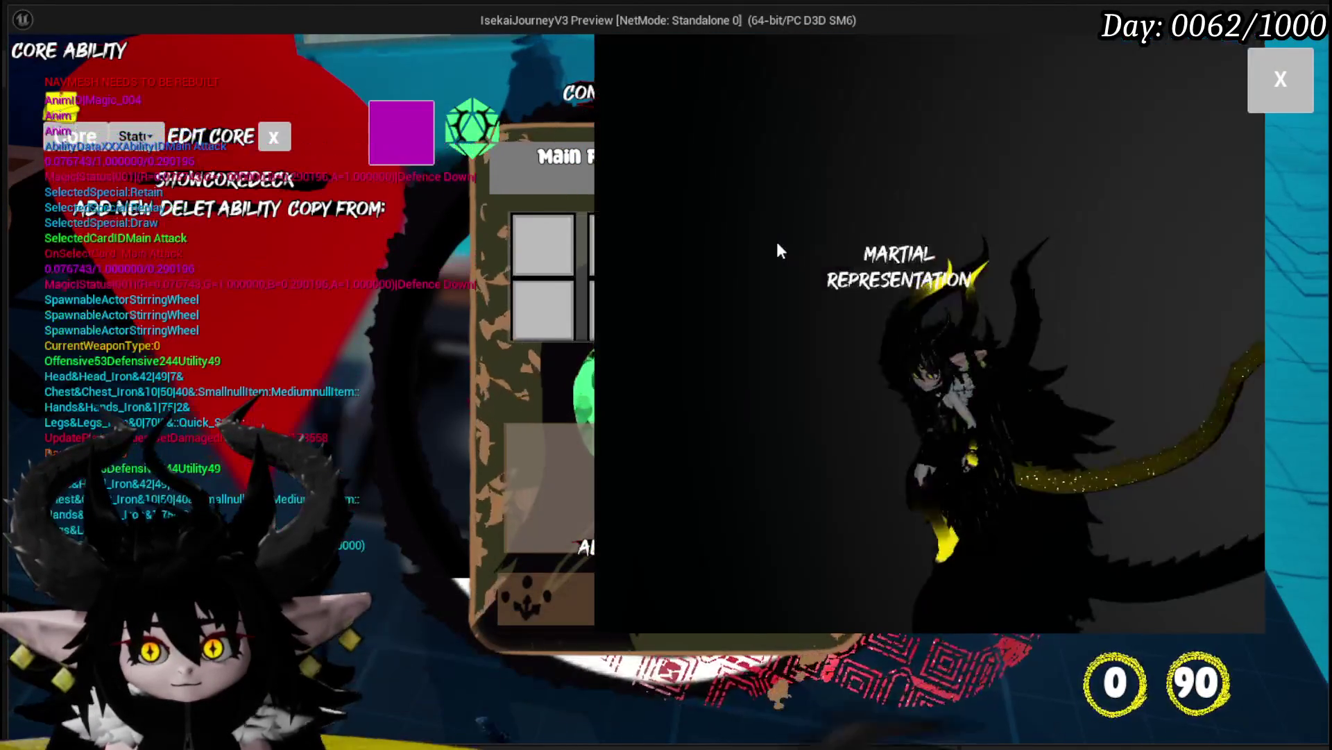
left_click(785, 245)
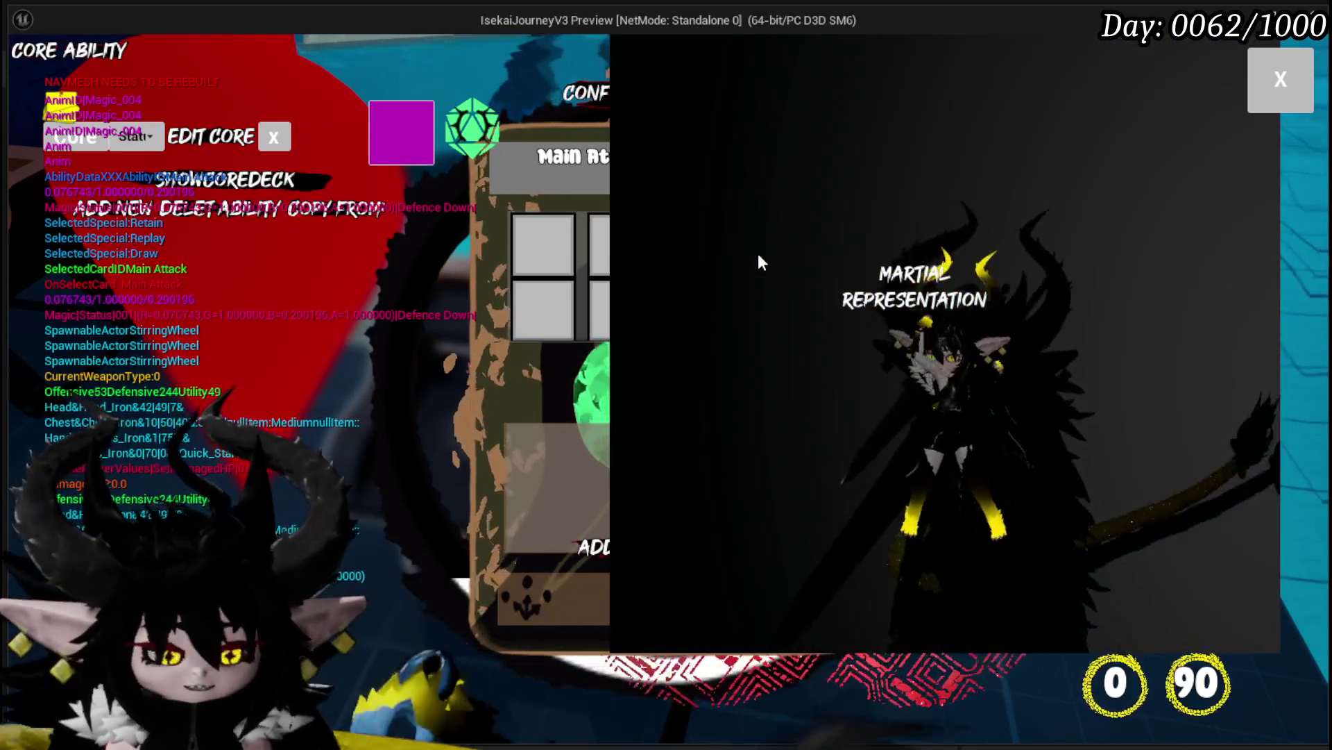
key("Escape")
left_click(34, 70)
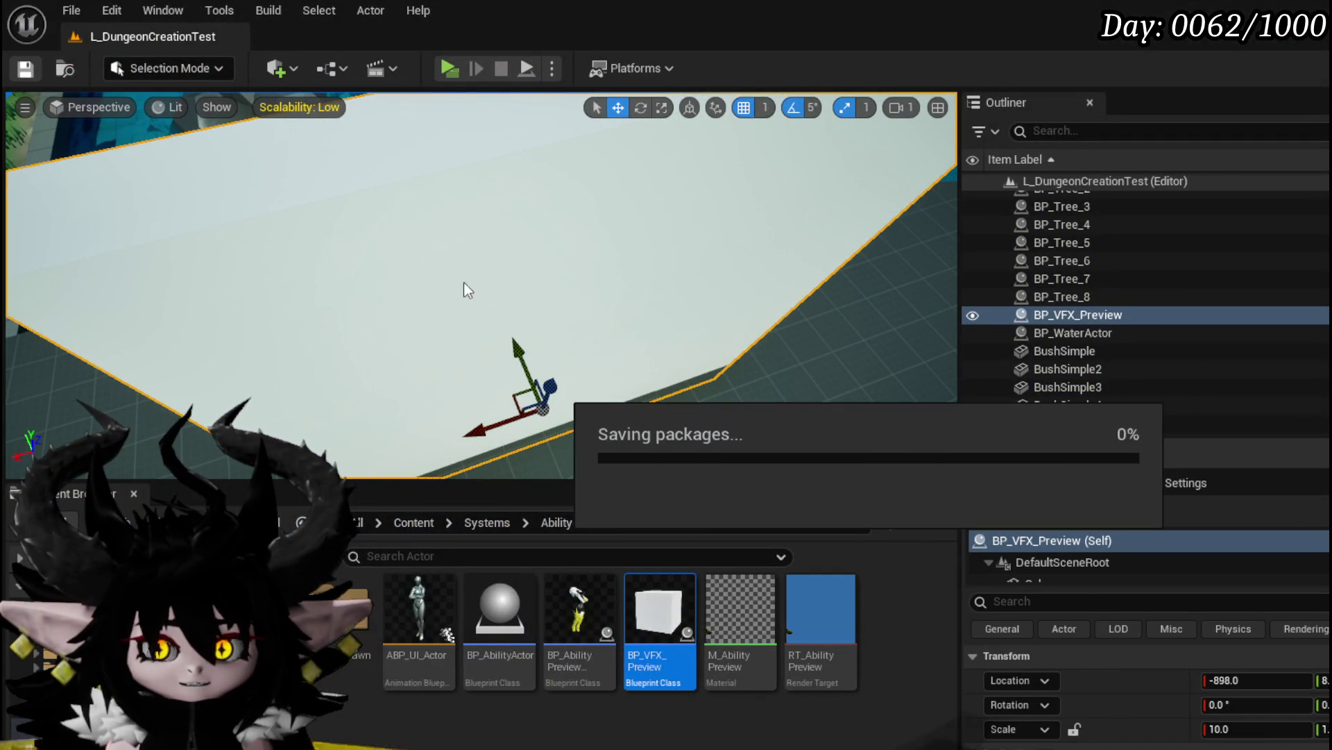
Move the BP_VFX_Preview actor in the level and open its blueprint
mouse_move(502, 330)
left_mouse_down()
mouse_move(566, 451)
mouse_move(351, 315)
left_mouse_up()
left_click(30, 81)
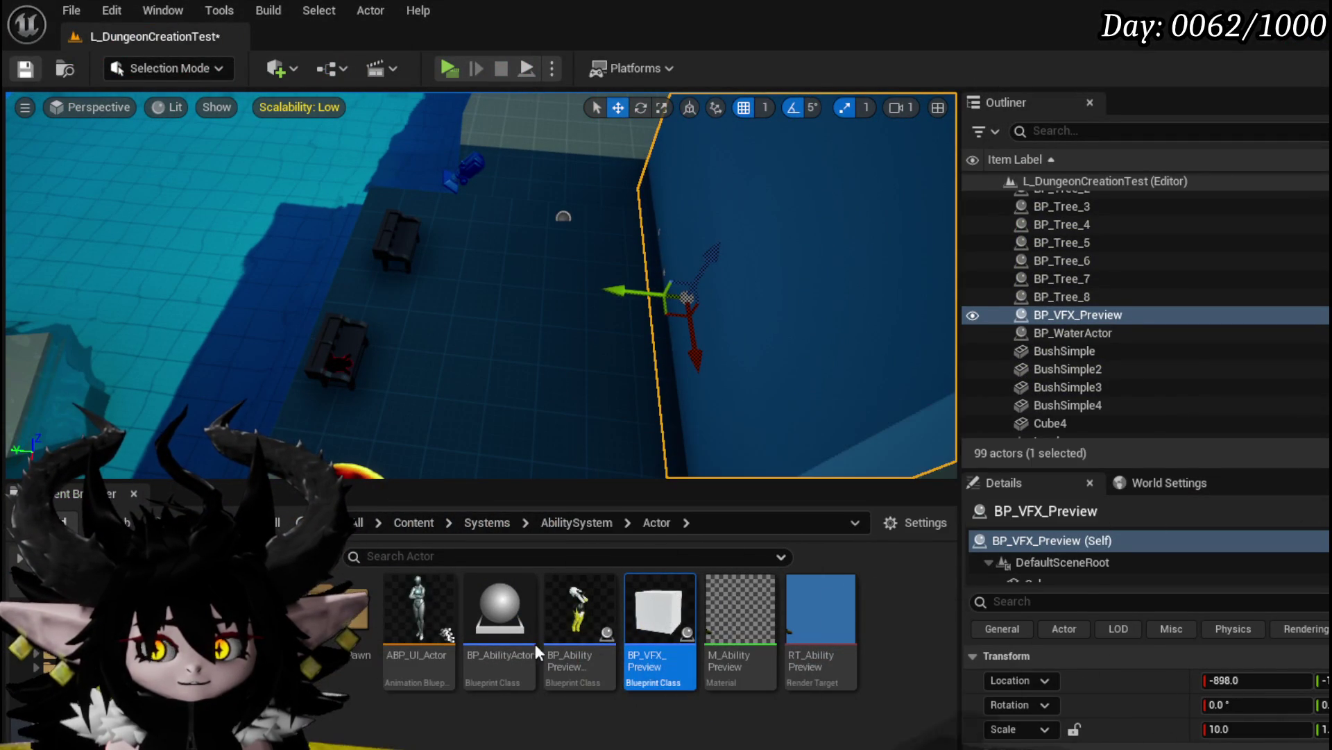
double_click(665, 630)
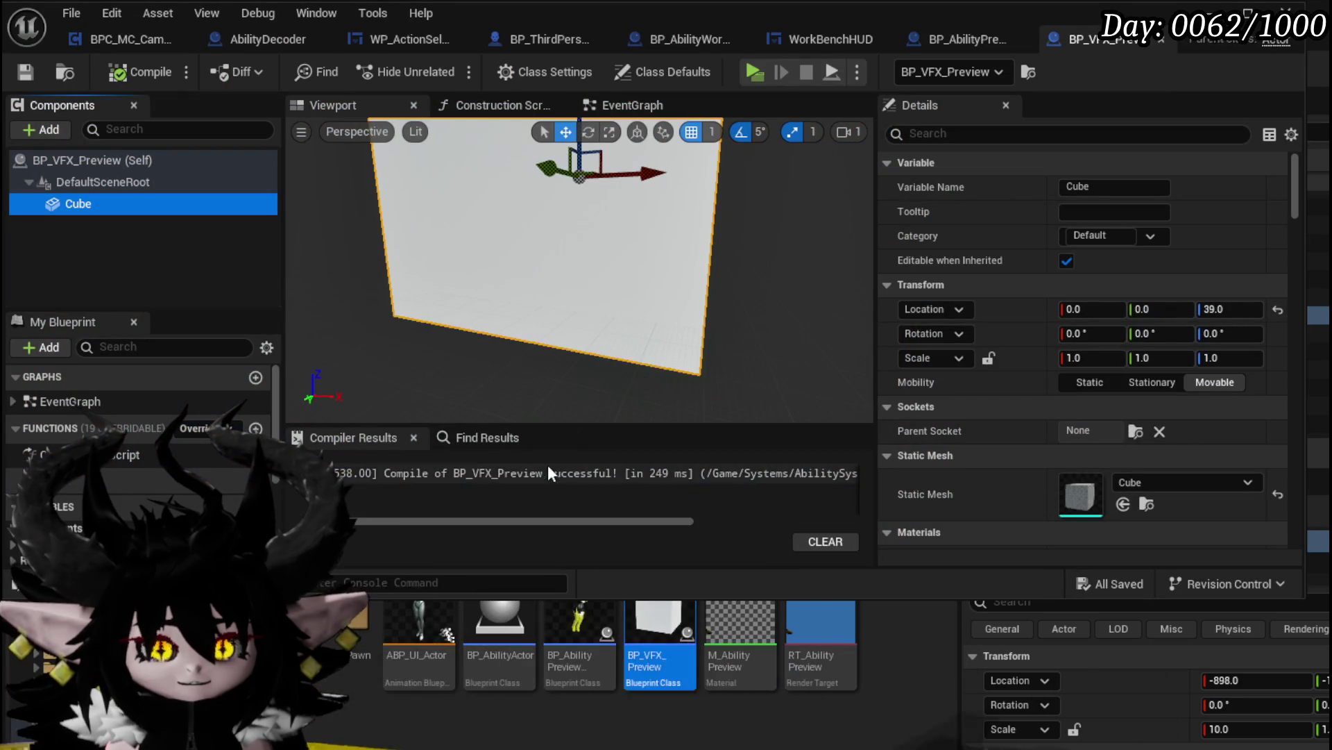
Review both ADD nodes in BP_AbilityPreviewCharacter's BindEvent graph, then select BP_VFX_Preview's Cube
left_click(962, 48)
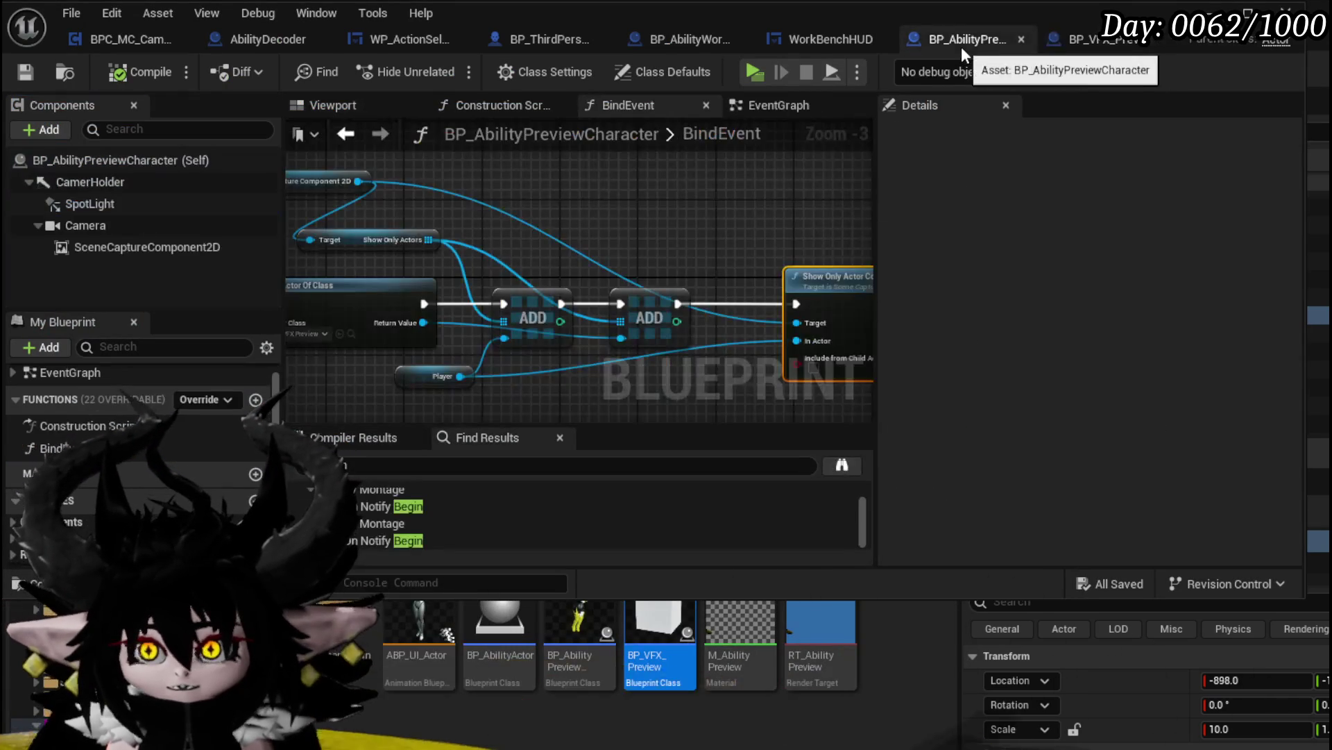
mouse_move(598, 347)
left_mouse_down()
mouse_move(535, 342)
mouse_move(627, 339)
left_mouse_up()
left_click_drag(588, 220, 694, 277)
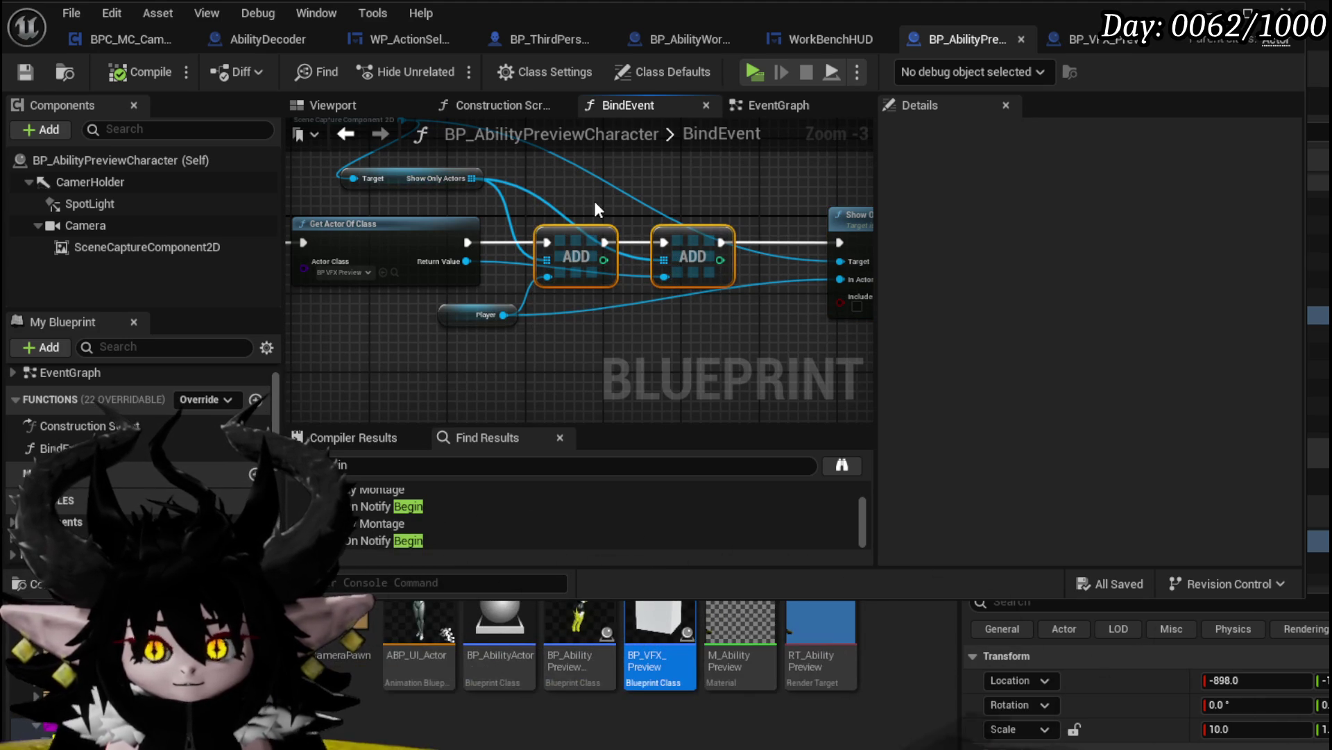
left_click(1090, 42)
left_click(108, 236)
Replace BP_VFX_Preview's Cube with a Niagara Particle System component
left_click(102, 206)
key("Delete")
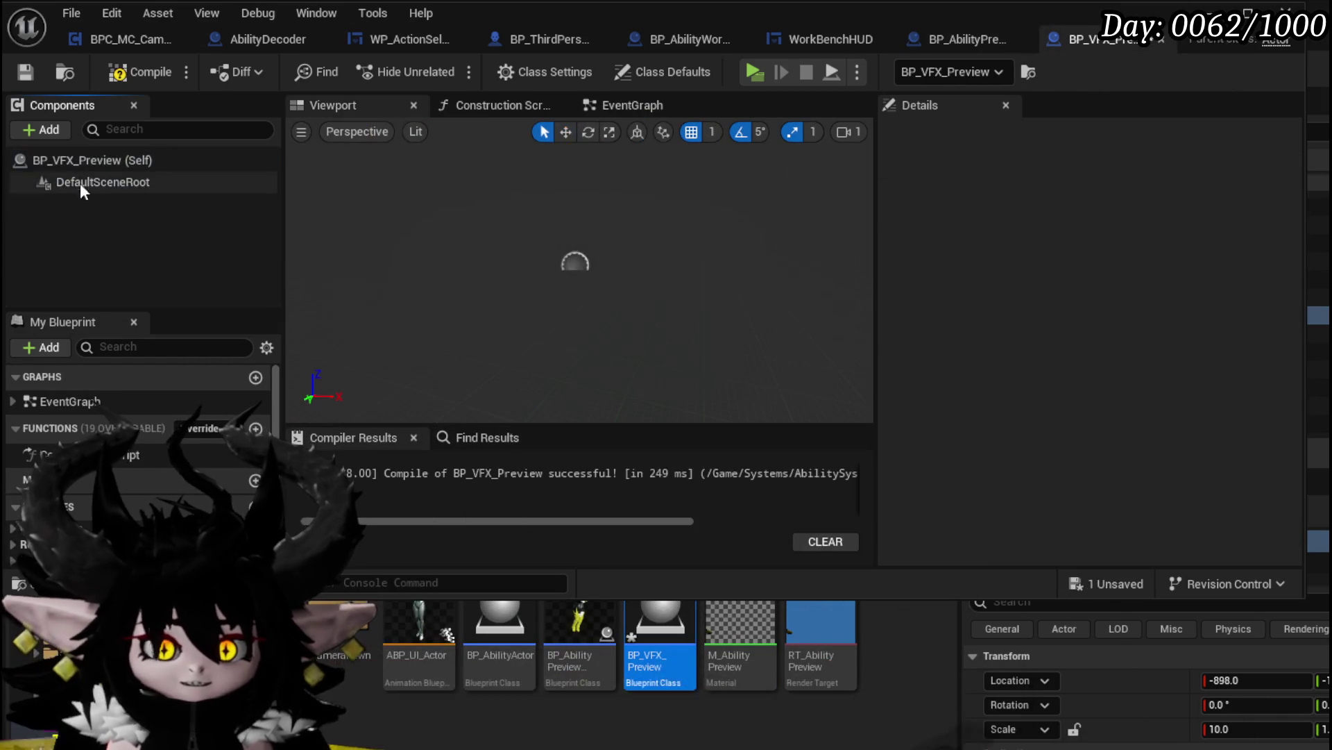
left_click(49, 130)
type("N")
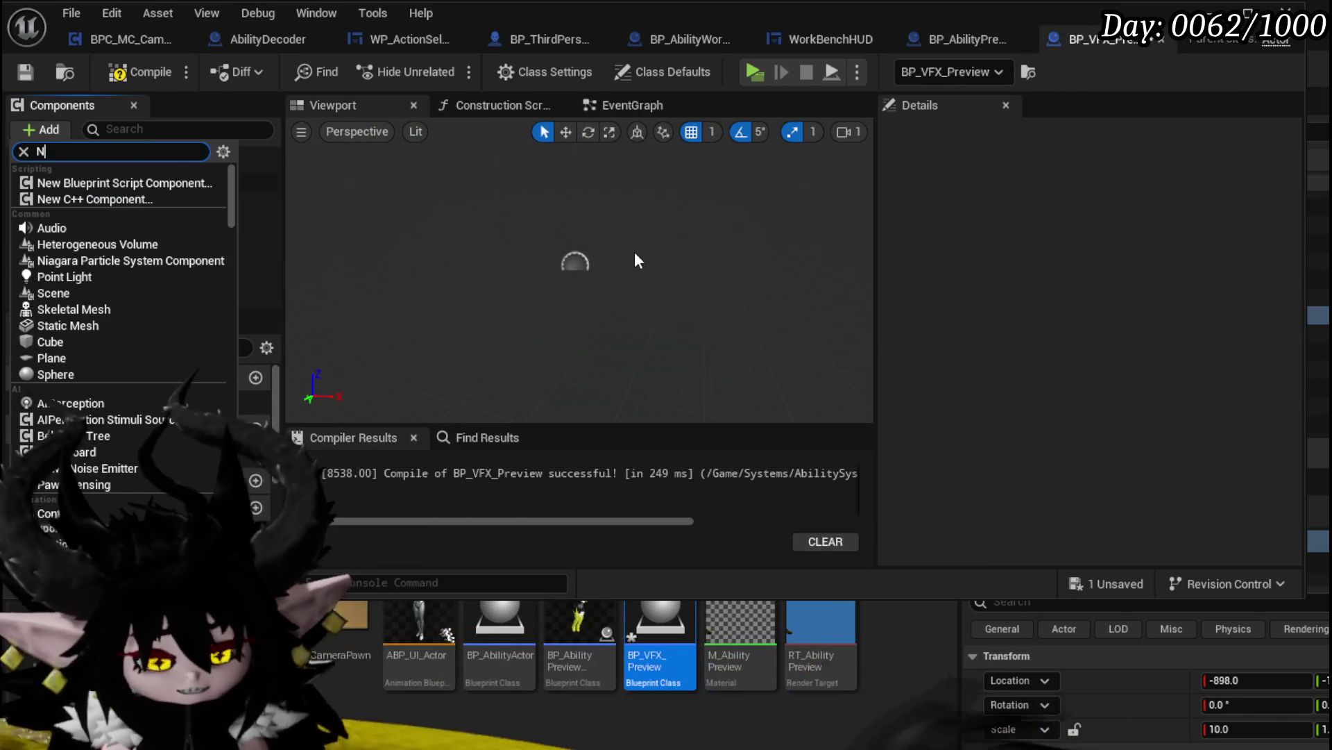
type("iagara")
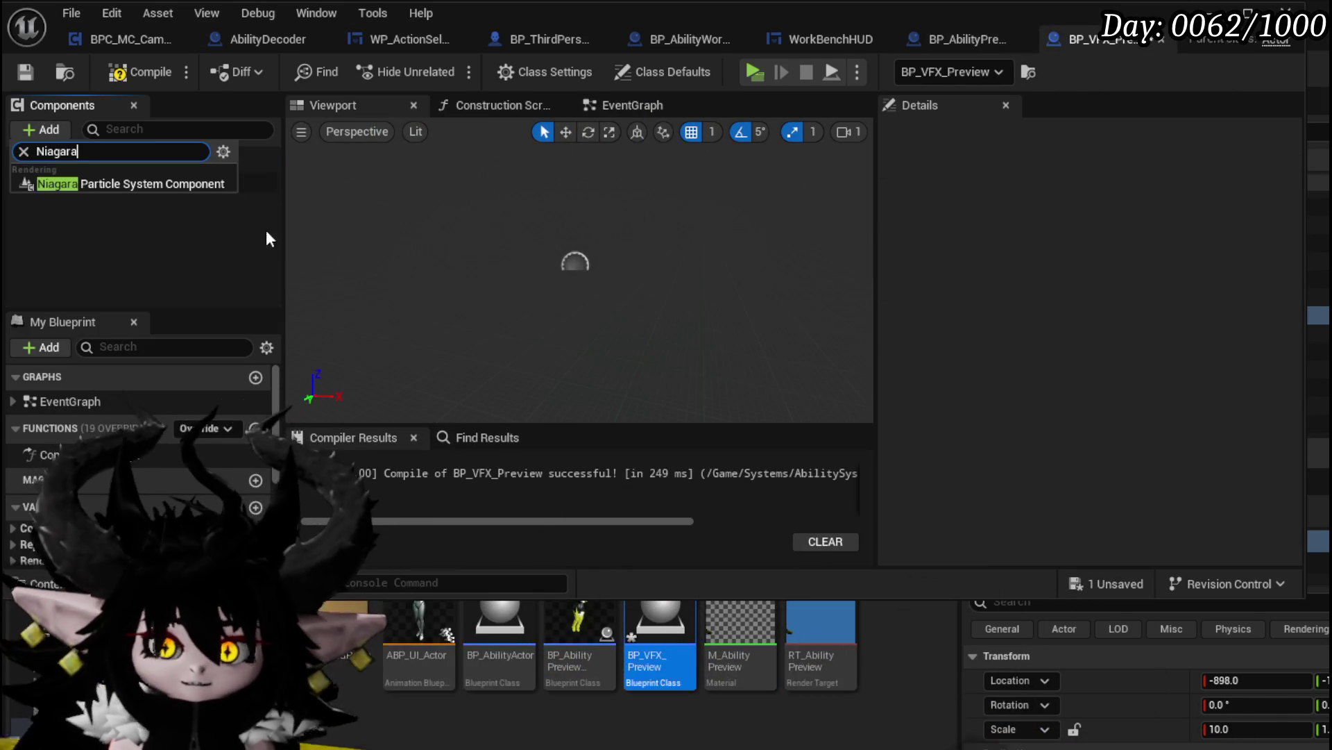
left_click(198, 187)
left_click(236, 286)
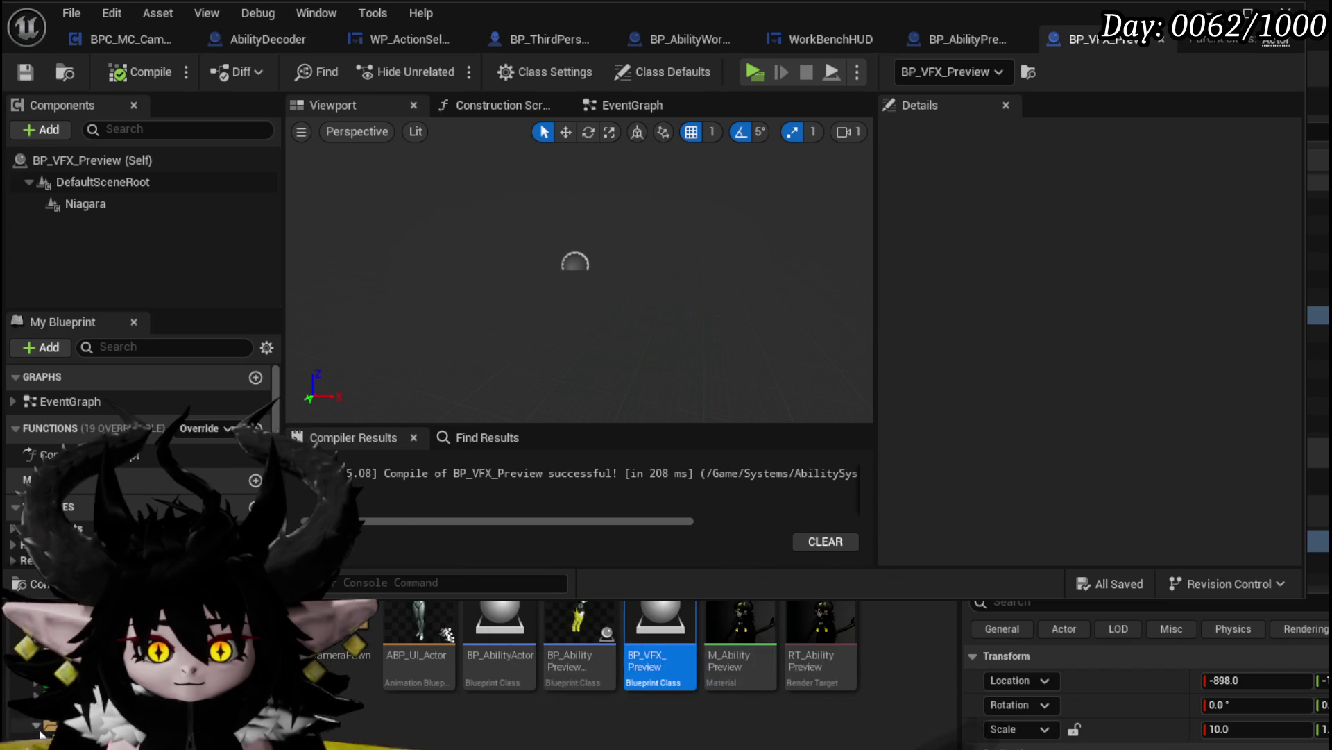
Assign NS_AOE_BlazeBlast as the Niagara component's Niagara System Asset
left_click(32, 739)
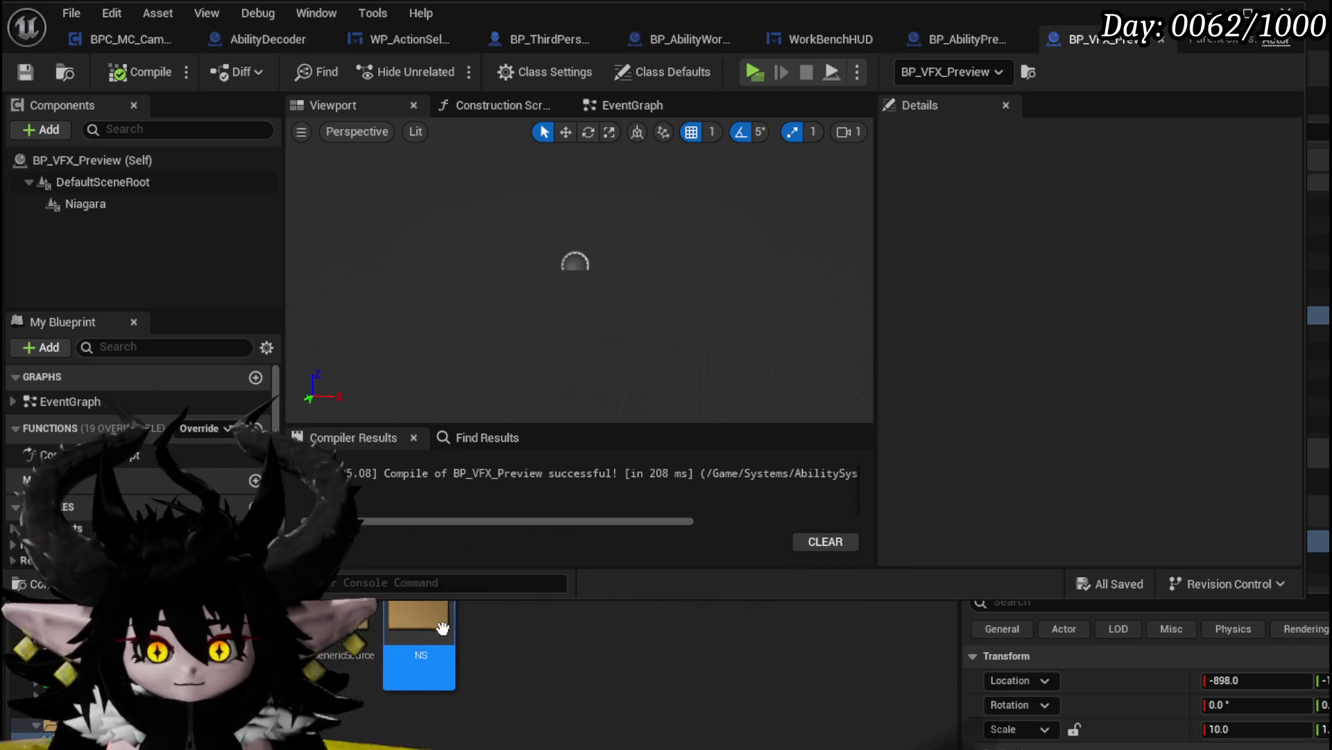
double_click(416, 618)
left_click_drag(551, 572, 140, 203)
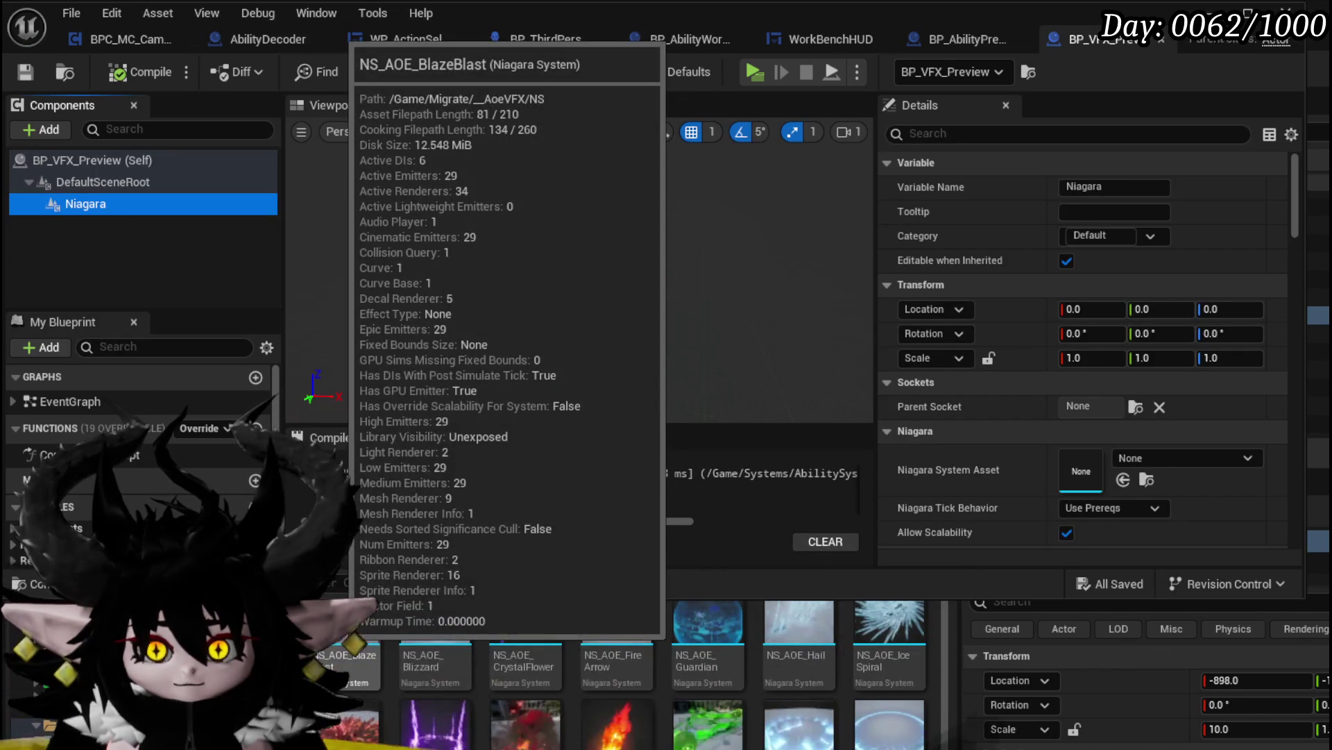
left_click(350, 628)
left_click_drag(1068, 490, 1109, 472)
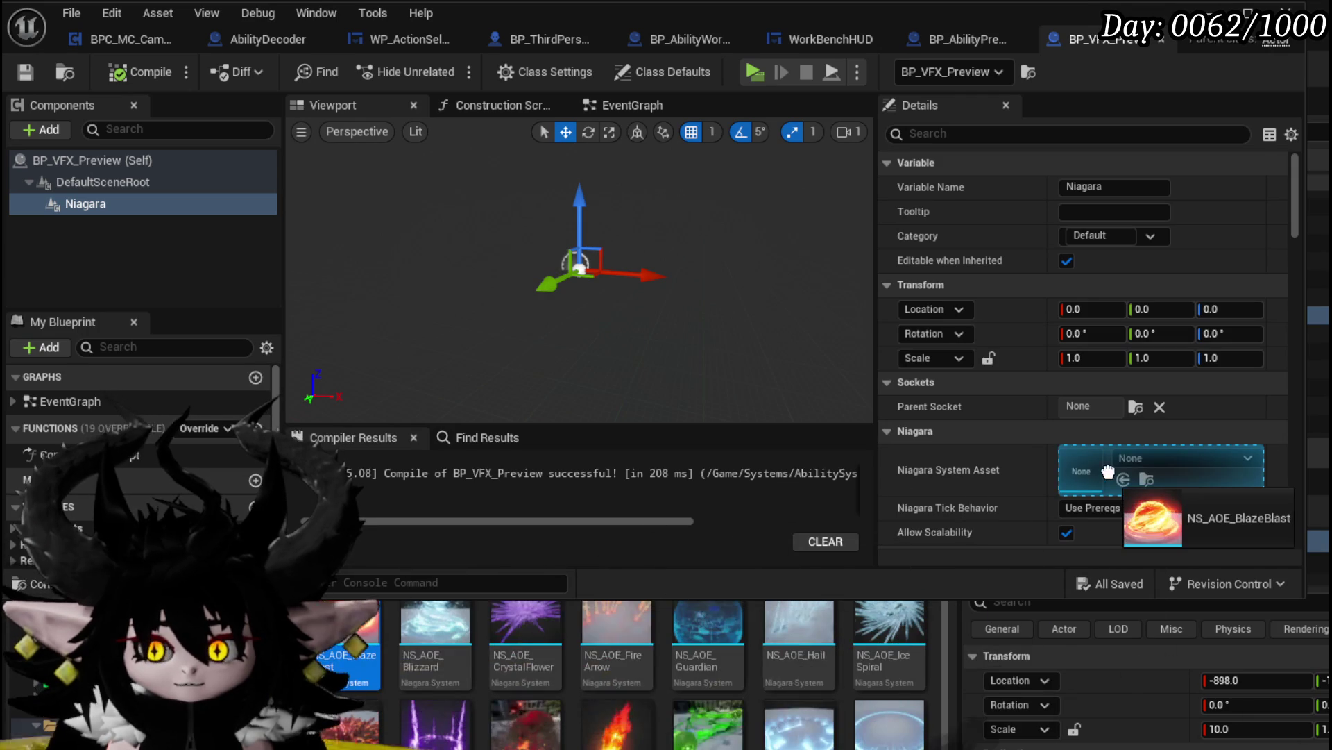
left_click_drag(1023, 523, 1022, 524)
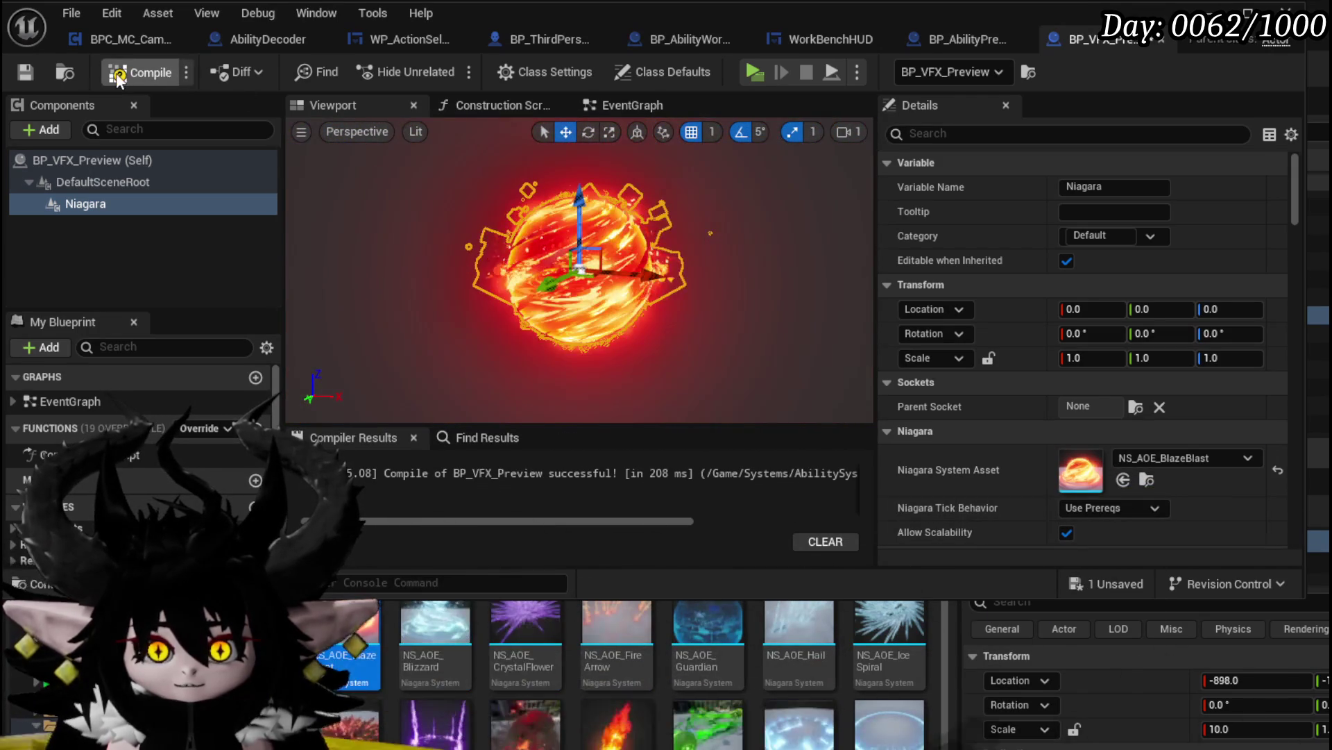
Compile and save BP_VFX_Preview, then return to the level editor
left_click(143, 72)
left_click(25, 71)
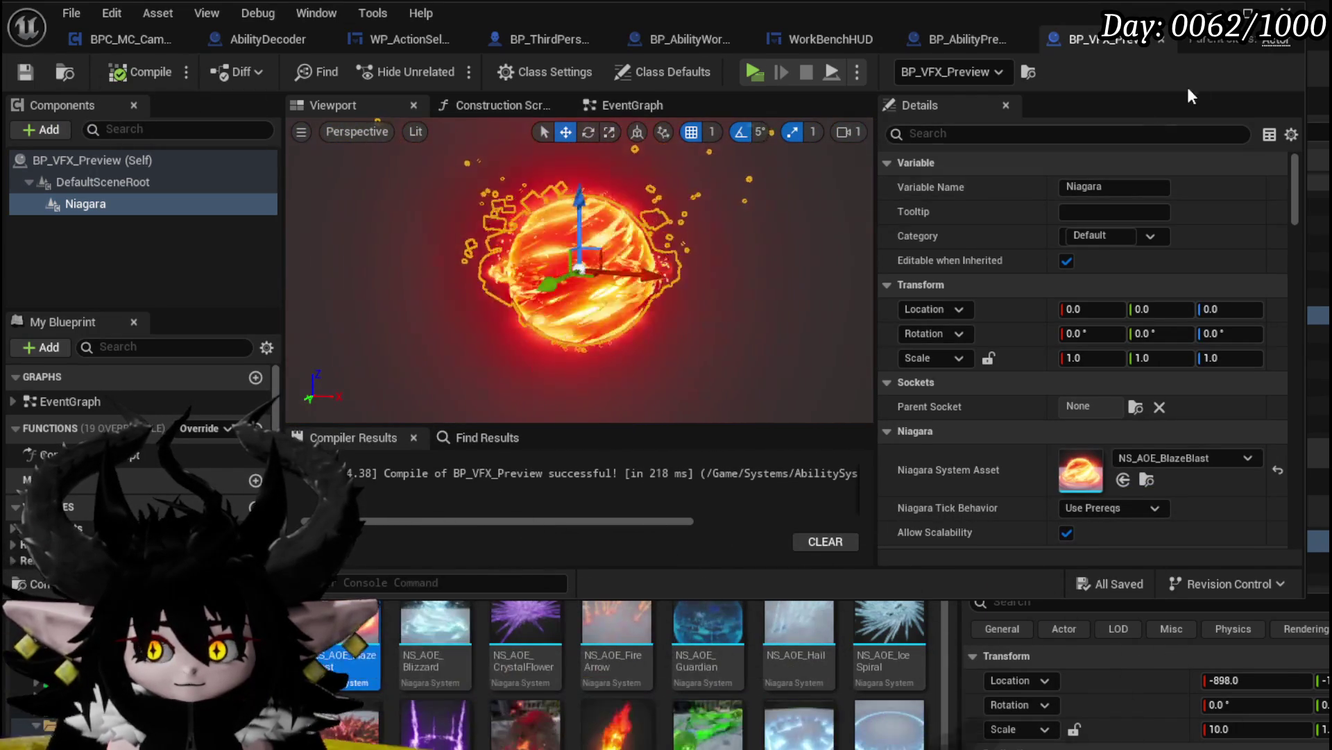
left_click(1216, 11)
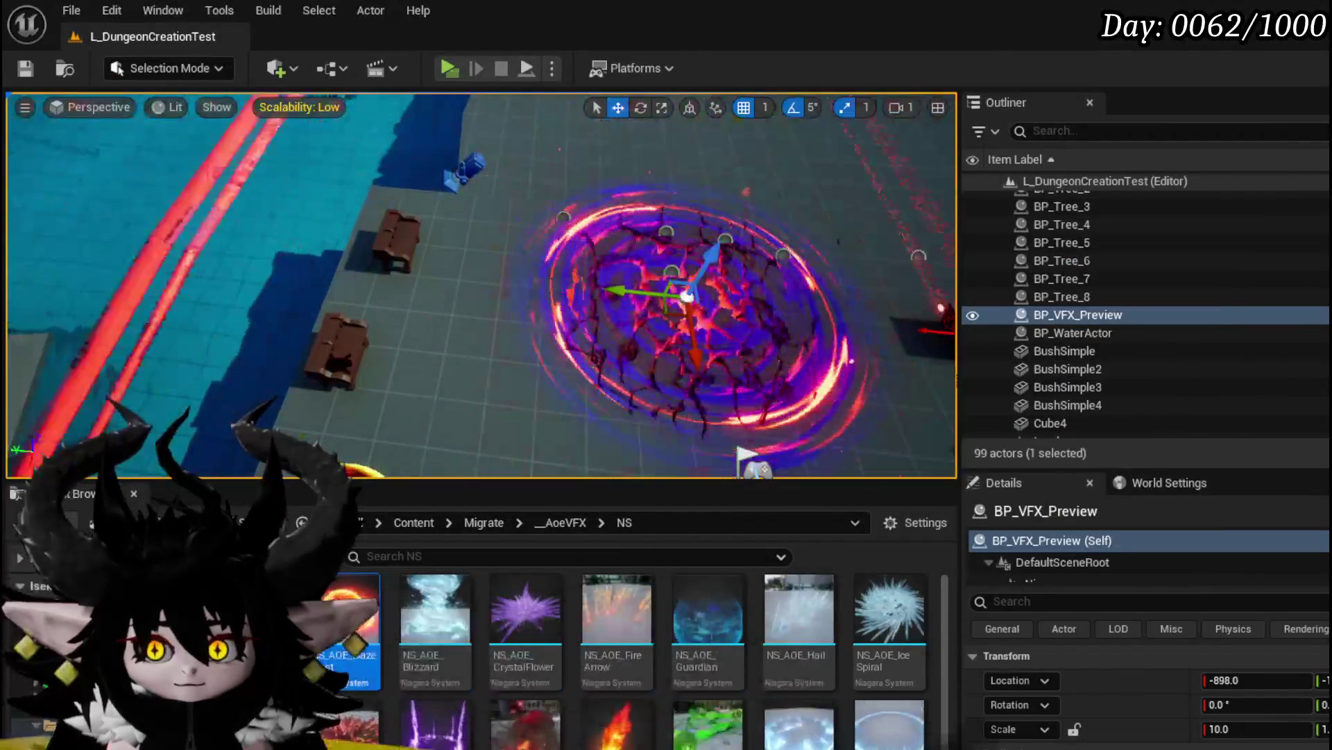
Set the BP_VFX_Preview actor's scale to 1
scroll(479, 284, "down", 3)
left_click(1258, 730)
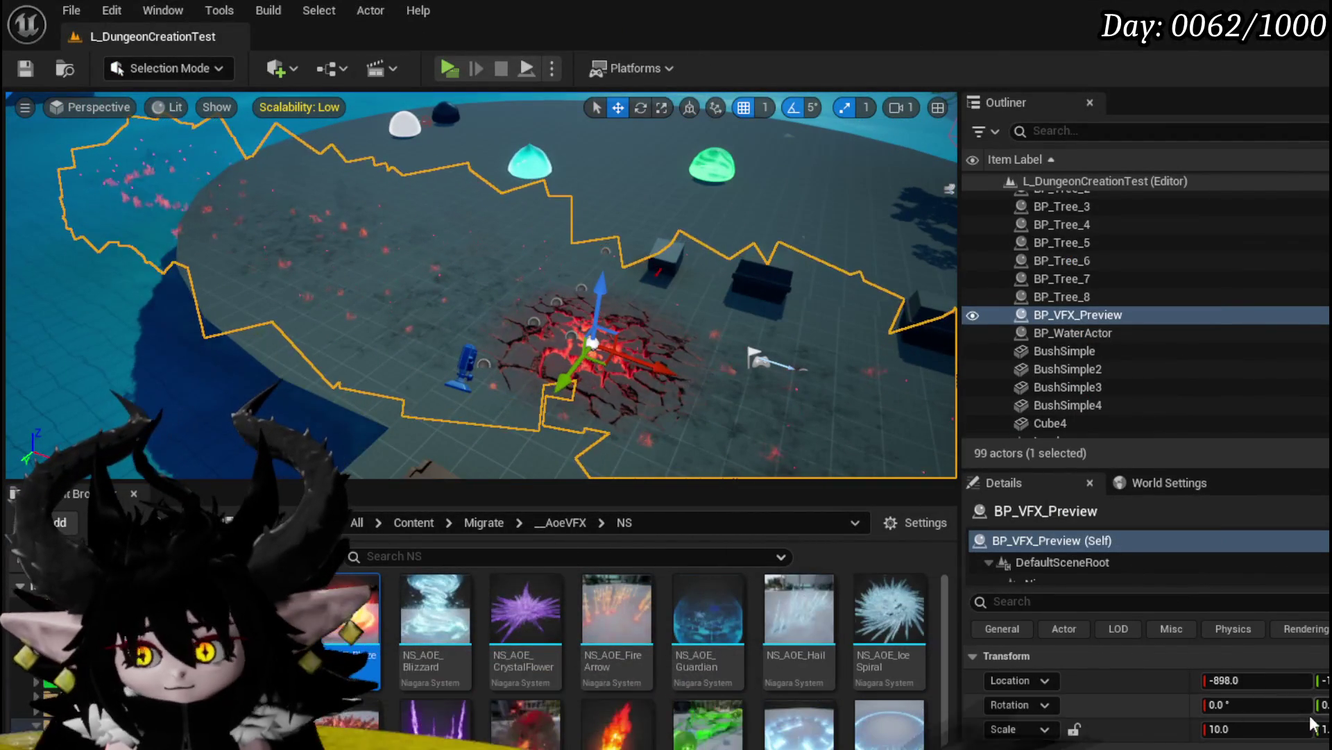
type("1")
key("Return")
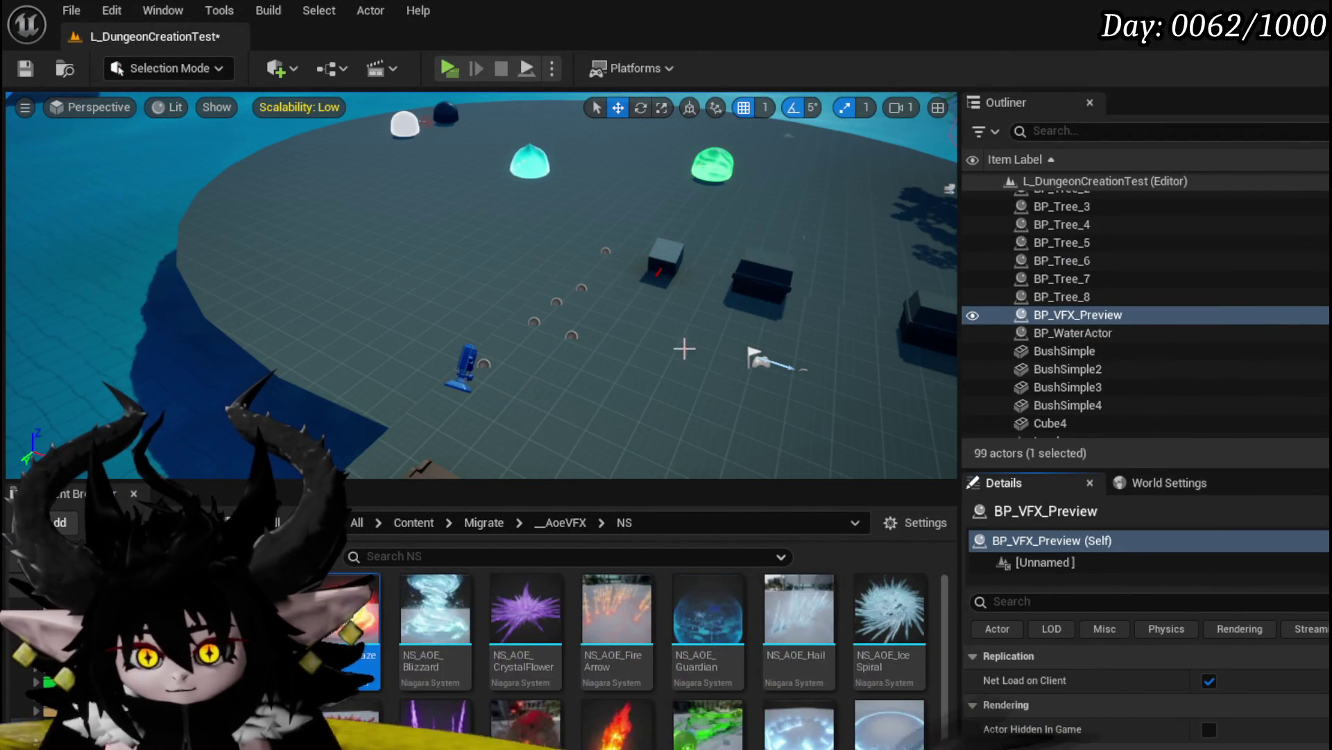
Reposition the VFX preview actor near the grass edge and save the level
mouse_move(733, 362)
left_mouse_down()
mouse_move(687, 361)
mouse_move(694, 347)
left_mouse_up()
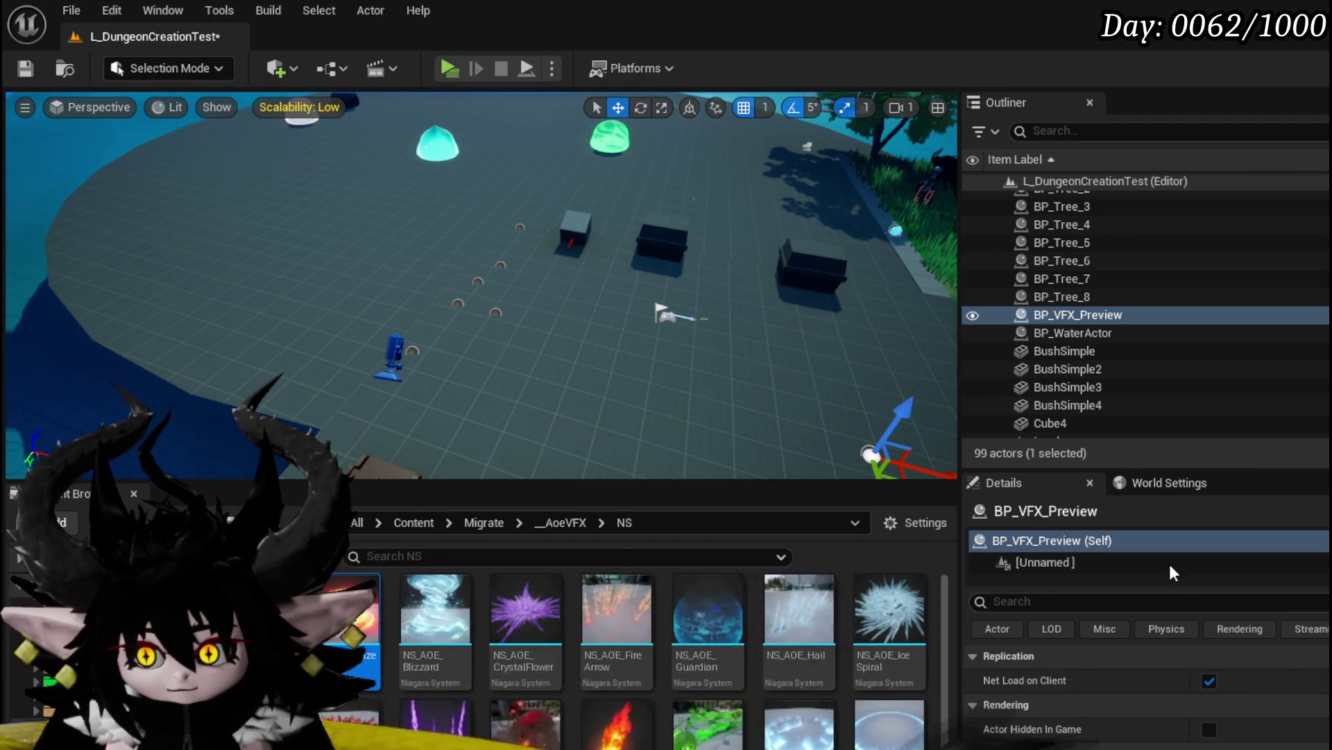
left_click(1176, 483)
mouse_move(653, 361)
left_mouse_down()
mouse_move(677, 333)
mouse_move(653, 361)
left_mouse_up()
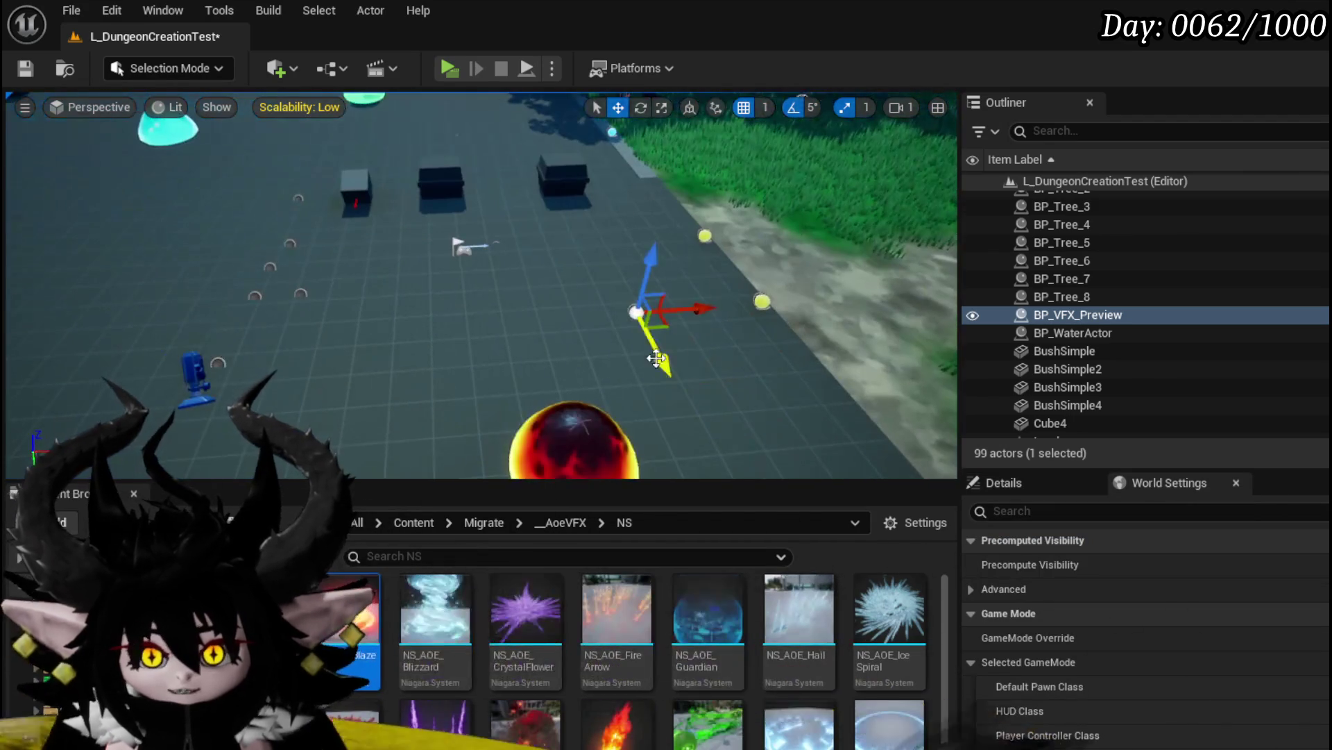
left_click_drag(684, 309, 452, 323)
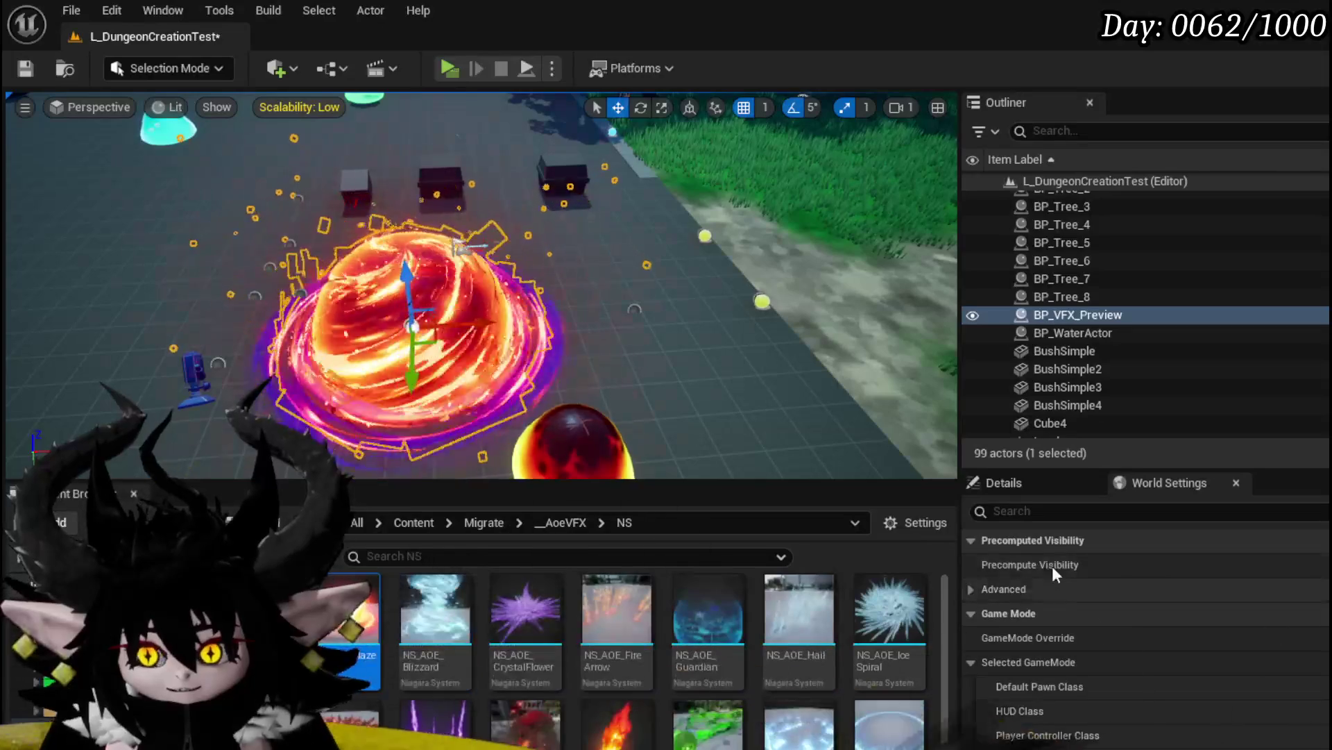
left_click(999, 483)
scroll(1289, 671, "down", 6)
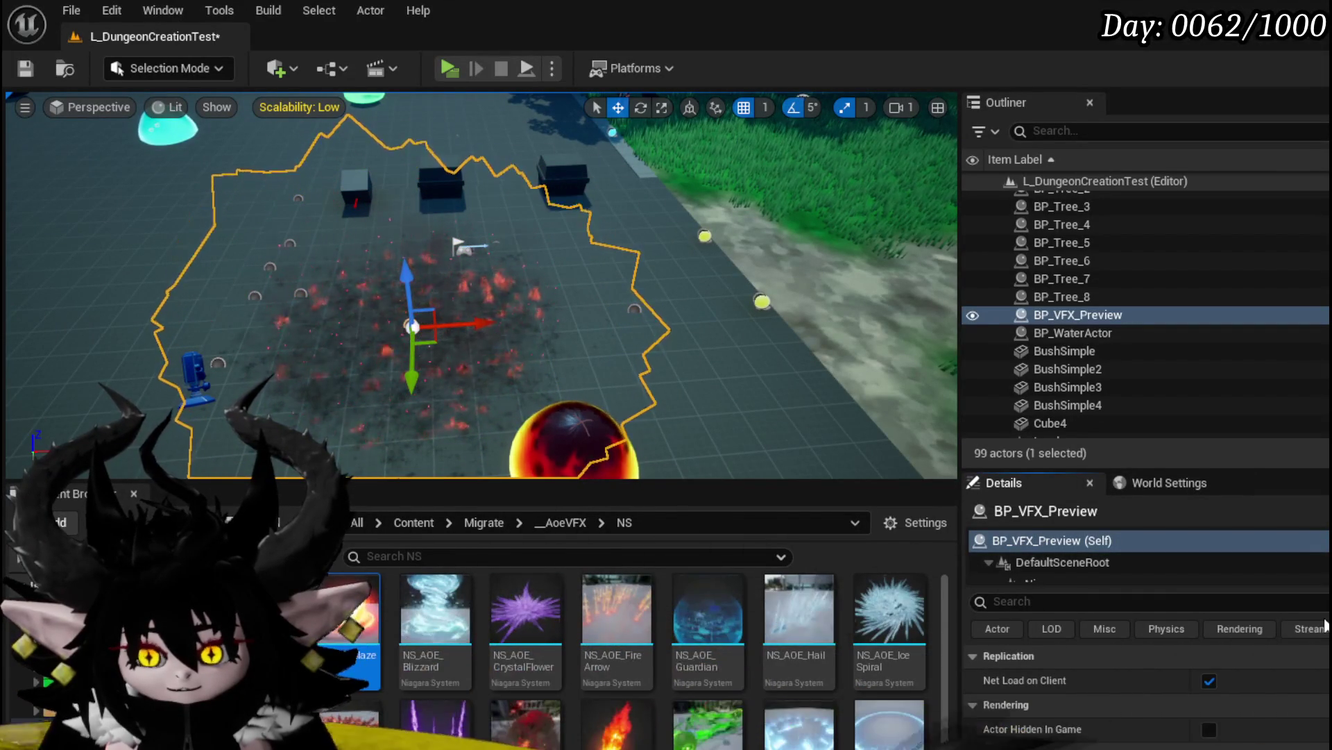
key("ctrl+s")
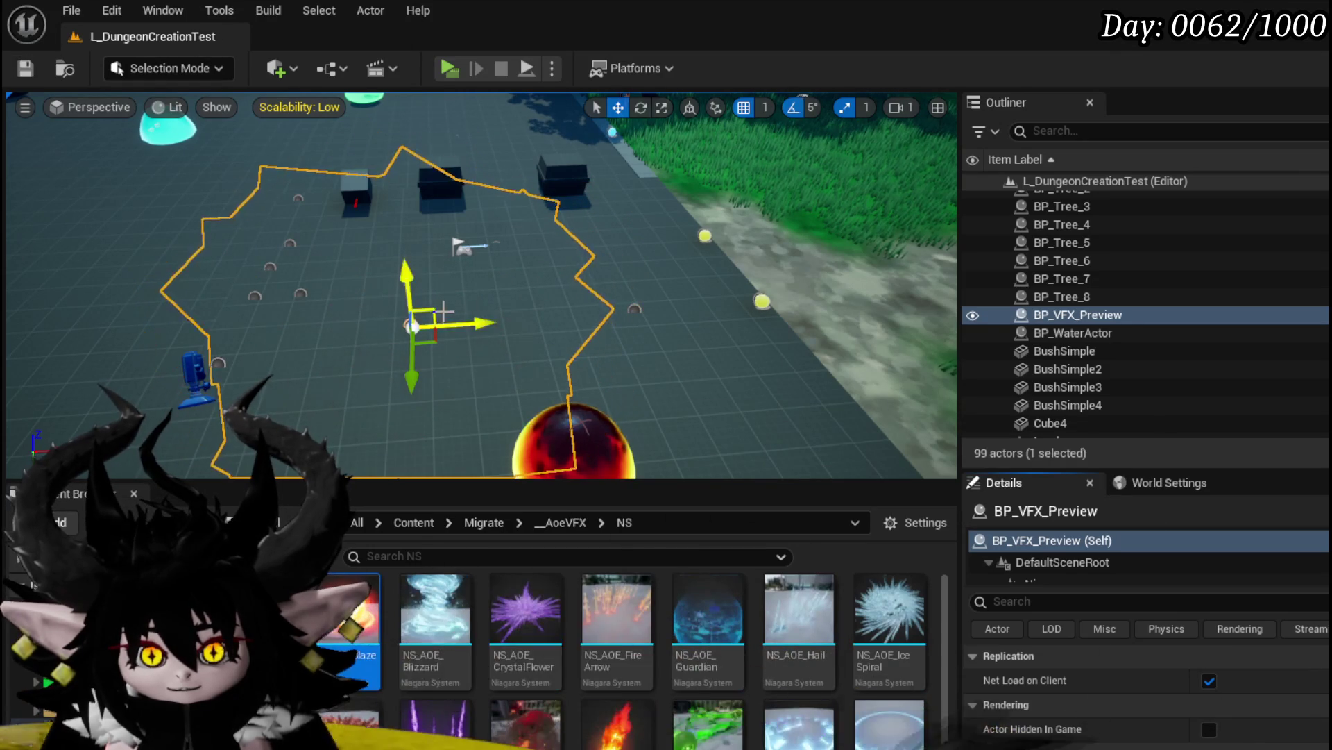
left_click_drag(500, 326, 724, 305)
left_click(25, 68)
Play-test the workbench and preview the Just Booom core's Void AOE animation slots
left_click(453, 67)
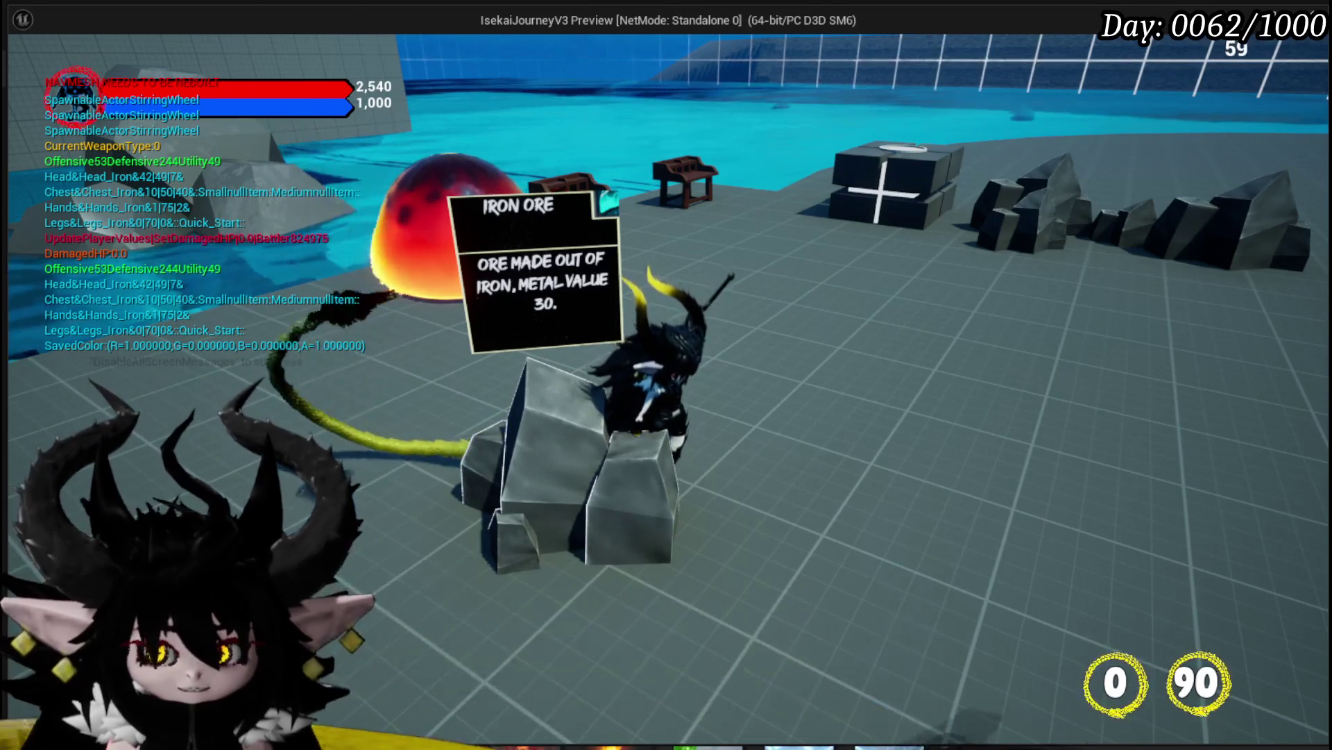
key("ctrl+s")
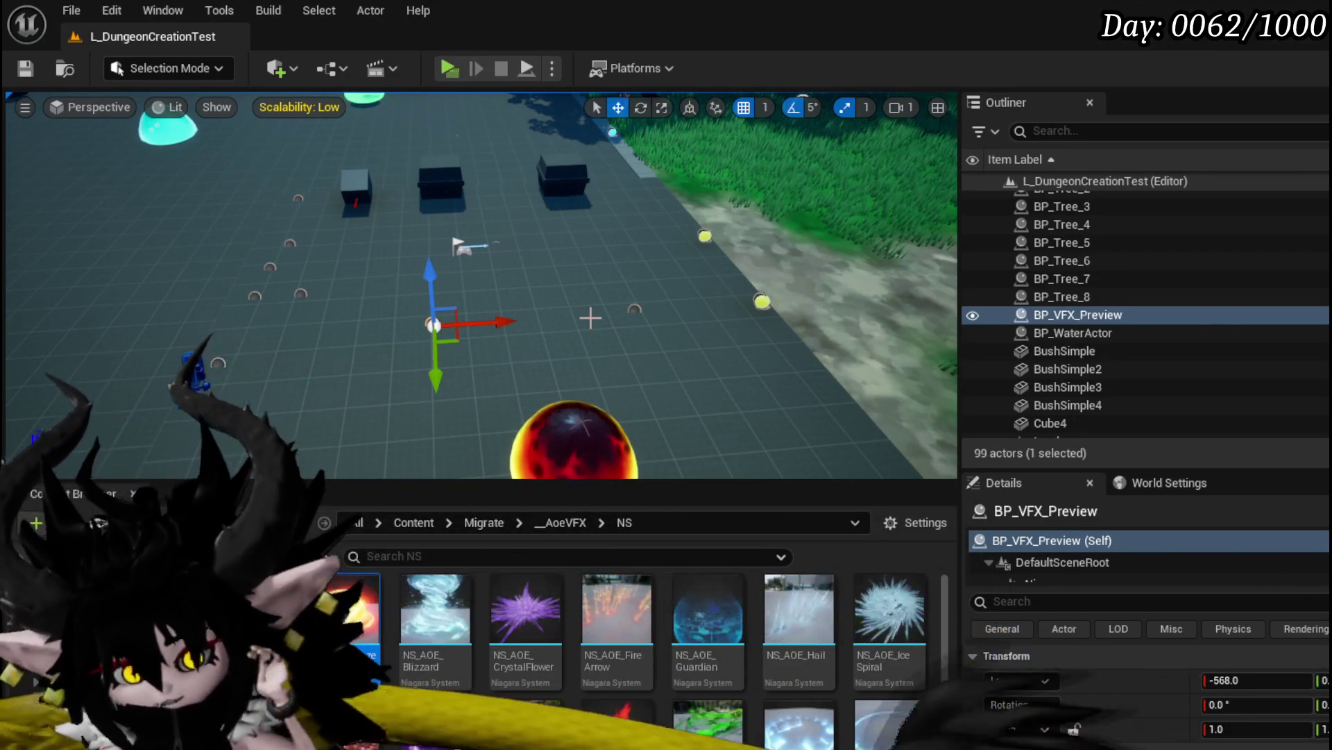
left_click(449, 68)
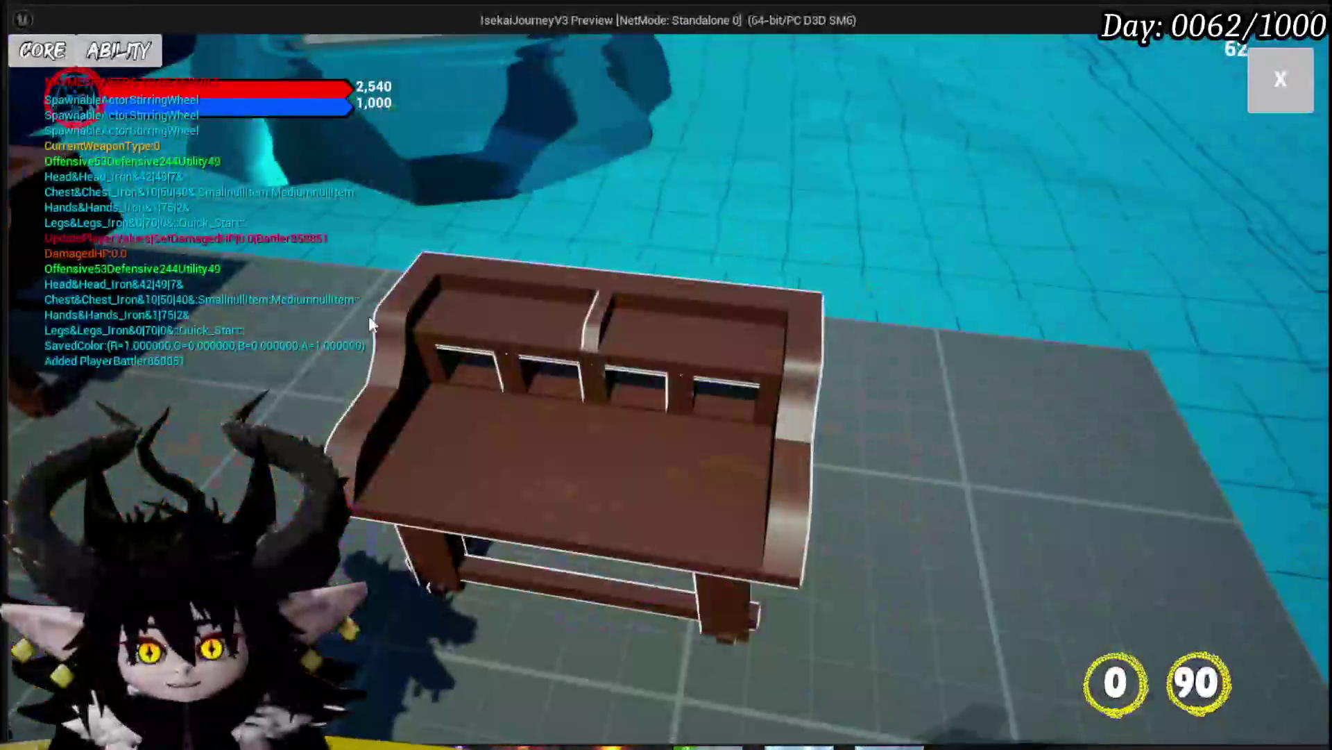
left_click(139, 55)
left_click(104, 138)
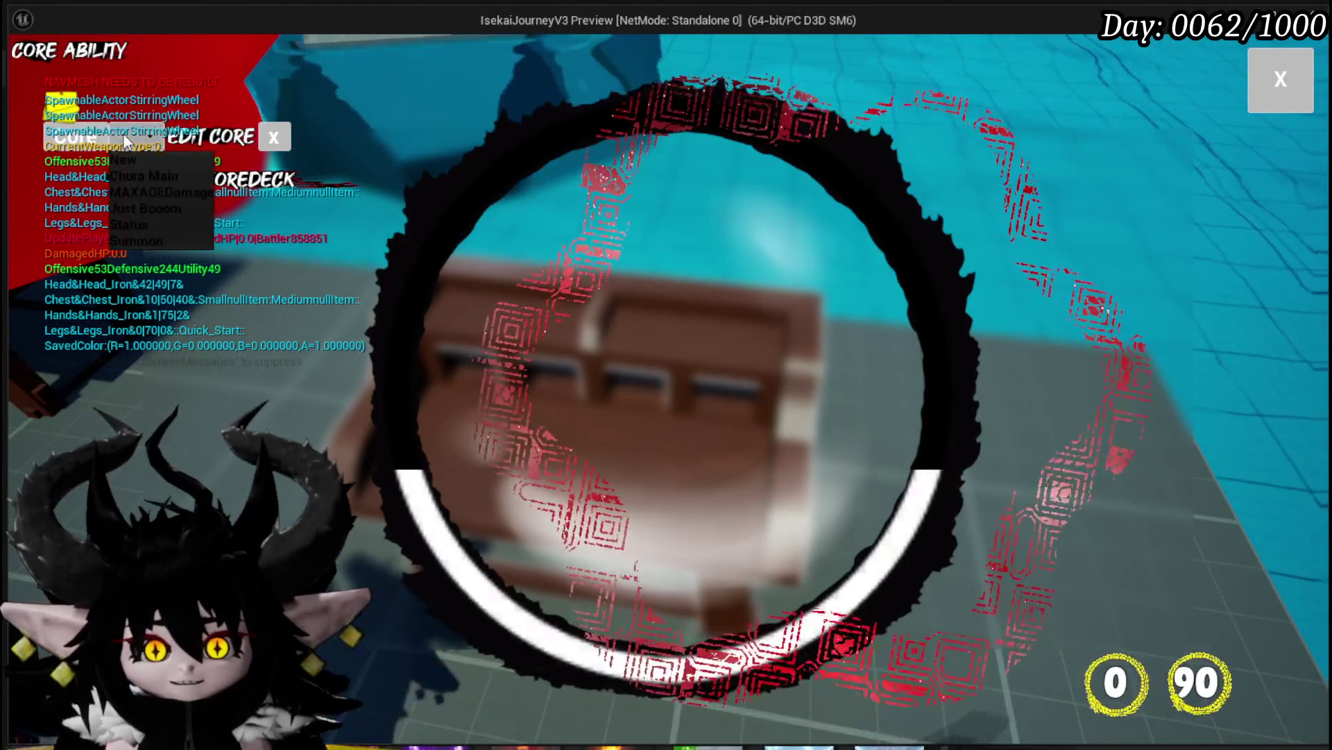
left_click(150, 218)
left_click(876, 350)
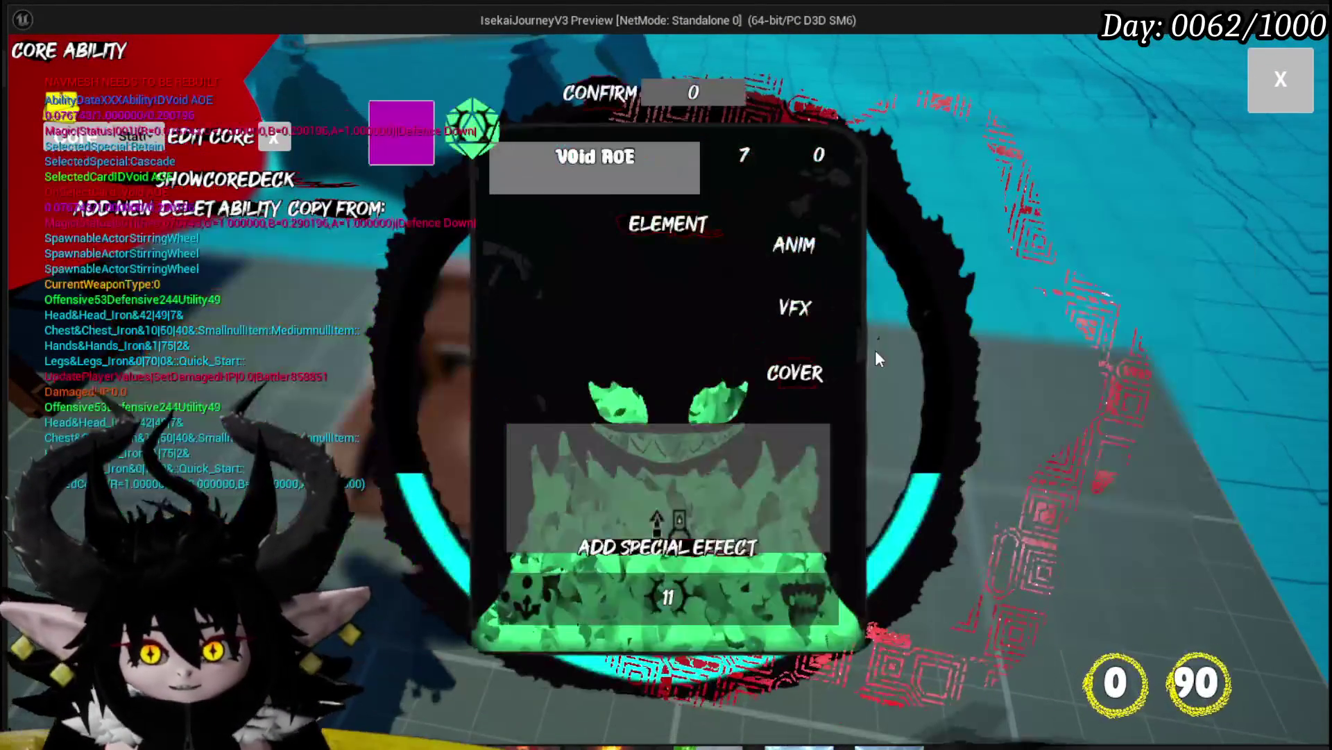
mouse_move(791, 309)
left_click(793, 264)
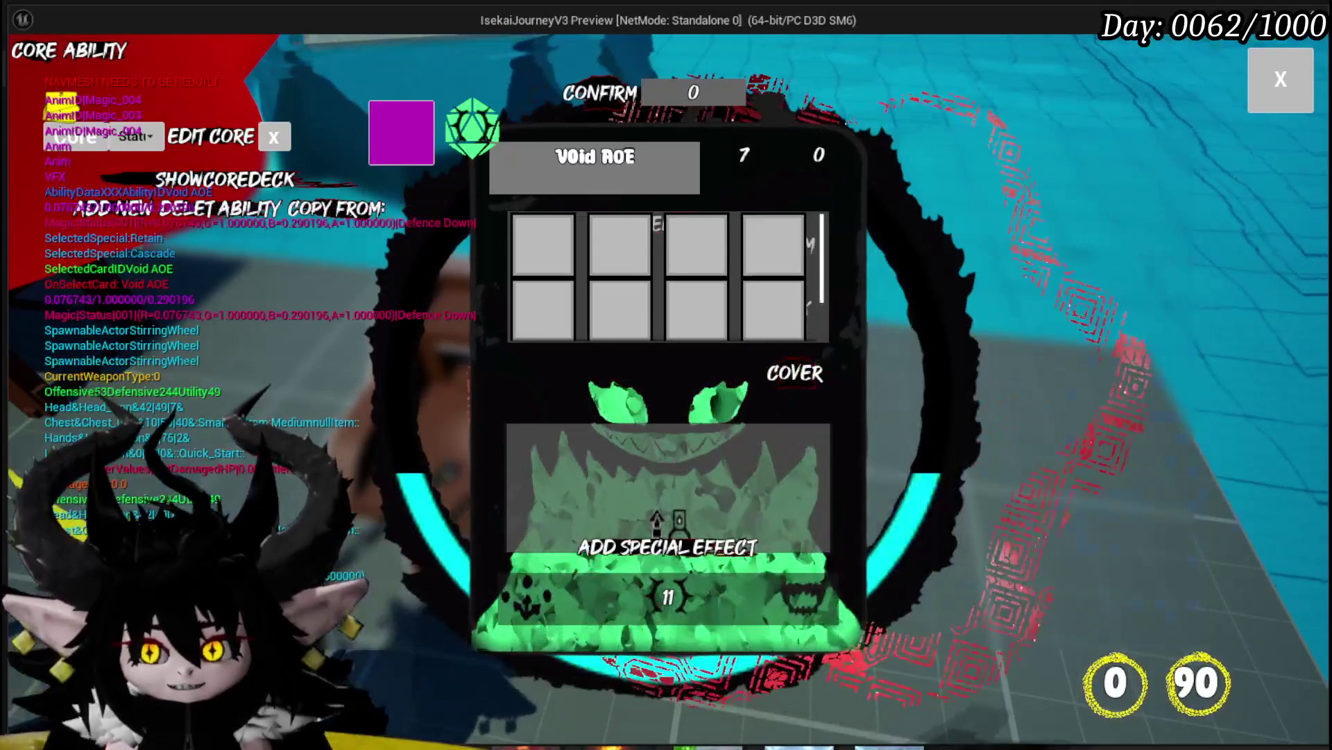
left_click(1280, 78)
Stop play mode, save the level, and return to the BP_VFX_Preview Blueprint editor
key("Escape")
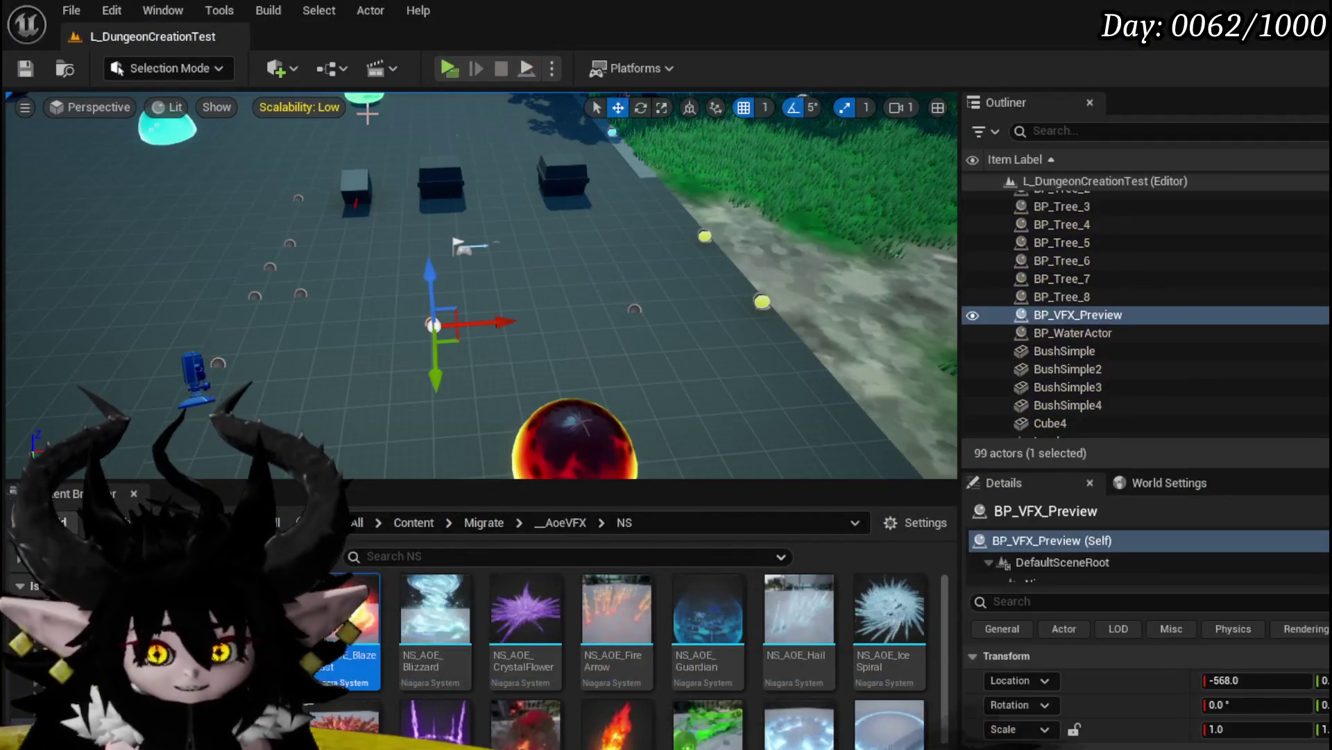
scroll(541, 295, "down", 3)
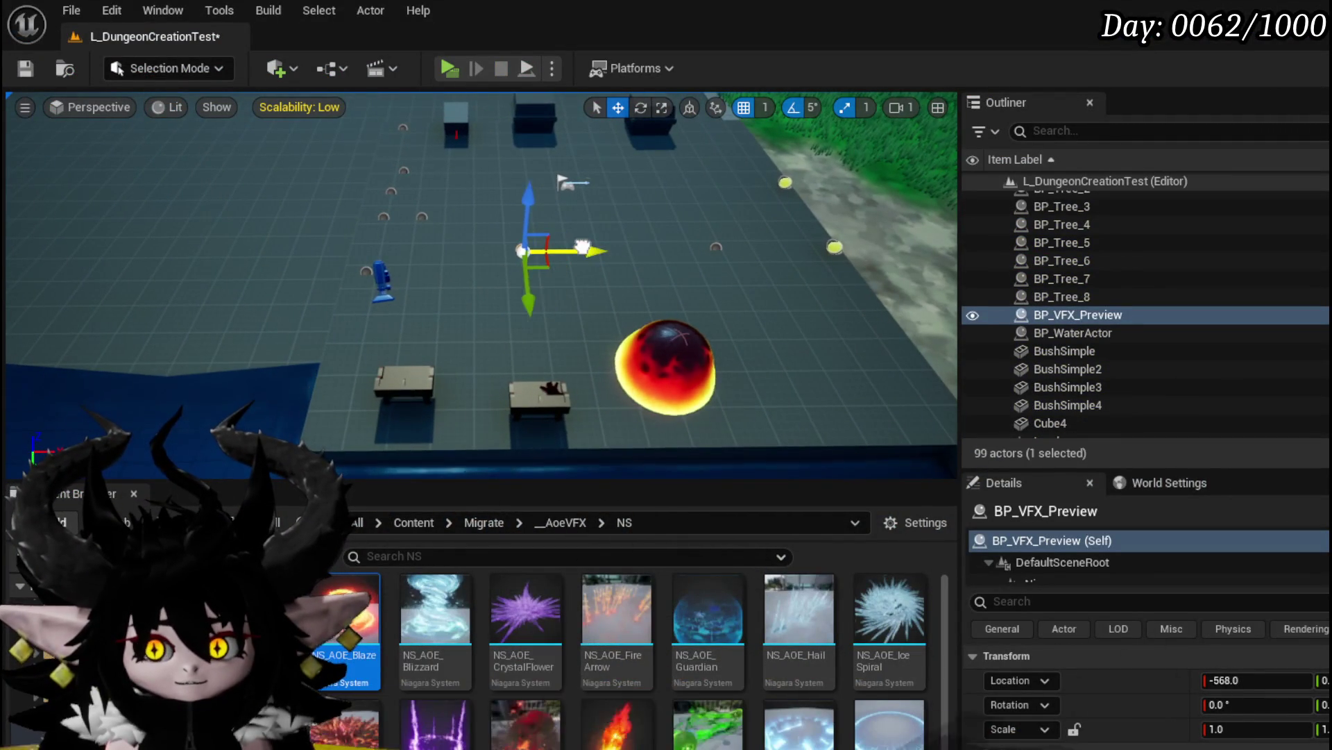
key("ctrl+s")
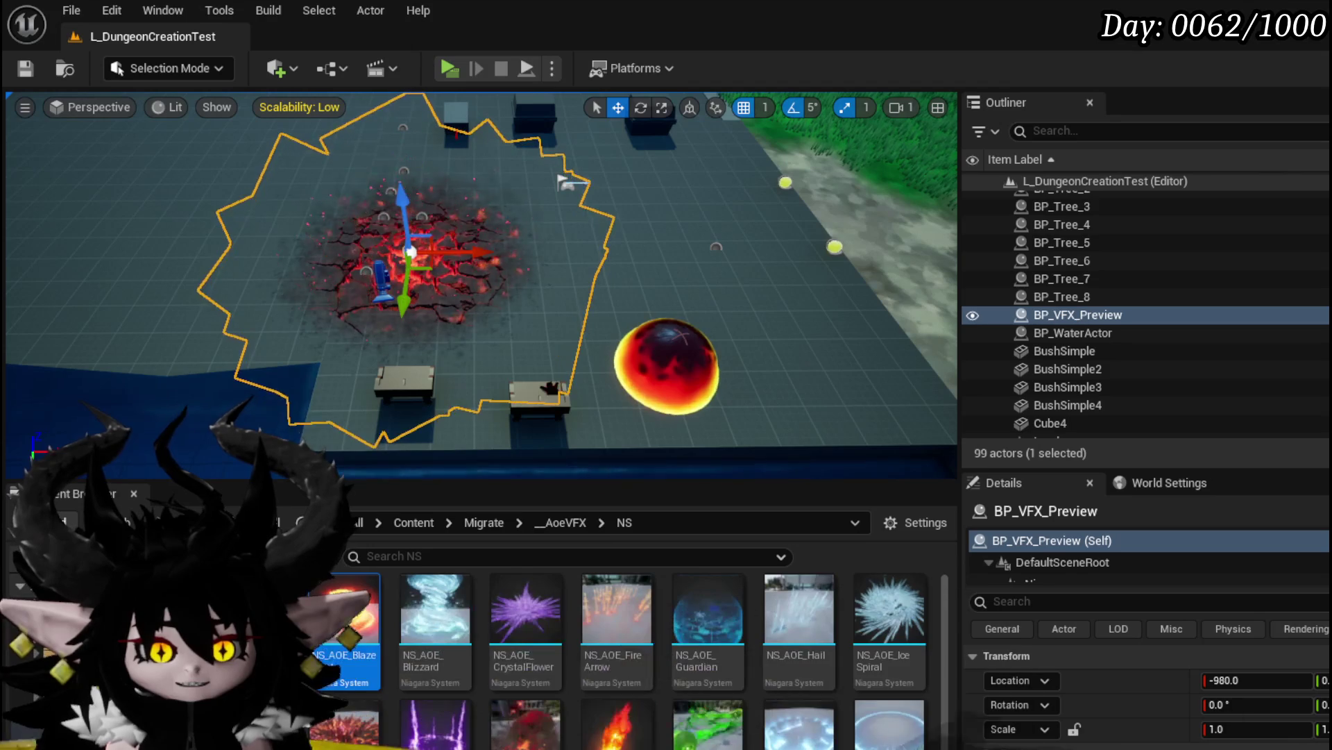
key("alt+Tab")
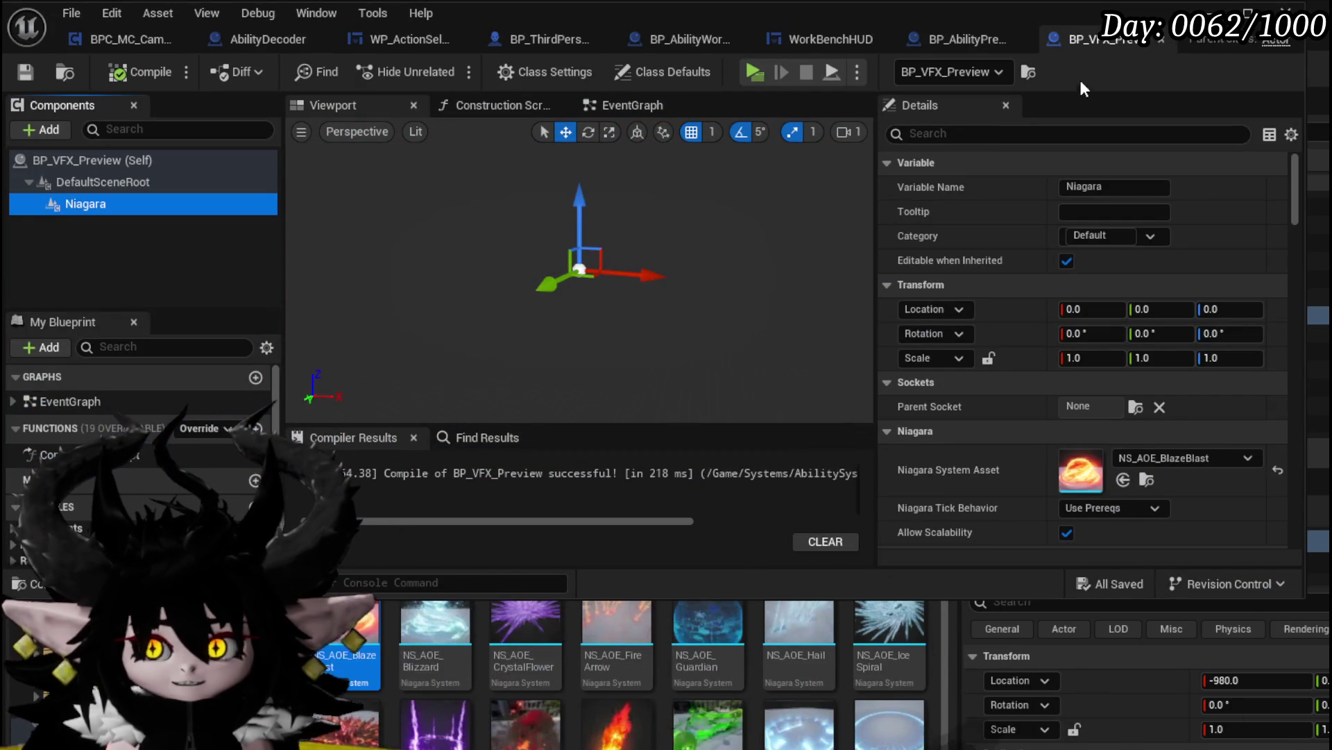
Delete the disabled leftover EventGraph nodes and add a new function named PlayVFX
left_click(622, 104)
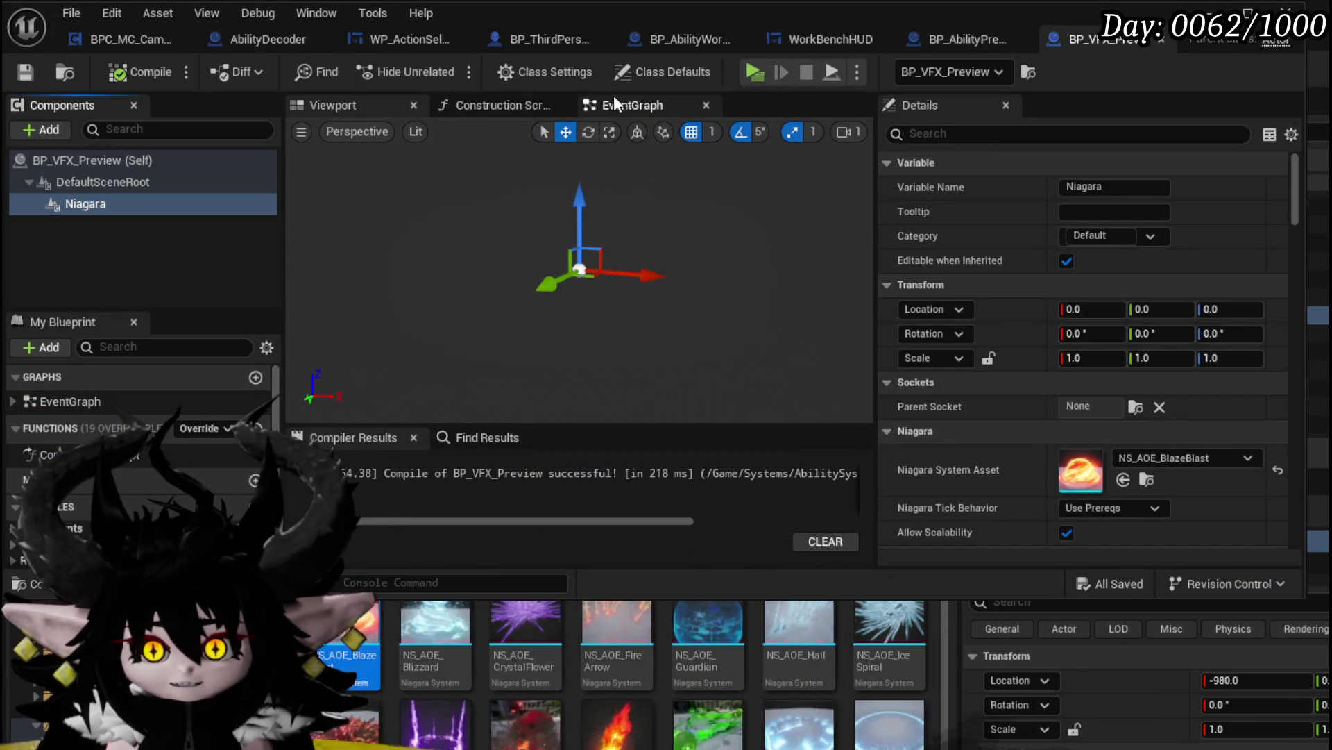
scroll(480, 278, "down", 2)
key("ctrl+a")
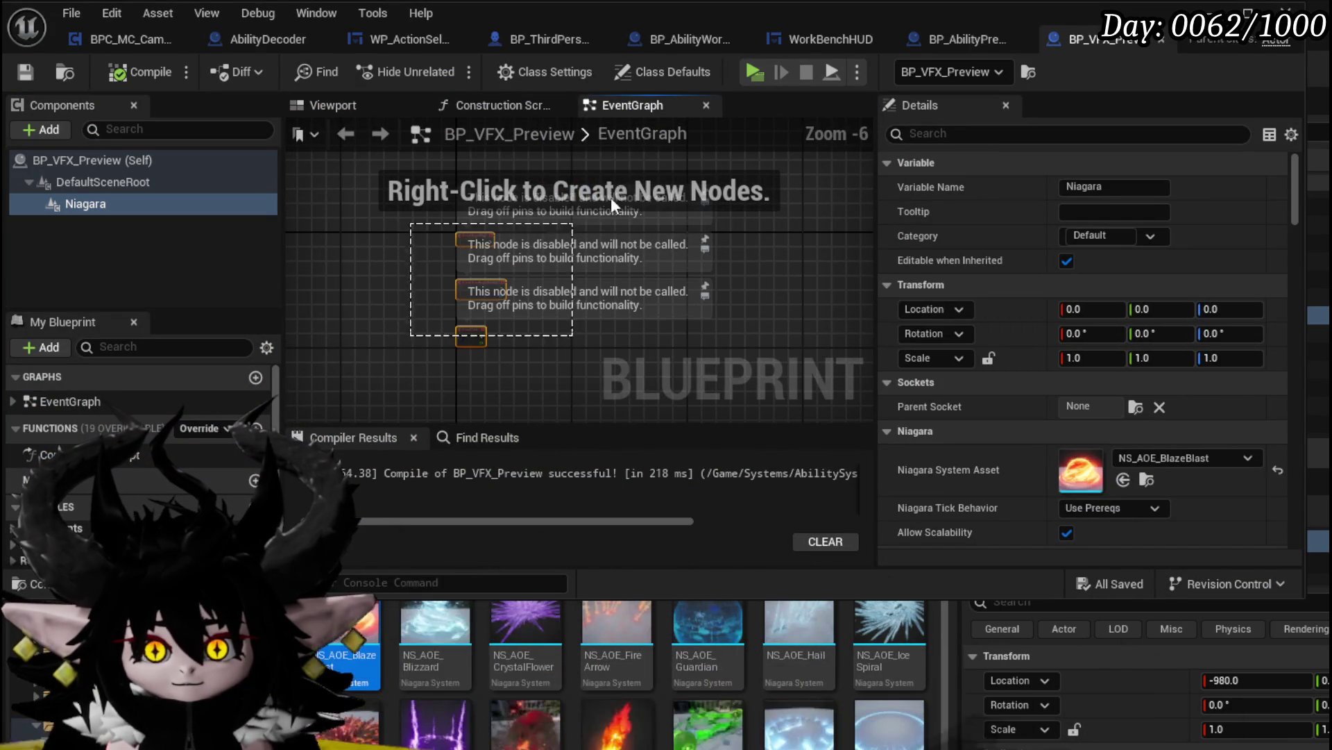
key("Delete")
left_click(256, 428)
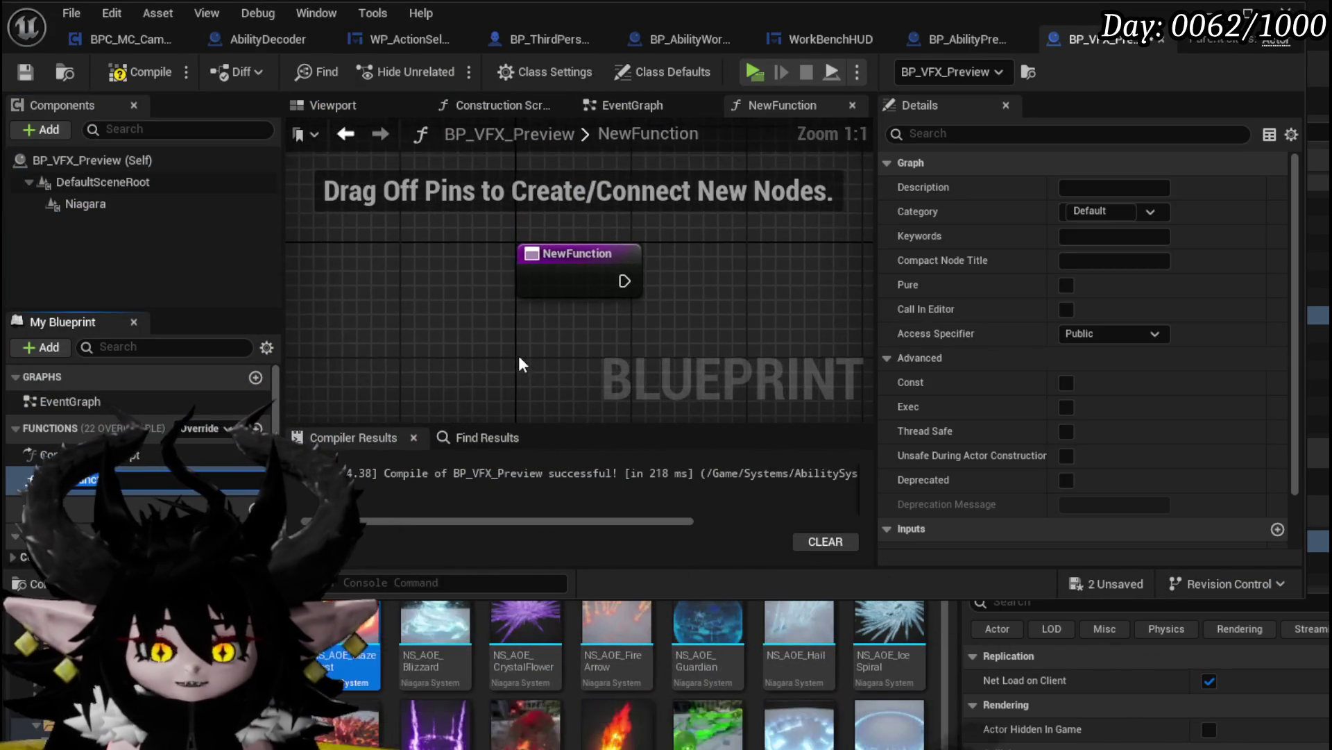
type("ay")
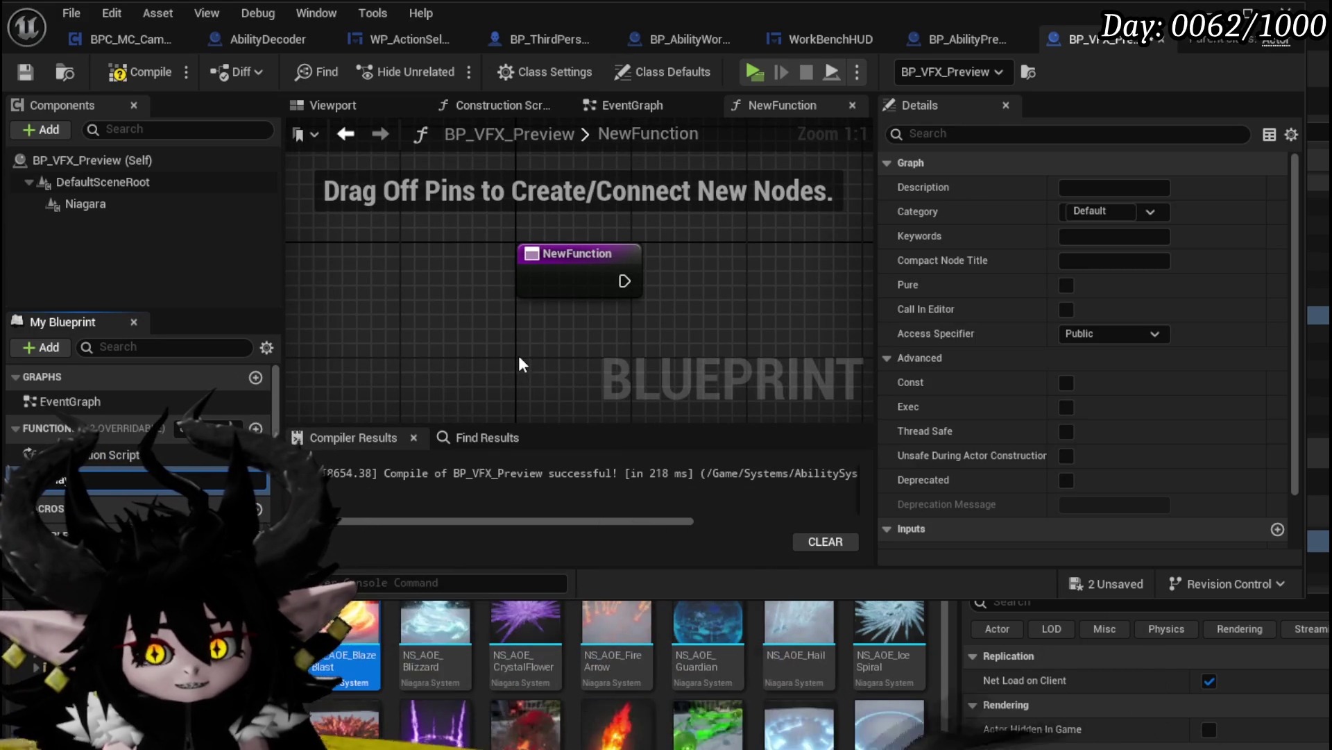
type("VFX")
key("Return")
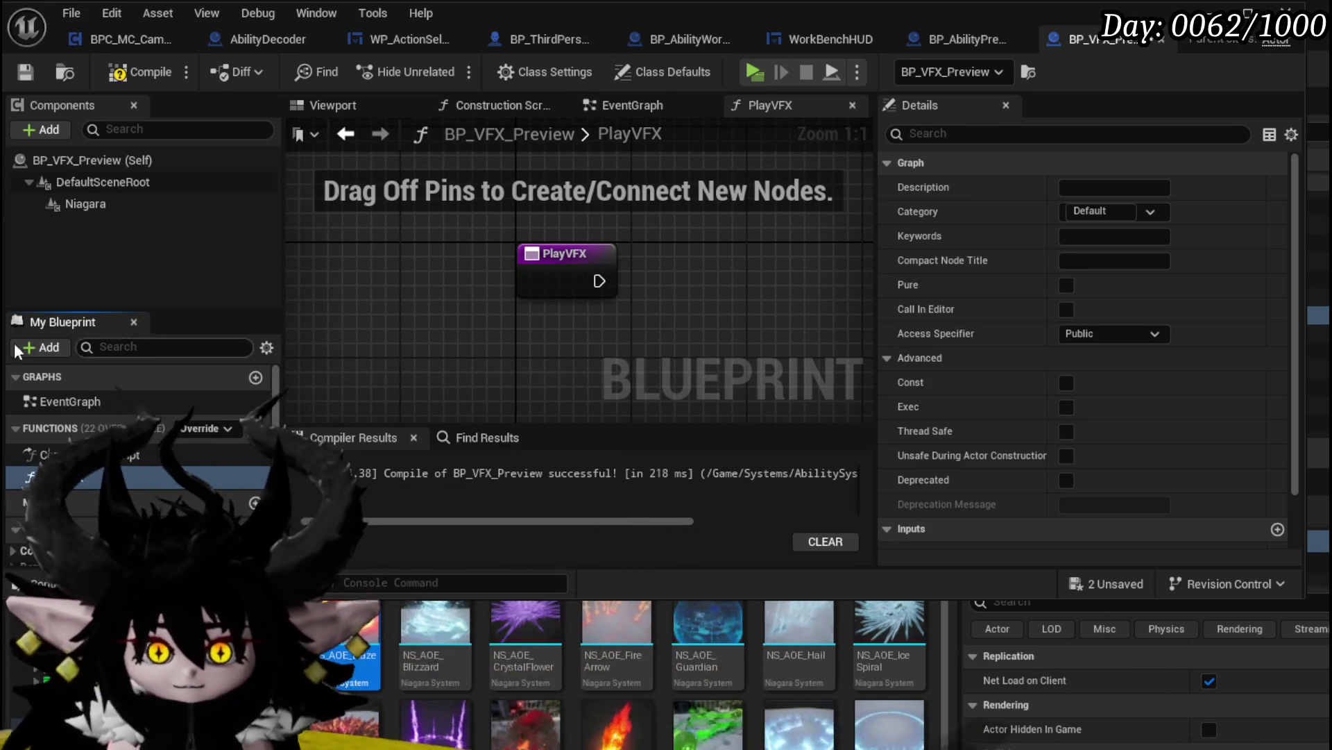
Make PlayVFX call Activate on the Niagara component with Reset ticked, then compile and save
left_click_drag(48, 209, 535, 208)
left_click_drag(627, 216, 704, 277)
type("Activate")
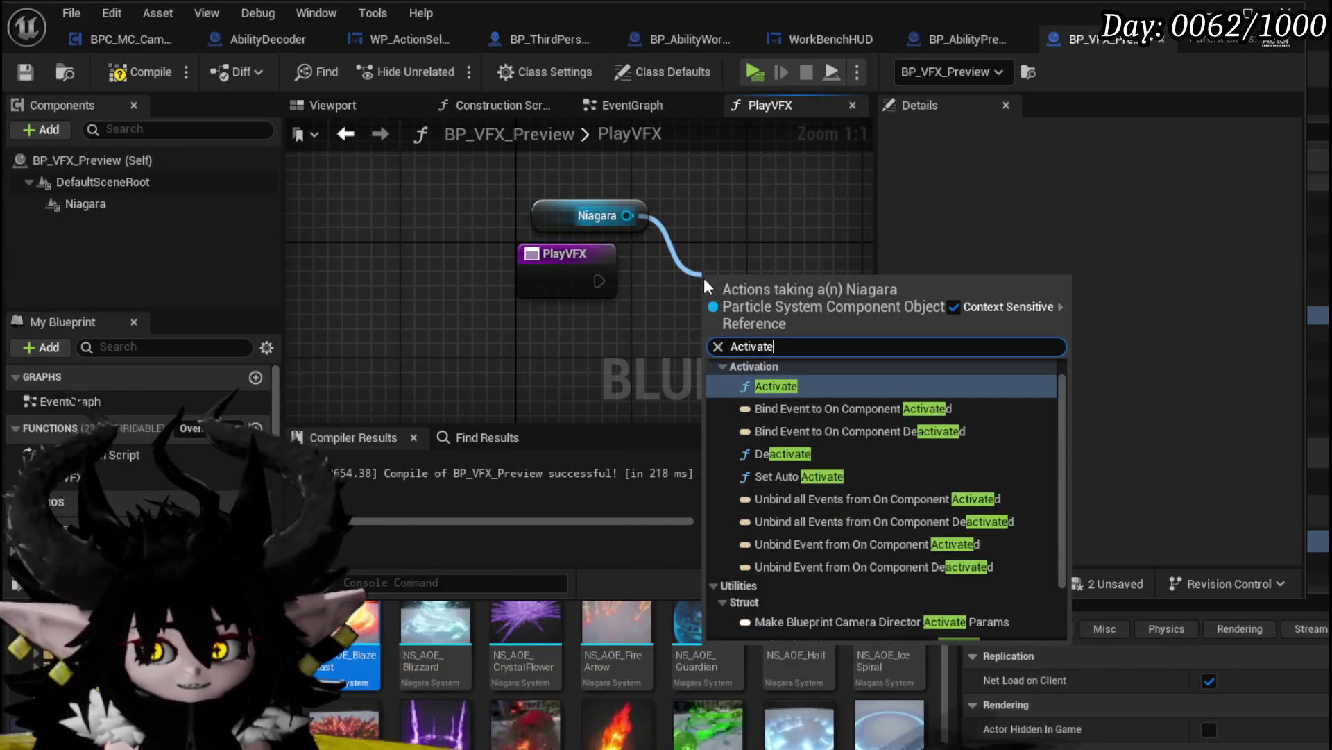
left_click(790, 383)
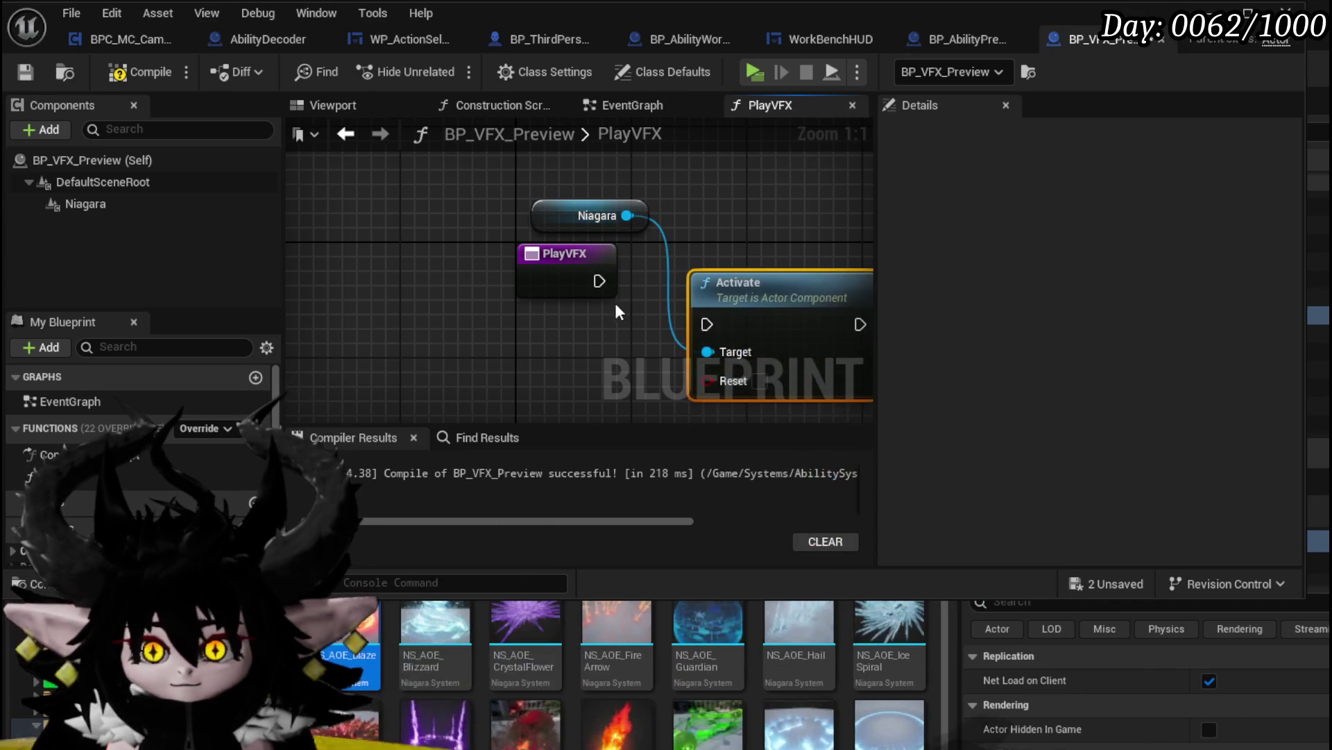
left_click_drag(739, 286, 710, 243)
left_click(731, 338)
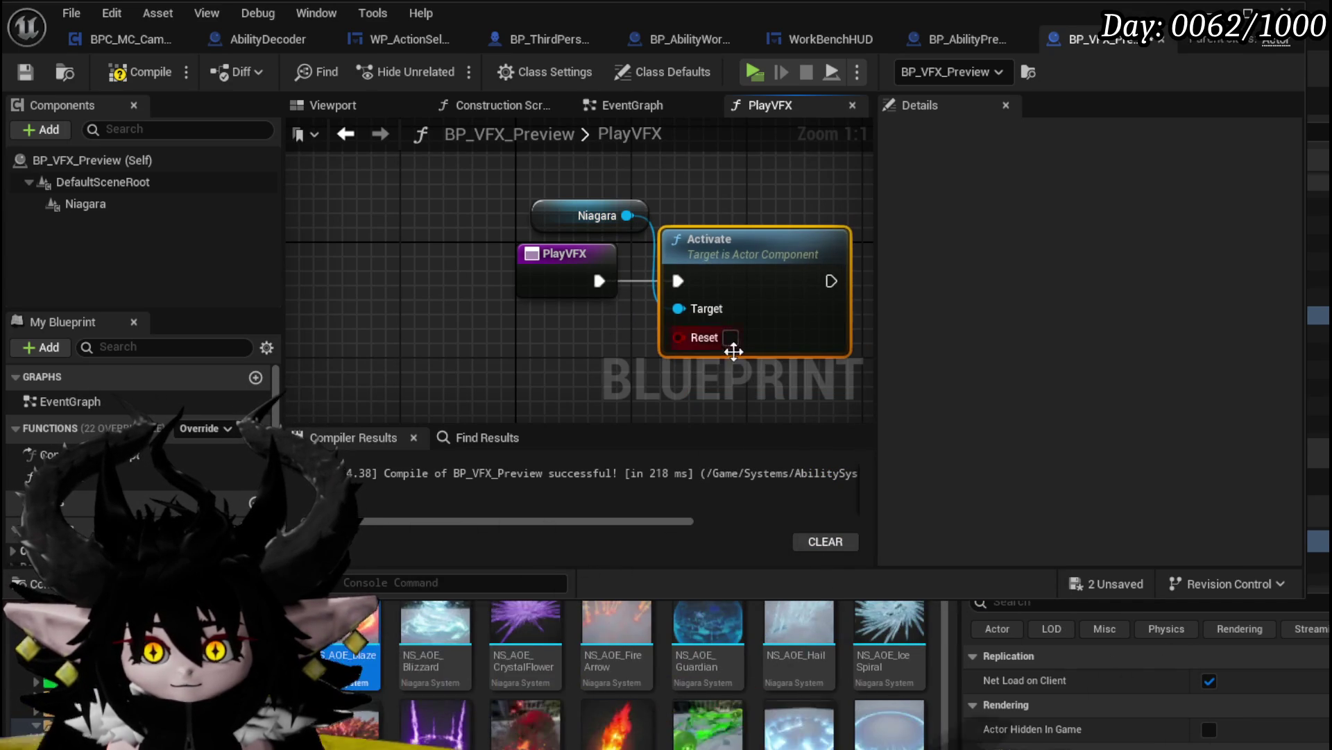
left_click_drag(549, 197, 534, 197)
left_click(230, 125)
left_click(24, 73)
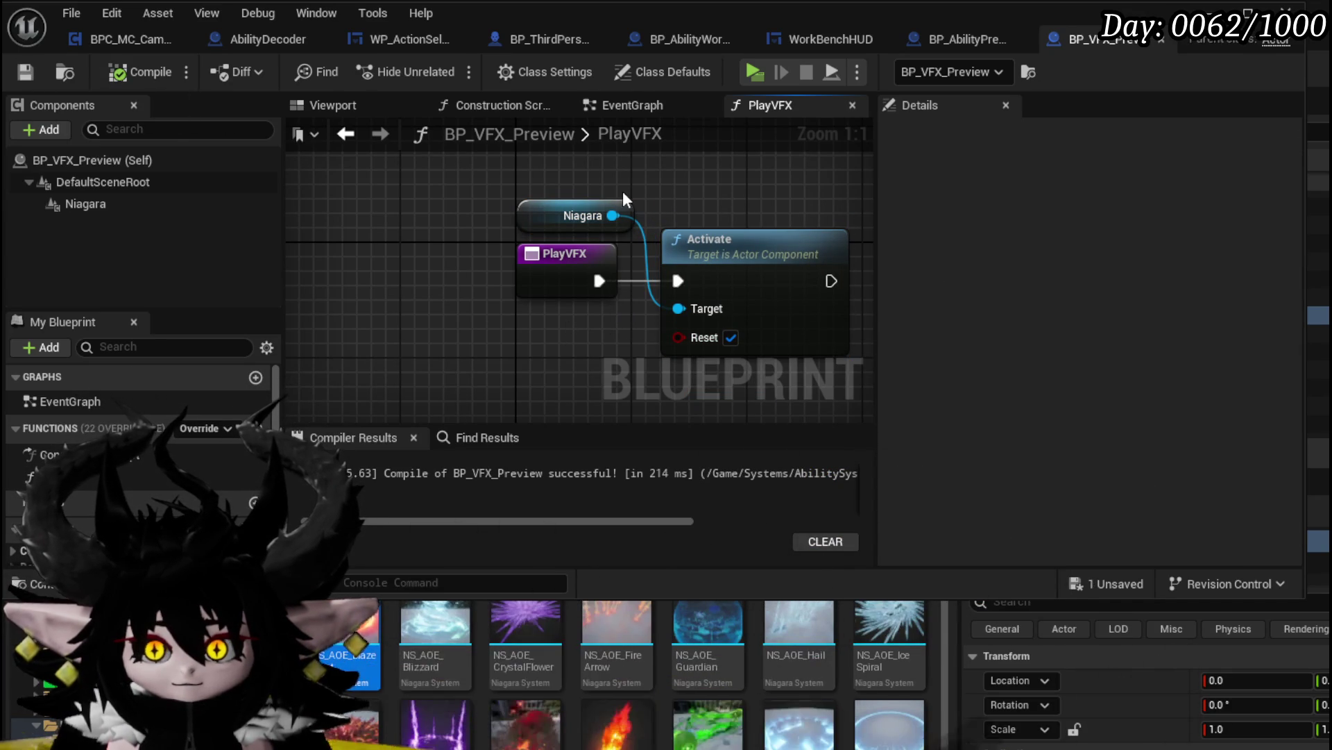
left_click(964, 43)
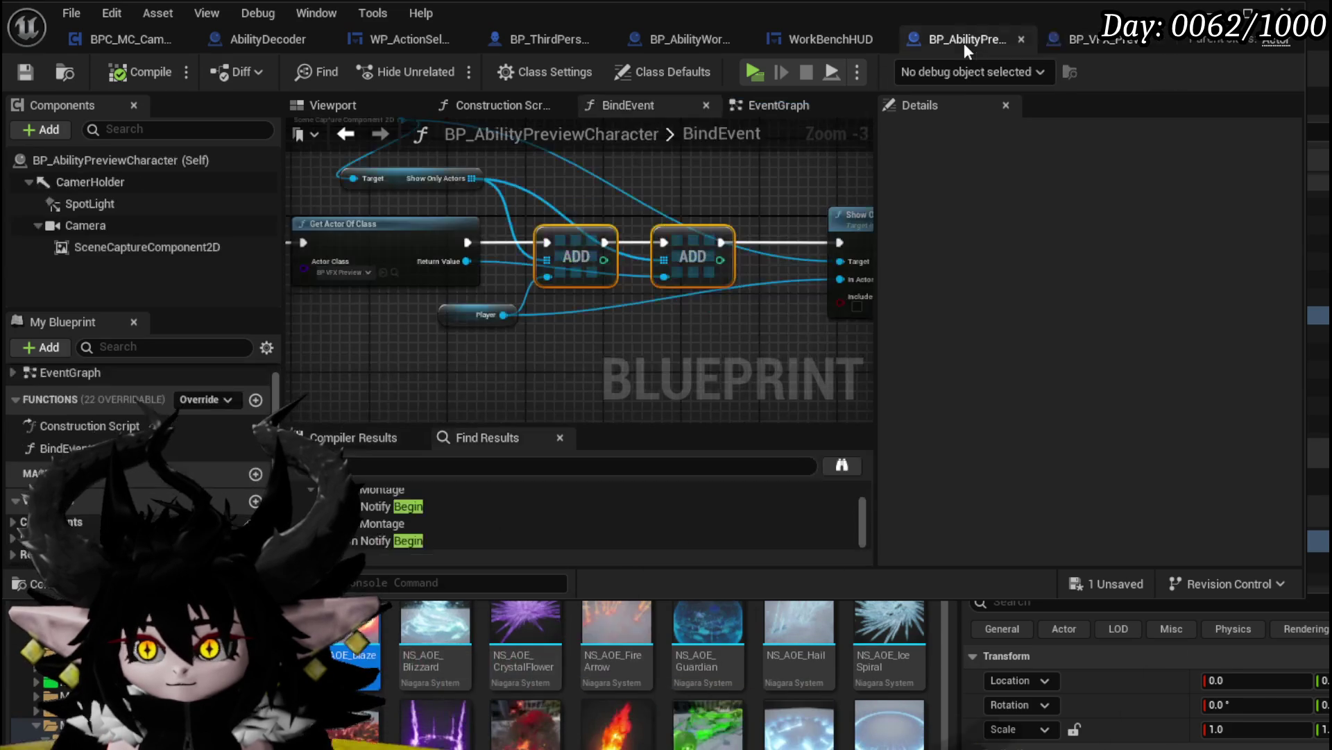
Promote the found actor's Return Value in BindEvent to a new variable named VFX
mouse_move(649, 328)
left_mouse_down()
mouse_move(608, 302)
mouse_move(356, 336)
left_mouse_up()
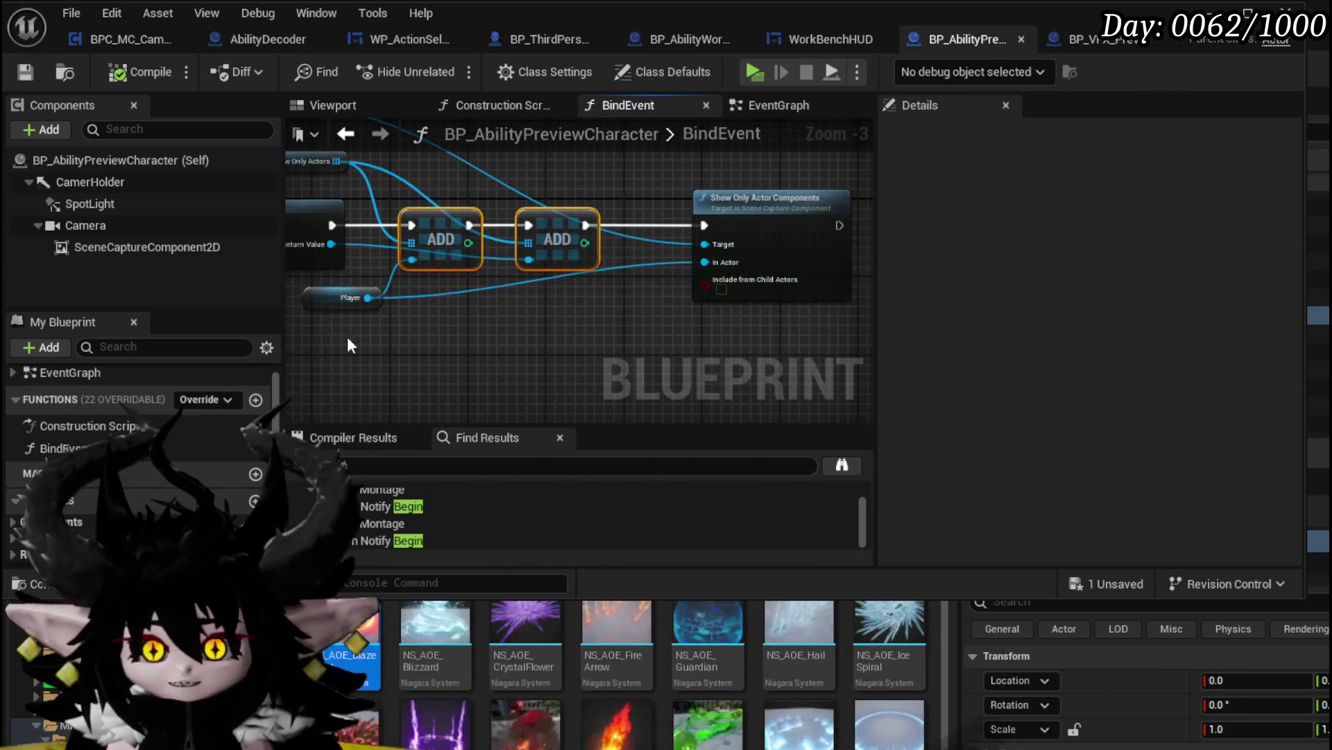
key("ctrl+z")
key("ctrl+z")
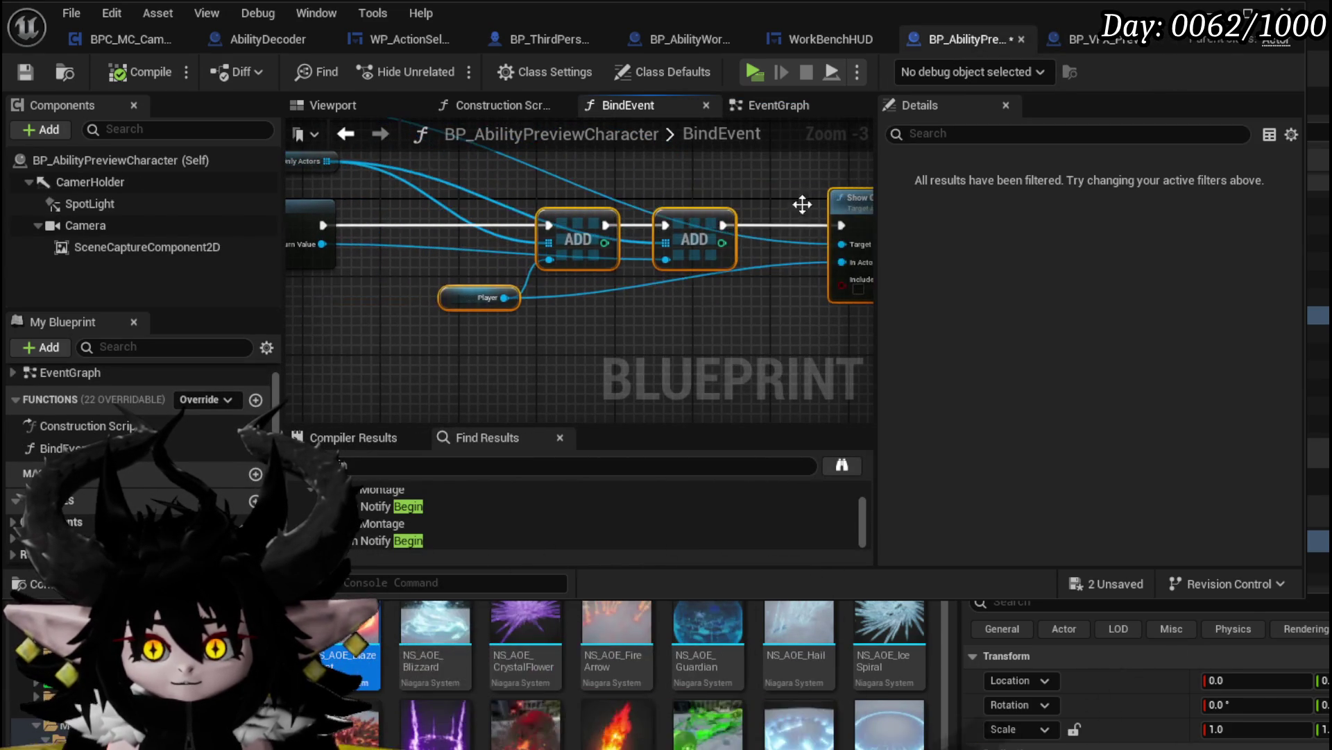
right_click(481, 257)
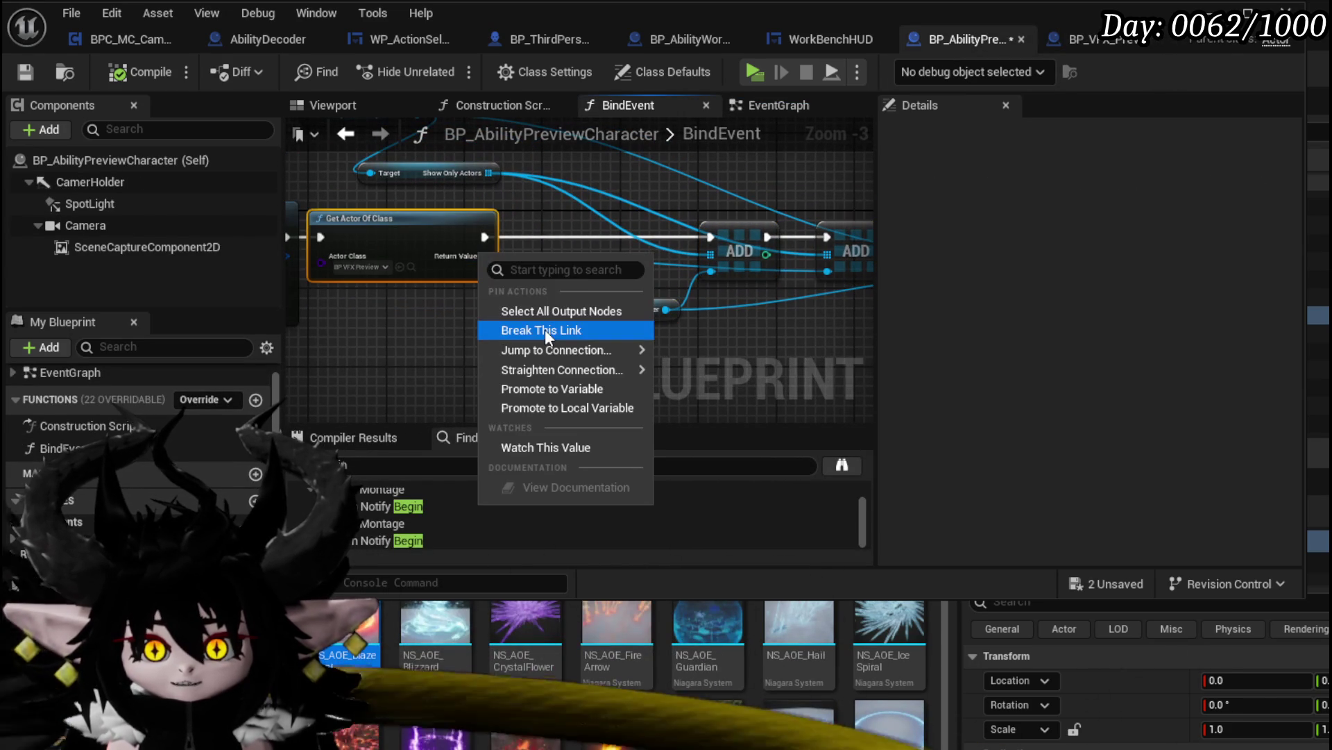
left_click(555, 382)
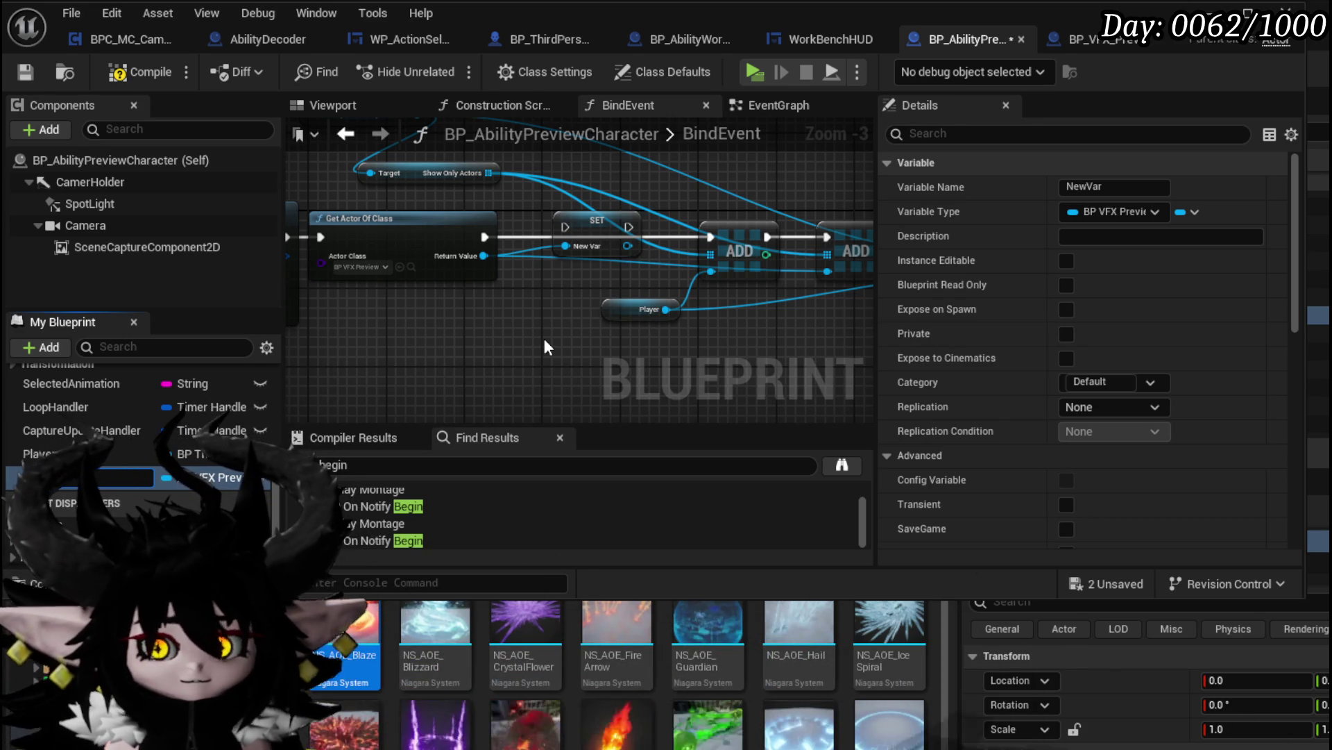
type("VFX")
key("Return")
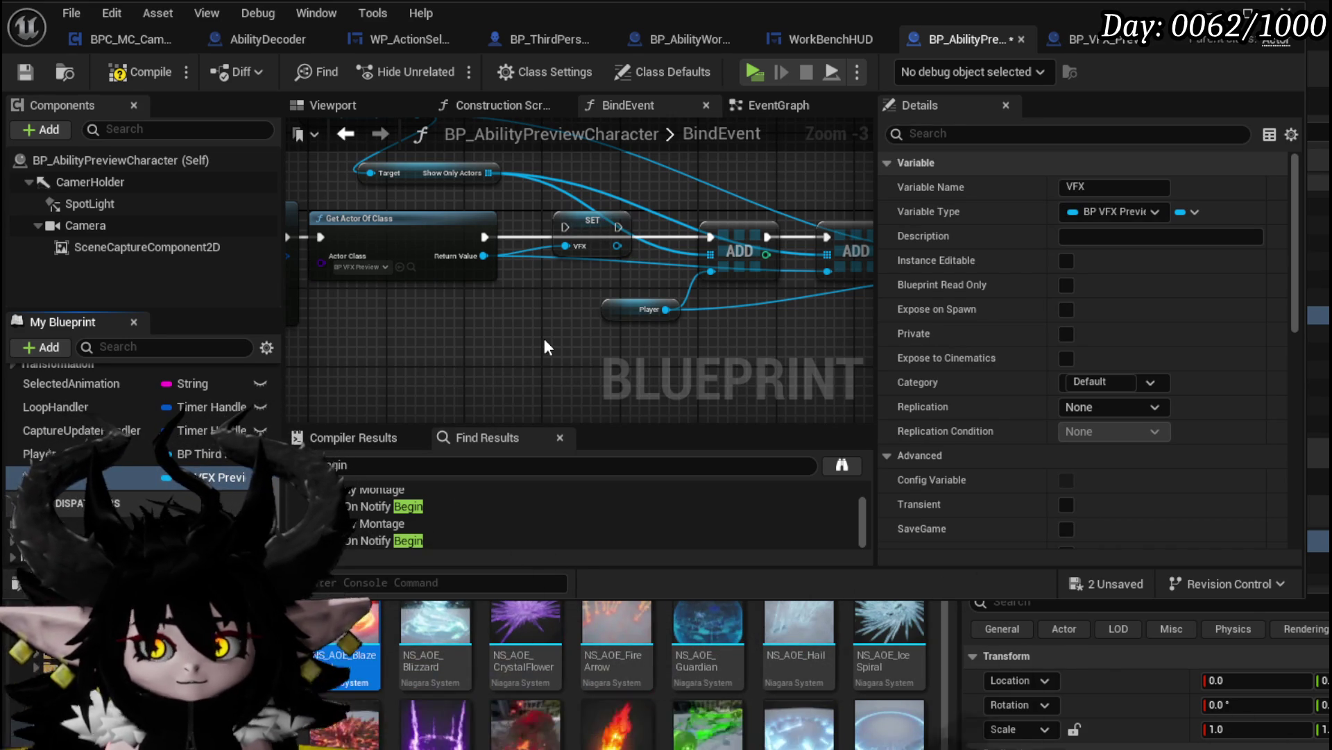
Wire the VFX SET node and a VFX getter into the ADD nodes, then compile
left_click_drag(587, 232, 558, 248)
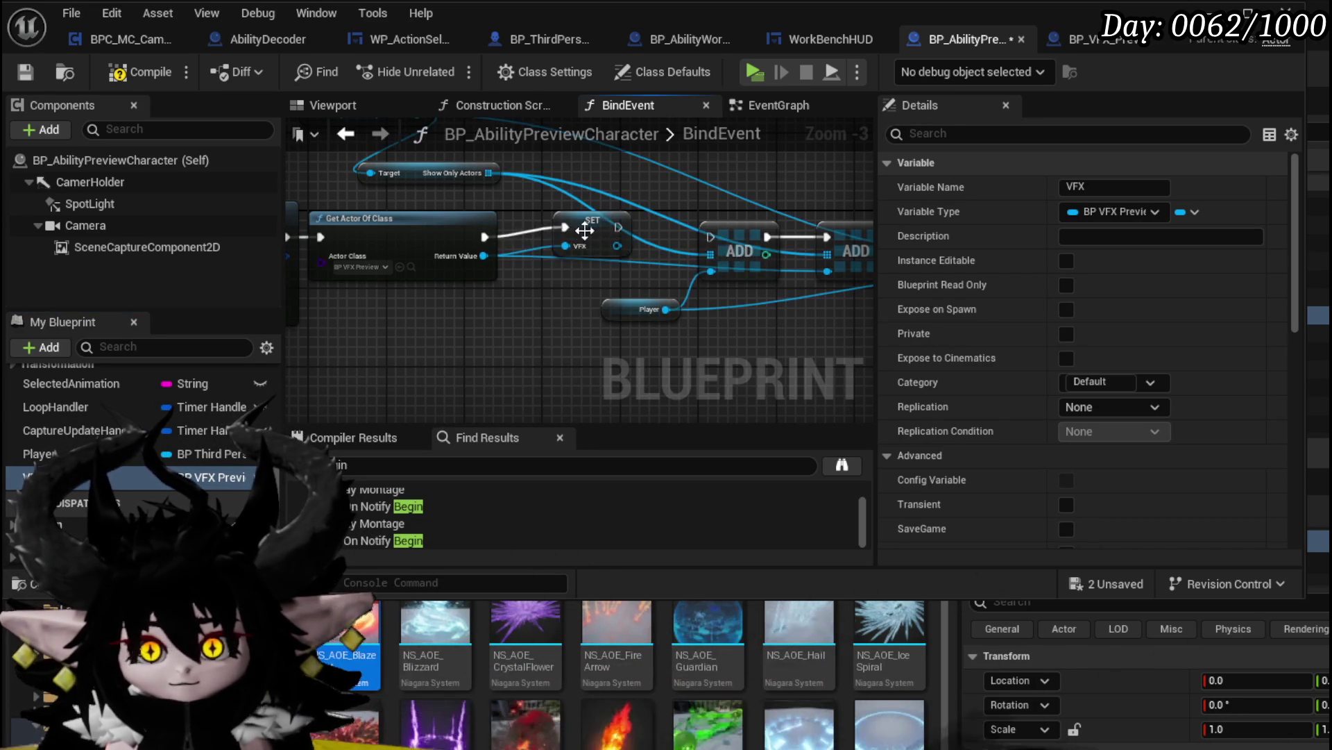
left_click_drag(703, 234, 705, 236)
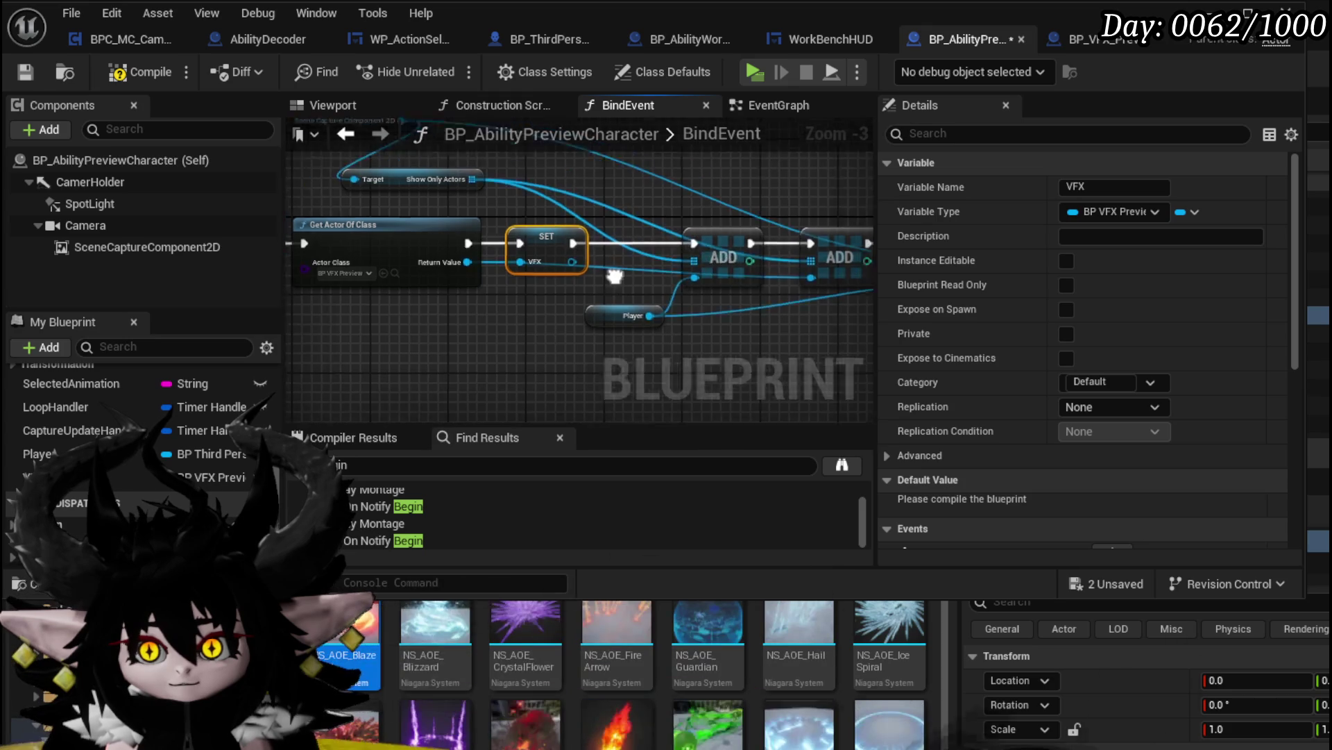
mouse_move(201, 477)
left_mouse_down()
mouse_move(417, 375)
mouse_move(656, 289)
mouse_move(645, 284)
left_mouse_up()
left_click(637, 351)
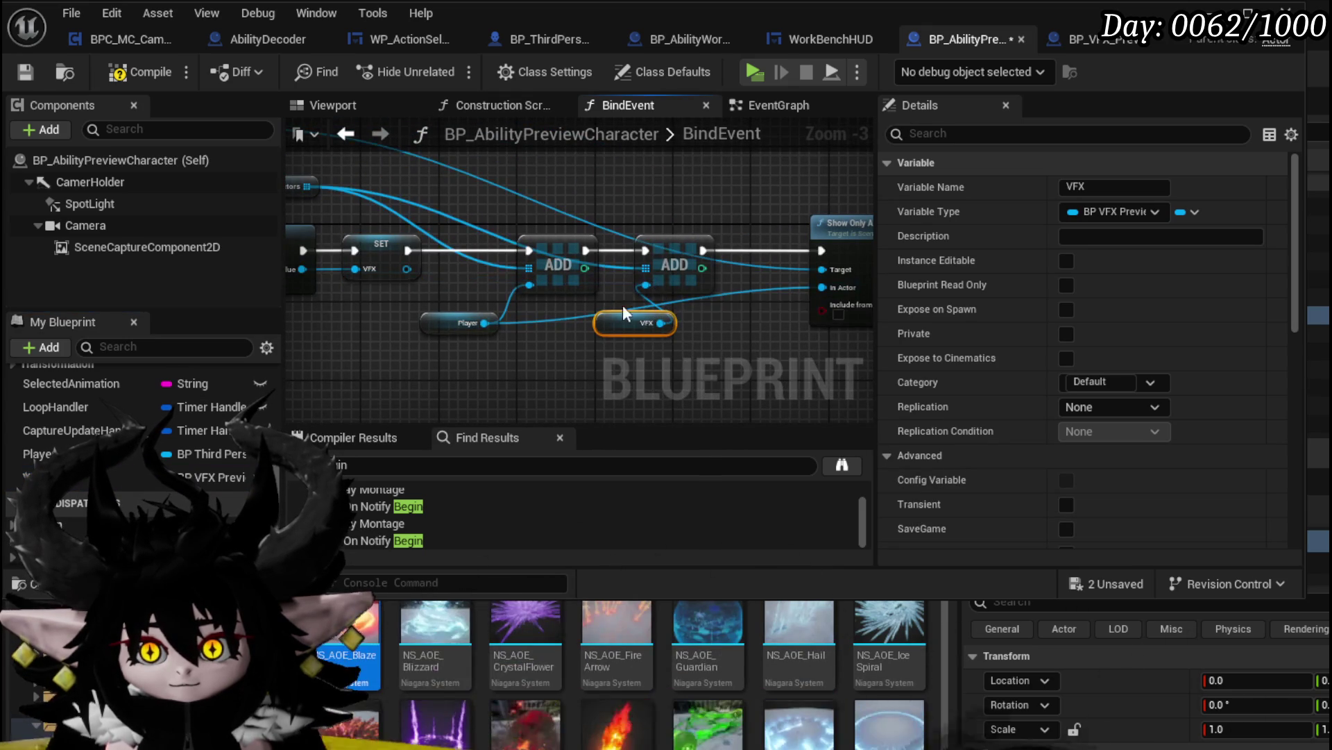
left_click_drag(605, 333, 606, 314)
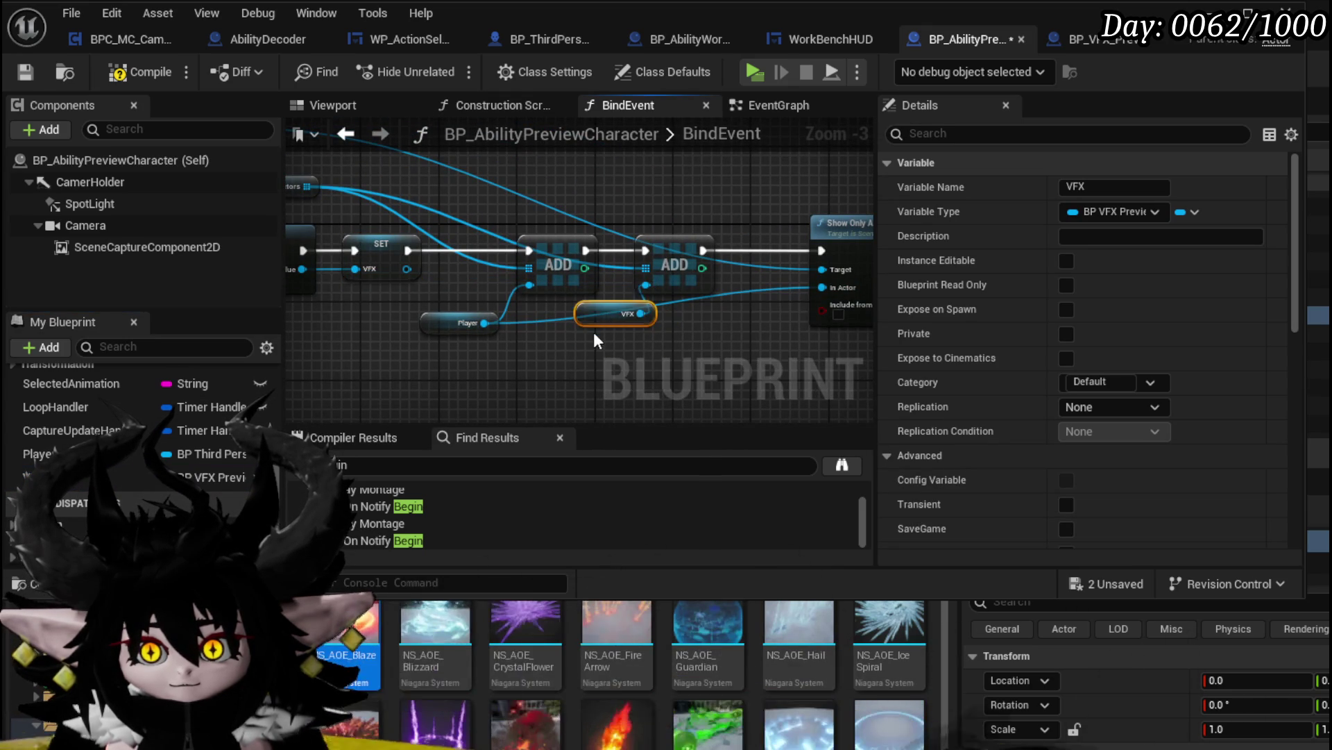
left_click(546, 343)
left_click(124, 74)
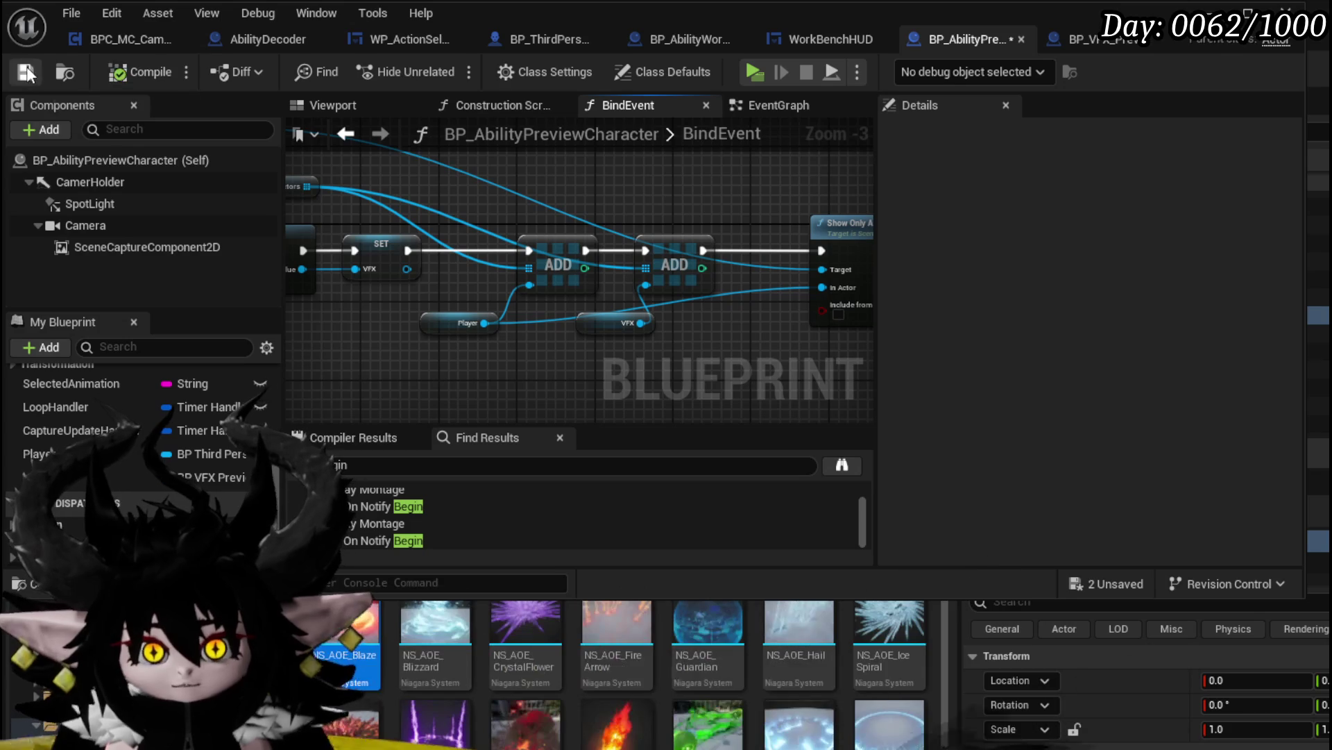
left_click(767, 106)
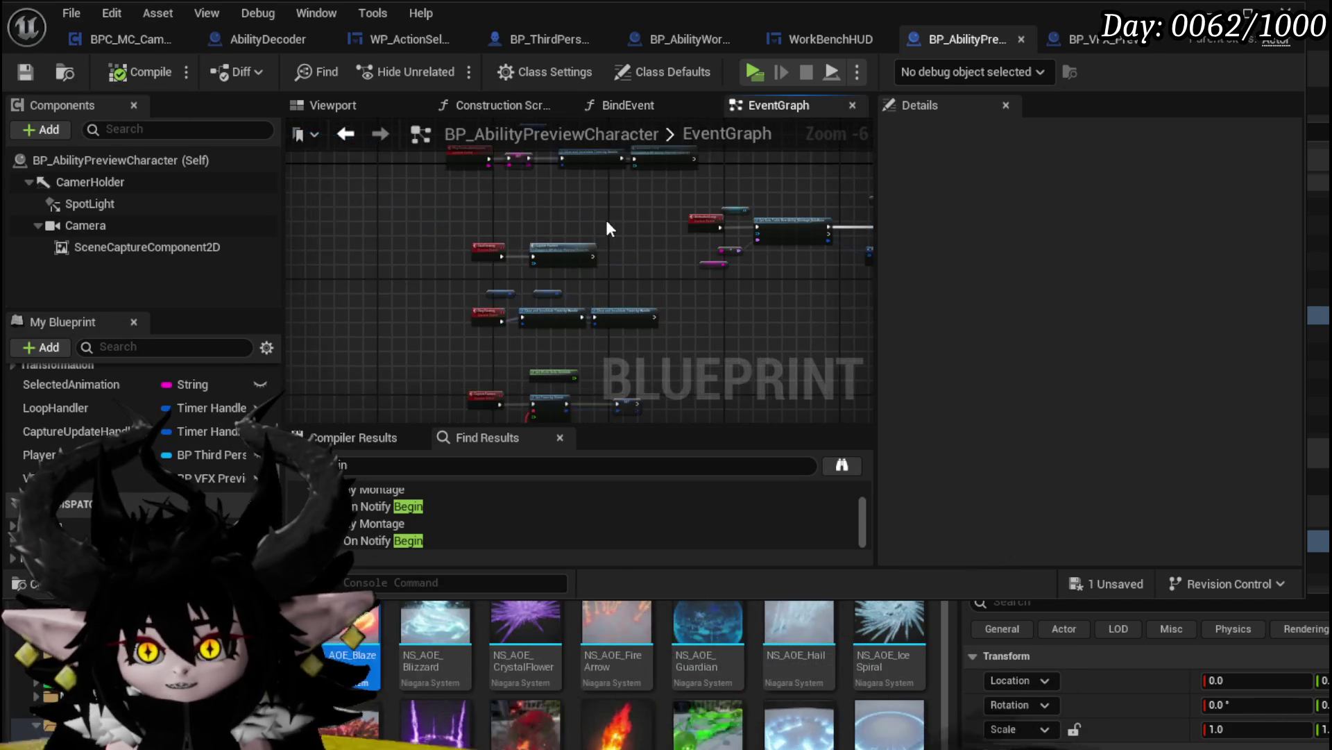
Place a VFX variable getter above the Play Montage node in the EventGraph
scroll(668, 235, "up", 8)
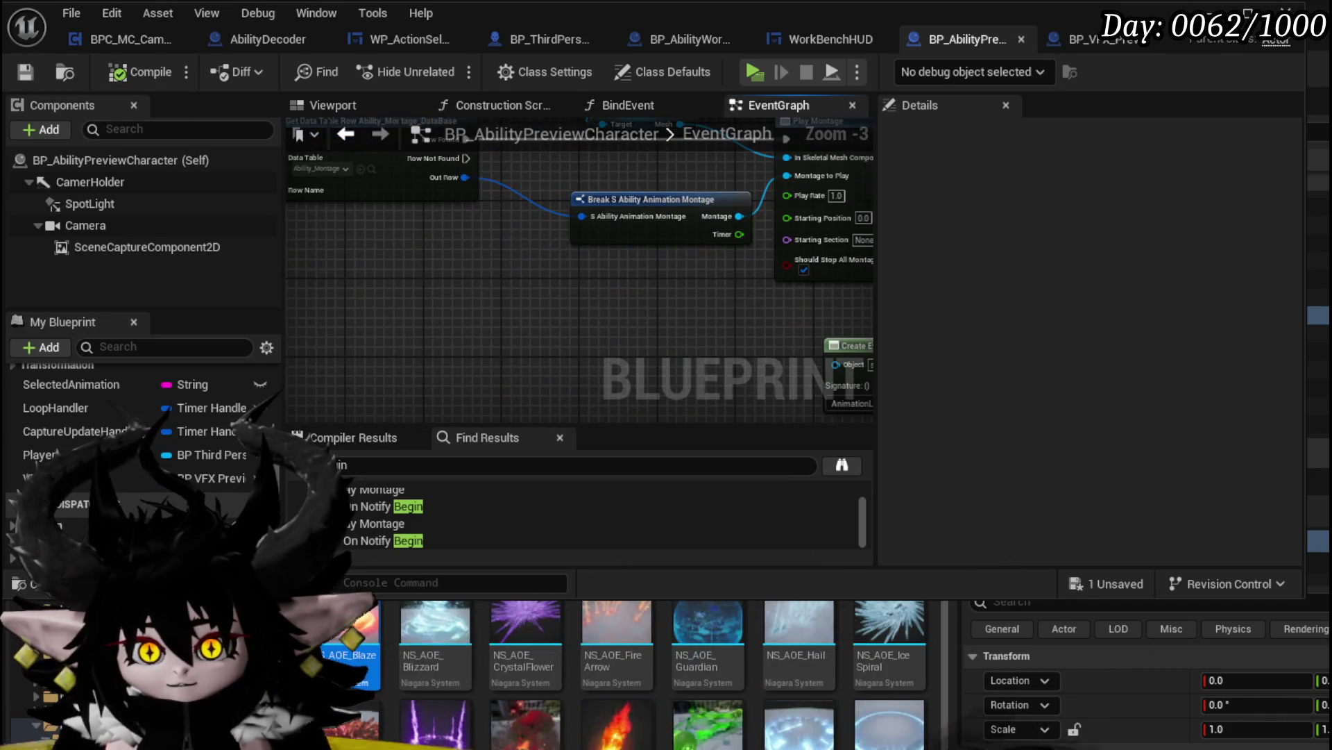
left_click_drag(514, 236, 300, 169)
mouse_move(664, 266)
left_mouse_down()
mouse_move(388, 334)
mouse_move(550, 406)
left_mouse_up()
left_click_drag(41, 477, 584, 155)
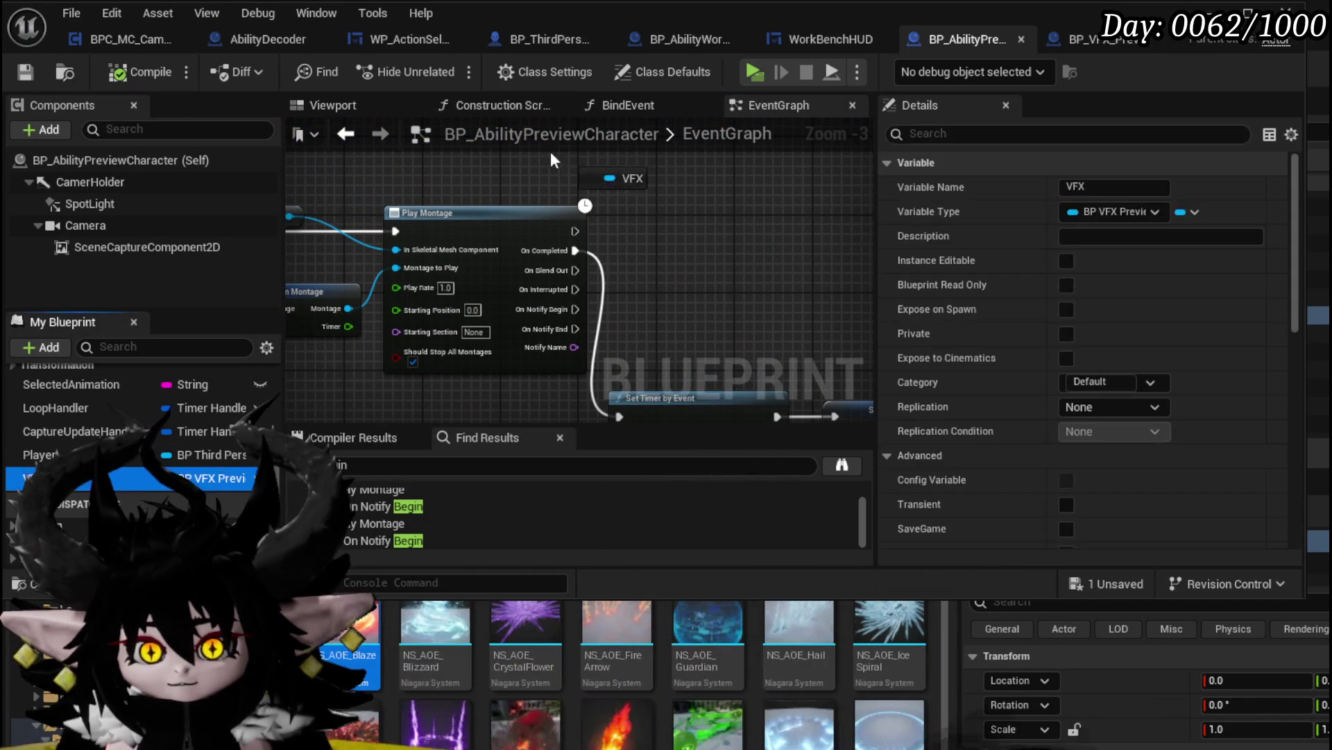
left_click_drag(449, 179, 444, 271)
mouse_move(41, 477)
left_mouse_down()
mouse_move(450, 191)
mouse_move(479, 223)
mouse_move(606, 212)
left_mouse_up()
left_click(493, 236)
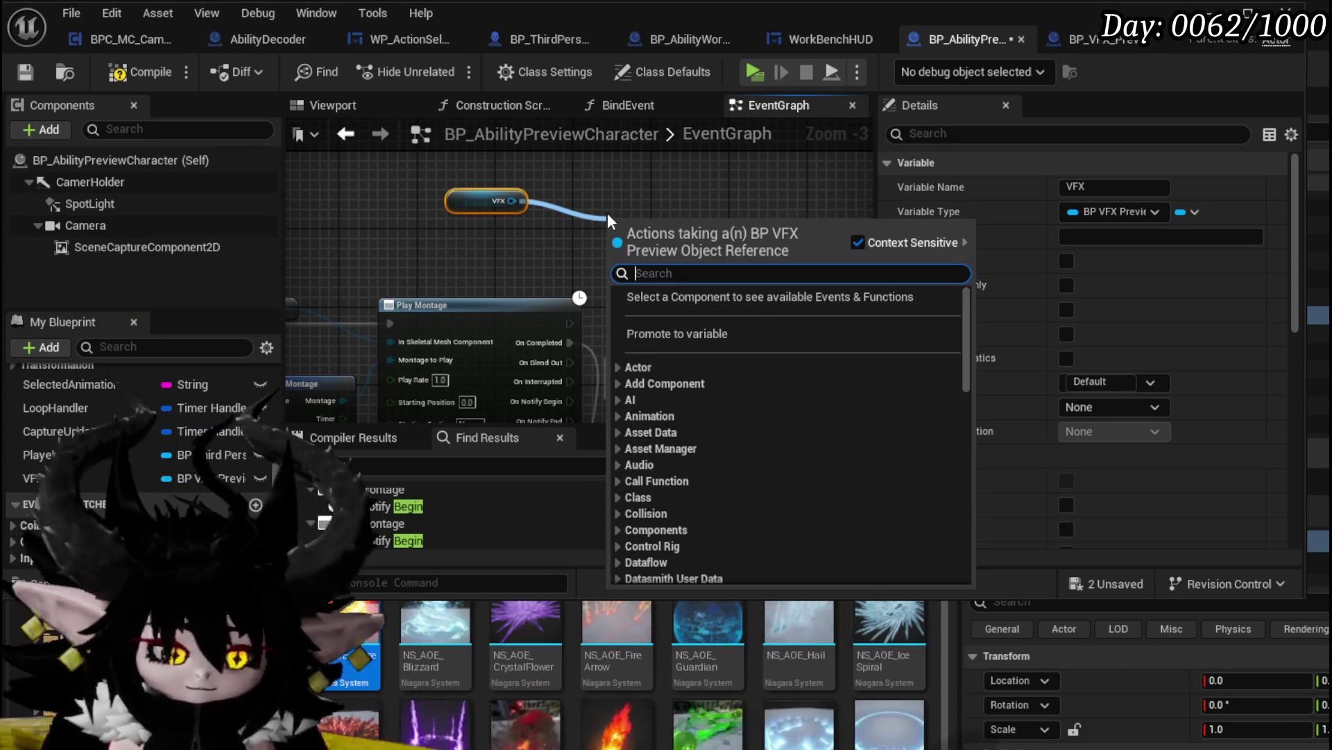
Call Play VFX on VFX right after Play Montage, save, and close the Blueprint
type("Play")
left_click(684, 311)
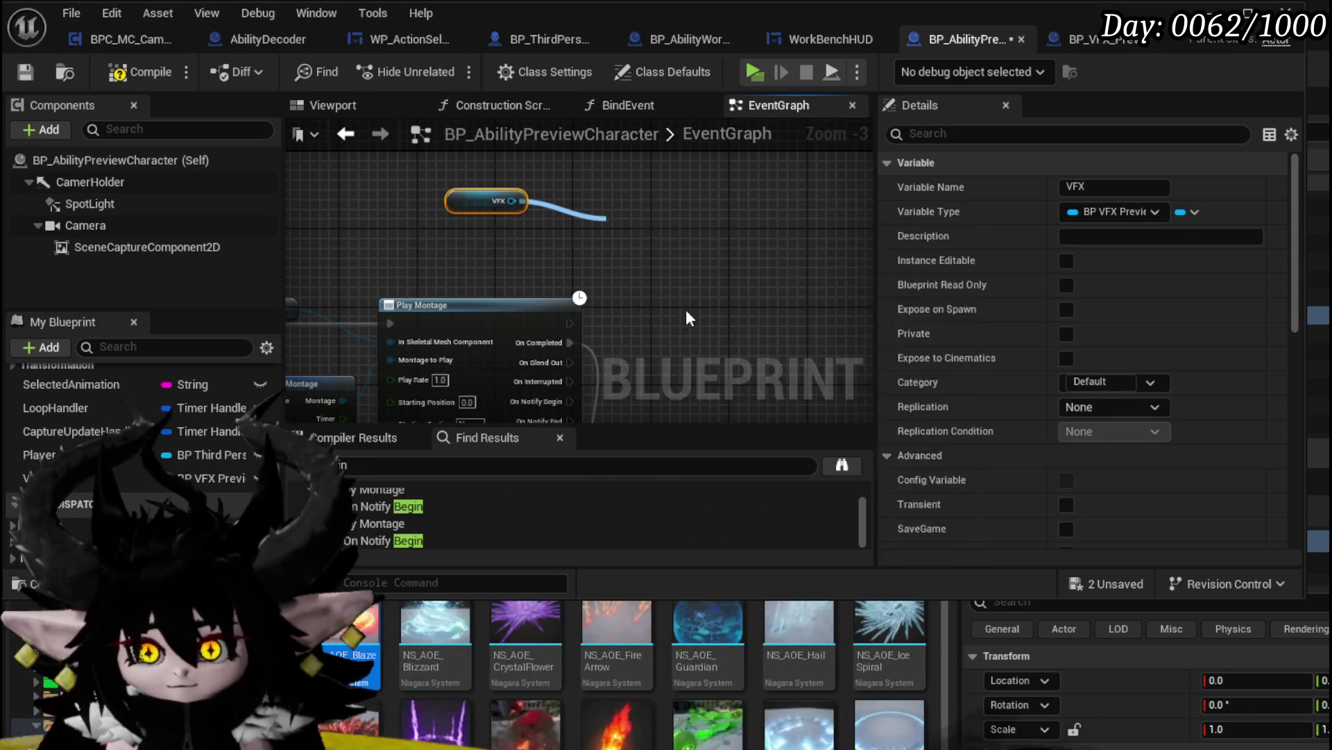
left_click_drag(664, 246, 673, 247)
left_click(340, 221)
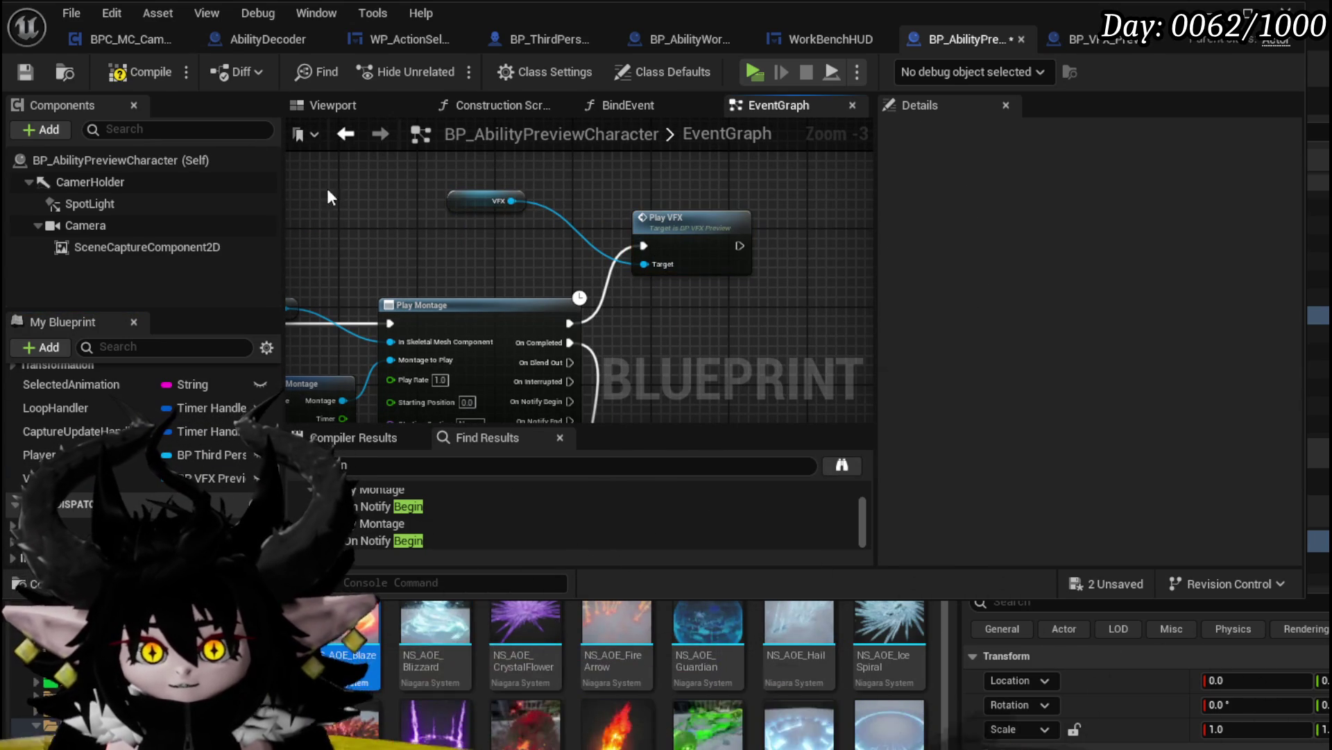
left_click(27, 73)
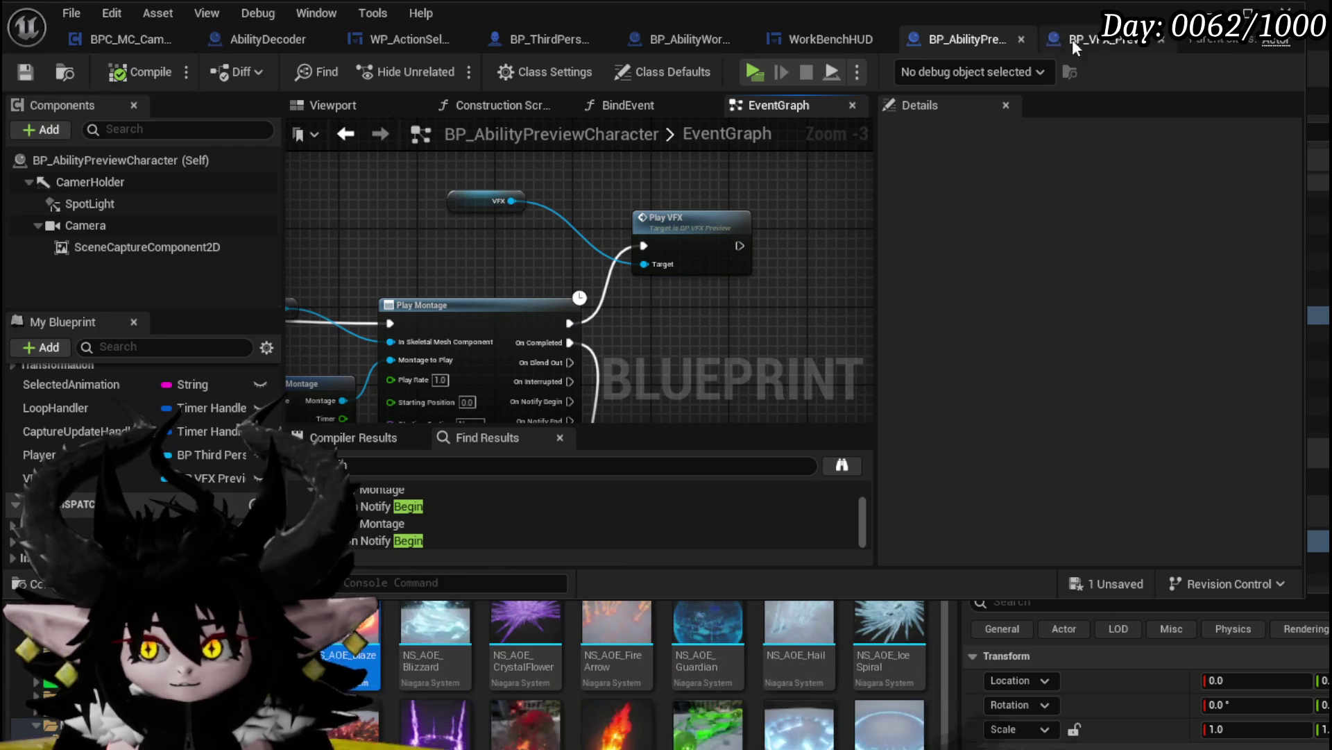
left_click(1225, 12)
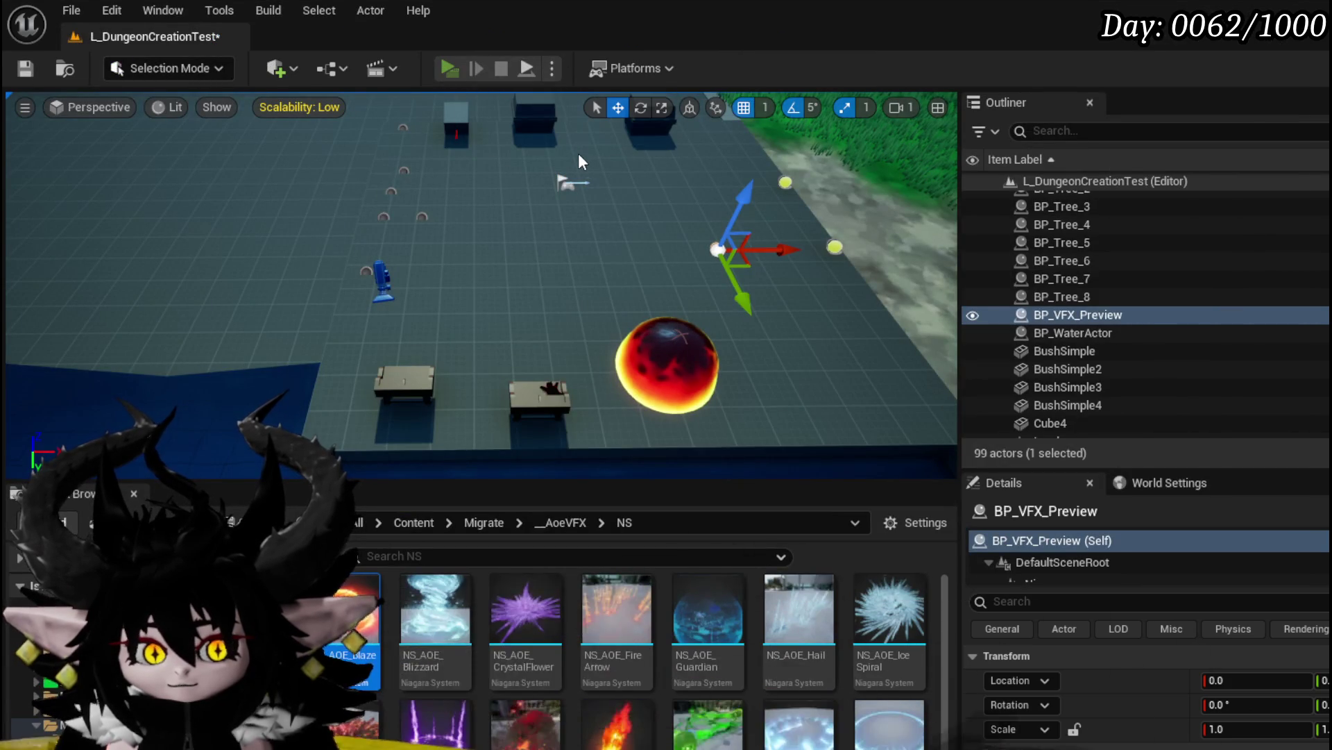
After a quick play test, move the VFX preview actor further left and save the level
key("alt+p")
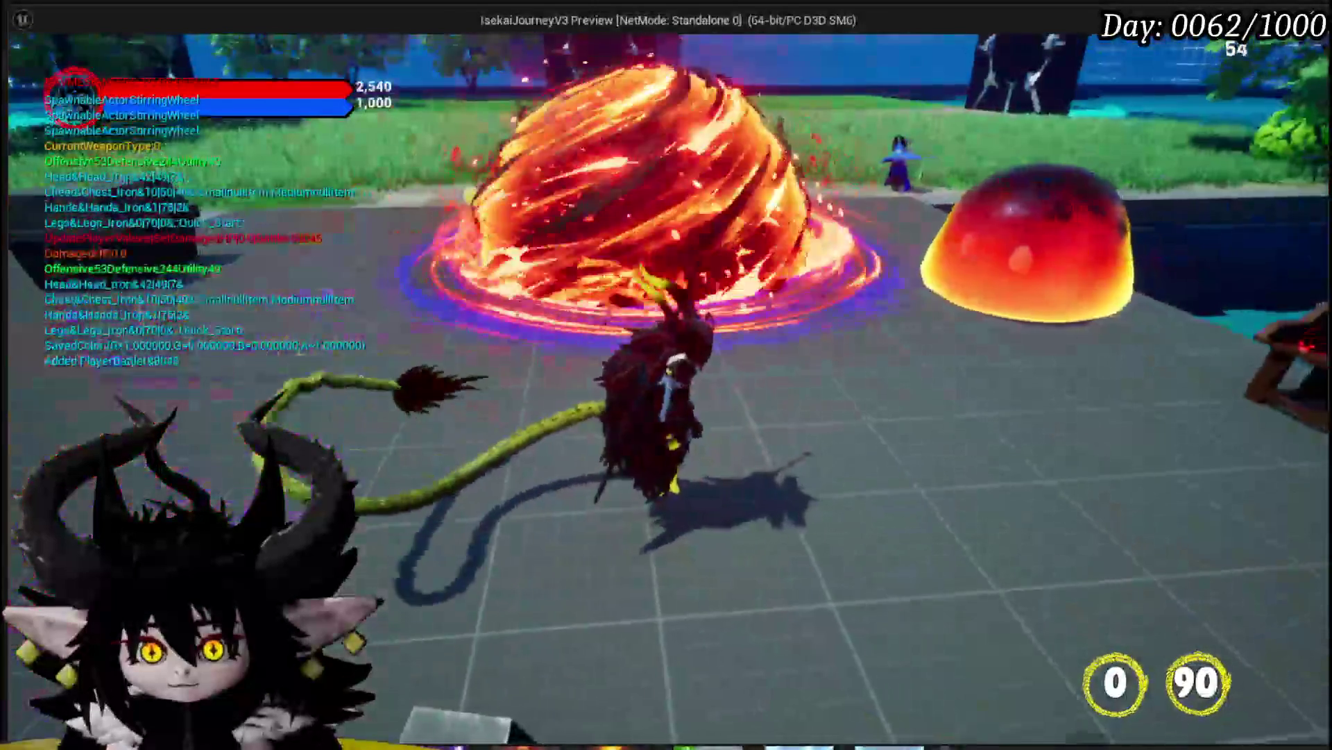
key("Escape")
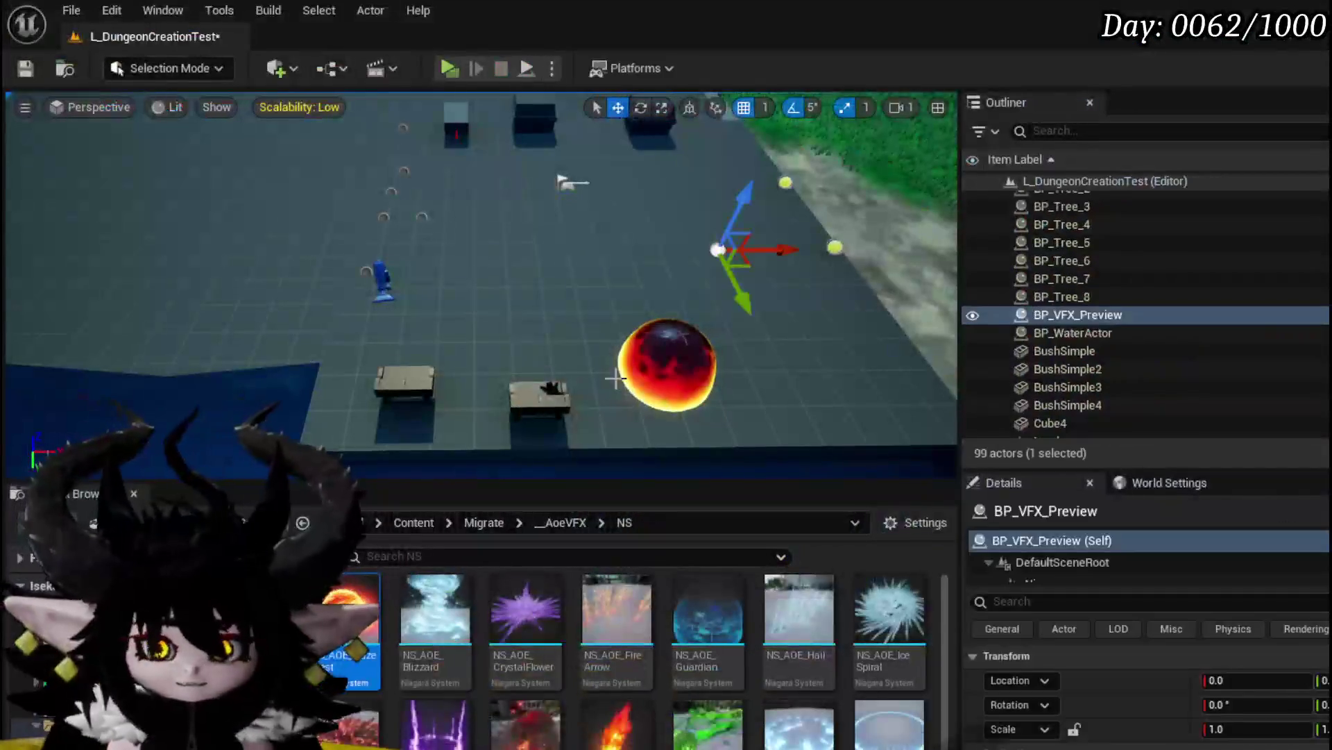
left_click_drag(520, 258, 459, 268)
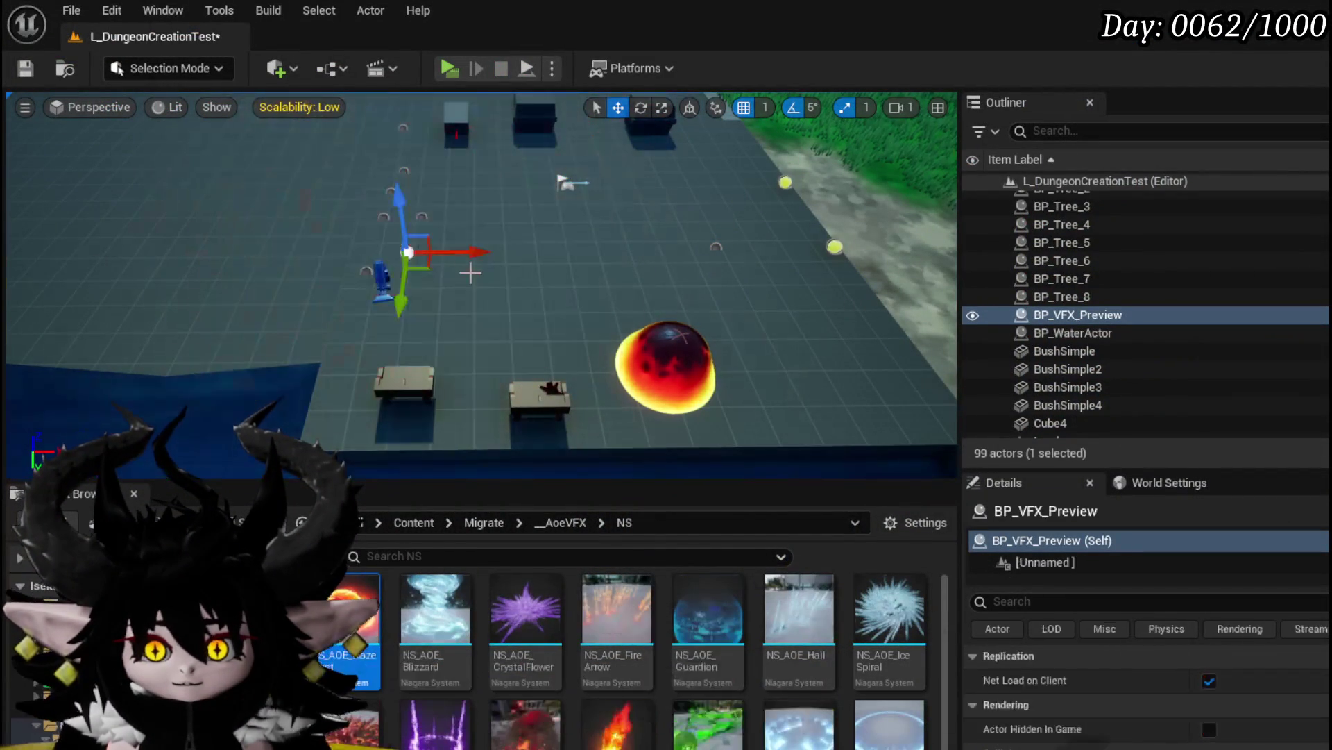
left_click(24, 69)
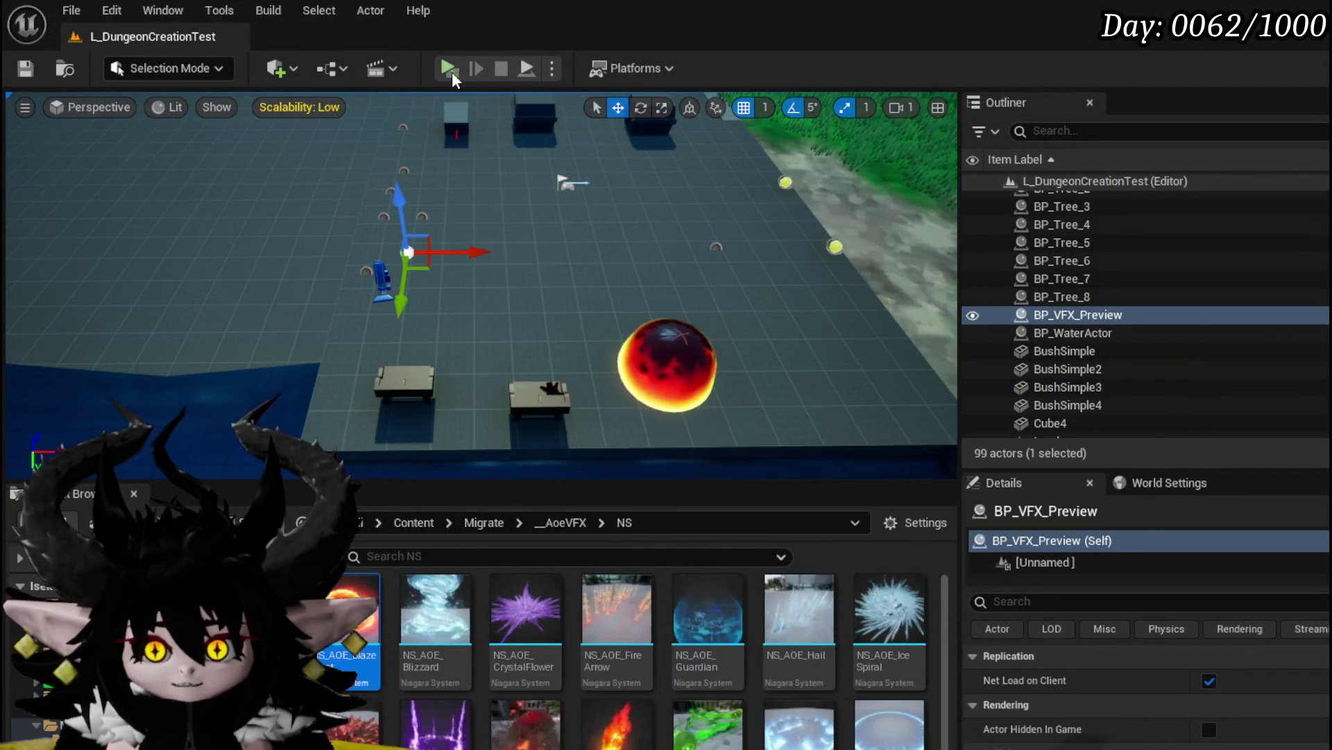
Play-test the bench, previewing the Status core's Main Attack animation choices, then stop
key("alt+p")
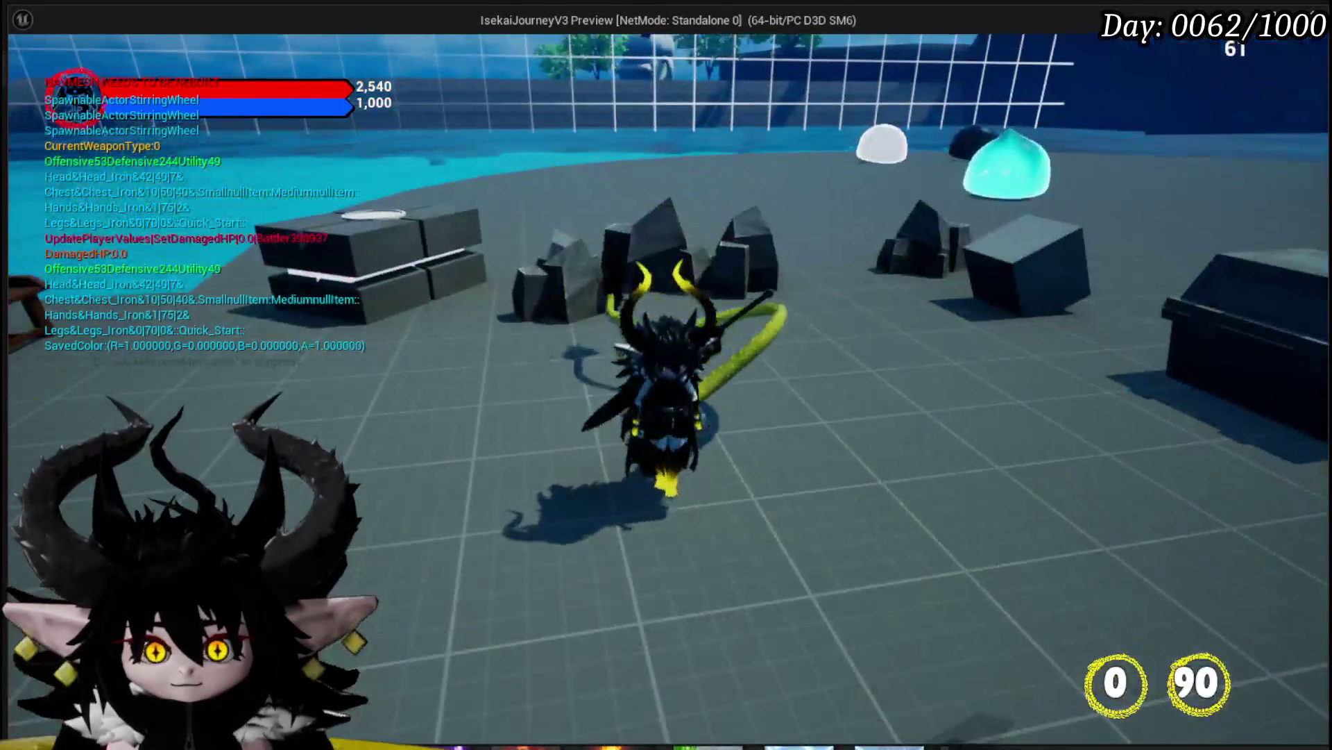
key("w")
key("e")
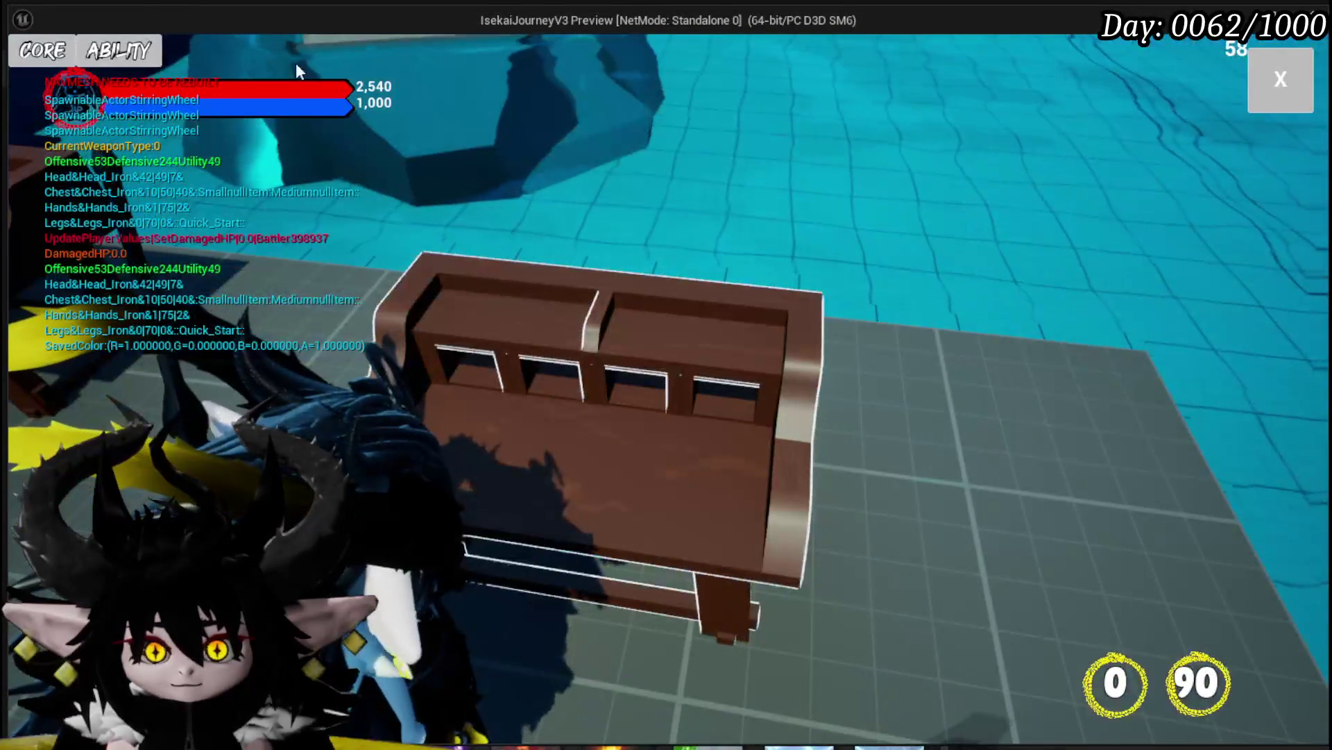
left_click(98, 64)
left_click(138, 143)
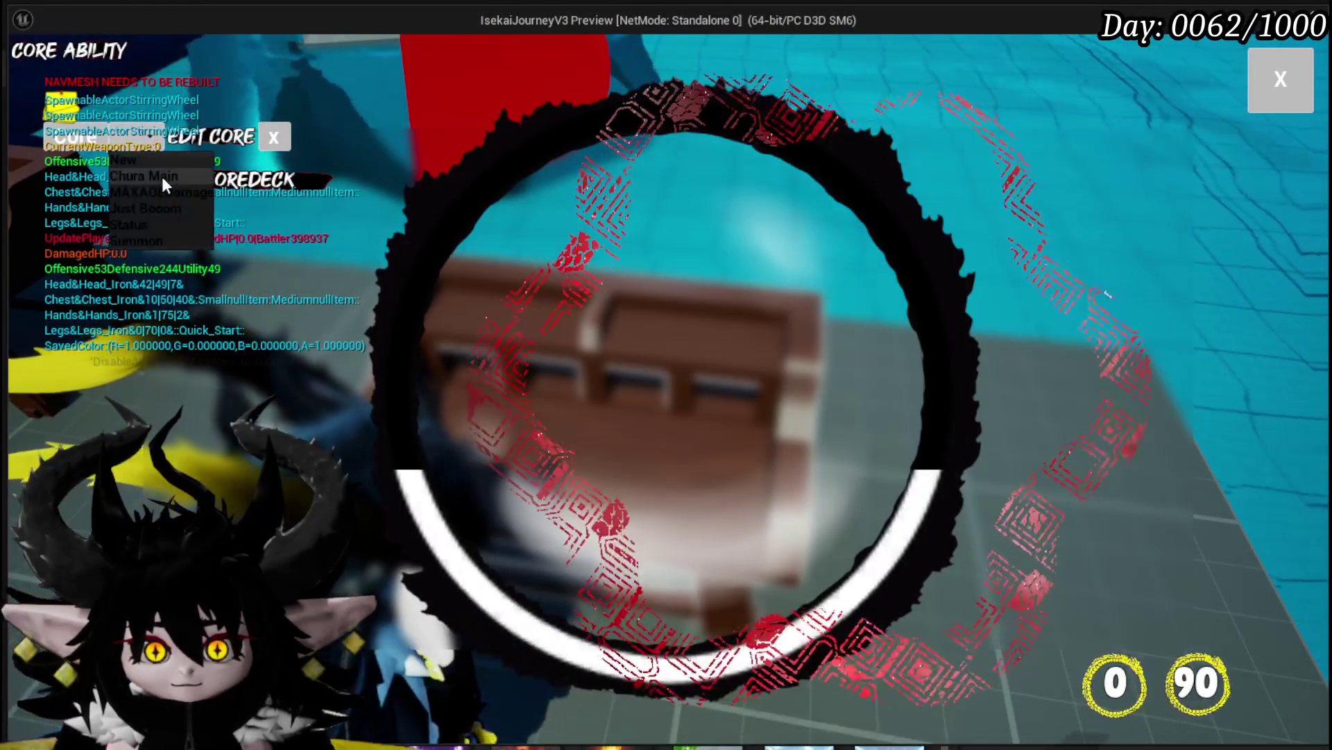
left_click(156, 218)
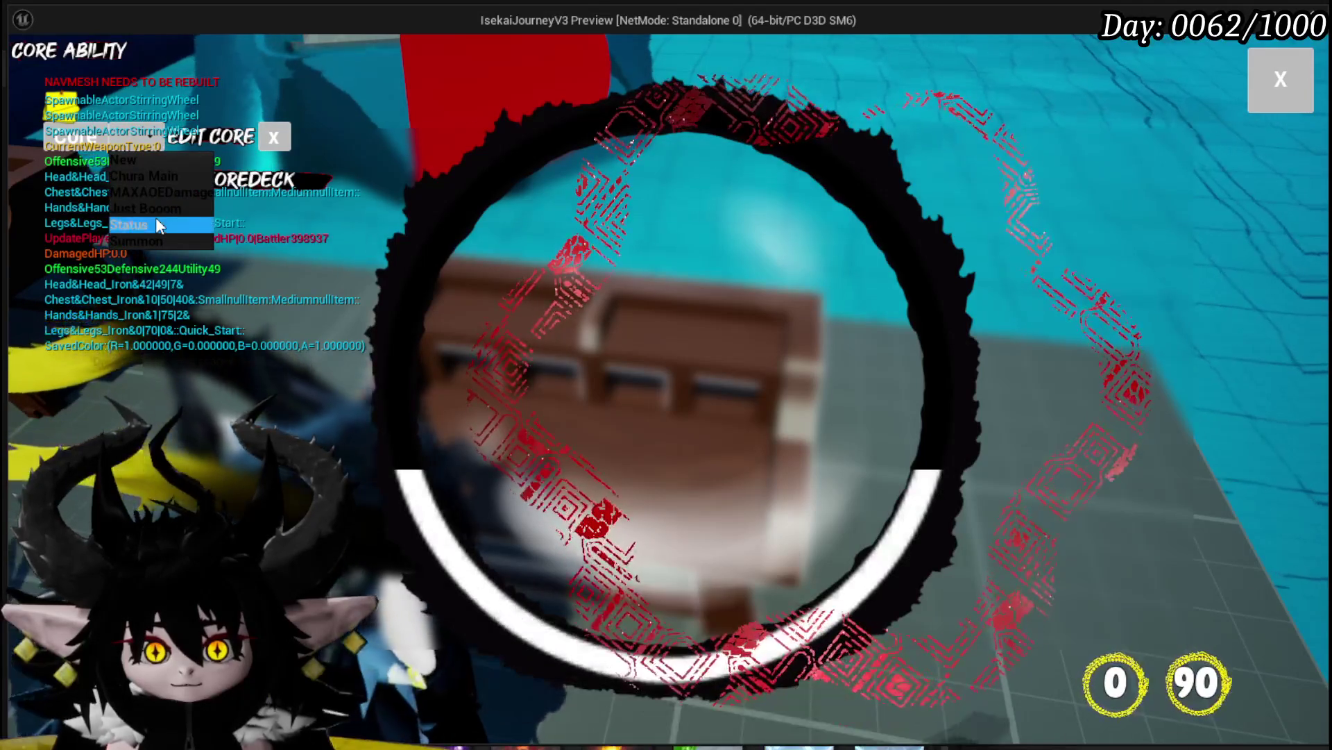
left_click(625, 347)
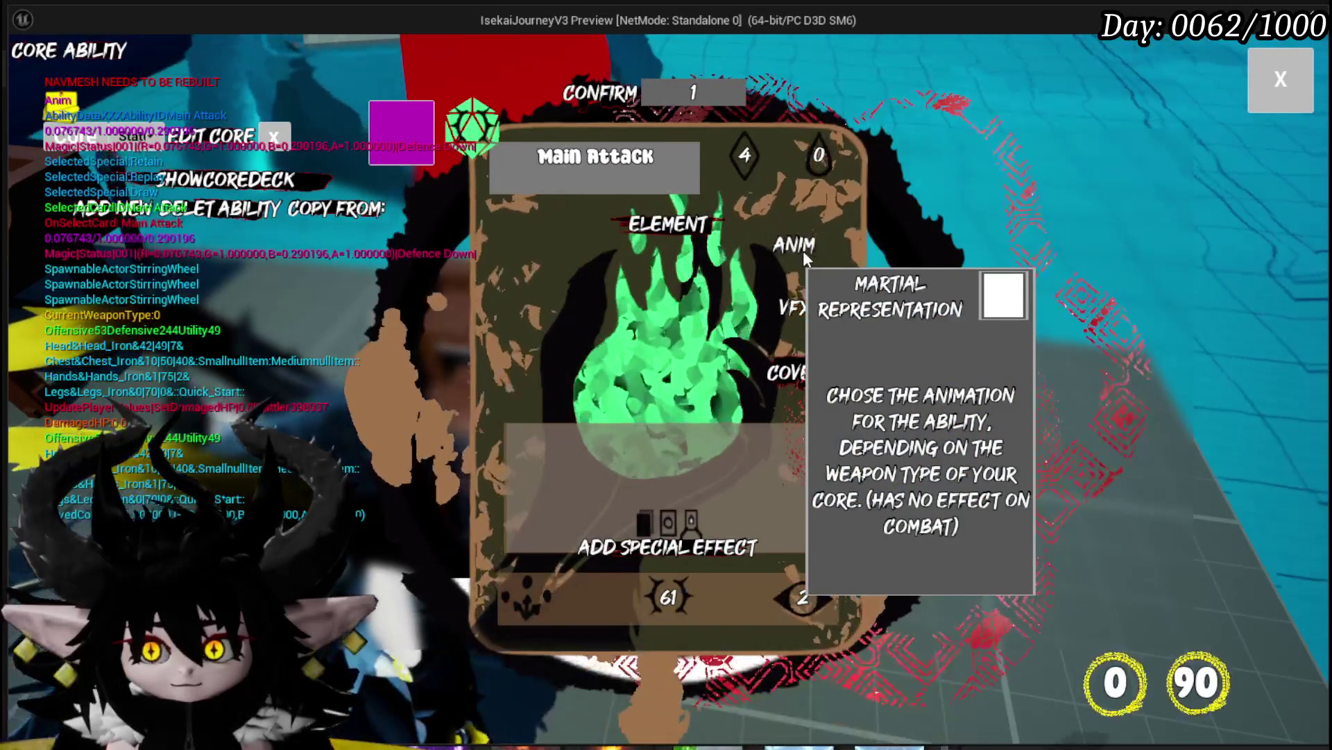
left_click(803, 251)
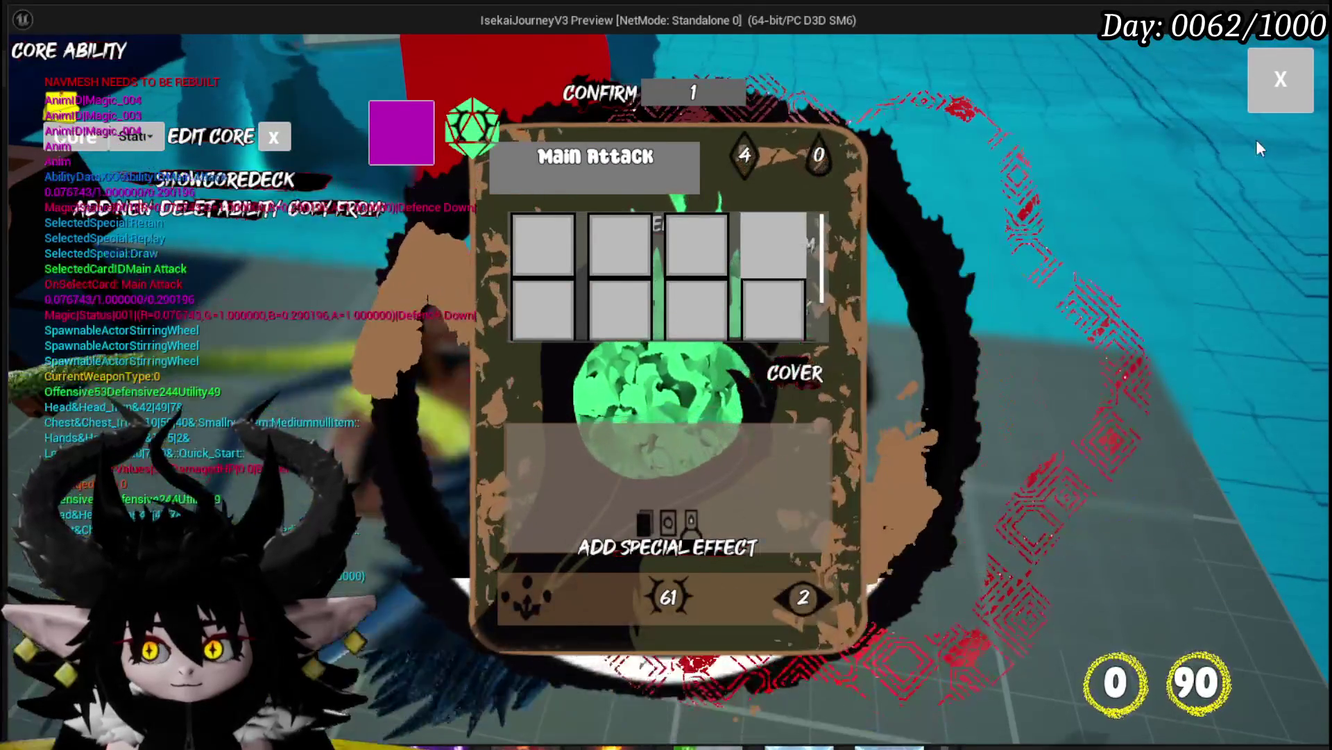
left_click(1281, 79)
key("Escape")
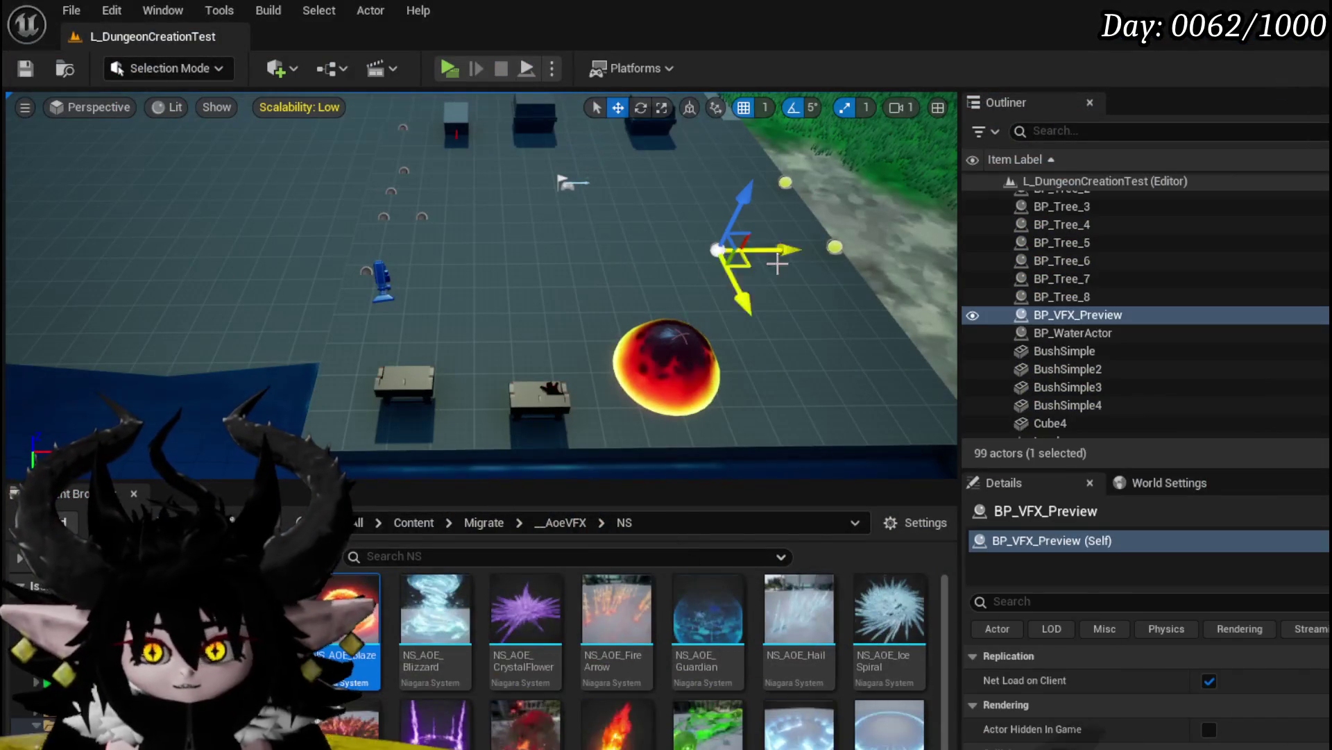
Delete the placed BP_VFX_Preview actor from the level and save the map
left_click_drag(798, 253, 614, 235)
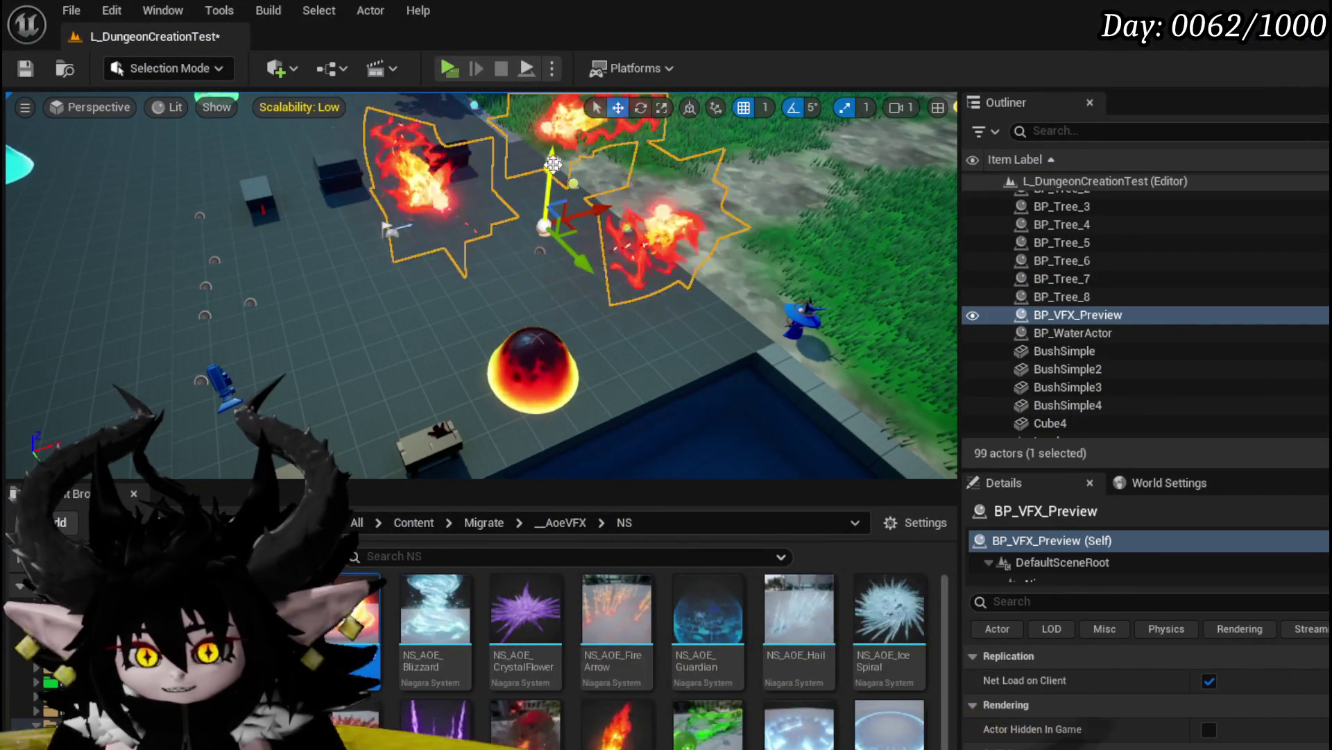
left_click(542, 251)
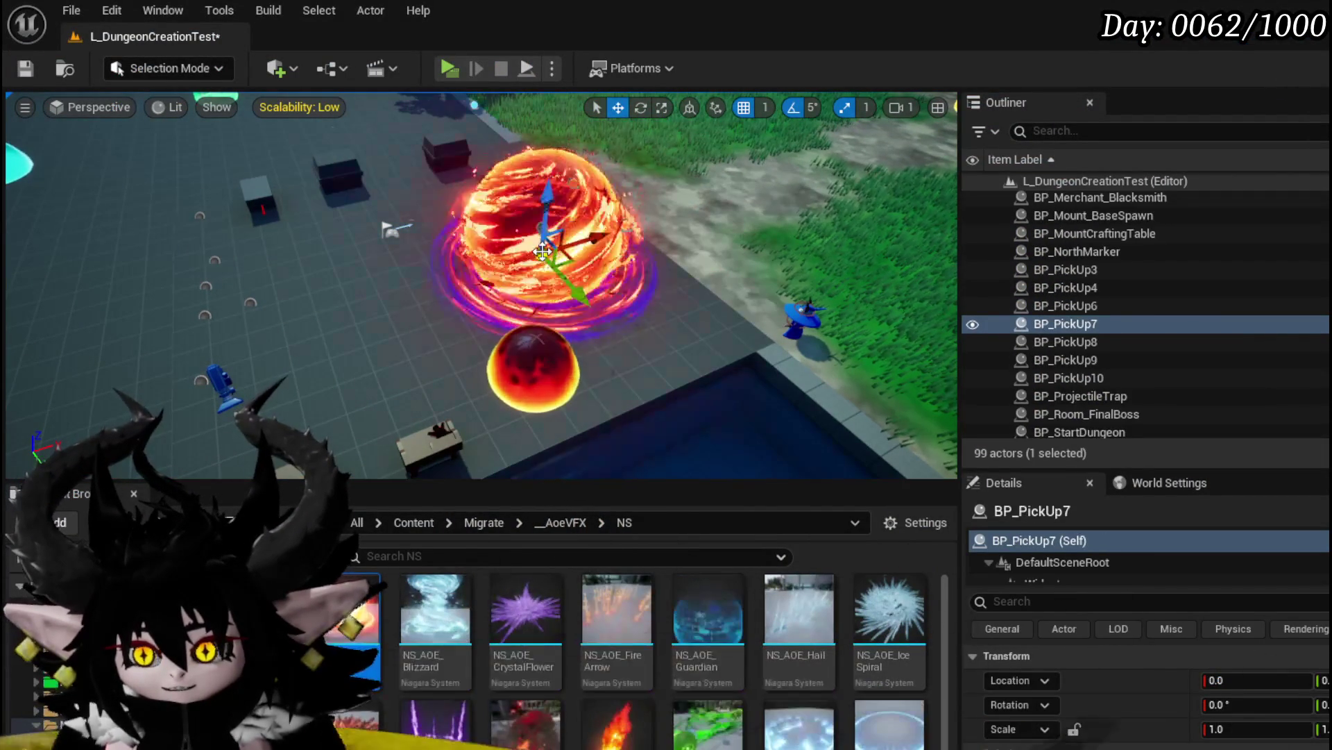
left_click(544, 206)
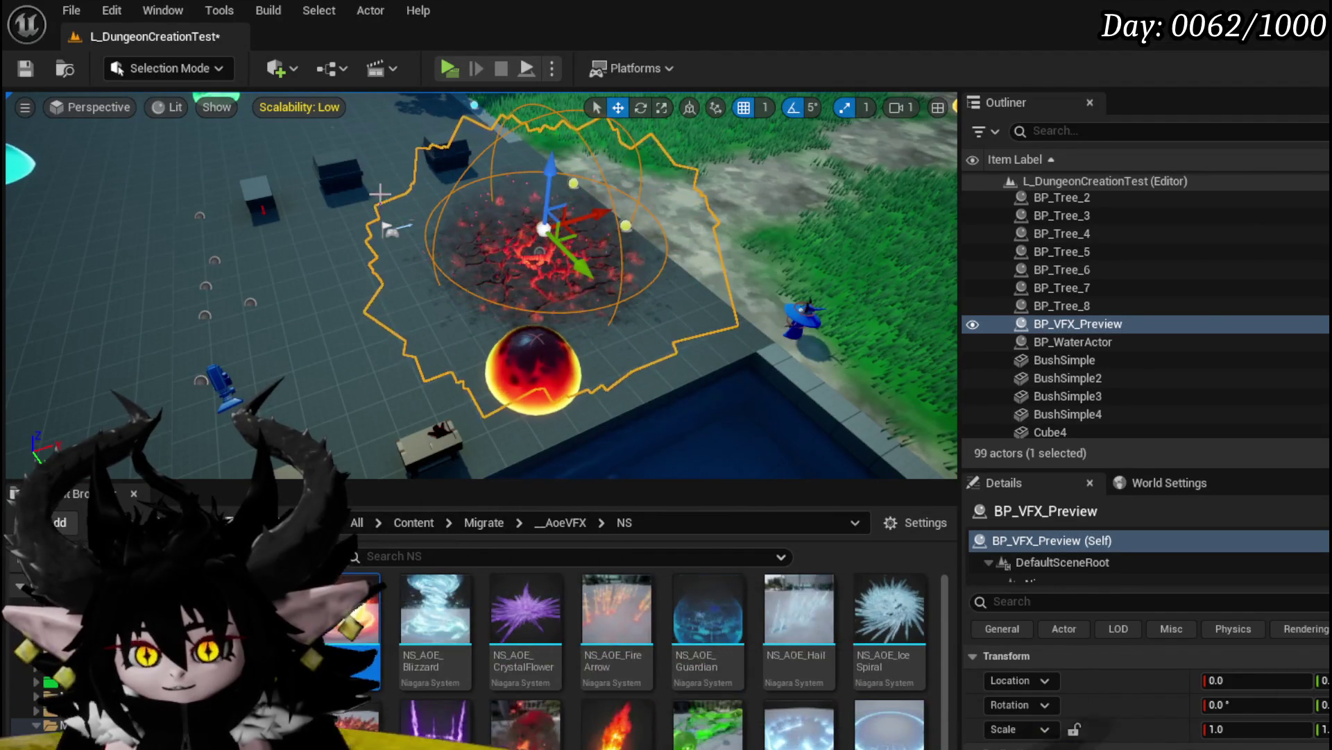
left_click(25, 68)
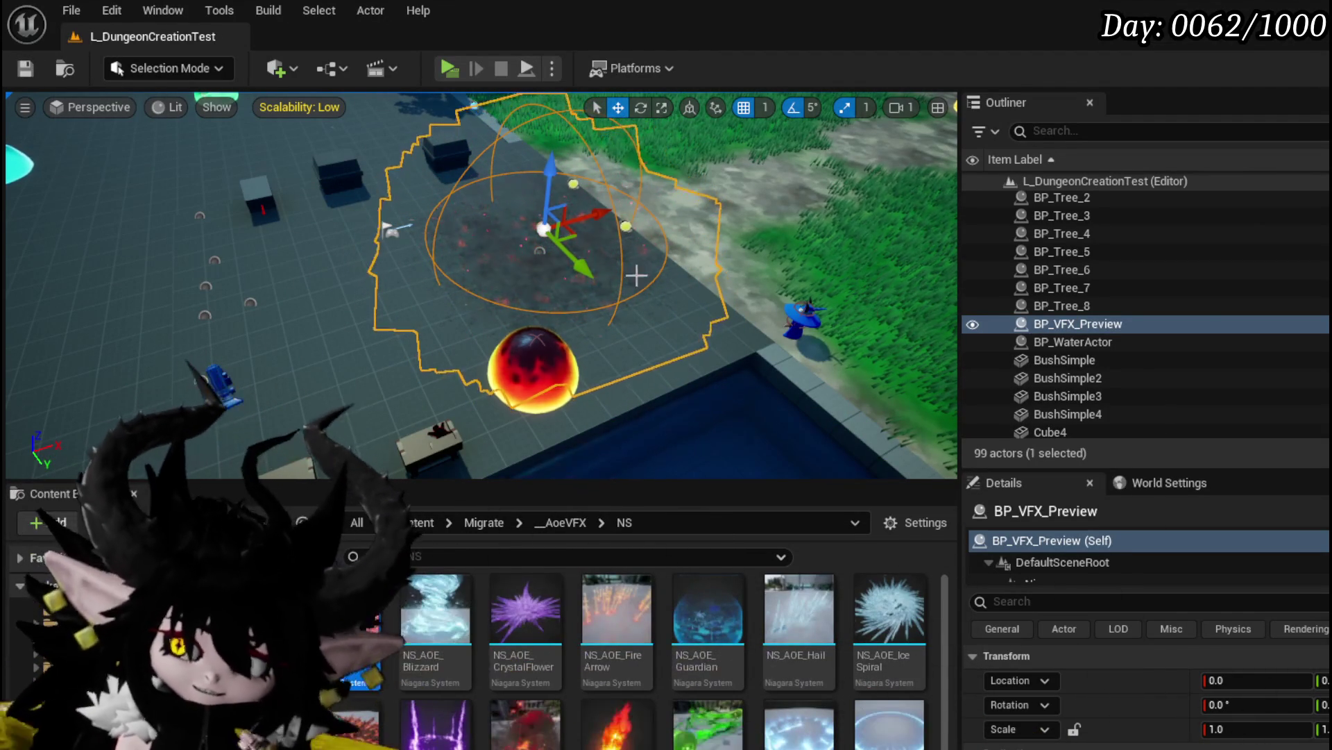
key("Delete")
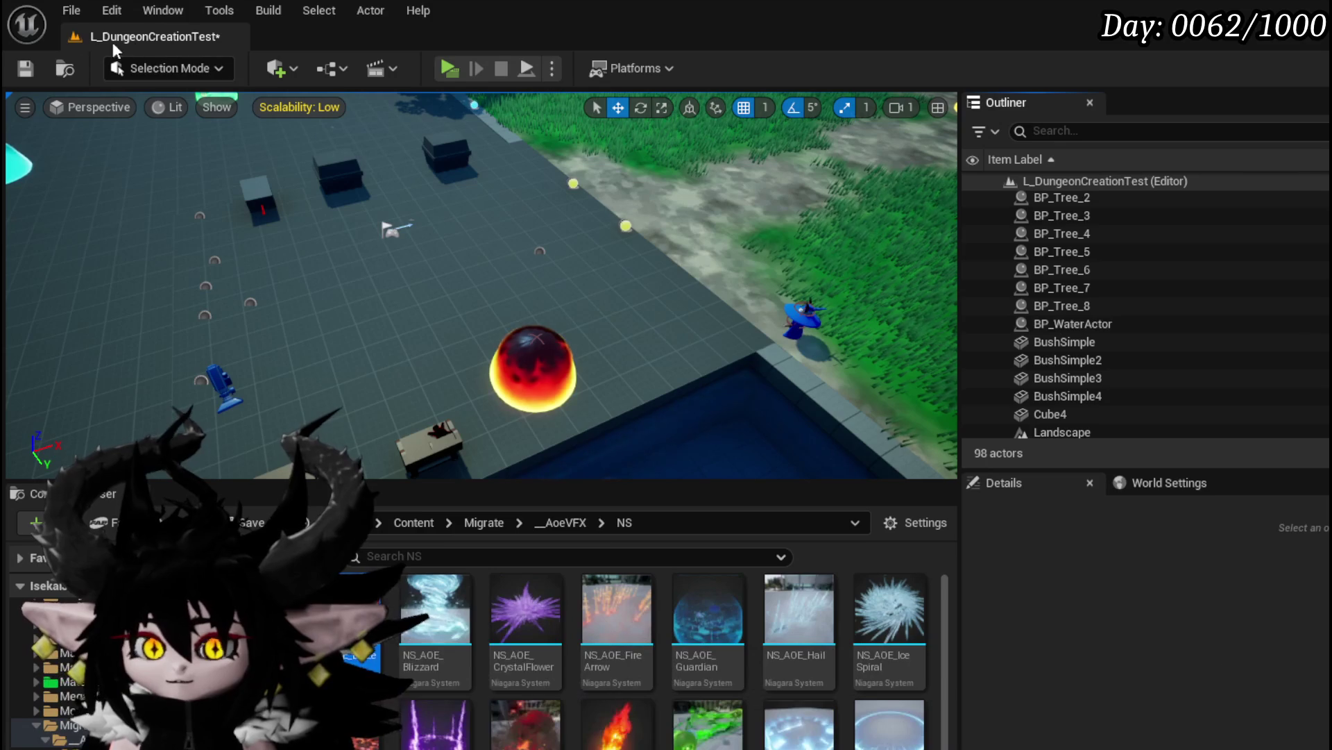
left_click(34, 75)
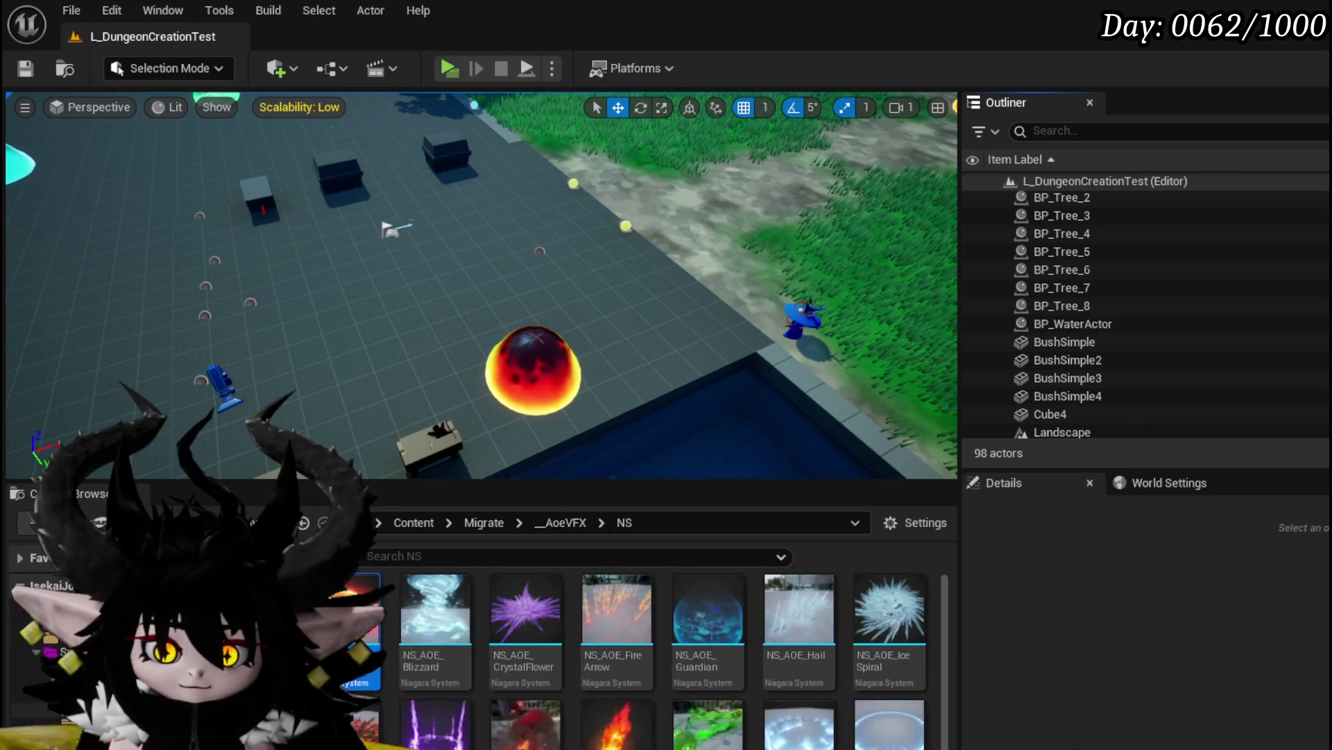
Place a fresh BP_VFX_Preview from Content/Systems/AbilitySystem/Actor and save all
left_click(105, 694)
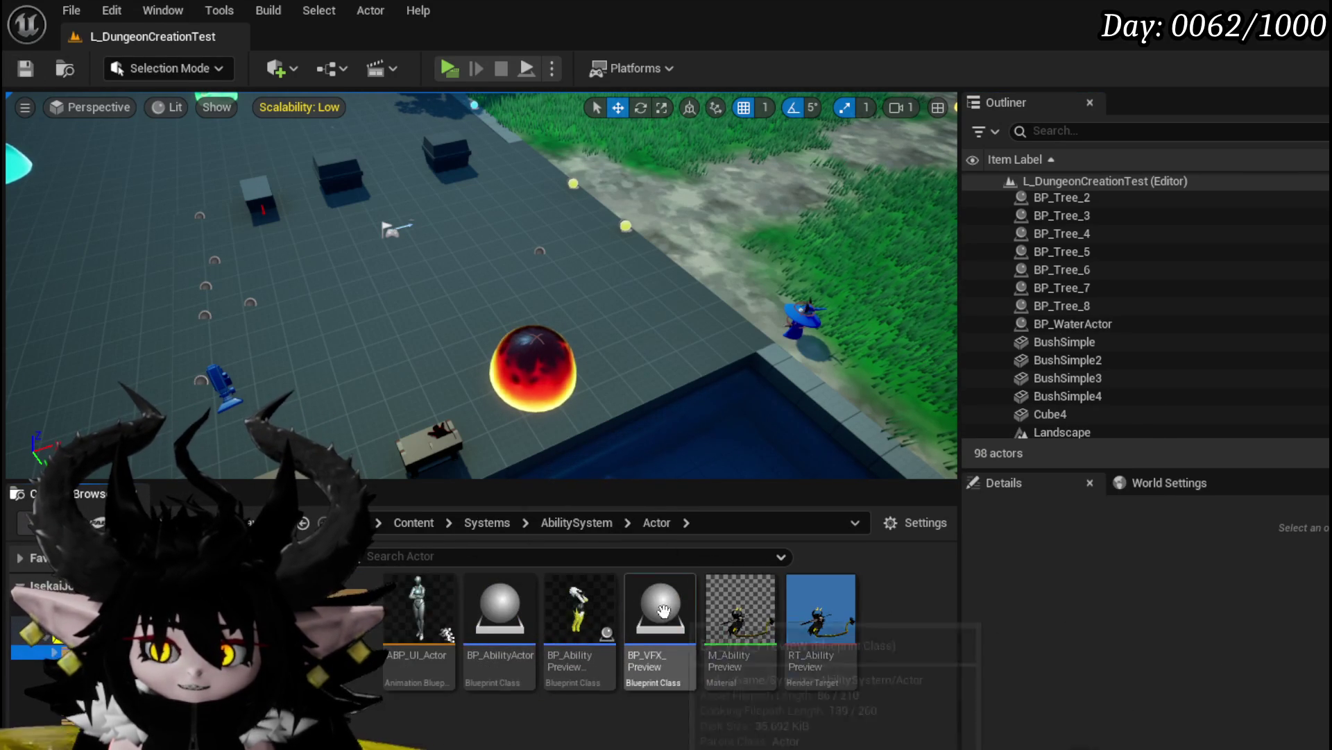
left_click_drag(251, 417, 254, 415)
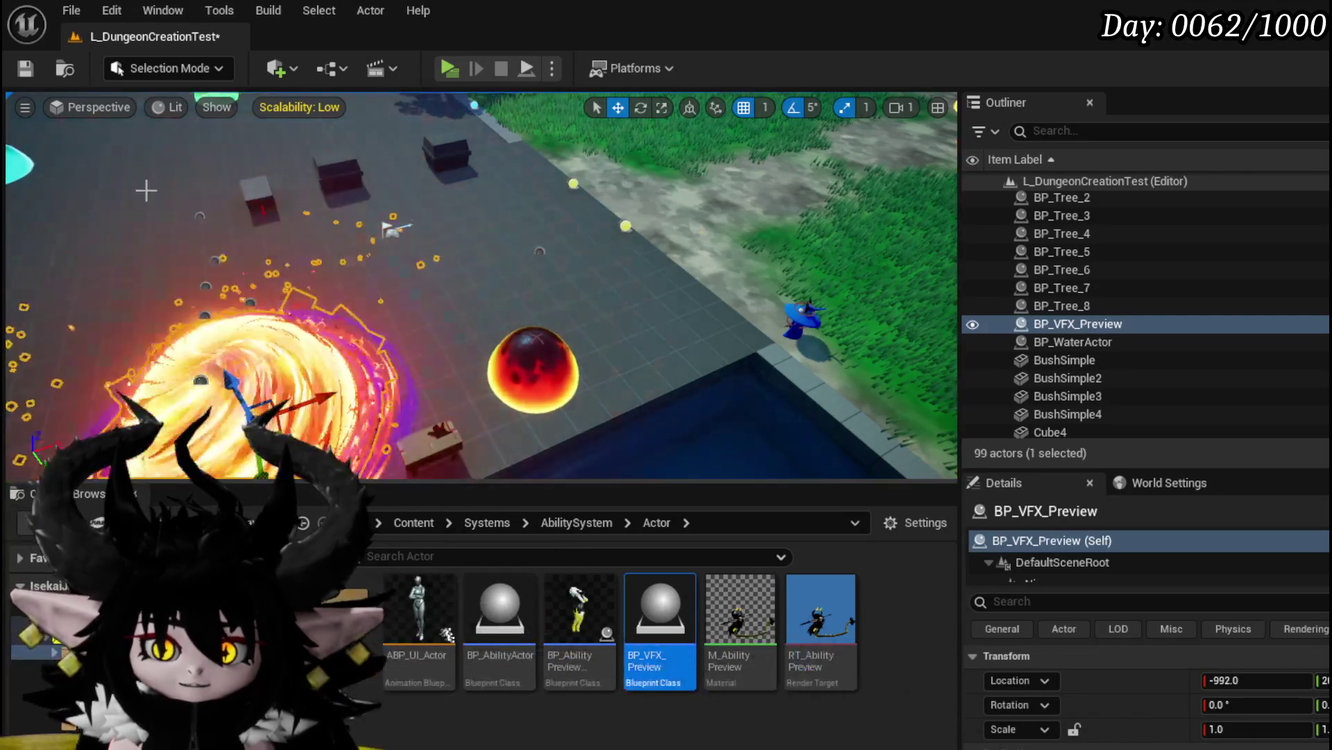
key("ctrl+s")
Play-test, open the core deck's Void Movement card animation choices, then leave the preview
left_click(448, 69)
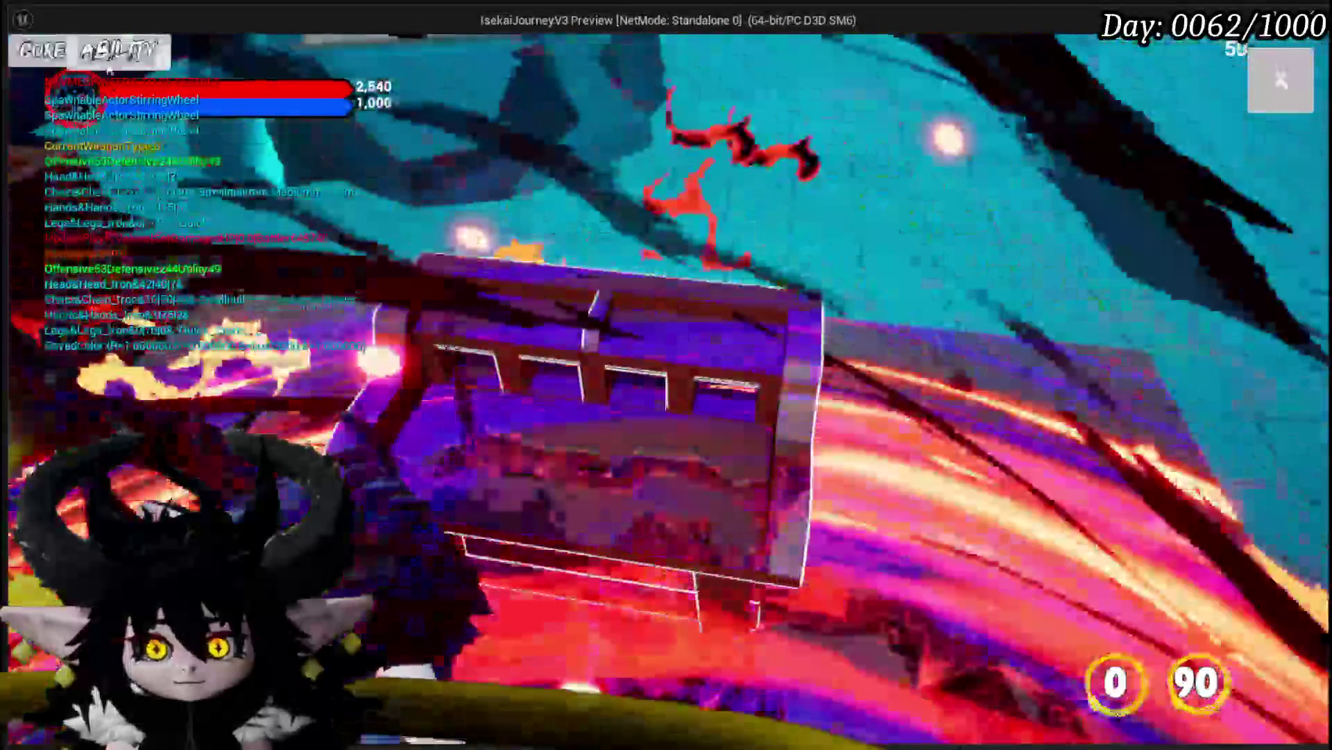
left_click(85, 50)
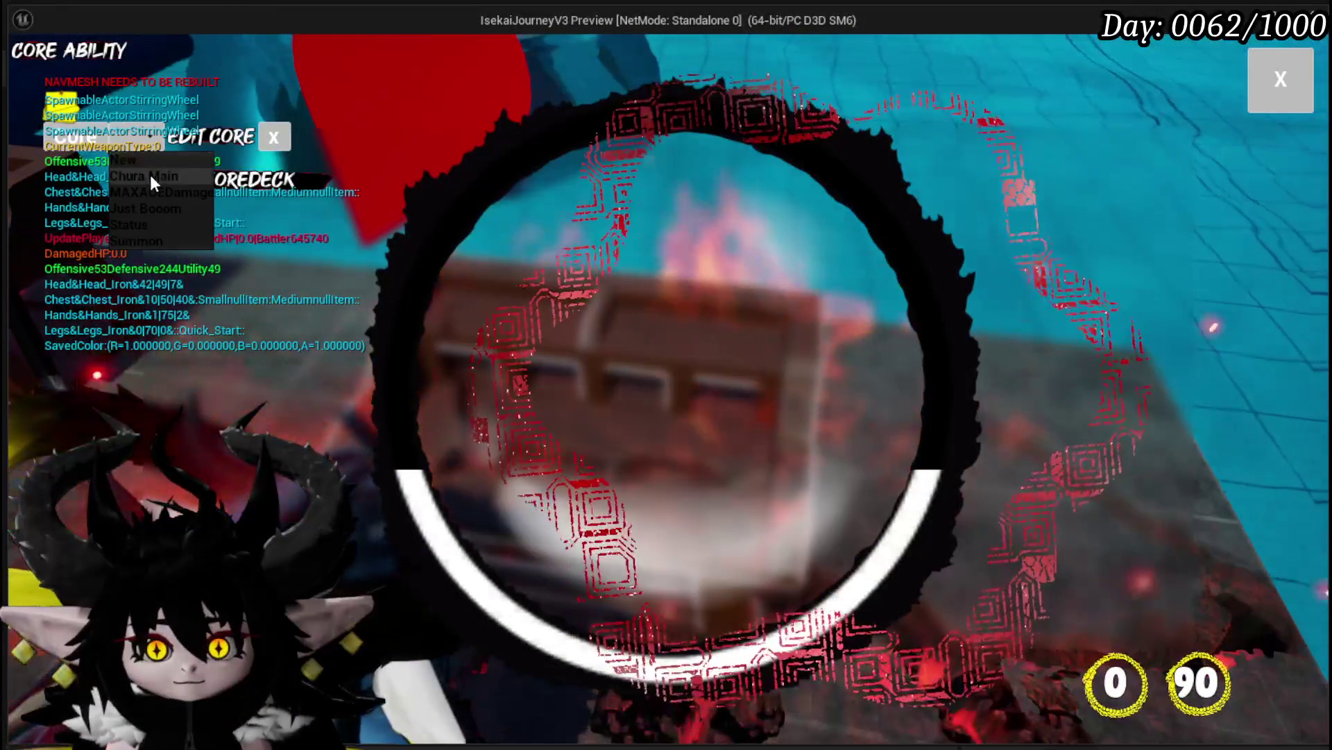
left_click(150, 173)
left_click(676, 375)
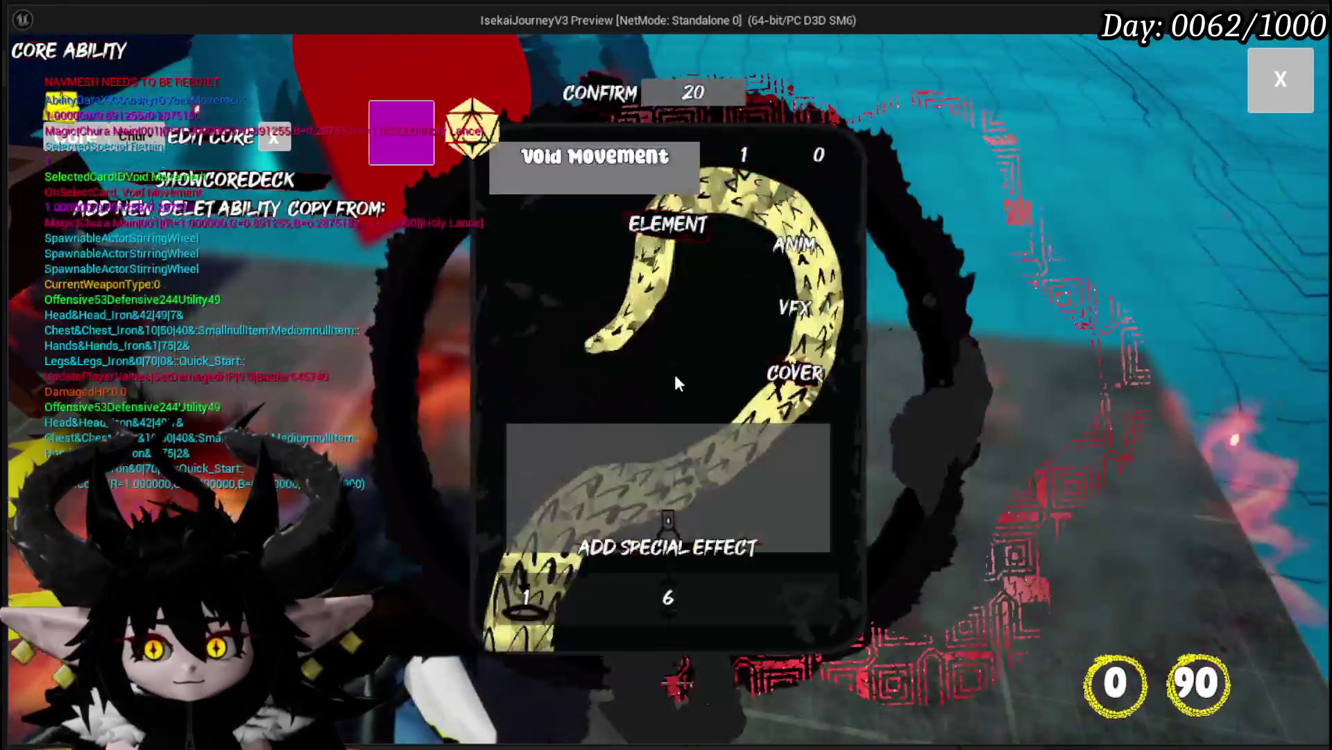
left_click(787, 260)
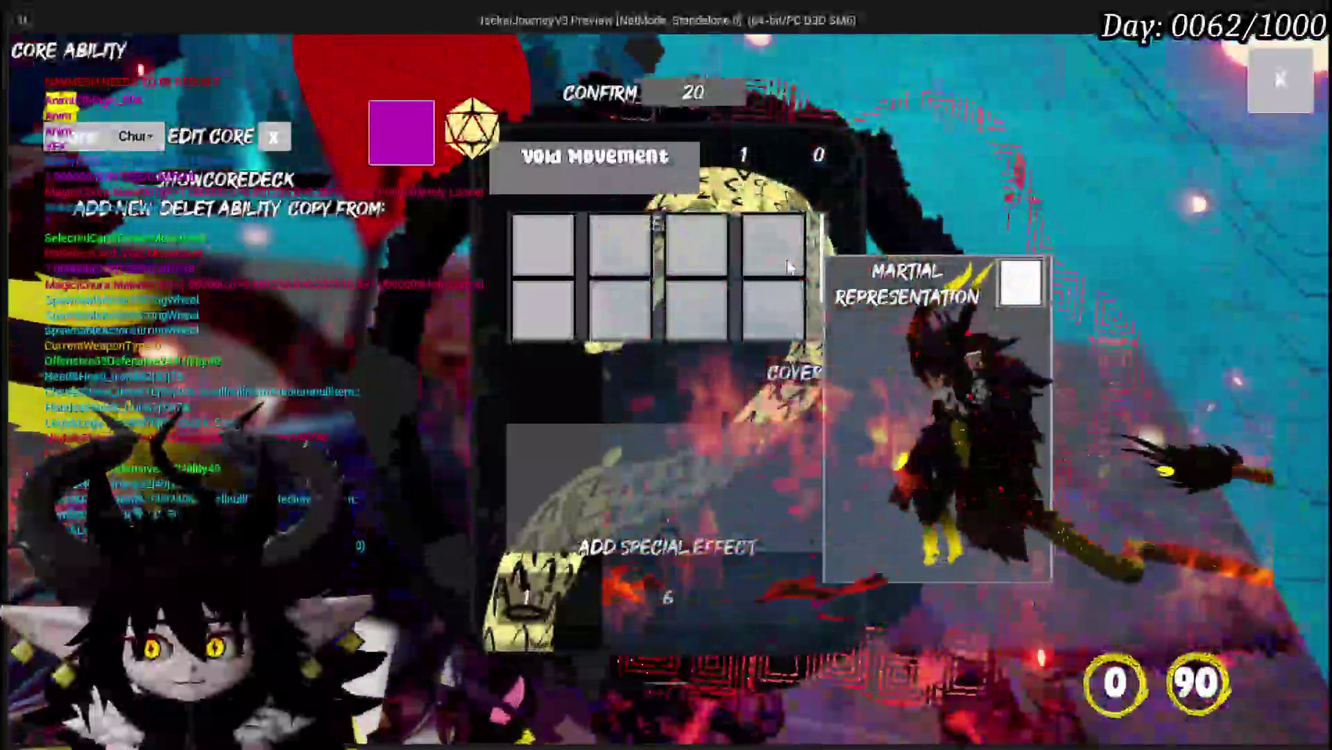
key("Escape")
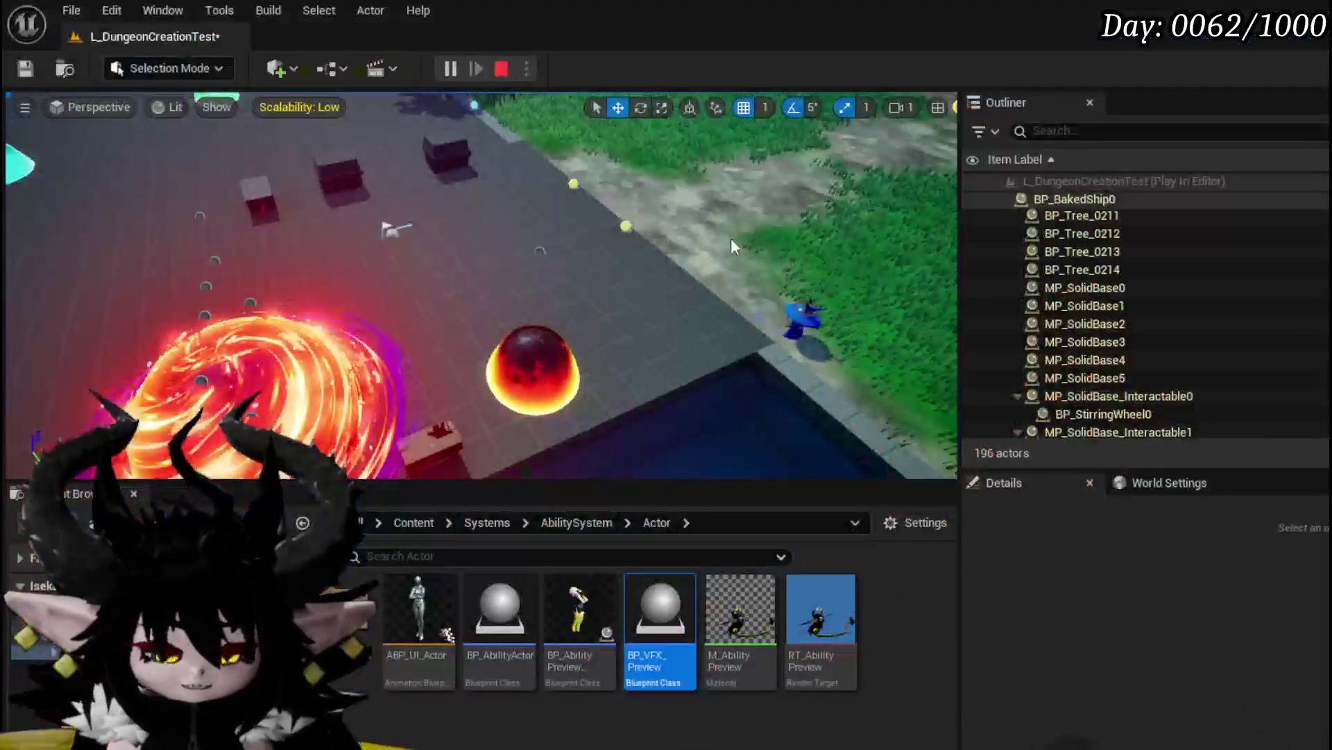
End play, frame the VFX preview actor, save the level, and open BP_VFX_Preview
key("ctrl+s")
key("f")
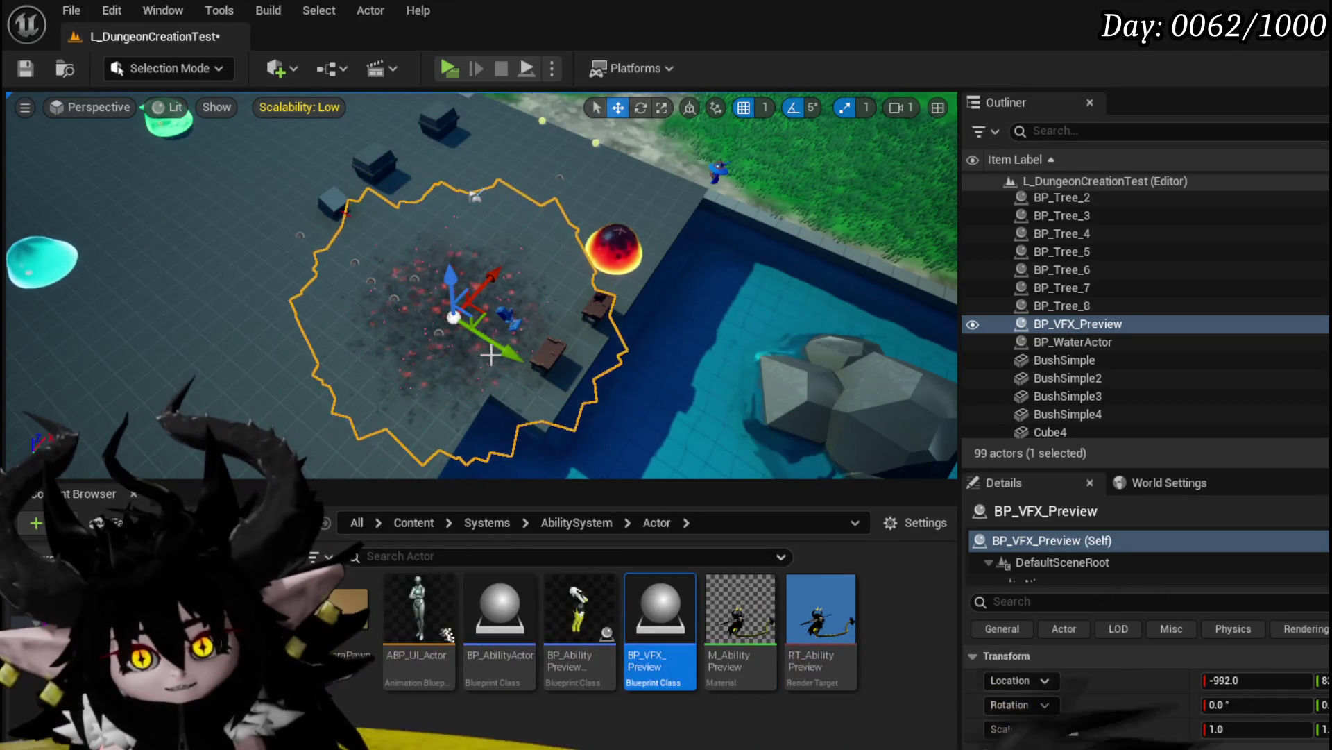
key("ctrl+s")
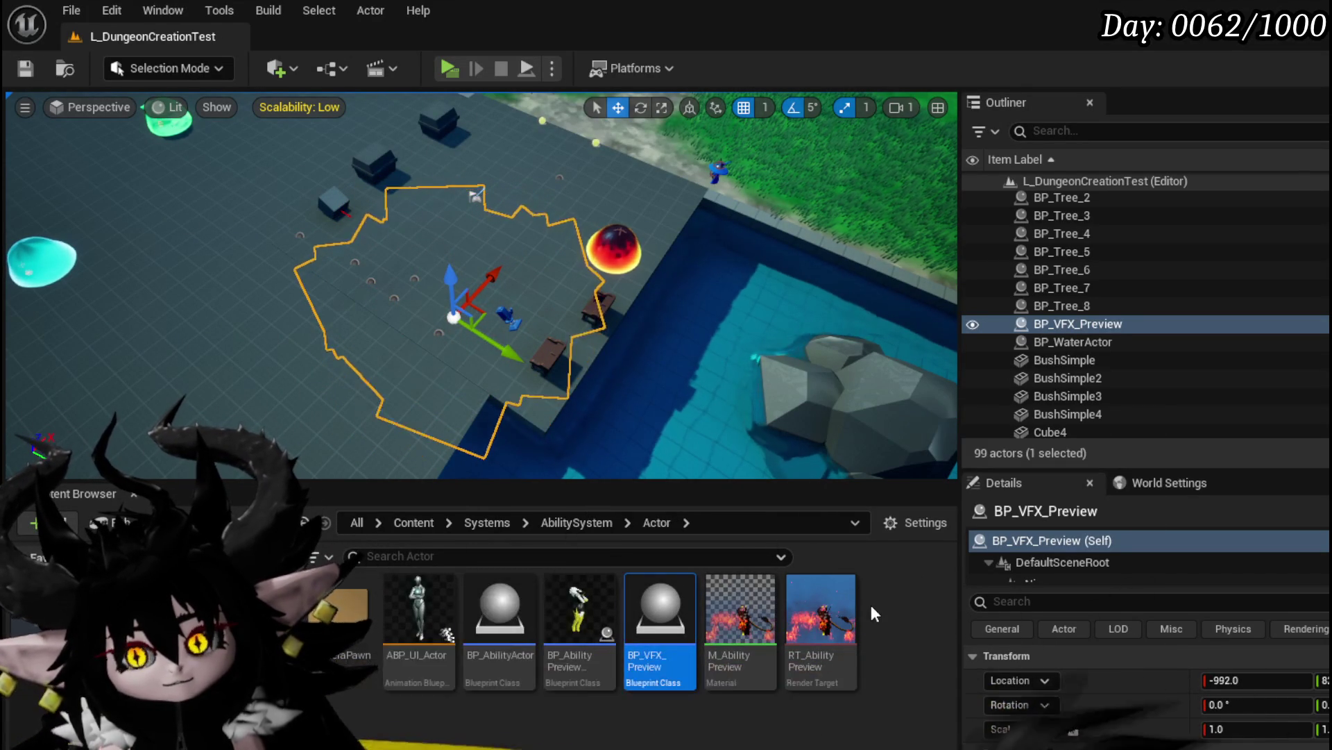
double_click(663, 602)
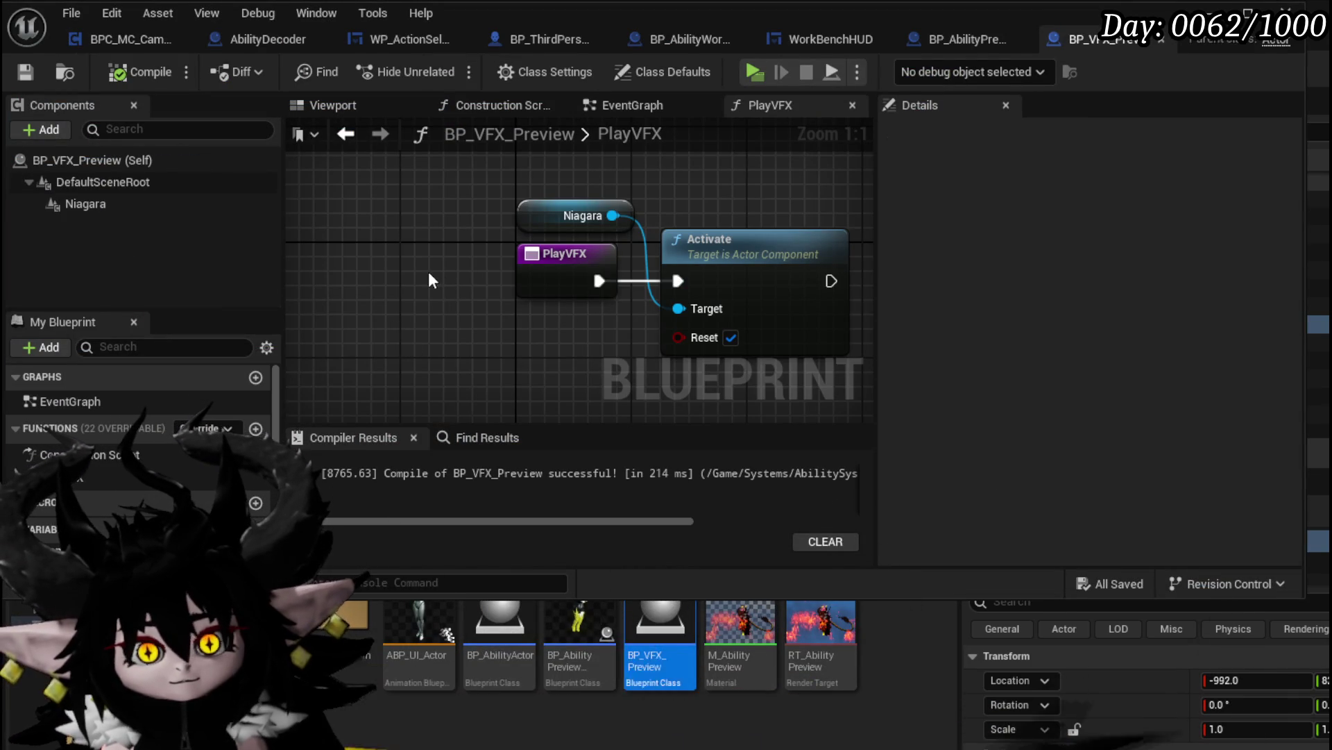
Add a VFXLoop custom event beside AnimationLoop and delete the unused Orb getter
left_click(955, 44)
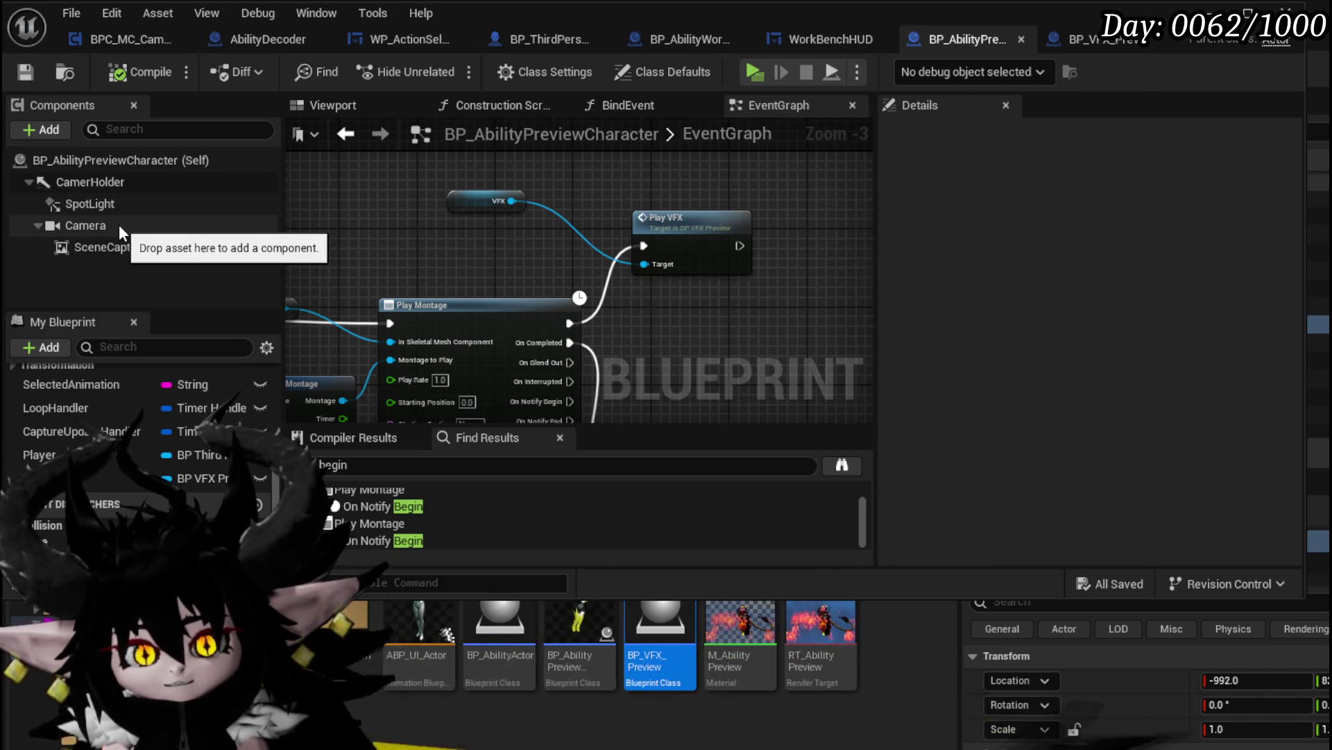
mouse_move(502, 227)
left_mouse_down()
mouse_move(696, 202)
mouse_move(671, 208)
left_mouse_up()
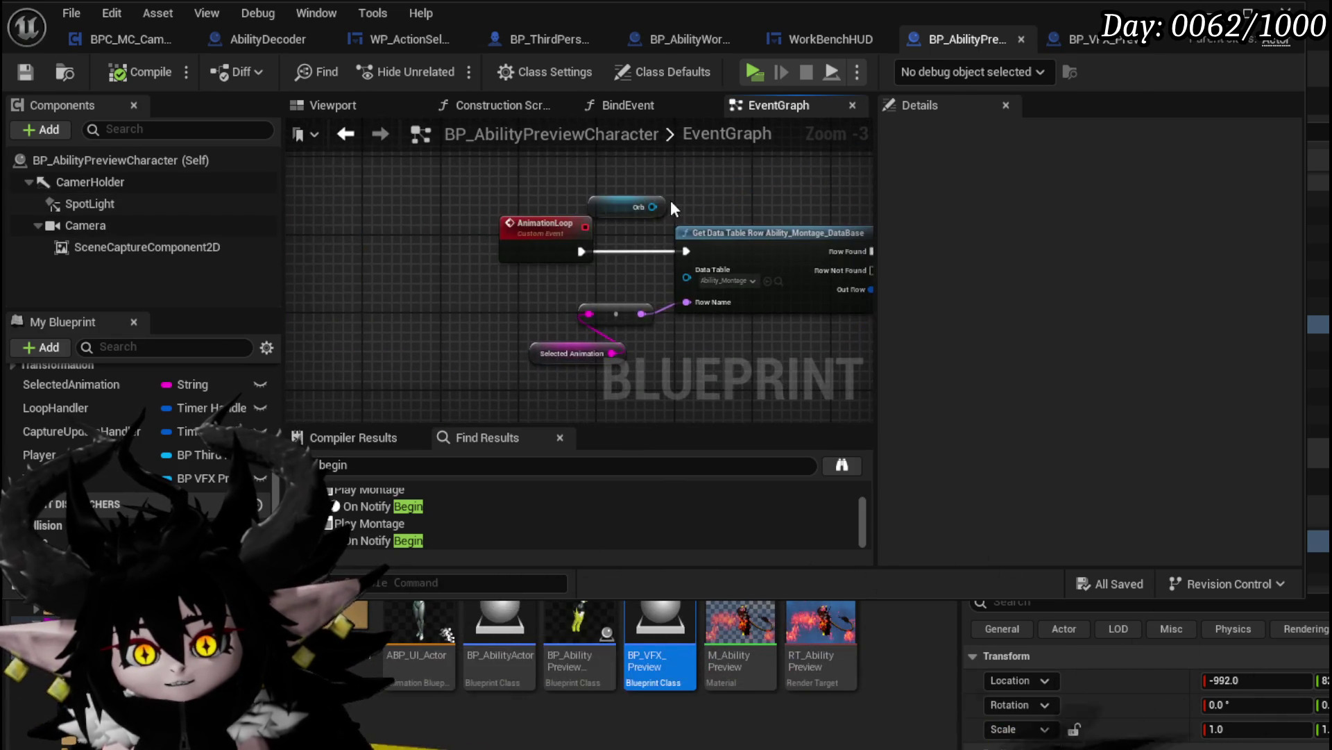
left_click_drag(521, 246, 460, 244)
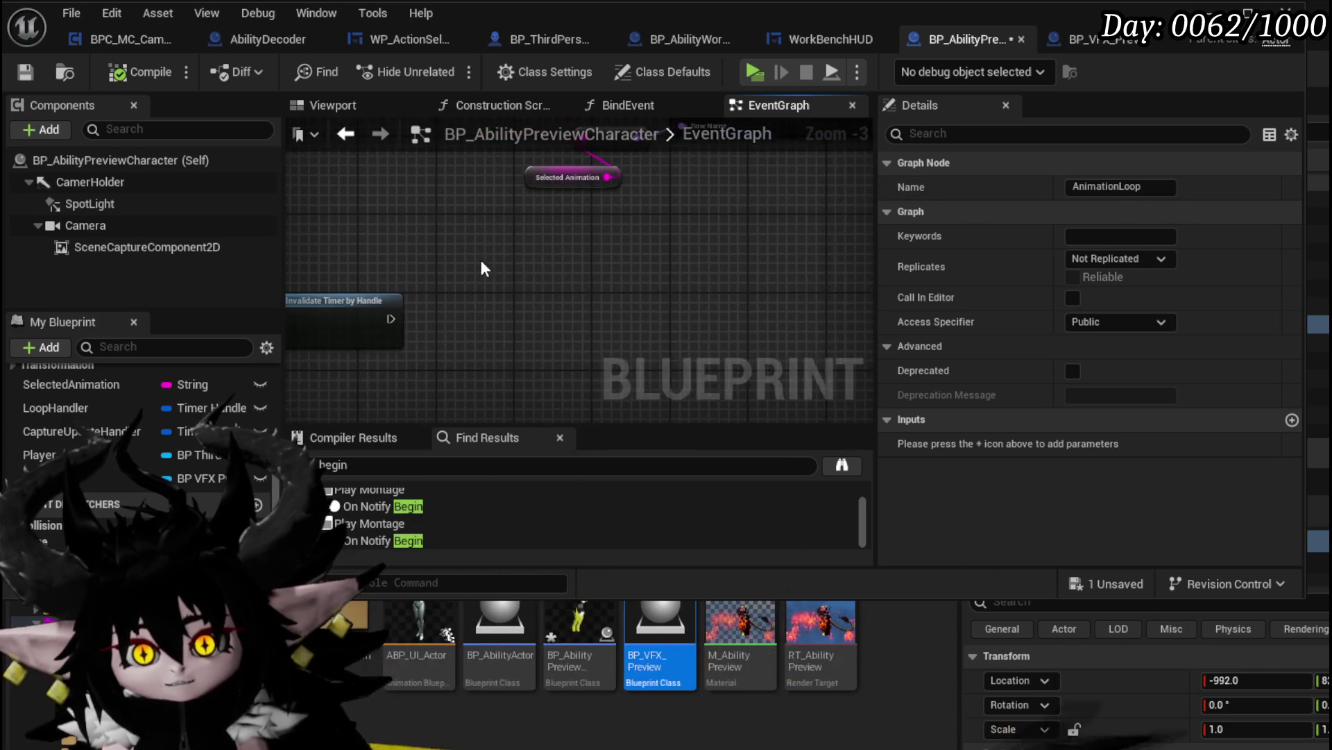
right_click(480, 257)
type("custom")
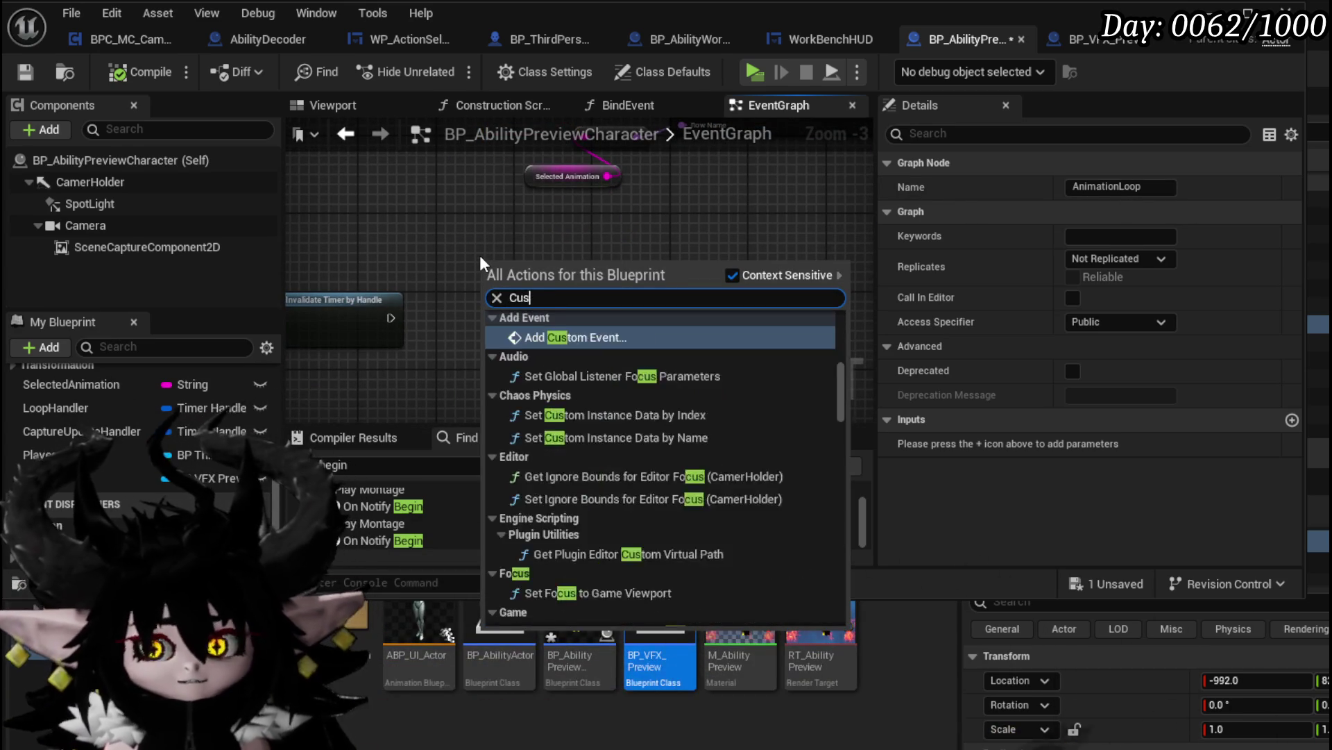
key("Escape")
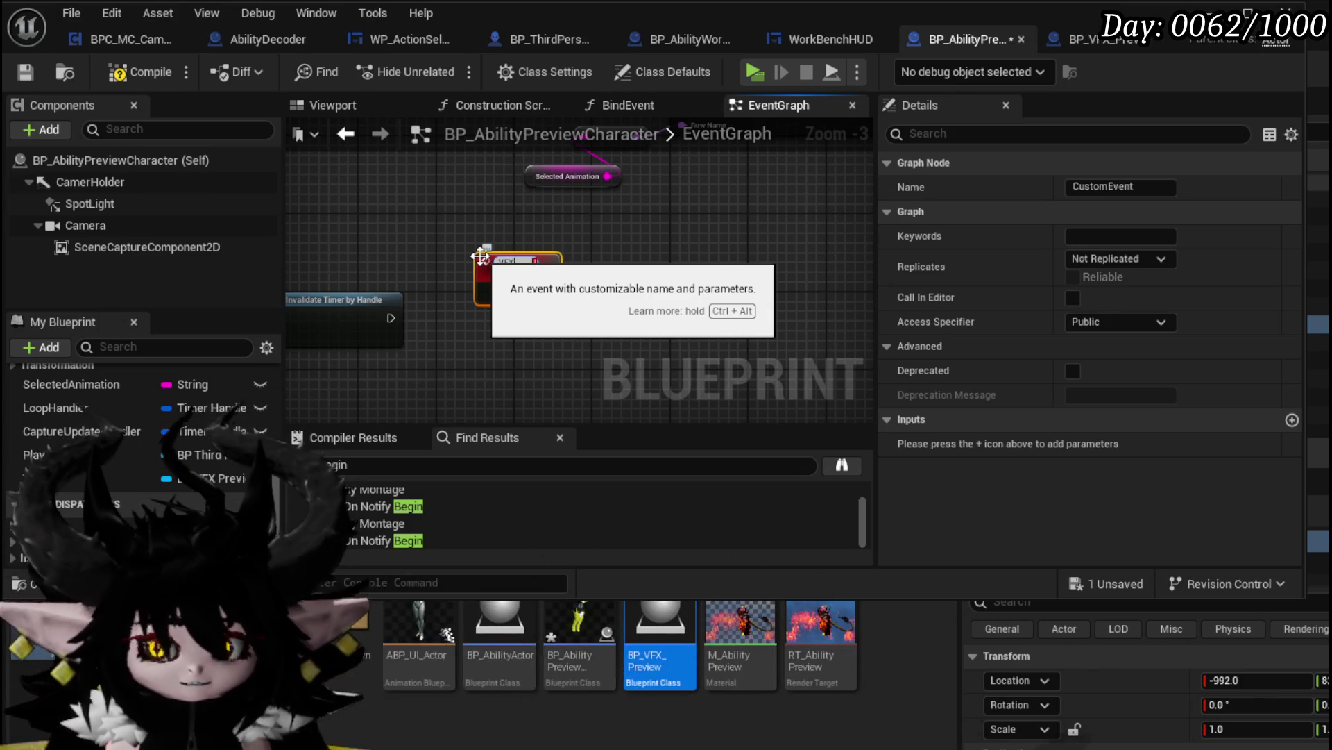
key("Return")
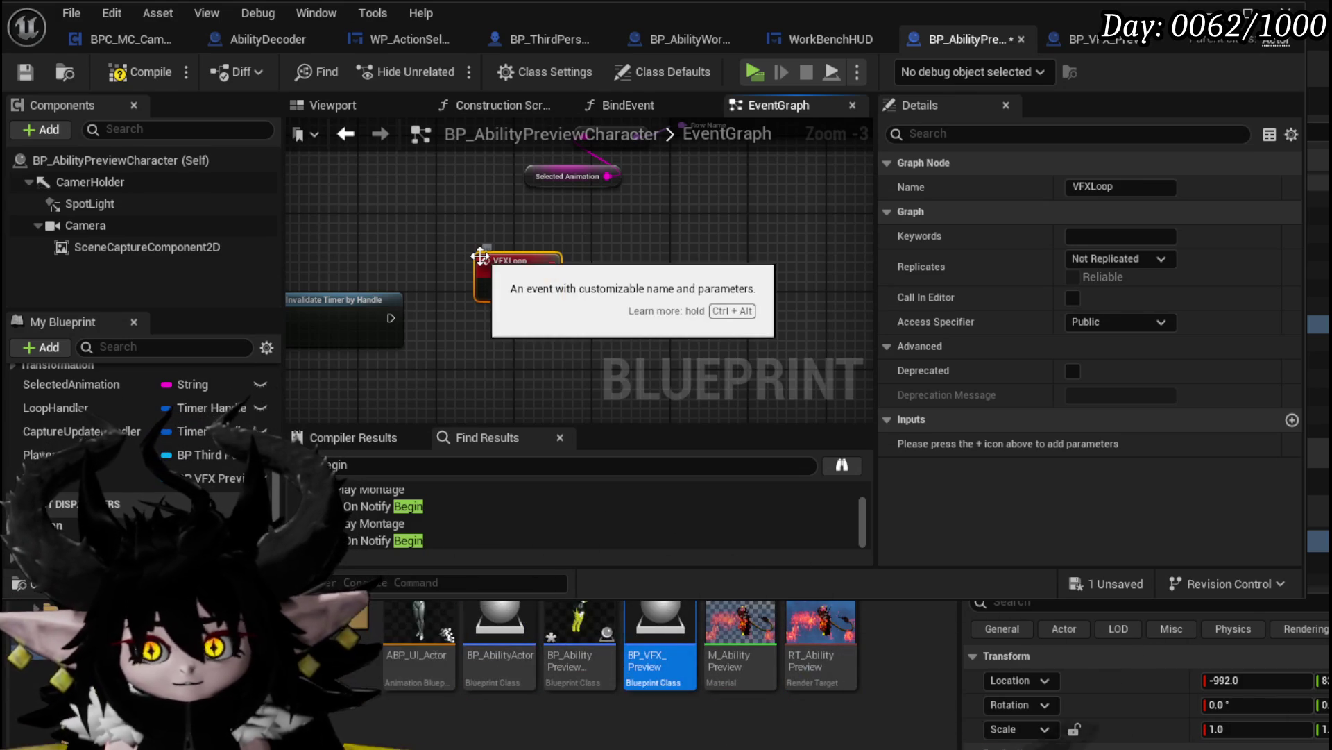
mouse_move(481, 256)
left_mouse_down()
mouse_move(556, 234)
mouse_move(456, 208)
left_mouse_up()
left_click(493, 198)
key("Delete")
Move the Player and Mesh nodes, wire VFXLoop into Play VFX targeting VFX, and compile and save
left_click_drag(681, 216, 372, 246)
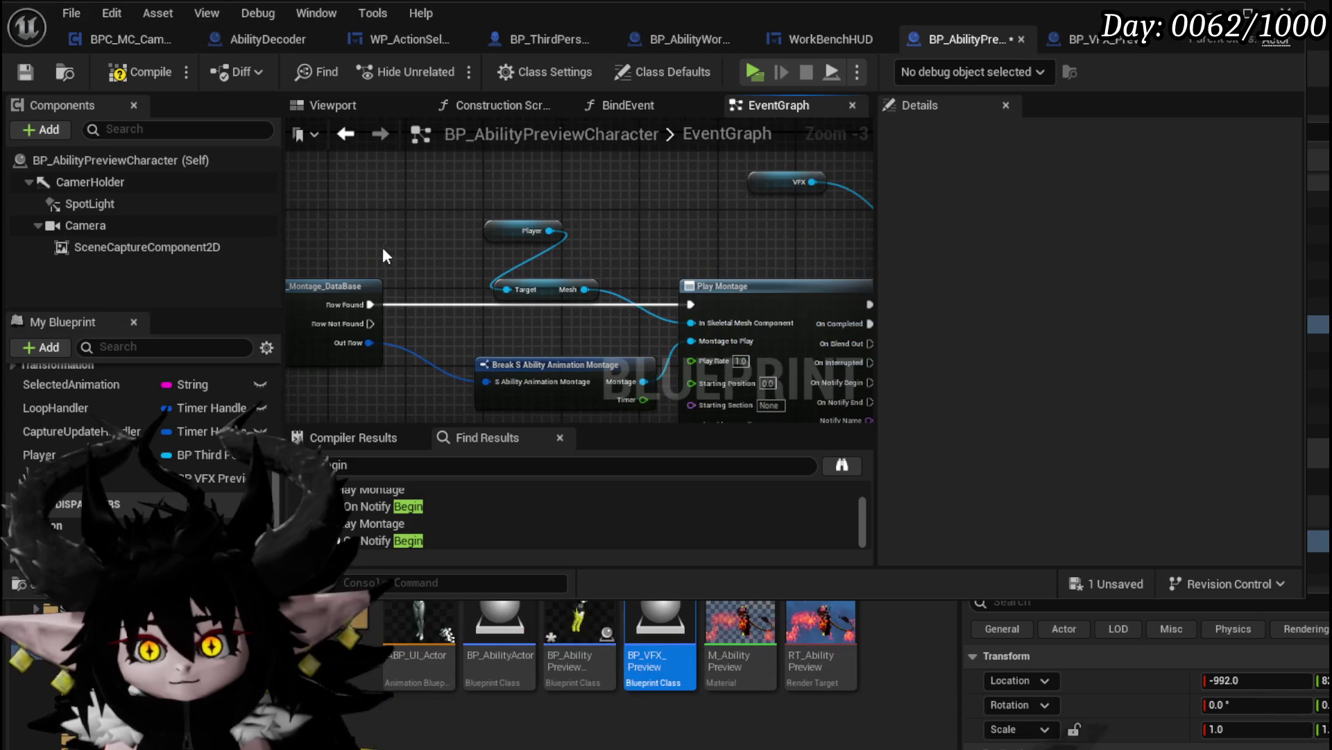
mouse_move(541, 290)
left_mouse_down()
mouse_move(684, 262)
mouse_move(687, 236)
left_mouse_up()
mouse_move(505, 186)
left_mouse_down()
mouse_move(554, 291)
mouse_move(675, 240)
left_mouse_up()
mouse_move(624, 182)
left_mouse_down()
mouse_move(456, 230)
mouse_move(465, 243)
mouse_move(638, 202)
mouse_move(786, 262)
left_mouse_up()
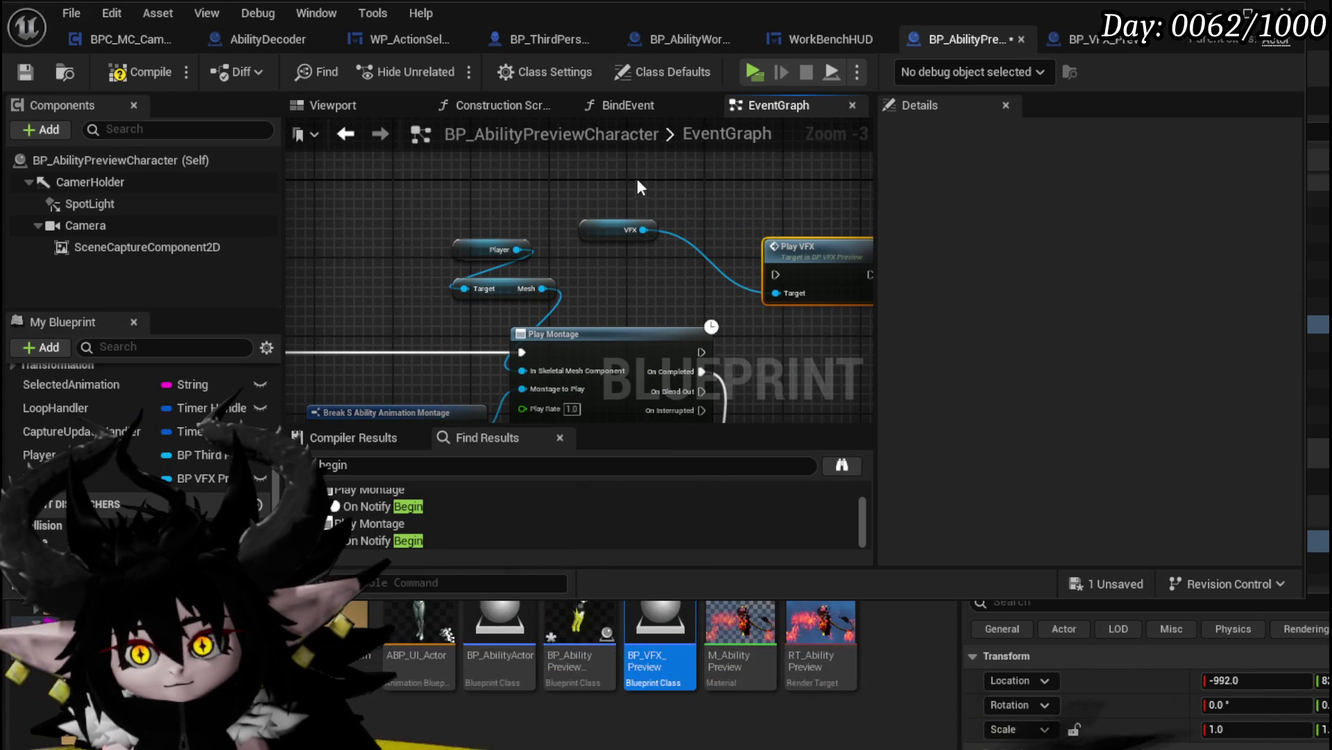
scroll(768, 274, "down", 3)
scroll(472, 380, "up", 3)
left_click_drag(469, 379, 634, 386)
mouse_move(715, 367)
left_mouse_down()
mouse_move(639, 357)
mouse_move(692, 361)
left_mouse_up()
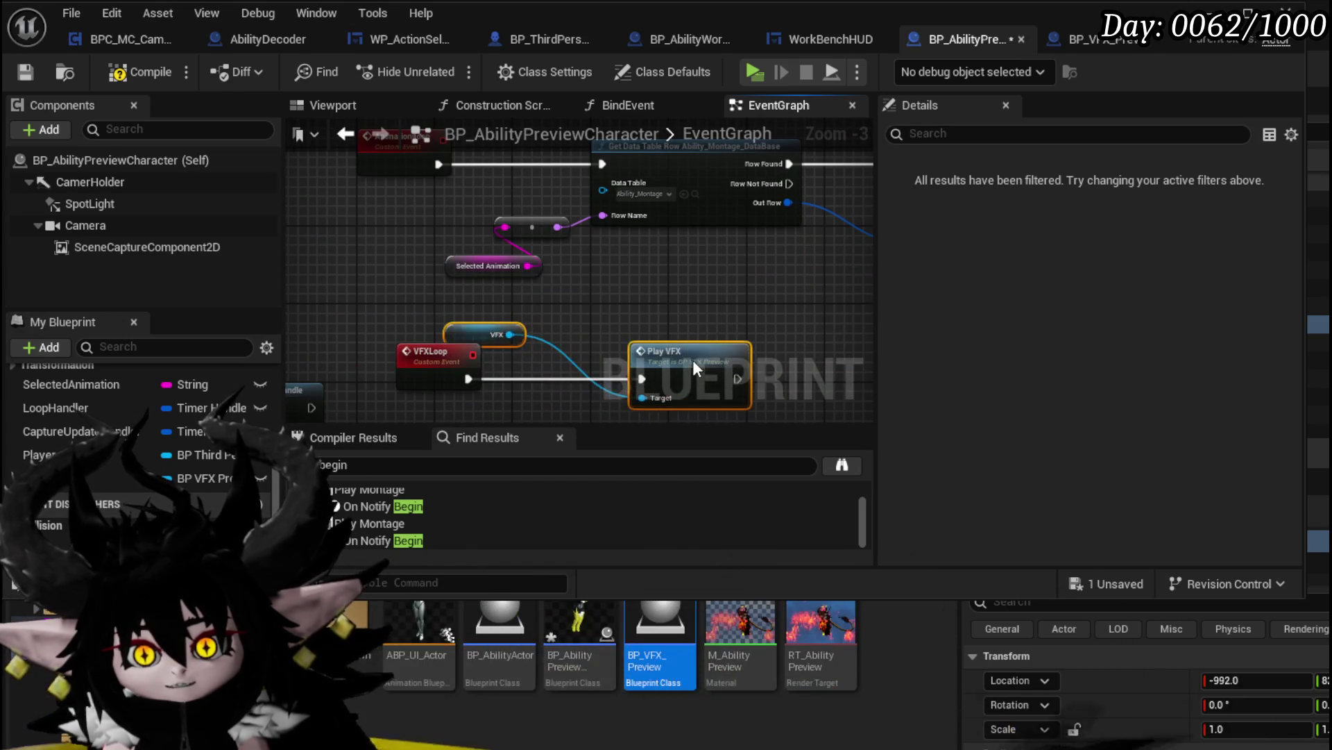
left_click(647, 312)
left_click_drag(470, 338, 664, 327)
left_click(622, 303)
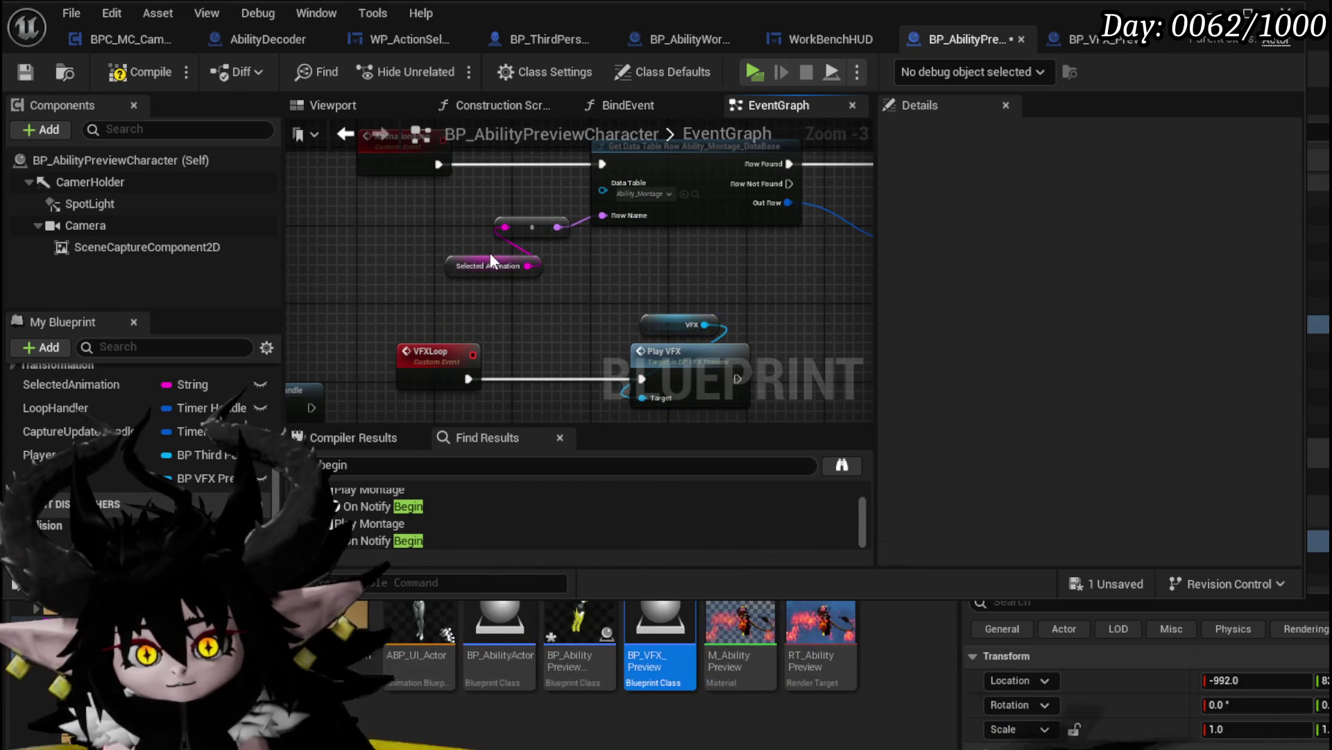
left_click(29, 72)
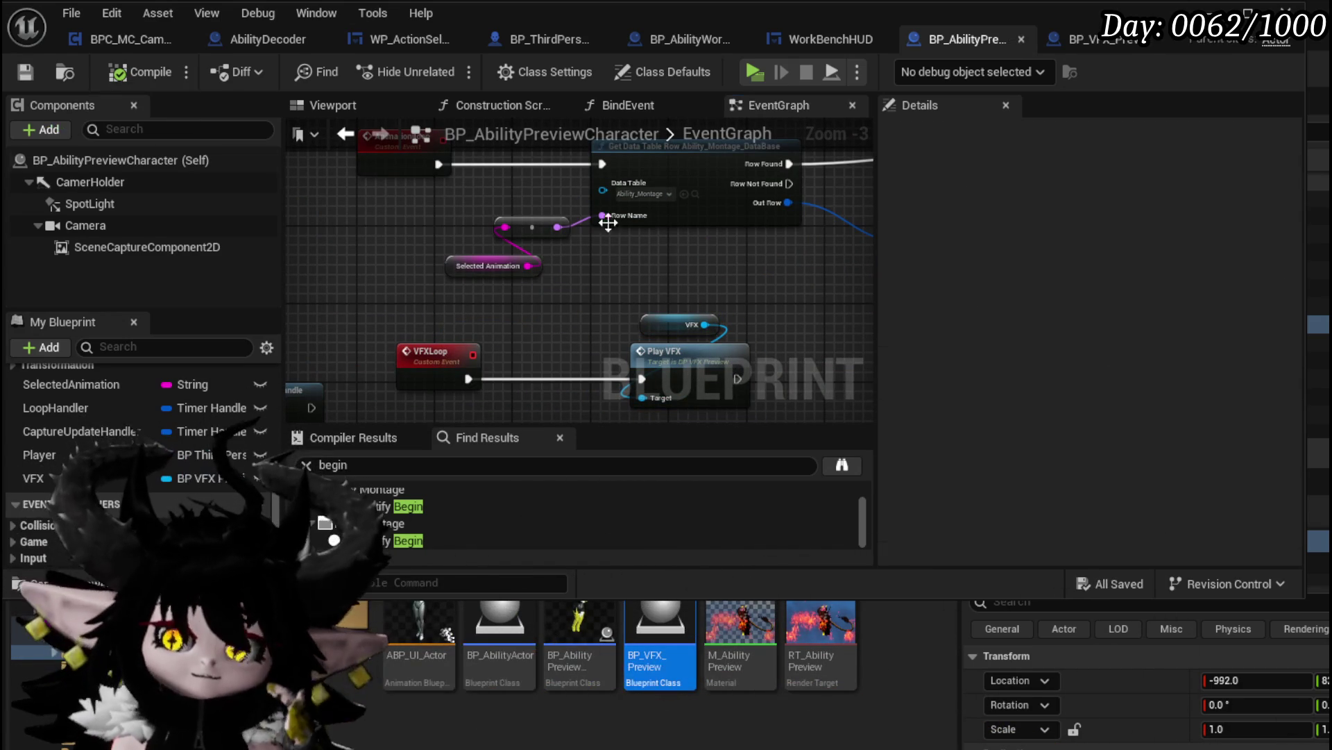
Move the AnimationLoop row-name and lookup nodes up and right under Get Data Table Row
left_click_drag(532, 224, 640, 232)
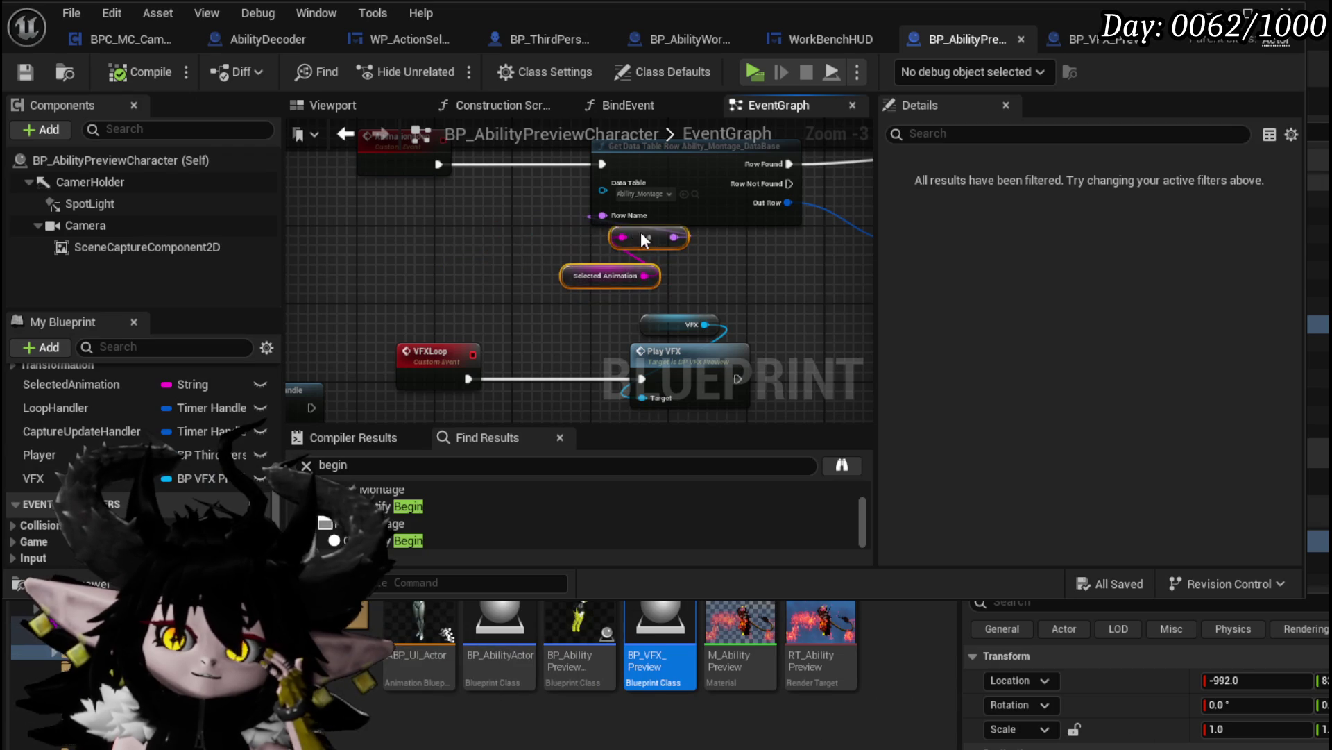
scroll(556, 332, "down", 1)
mouse_move(424, 205)
left_mouse_down()
mouse_move(664, 313)
mouse_move(663, 326)
left_mouse_up()
scroll(601, 229, "down", 2)
left_click_drag(613, 204, 652, 172)
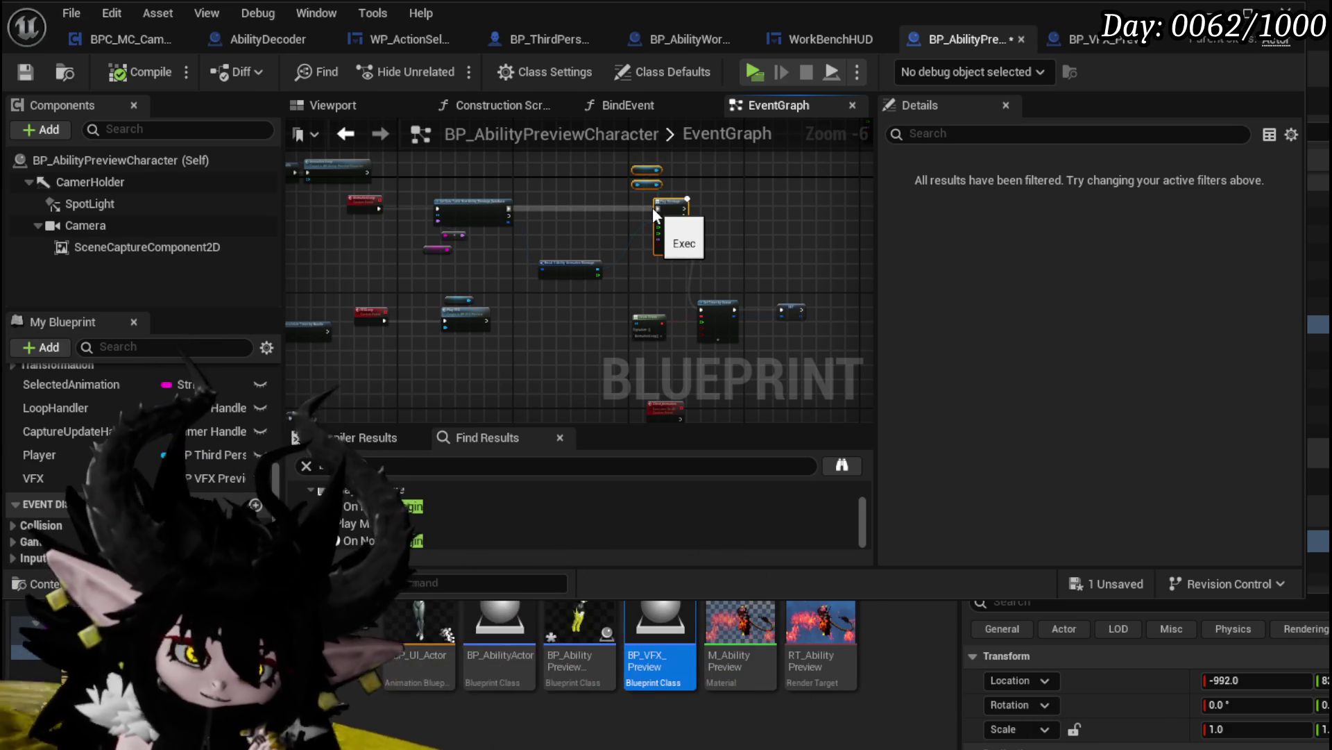
scroll(651, 207, "up", 3)
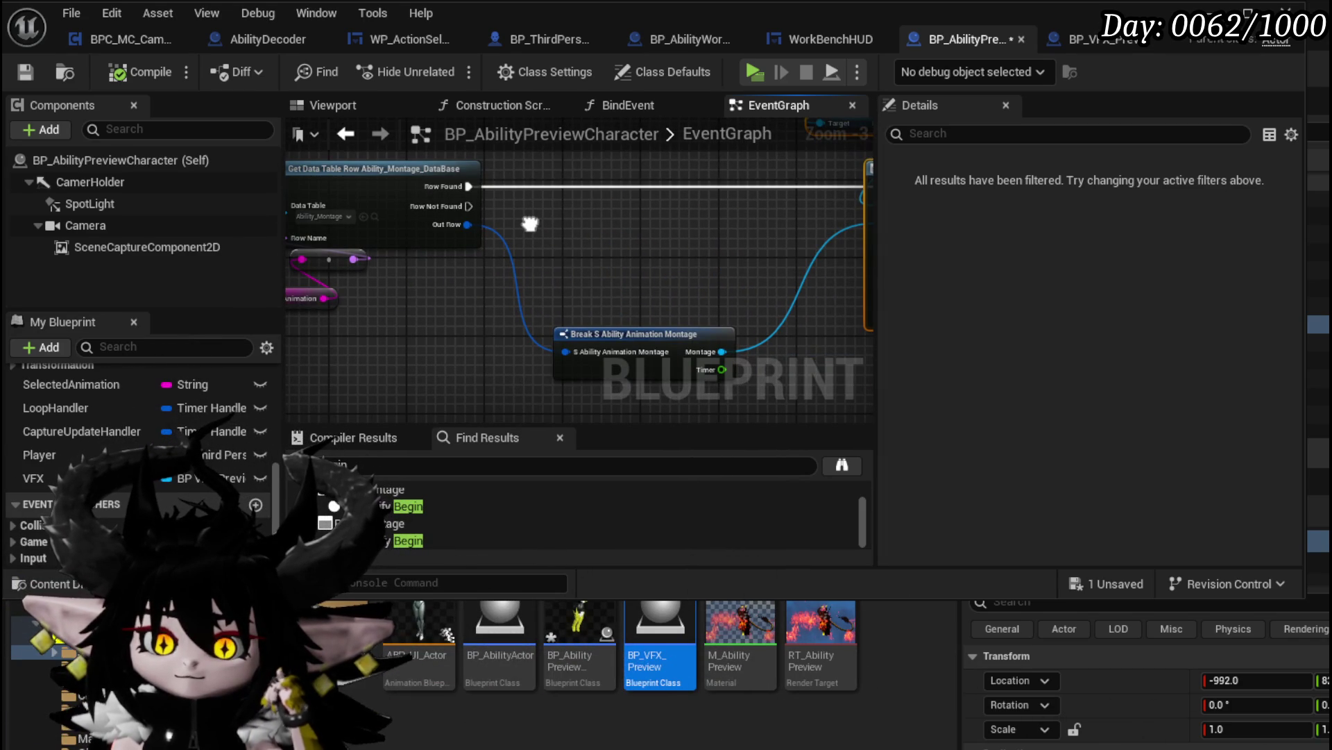
left_click_drag(531, 224, 744, 229)
scroll(129, 420, "up", 3)
scroll(130, 419, "down", 2)
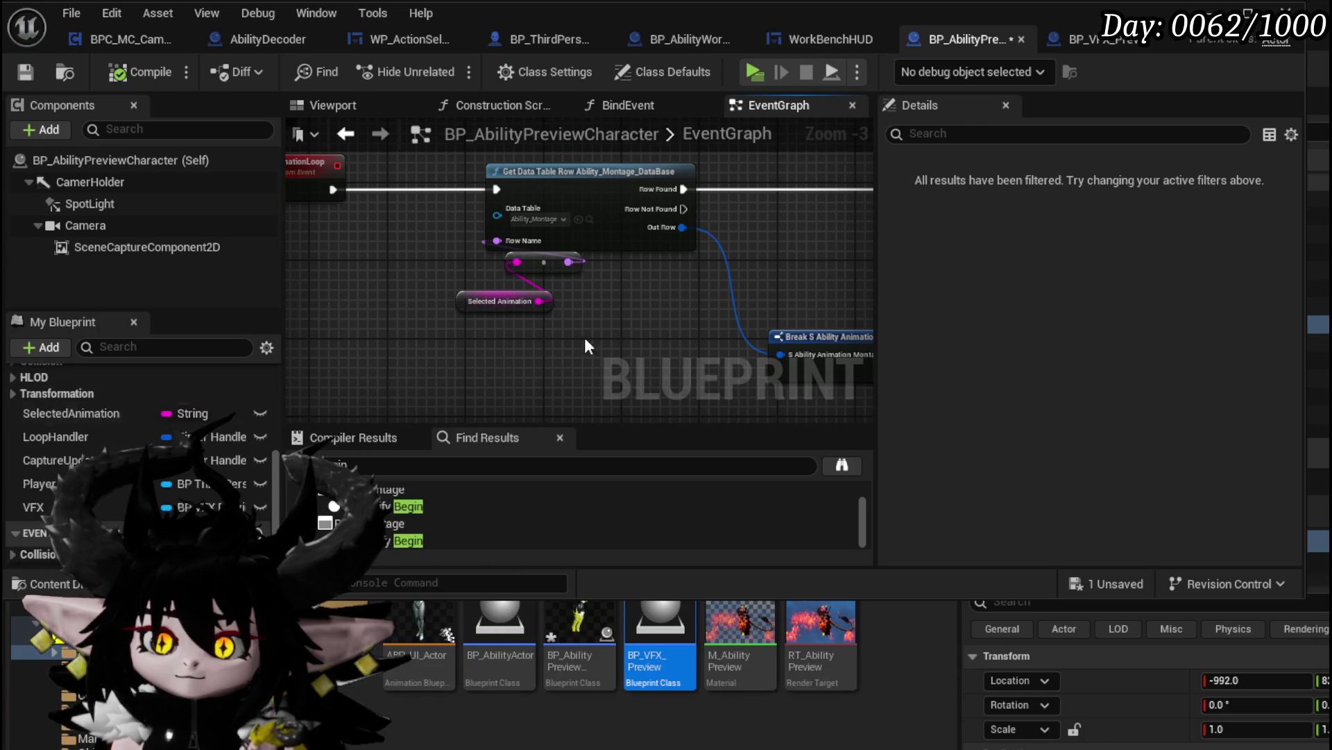
left_click(420, 276)
Shift the AnimationLoop event further left and the lookup nodes slightly right
left_click(476, 198)
left_click_drag(476, 198, 453, 201)
mouse_move(626, 285)
left_mouse_down()
mouse_move(439, 284)
mouse_move(616, 179)
left_mouse_up()
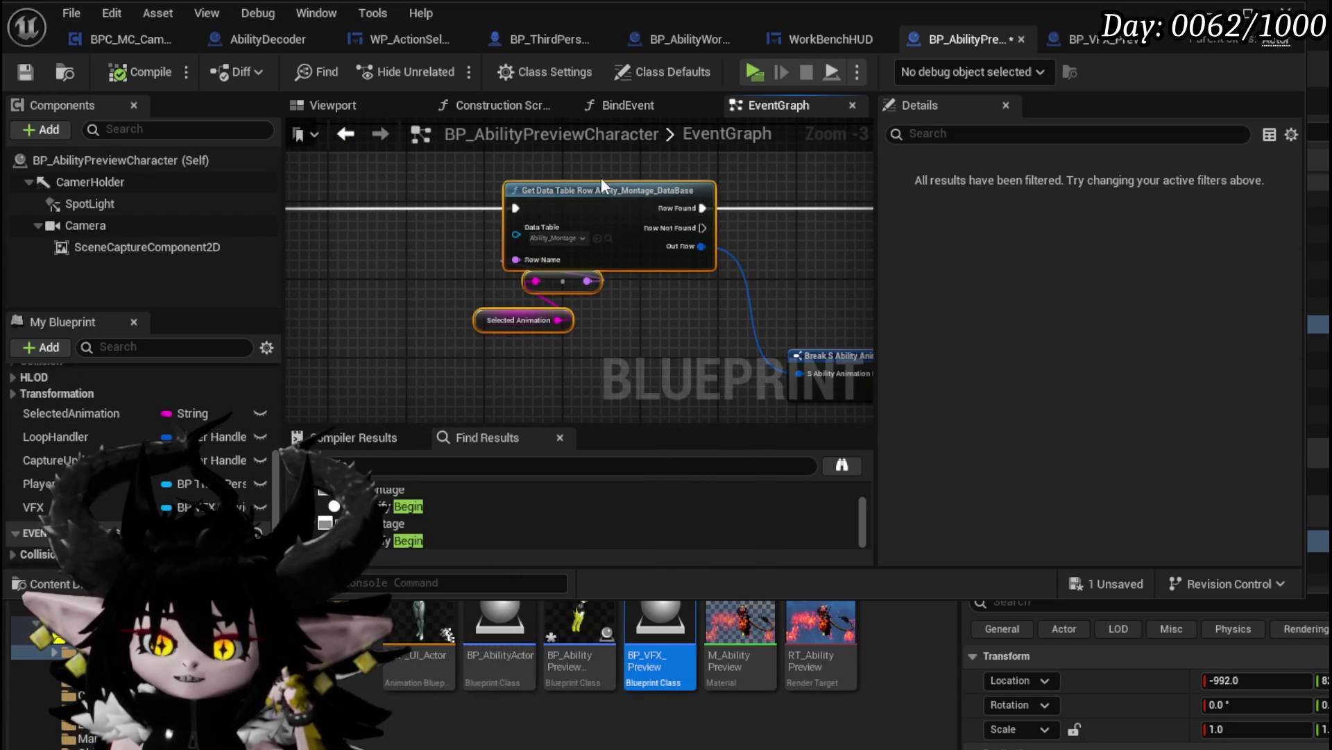
left_click(466, 165)
left_click_drag(608, 337, 611, 333)
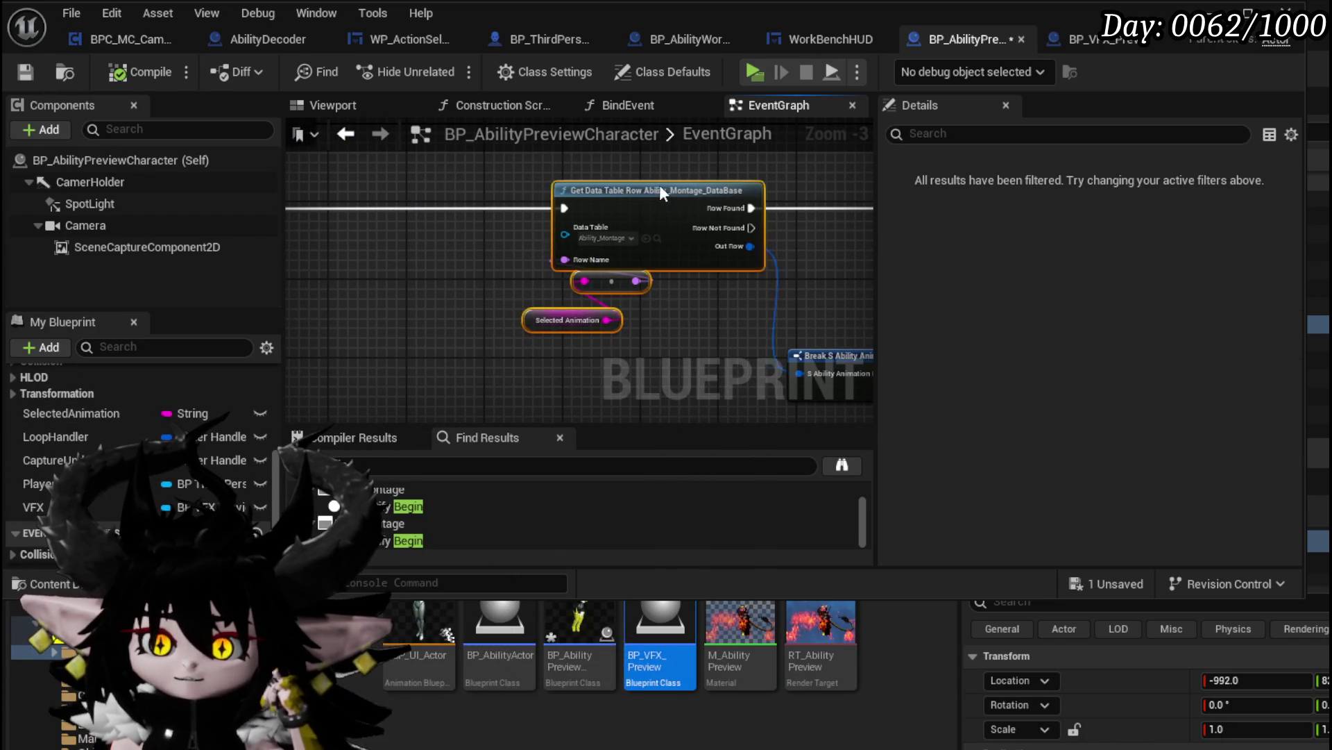
scroll(660, 166, "down", 3)
scroll(665, 174, "down", 2)
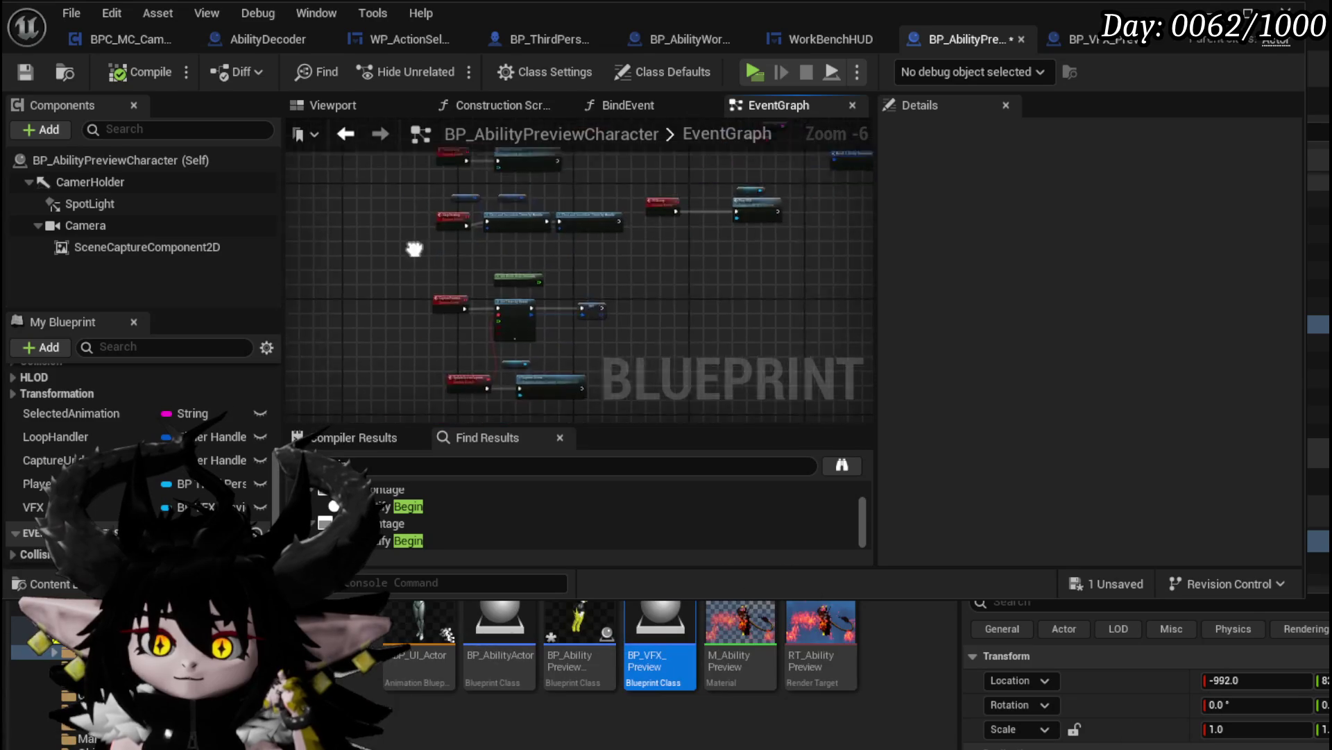
left_click_drag(589, 368, 597, 375)
left_click(511, 272)
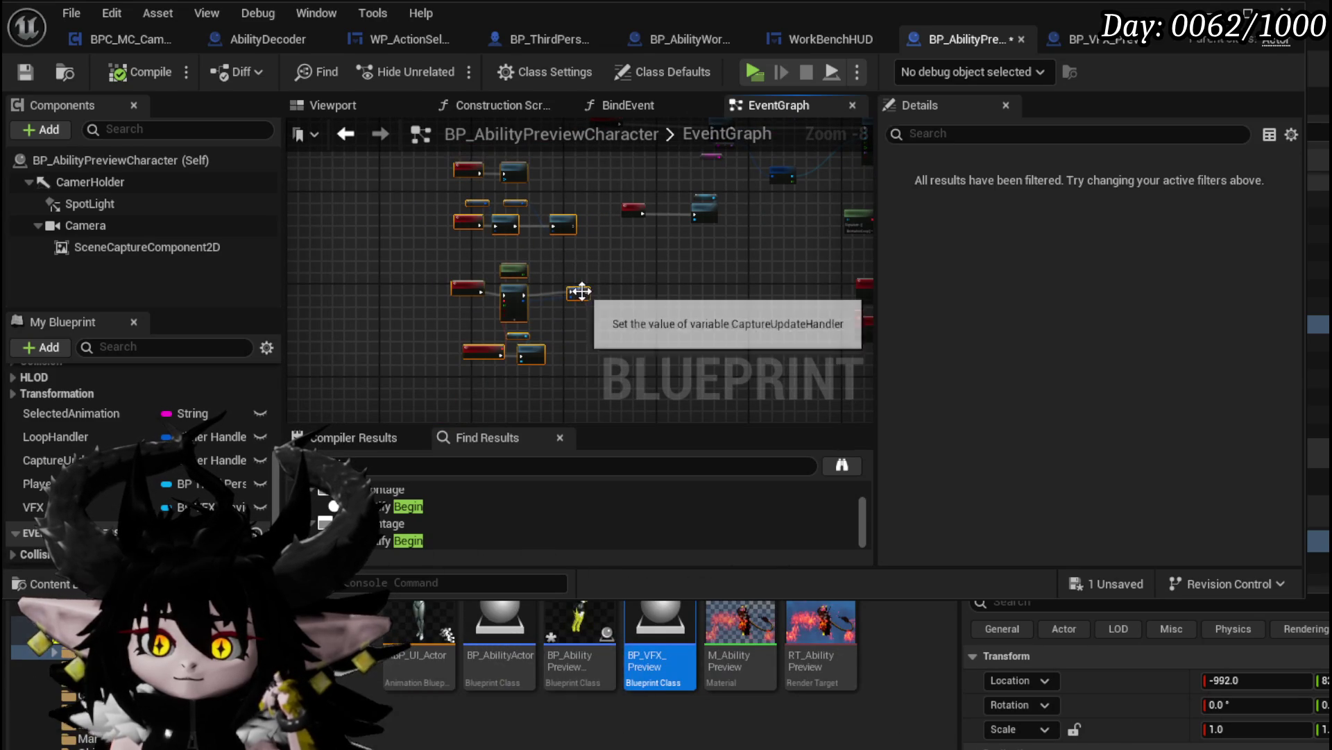
scroll(501, 282, "up", 3)
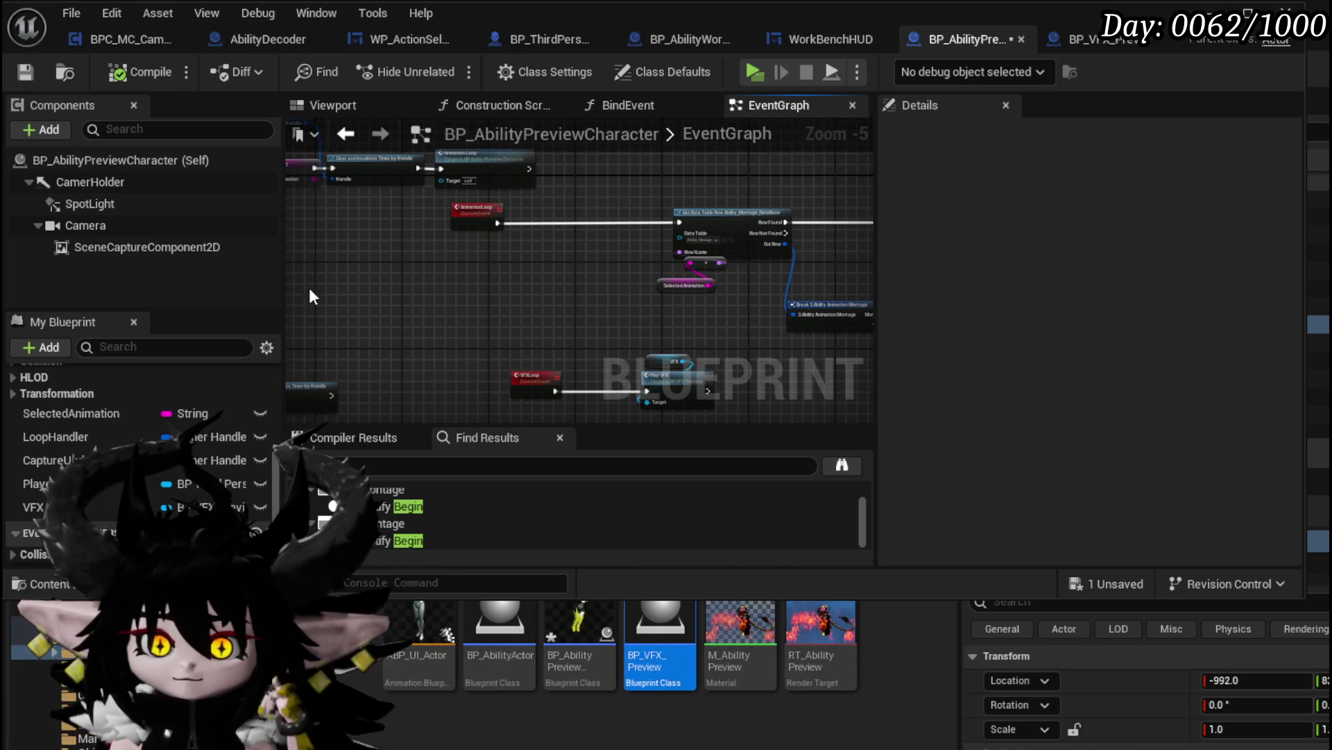
scroll(90, 391, "up", 5)
Select the Scene Capture Component 2D and Show Only Actors nodes in the BindEvent graph
double_click(77, 422)
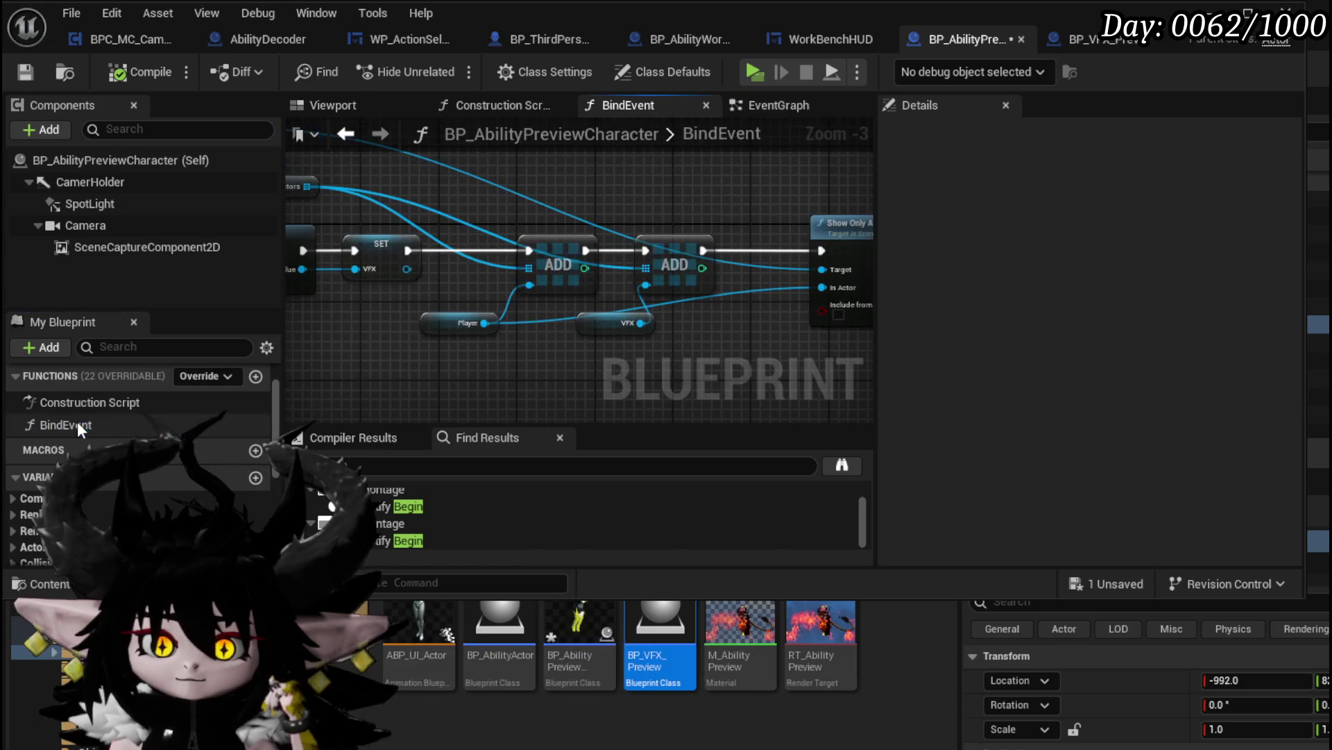
left_click_drag(411, 194, 460, 316)
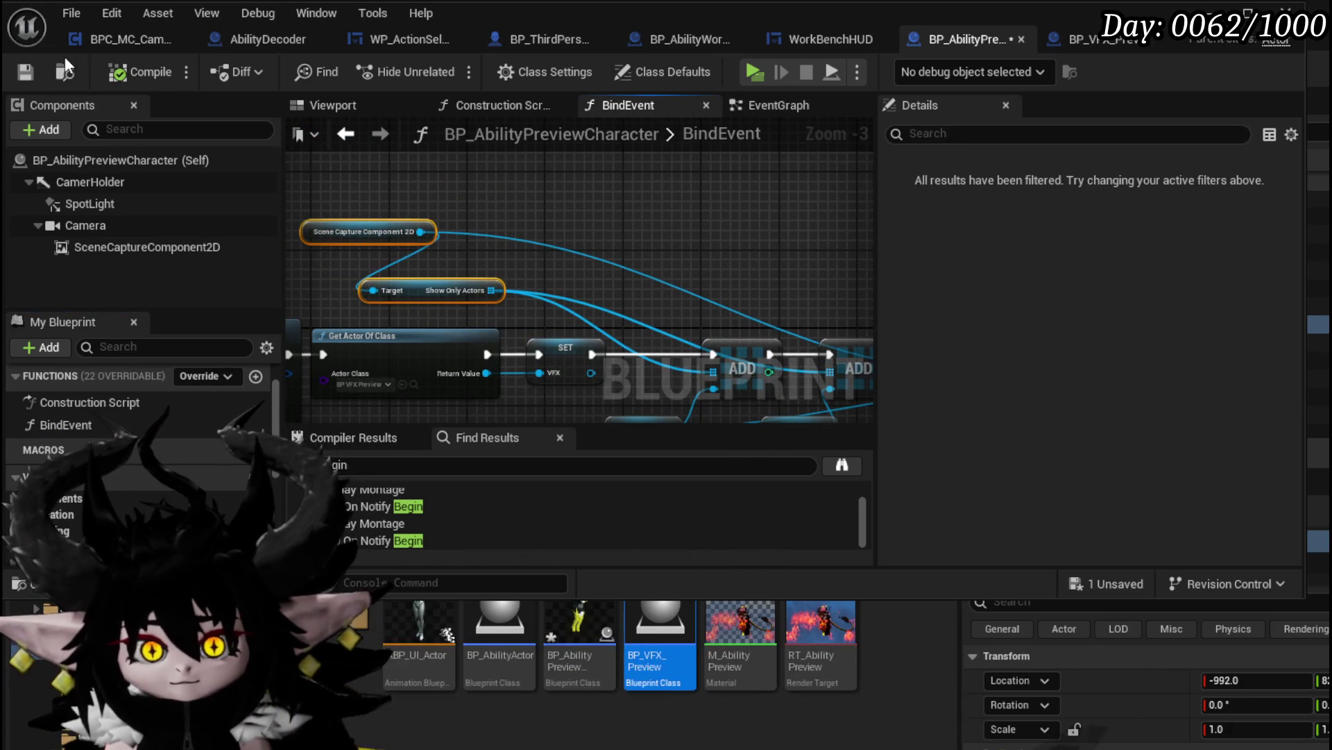
left_click(347, 134)
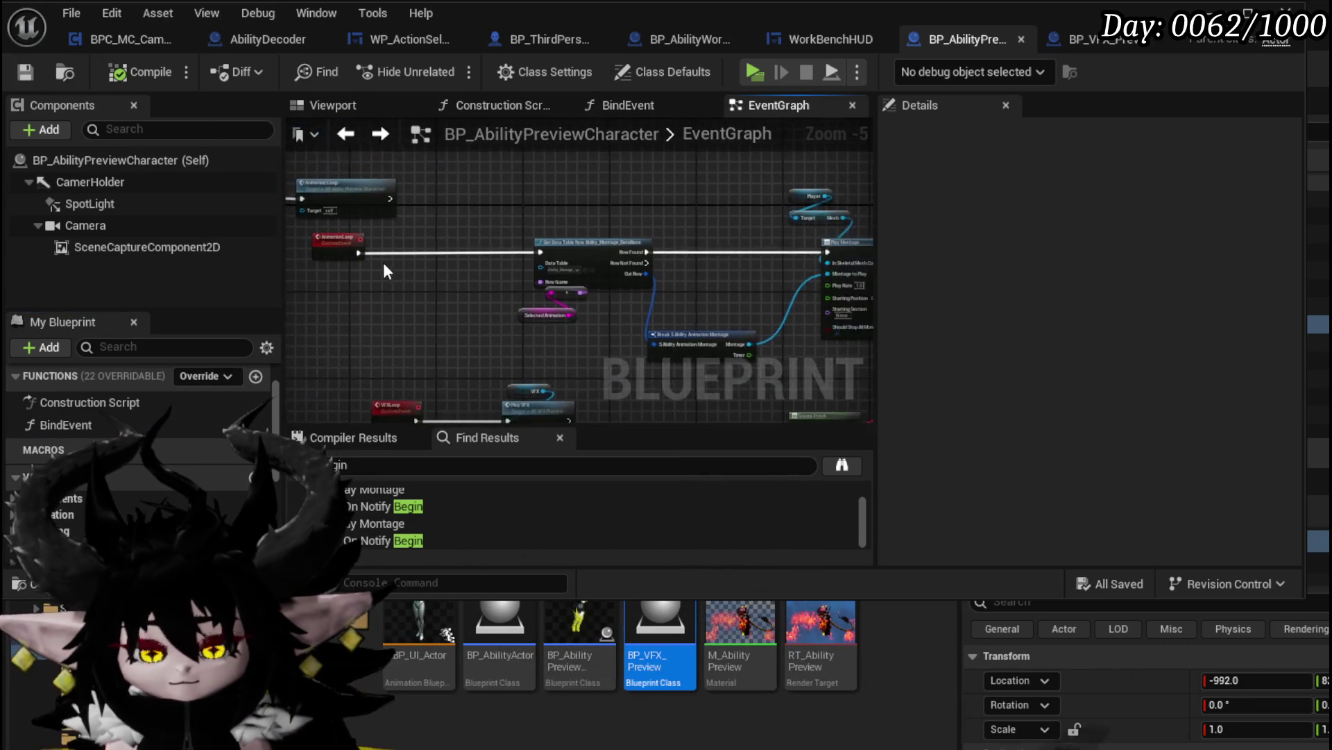
Paste the scene capture nodes and insert a Remove Item on Show Only Actors between VFXLoop and Play VFX
key("ctrl+v")
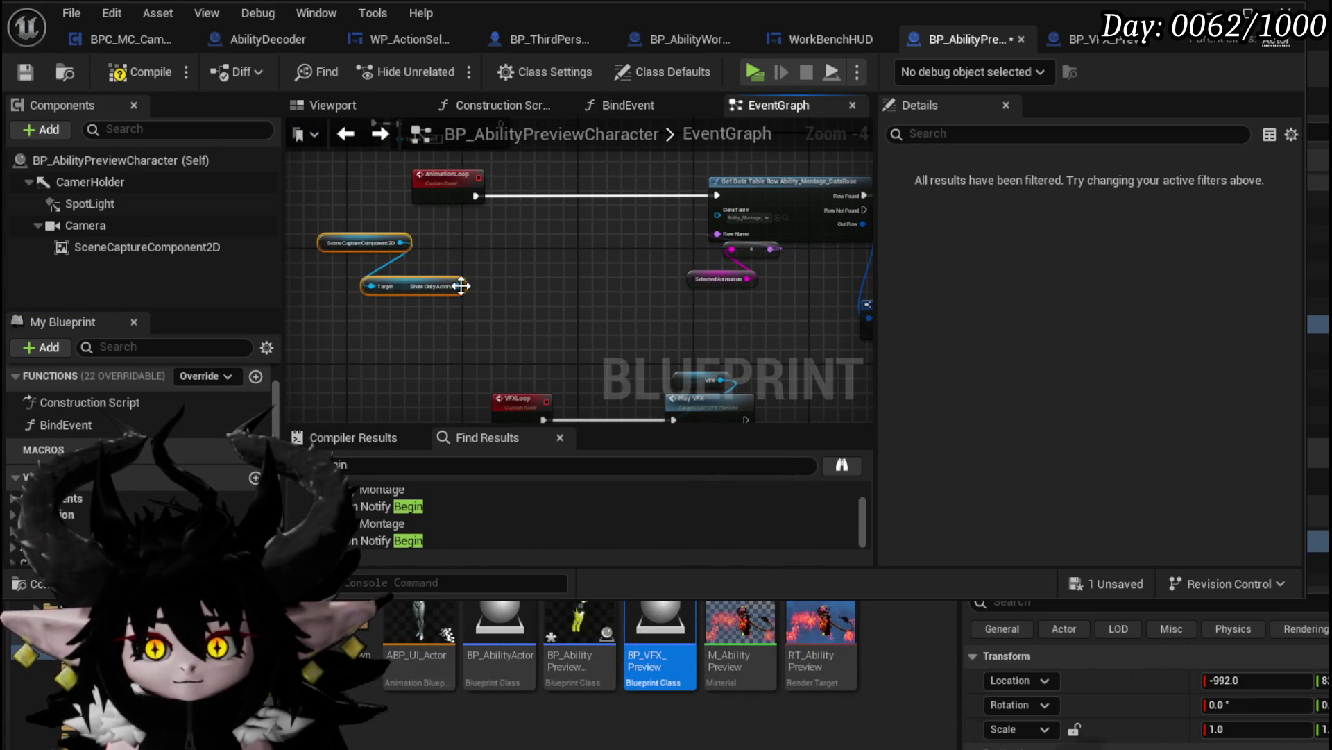
left_click_drag(523, 292, 552, 291)
type("Remove")
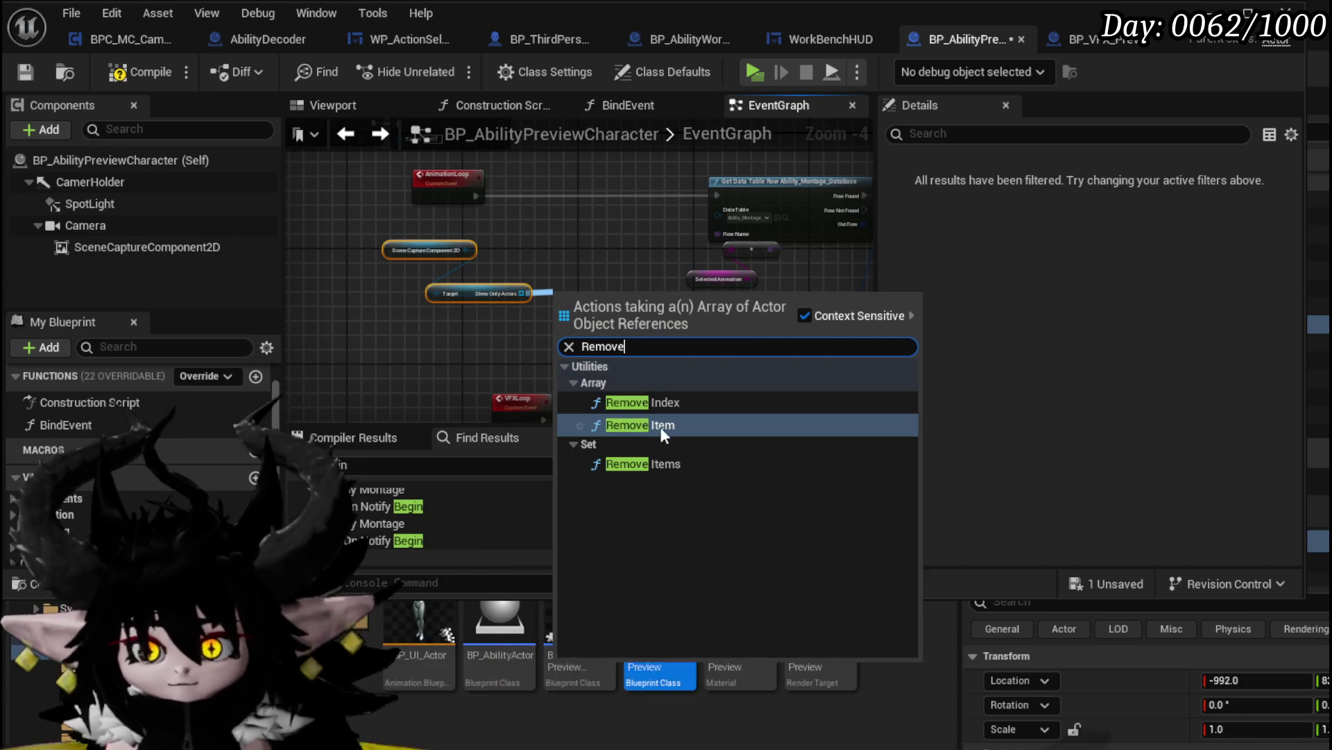
left_click(659, 423)
mouse_move(593, 308)
left_mouse_down()
mouse_move(601, 200)
mouse_move(587, 196)
mouse_move(719, 194)
left_mouse_up()
mouse_move(611, 297)
left_mouse_down()
mouse_move(533, 254)
mouse_move(557, 232)
mouse_move(527, 198)
left_mouse_up()
mouse_move(527, 316)
left_mouse_down()
mouse_move(525, 223)
mouse_move(605, 225)
mouse_move(557, 304)
mouse_move(495, 298)
mouse_move(622, 302)
left_mouse_up()
key("ctrl+v")
left_click(547, 311)
key("Delete")
Copy a Player getter next to REMOVE, plug it into the item input, then compile and save
left_click_drag(503, 235, 188, 446)
left_click_drag(725, 166, 723, 165)
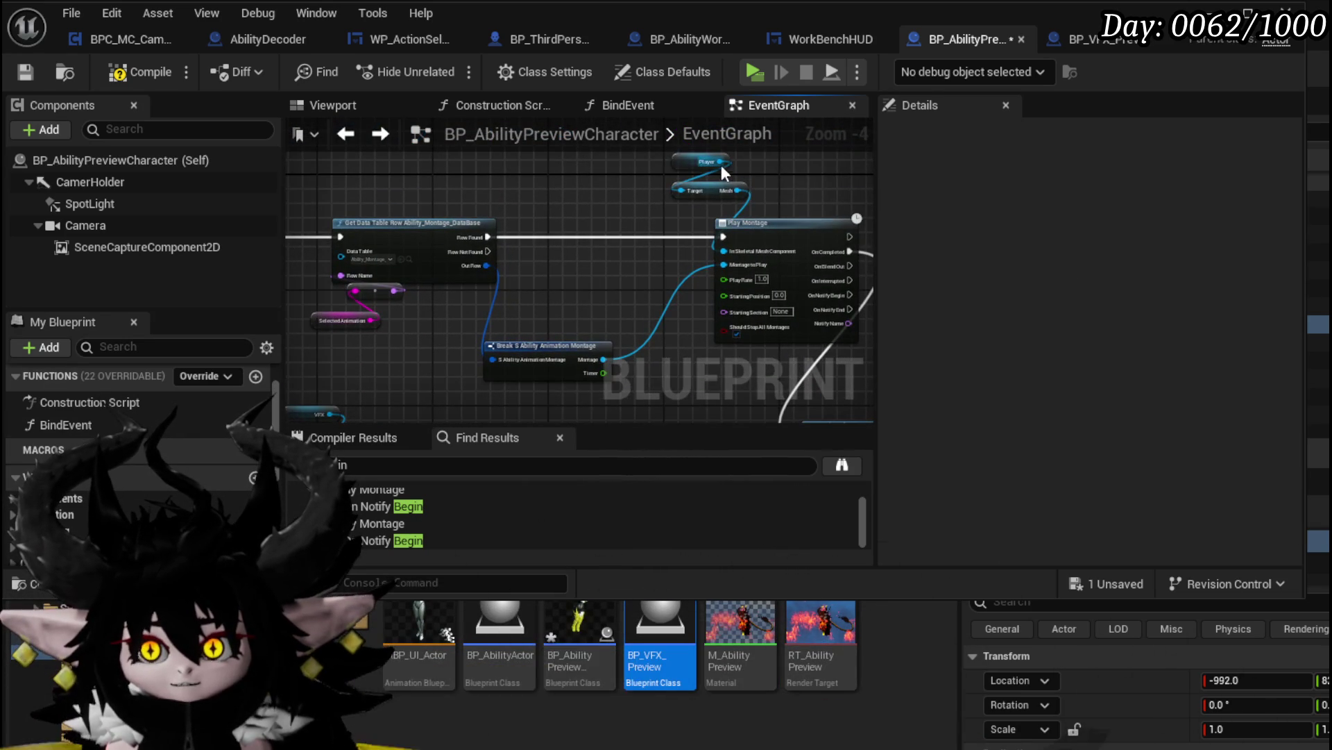
left_click(690, 164)
scroll(600, 224, "up", 2)
left_click(552, 338)
key("ctrl+v")
mouse_move(618, 350)
left_mouse_down()
mouse_move(560, 309)
mouse_move(488, 290)
left_mouse_up()
left_click(515, 338)
left_click(651, 322)
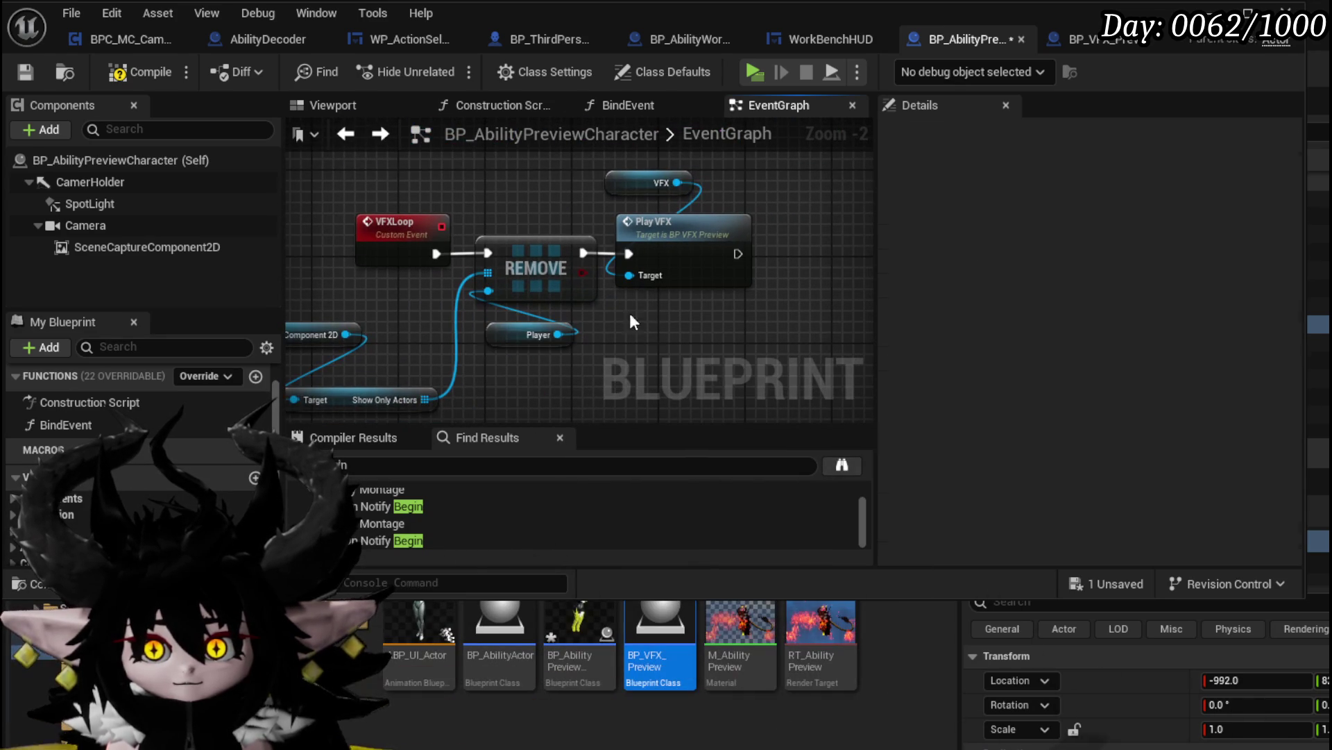
left_click(156, 72)
left_click(25, 72)
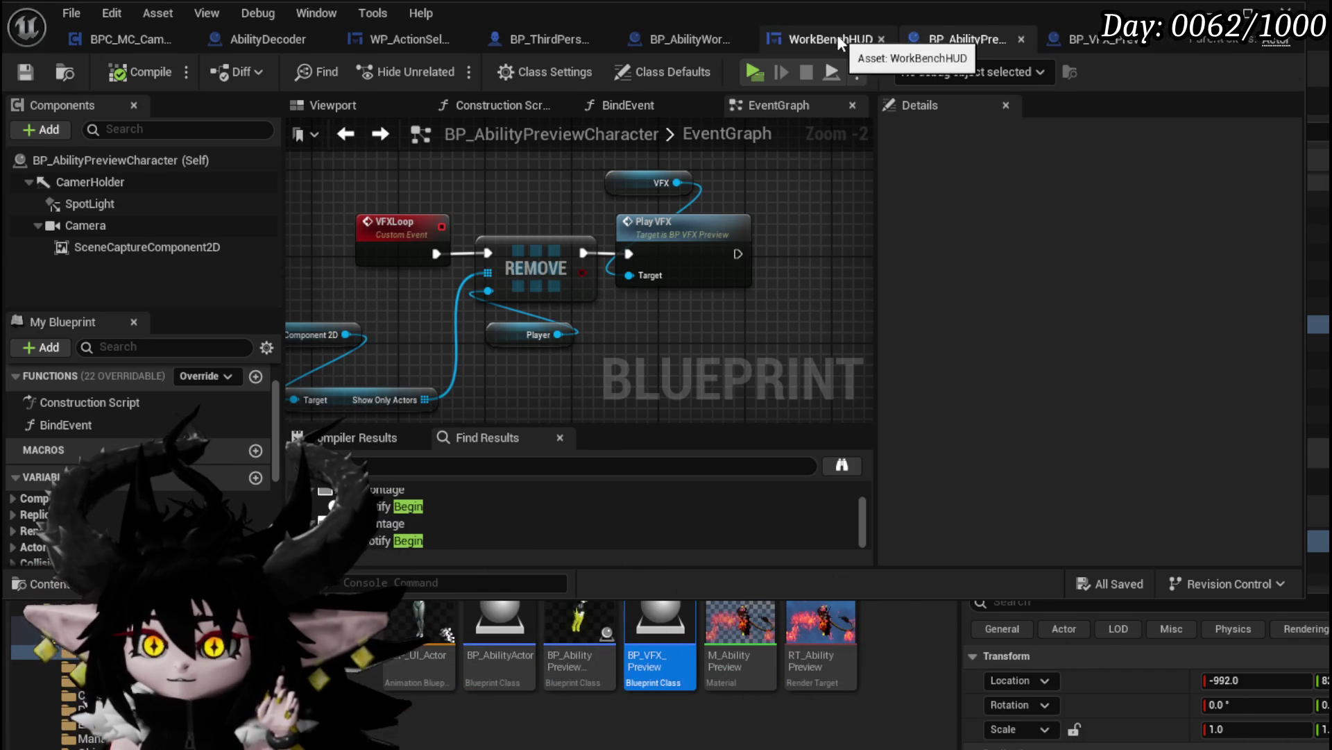
Check the BP_AbilityWorkBench and WorkBenchHUD tabs, then show the AbilitySystem UI folder in the level editor
left_click(689, 38)
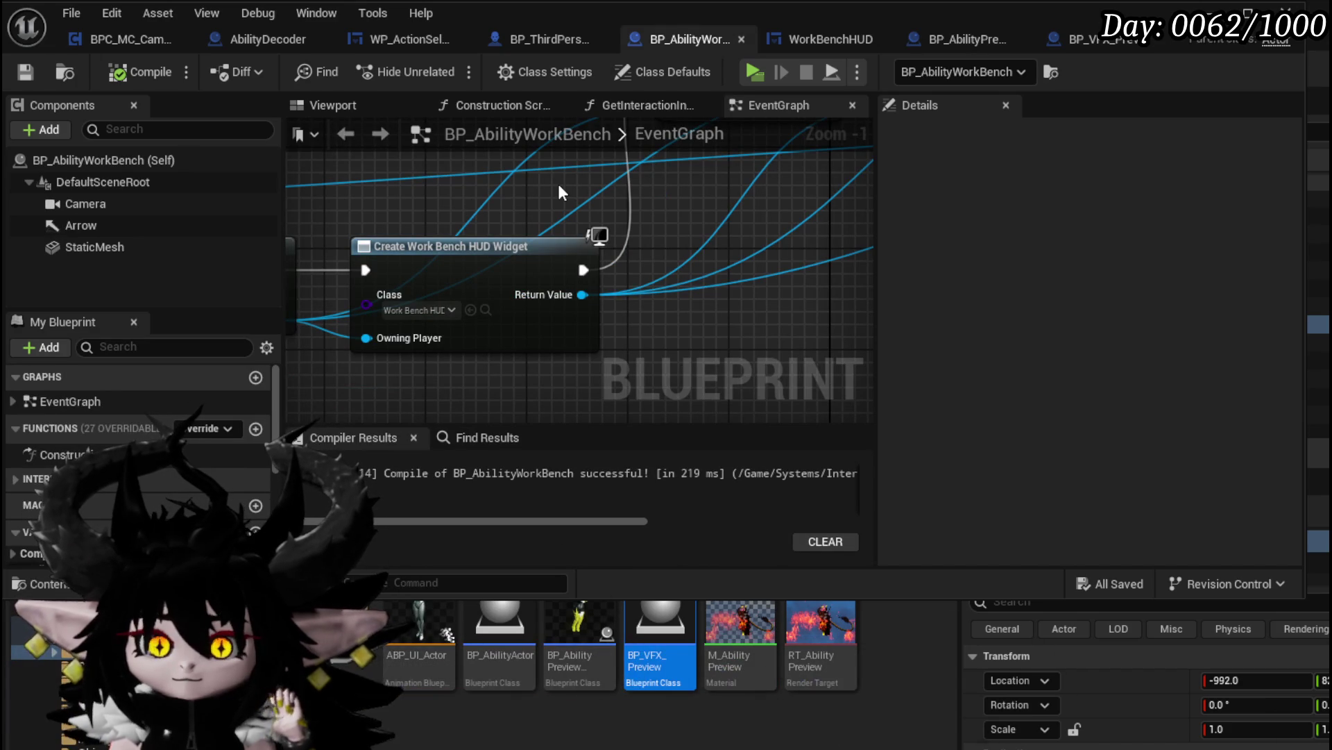
left_click(830, 43)
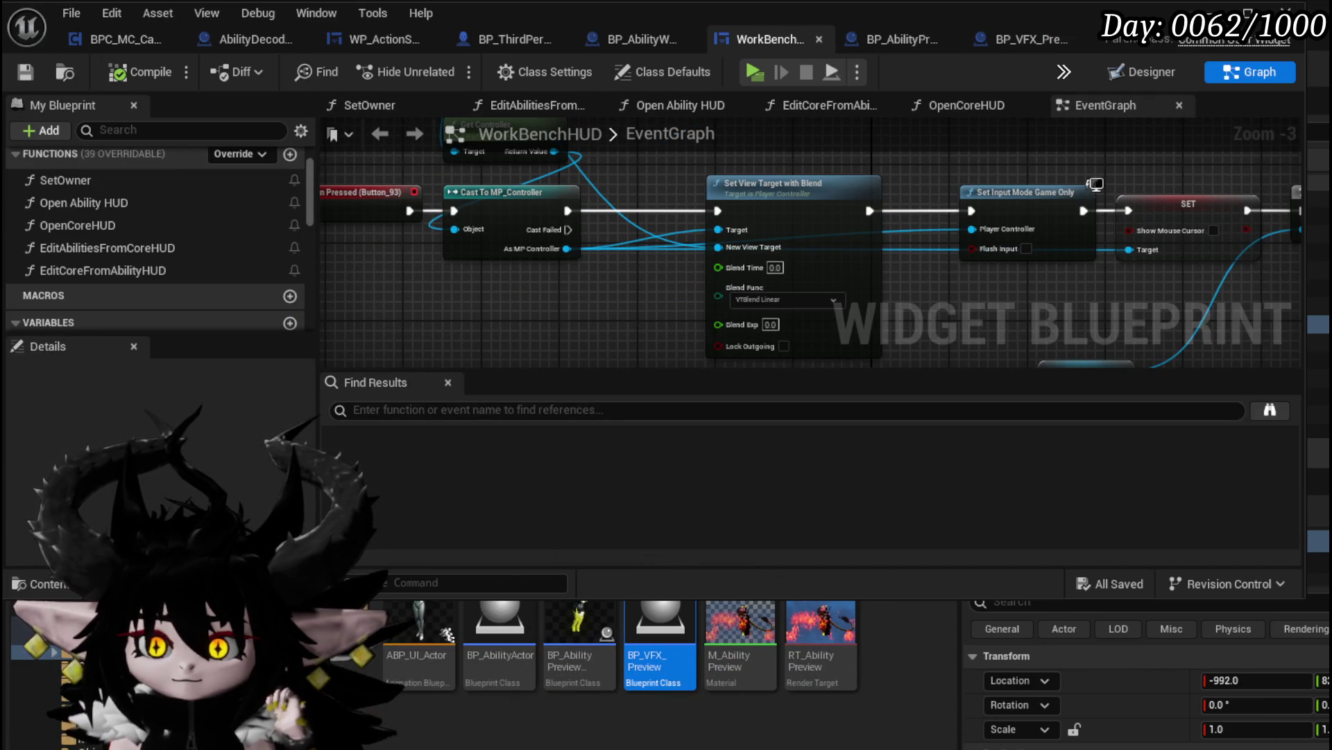
left_click(1215, 10)
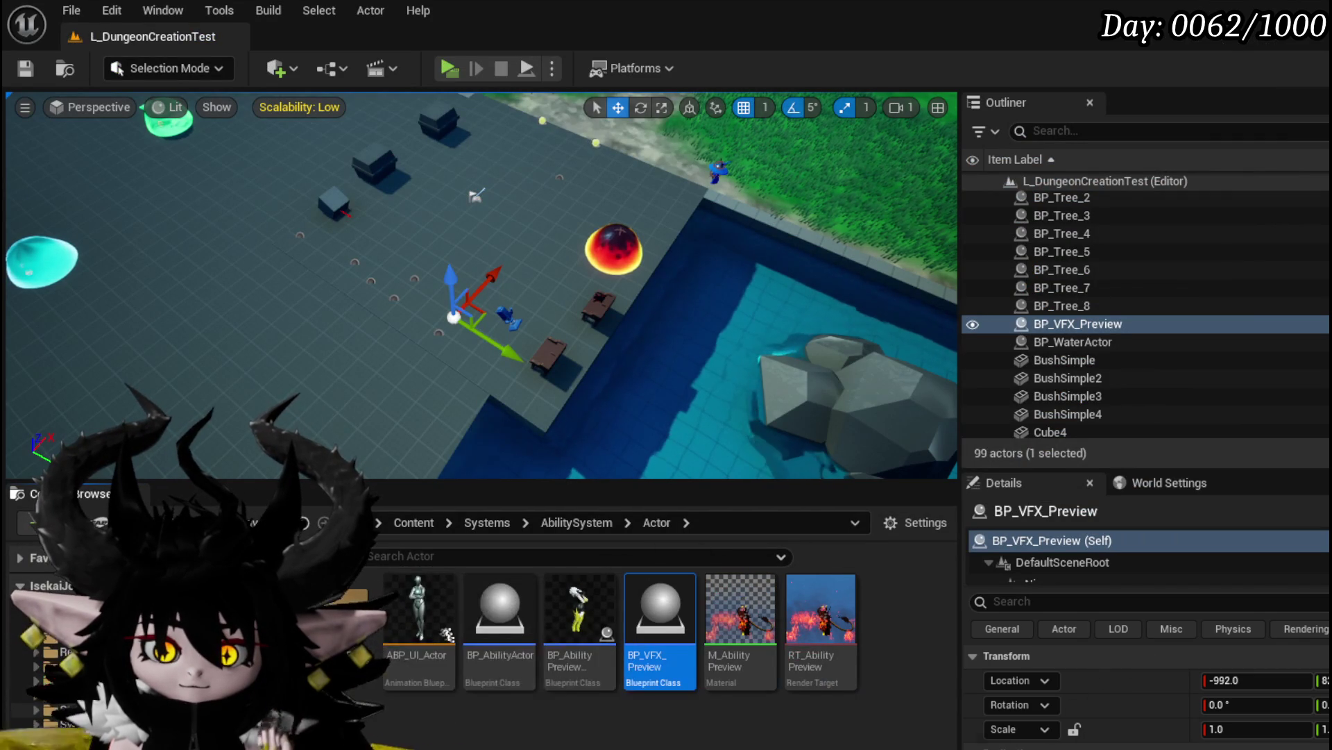
left_click(83, 708)
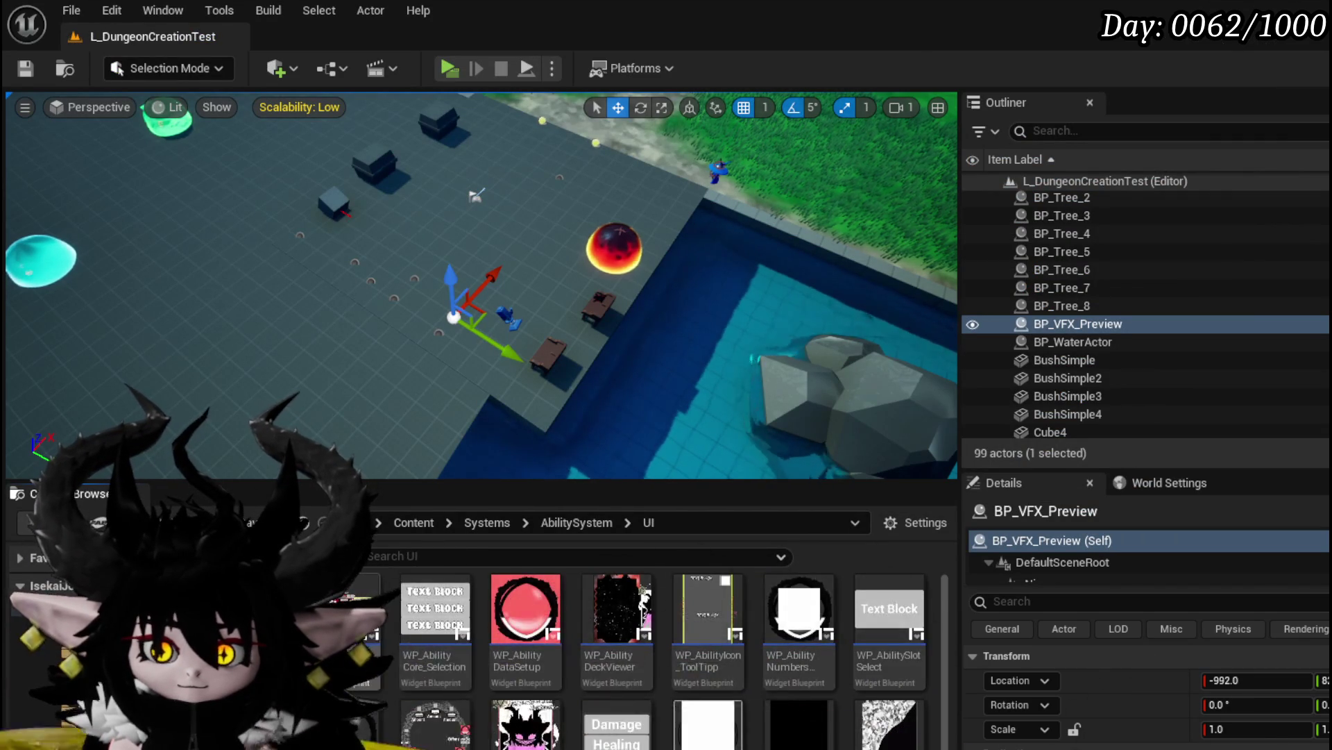
Open the AbilityWorkBenchUI widget blueprint and look over its InitialSetSummon function graph
double_click(344, 625)
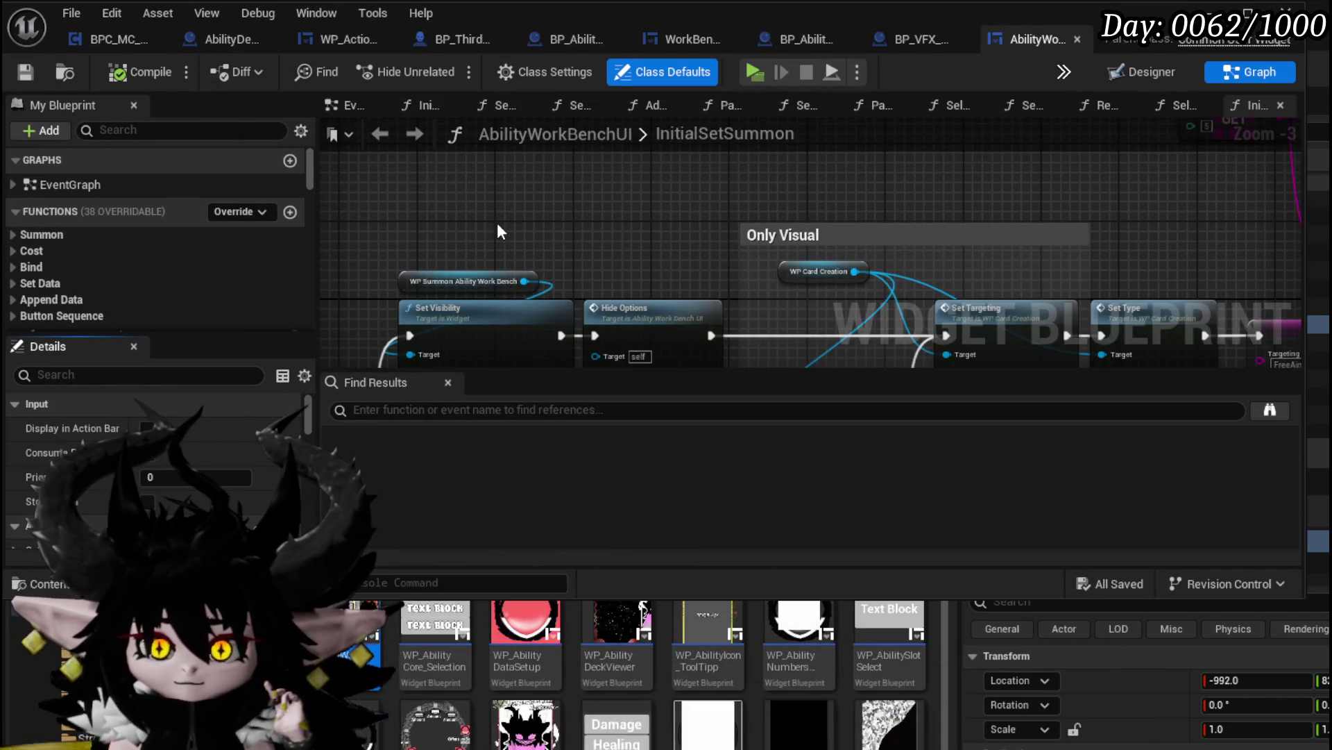
scroll(504, 222, "down", 2)
left_click_drag(509, 208, 848, 189)
scroll(437, 222, "up", 3)
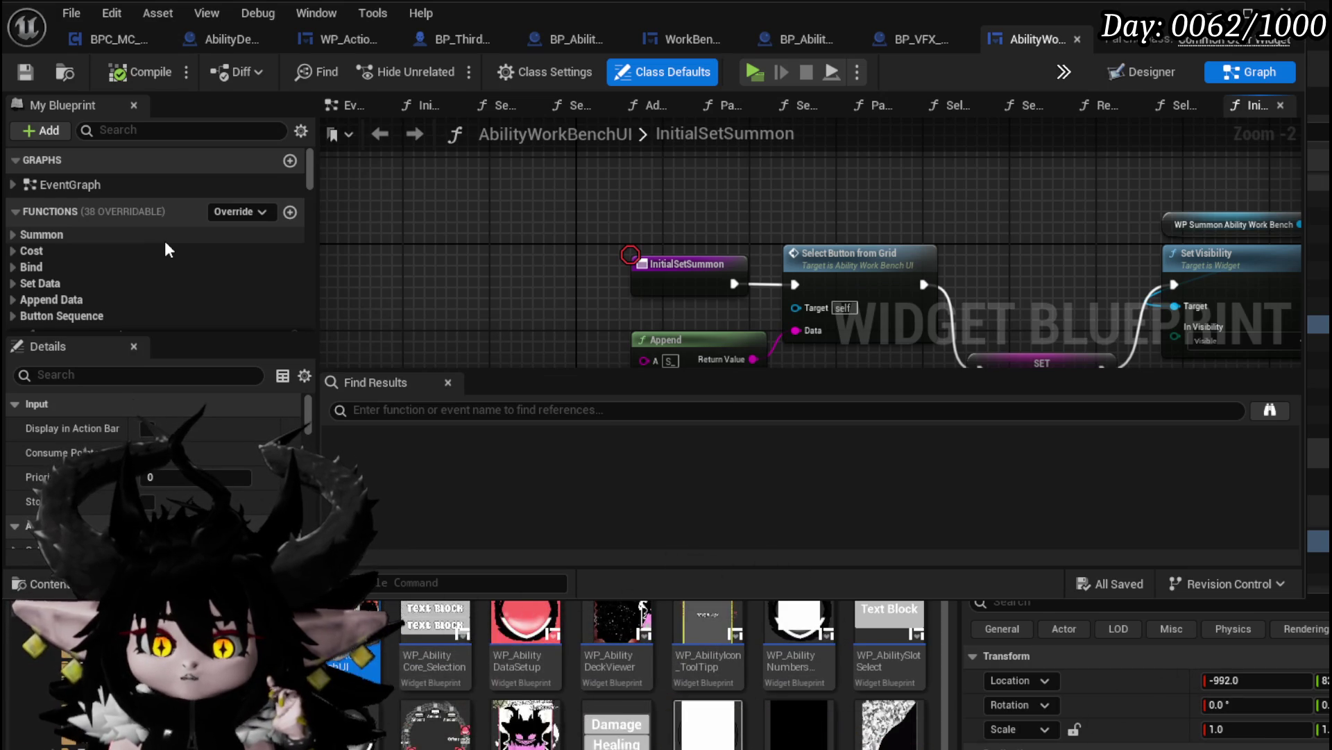
scroll(165, 243, "down", 5)
scroll(164, 240, "down", 5)
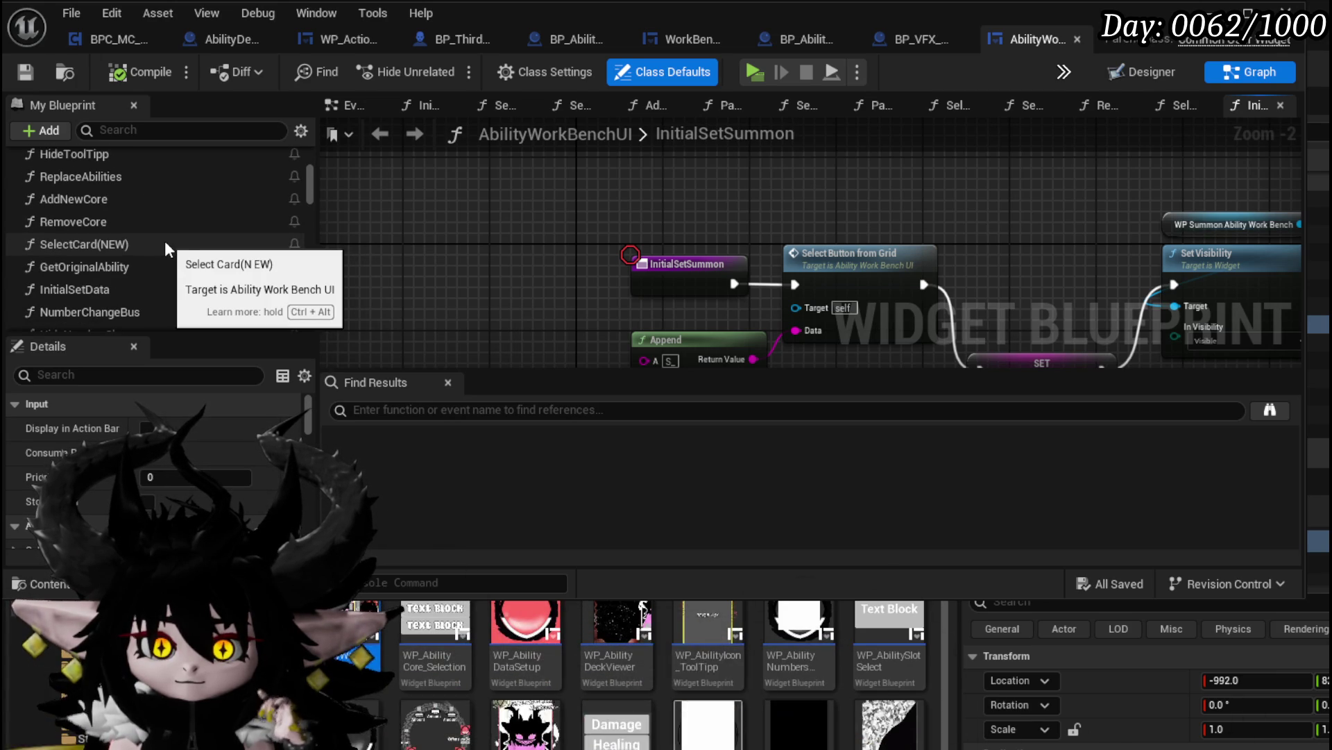
scroll(165, 240, "down", 3)
scroll(165, 241, "up", 5)
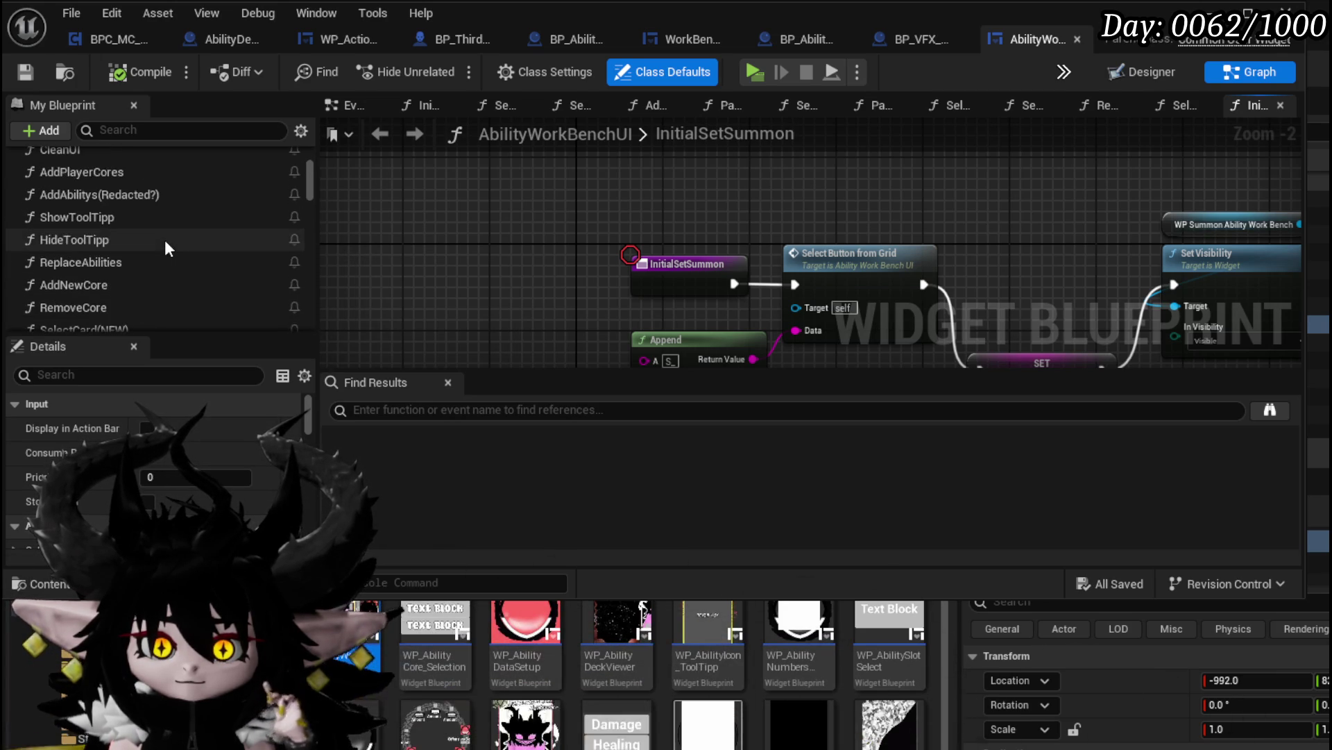
scroll(164, 240, "up", 3)
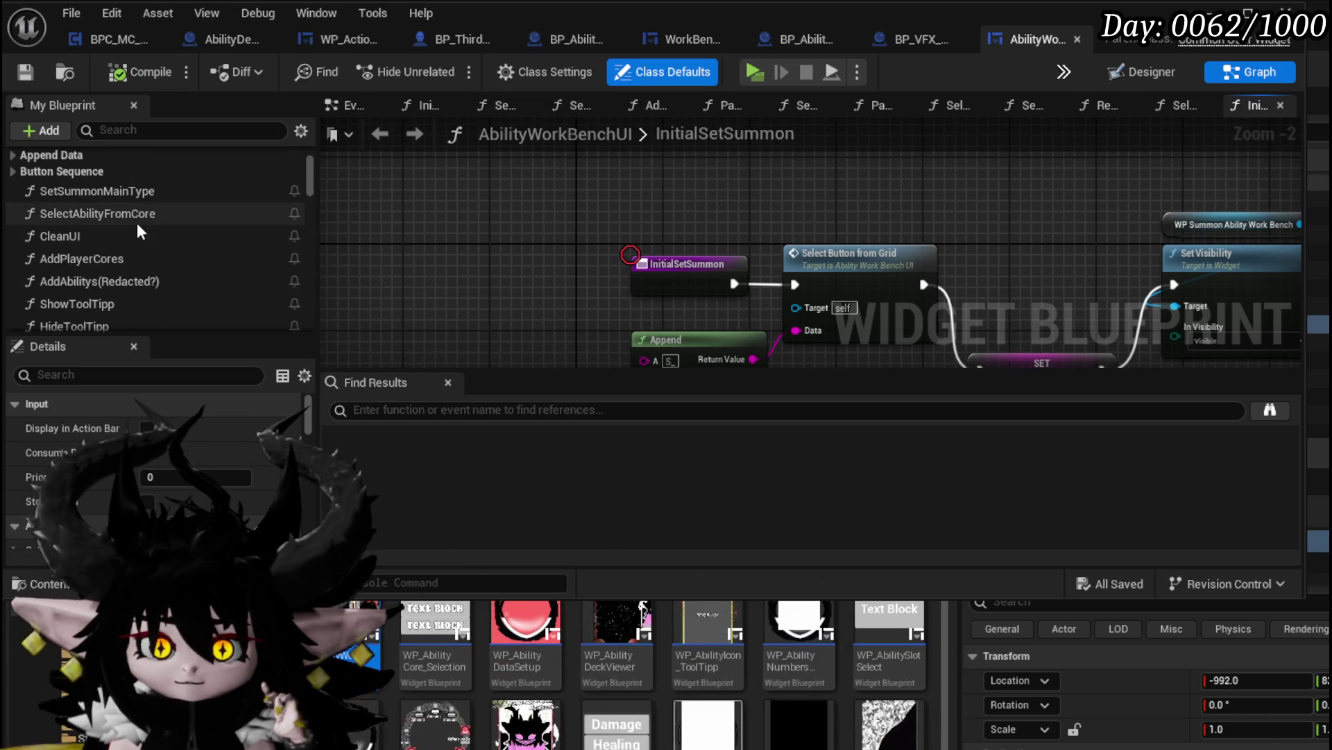
scroll(133, 221, "up", 3)
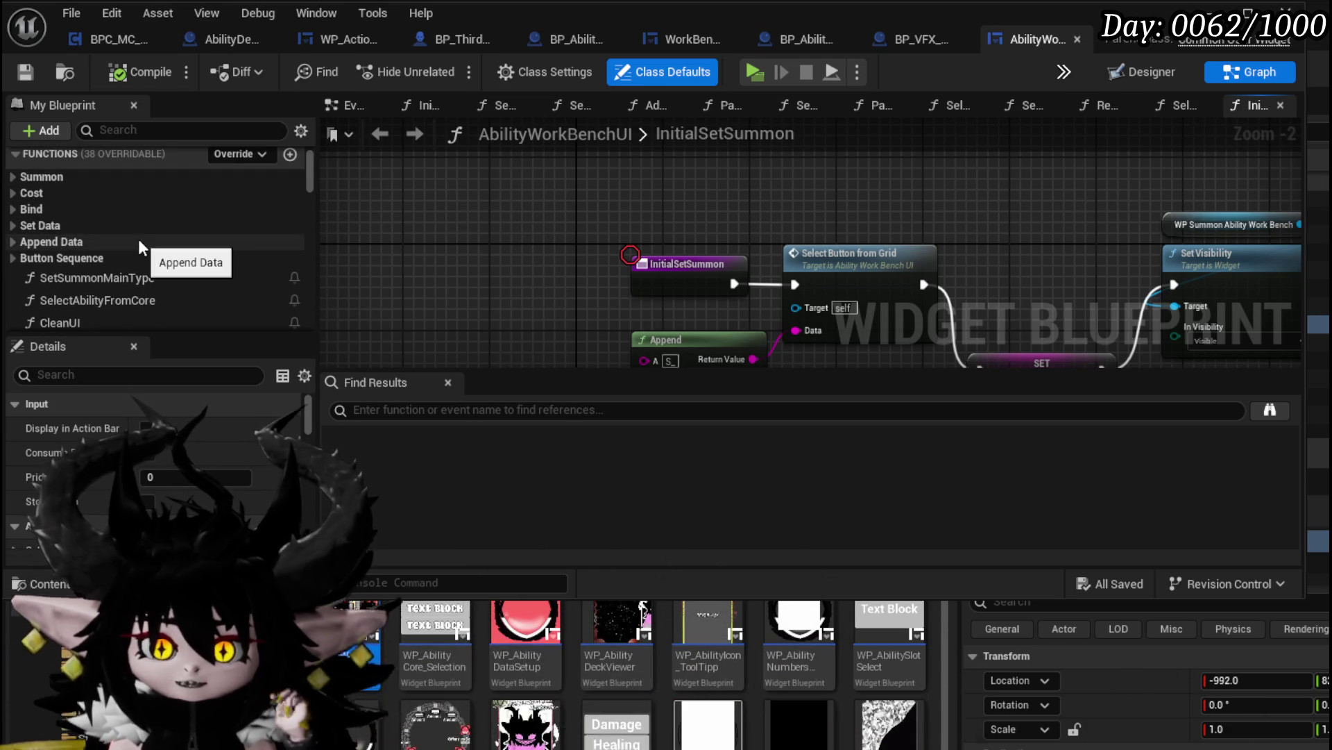
scroll(139, 239, "down", 2)
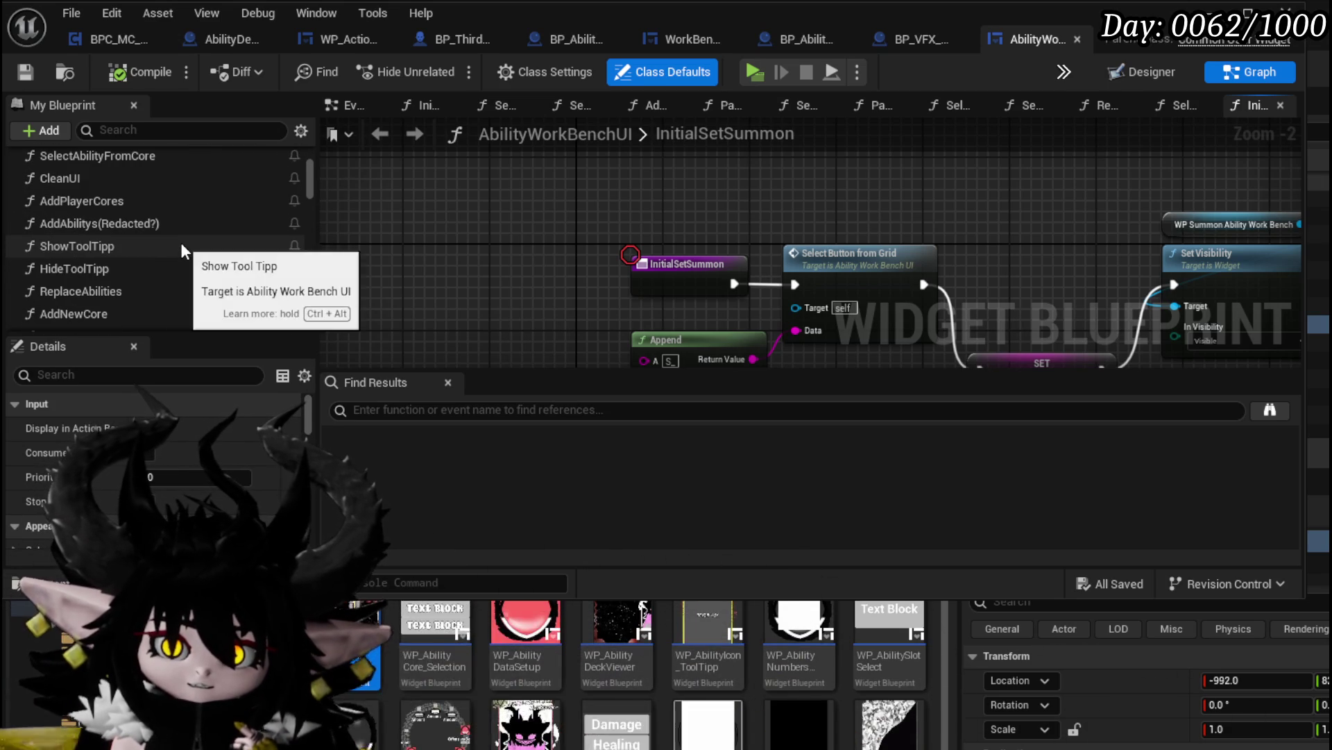
In ShowToolTipp, shift the entry and Print String nodes down-left and the Contains node up-right
double_click(87, 245)
scroll(559, 232, "up", 3)
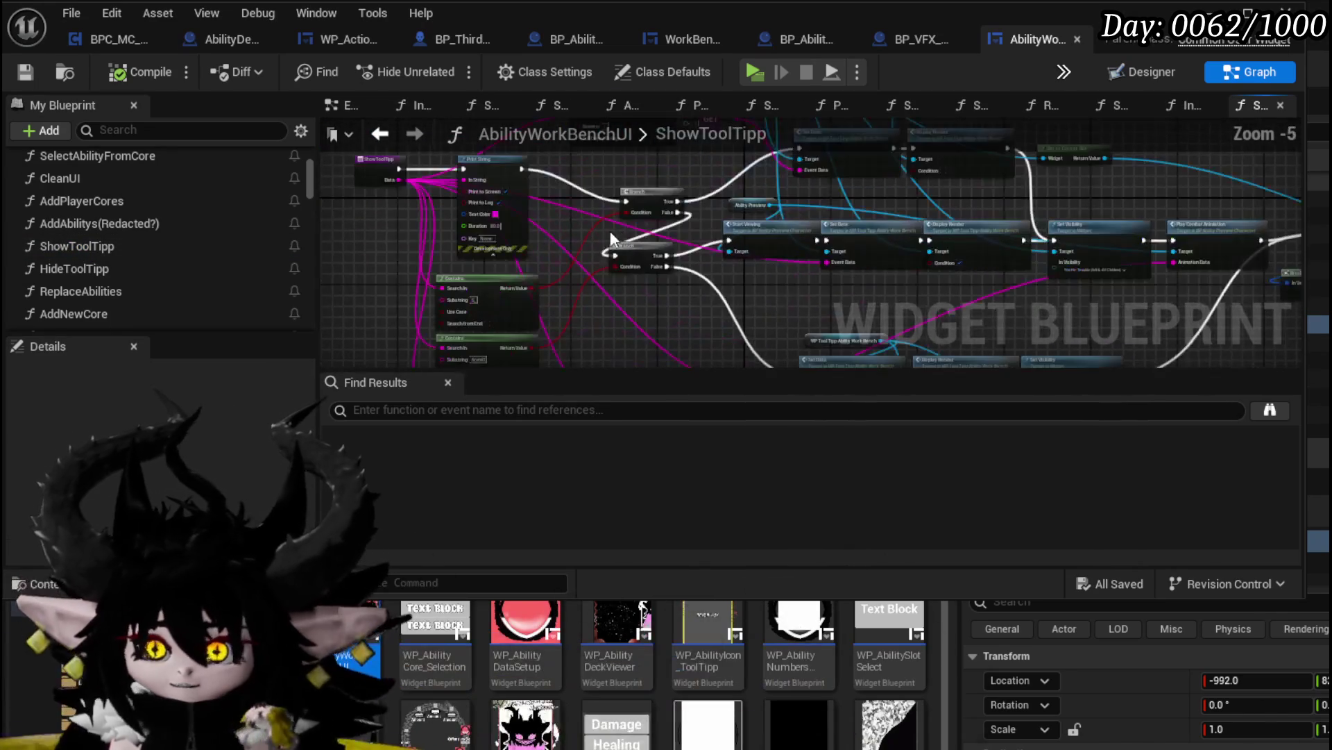
left_click(715, 207)
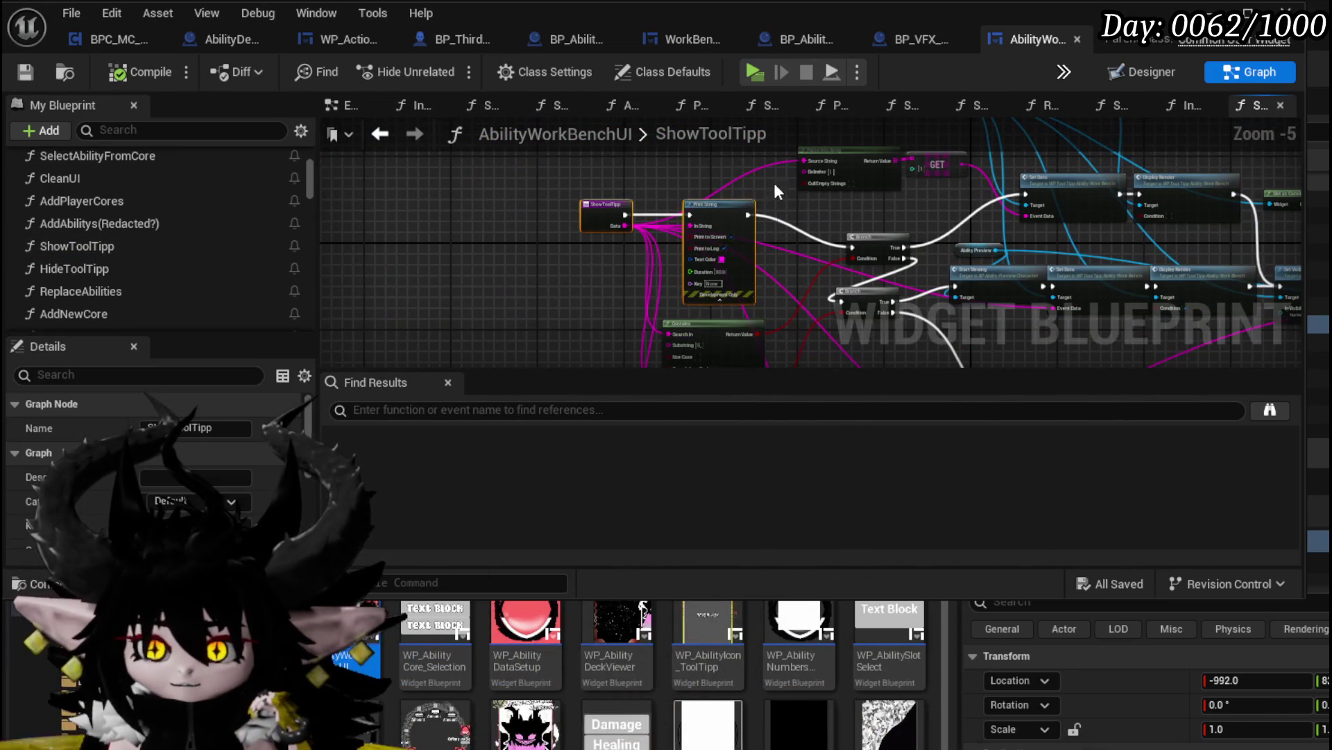
left_click(604, 205, "ctrl")
left_click_drag(722, 205, 579, 227)
scroll(687, 230, "up", 2)
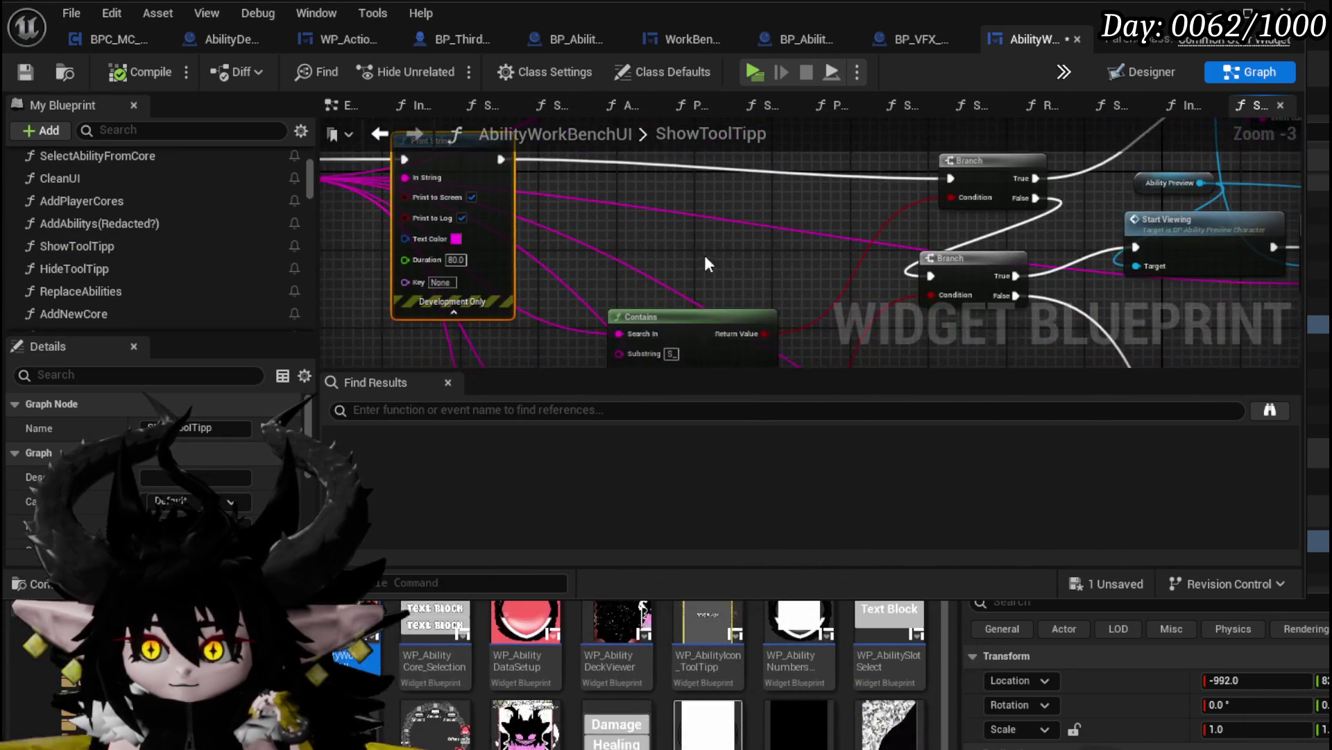
left_click(627, 292)
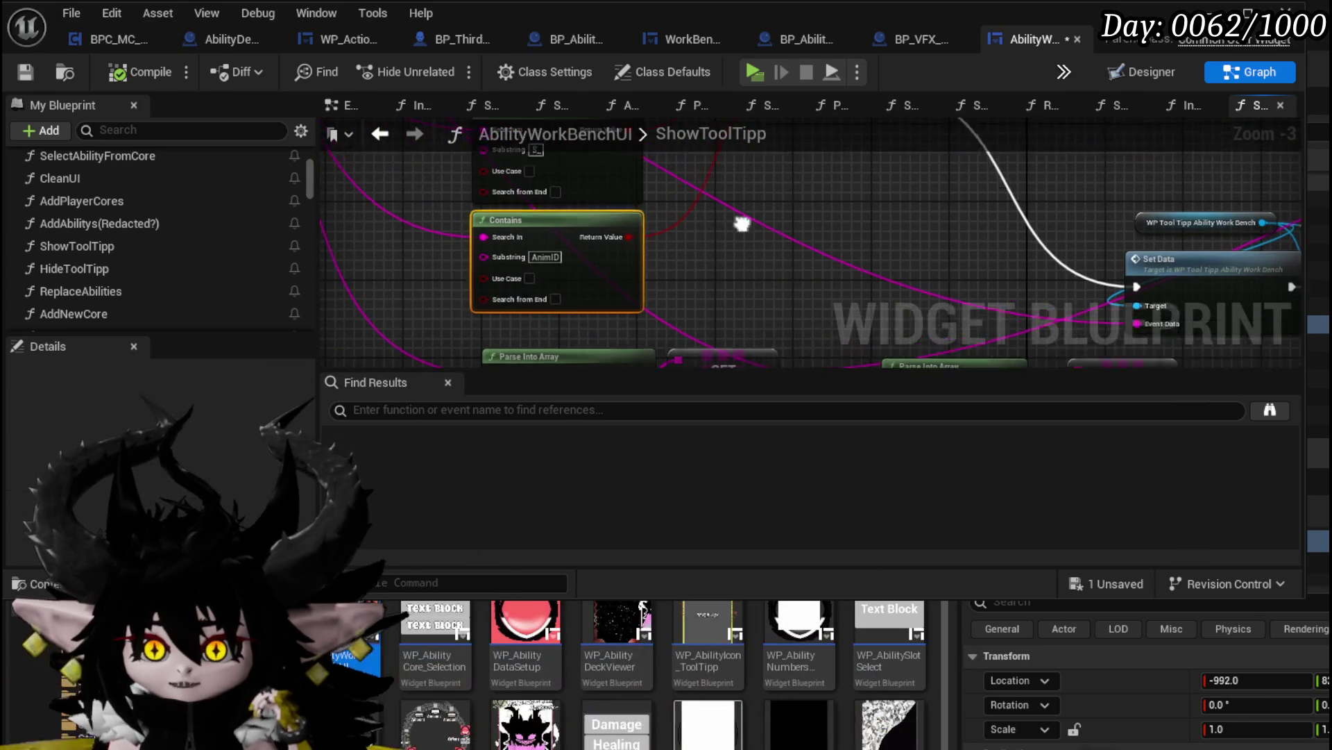
left_click_drag(581, 322, 850, 231)
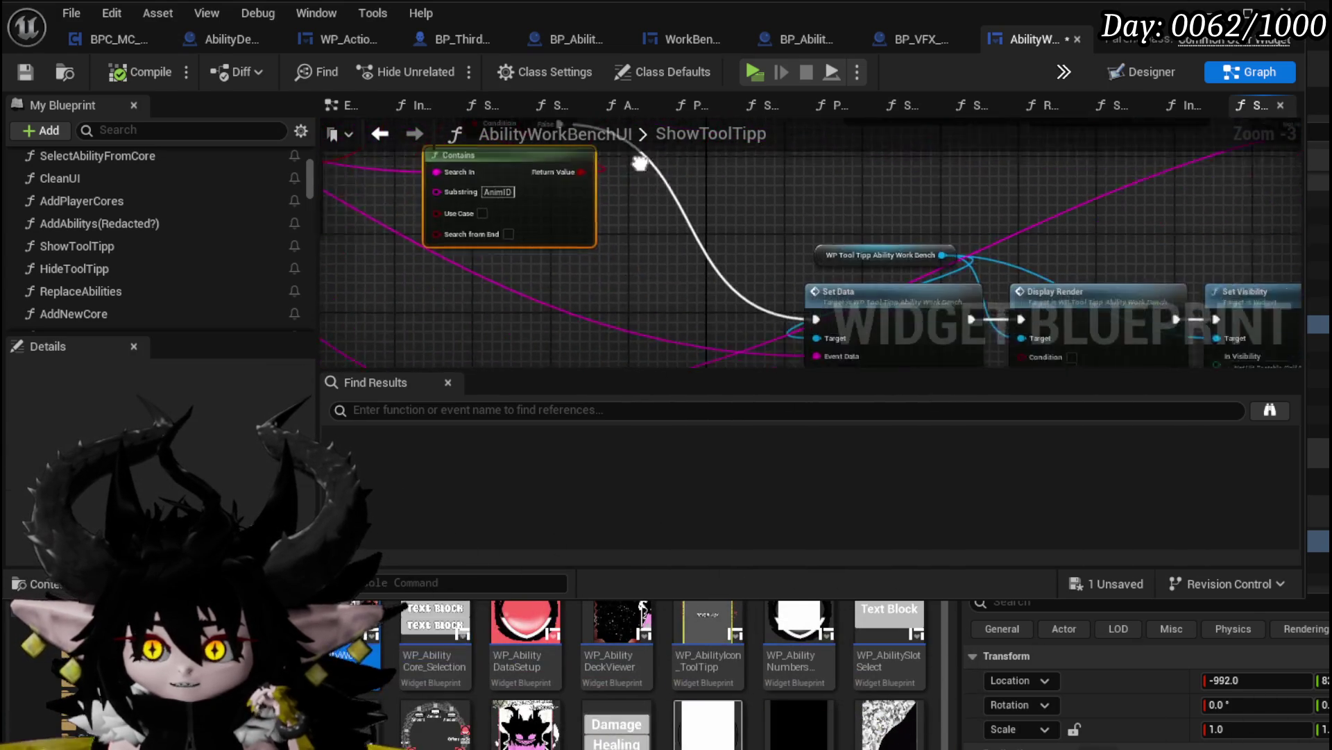
mouse_move(731, 211)
left_mouse_down()
mouse_move(634, 169)
mouse_move(528, 181)
mouse_move(952, 248)
mouse_move(1000, 302)
mouse_move(1059, 319)
left_mouse_up()
scroll(763, 222, "down", 1)
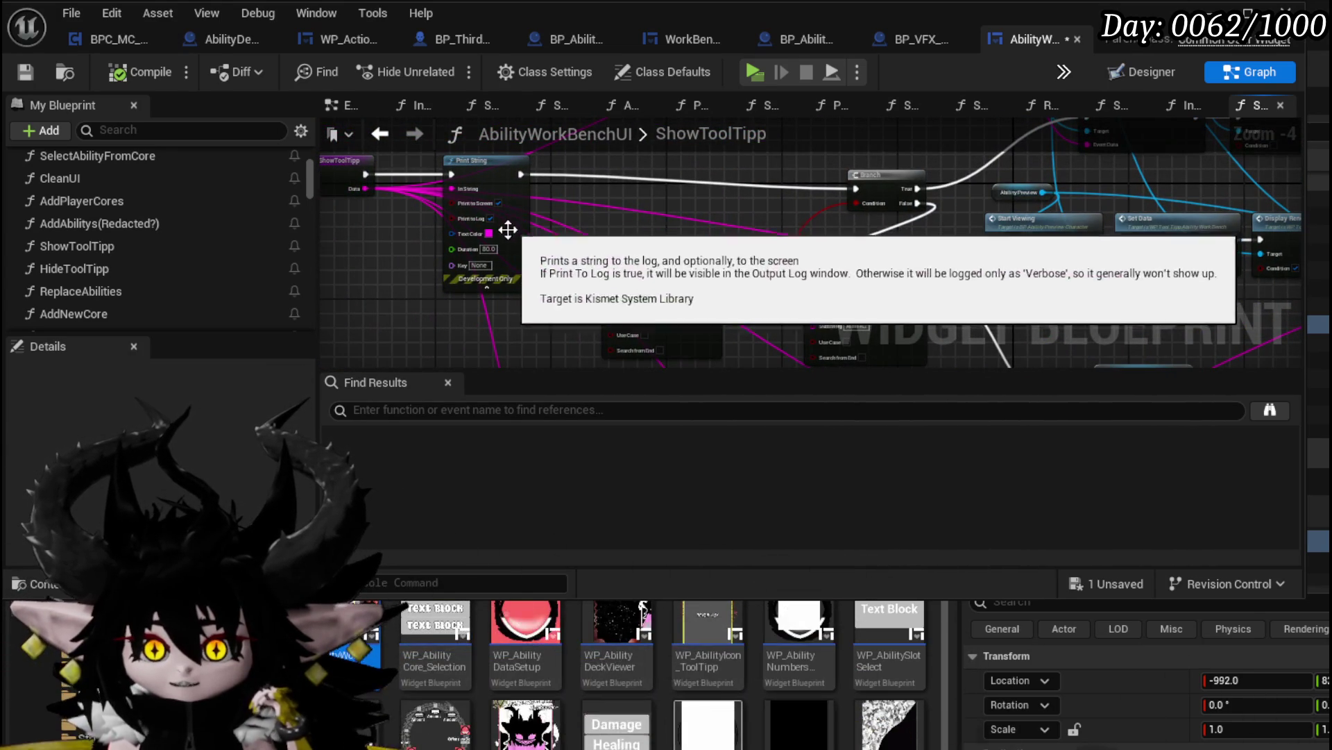
Make the Print String debug text colour bright red-orange
left_click(489, 232)
left_click_drag(745, 416, 745, 303)
left_click_drag(676, 389, 693, 394)
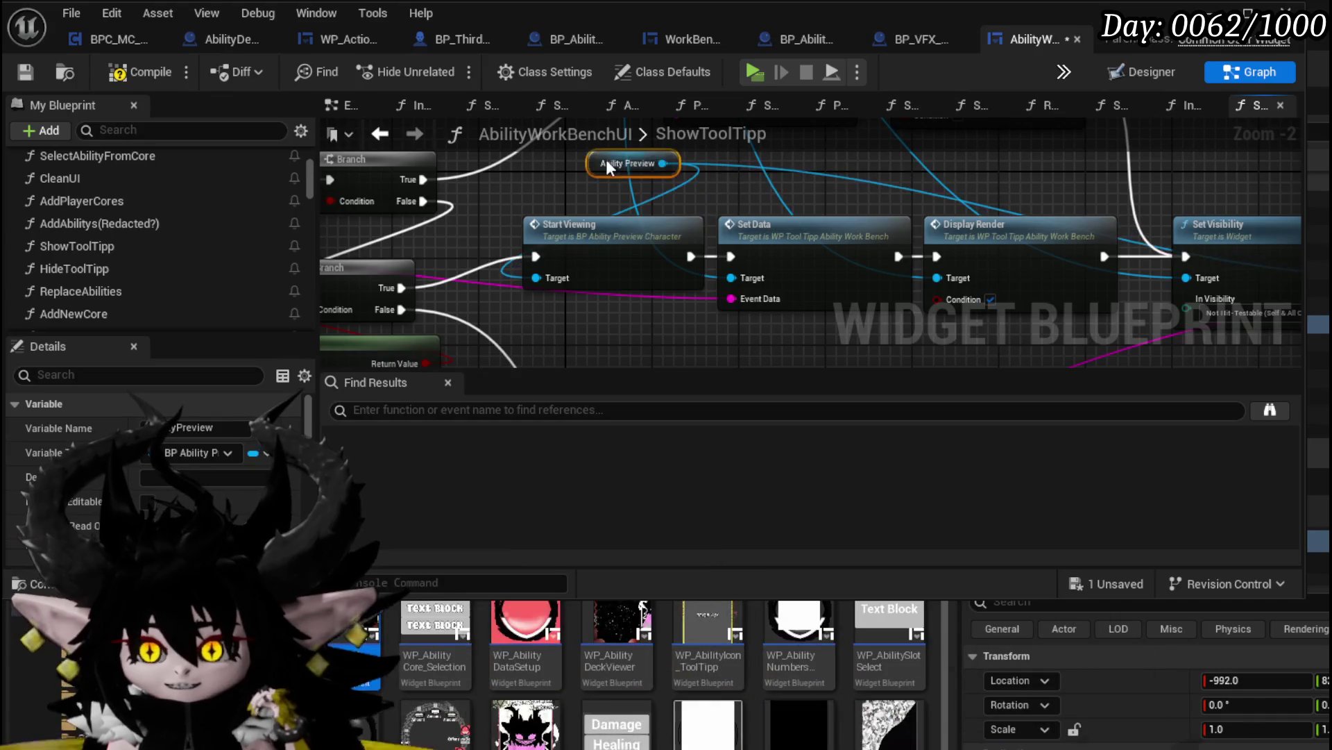
Inspect the Play Combat Animiation call and nearby Set Data, Get Mouse Position and Parse Into Array nodes
mouse_move(908, 173)
left_mouse_down()
mouse_move(931, 211)
mouse_move(875, 190)
left_mouse_up()
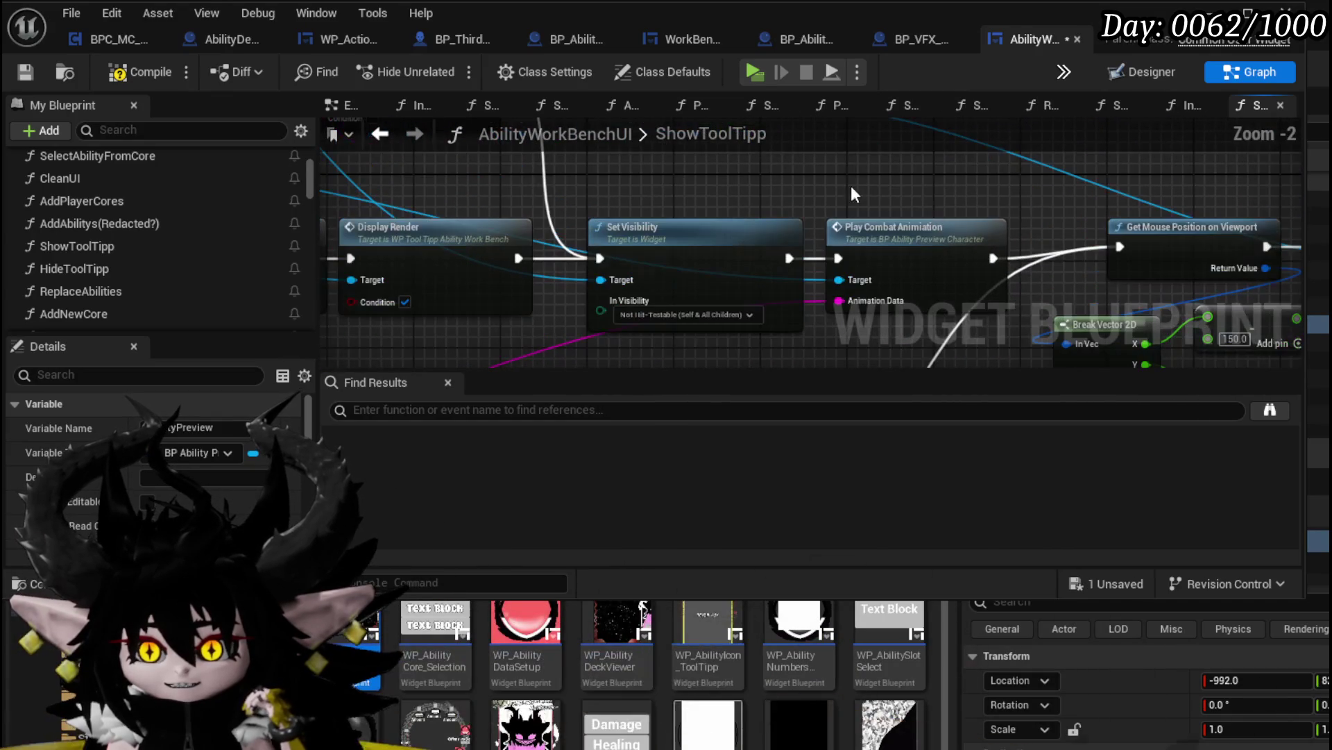
left_click(917, 303)
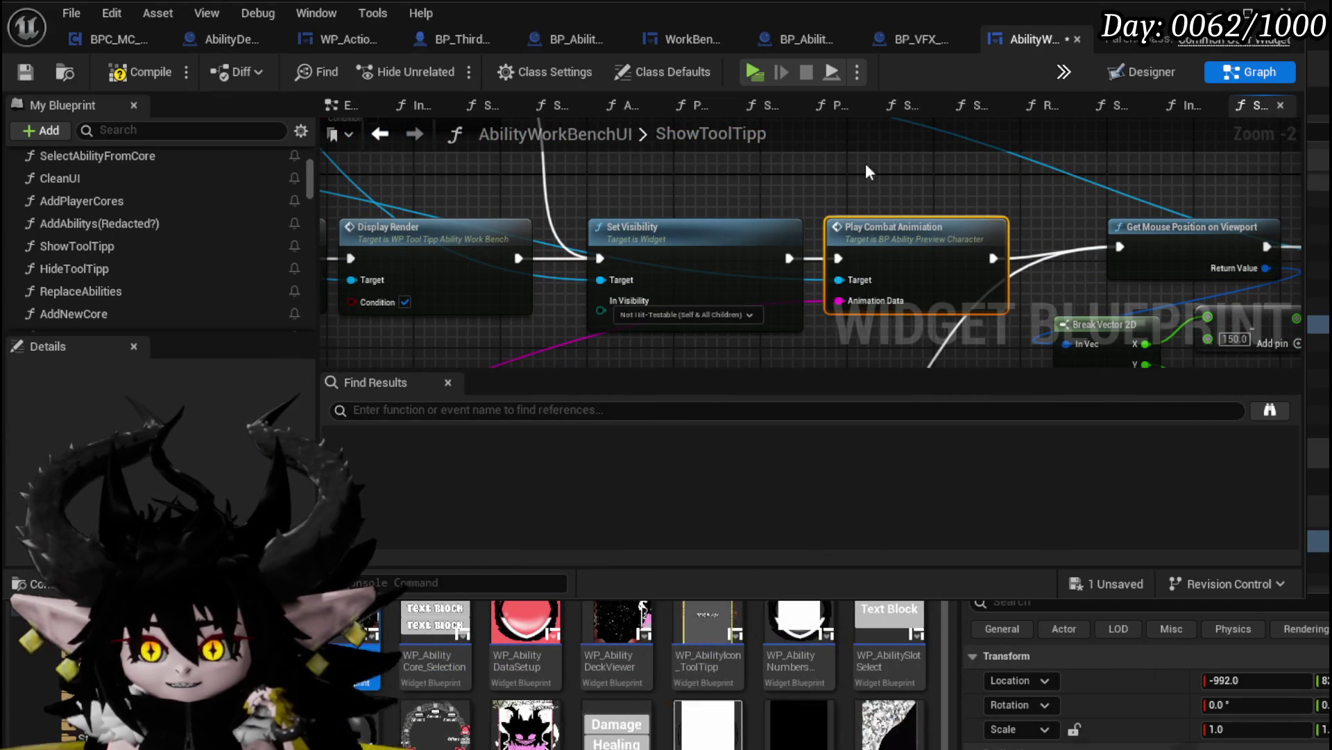
mouse_move(737, 191)
left_mouse_down()
mouse_move(872, 193)
mouse_move(522, 194)
left_mouse_up()
mouse_move(957, 187)
left_mouse_down()
mouse_move(562, 193)
mouse_move(594, 176)
mouse_move(607, 325)
left_mouse_up()
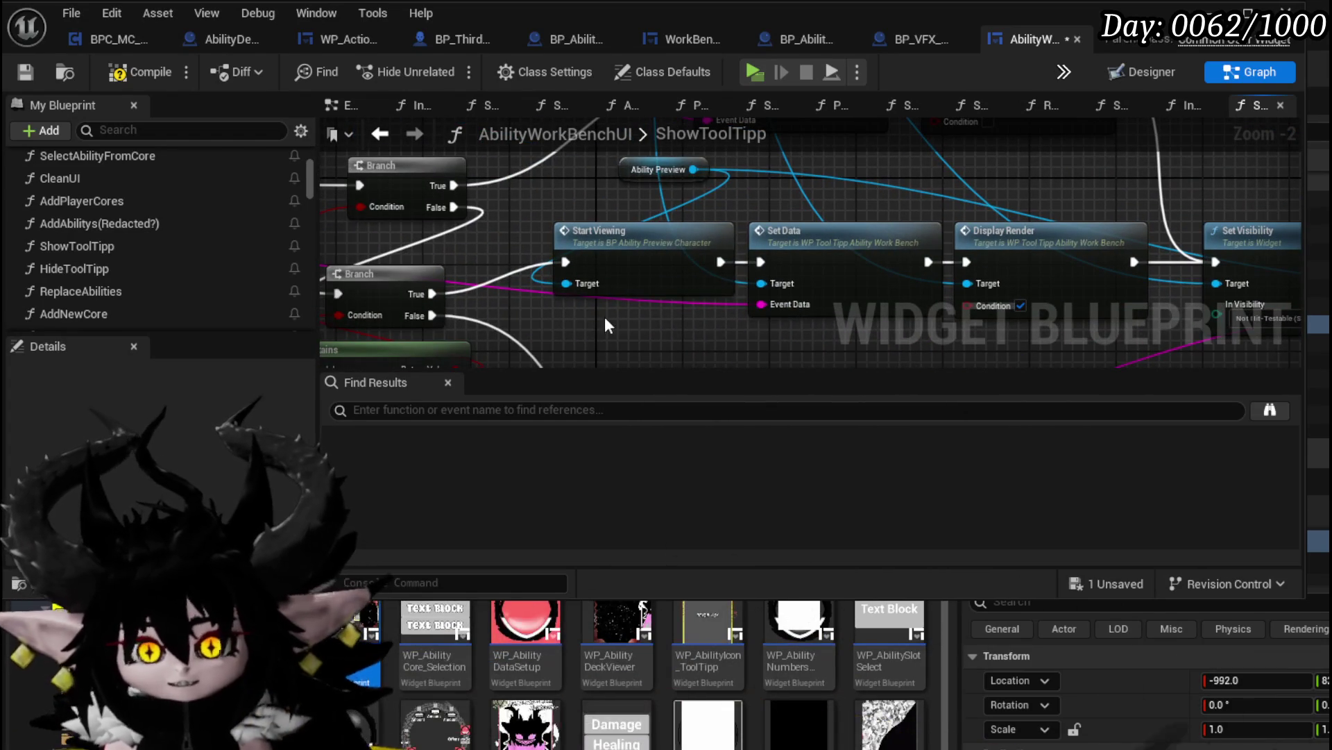
left_click_drag(698, 161, 697, 163)
left_click_drag(961, 325, 593, 293)
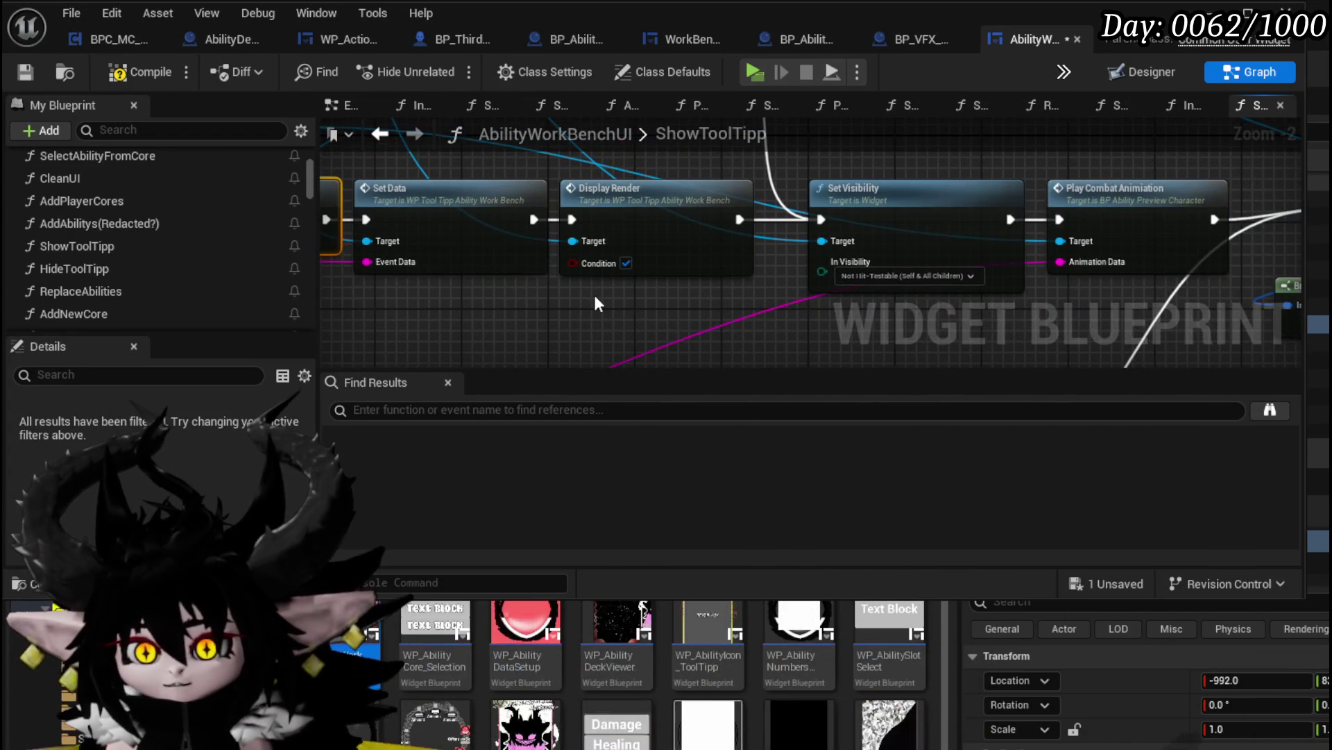
scroll(969, 290, "down", 1)
scroll(969, 290, "down", 2)
mouse_move(803, 262)
left_mouse_down()
mouse_move(780, 215)
mouse_move(828, 186)
left_mouse_up()
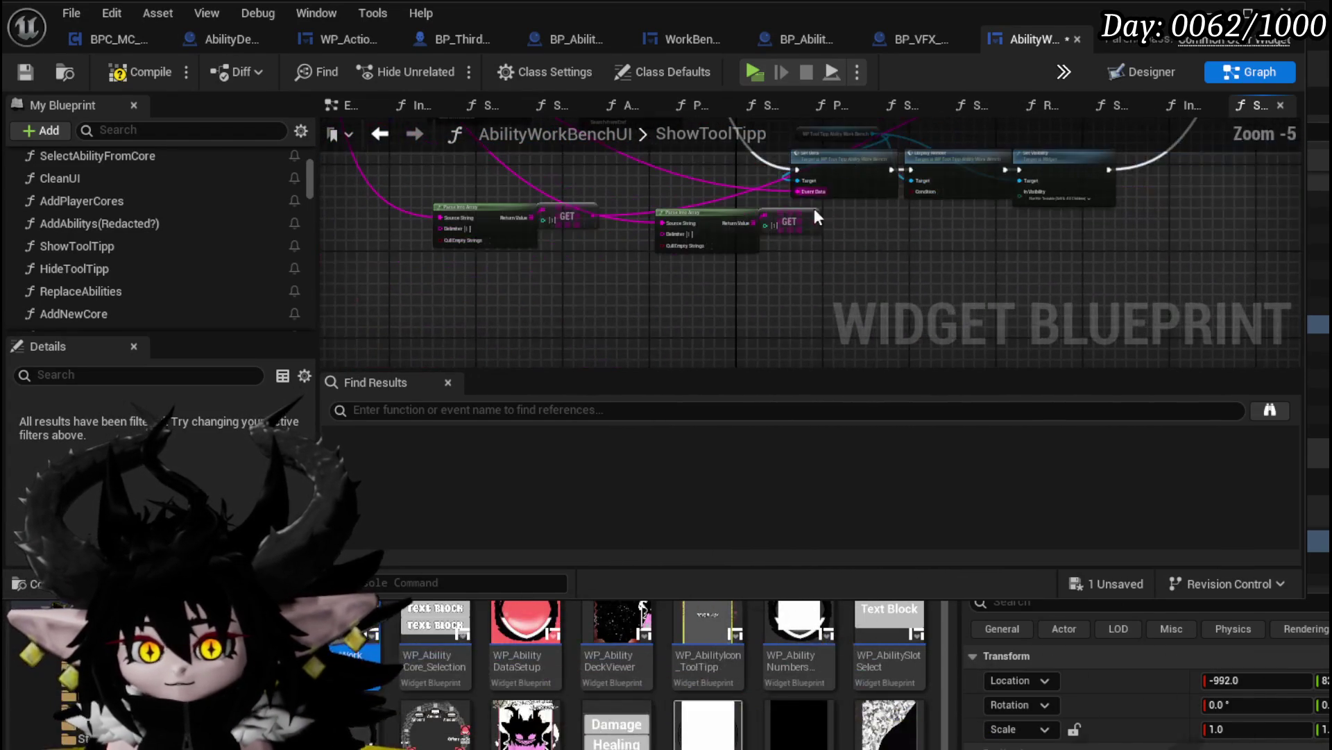
scroll(793, 304, "up", 3)
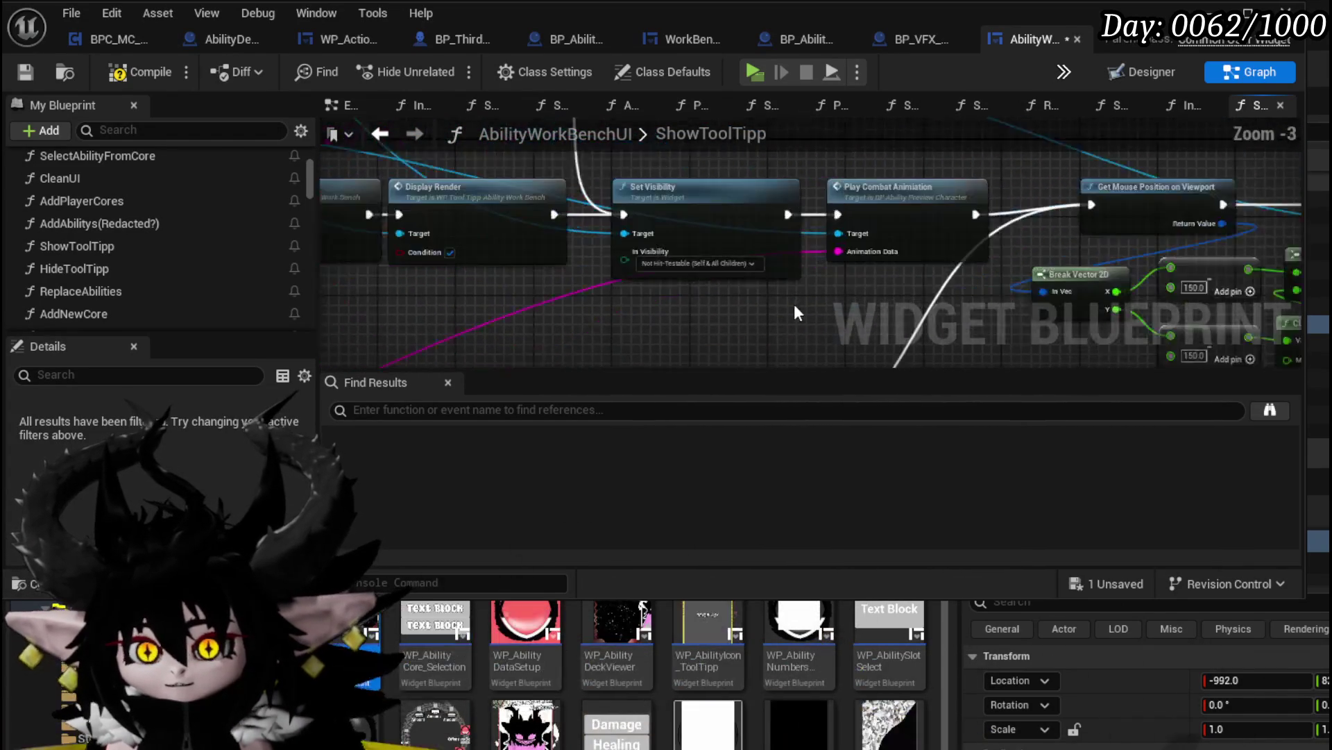
Review the PlayCombatAnimiation event and AnimationLoop nodes, then return to ShowToolTipp and save
double_click(914, 198)
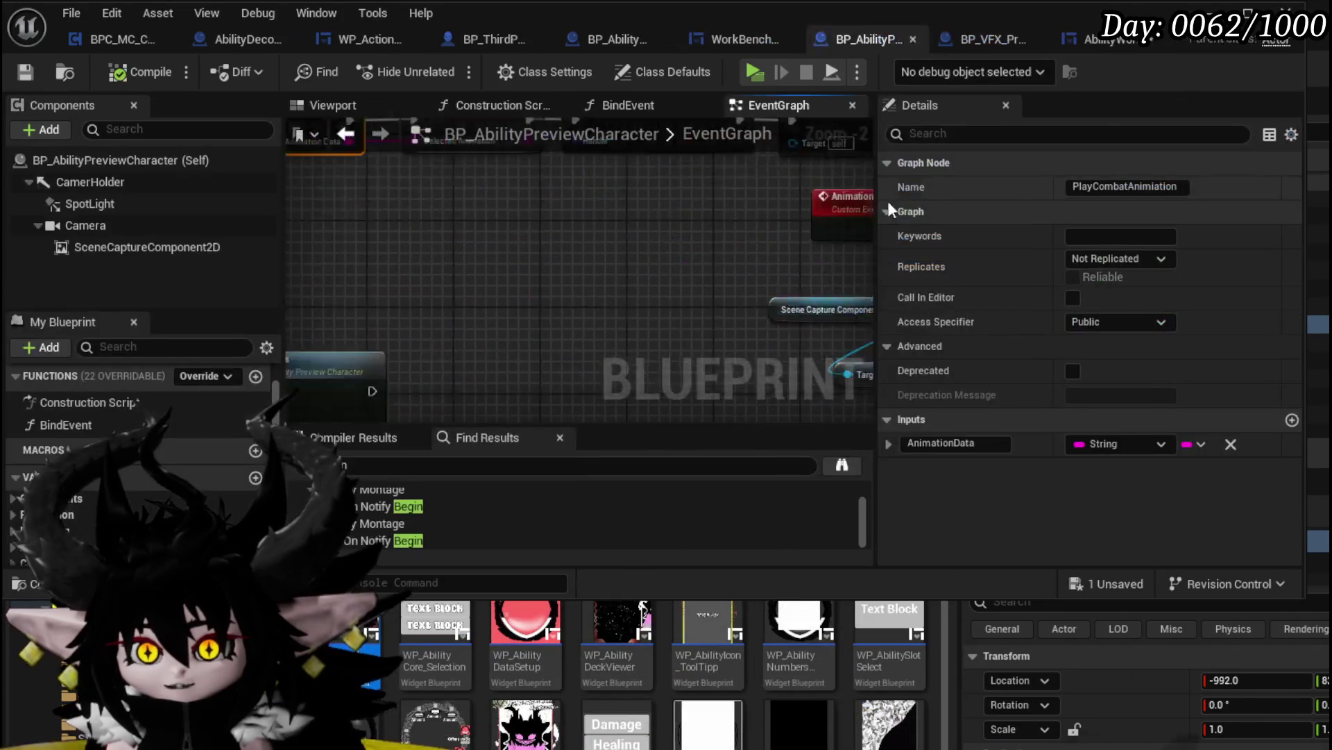
left_click_drag(726, 222, 497, 195)
left_click_drag(639, 191, 594, 198)
left_click(727, 182)
left_click_drag(549, 294, 684, 301)
scroll(588, 152, "down", 2)
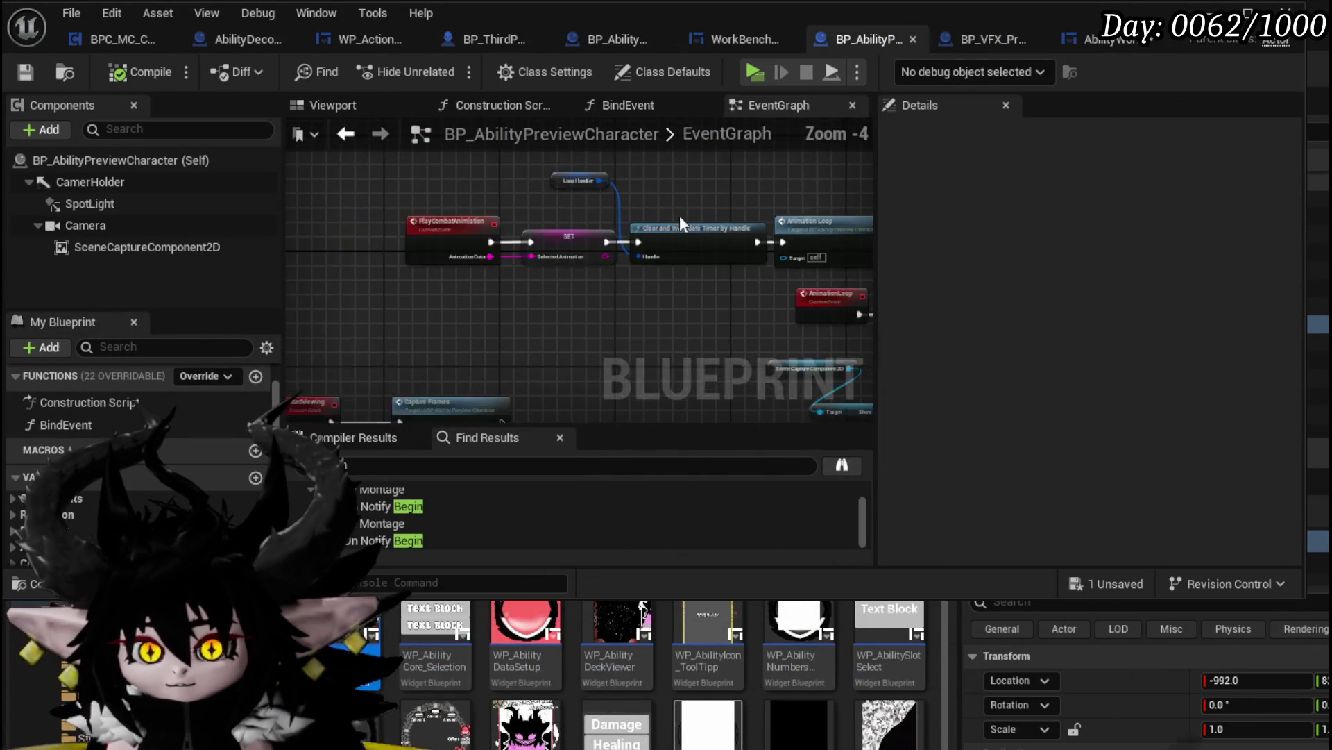
left_click(1113, 42)
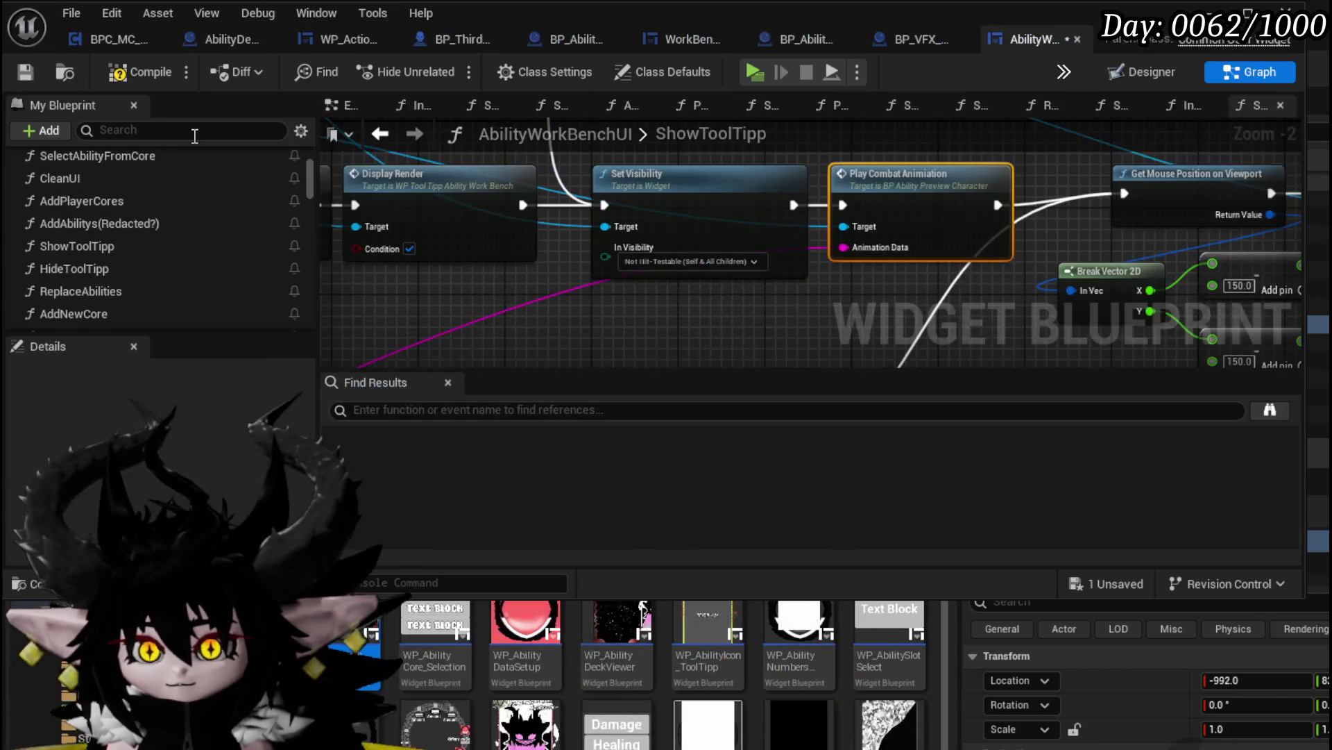
left_click(24, 74)
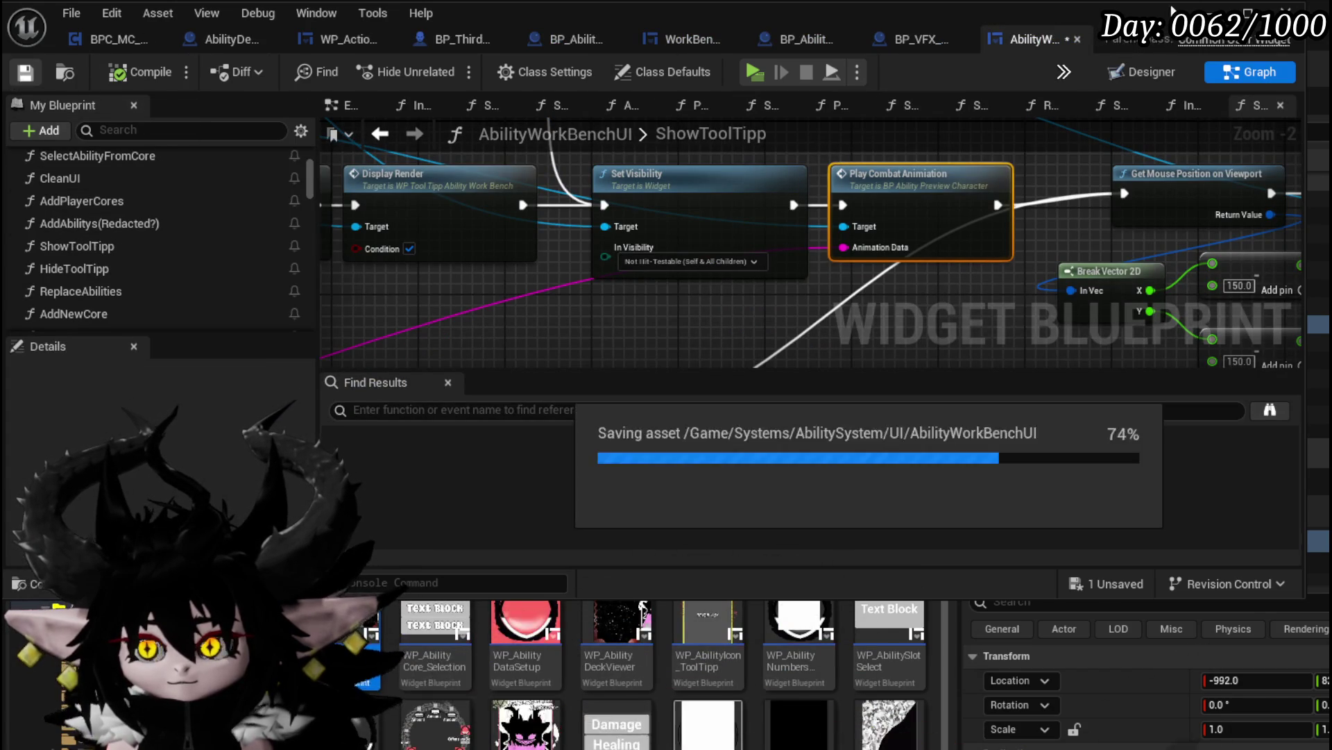
Start a play-mode test and pick the Status deck in the HUD's ABILITY section
key("alt+Tab")
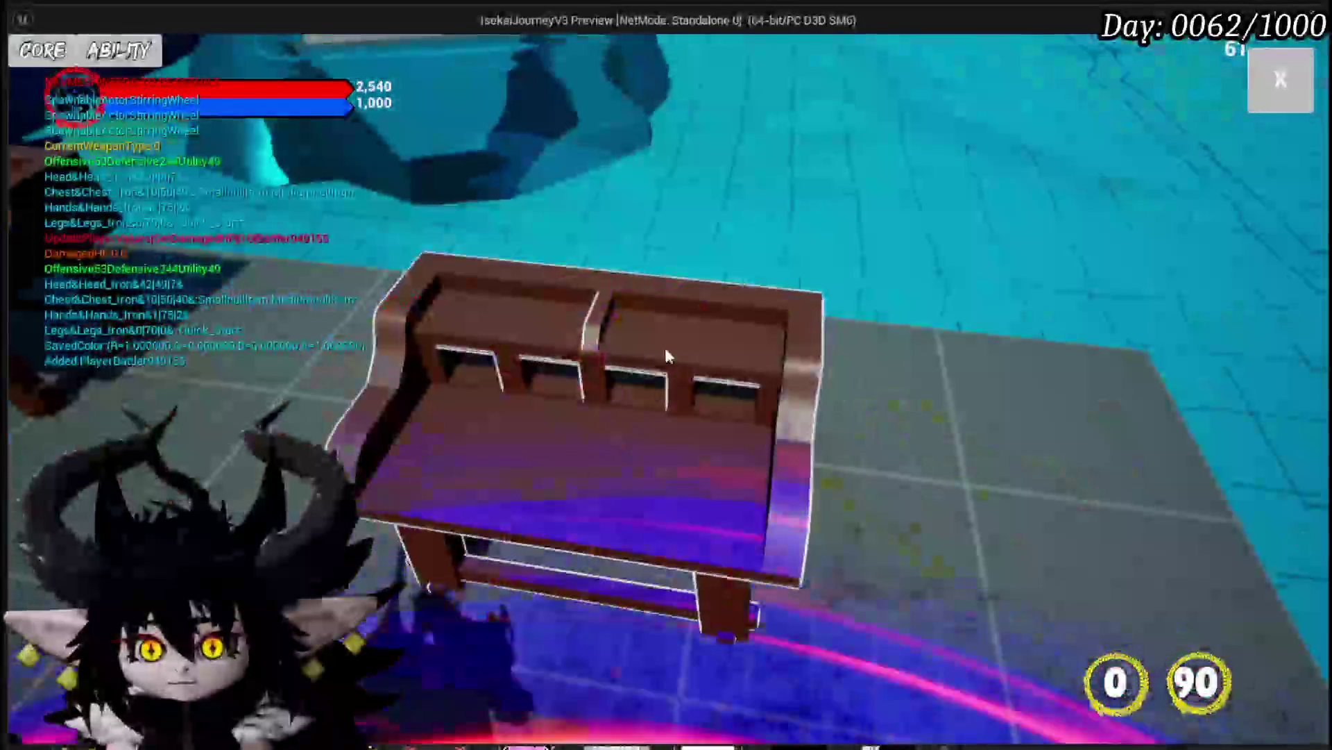
left_click(134, 56)
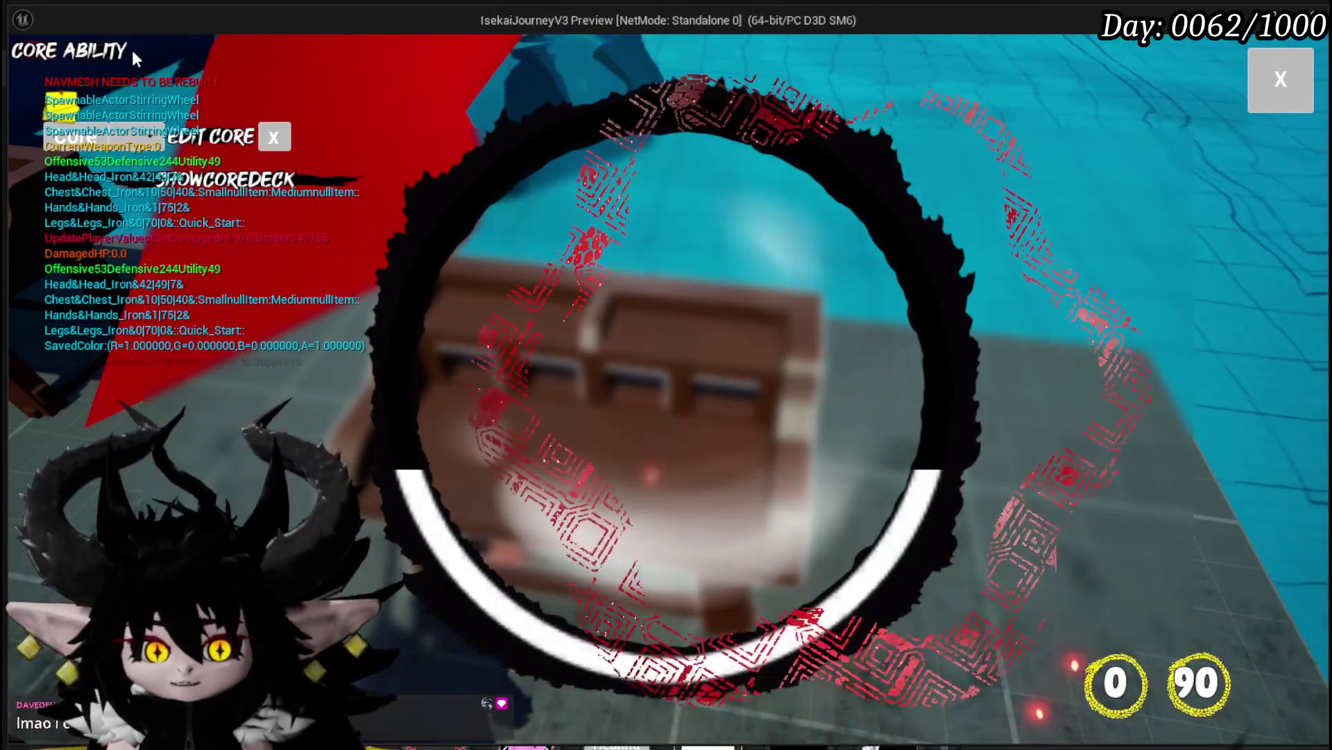
left_click(133, 136)
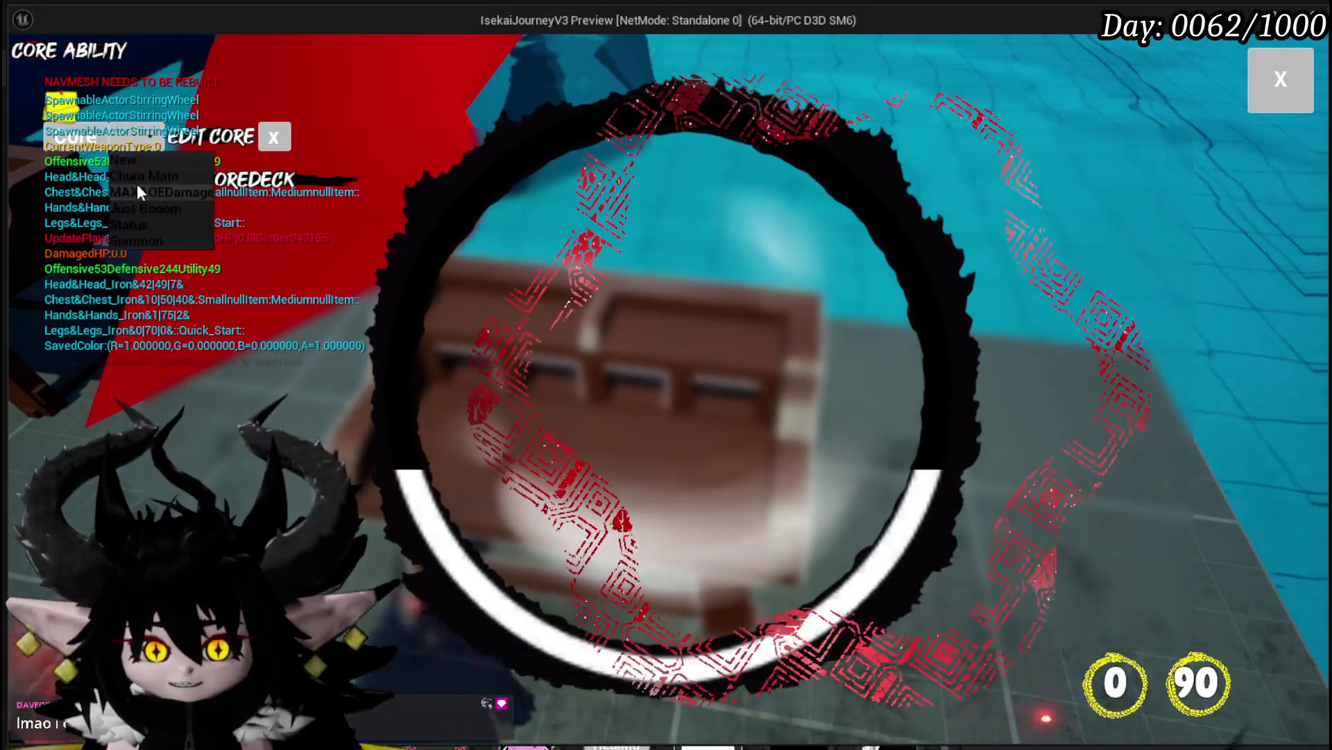
left_click(143, 224)
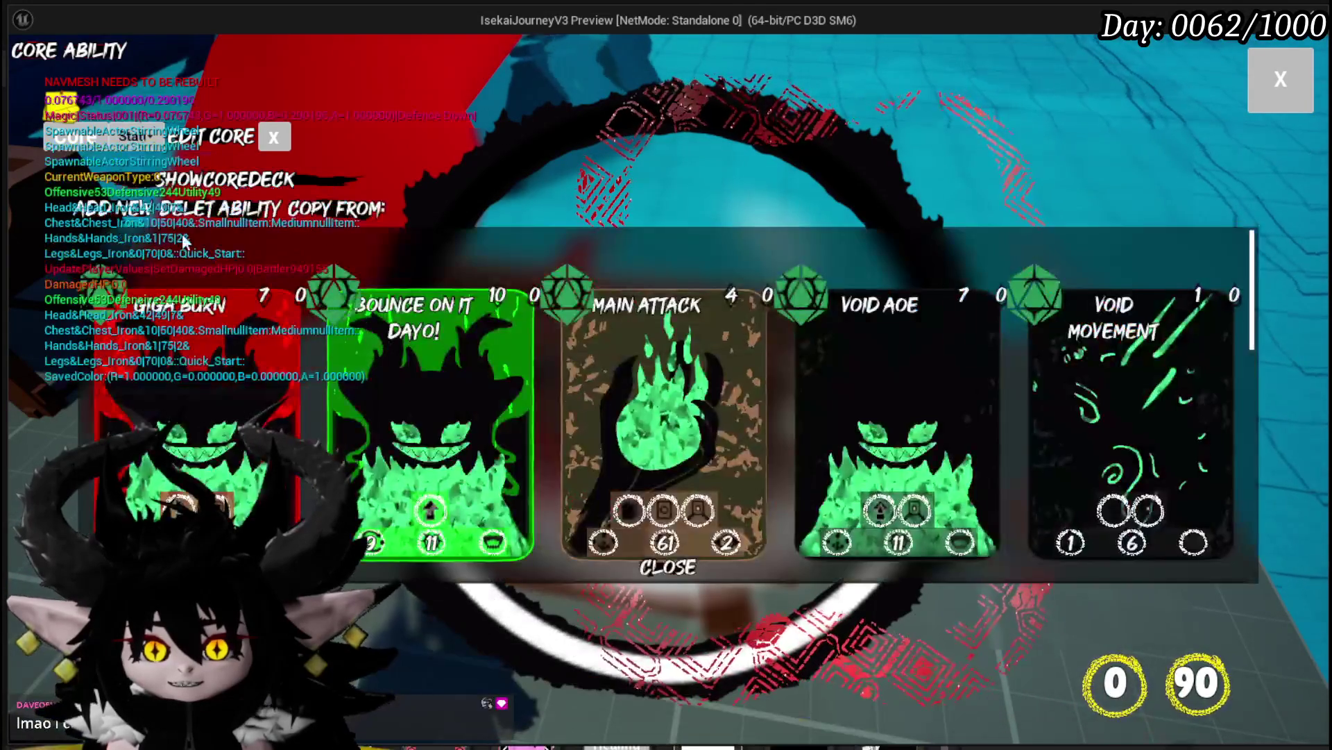
Edit the Main Attack card and choose an animation from its grid
left_click(646, 382)
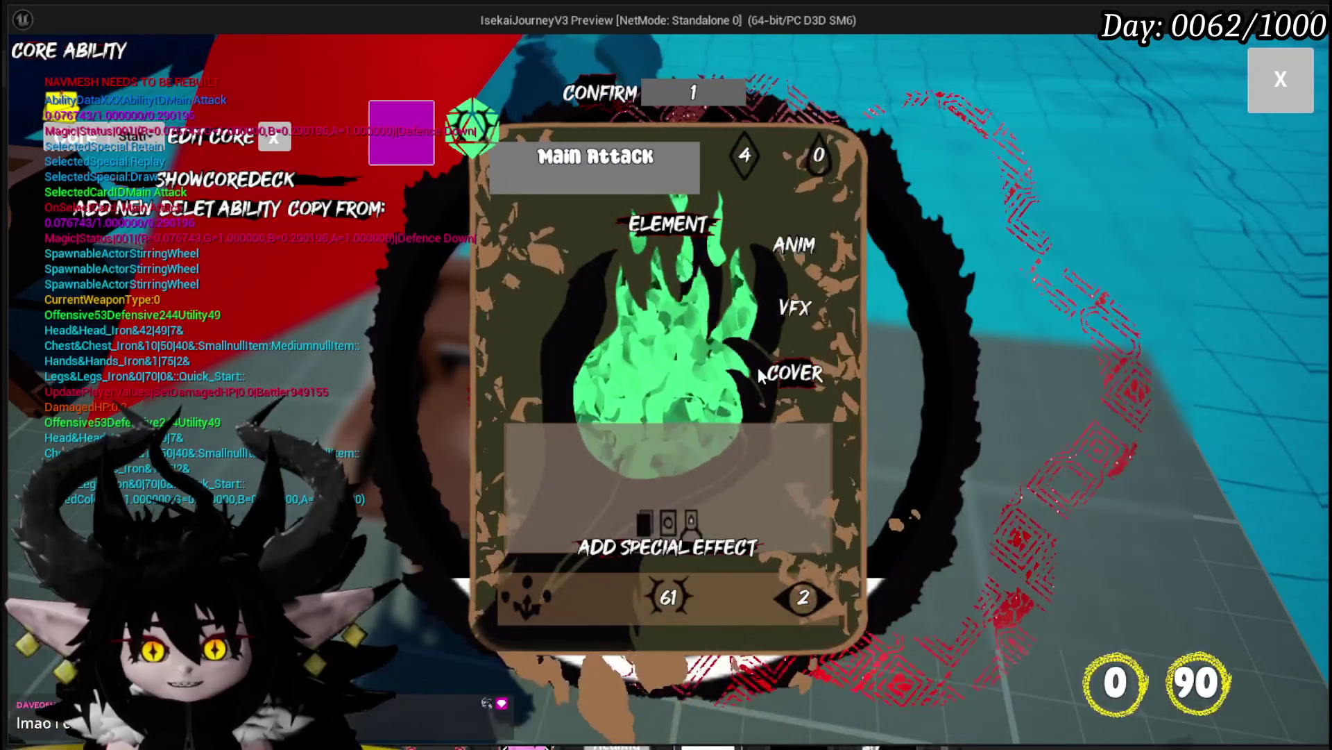
mouse_move(789, 257)
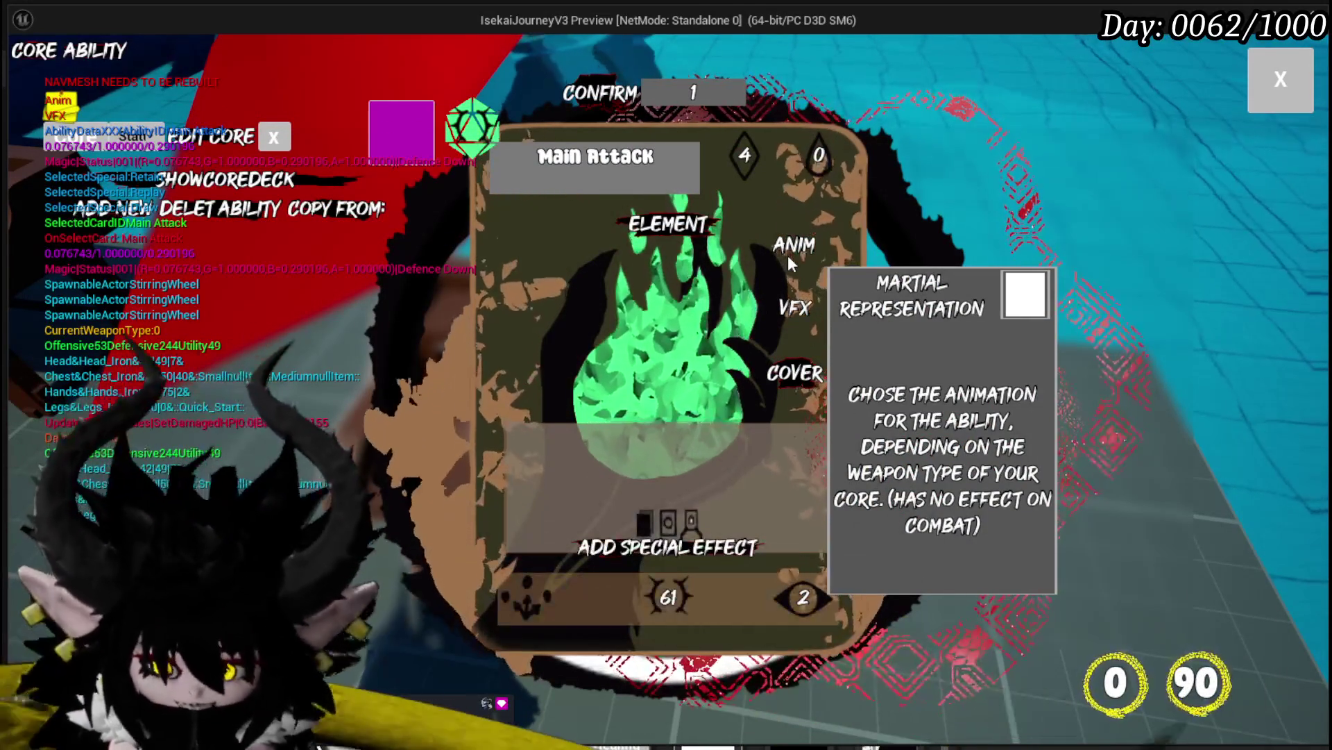
left_click(793, 244)
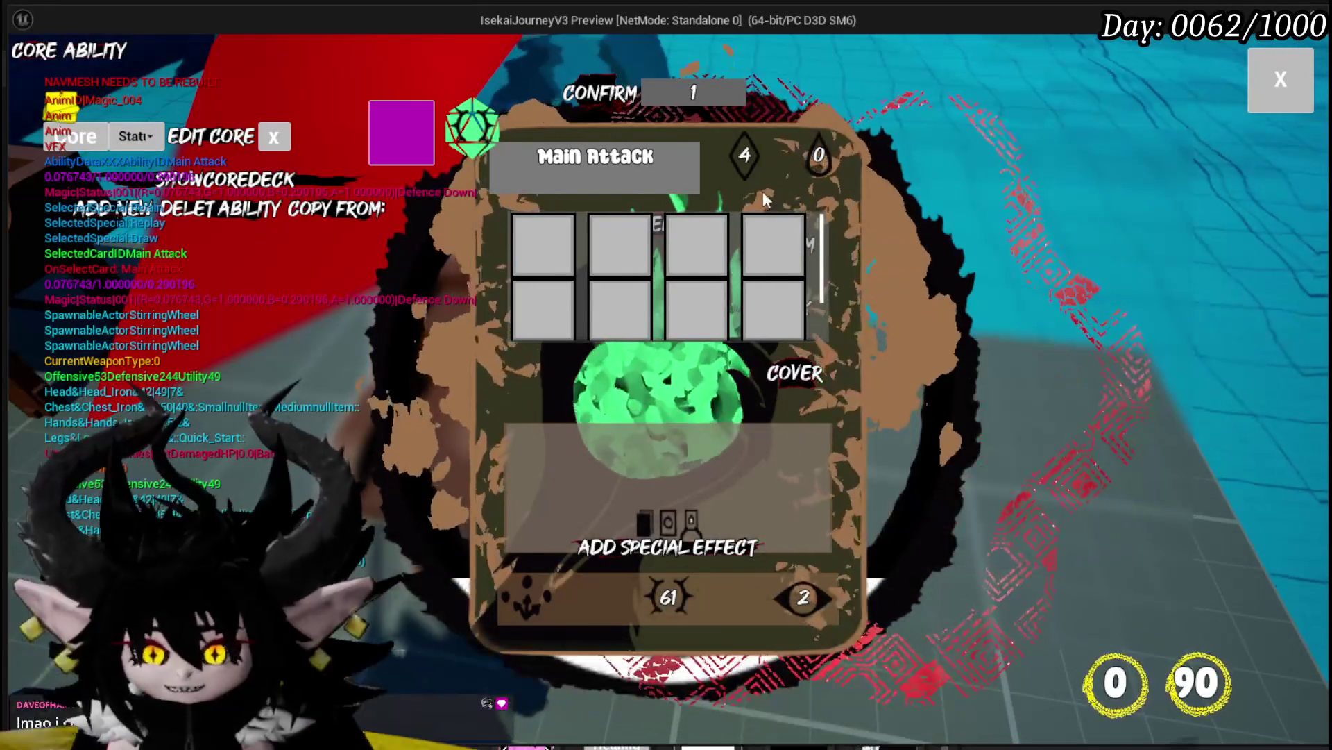
left_click(791, 253)
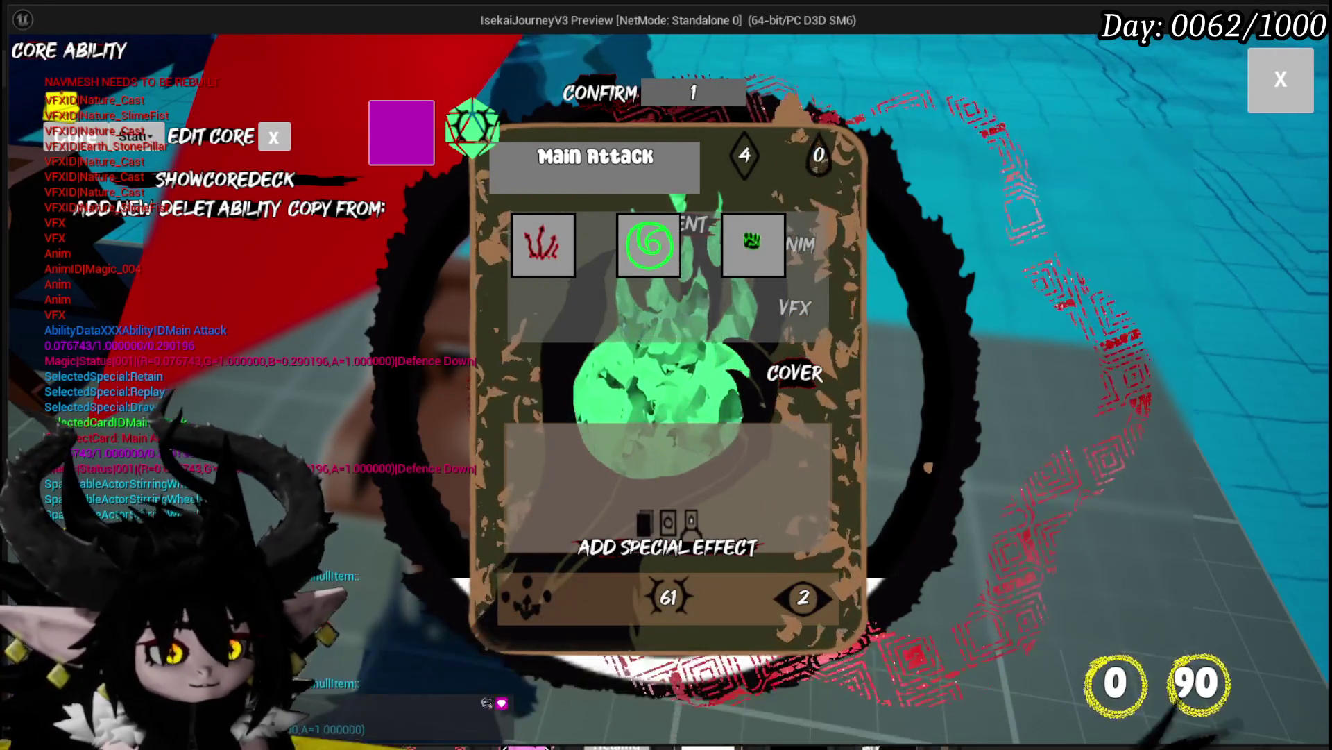
Close the card editor, stop the game preview and save all changes
left_click(1280, 79)
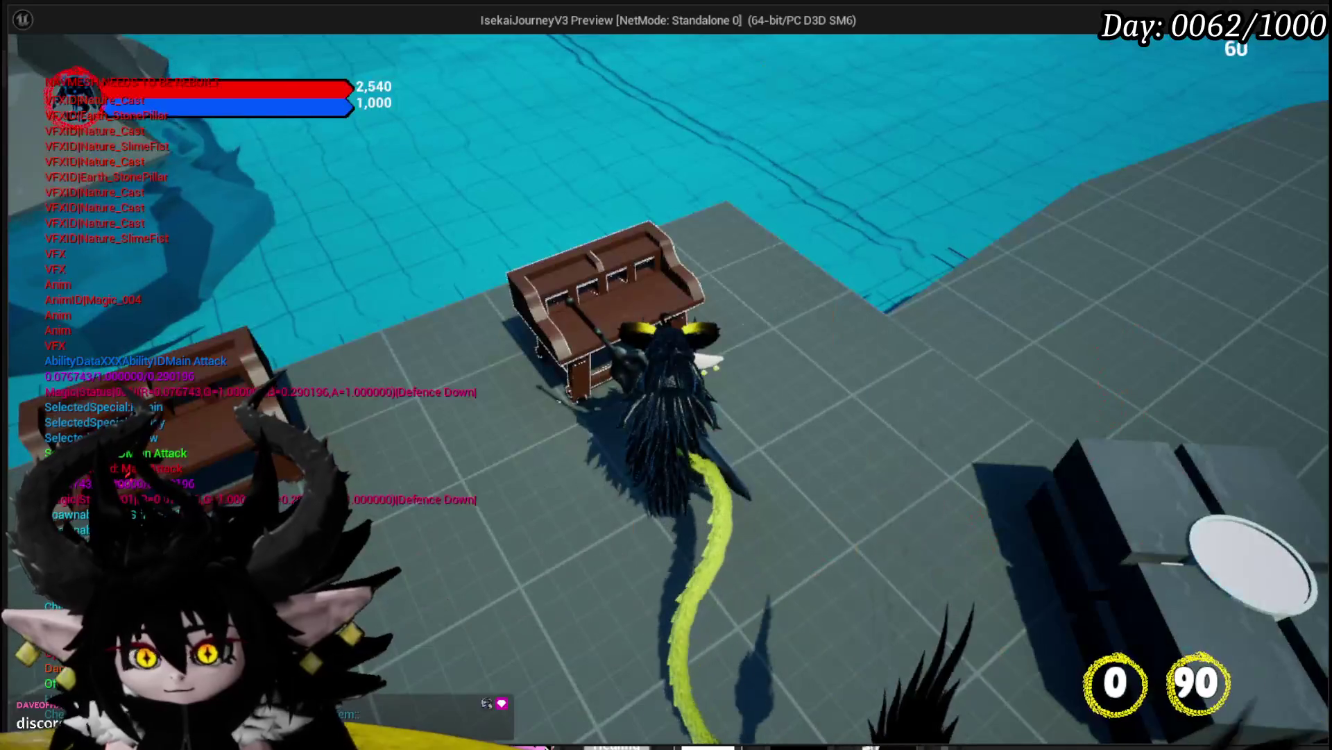
key("Escape")
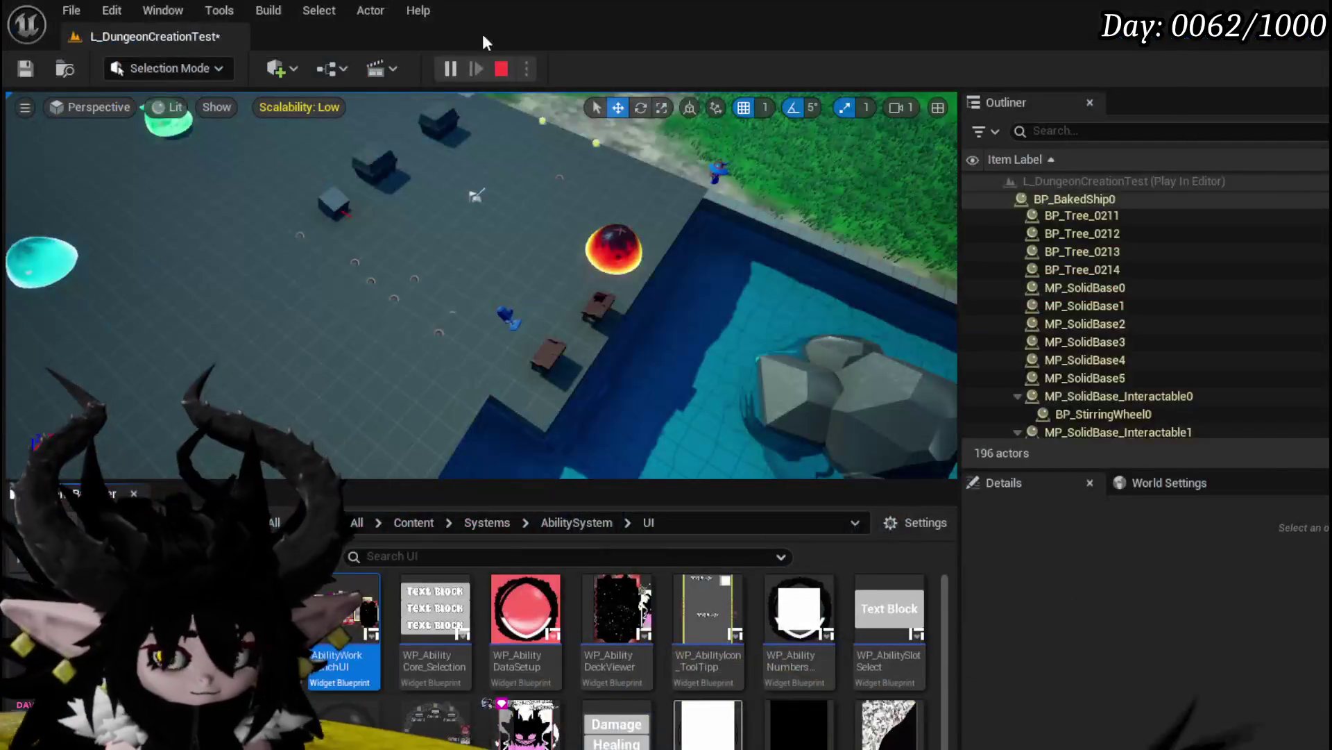
key("ctrl+s")
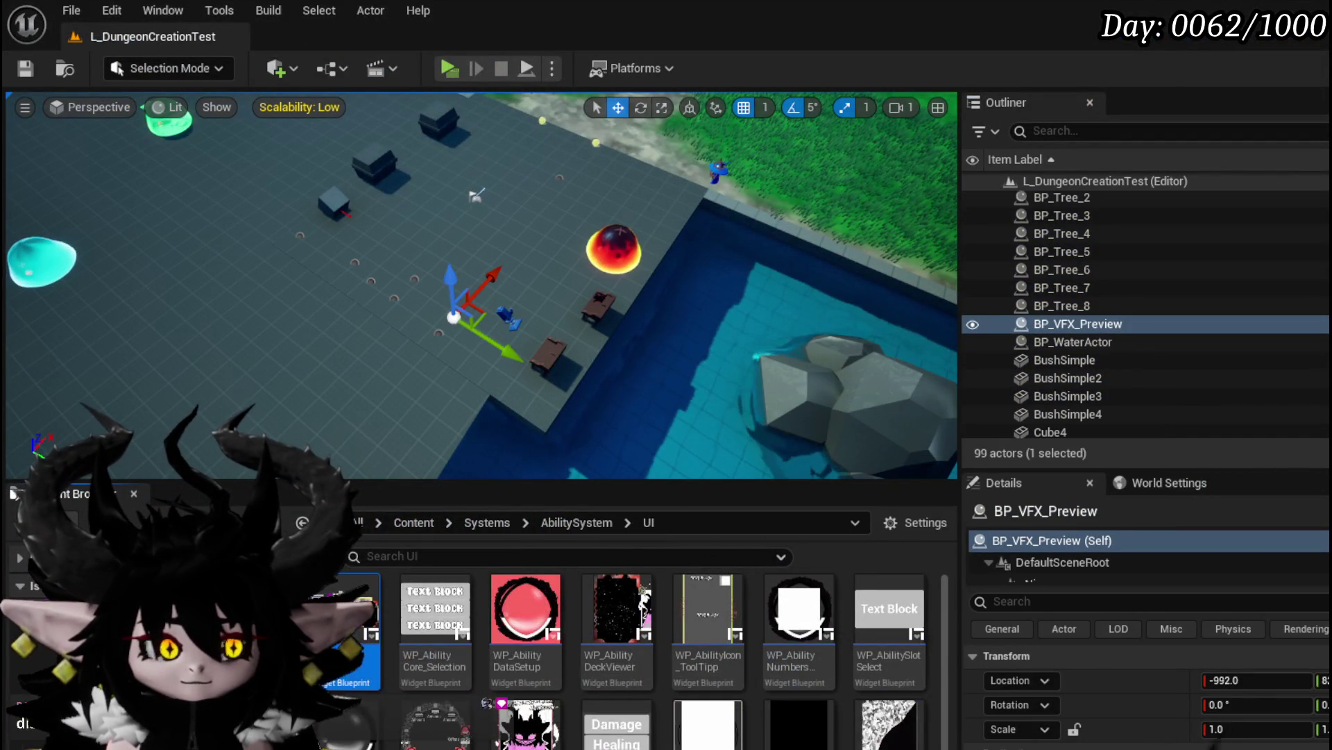
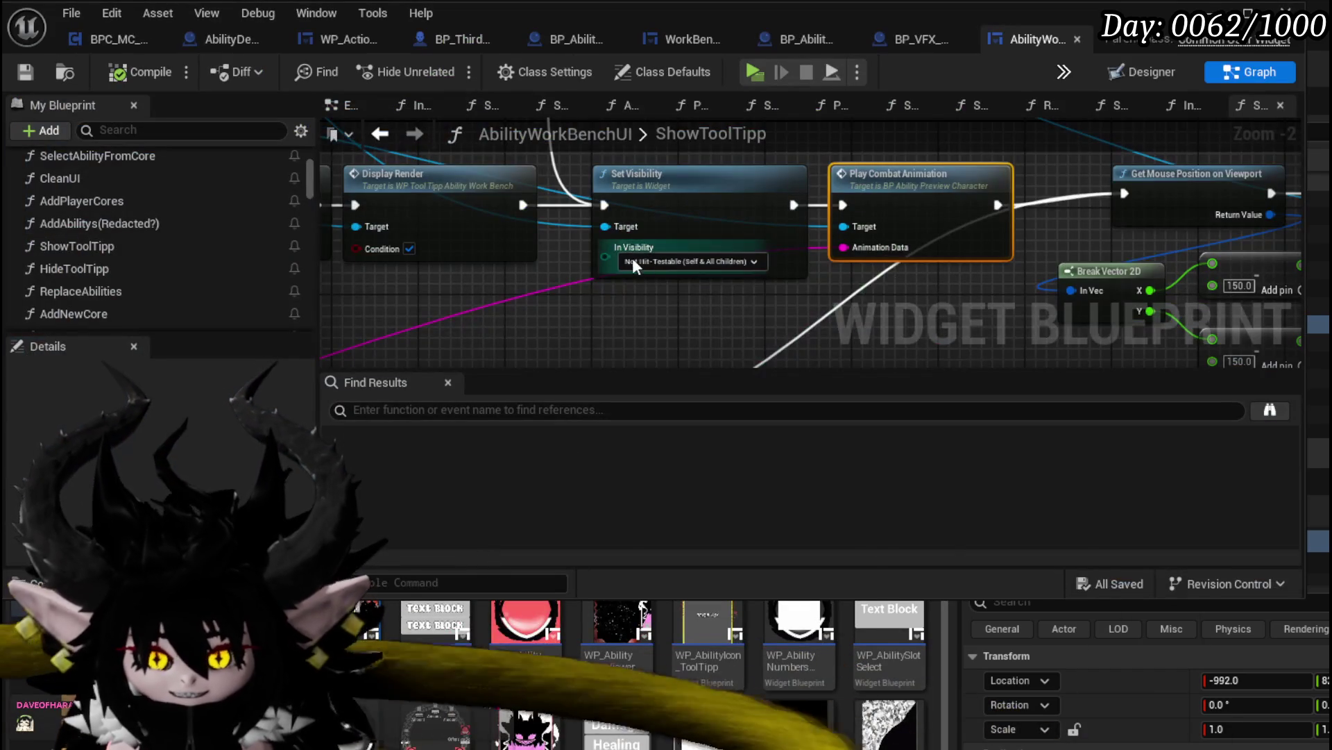
Paste a copy of the Contains node below the original and set its Substring to VFXID
scroll(667, 238, "down", 3)
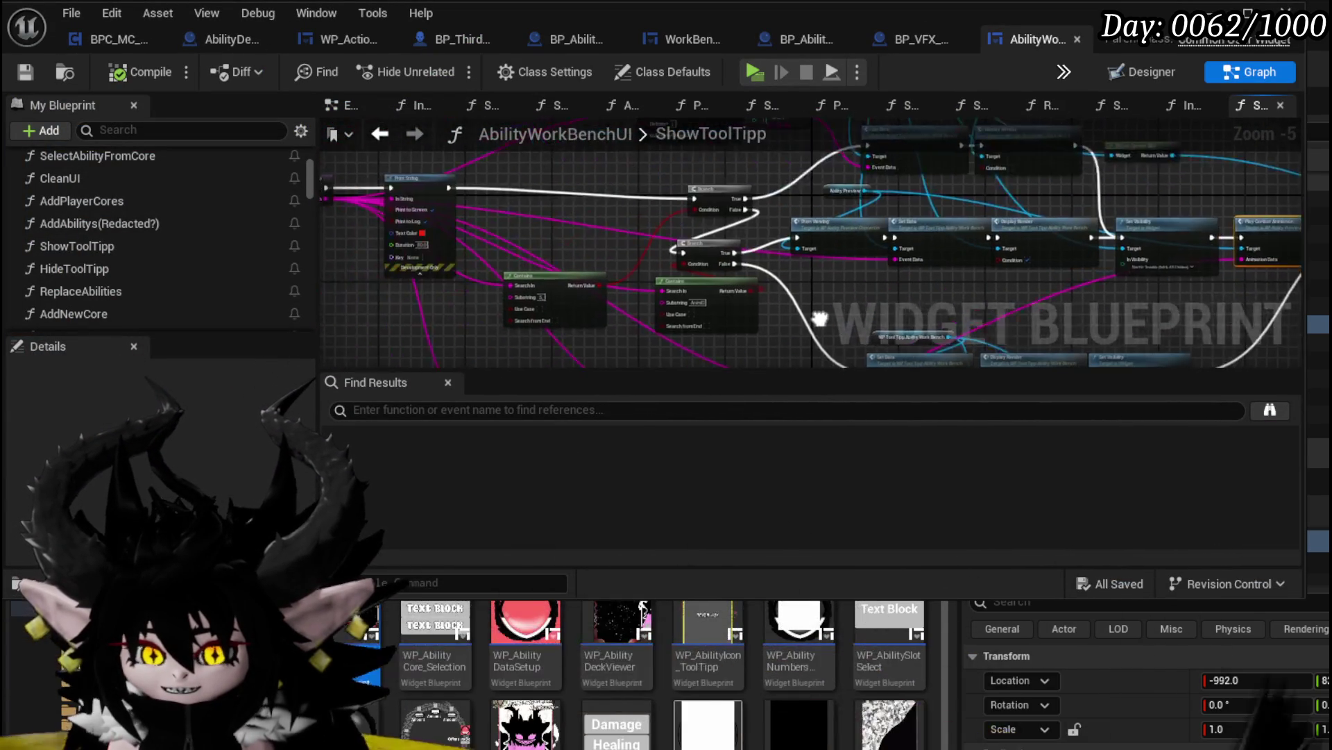
scroll(722, 286, "up", 2)
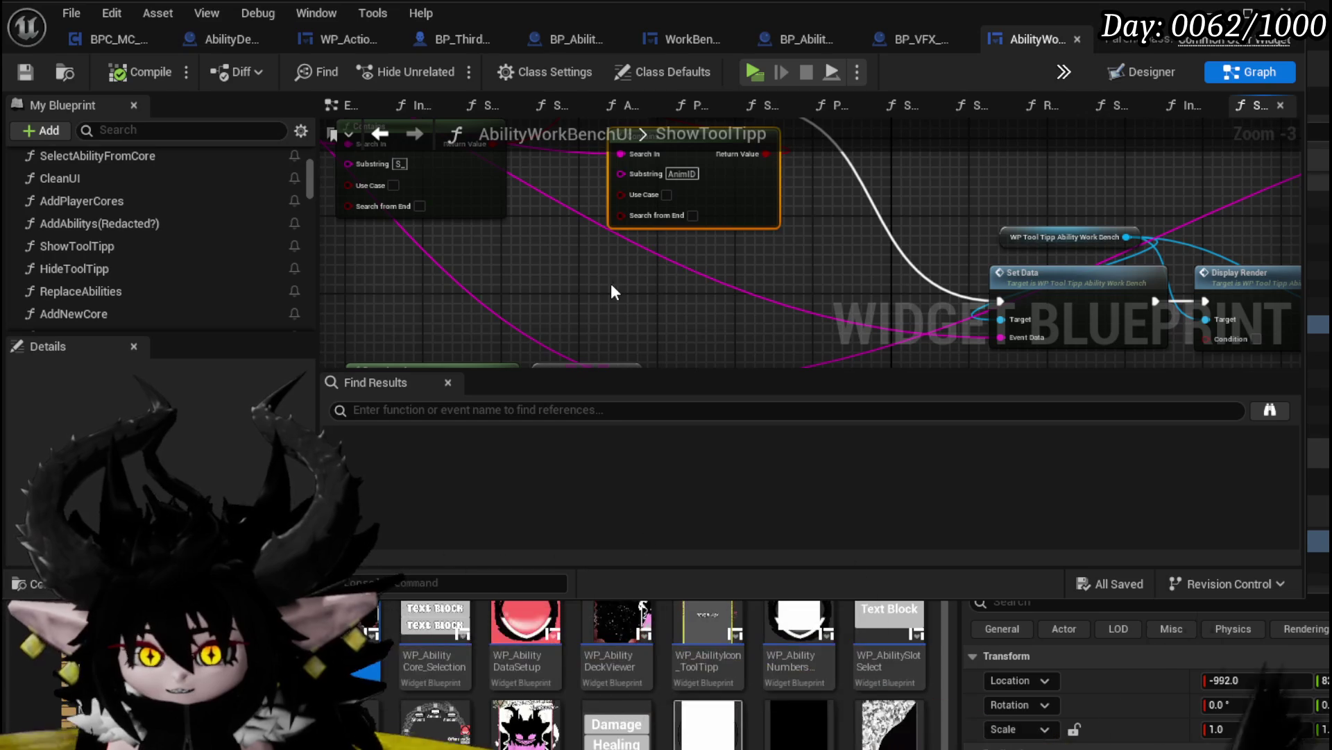
key("ctrl+v")
left_click_drag(692, 289, 693, 277)
scroll(694, 284, "up", 3)
left_click(698, 281)
type("VFXID")
left_click(884, 244)
Wire ShowToolTipp's Data pin into the VFXID Contains node's Search In, then pan to empty graph space
scroll(885, 245, "down", 3)
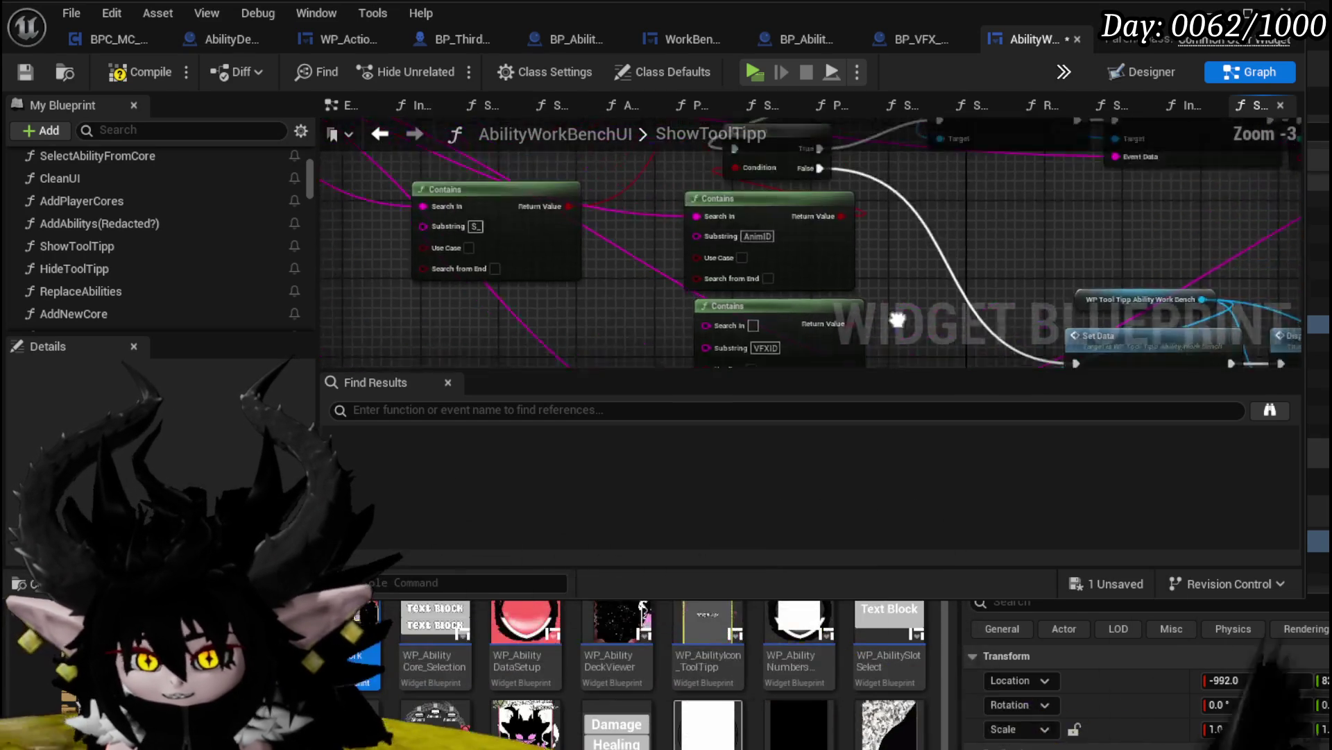
mouse_move(480, 205)
left_mouse_down()
mouse_move(726, 339)
mouse_move(1301, 281)
mouse_move(719, 303)
mouse_move(776, 289)
mouse_move(706, 277)
left_mouse_up()
scroll(810, 264, "down", 1)
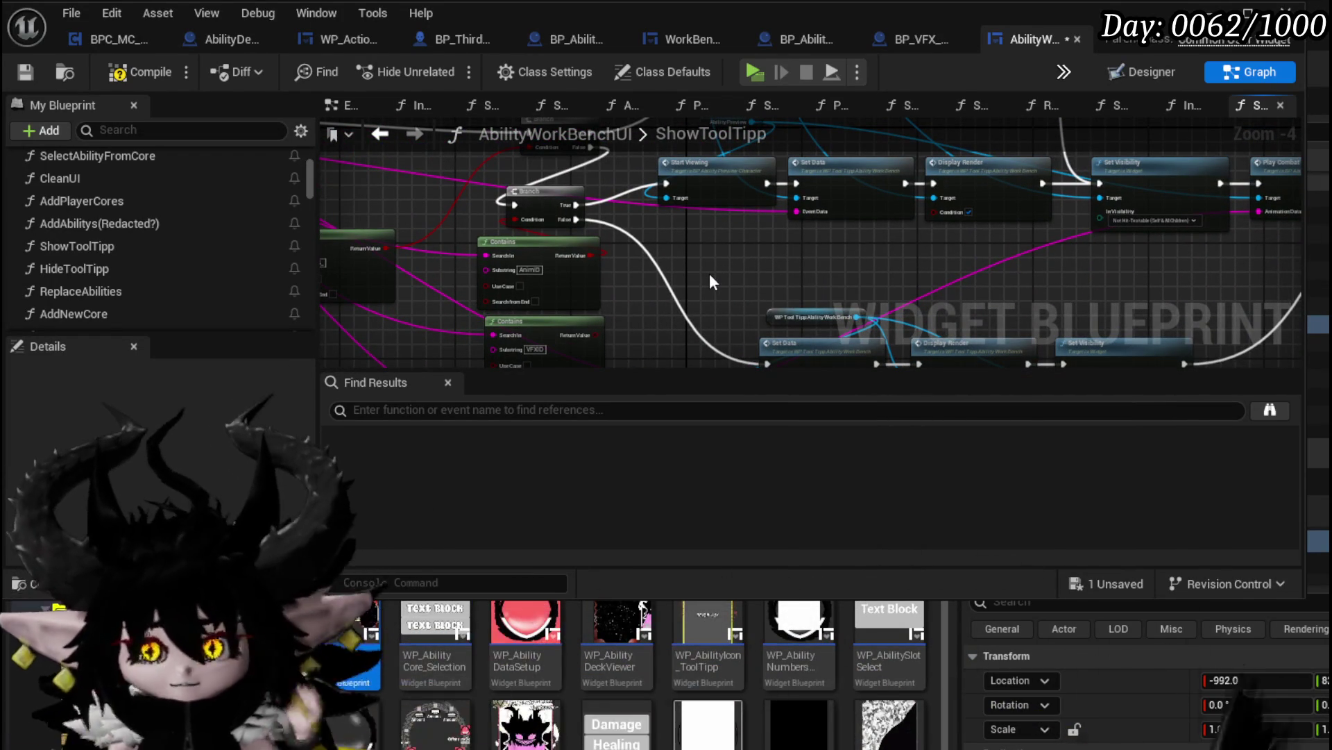
mouse_move(709, 282)
left_mouse_down()
mouse_move(825, 272)
mouse_move(837, 218)
left_mouse_up()
mouse_move(501, 288)
left_mouse_down()
mouse_move(545, 257)
mouse_move(671, 252)
left_mouse_up()
right_click(504, 251)
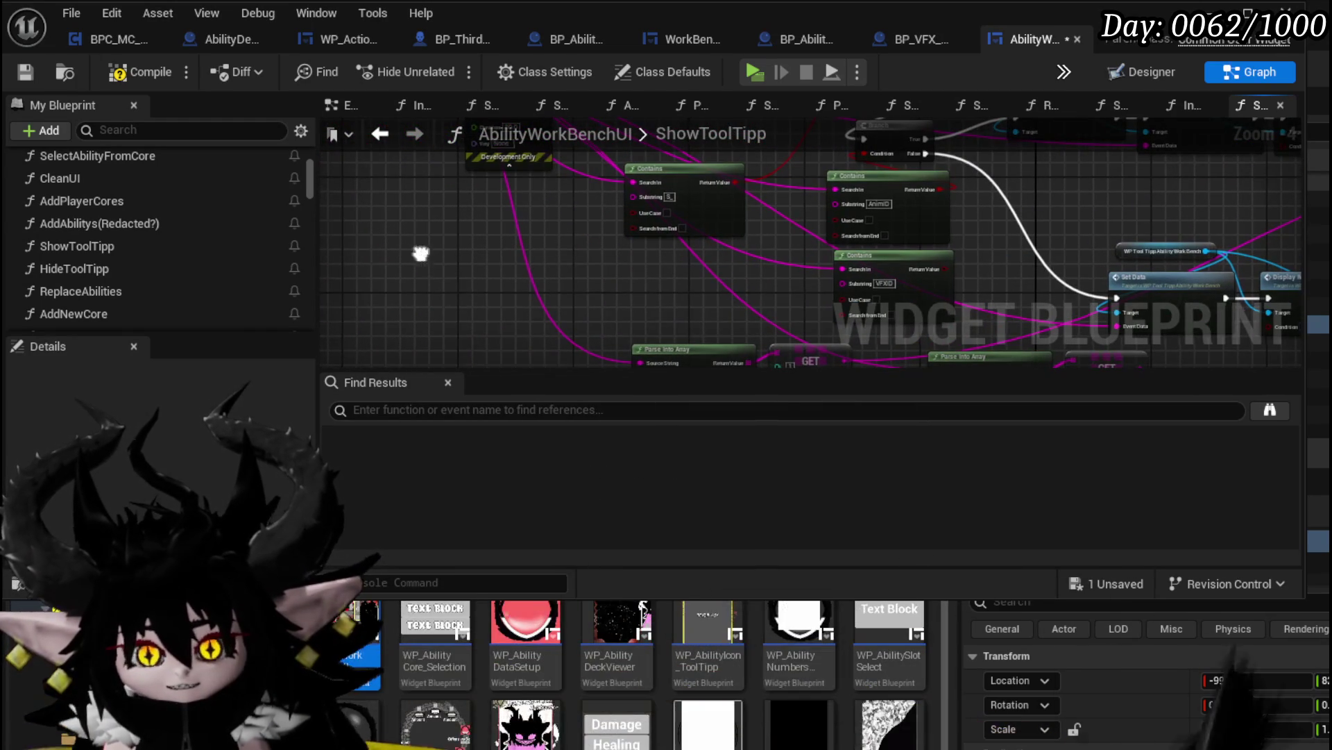
right_click(420, 258)
Add a Parse Into Array node and a GET node taking one element of its result
type("Parse")
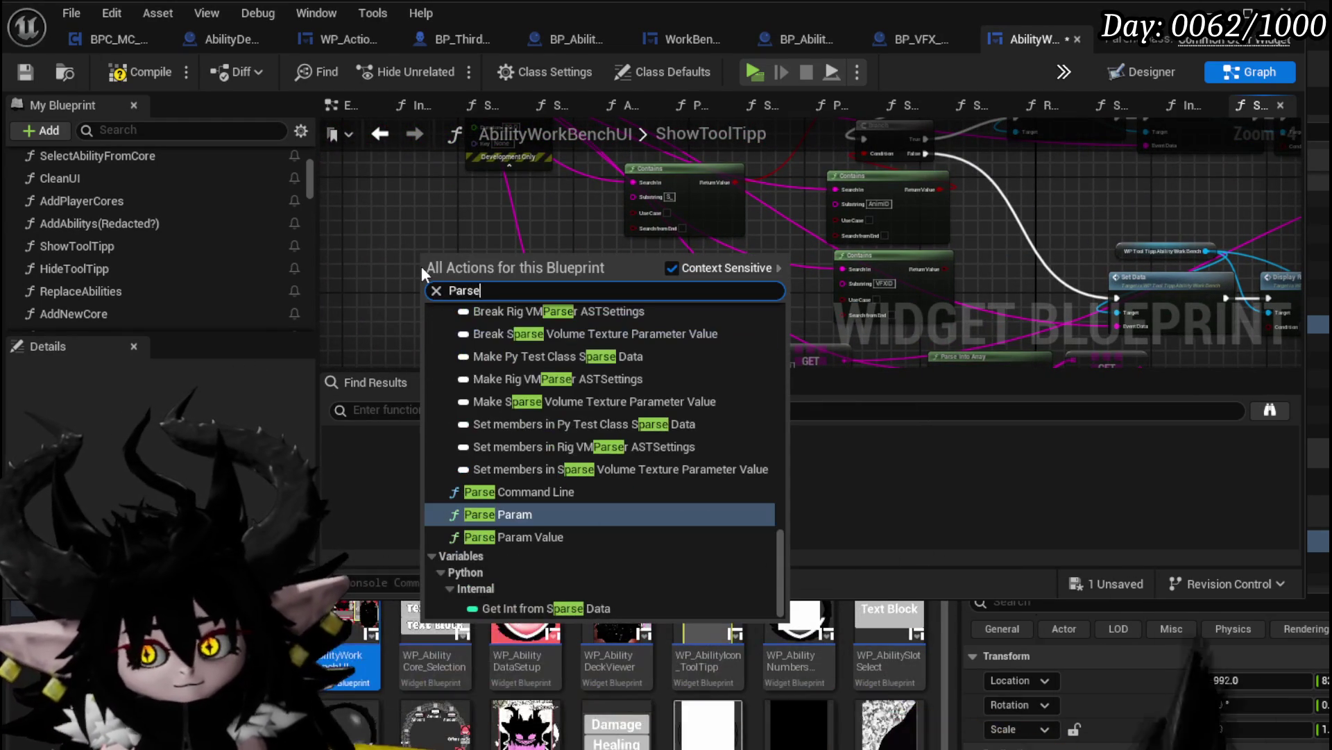
type(" a")
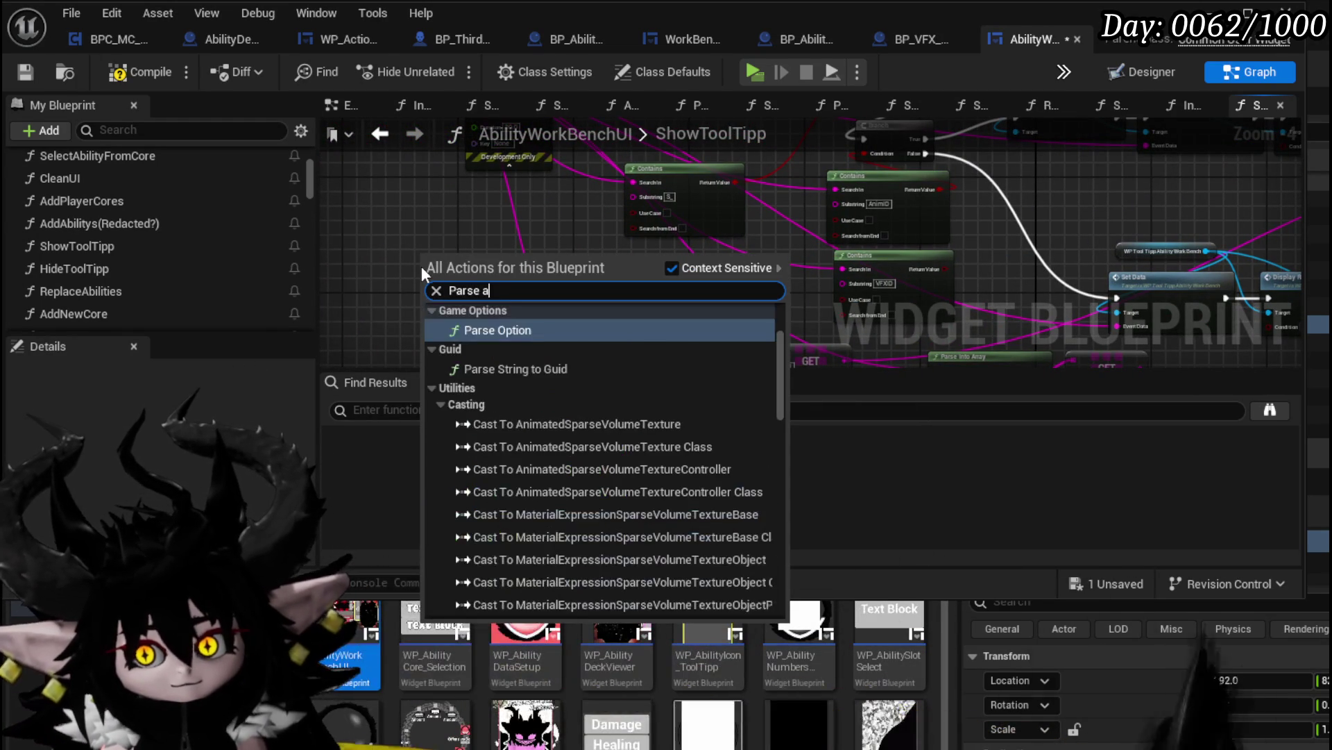
key("BackSpace")
type("string")
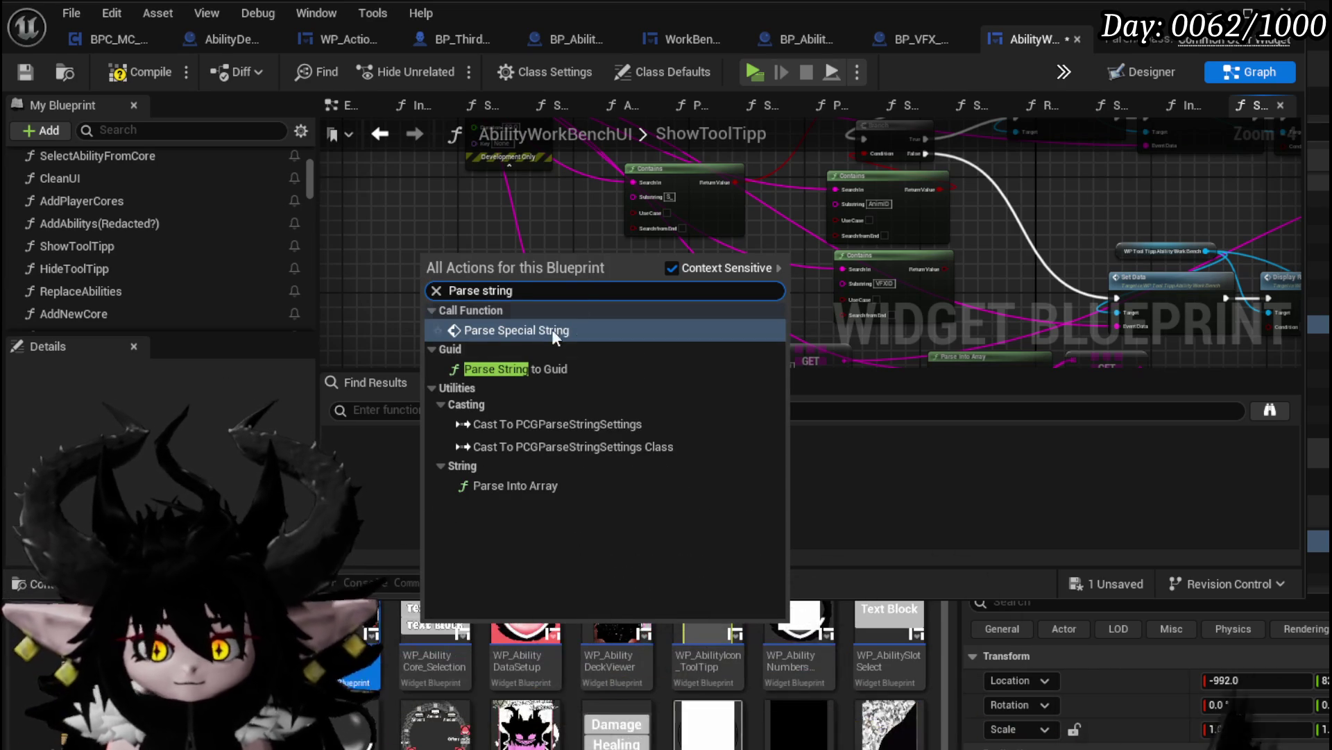
left_click(493, 486)
scroll(472, 264, "up", 3)
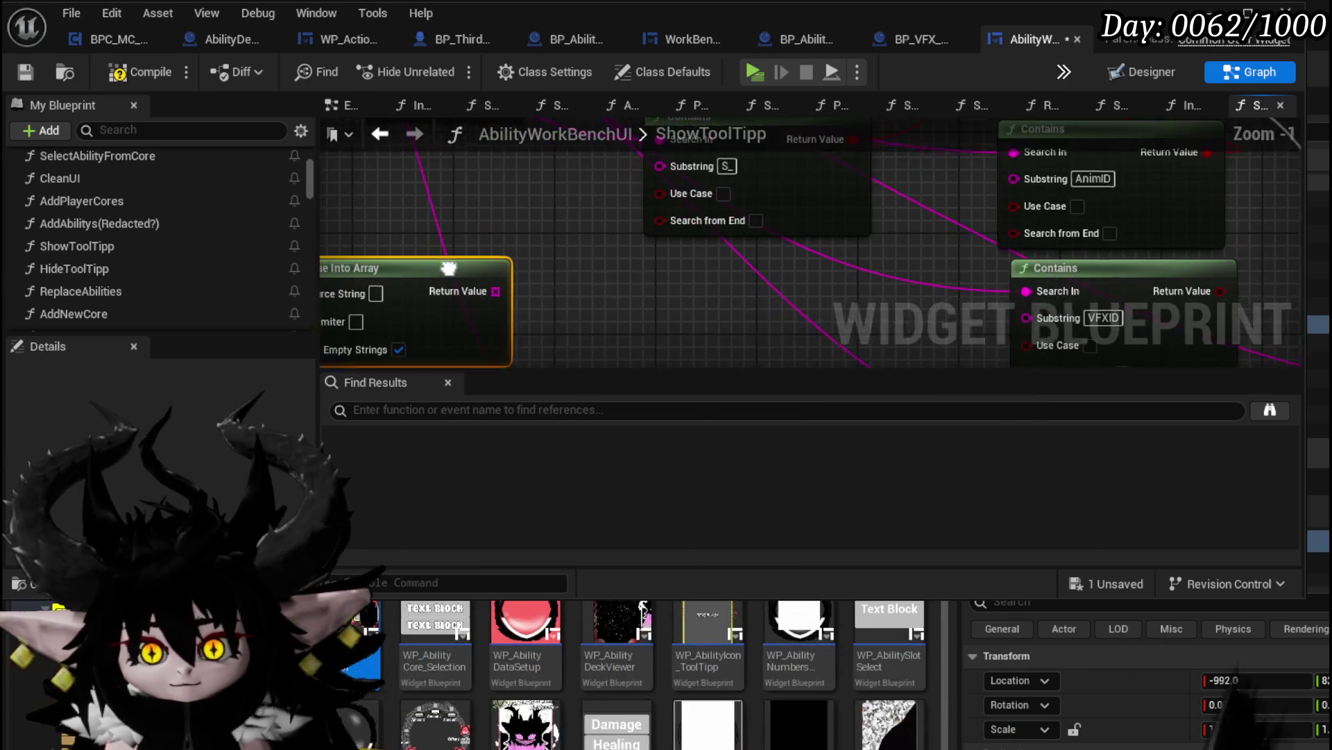
left_click(471, 264)
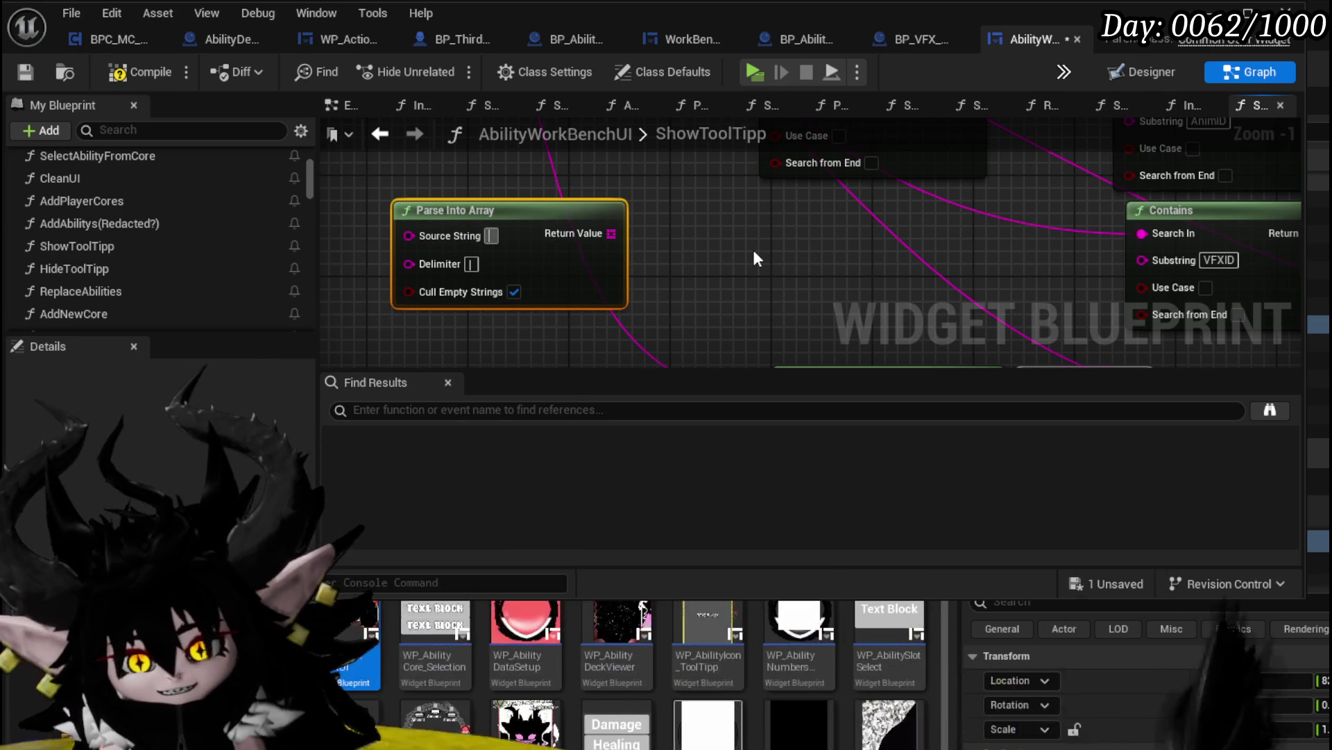
type("get")
mouse_move(611, 233)
left_mouse_down()
mouse_move(744, 243)
mouse_move(687, 244)
left_mouse_up()
left_click(817, 437)
Move the ShowToolTipp entry and Print String left, and wire Data into Parse Into Array's Source String
scroll(520, 298, "down", 2)
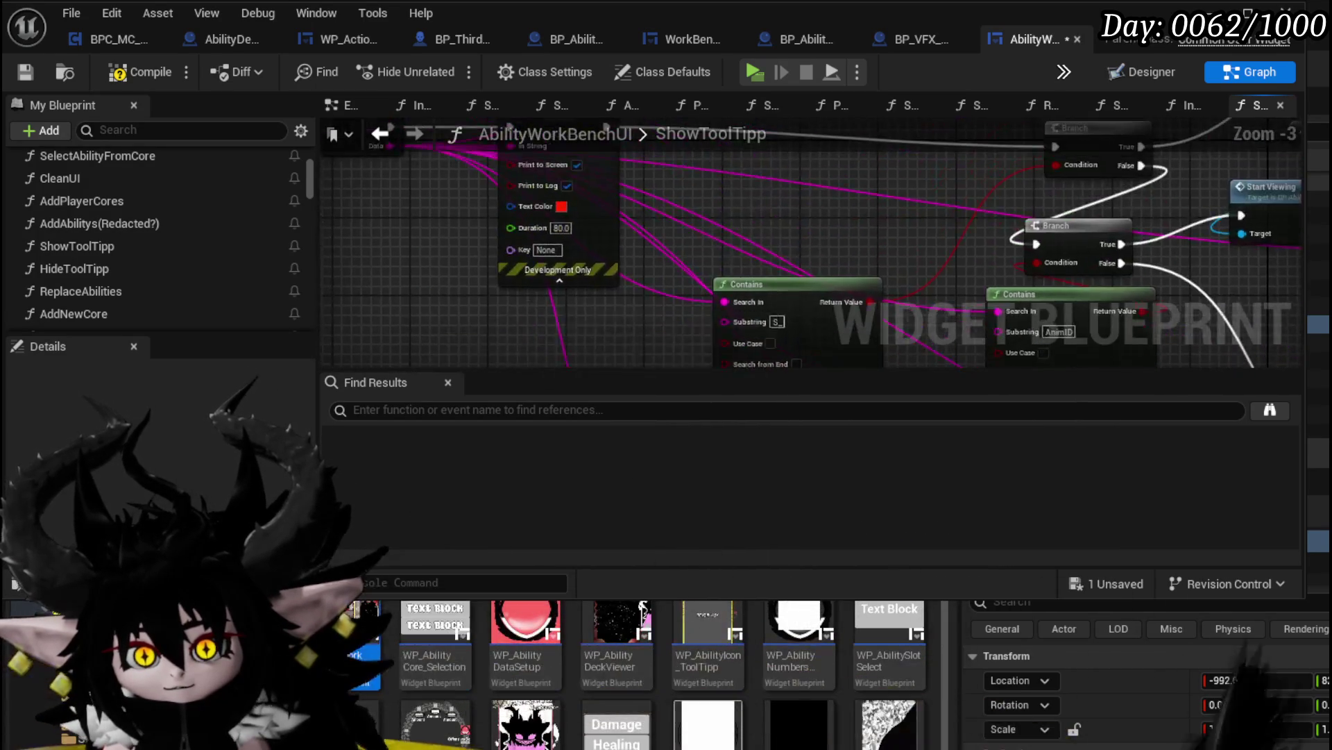
left_click_drag(639, 313, 549, 229)
left_click_drag(756, 200, 665, 236)
scroll(443, 227, "down", 1)
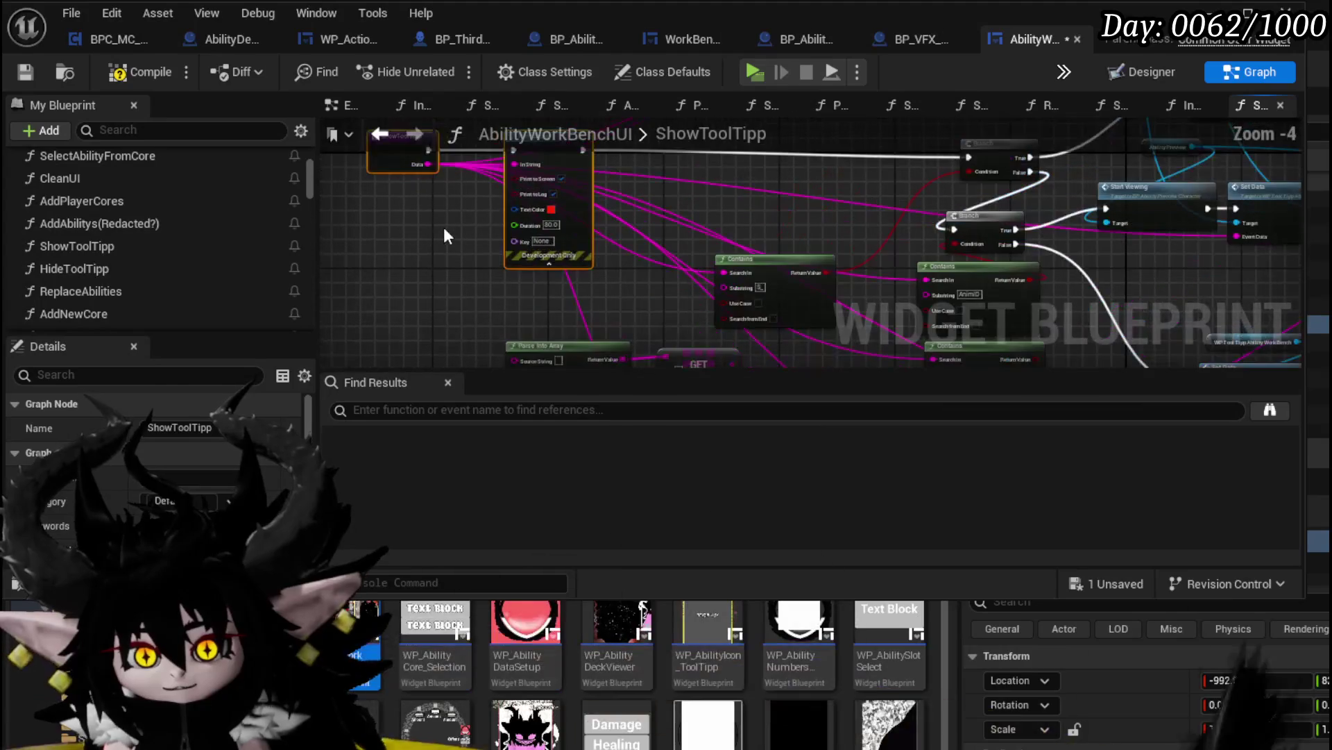
left_click_drag(429, 165, 522, 323)
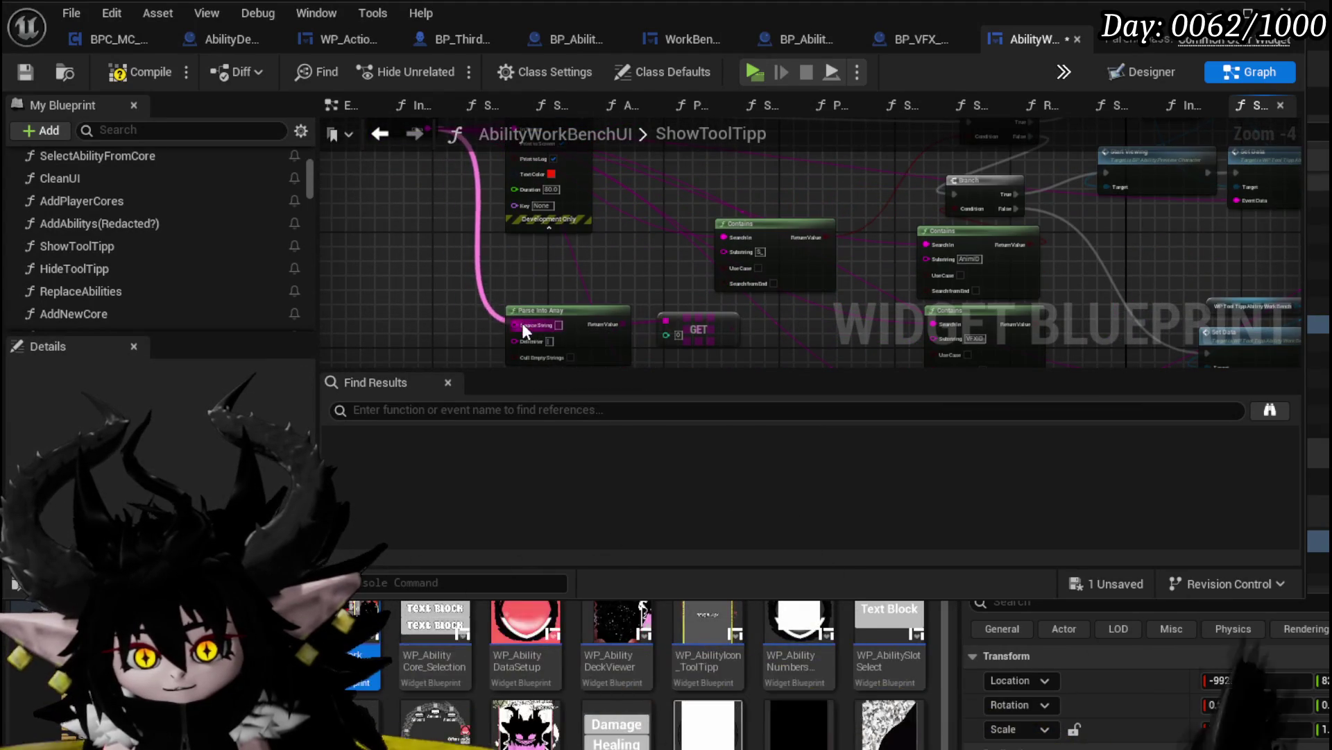
Create a Switch on String node driven by the retrieved array element
left_click_drag(575, 272, 633, 273)
type("switch")
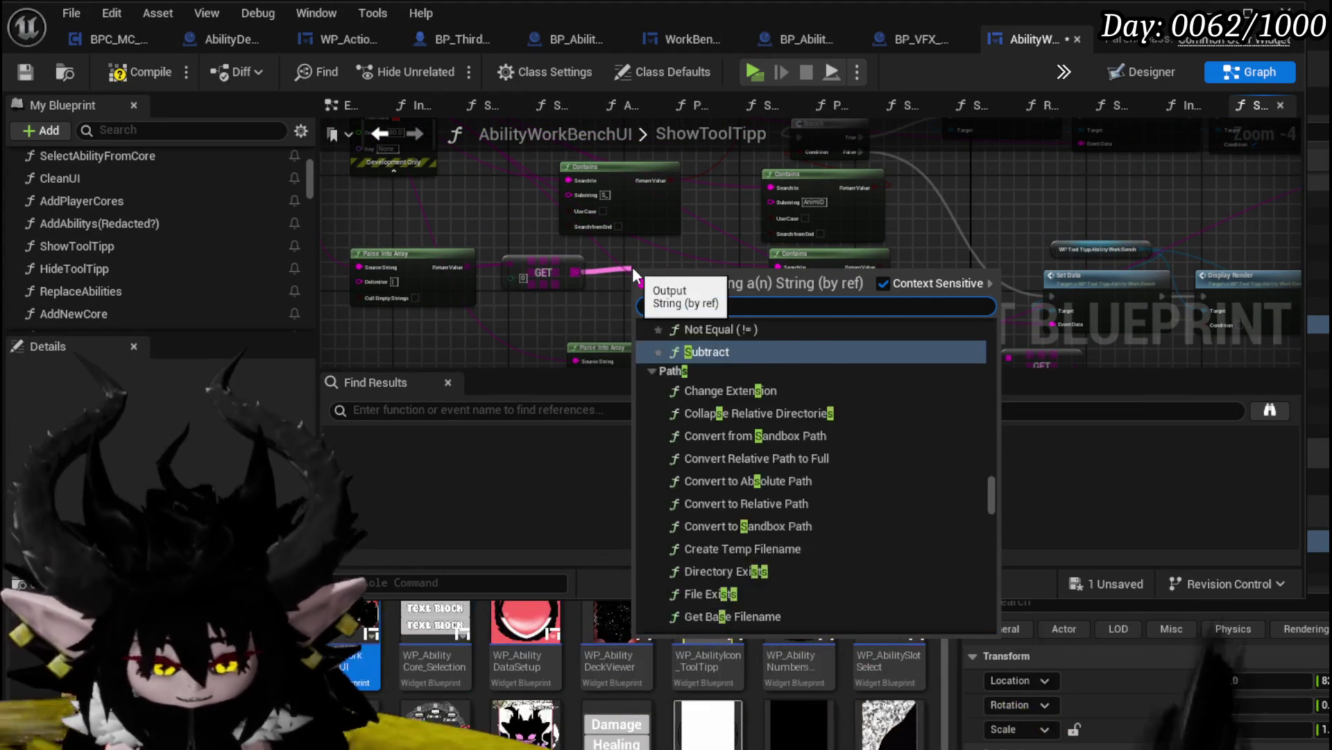
key("Return")
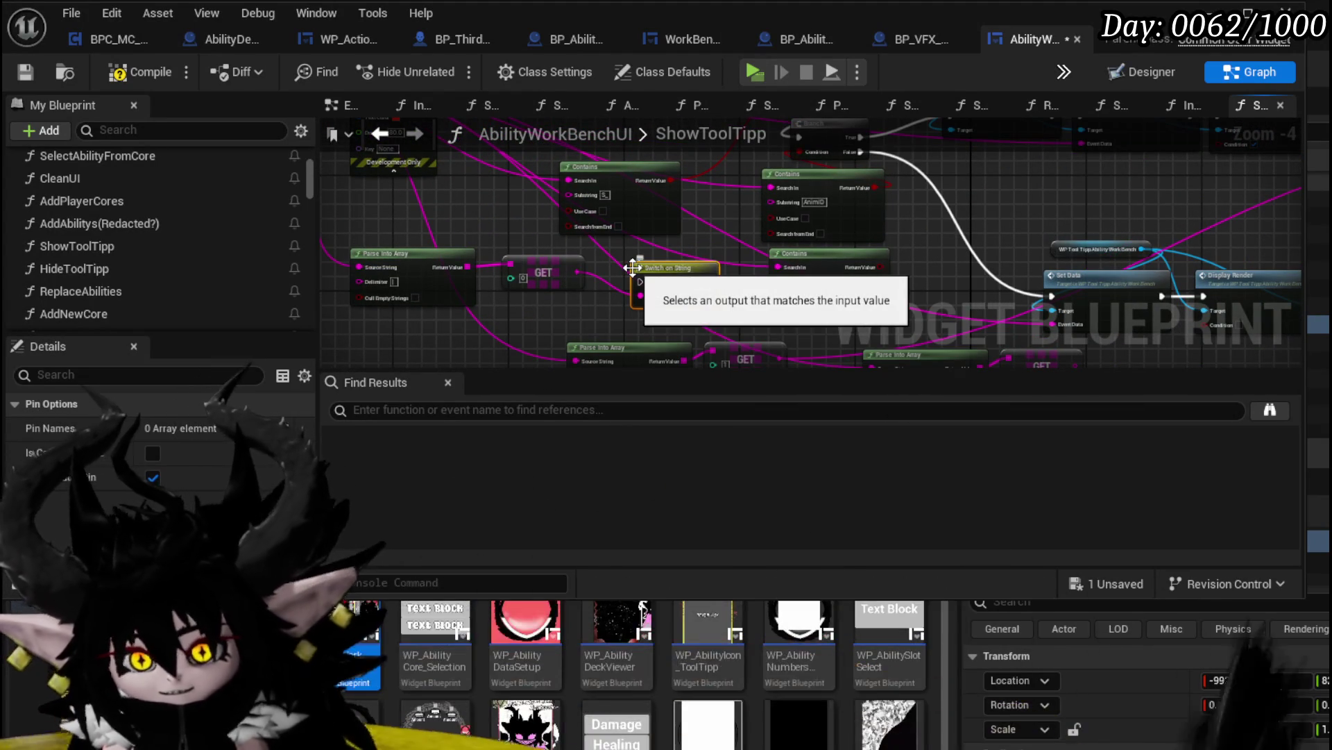
left_click_drag(656, 250, 503, 246)
Enter AnimID and VFXID as the Switch on String pin names, then zoom out over the Set Data chain
scroll(548, 247, "up", 2)
type("AnimID")
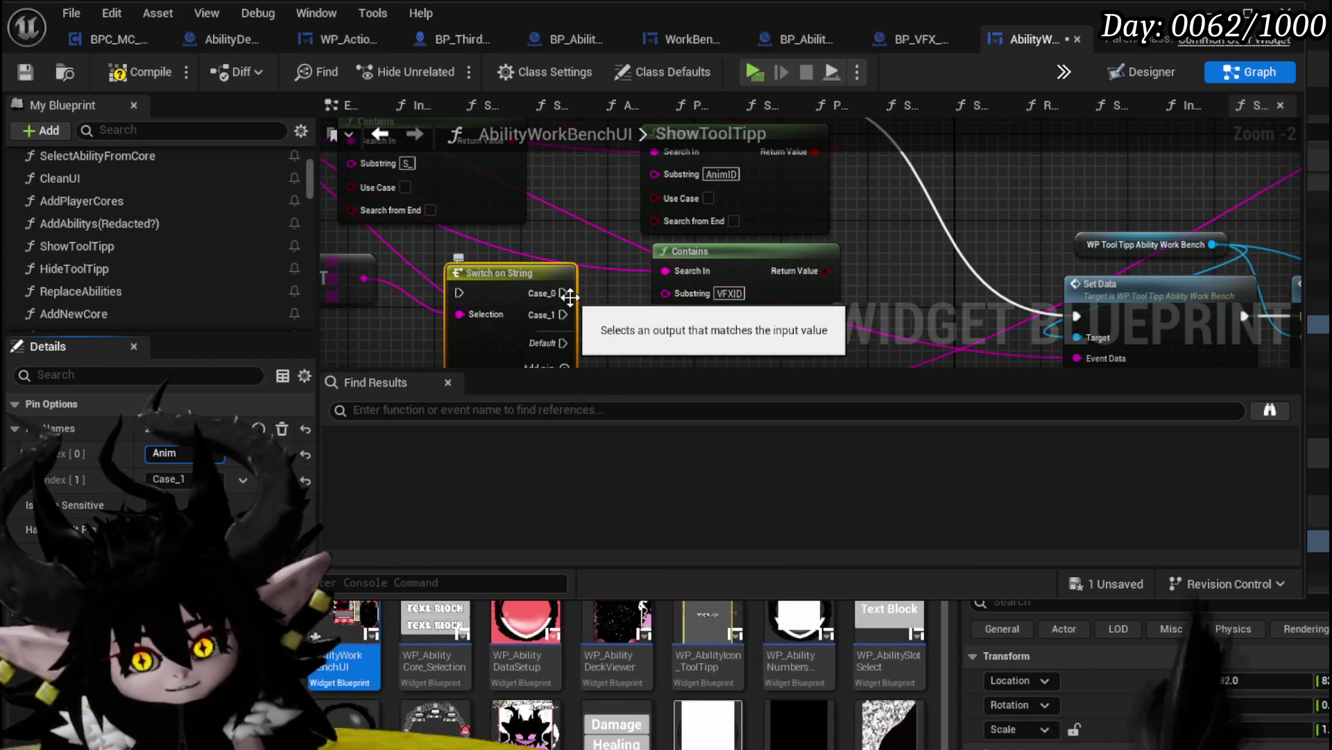
key("Return")
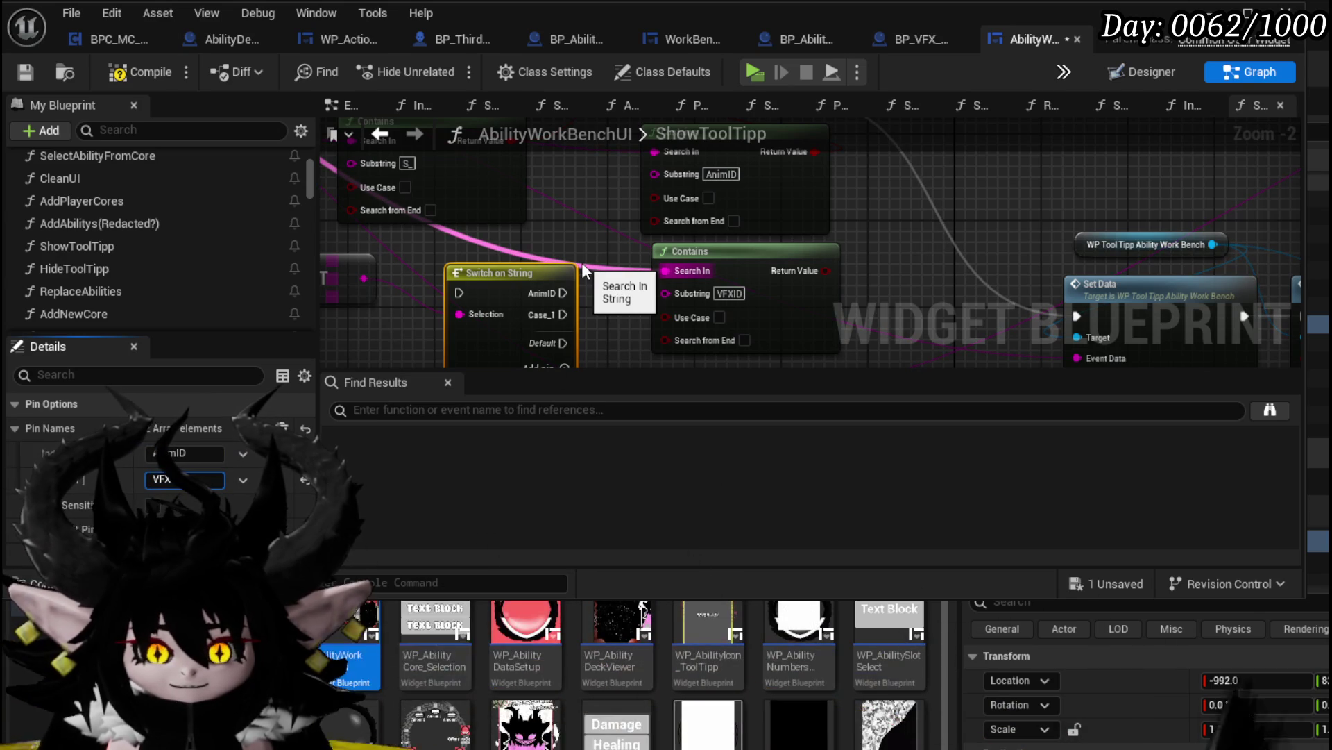
type("ID")
key("Return")
scroll(583, 271, "down", 2)
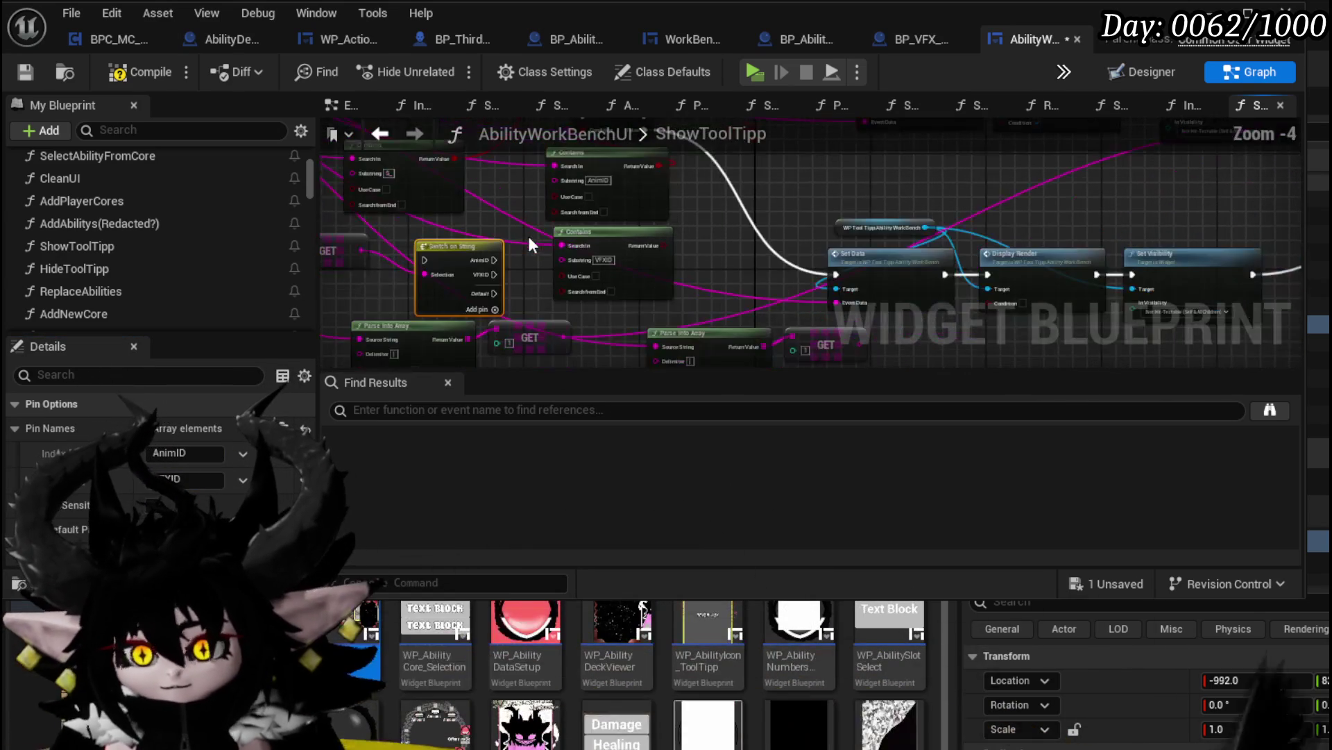
scroll(556, 264, "down", 1)
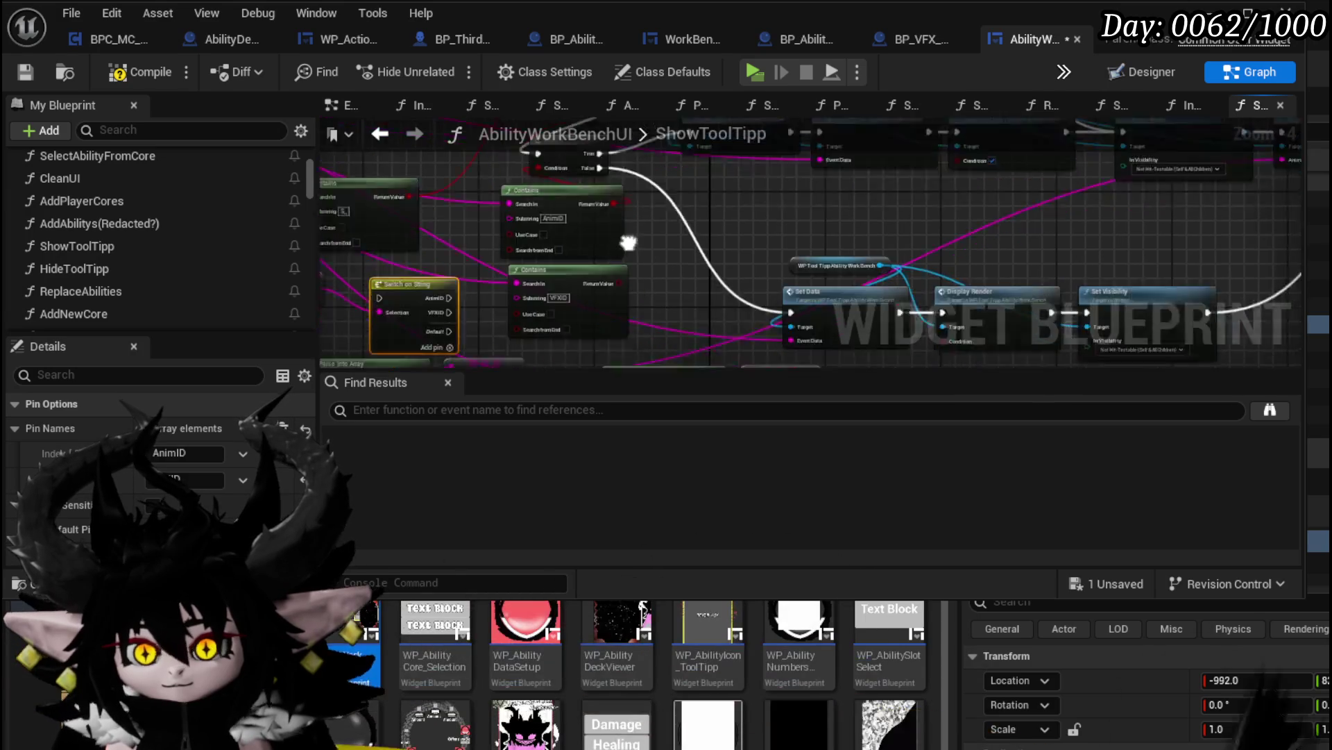
mouse_move(824, 213)
left_mouse_down()
mouse_move(937, 327)
mouse_move(681, 229)
mouse_move(534, 251)
mouse_move(661, 159)
left_mouse_up()
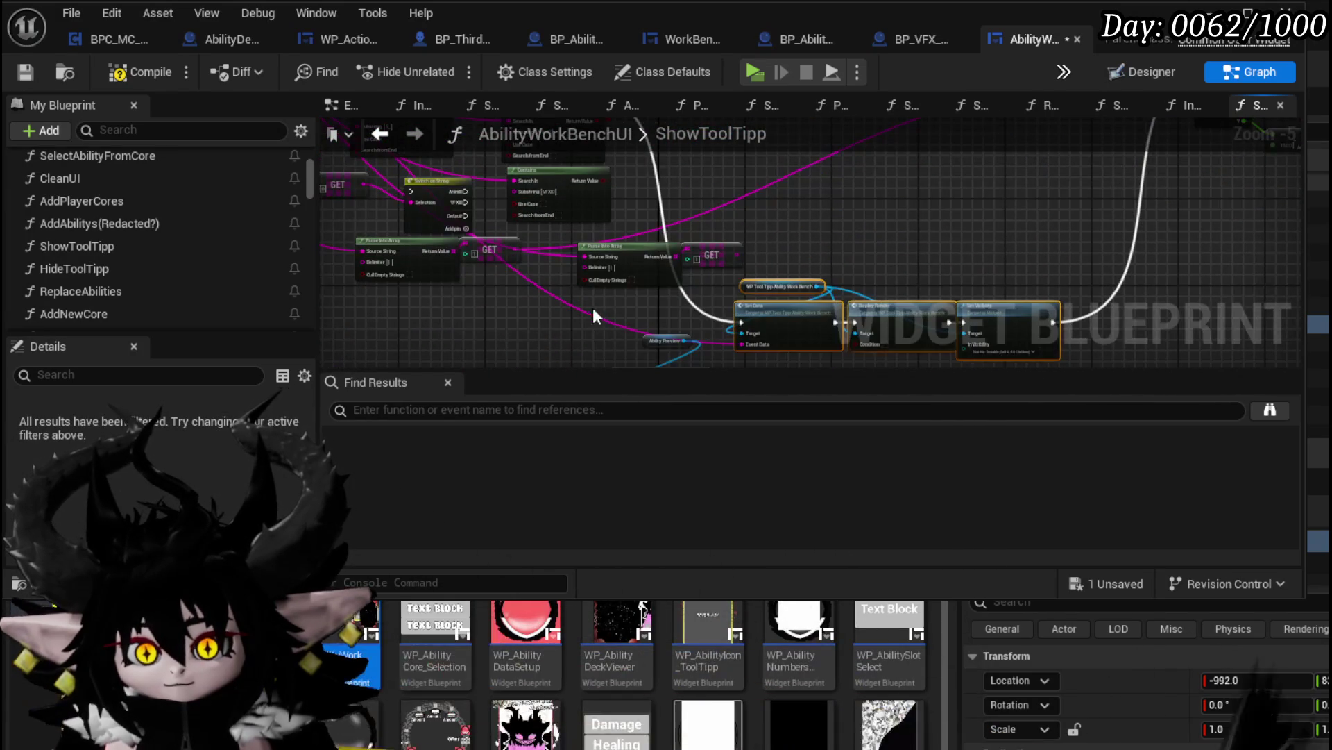
scroll(589, 313, "up", 3)
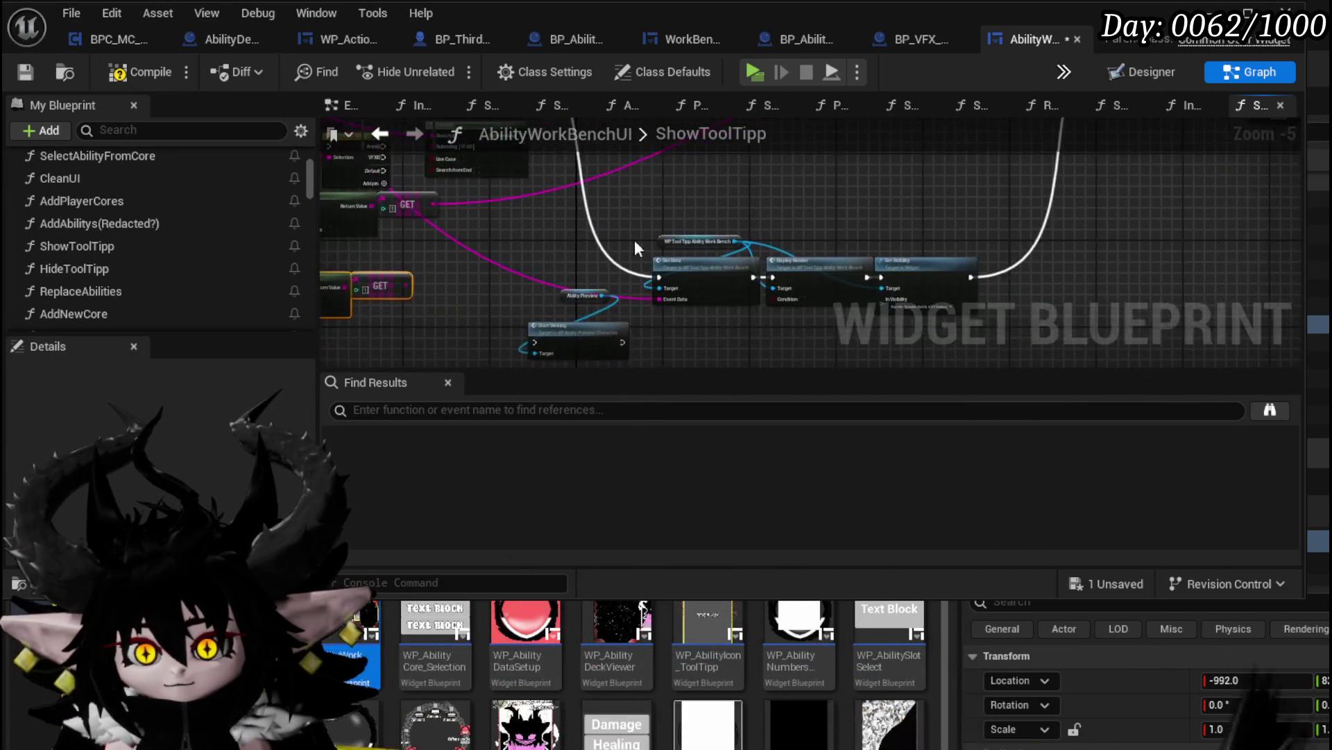
mouse_move(748, 212)
left_mouse_down()
mouse_move(675, 166)
mouse_move(504, 167)
left_mouse_up()
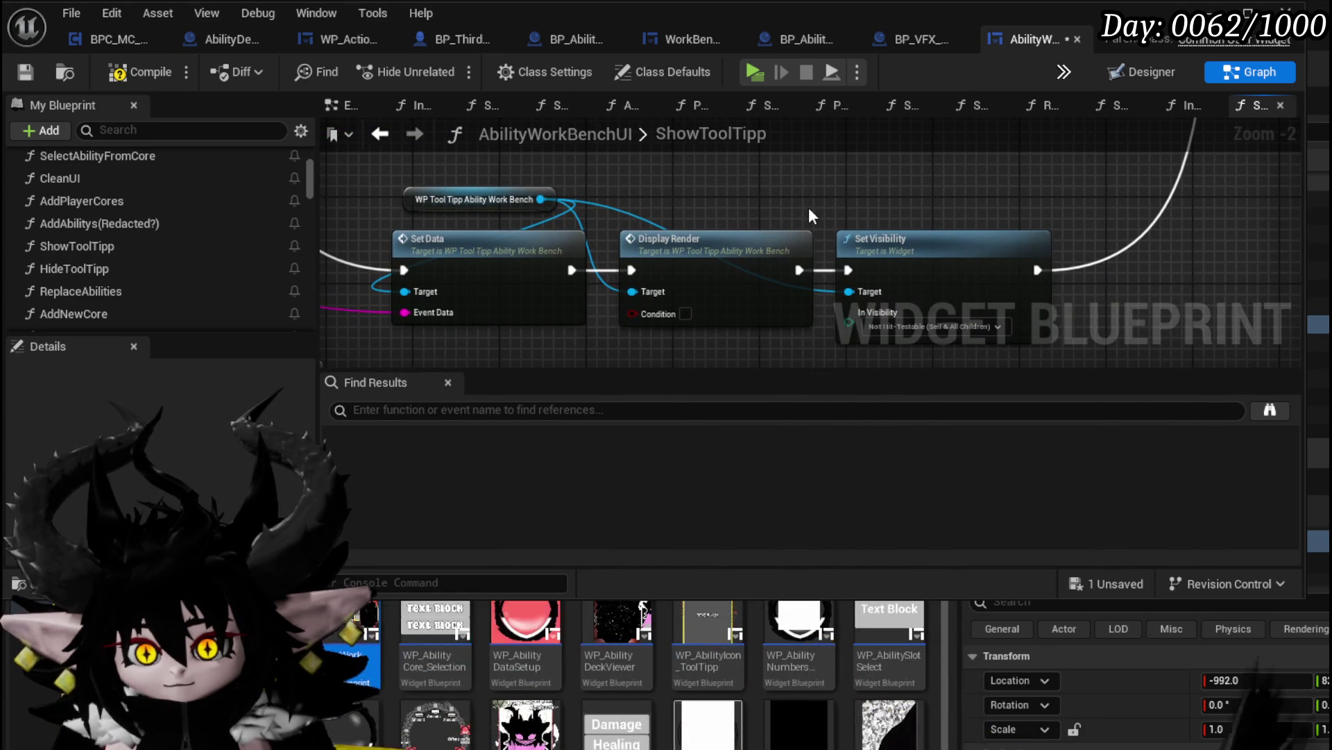
scroll(809, 206, "down", 1)
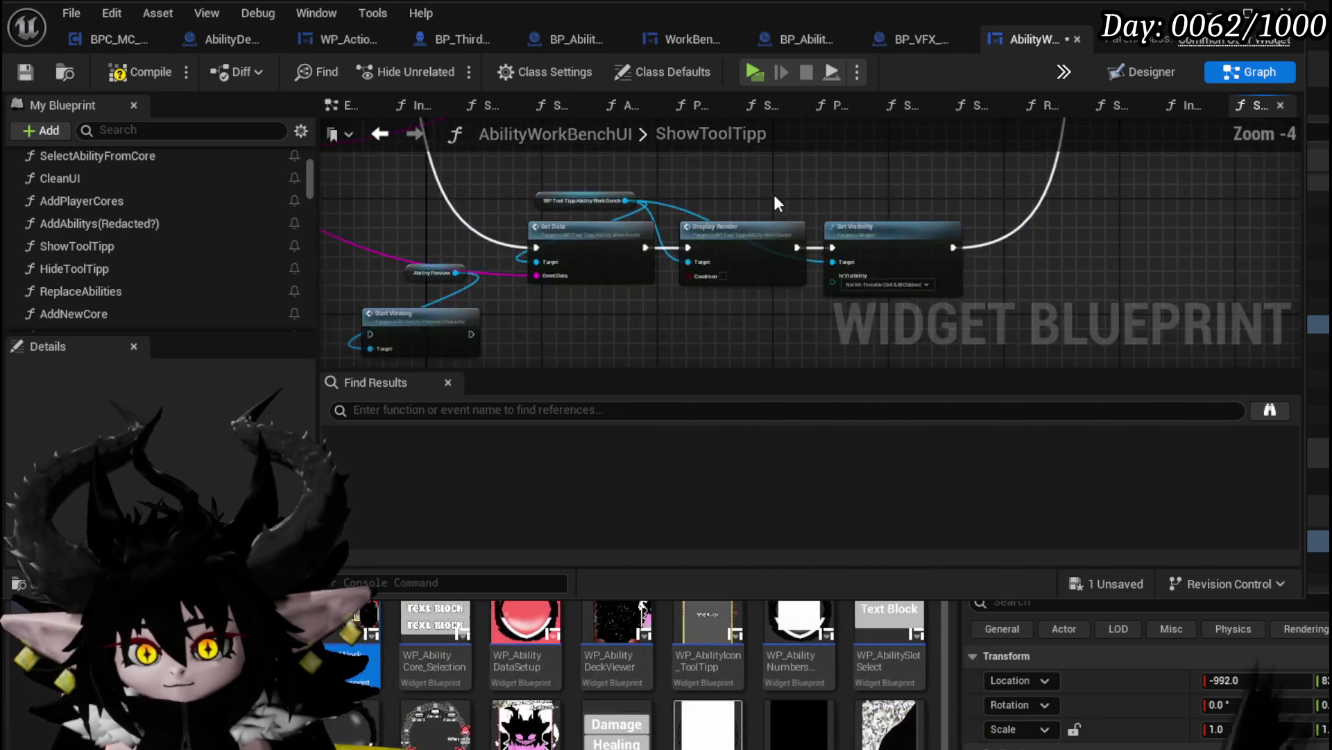
left_click_drag(741, 313, 741, 358)
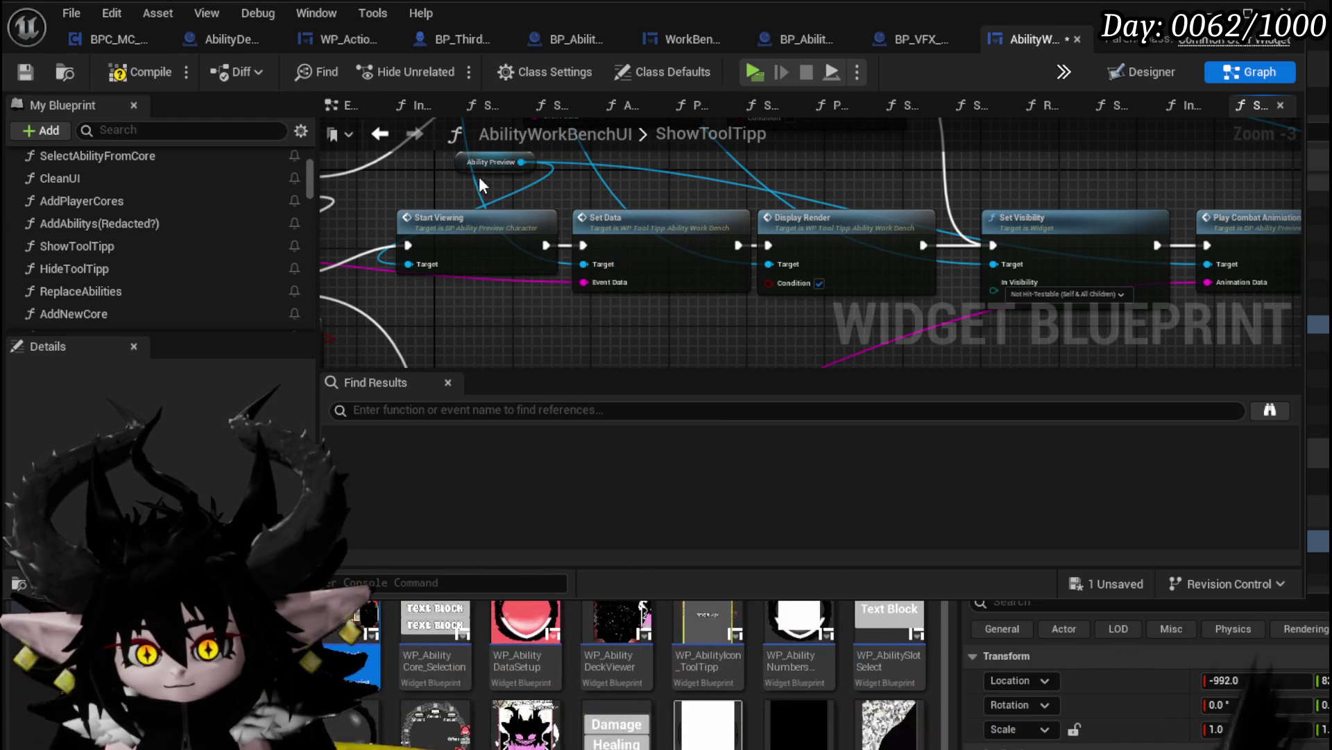
double_click(462, 220)
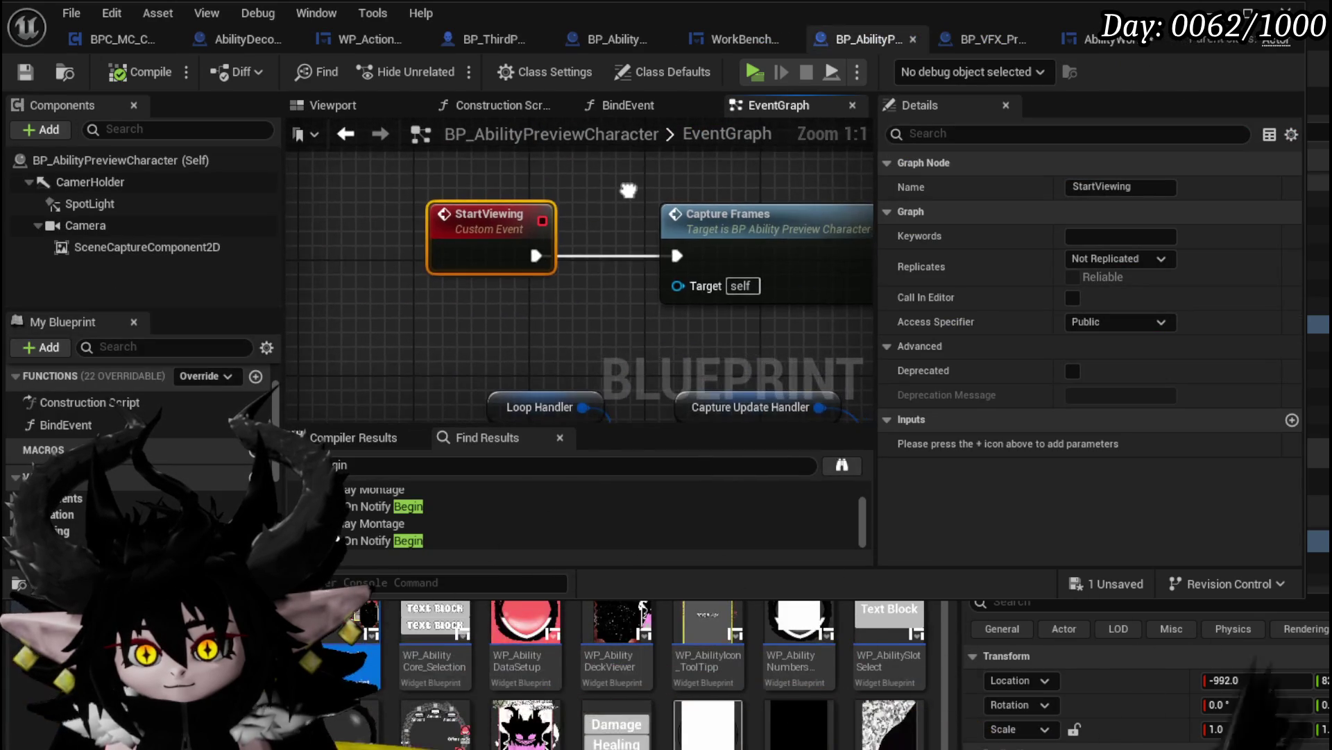
left_click_drag(699, 186, 680, 185)
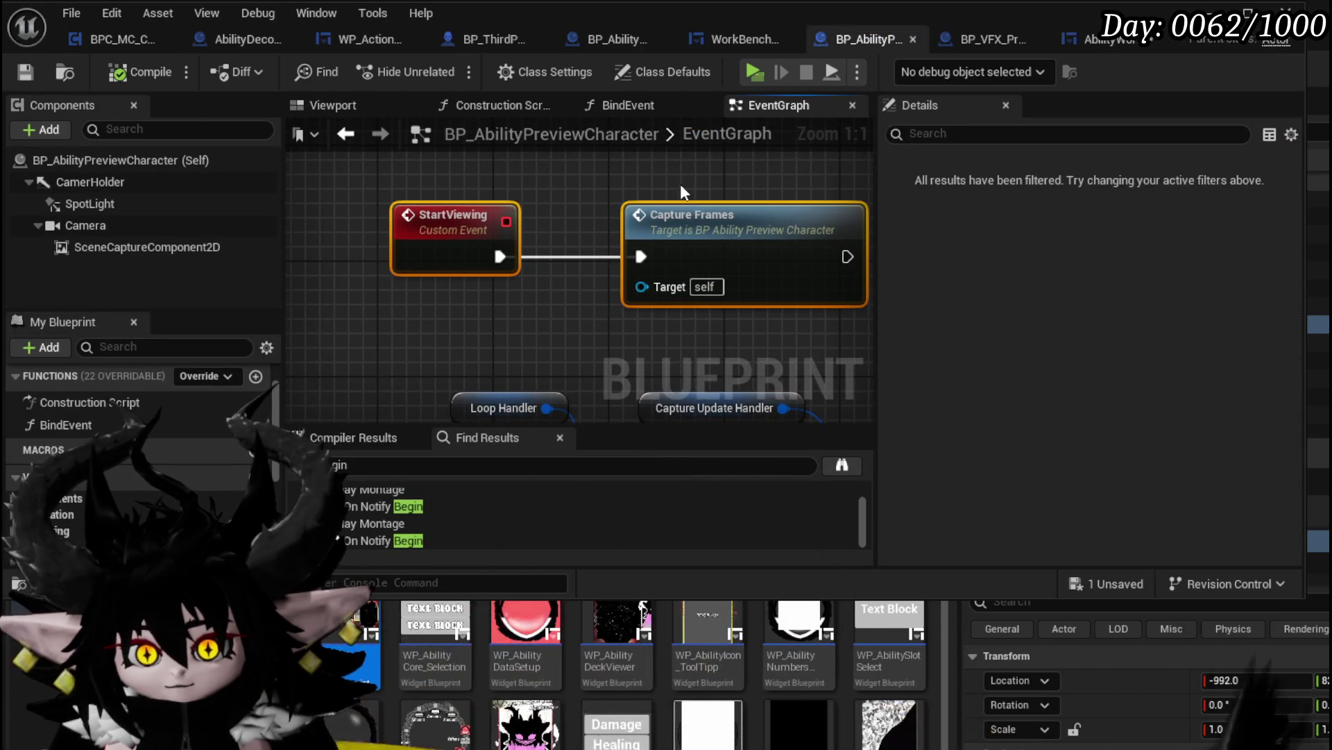
left_click(346, 133)
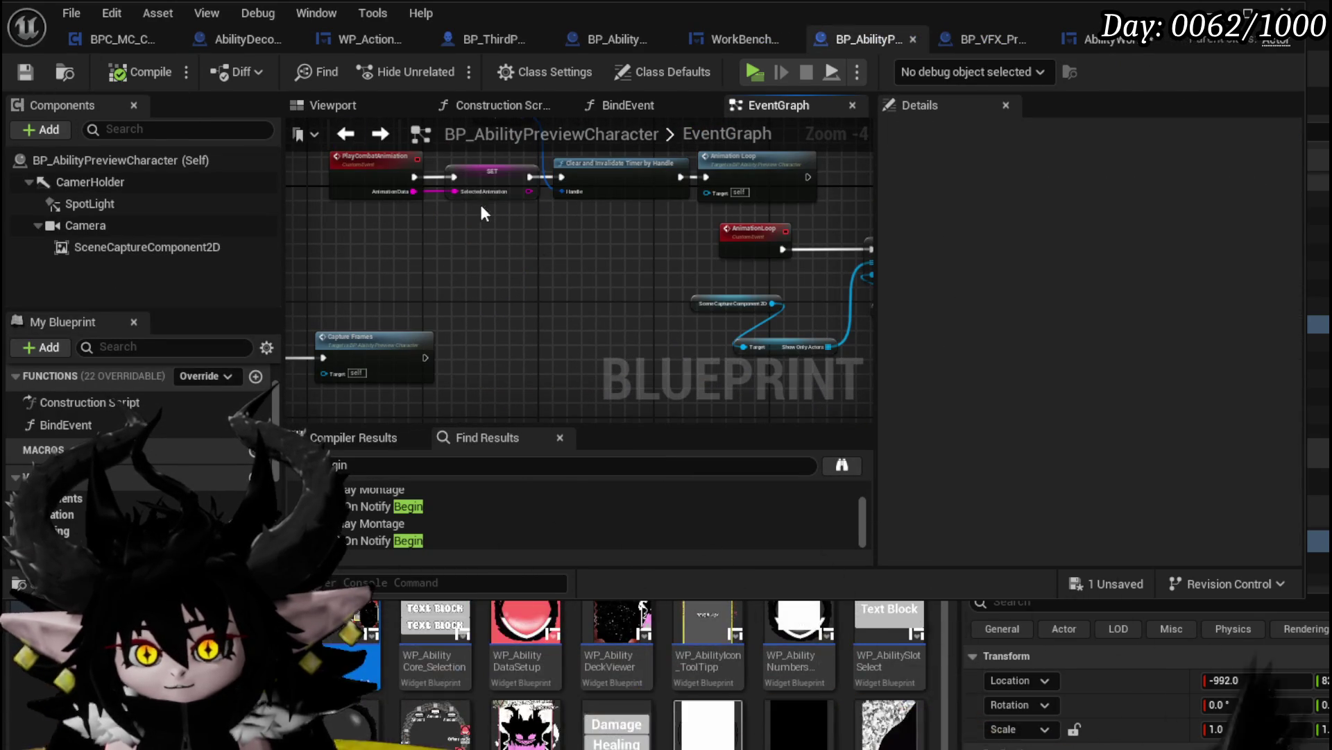
key("alt+Left")
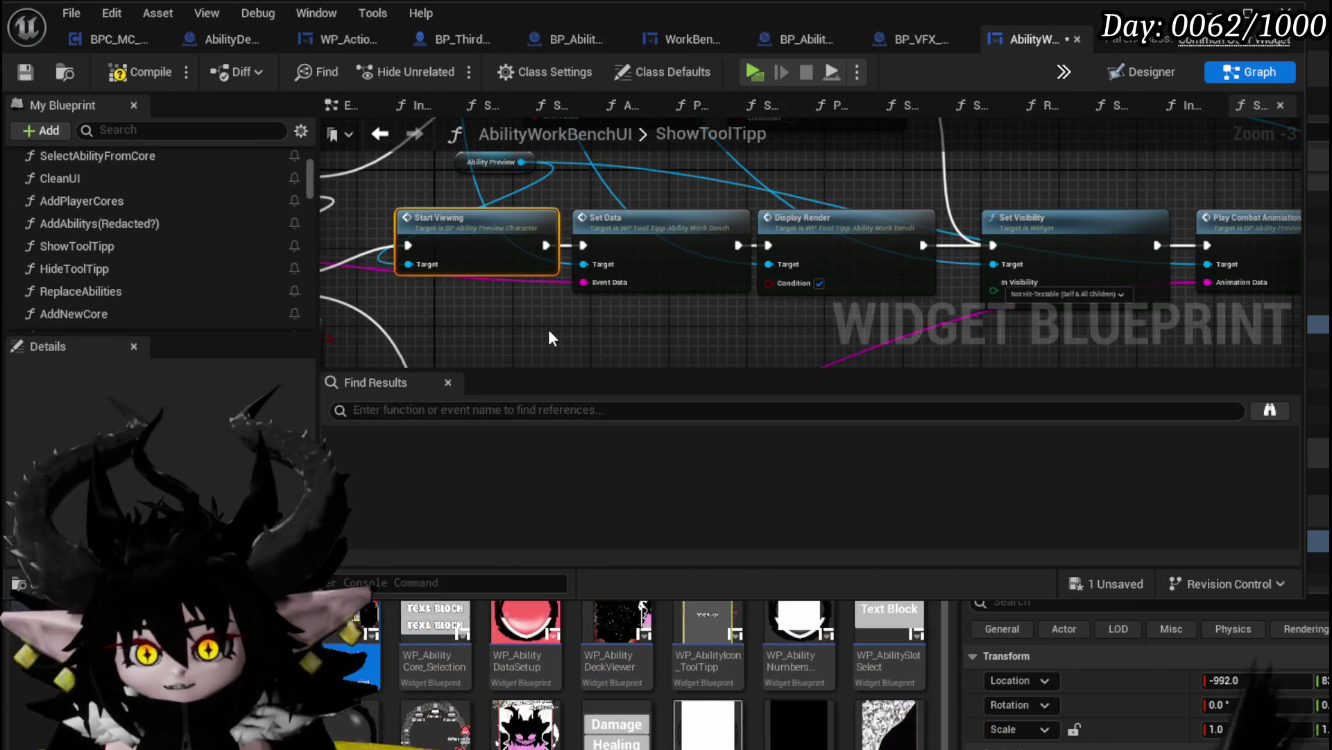
Move the Display Render and Set Visibility nodes next to the lower Start Viewing row
right_click(549, 334)
left_click(711, 293)
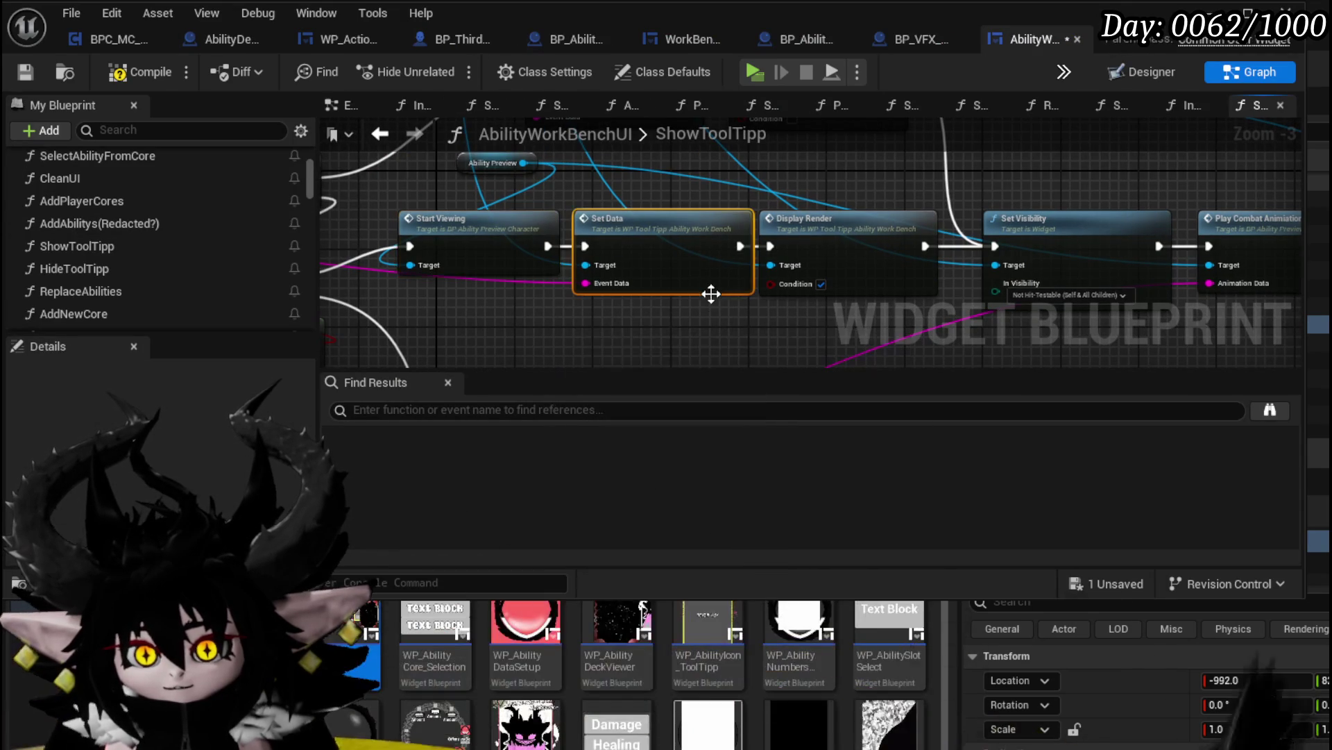
left_click(828, 243)
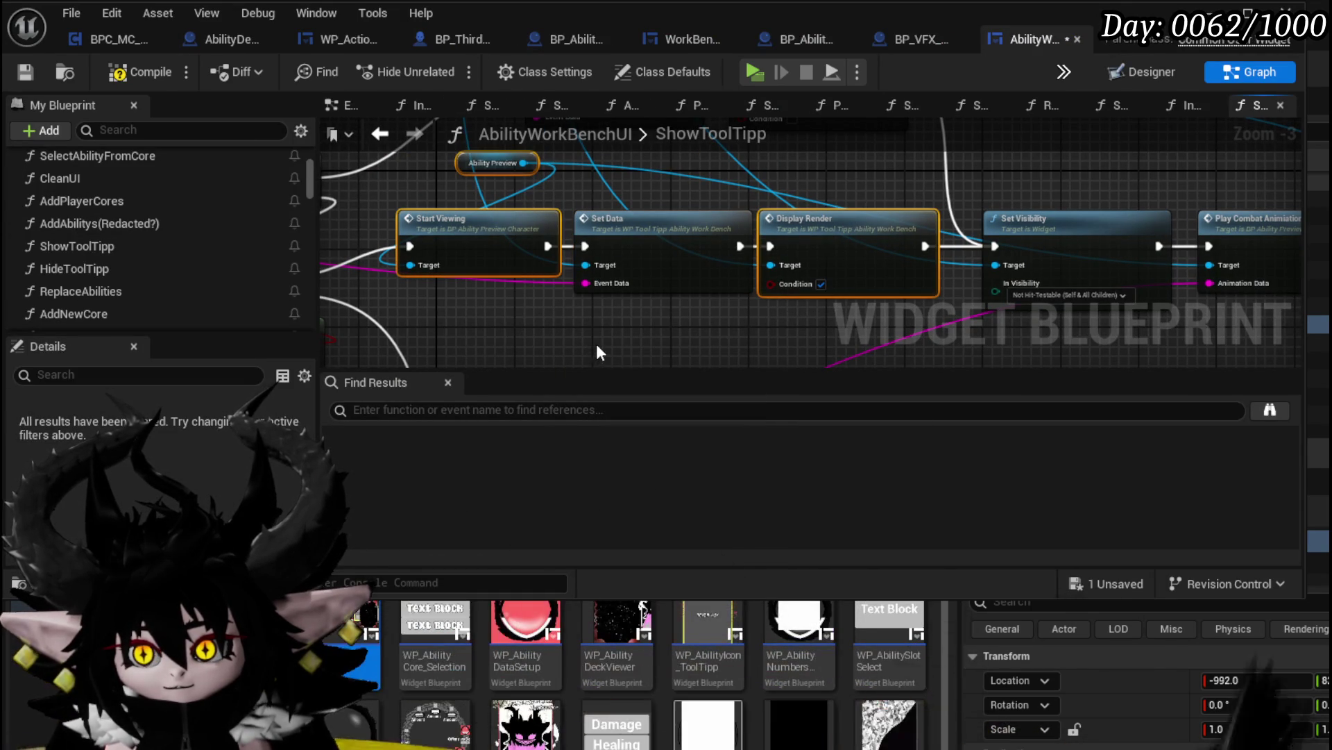
mouse_move(598, 350)
left_mouse_down()
mouse_move(474, 319)
mouse_move(359, 314)
left_mouse_up()
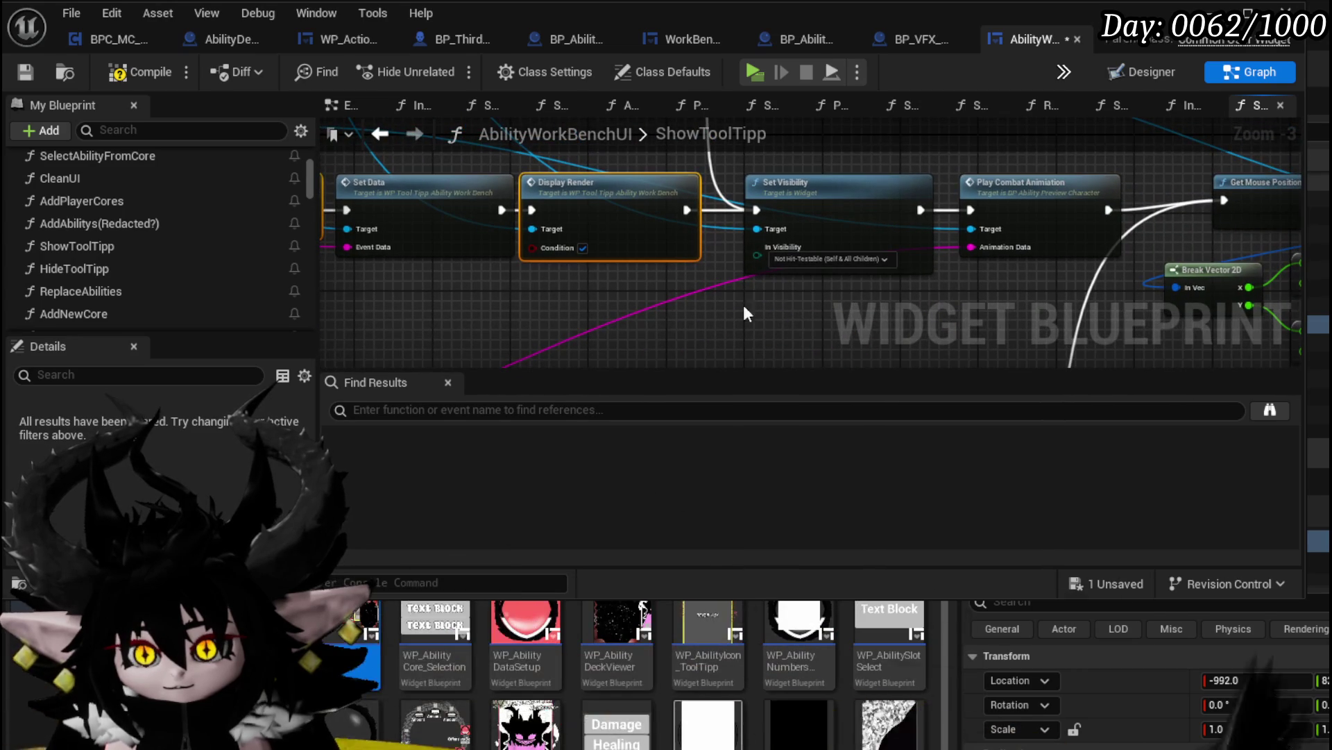
mouse_move(612, 324)
left_mouse_down()
mouse_move(645, 232)
mouse_move(686, 223)
mouse_move(640, 386)
left_mouse_up()
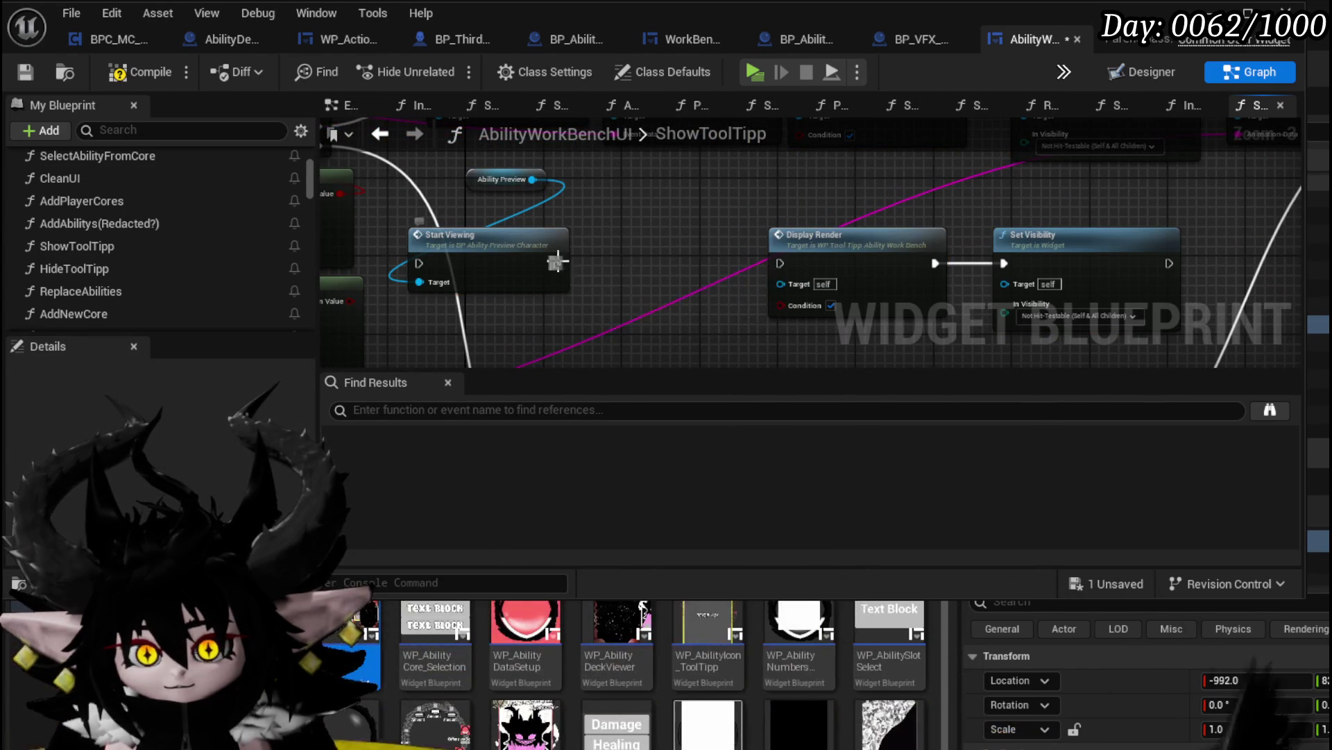
mouse_move(783, 344)
left_mouse_down()
mouse_move(1044, 251)
mouse_move(903, 262)
mouse_move(863, 251)
left_mouse_up()
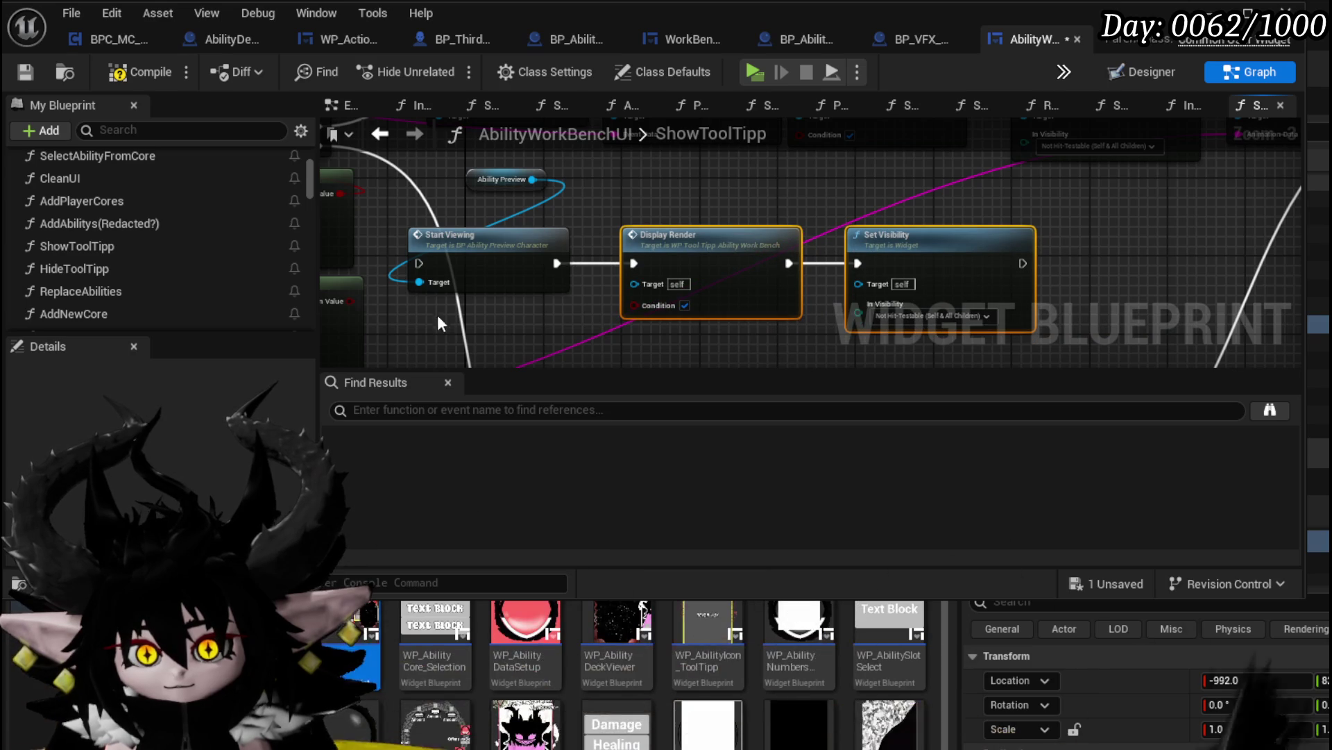
Place Switch on String after the Branch, wiring VFXID to Start Viewing and Default to Set Data
left_click_drag(565, 244, 800, 273)
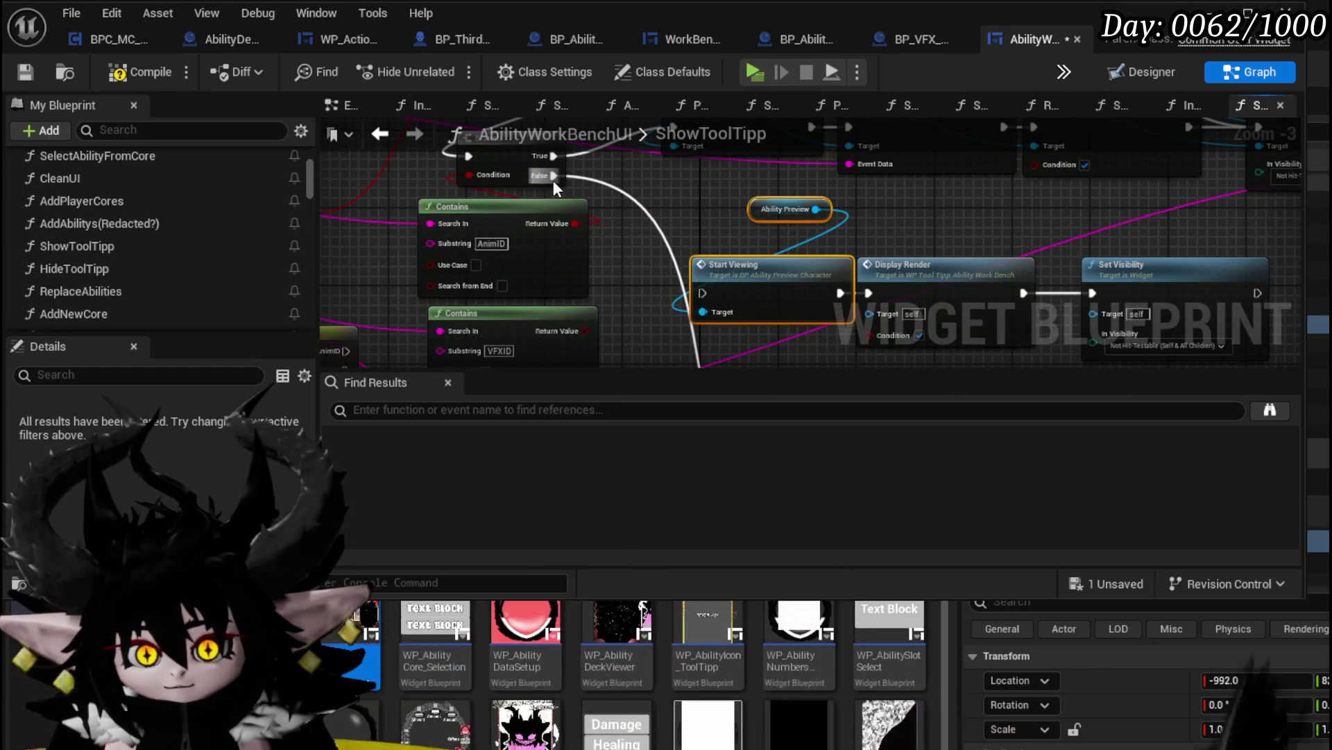
left_click_drag(646, 199, 834, 137)
mouse_move(527, 268)
left_mouse_down()
mouse_move(980, 89)
mouse_move(848, 303)
left_mouse_up()
left_click_drag(773, 269, 681, 219)
mouse_move(670, 143)
left_mouse_down()
mouse_move(670, 273)
mouse_move(690, 261)
mouse_move(707, 281)
mouse_move(654, 209)
left_mouse_up()
left_click_drag(674, 254, 699, 297)
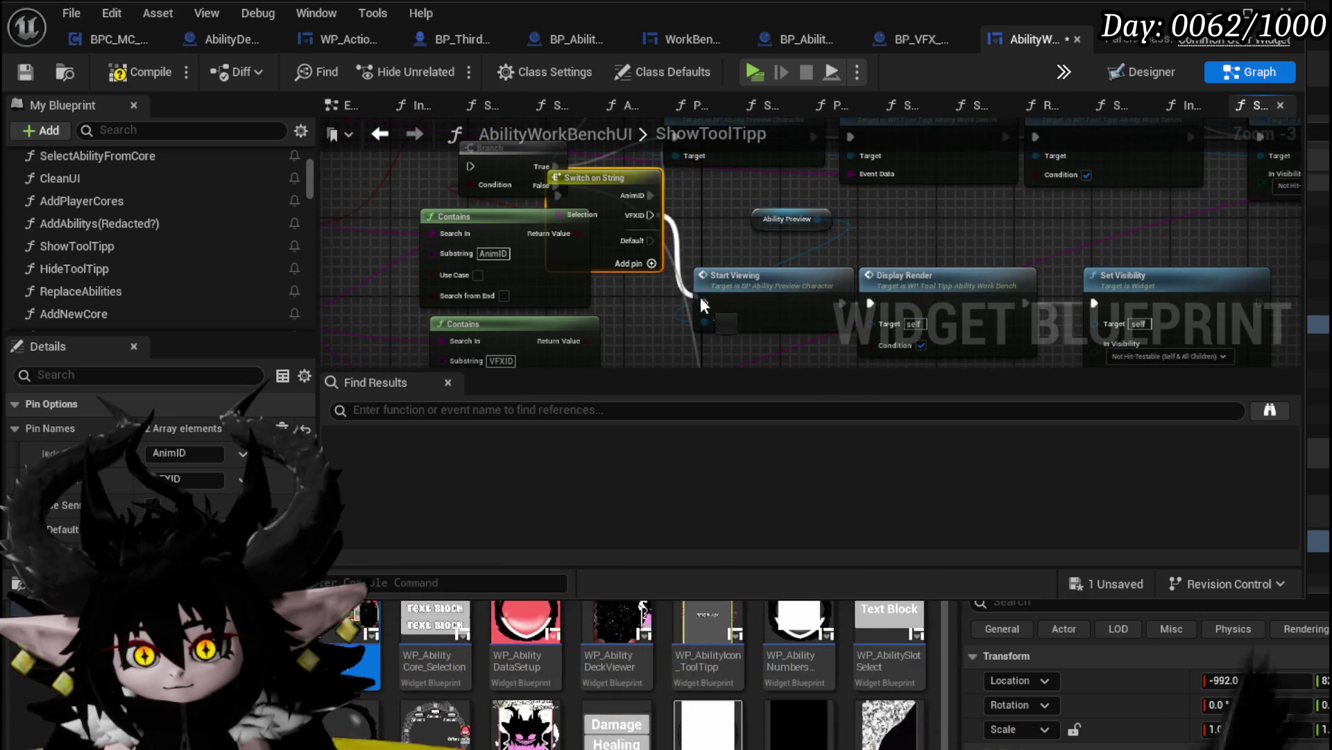
mouse_move(653, 242)
left_mouse_down()
mouse_move(677, 453)
mouse_move(843, 264)
mouse_move(651, 206)
mouse_move(731, 281)
left_mouse_up()
Review the Set Data row and Branch area, then compile the widget blueprint
scroll(843, 252, "down", 1)
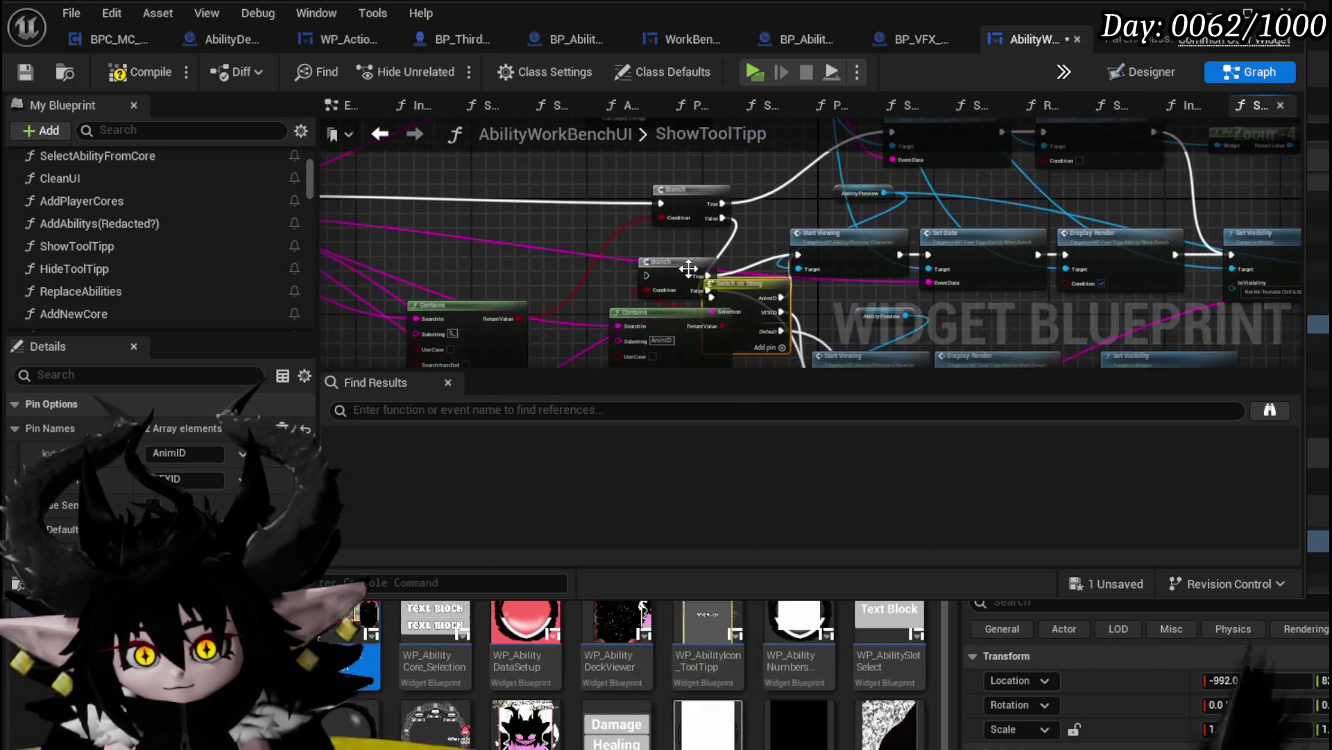
mouse_move(842, 302)
left_mouse_down()
mouse_move(673, 230)
mouse_move(680, 213)
left_mouse_up()
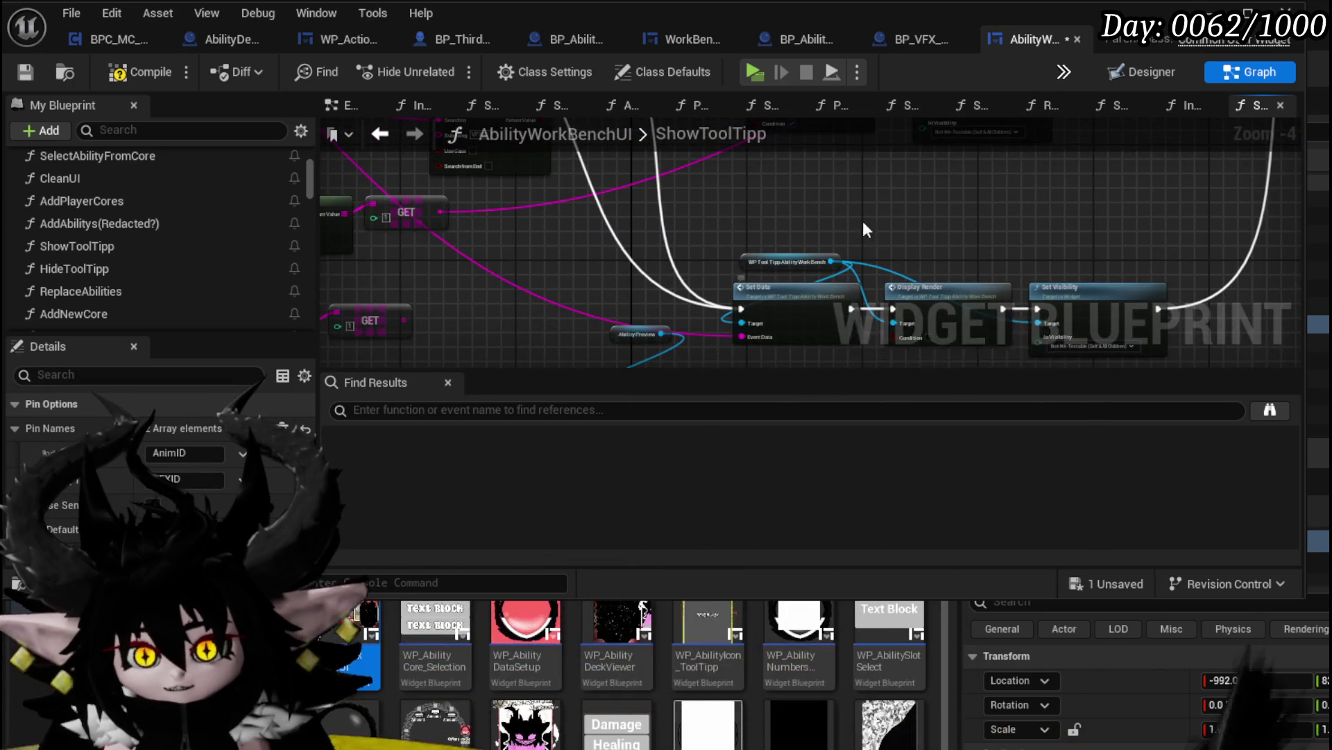
scroll(734, 211, "up", 3)
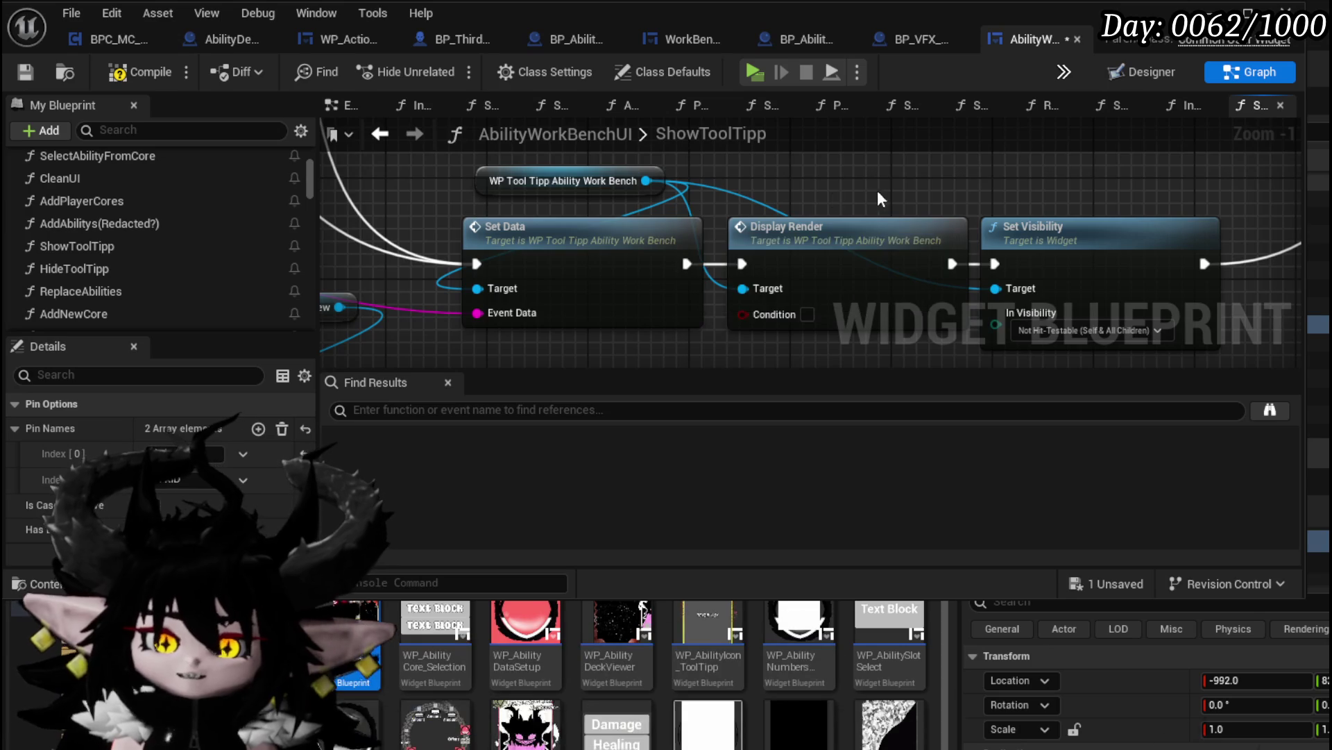
scroll(876, 191, "down", 3)
mouse_move(877, 192)
left_mouse_down()
mouse_move(1039, 295)
mouse_move(1027, 282)
mouse_move(609, 260)
left_mouse_up()
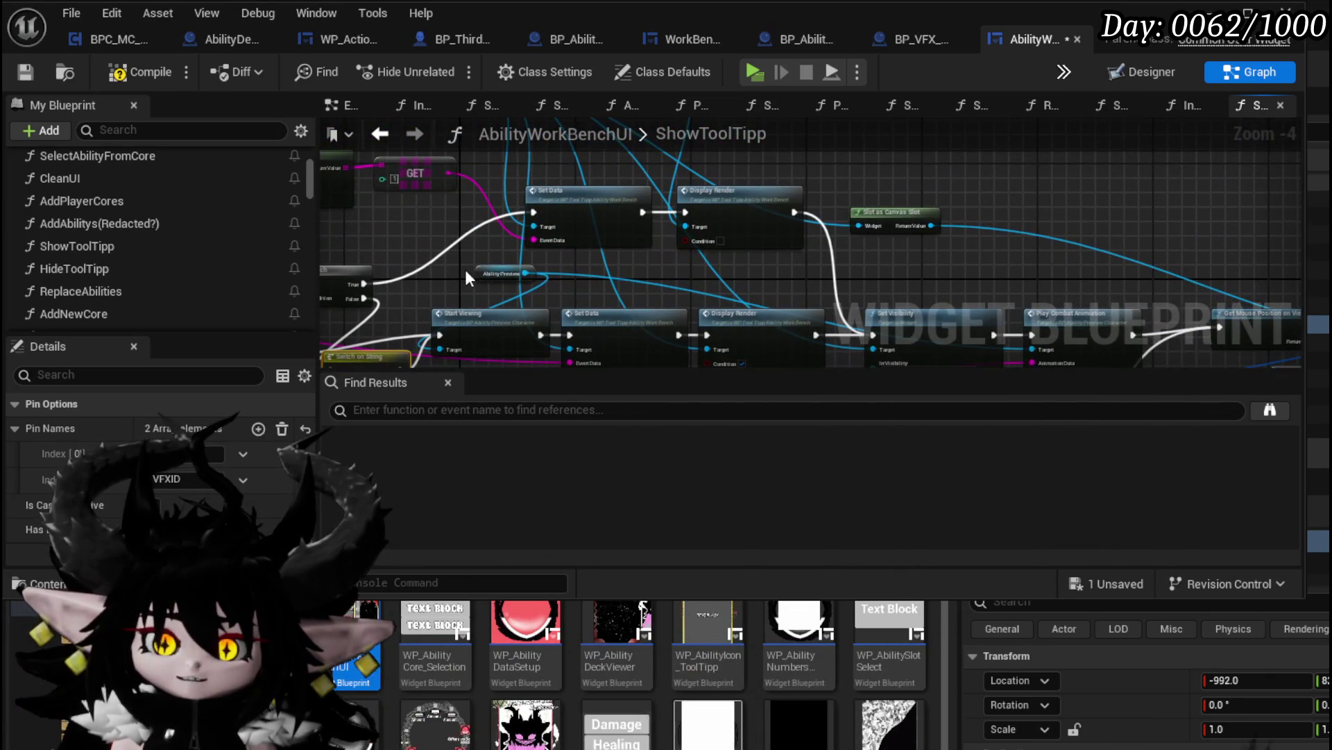
left_click(164, 77)
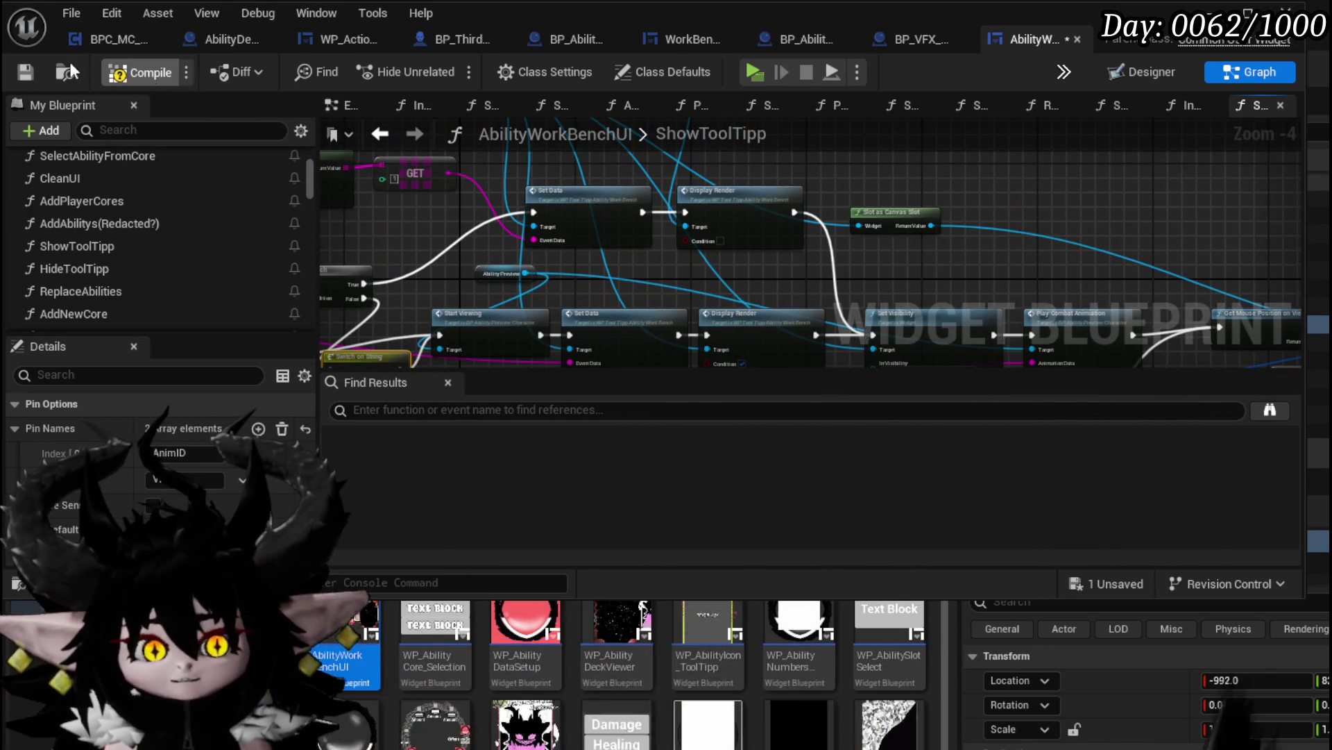
Compile, jump to the Display Render error, and try linking Ability Preview to the Target pins
left_click(25, 73)
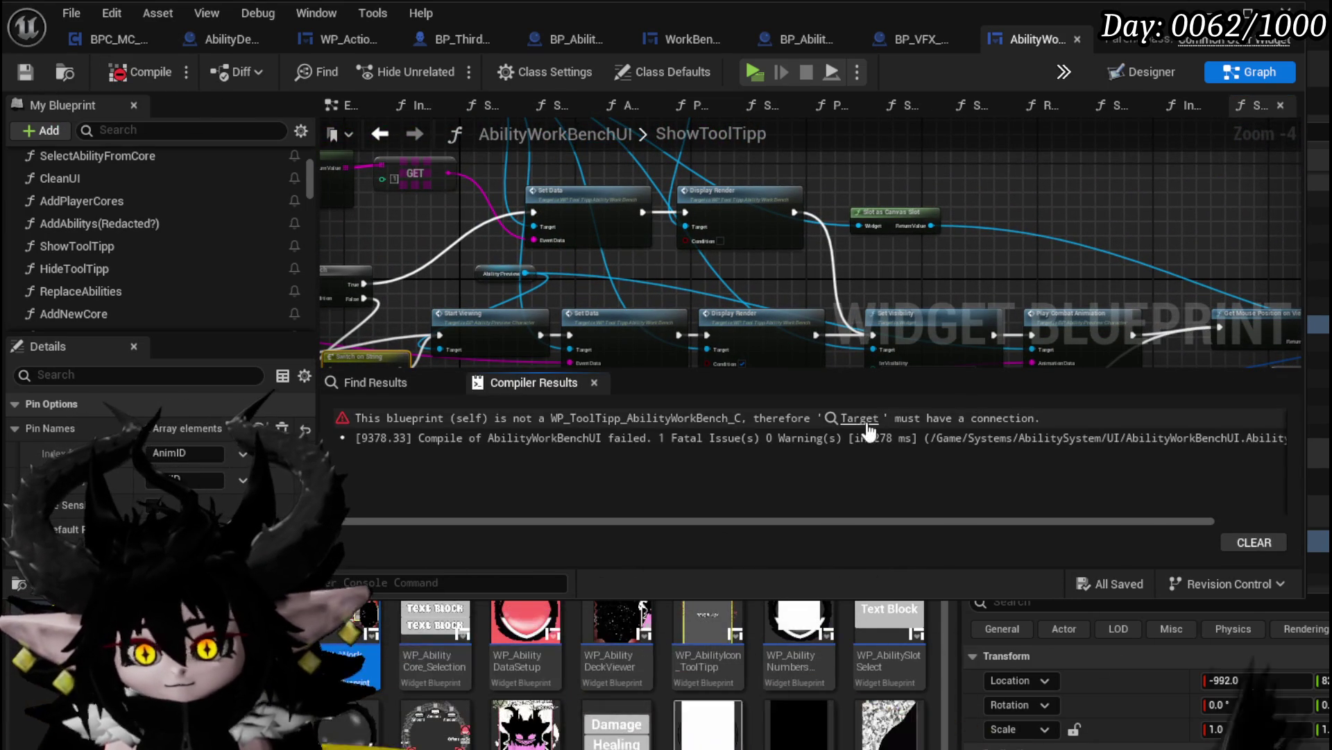
left_click(965, 422)
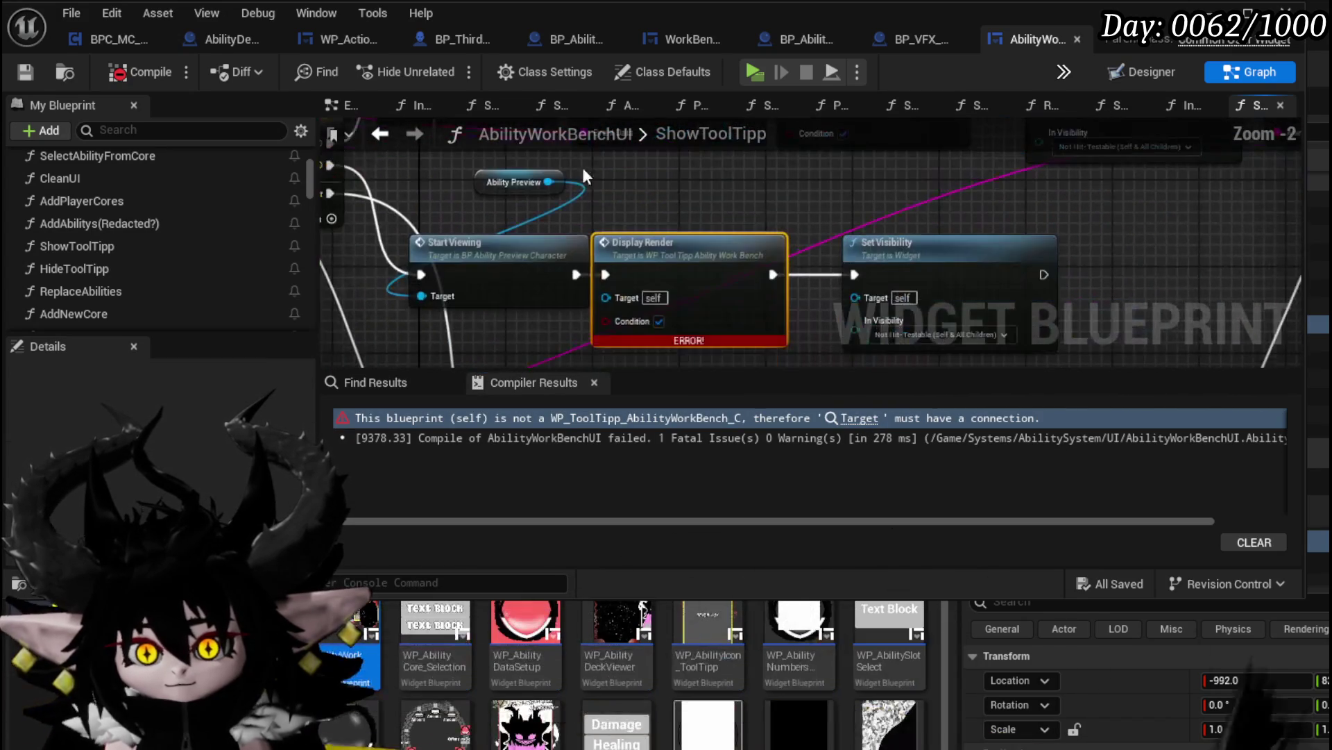
left_click_drag(554, 186, 614, 294)
mouse_move(548, 182)
left_mouse_down()
mouse_move(857, 299)
mouse_move(855, 272)
left_mouse_up()
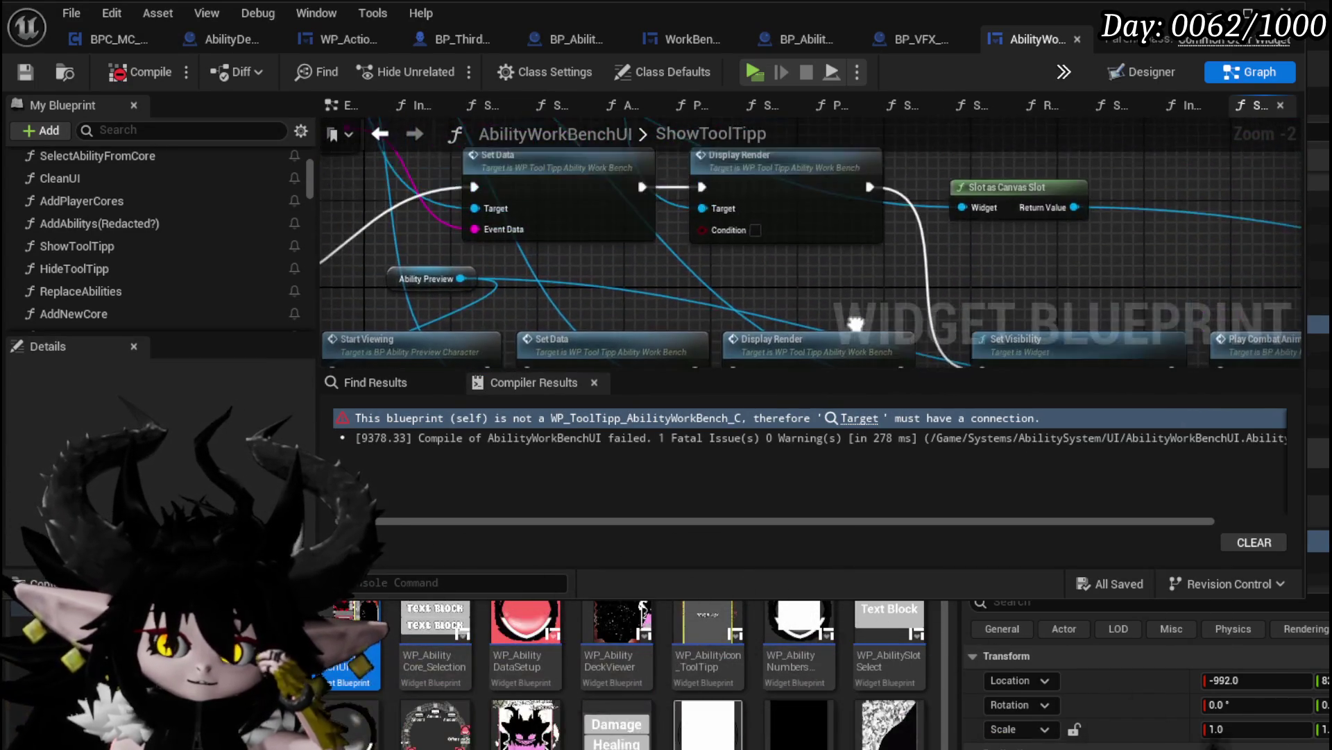
left_click_drag(855, 324, 1008, 344)
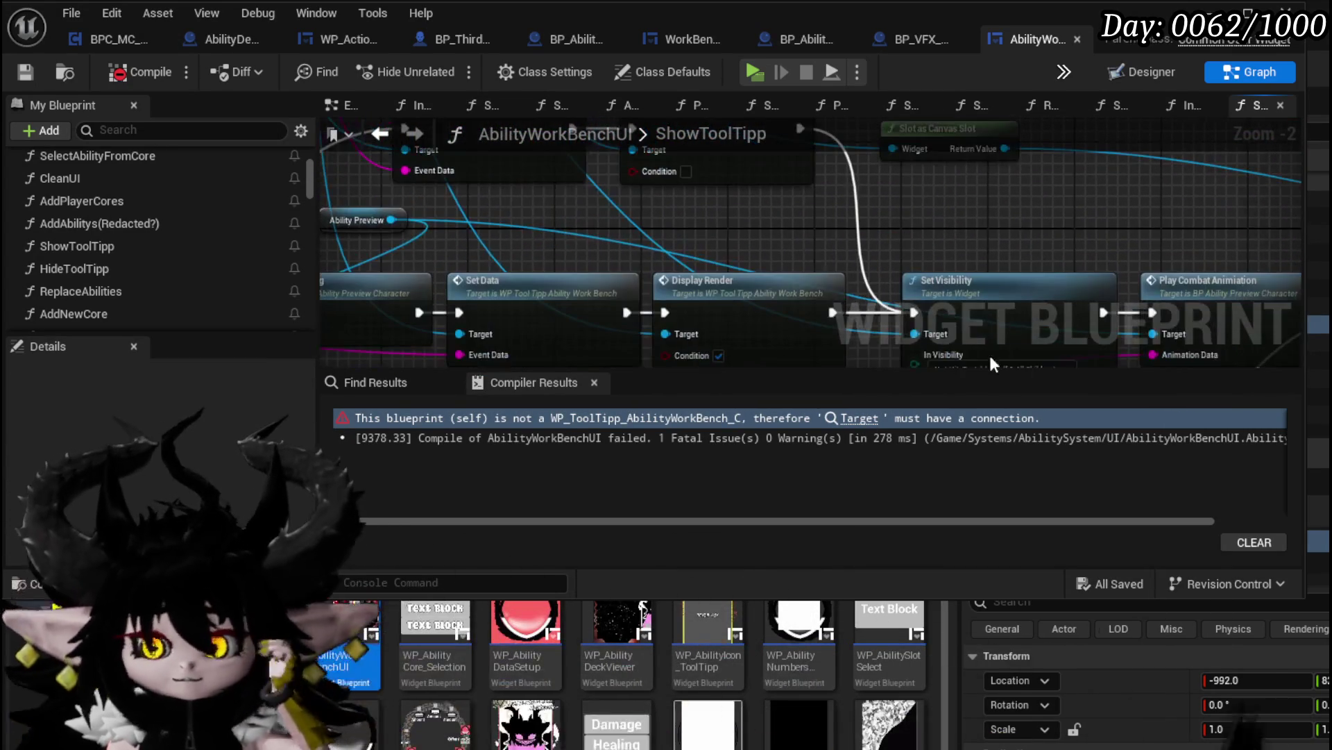
left_click_drag(884, 335, 614, 231)
Add a separate WP Tool Tipp getter and rewire it into the new Set Visibility's Target
mouse_move(847, 276)
left_mouse_down()
mouse_move(680, 223)
mouse_move(618, 259)
left_mouse_up()
key("ctrl+v")
left_click(777, 195, "alt")
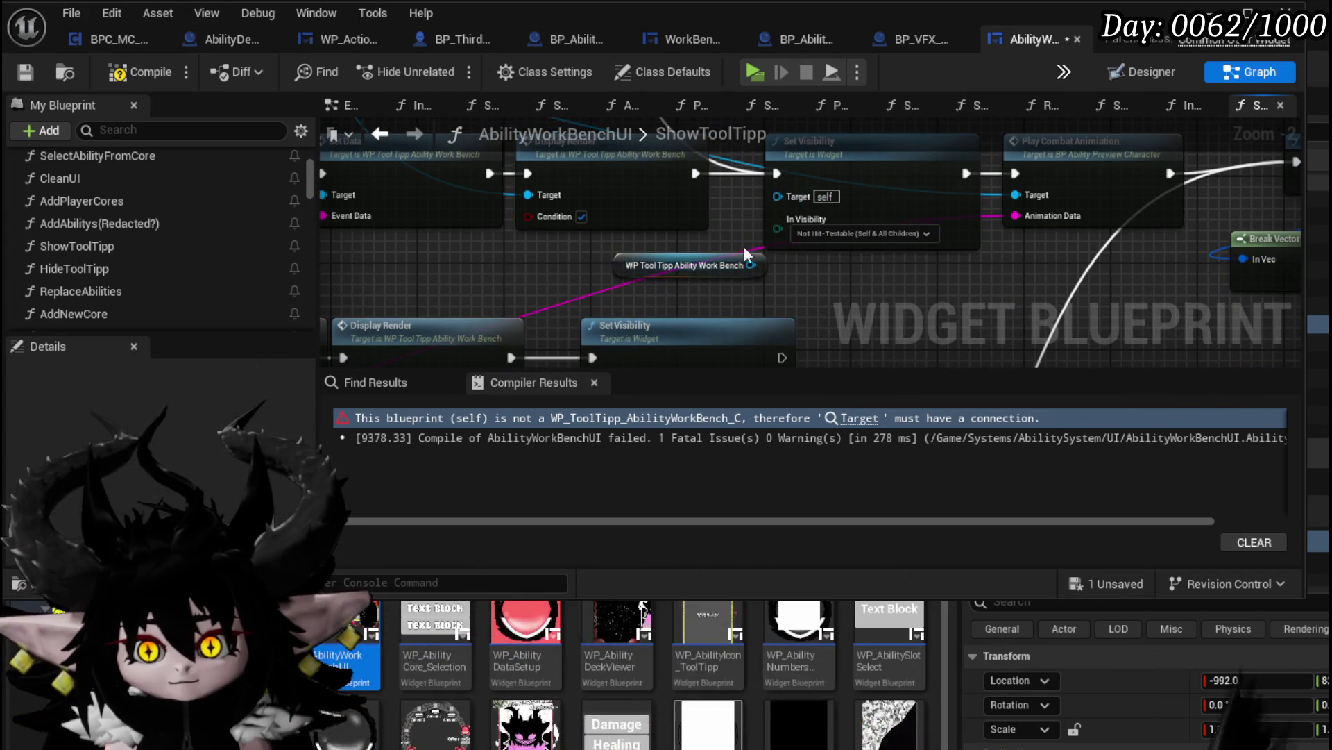
left_click_drag(773, 202, 885, 159)
left_click_drag(860, 224, 725, 335)
left_click_drag(786, 224, 740, 223)
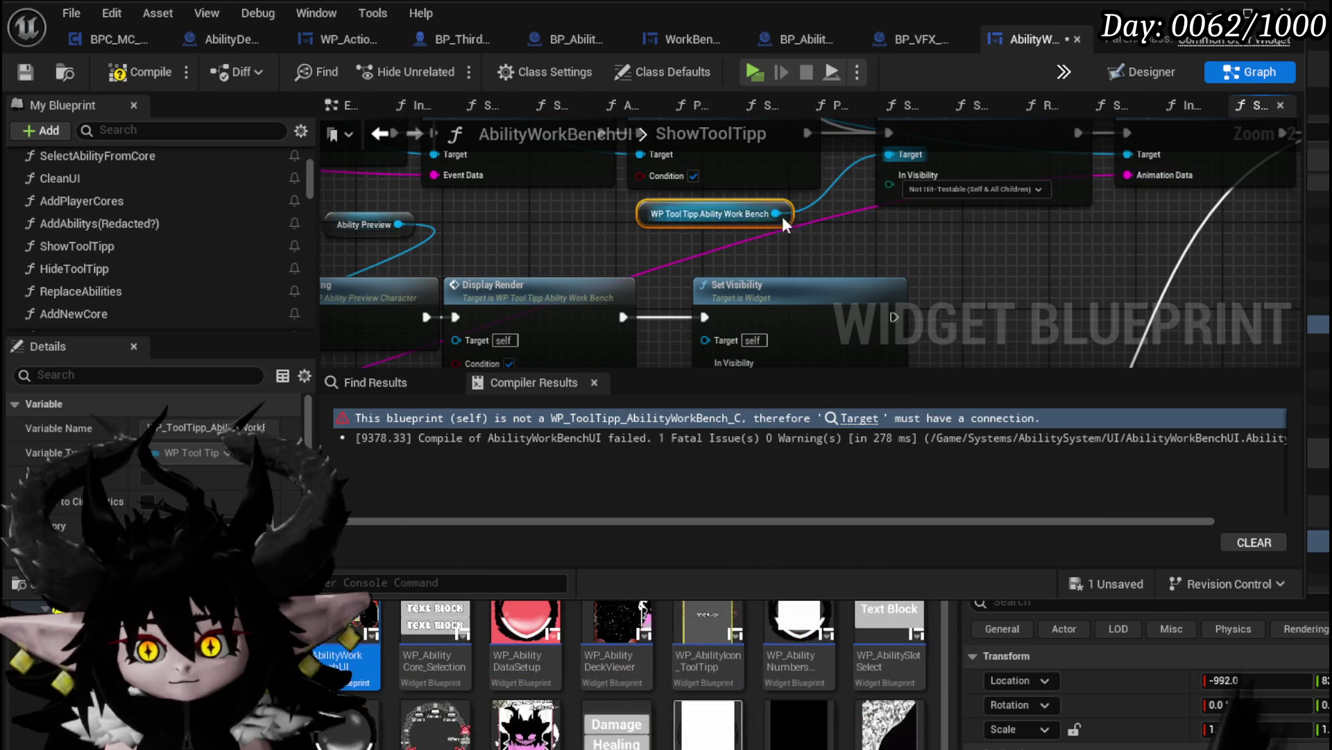
Connect the new Set Visibility to Get Mouse Position on Viewport and add a Set node from Ability Preview
left_click_drag(951, 291, 638, 269)
scroll(638, 269, "down", 1)
mouse_move(556, 281)
left_mouse_down()
mouse_move(1005, 359)
mouse_move(1029, 273)
left_mouse_up()
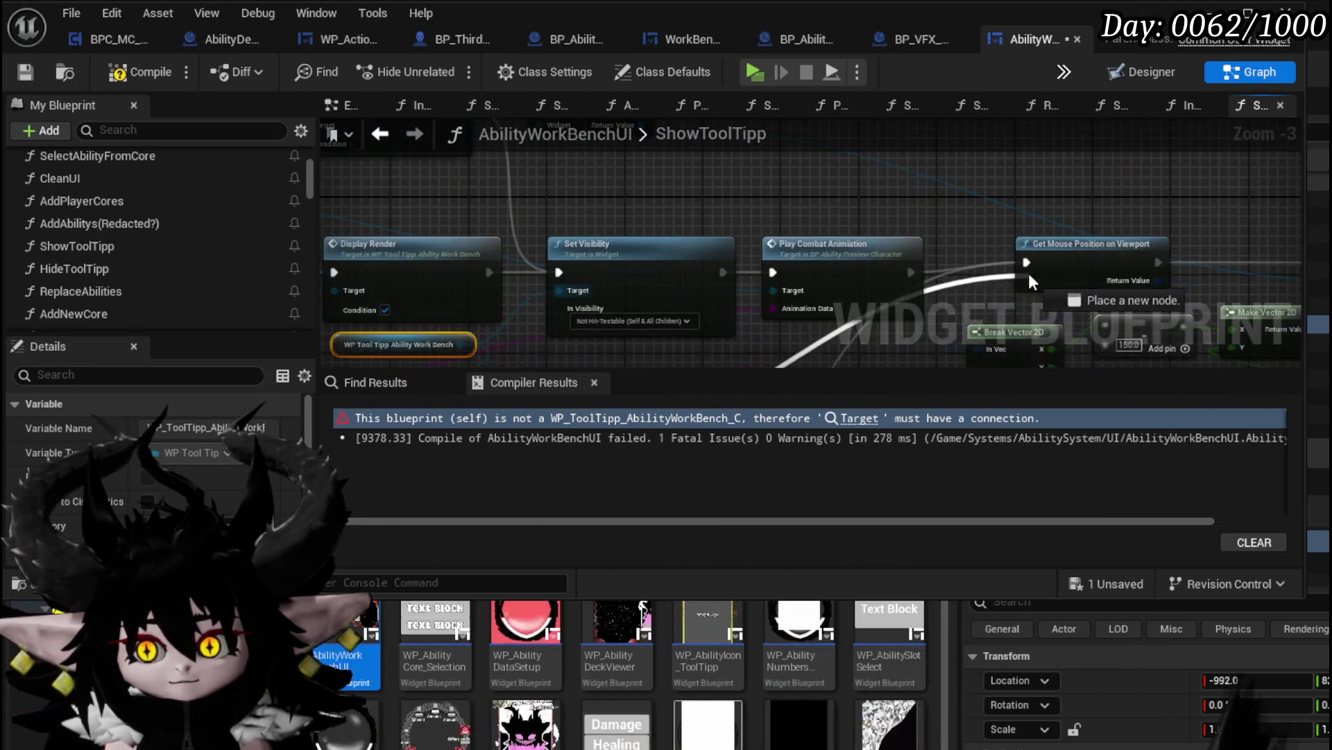
mouse_move(851, 314)
left_mouse_down()
mouse_move(903, 292)
mouse_move(1005, 152)
mouse_move(1027, 153)
left_mouse_up()
scroll(1027, 153, "down", 1)
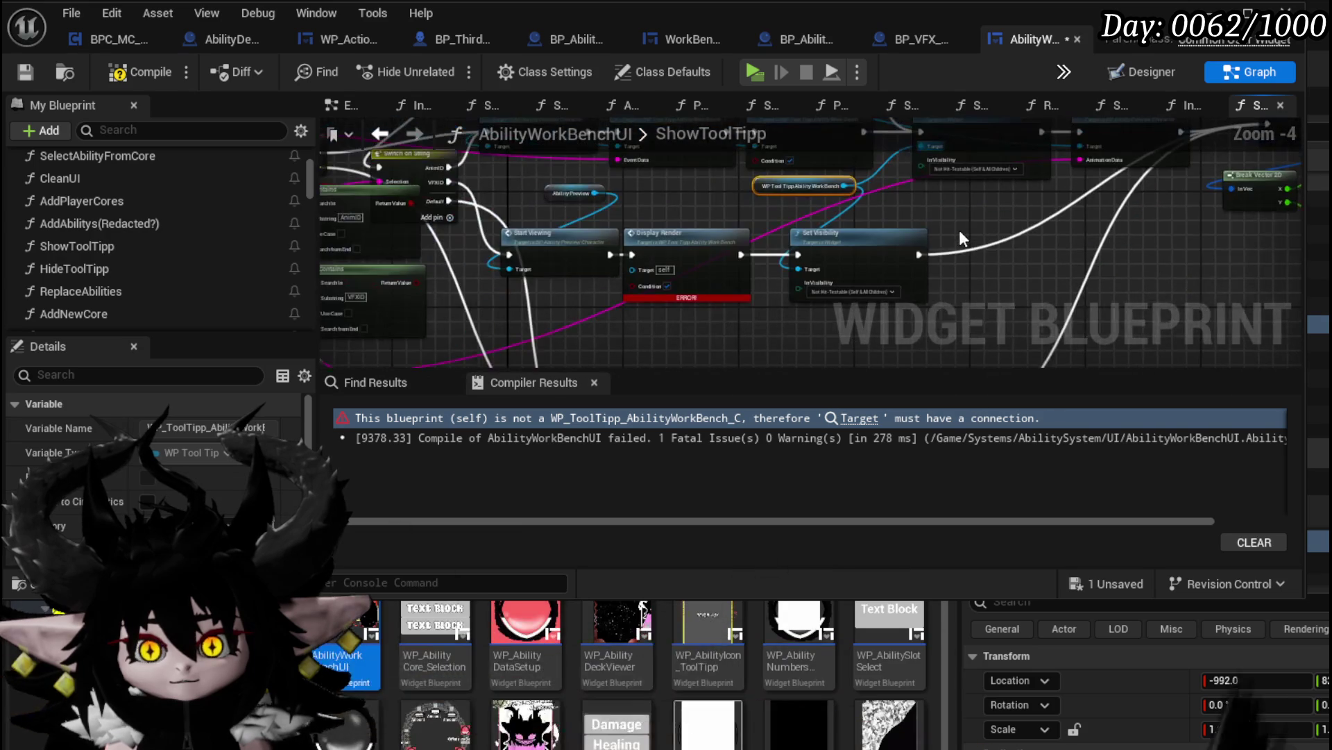
left_click_drag(732, 243, 774, 243)
left_click_drag(601, 191, 660, 266)
left_click(694, 286)
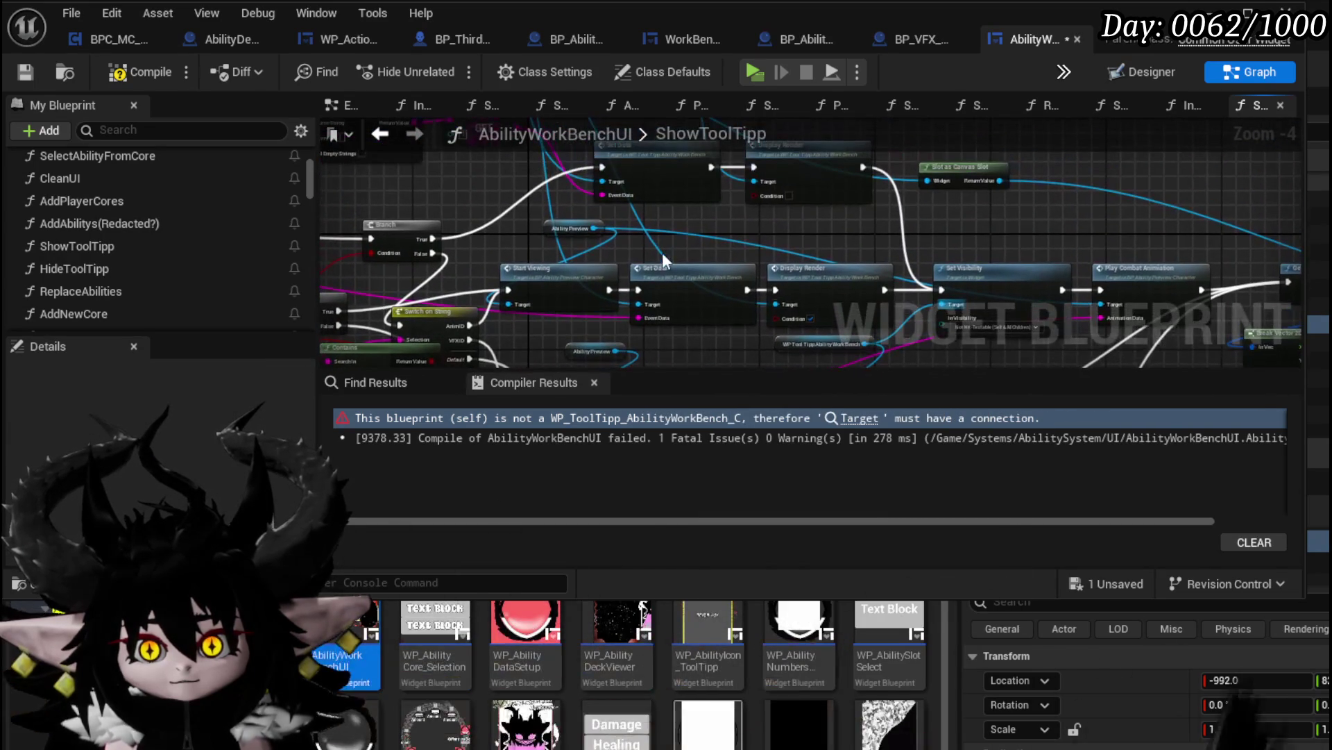
Connect a WP Tool Tipp getter to Display Render's Target, then recompile and save the blueprint
left_click_drag(626, 299, 623, 243)
mouse_move(760, 349)
left_mouse_down()
mouse_move(705, 279)
mouse_move(642, 252)
mouse_move(655, 326)
mouse_move(617, 179)
mouse_move(577, 241)
mouse_move(513, 232)
left_mouse_up()
scroll(566, 310, "up", 2)
left_click_drag(631, 271, 564, 204)
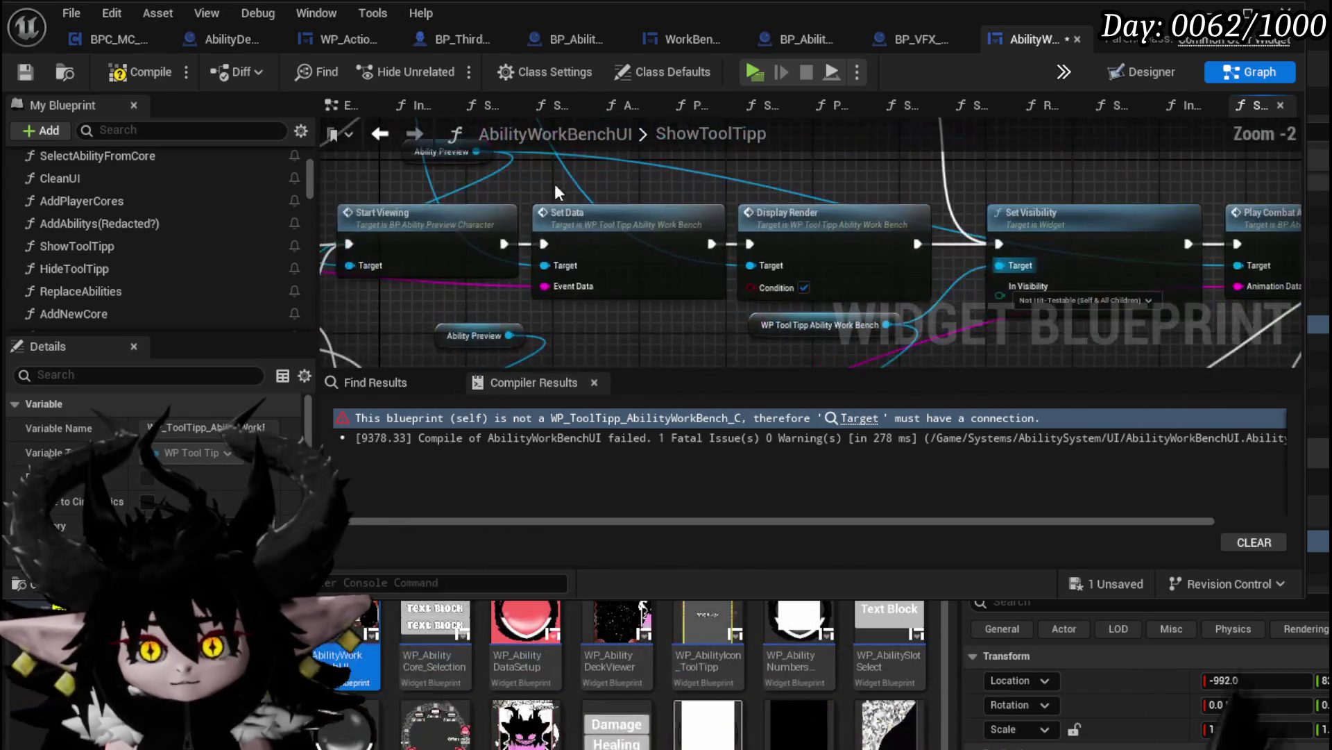
key("ctrl+v")
left_click_drag(655, 284, 655, 197)
left_click_drag(798, 236, 651, 275)
mouse_move(737, 269)
left_mouse_down()
mouse_move(603, 351)
mouse_move(615, 277)
left_mouse_up()
left_click(125, 74)
left_click(24, 70)
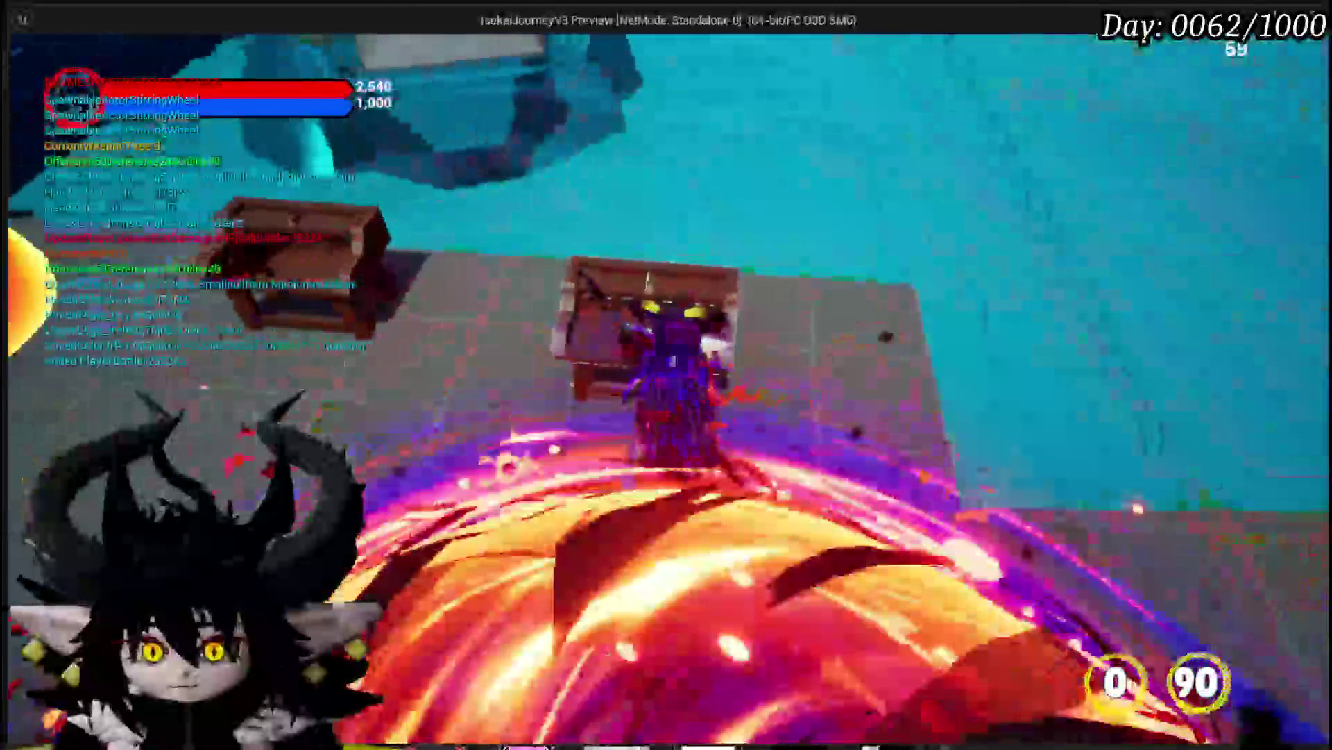
In the running game, switch to the Status core and open the Main Attack card's VFX choices
key("c")
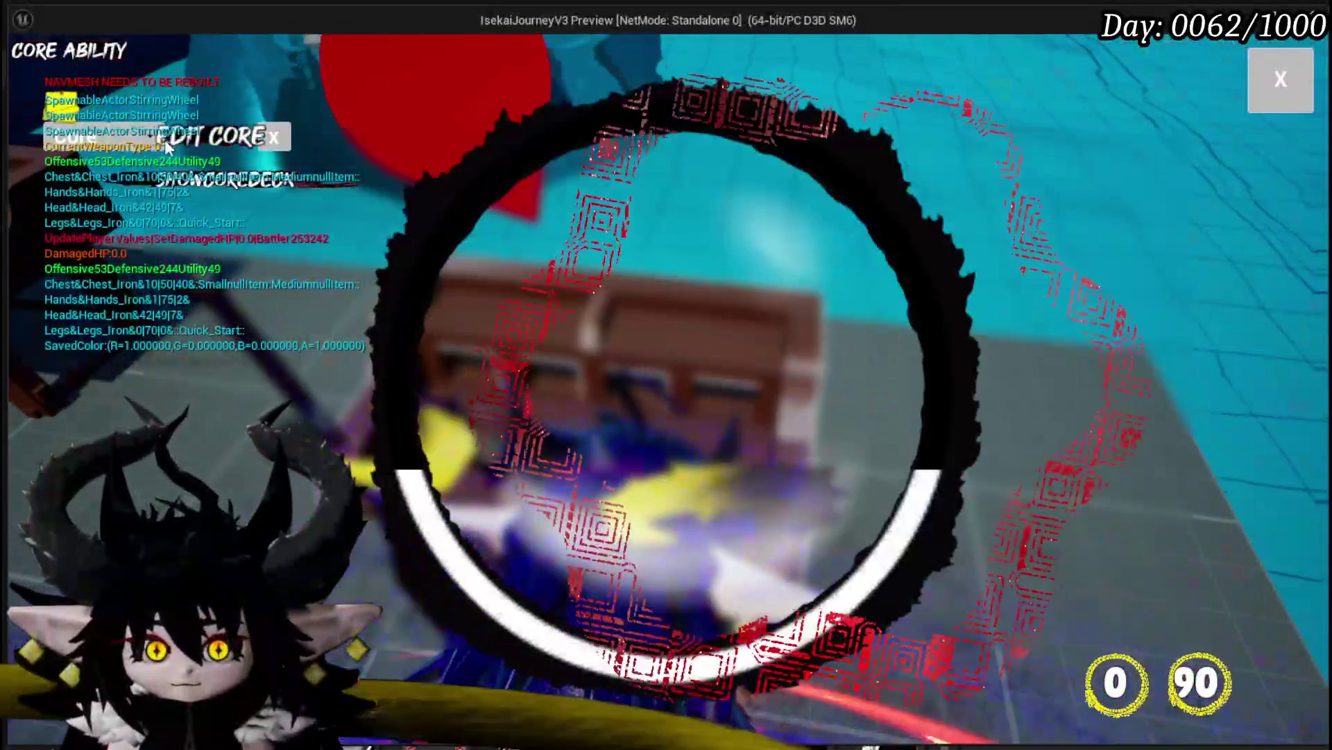
left_click(136, 146)
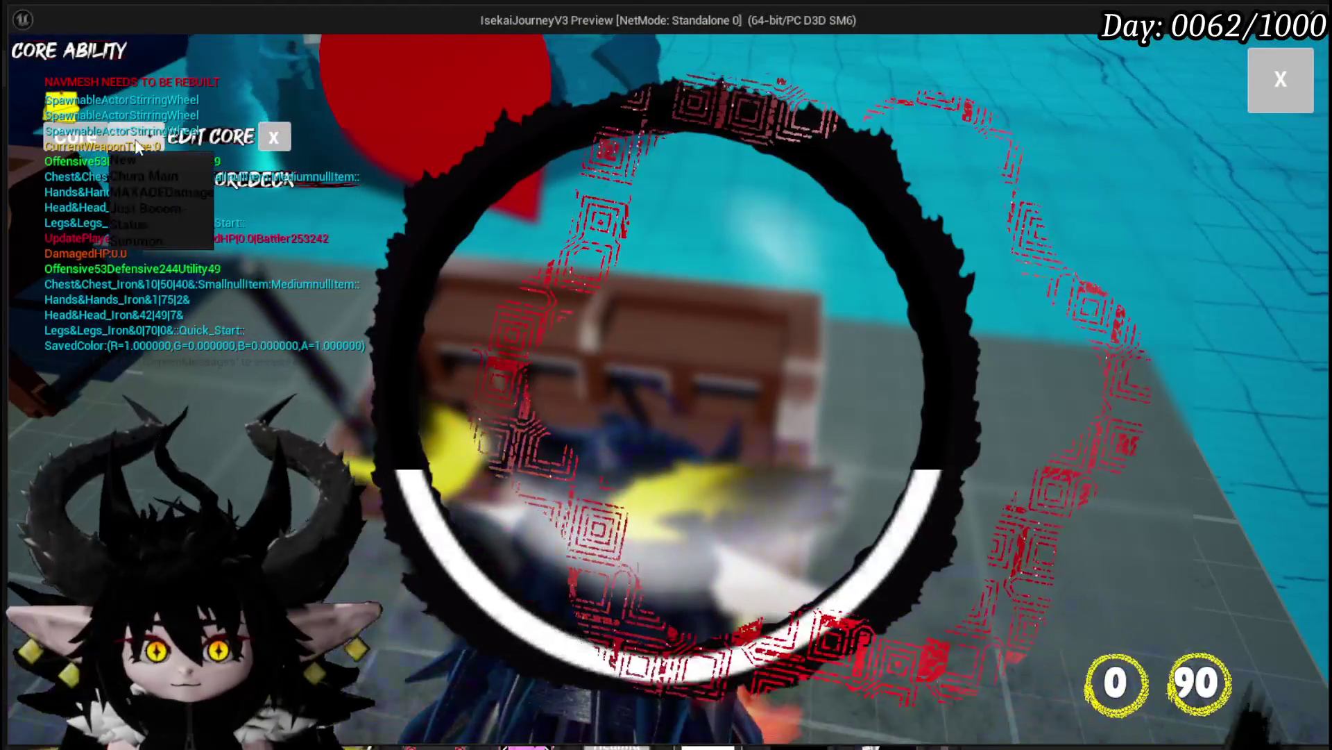
left_click(142, 223)
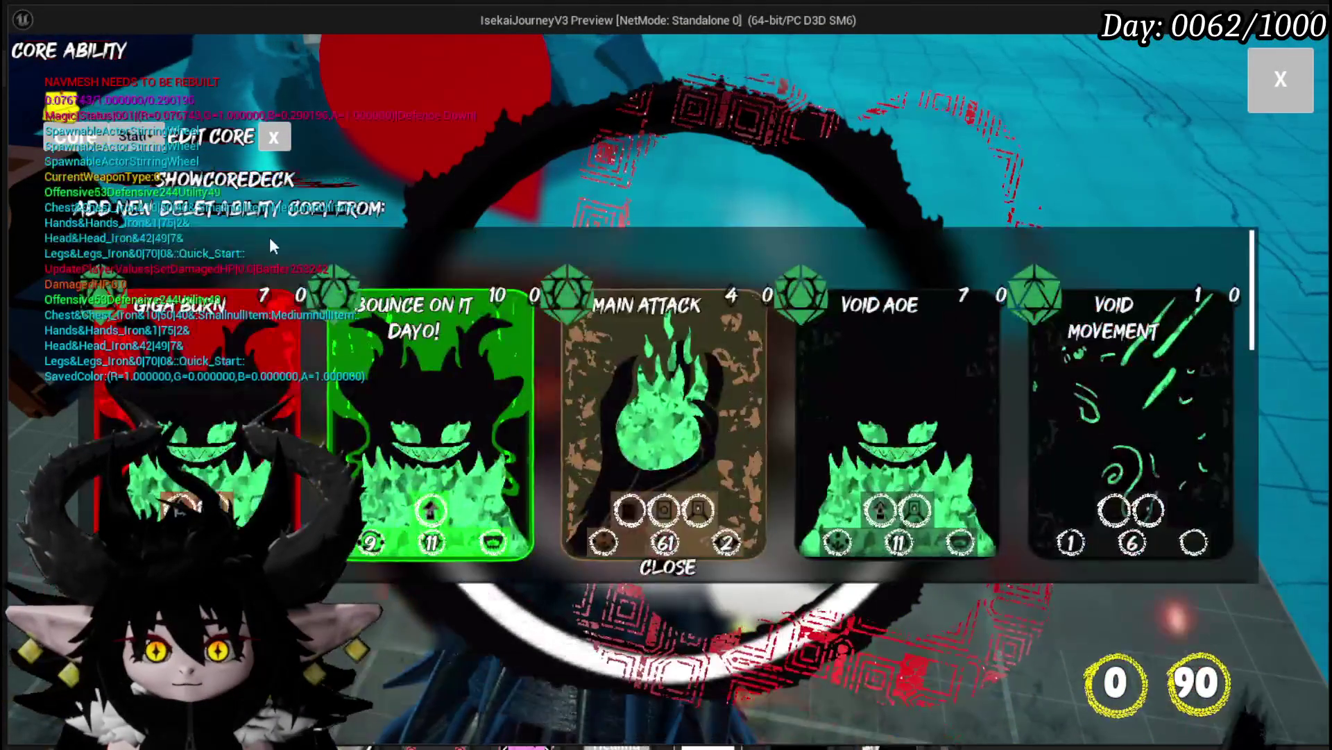
left_click(652, 346)
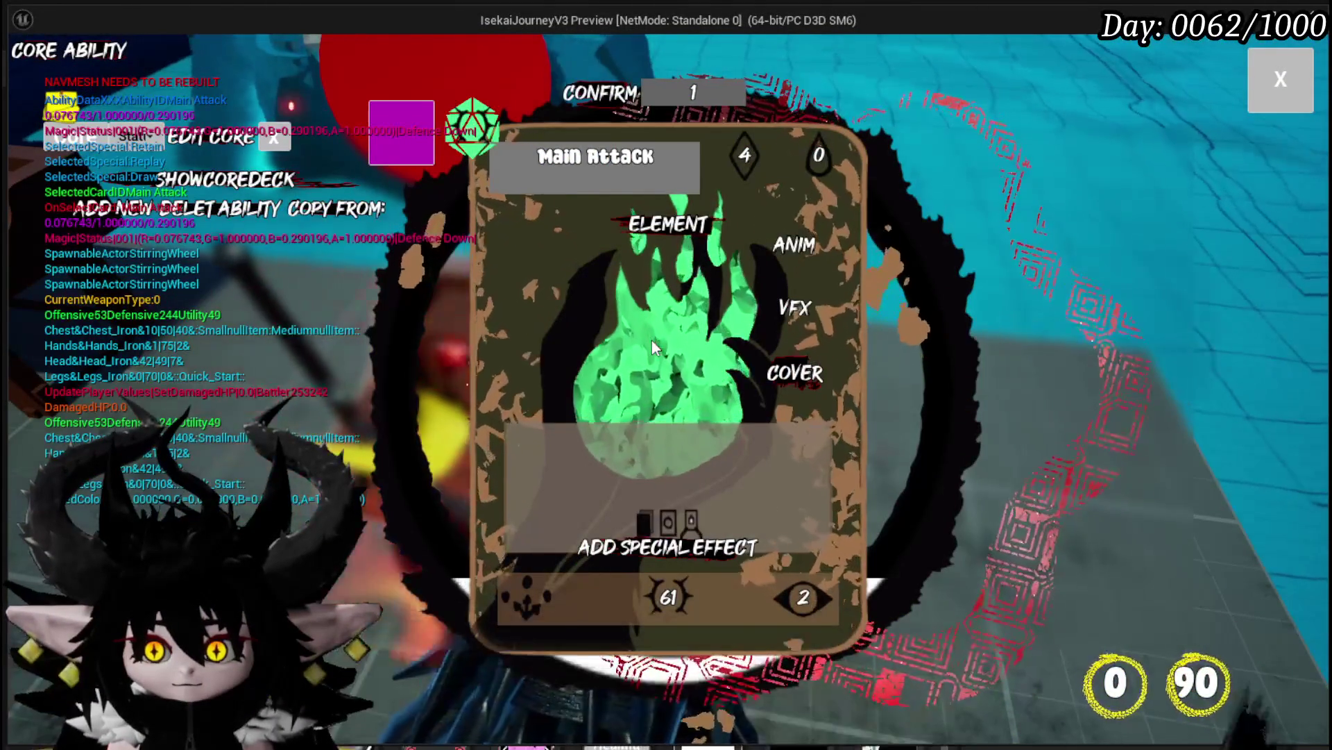
left_click(785, 300)
Set the card's ability type to Direct Hit and its status effect to Echo
mouse_move(756, 242)
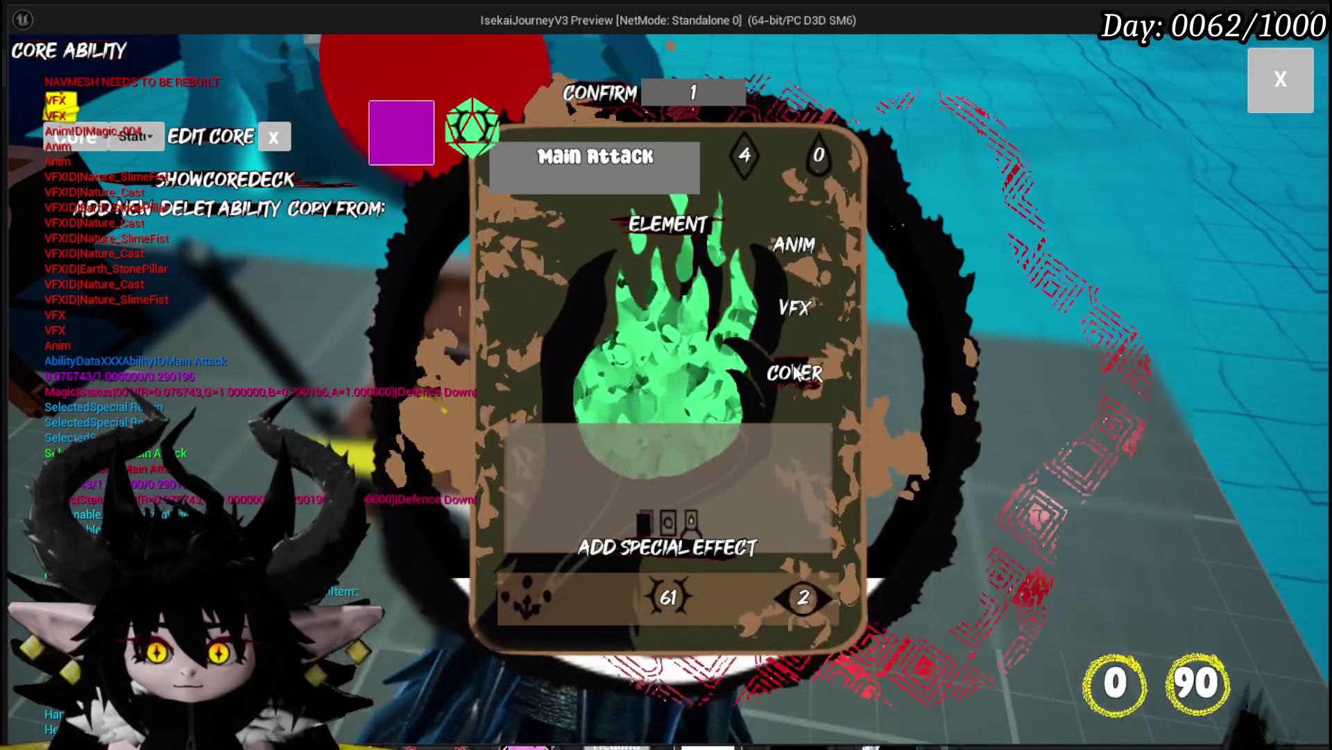
mouse_move(646, 536)
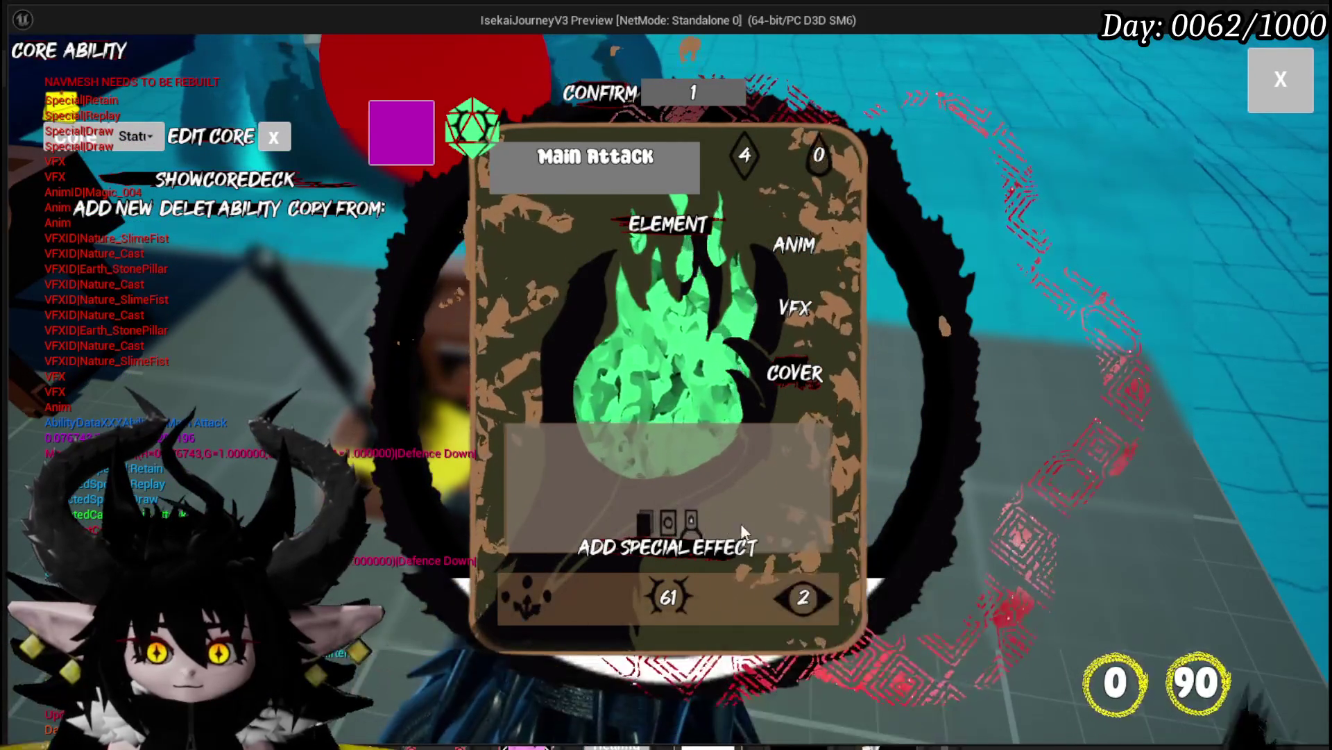
mouse_move(655, 272)
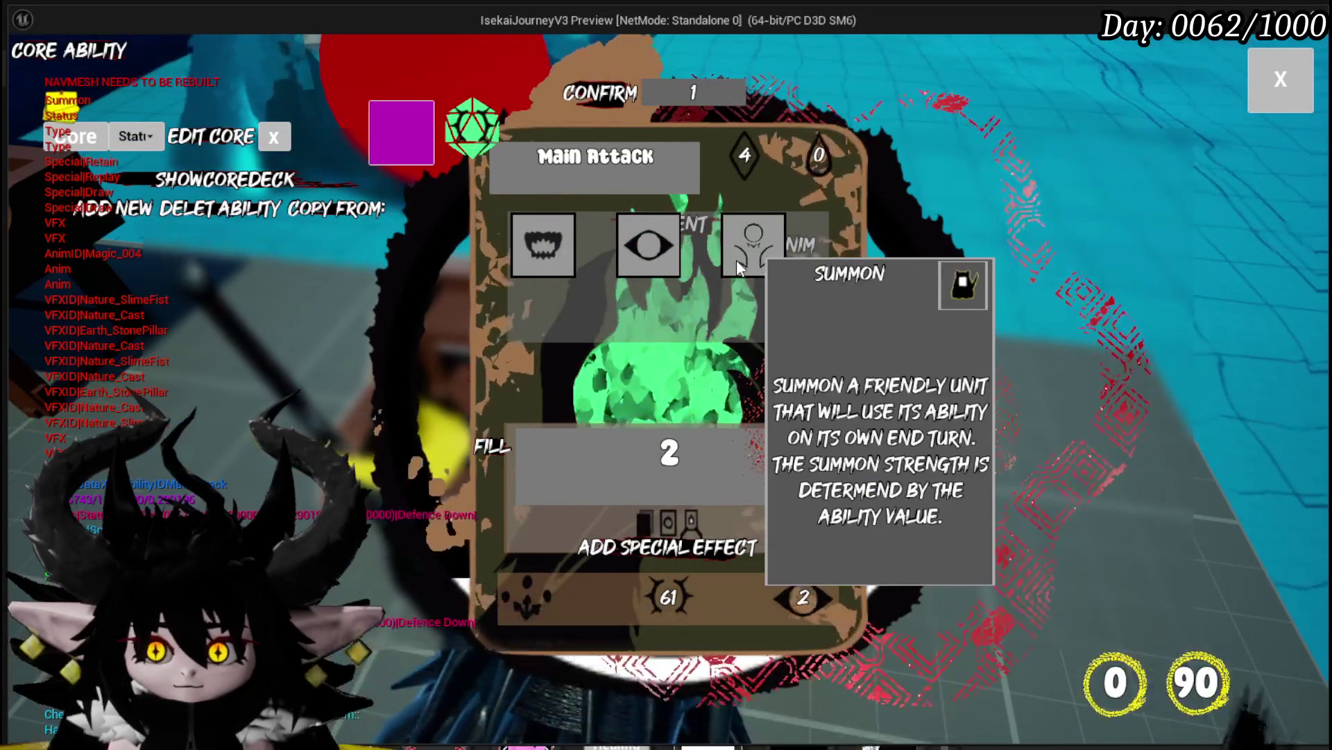
left_click(535, 251)
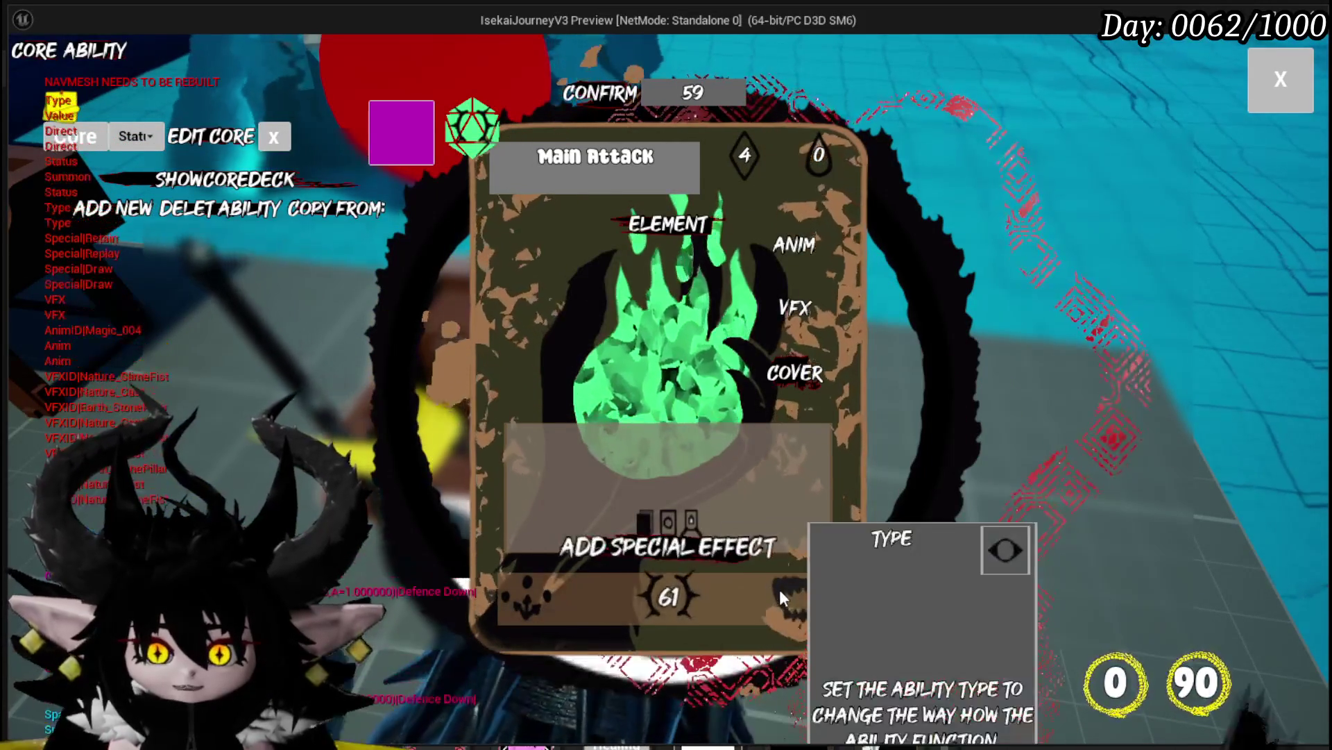
left_click(648, 250)
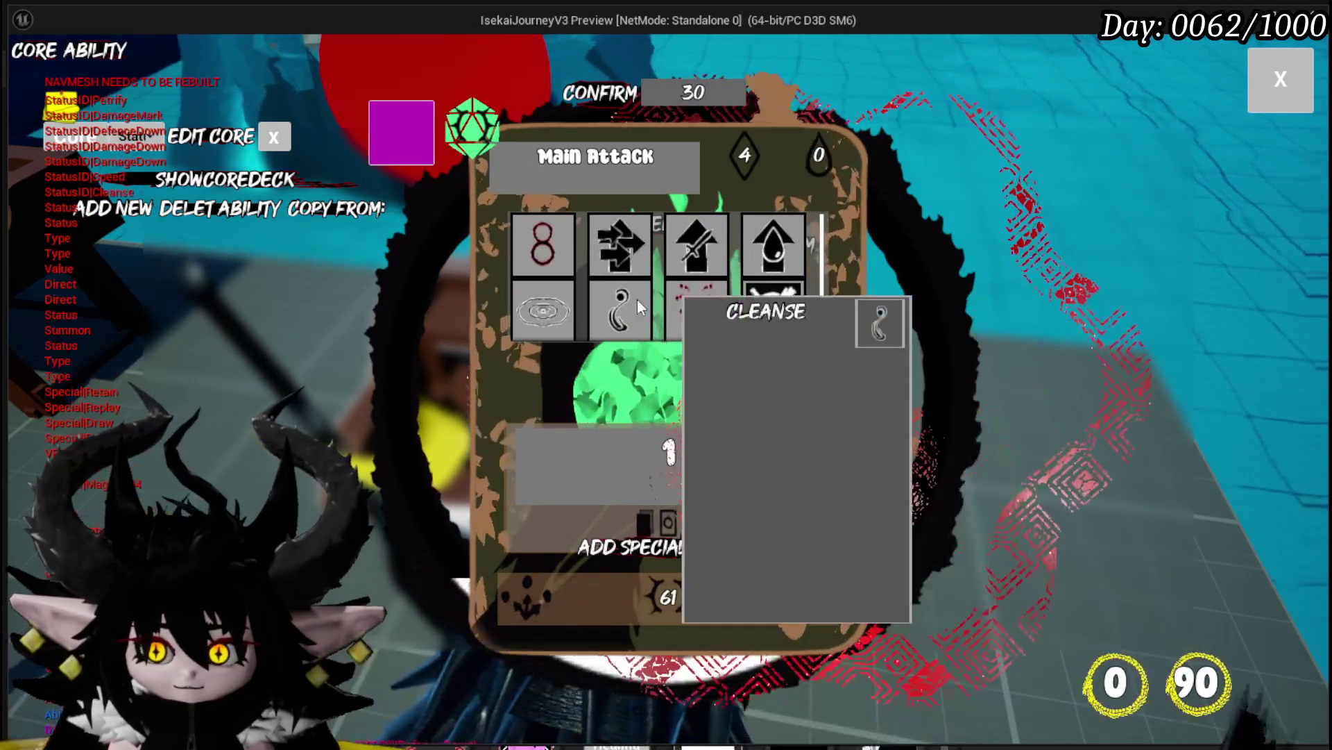
mouse_move(532, 223)
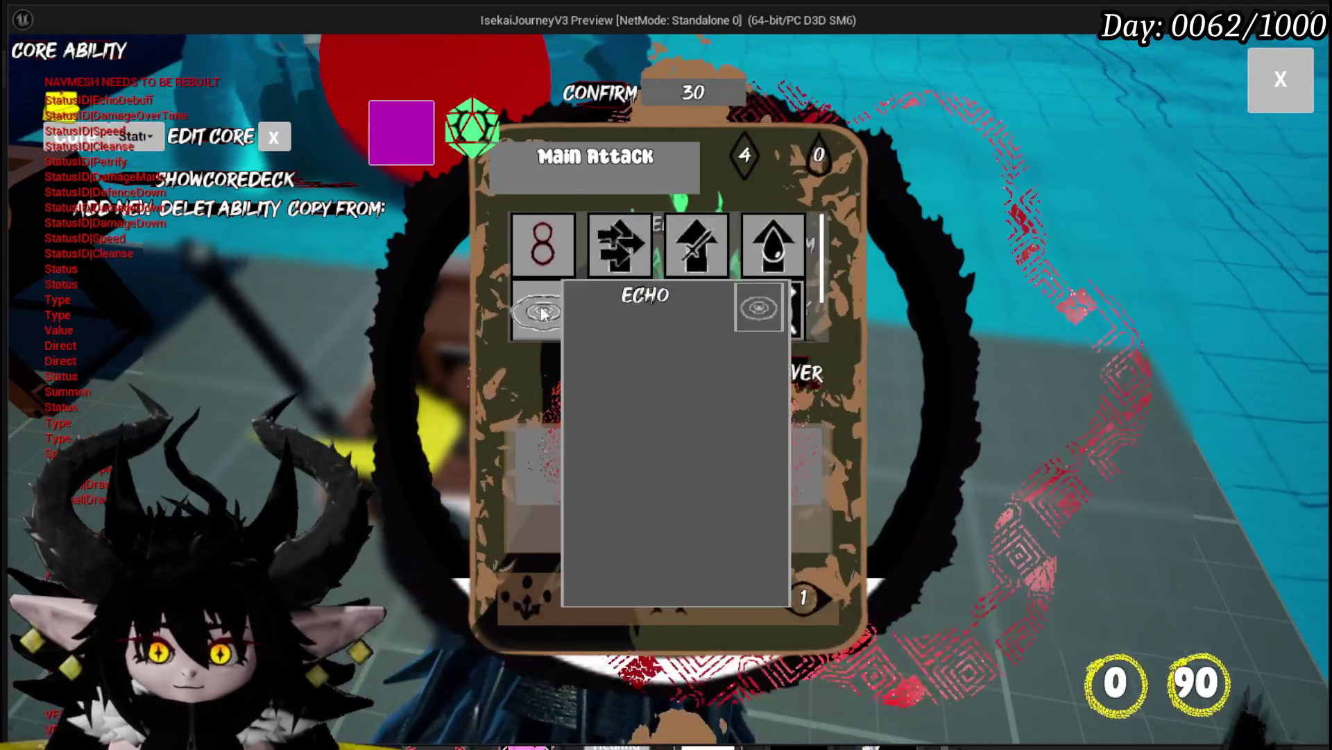
left_click(599, 319)
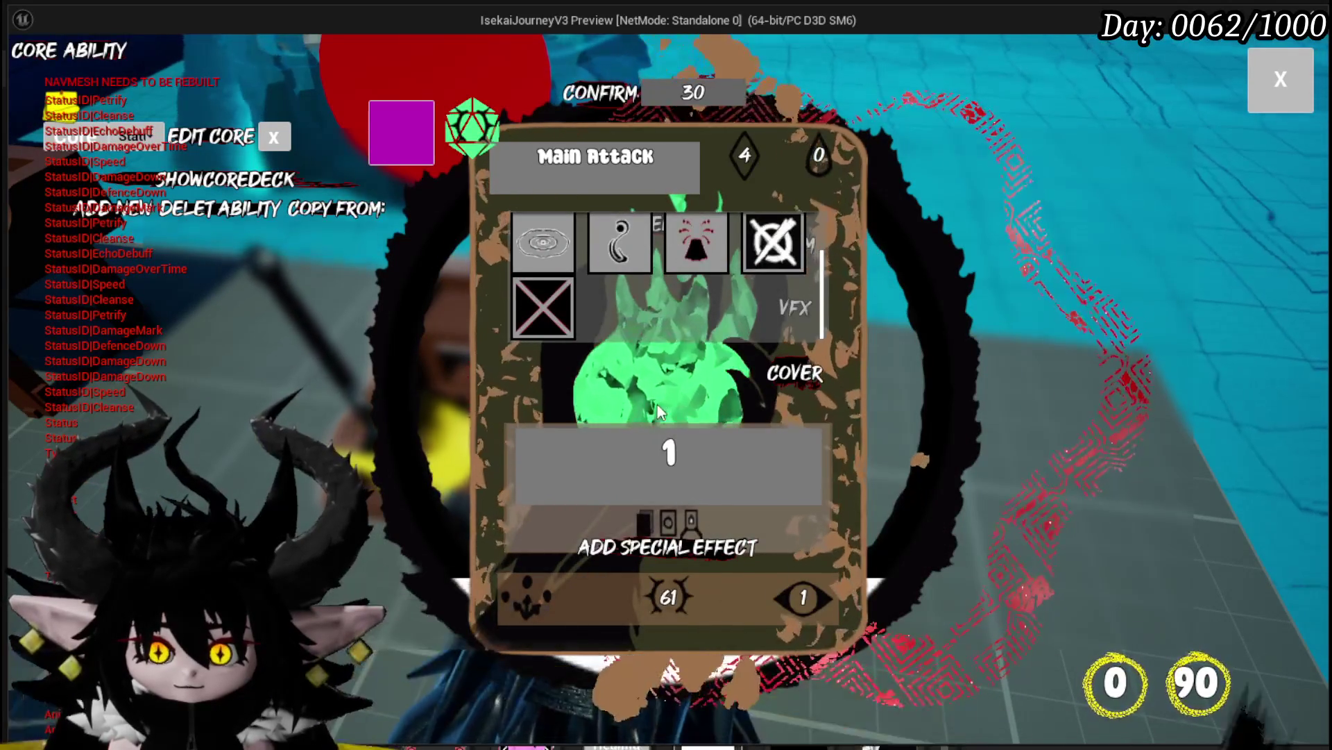
Choose the grey character sketch as the card's cover art, then exit the game preview with Esc
left_click(494, 581)
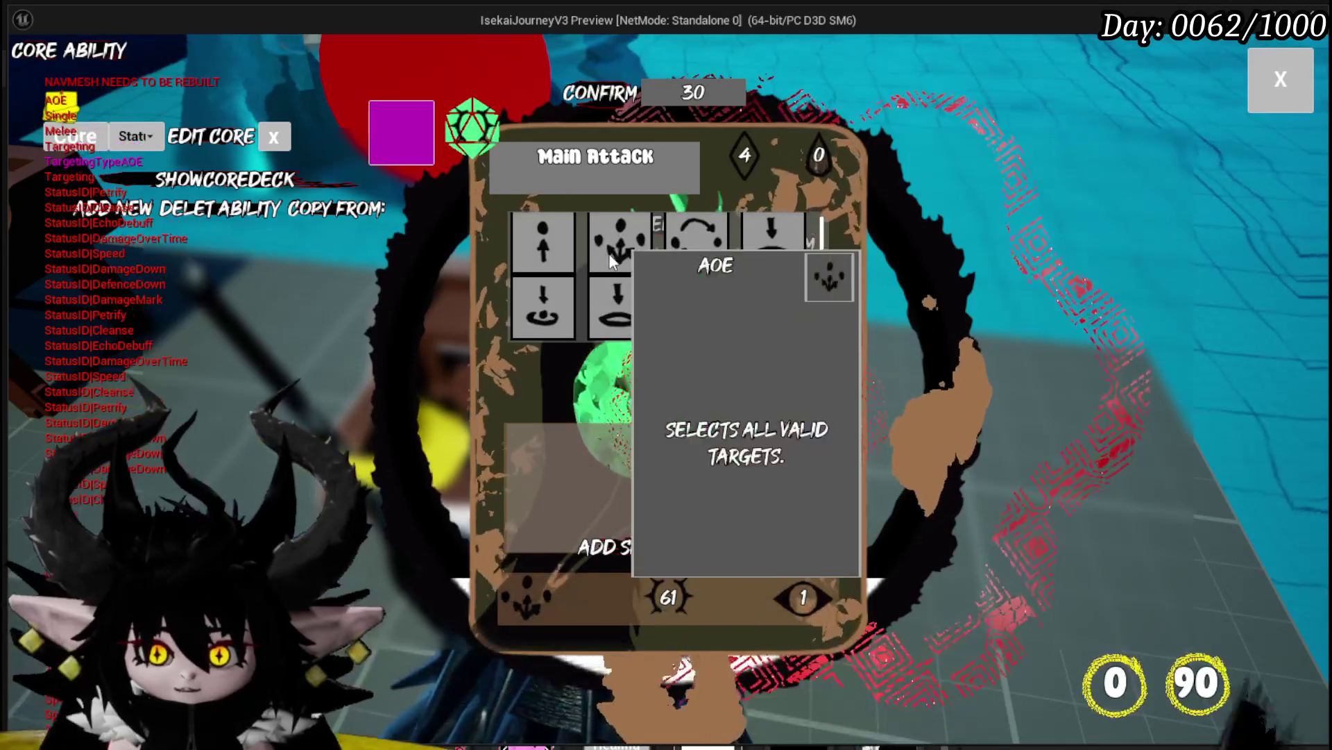
mouse_move(762, 256)
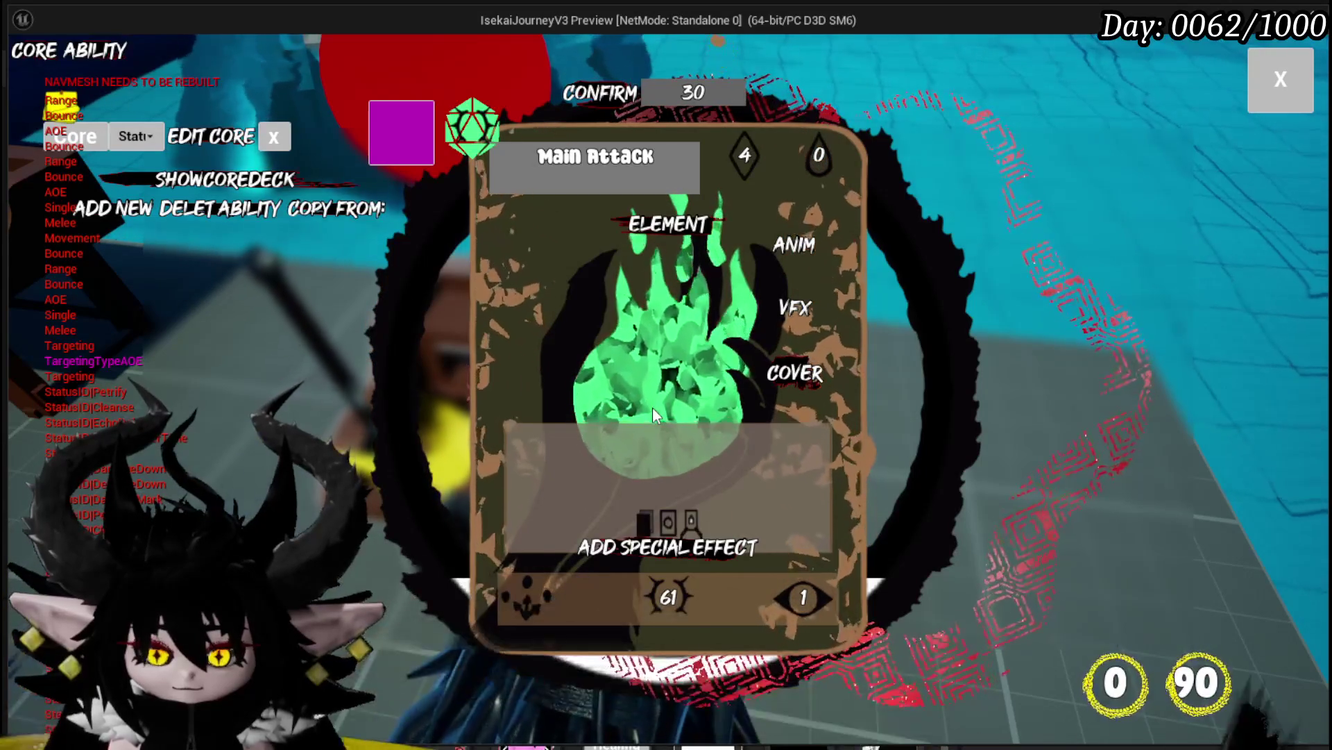
left_click(795, 373)
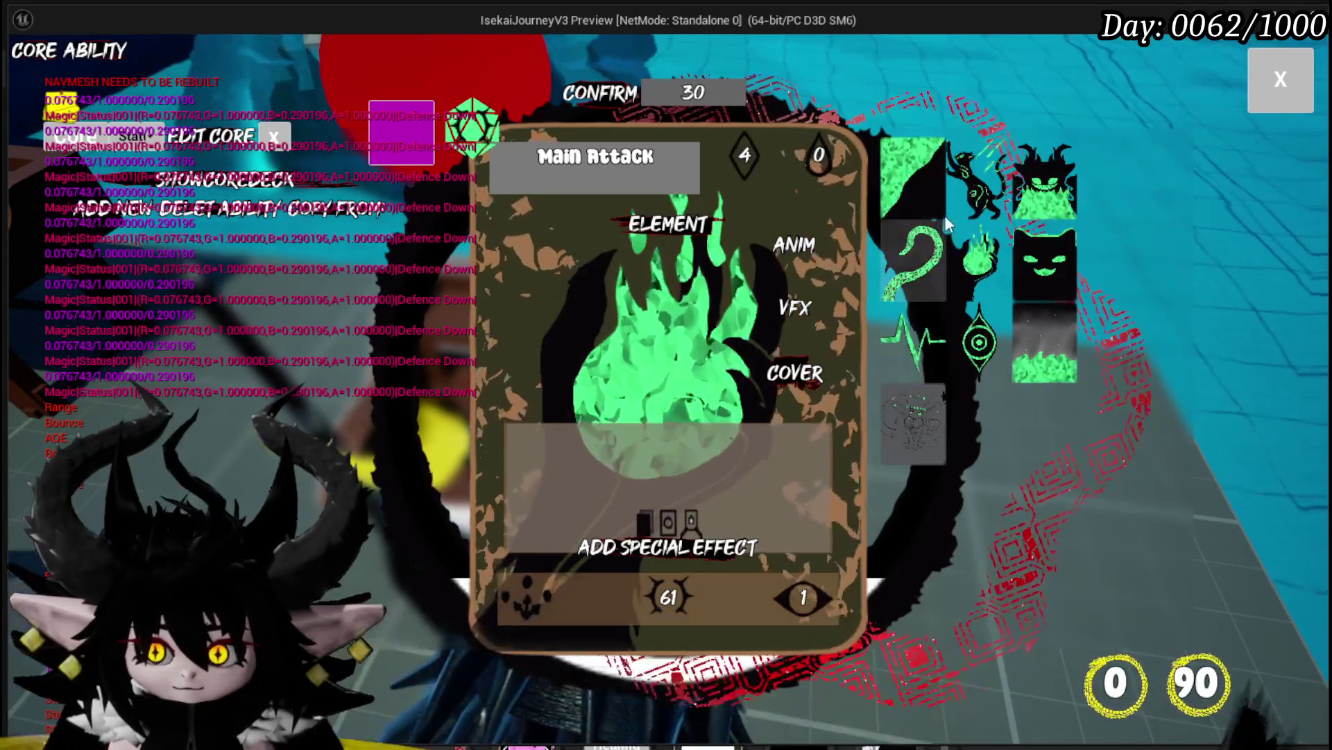
left_click(901, 441)
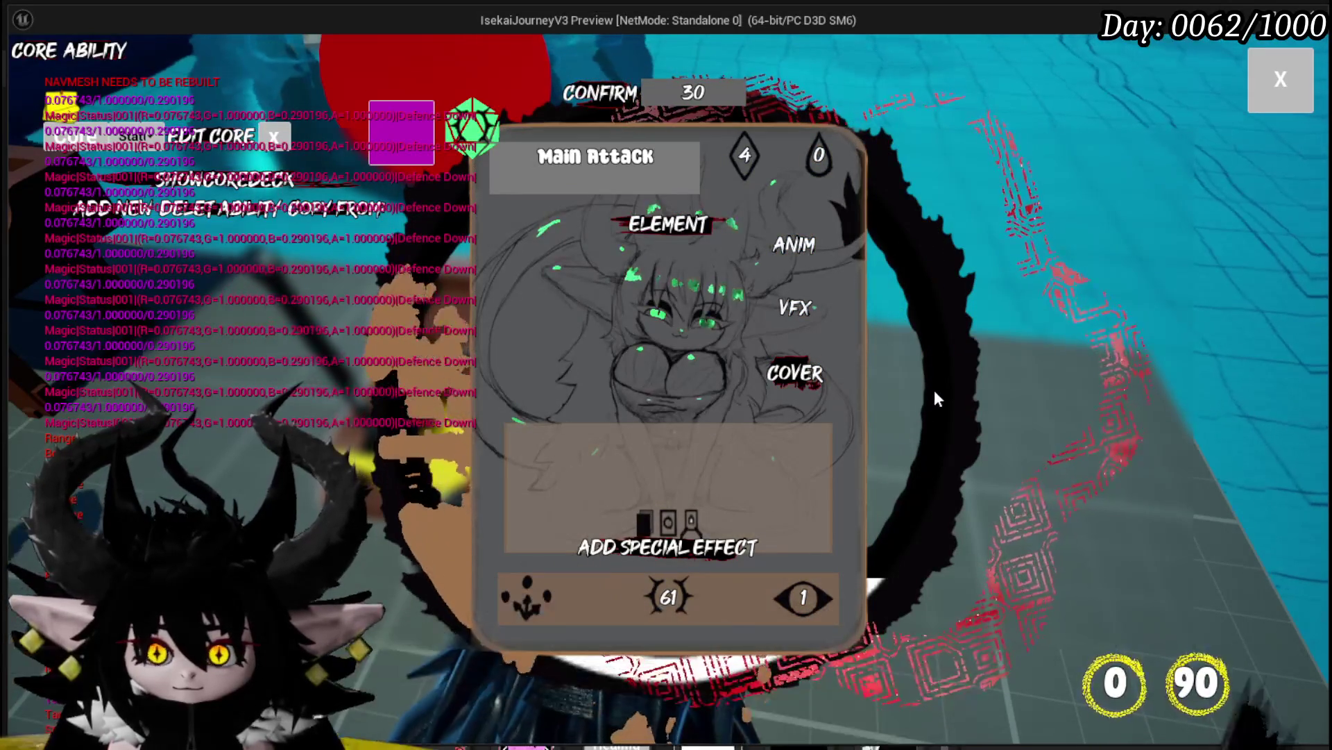
key("Escape")
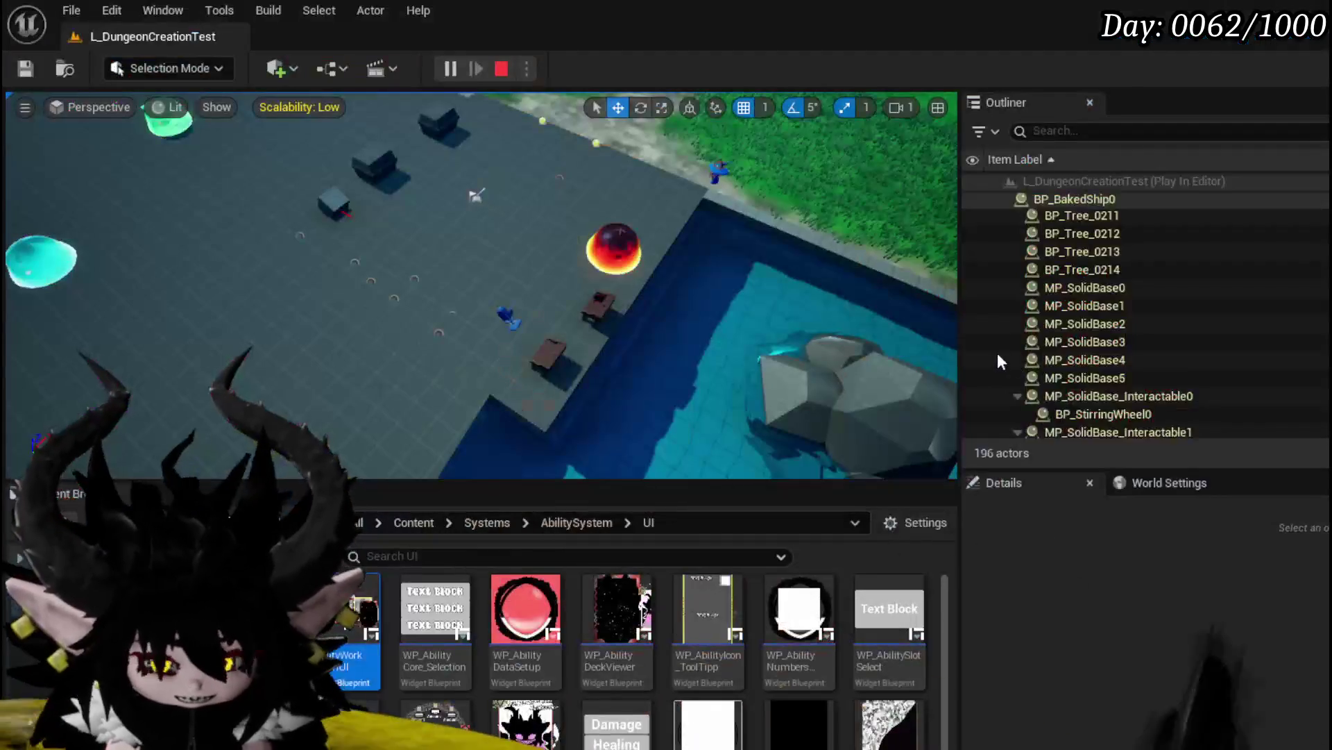
Save the level and look over the Branch, Contains, Switch and Start Viewing nodes in ShowToolTipp
left_click(25, 68)
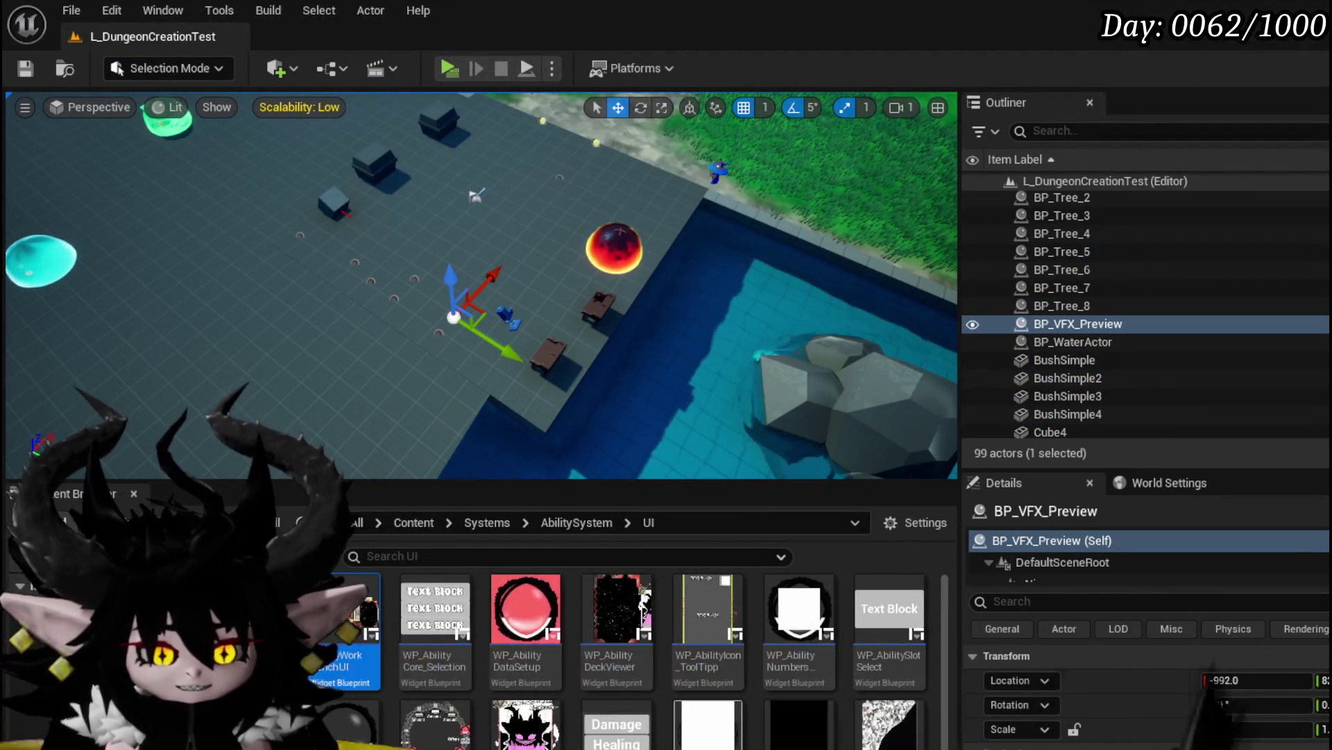
scroll(525, 258, "down", 3)
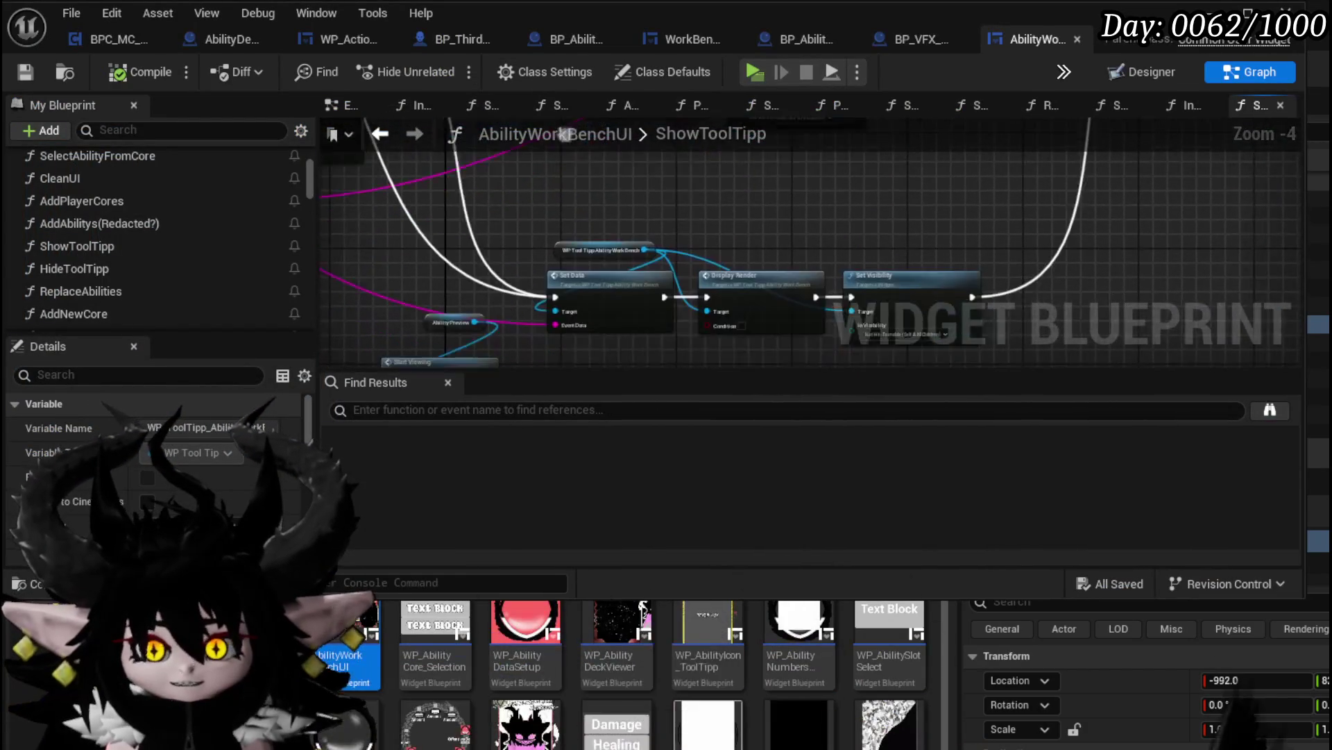
left_click_drag(525, 258, 583, 254)
mouse_move(401, 297)
left_mouse_down()
mouse_move(470, 286)
mouse_move(554, 239)
mouse_move(522, 143)
mouse_move(534, 205)
left_mouse_up()
mouse_move(463, 245)
left_mouse_down()
mouse_move(509, 261)
mouse_move(576, 243)
mouse_move(581, 226)
left_mouse_up()
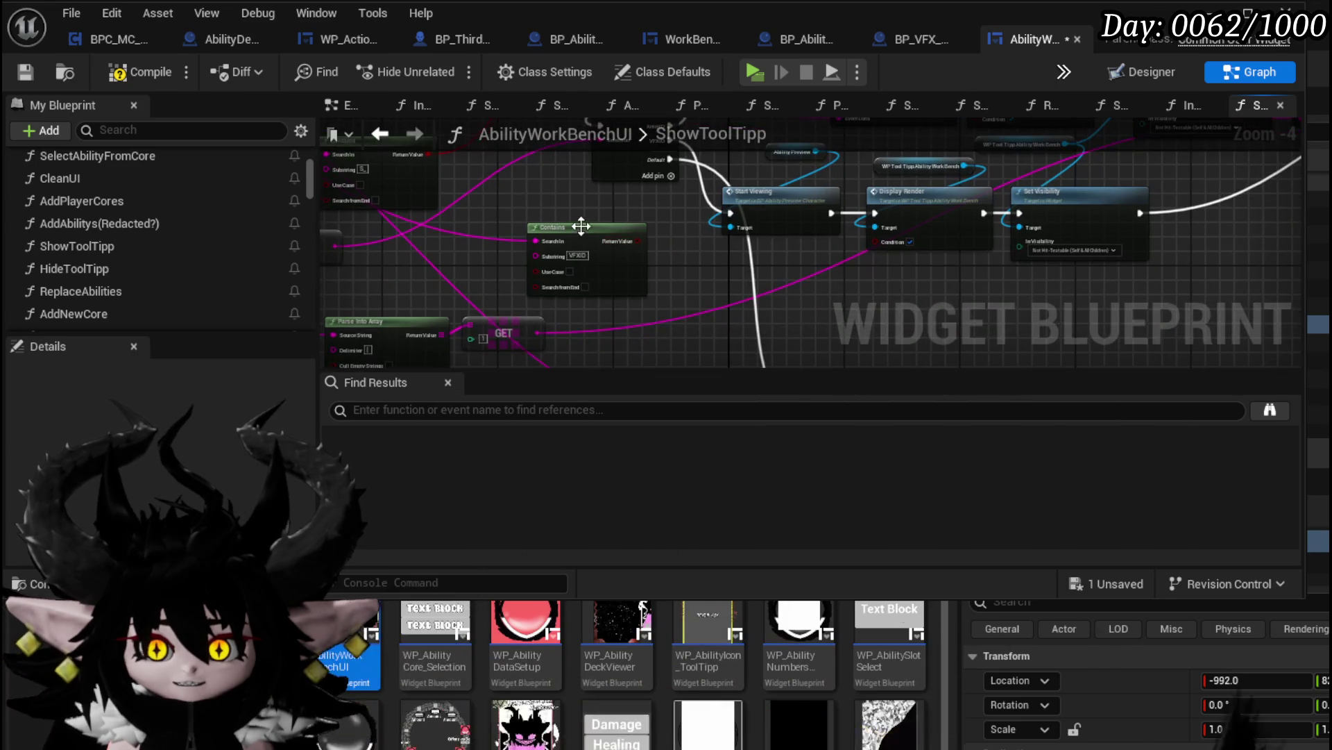
scroll(646, 248, "down", 1)
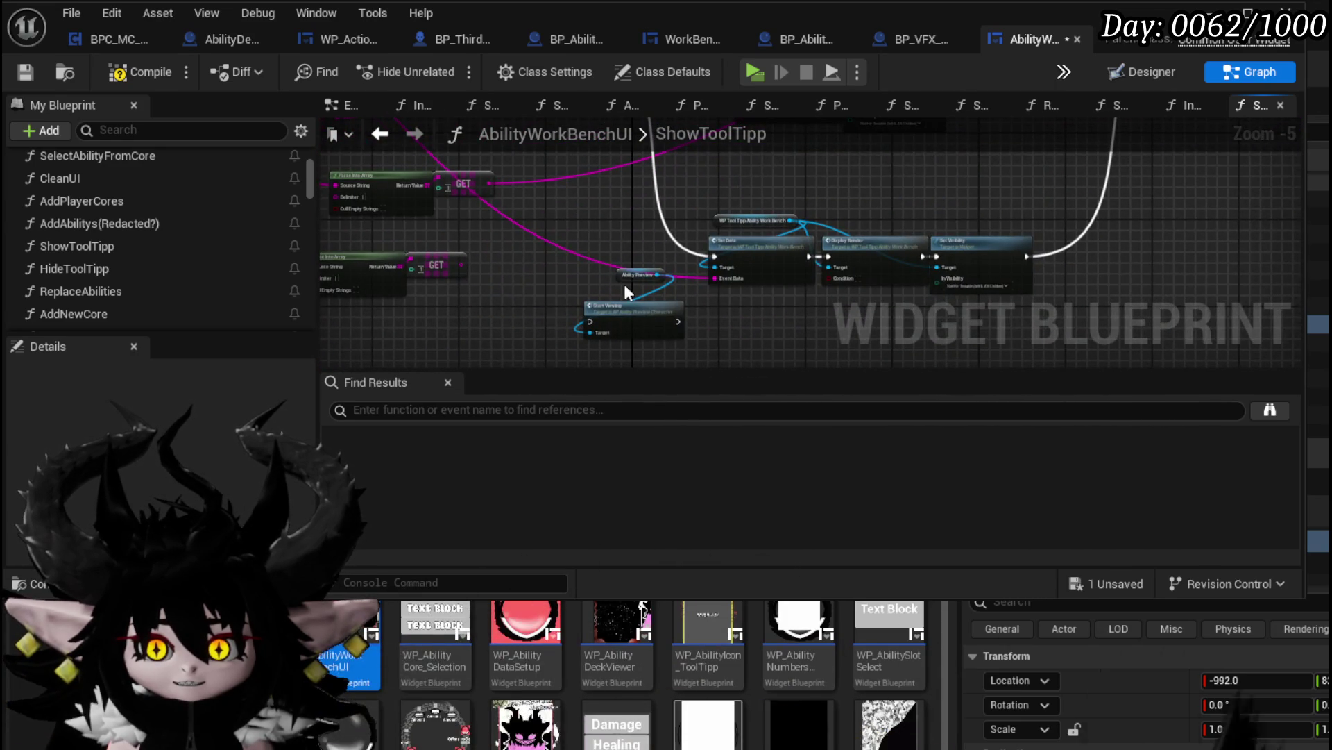
scroll(623, 284, "up", 1)
scroll(545, 224, "up", 1)
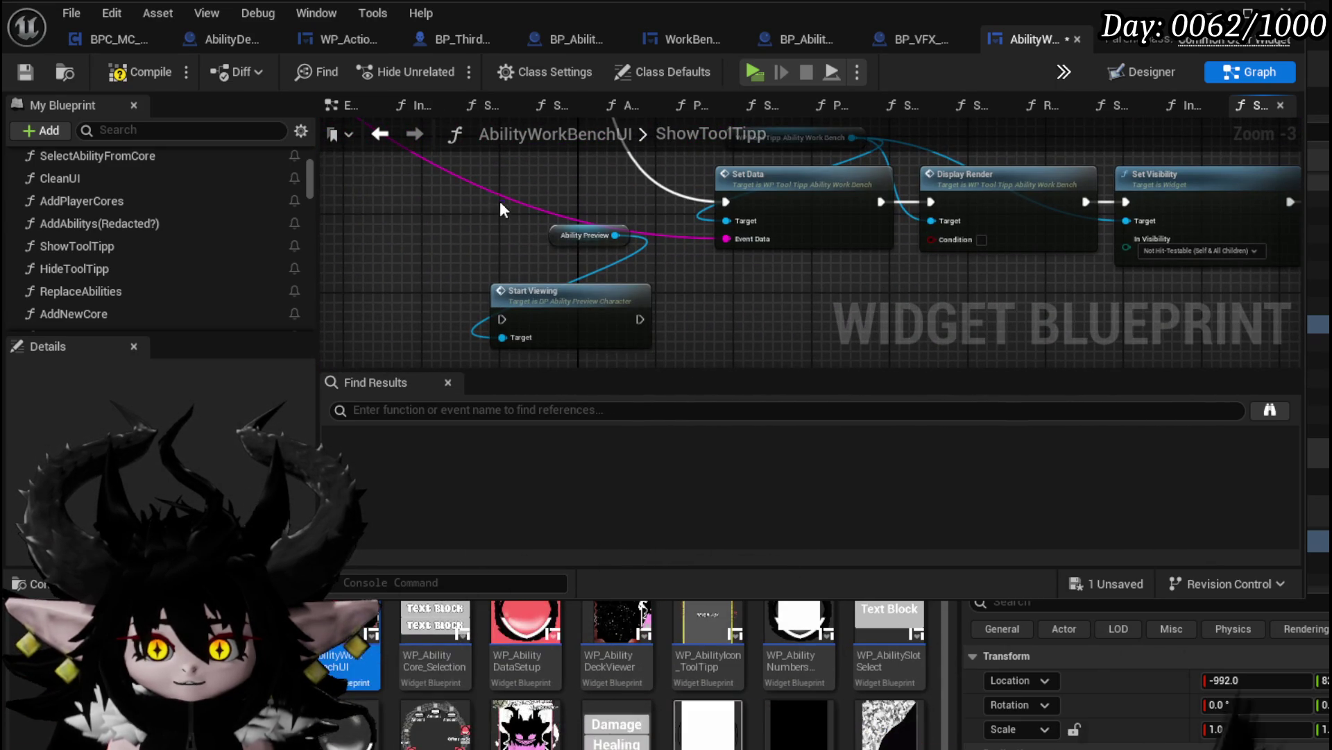
left_click(596, 292)
scroll(544, 198, "down", 2)
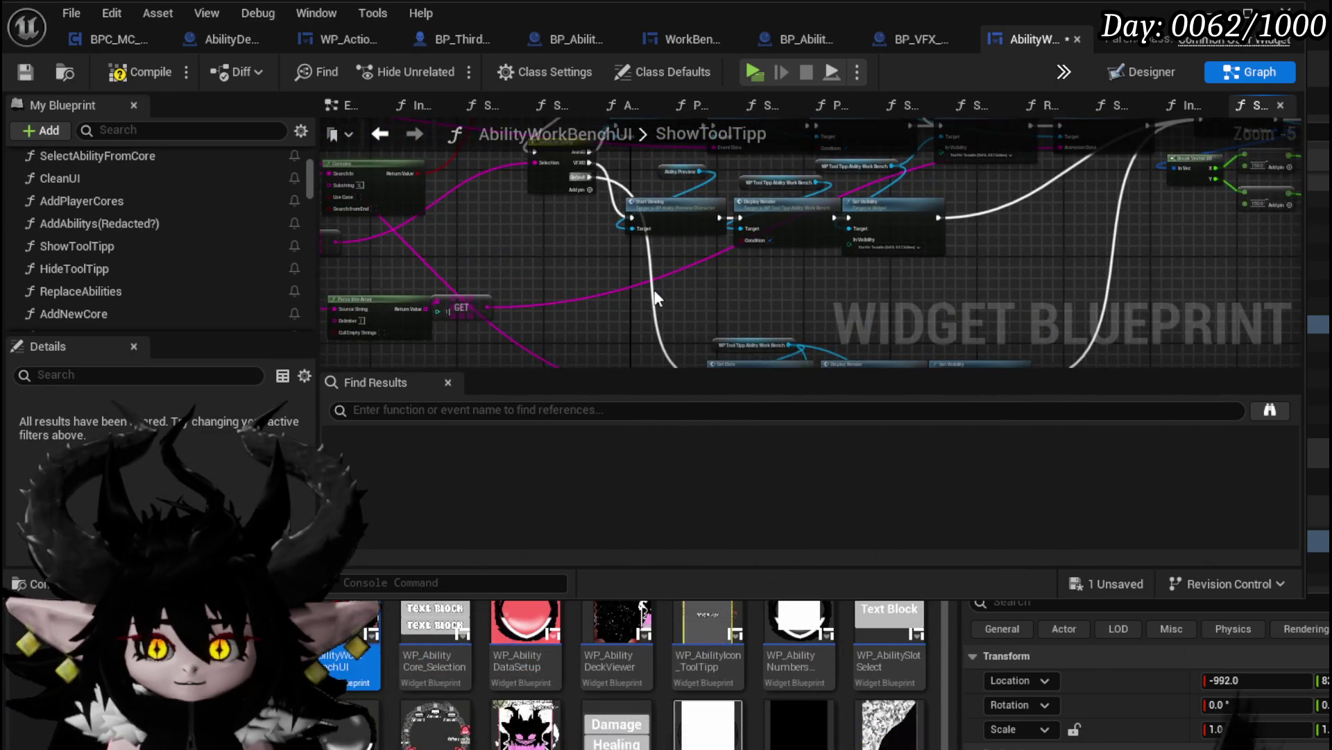
left_click(654, 290)
mouse_move(653, 290)
left_mouse_down()
mouse_move(798, 185)
mouse_move(889, 167)
left_mouse_up()
scroll(889, 167, "up", 1)
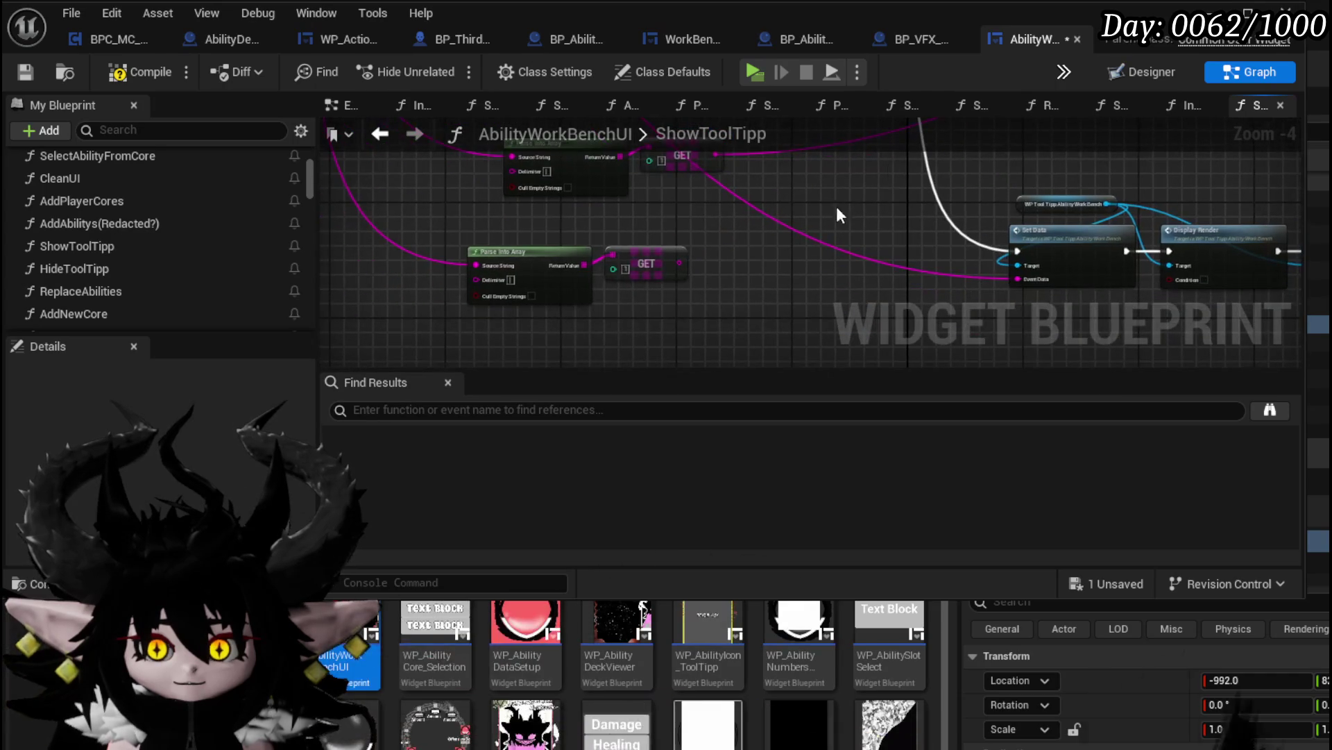
Move the Parse Into Array and GET nodes together to the left and save the widget blueprint
left_click_drag(688, 248, 676, 235)
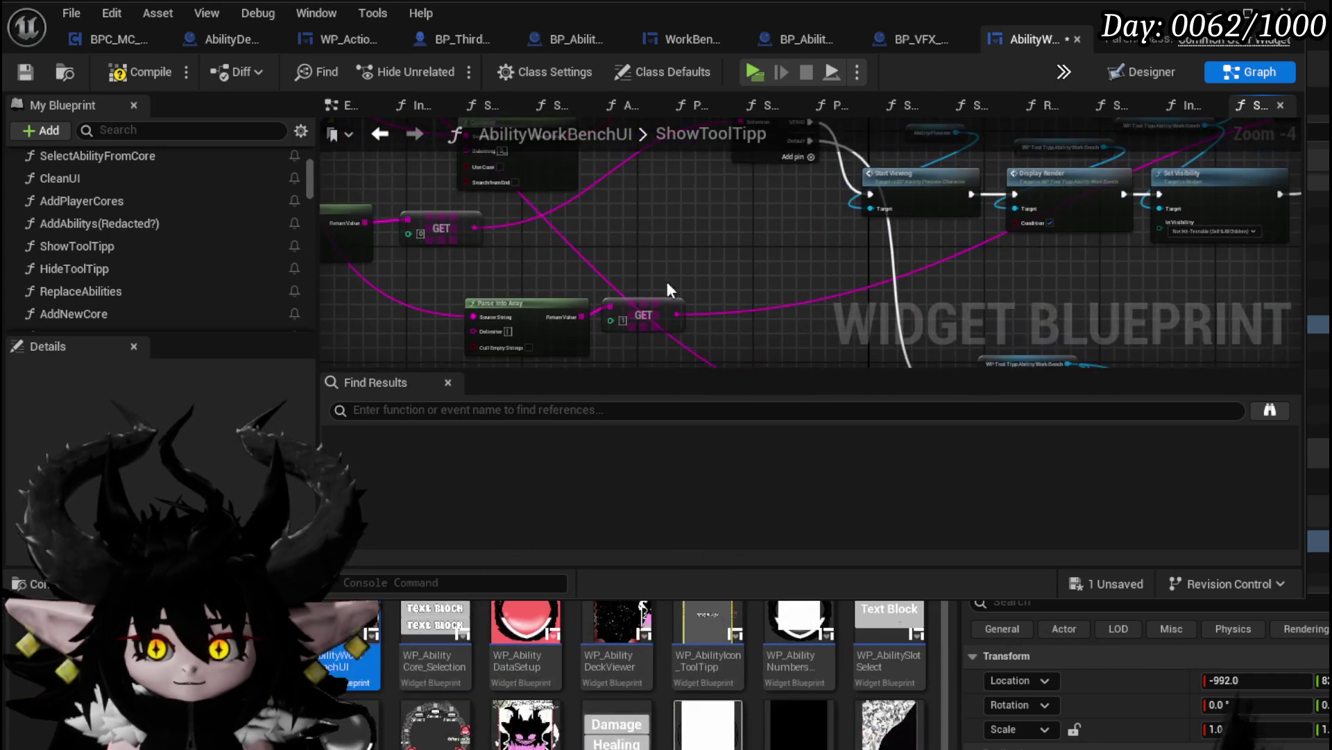
scroll(677, 235, "down", 1)
mouse_move(526, 343)
left_mouse_down()
mouse_move(654, 286)
mouse_move(520, 272)
left_mouse_up()
scroll(644, 235, "up", 1)
mouse_move(644, 236)
left_mouse_down()
mouse_move(598, 357)
mouse_move(610, 336)
mouse_move(720, 277)
mouse_move(729, 326)
mouse_move(533, 238)
mouse_move(381, 327)
left_mouse_up()
left_click_drag(874, 300, 743, 290)
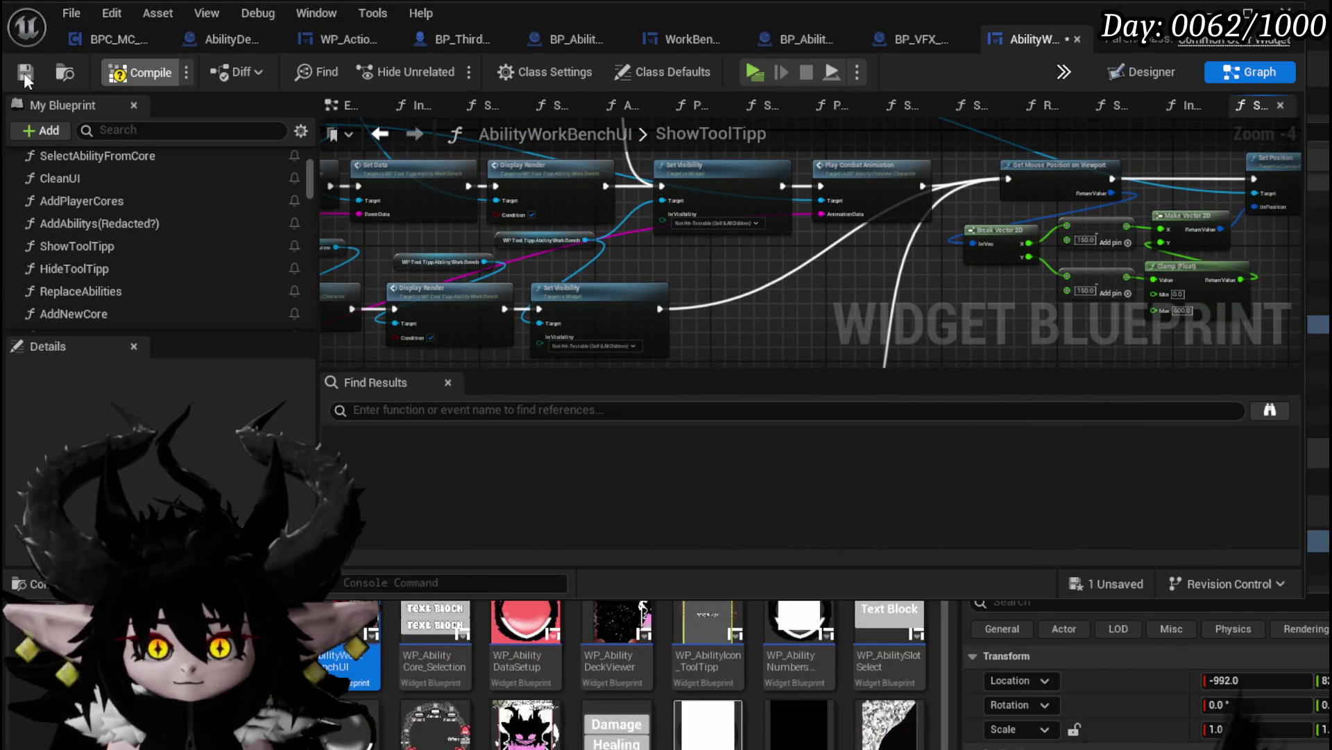
left_click(25, 73)
Add a VFXLoop call on Ability Preview between Set Visibility and Play Combat Animation, then compile and save
left_click_drag(325, 287, 421, 240)
scroll(421, 239, "up", 2)
mouse_move(446, 194)
left_mouse_down()
mouse_move(473, 323)
mouse_move(543, 332)
left_mouse_up()
type("VFX")
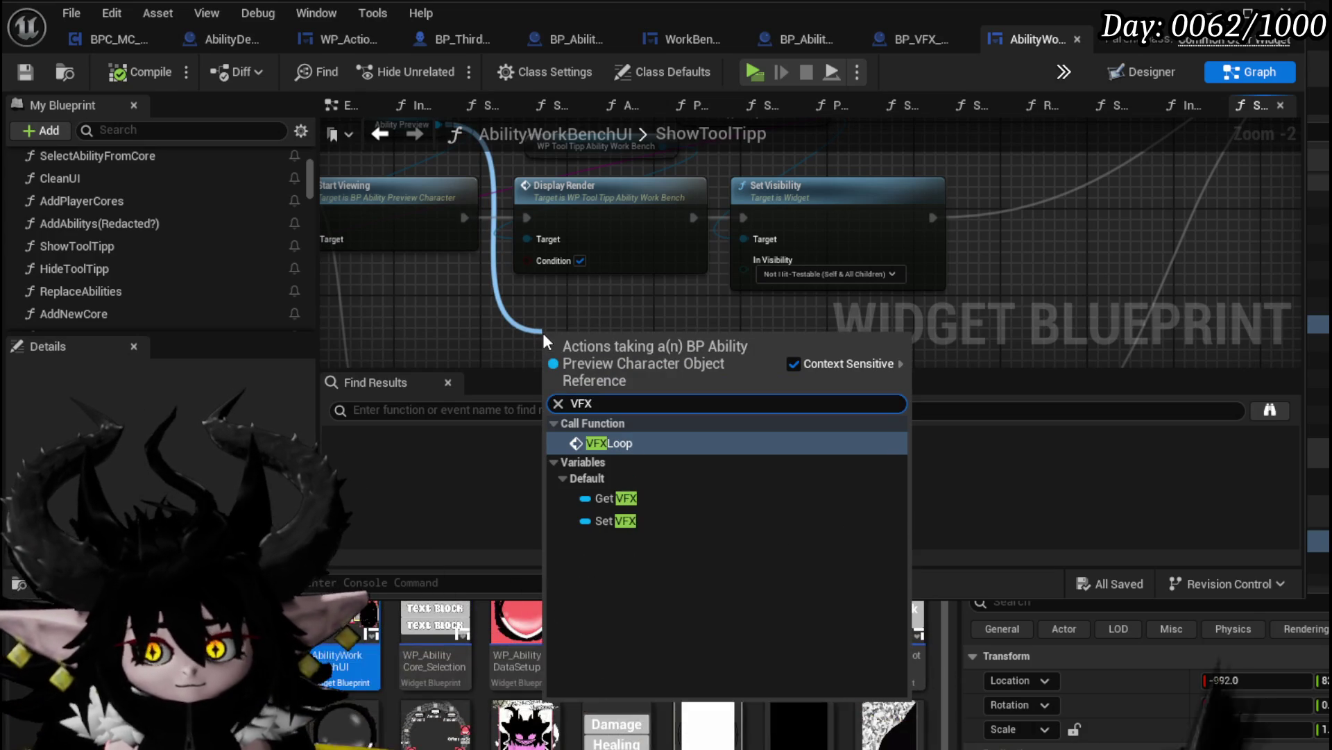
left_click(598, 447)
mouse_move(649, 373)
left_mouse_down()
mouse_move(1097, 232)
mouse_move(1059, 178)
left_mouse_up()
left_click_drag(594, 282, 652, 281)
left_click_drag(873, 145, 993, 177)
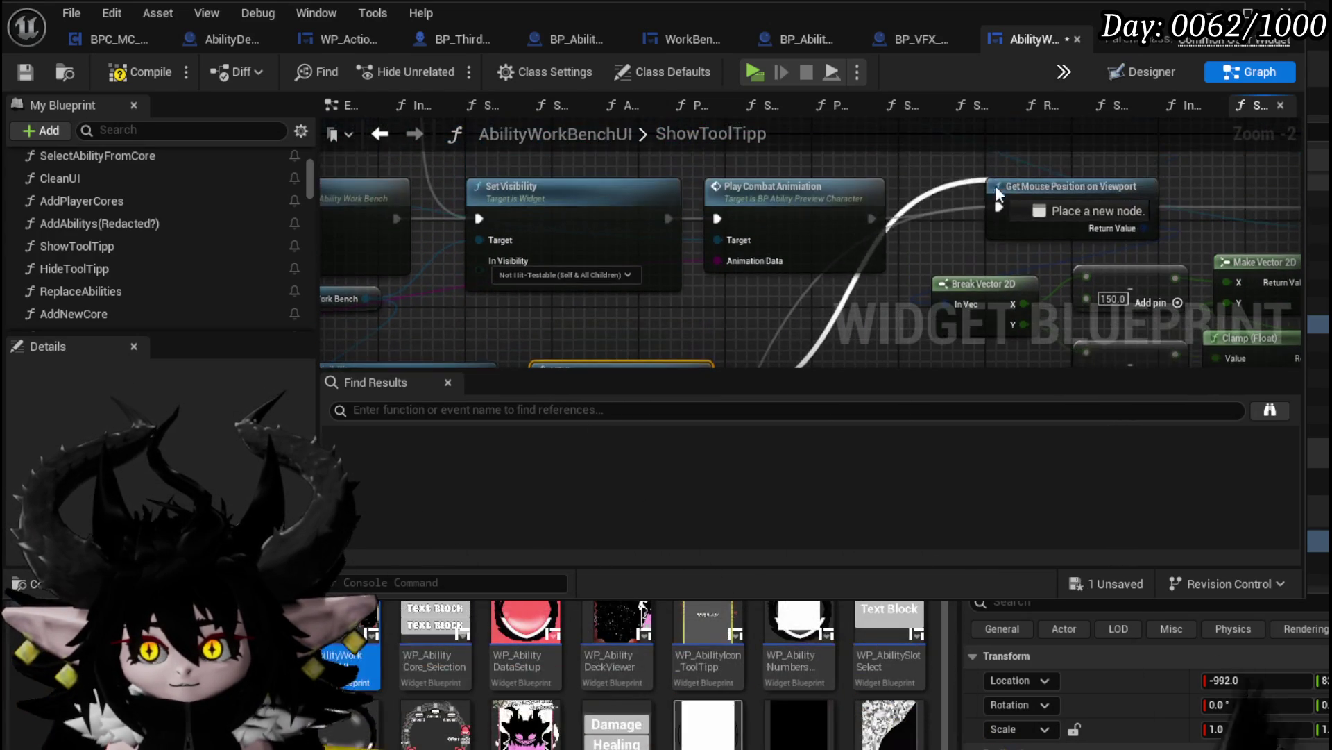
left_click_drag(663, 340, 630, 173)
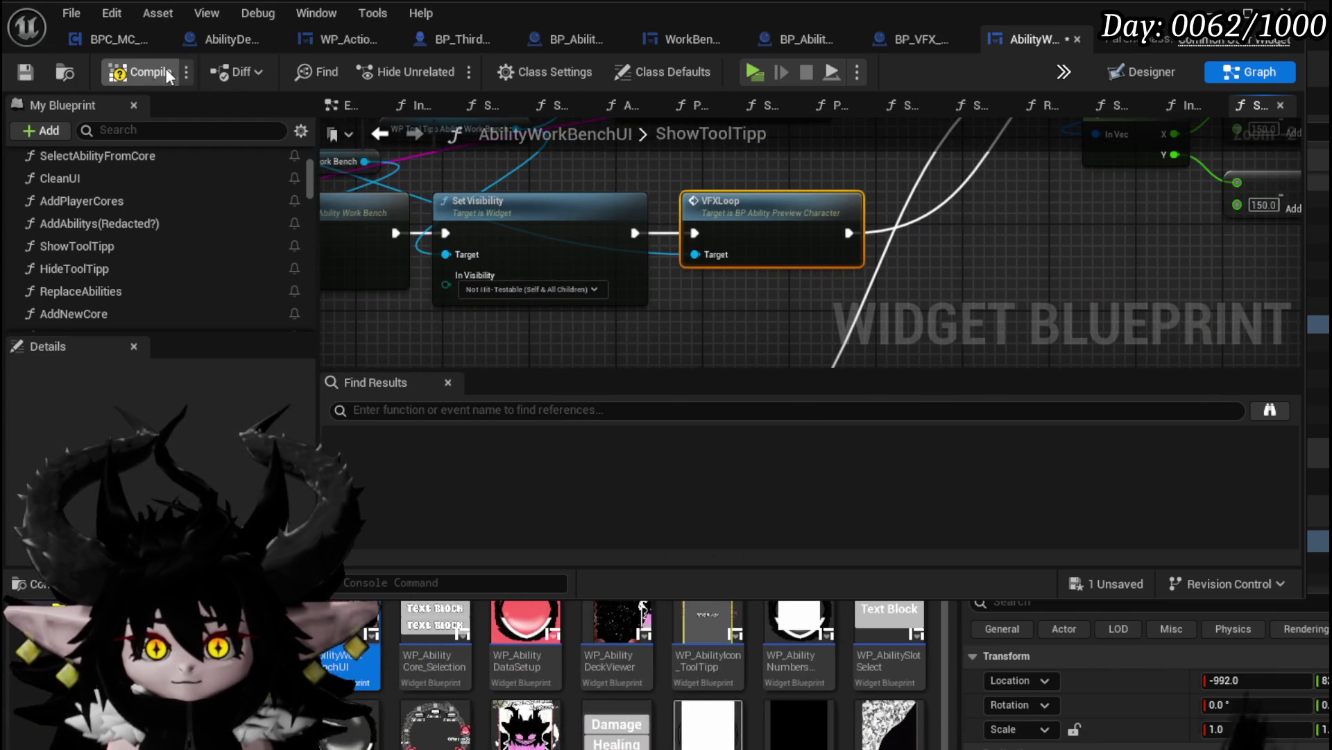
left_click(21, 76)
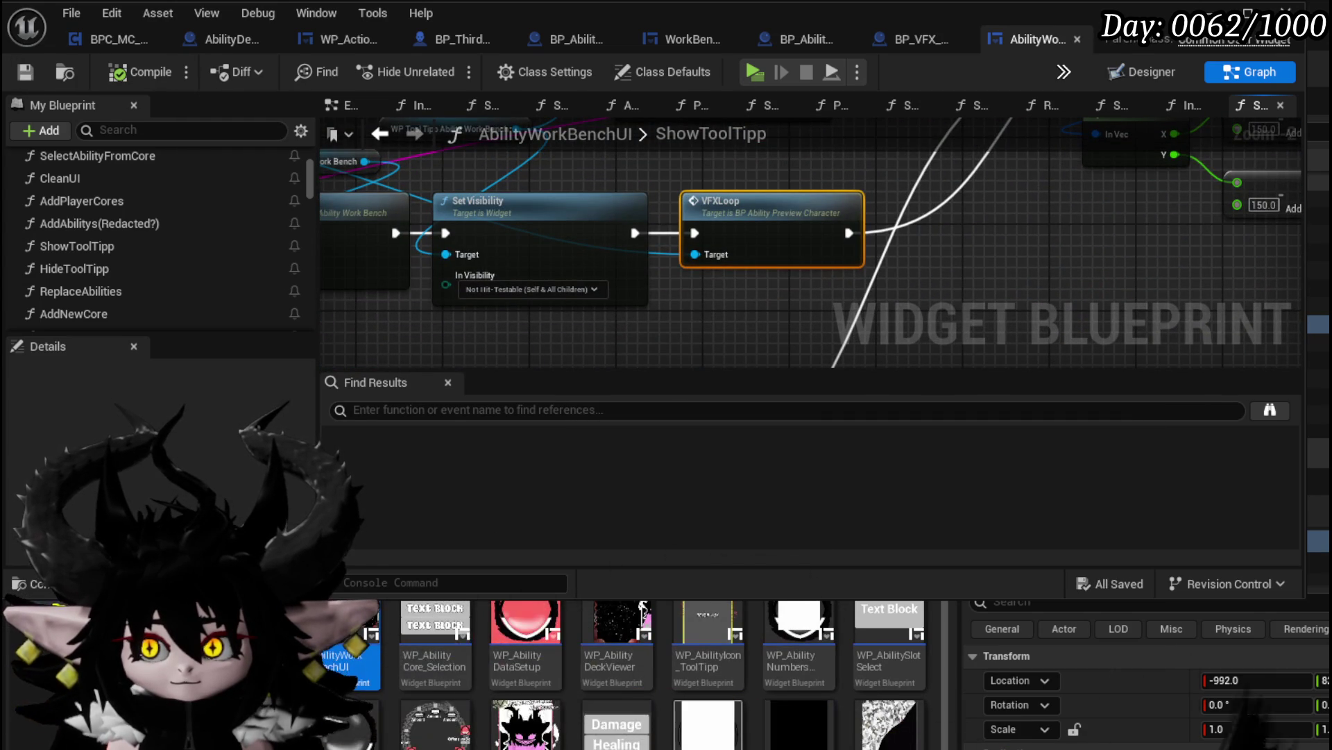
left_click(1211, 9)
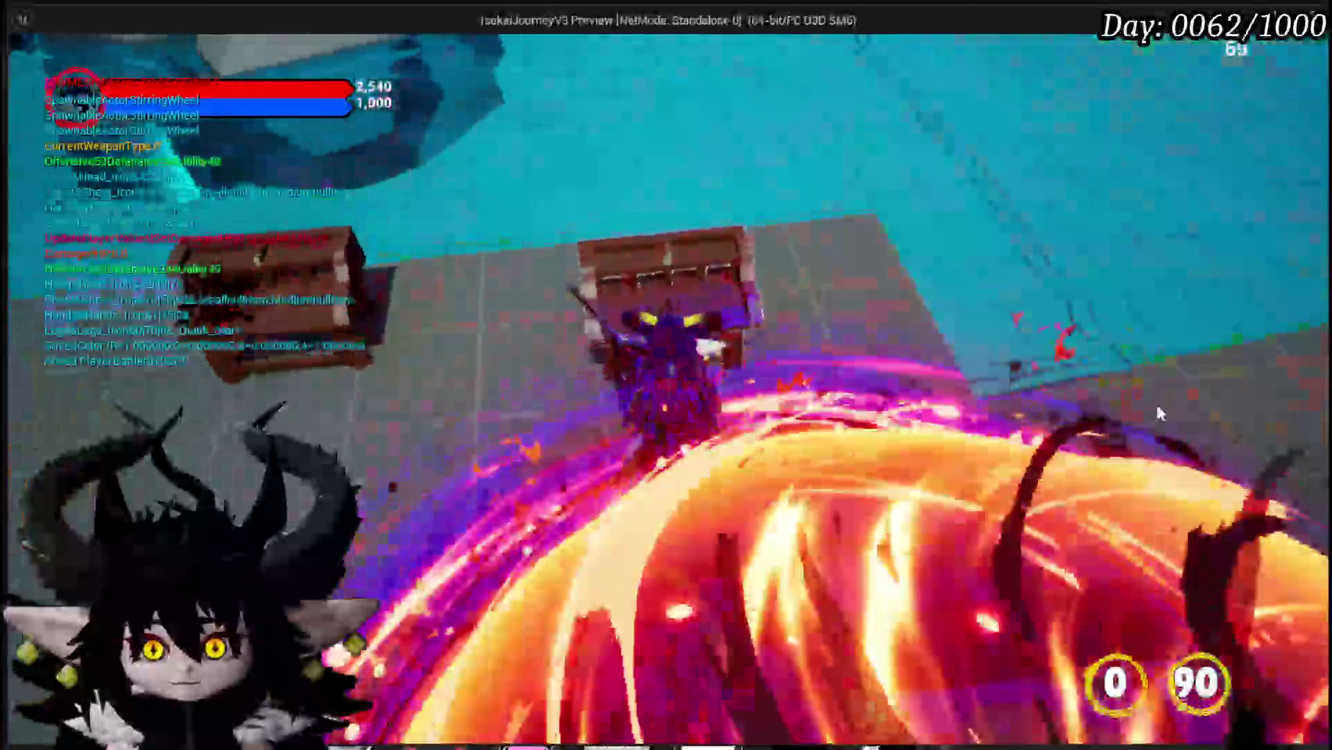
Play the game and open the Void AOE card's VFX choices in the Chura Main core deck
key("e")
left_click(117, 54)
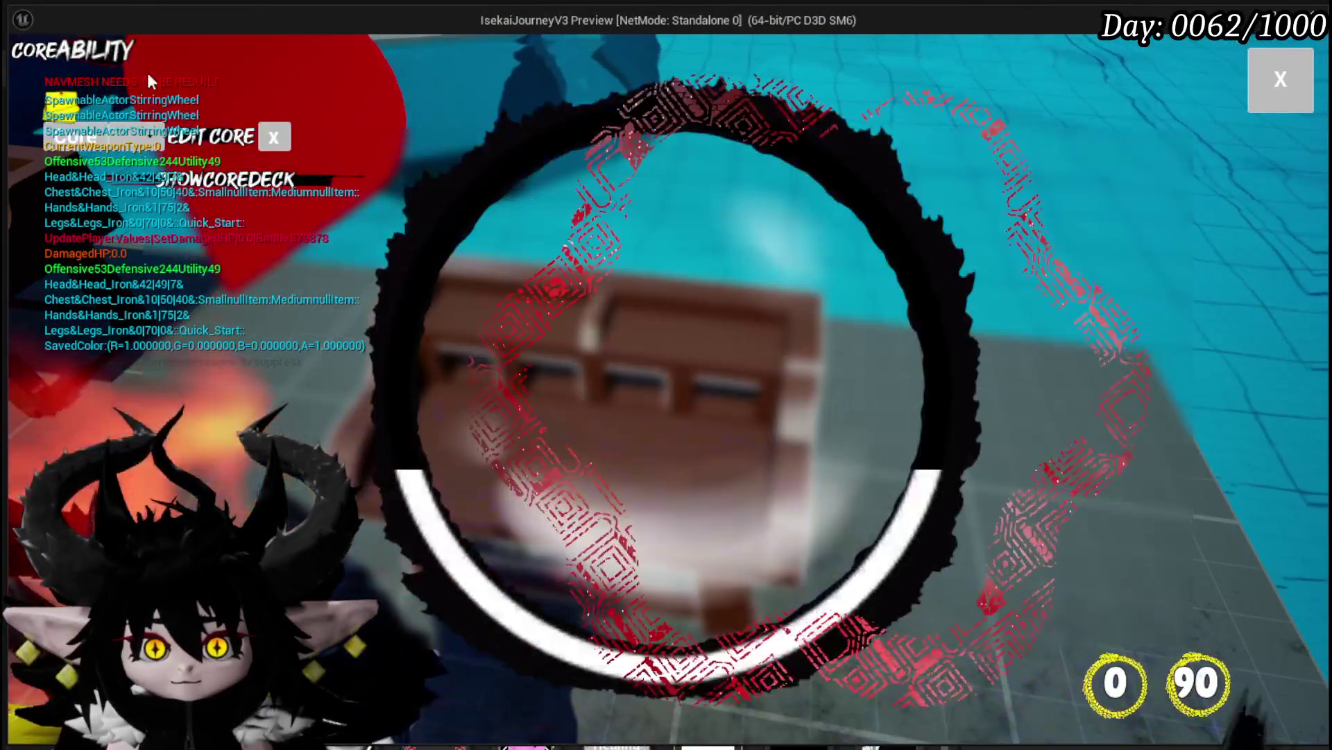
left_click(125, 139)
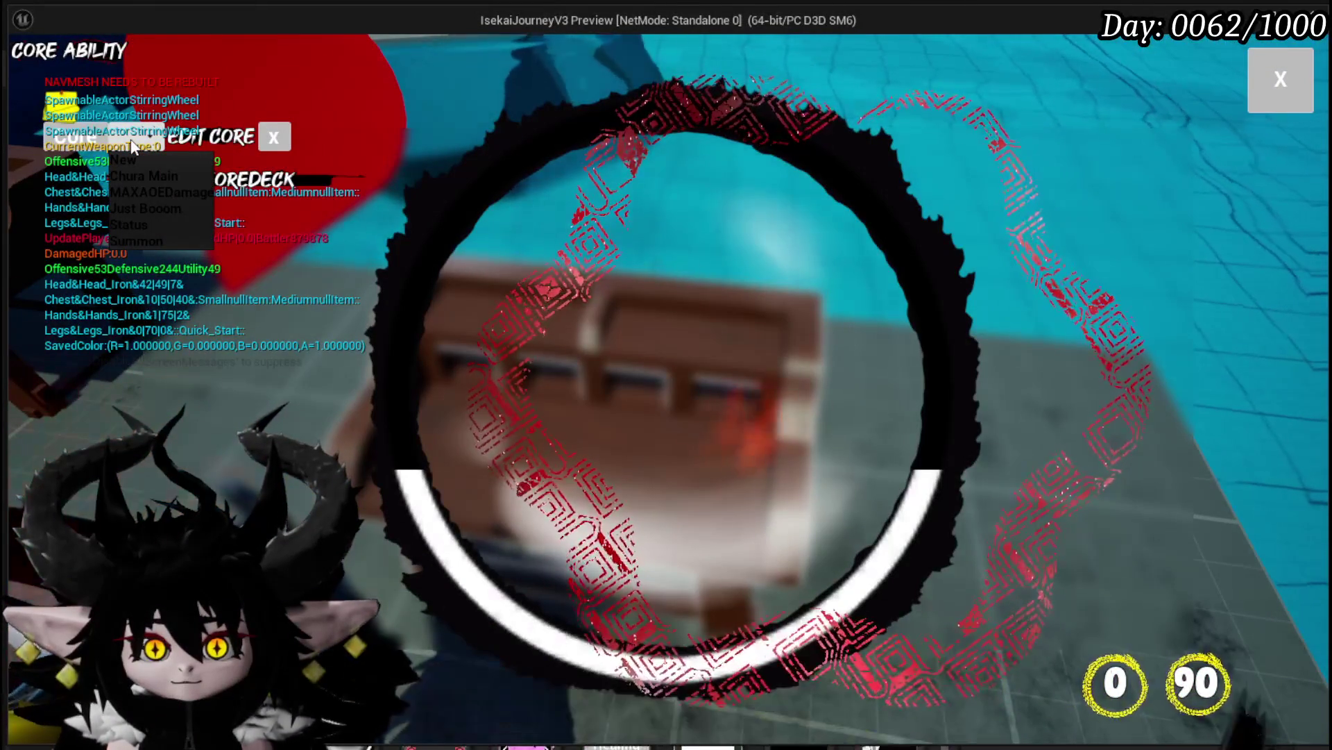
left_click(157, 177)
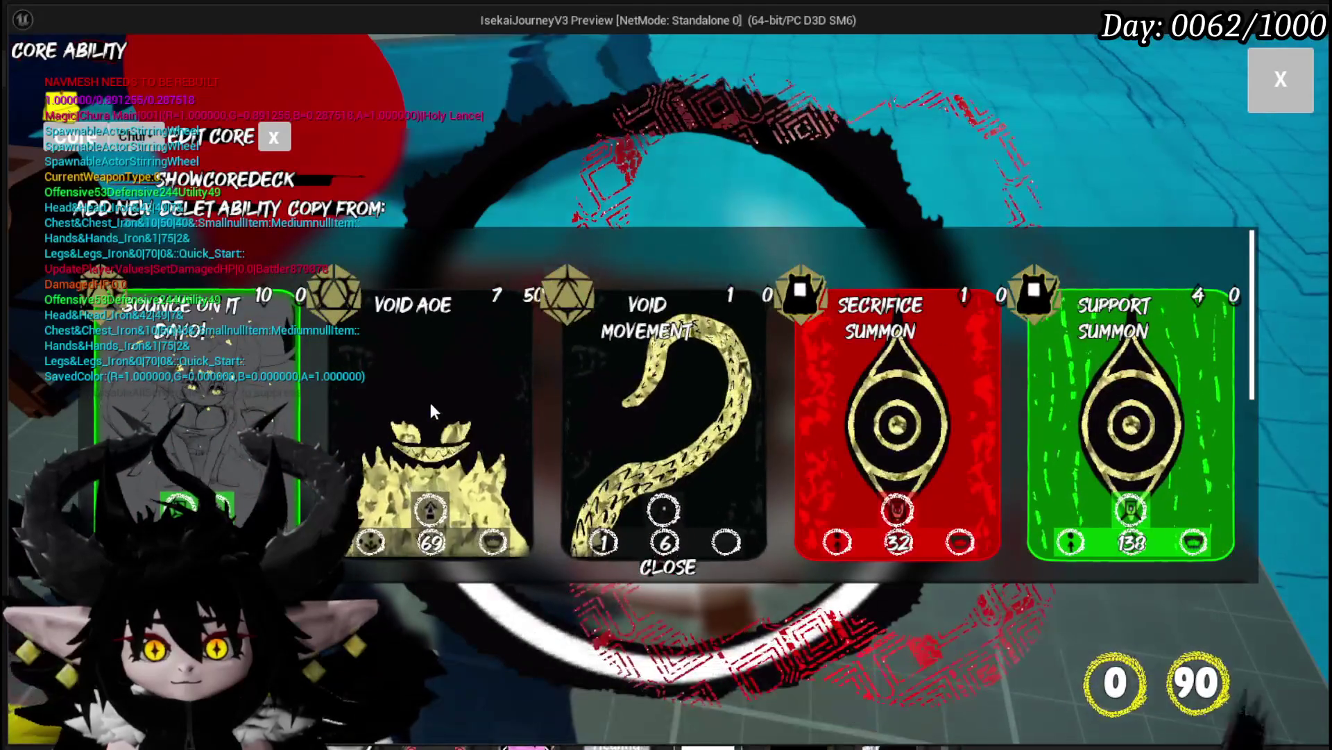
left_click(429, 398)
left_click(789, 311)
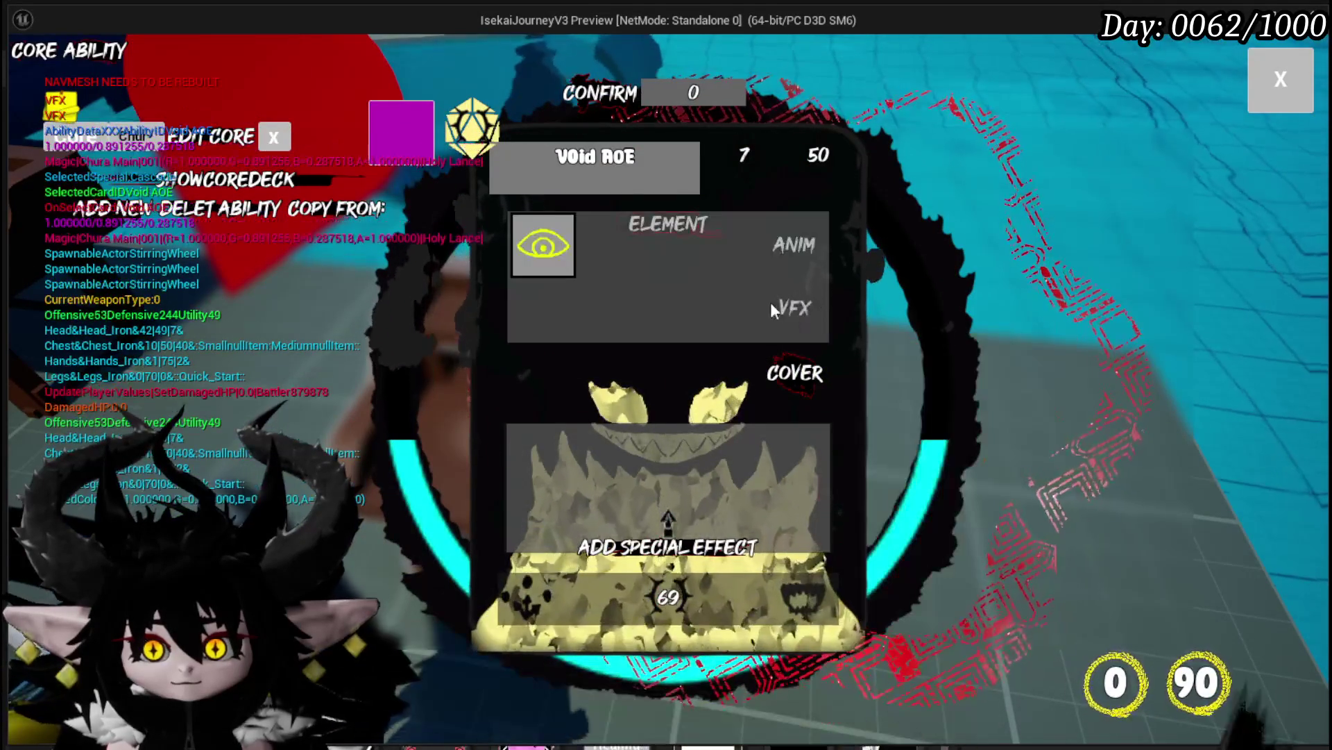
mouse_move(552, 254)
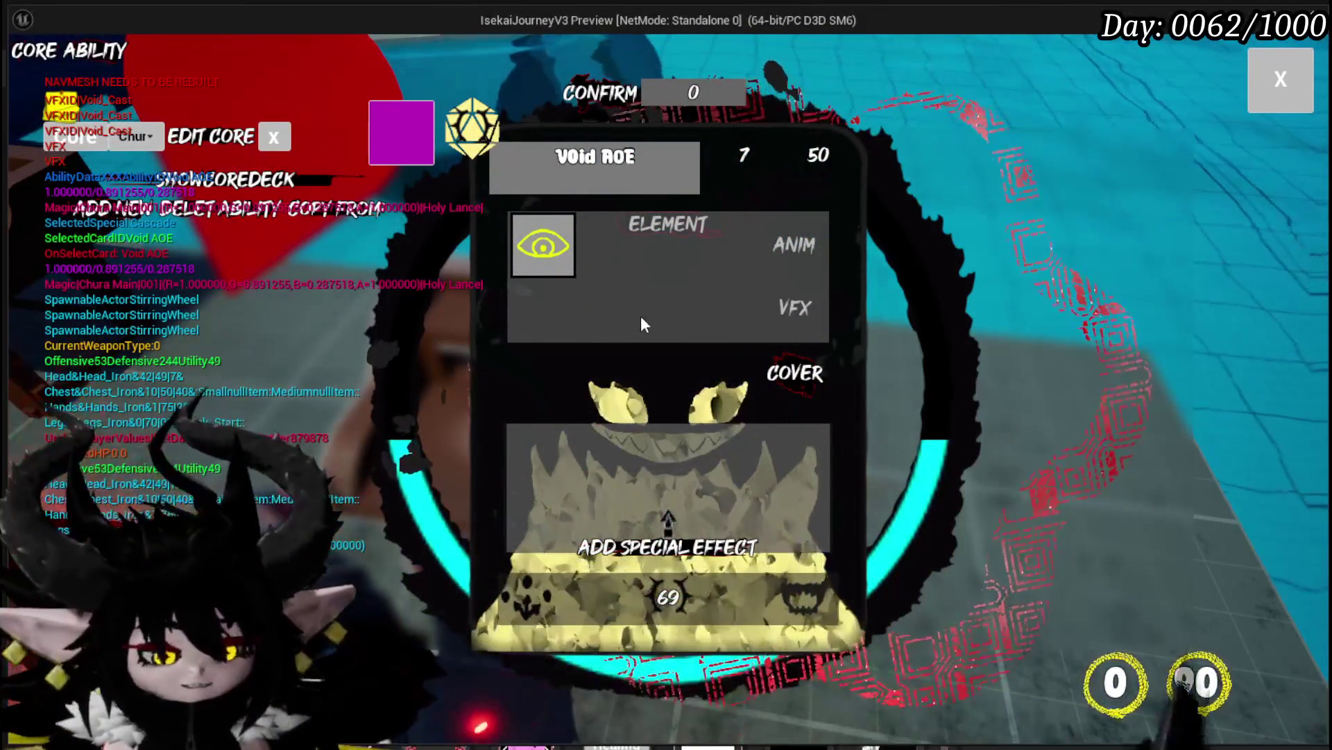
Stop the game, save the level, and bring the start of the ShowToolTipp chain into view
key("Escape")
left_click(25, 68)
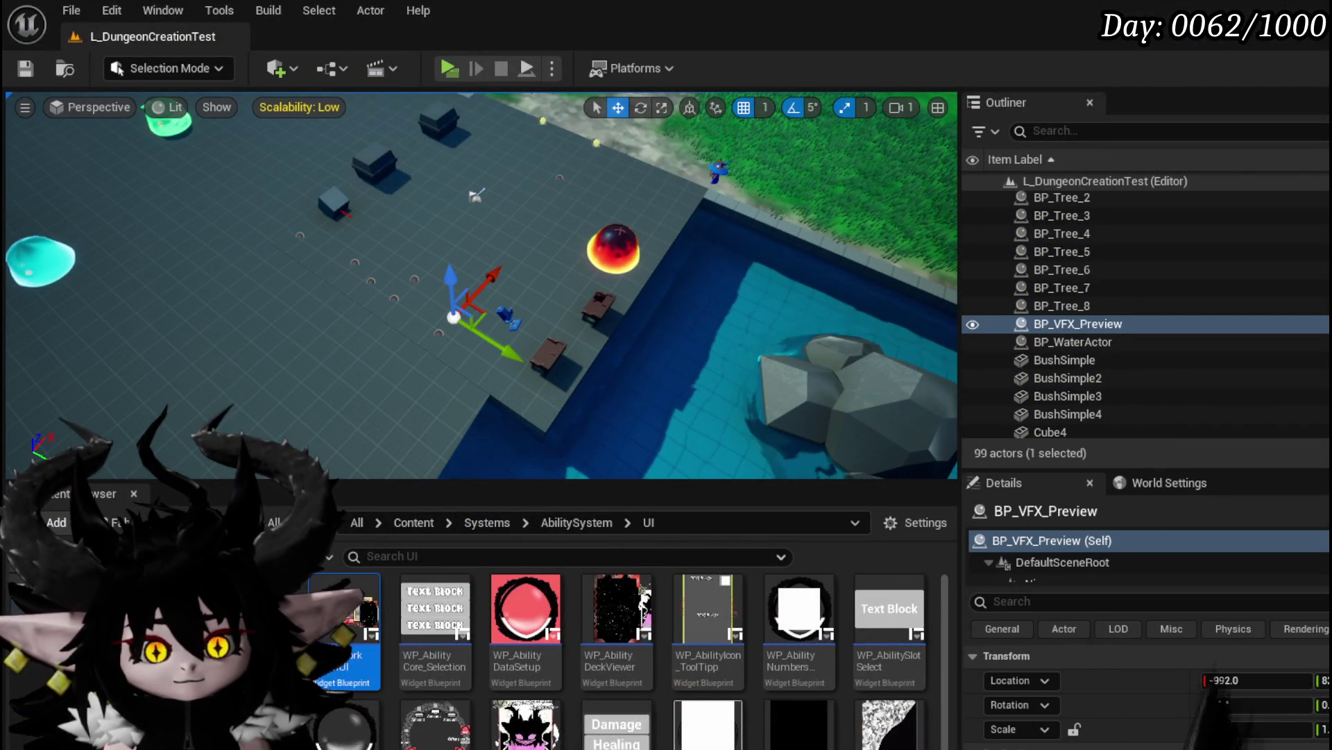
key("alt+Tab")
scroll(681, 344, "down", 3)
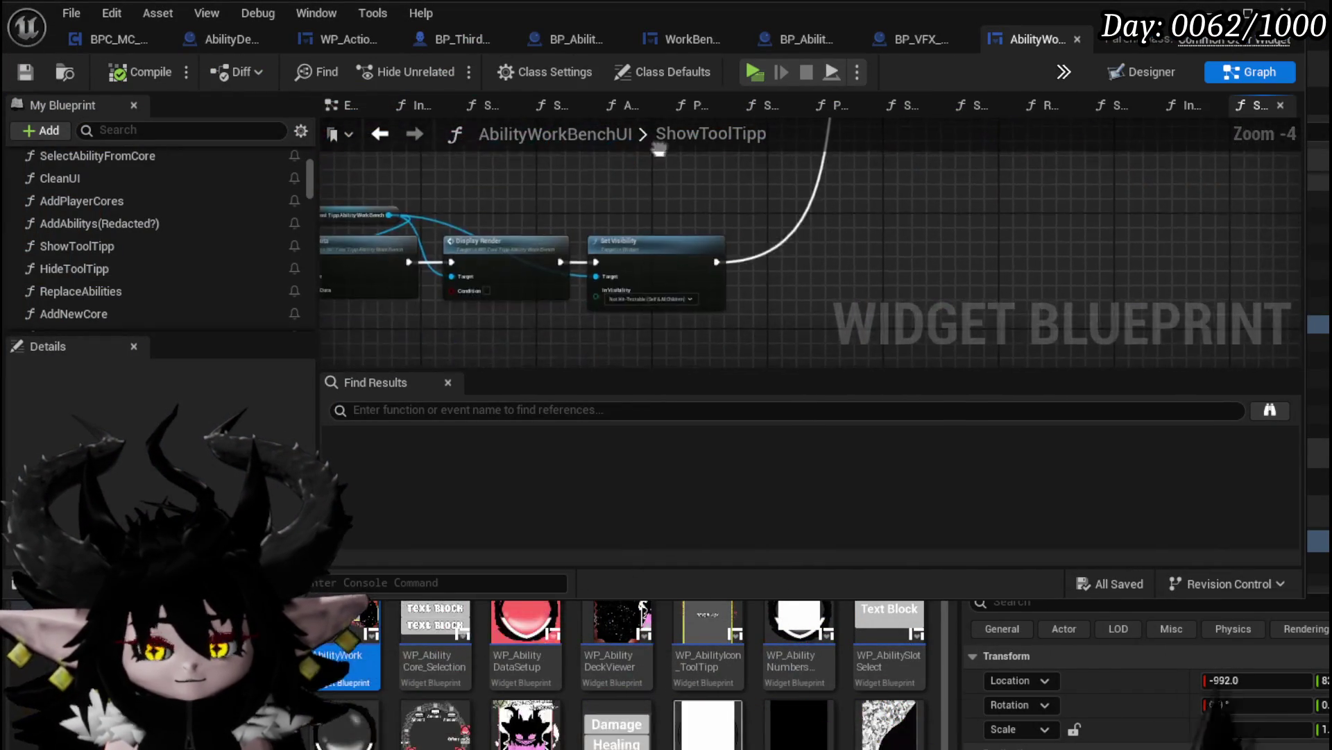
scroll(515, 300, "up", 1)
scroll(630, 268, "up", 2)
mouse_move(630, 269)
left_mouse_down()
mouse_move(607, 342)
mouse_move(542, 315)
left_mouse_up()
Open the VFXLoop event in the preview character graph and shift nearby nodes left for room
double_click(996, 234)
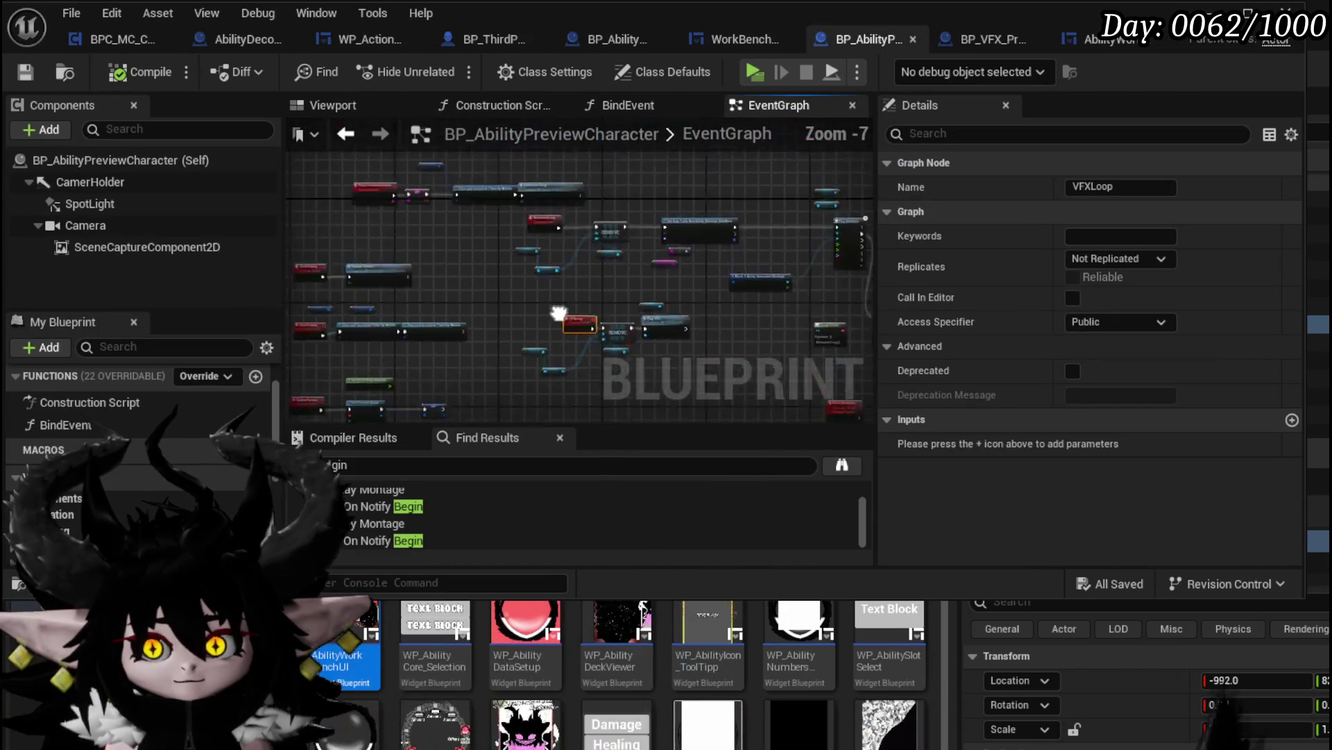
scroll(481, 280, "up", 1)
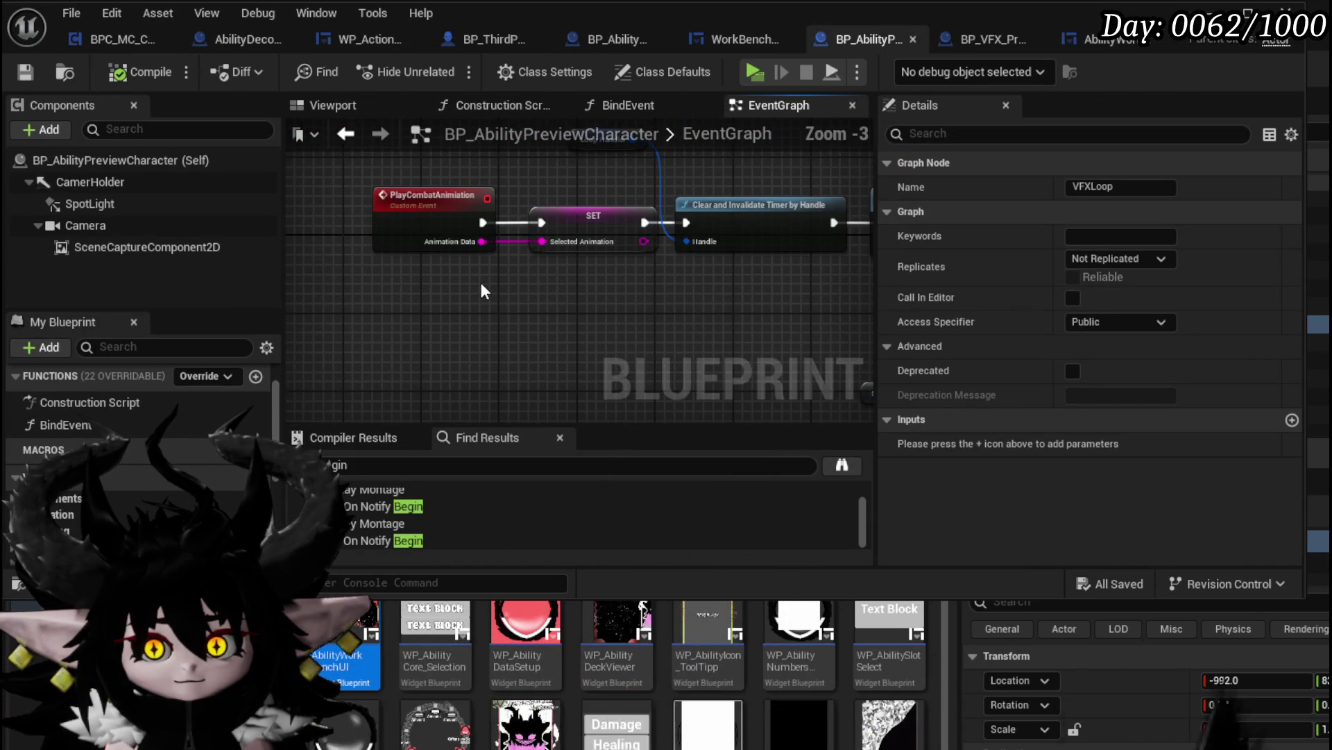
left_click(450, 230)
scroll(450, 230, "down", 5)
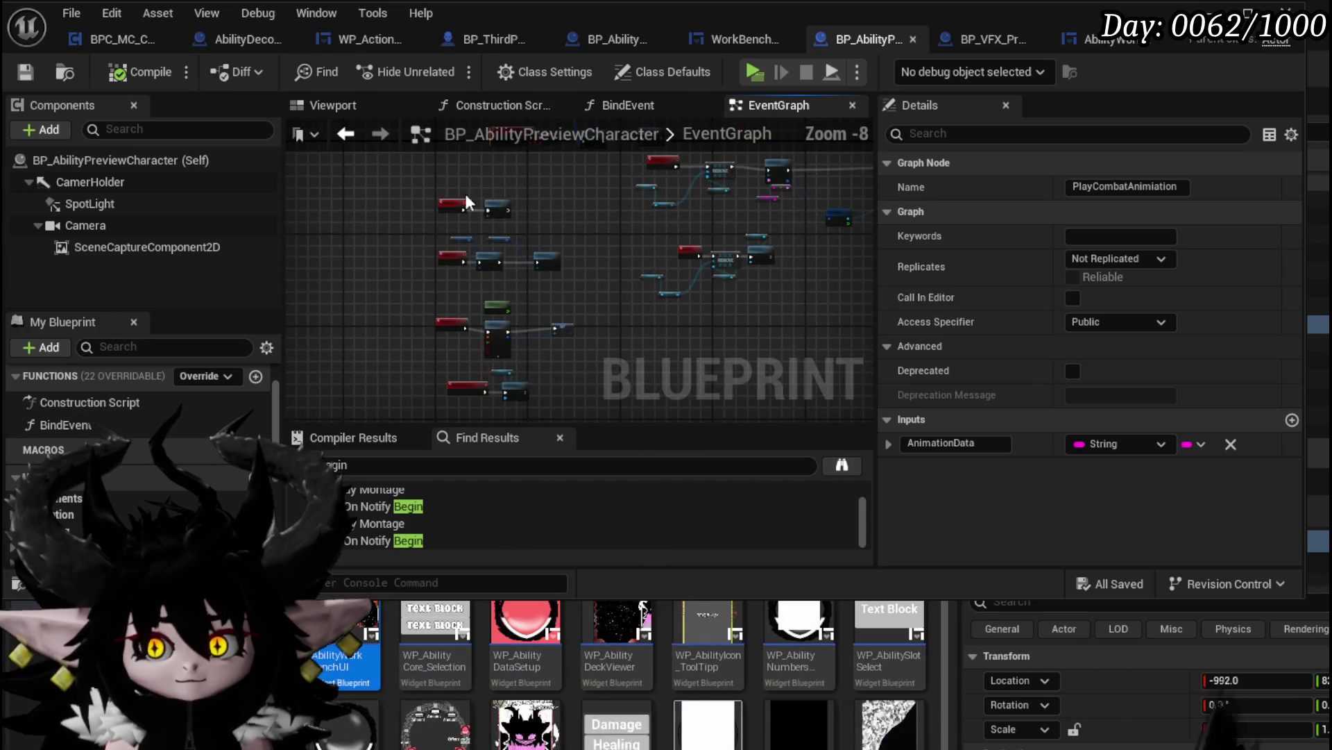
left_click_drag(563, 394, 587, 380)
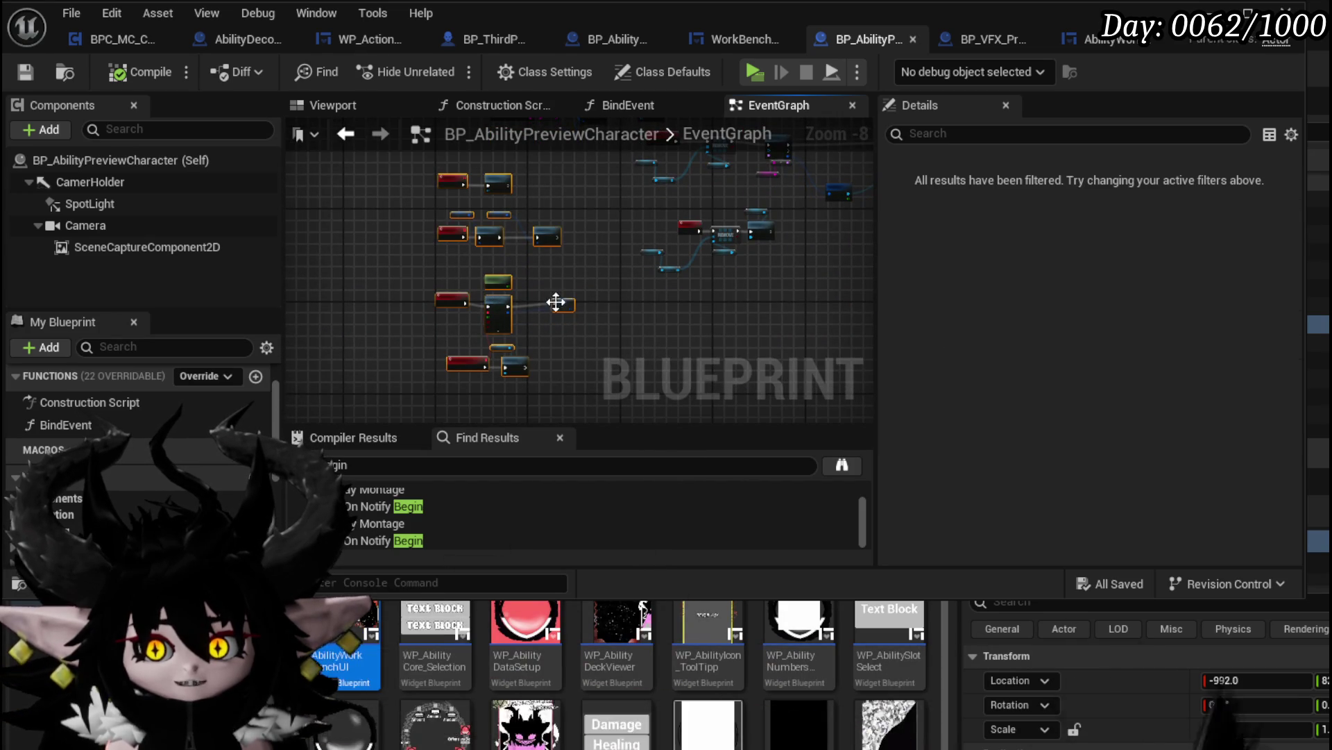
left_click_drag(556, 302, 358, 294)
scroll(656, 244, "up", 5)
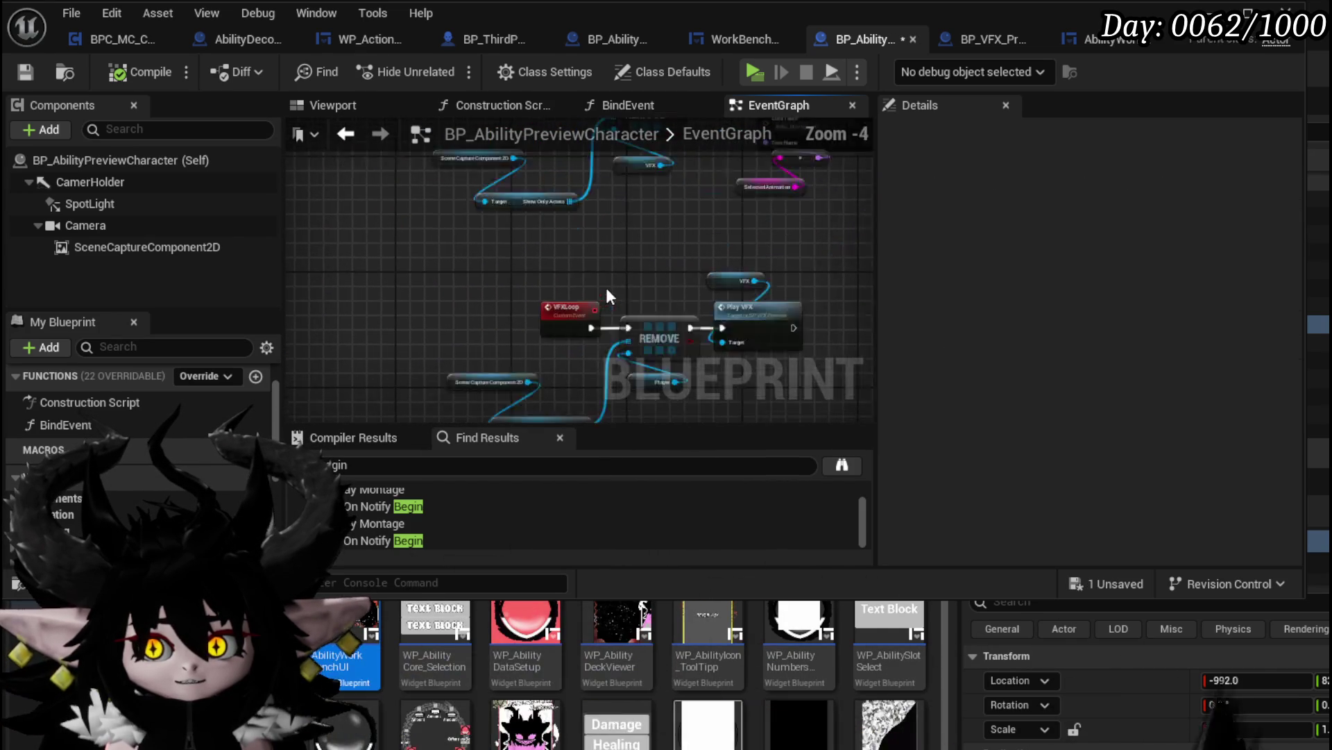
Rename the VFXLoop custom event to PlayVFX
left_click(606, 287)
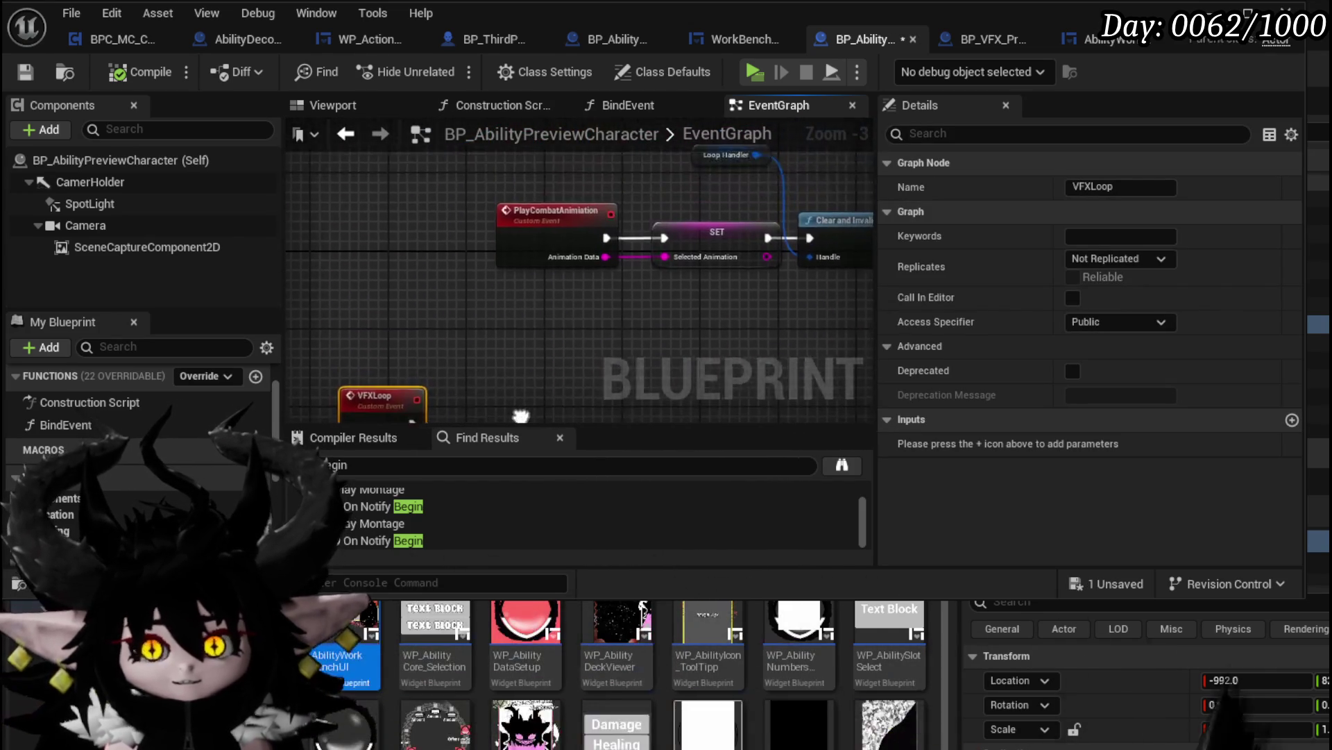
key("F2")
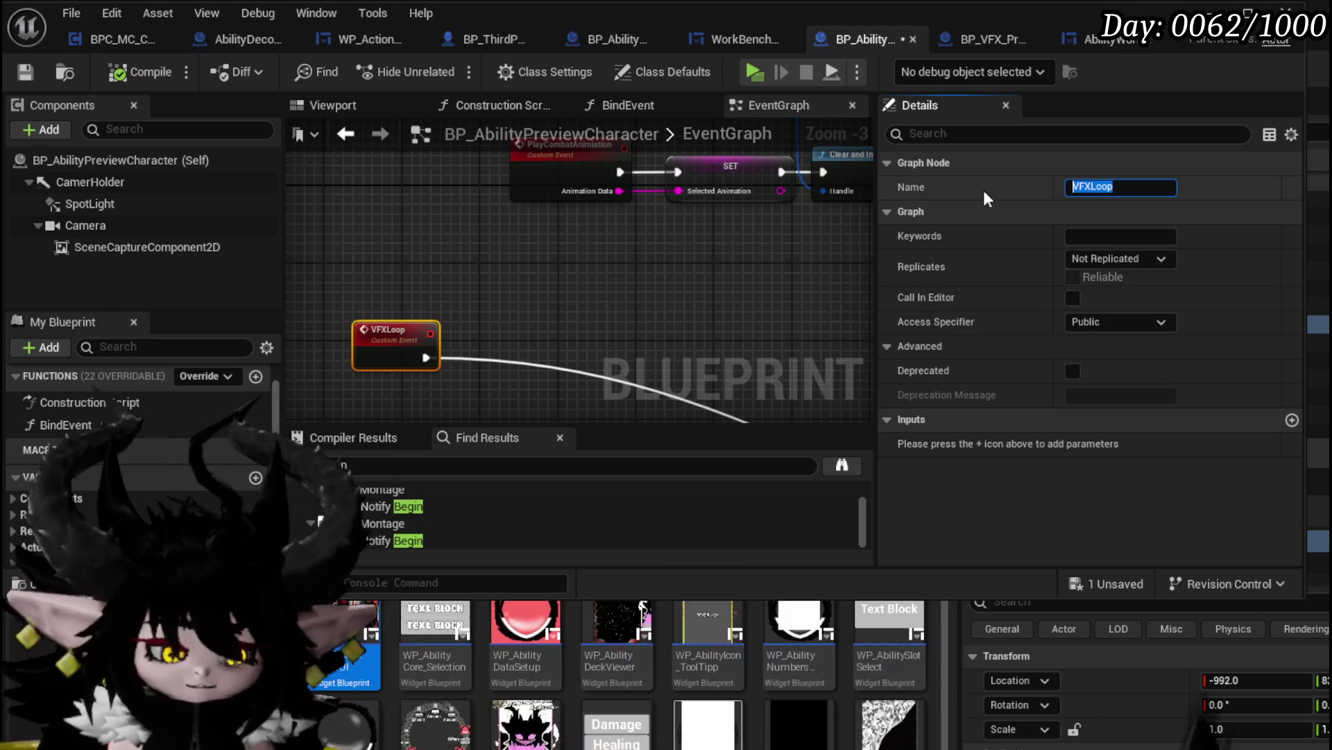
type("PlayVFX")
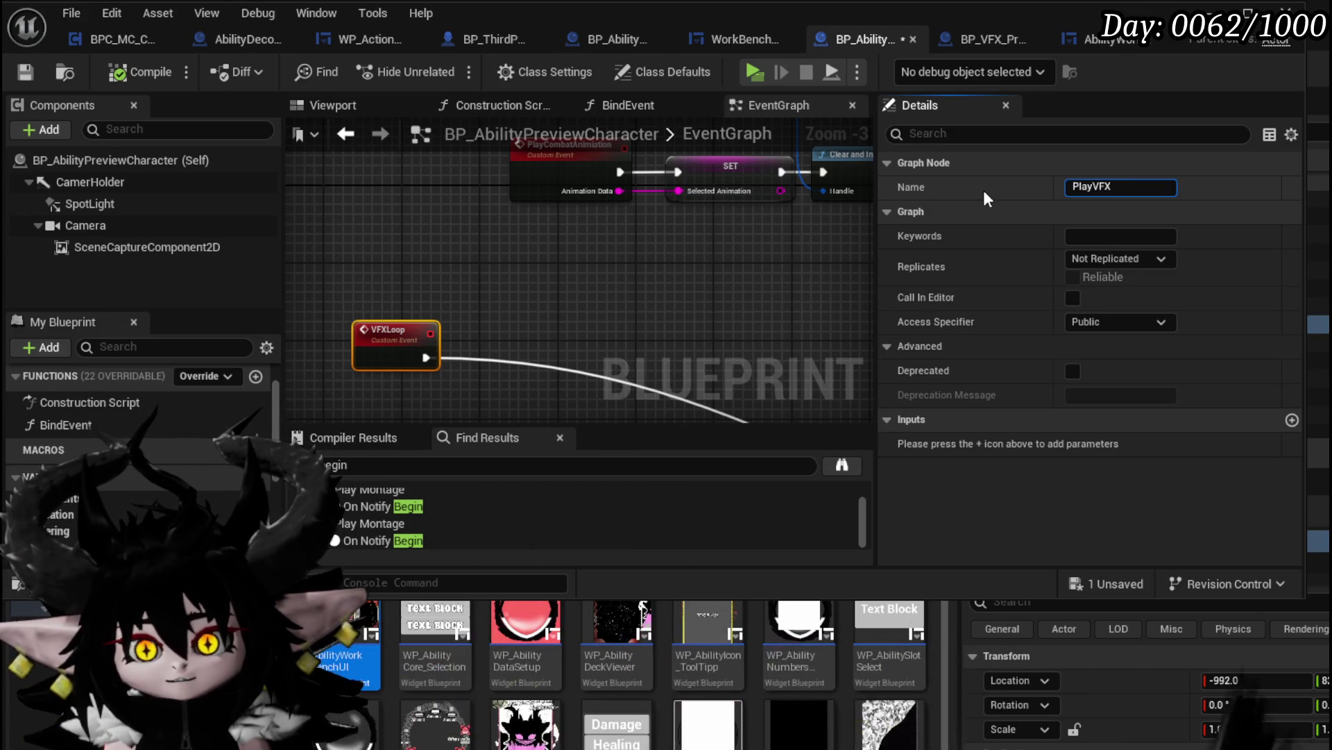
key("Return")
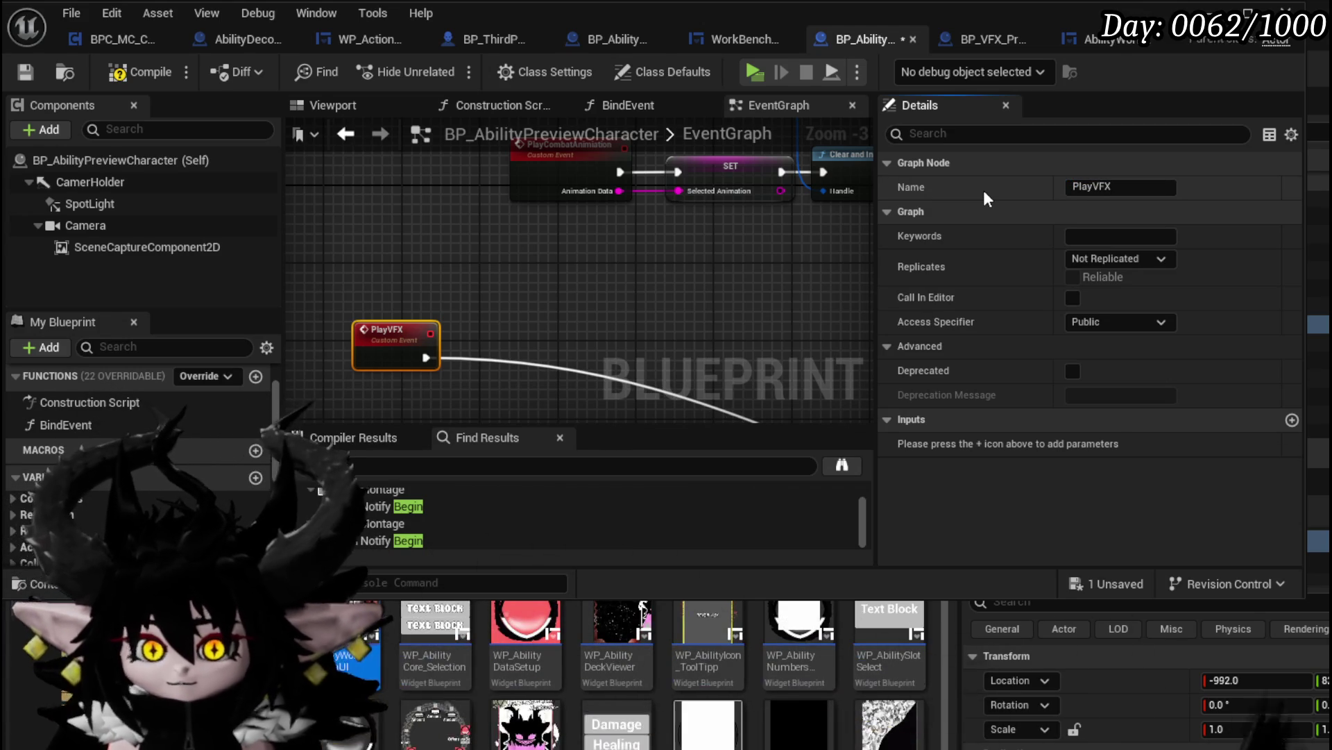
mouse_move(544, 297)
left_mouse_down()
mouse_move(443, 354)
mouse_move(361, 333)
mouse_move(604, 292)
left_mouse_up()
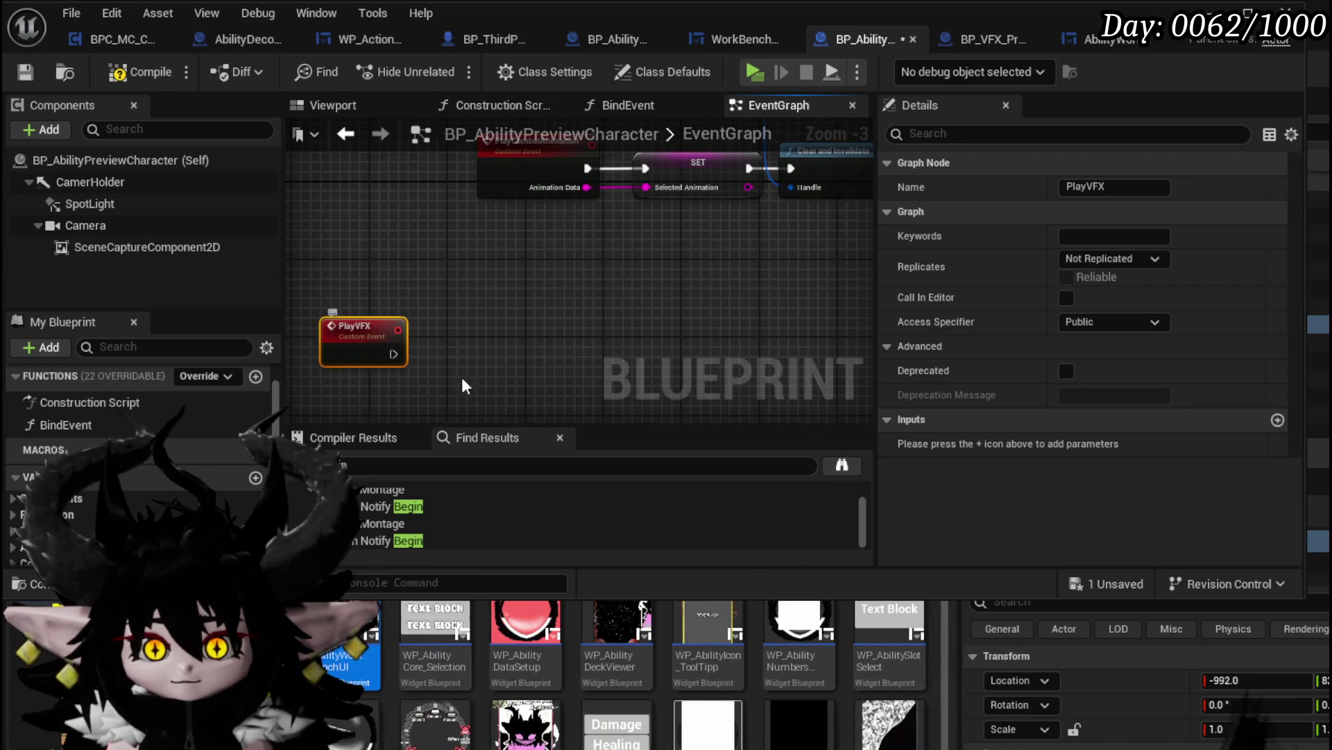
Give PlayVFX a String input named VFXID and promote it to a variable
left_click(1111, 443)
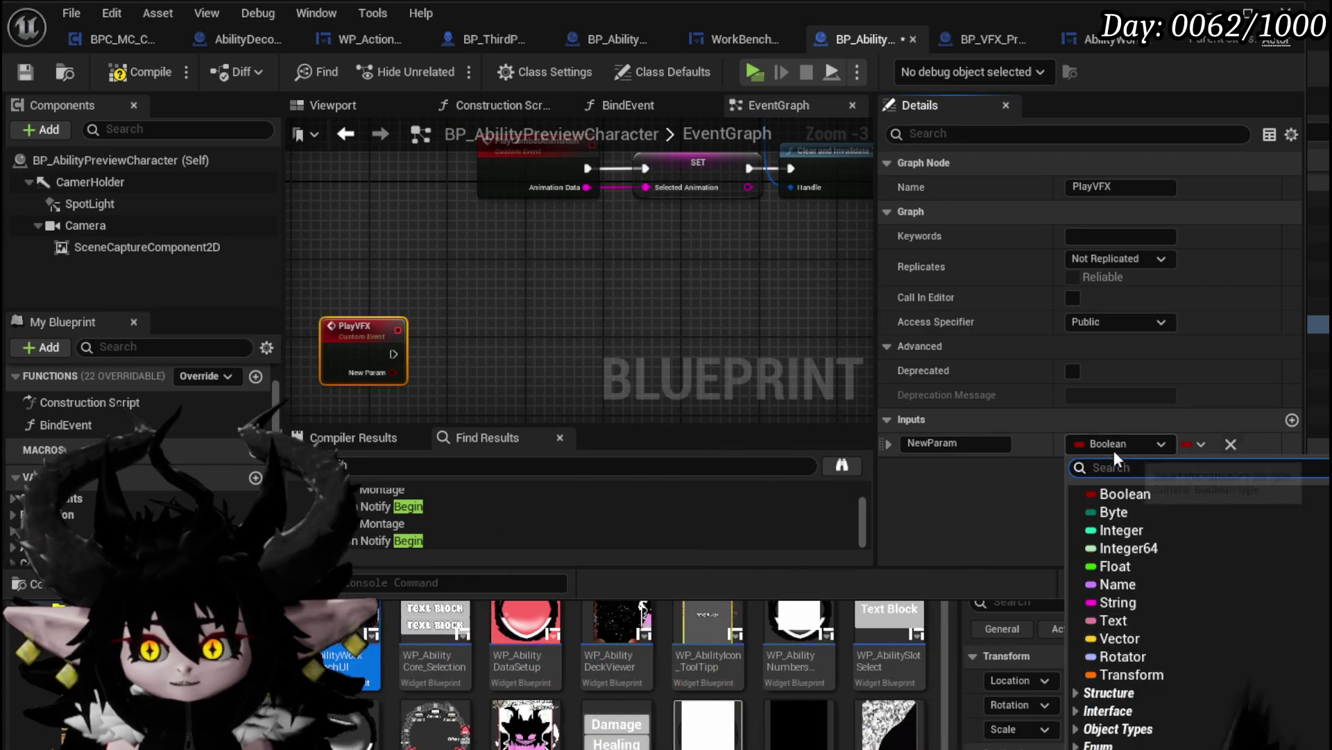
left_click(820, 484)
left_click(972, 444)
type("ID")
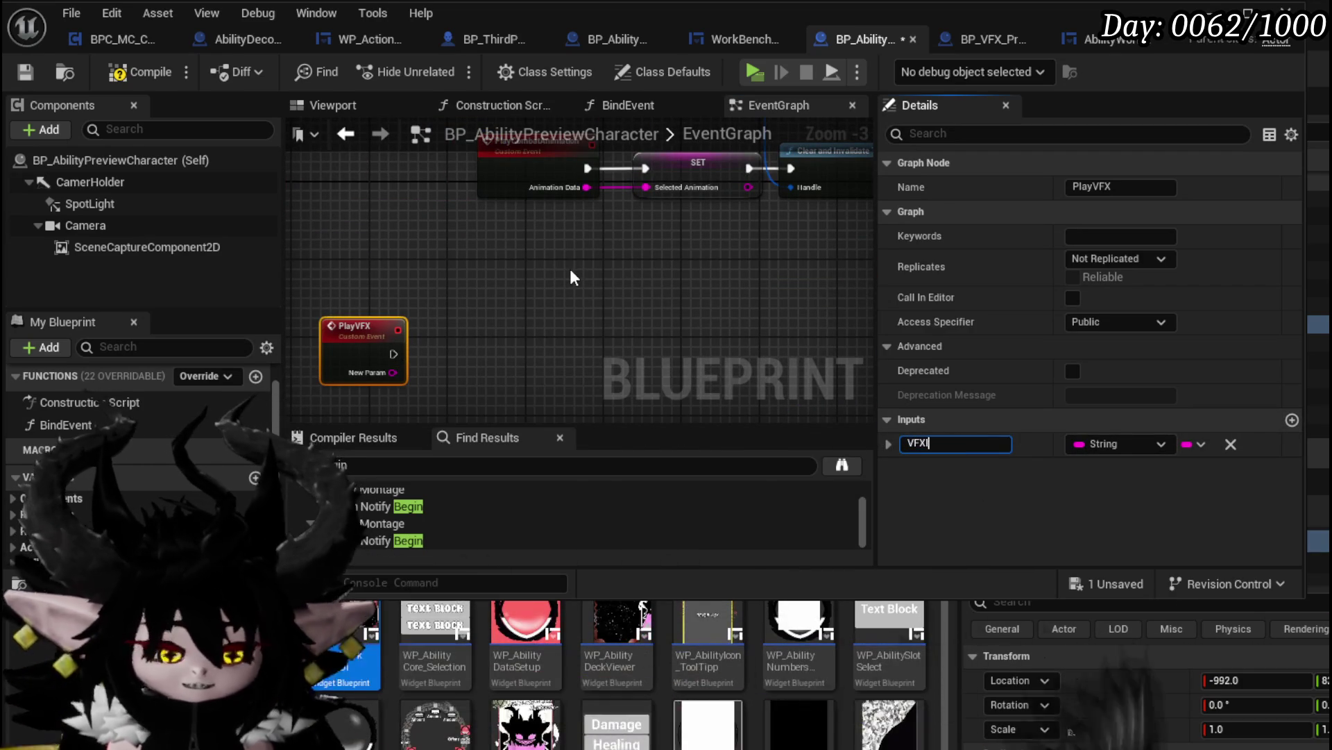
key("Return")
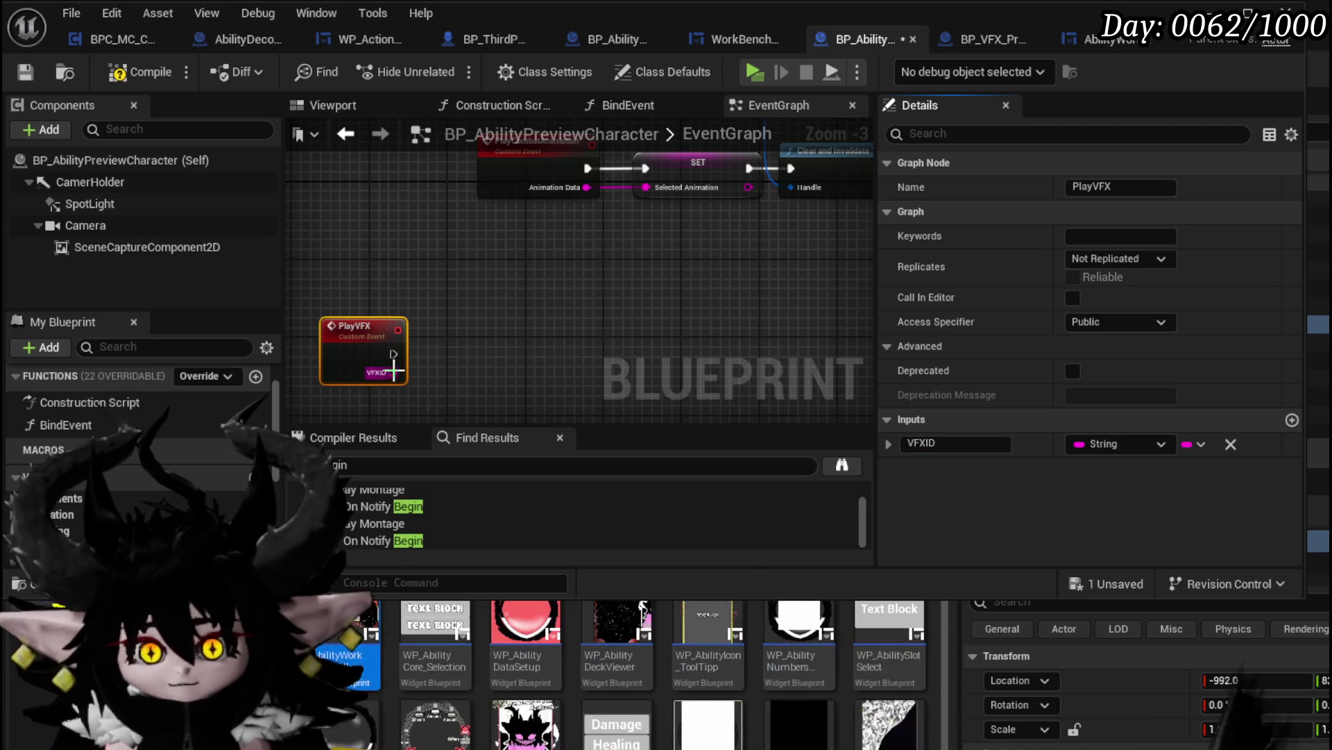
right_click(391, 372)
left_click(466, 429)
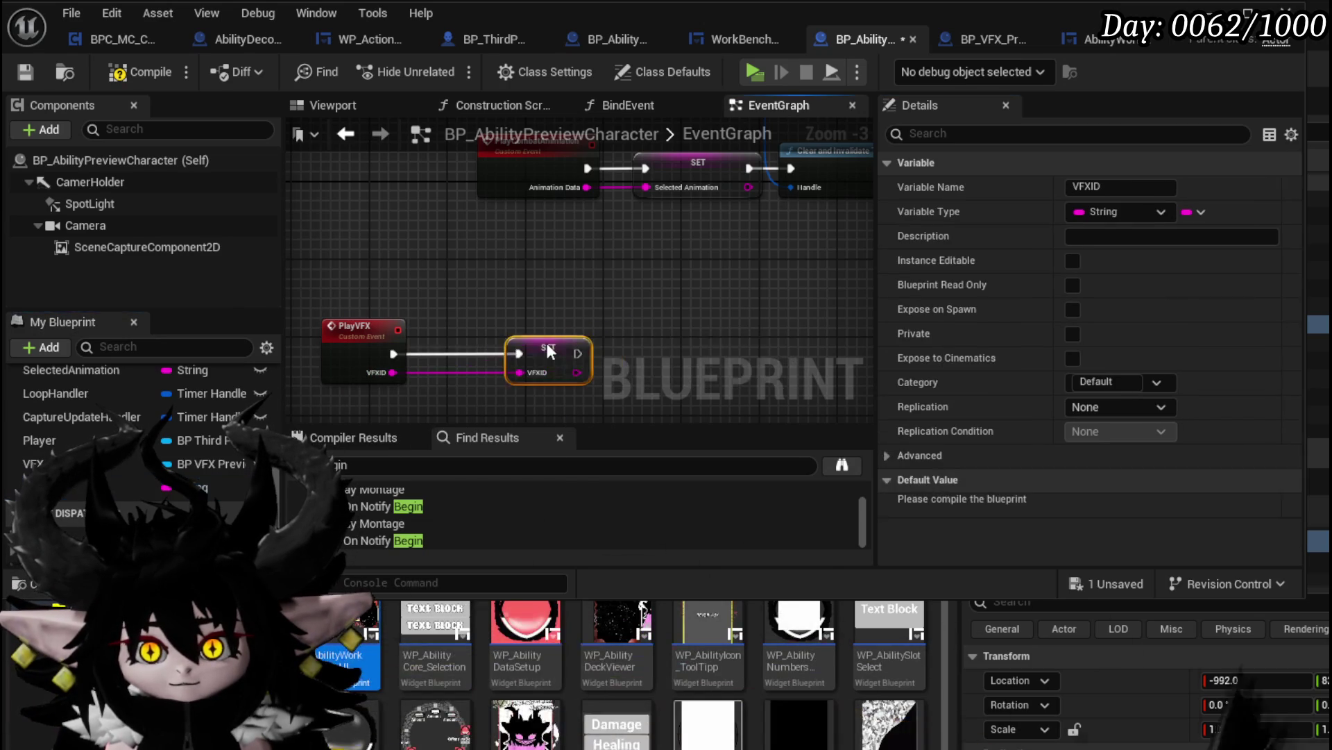
left_click(384, 280)
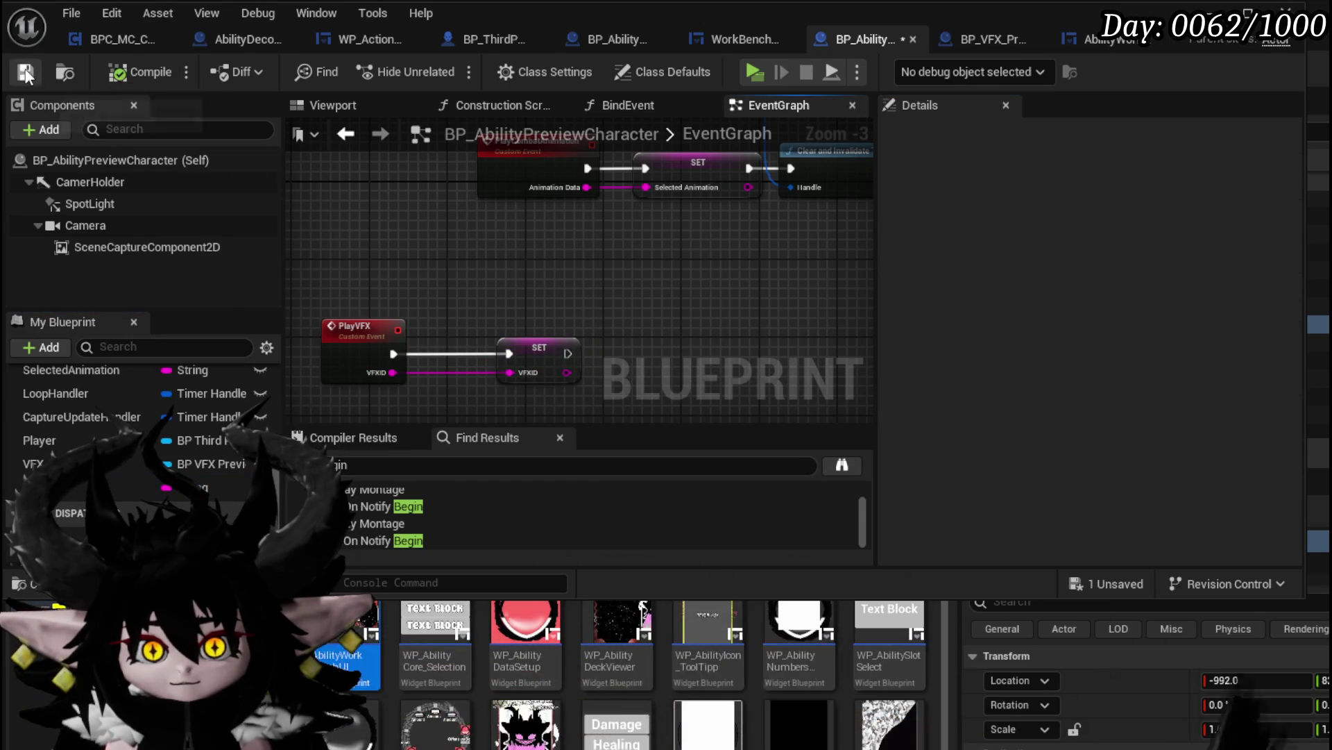
Bring the REMOVE and Play VFX nodes into view and clear space before them
left_click_drag(645, 254, 351, 339)
mouse_move(572, 345)
left_mouse_down()
mouse_move(574, 276)
mouse_move(660, 243)
mouse_move(410, 231)
mouse_move(610, 266)
left_mouse_up()
scroll(660, 244, "down", 2)
scroll(611, 265, "up", 3)
left_click_drag(491, 160, 554, 222)
left_click_drag(449, 196, 680, 371)
left_click_drag(543, 349, 533, 360)
left_click_drag(389, 281, 507, 269)
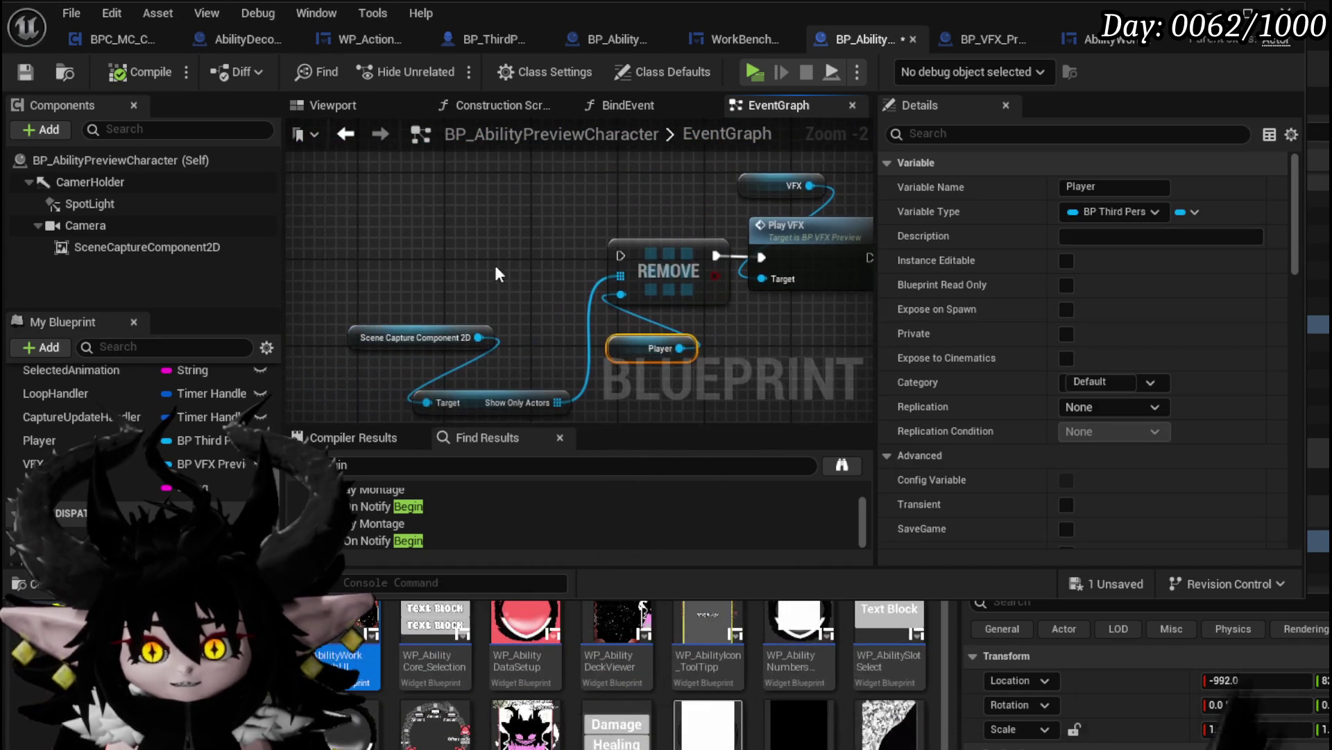
Add a new custom event named VFXLoop
right_click(446, 245)
type("Custom")
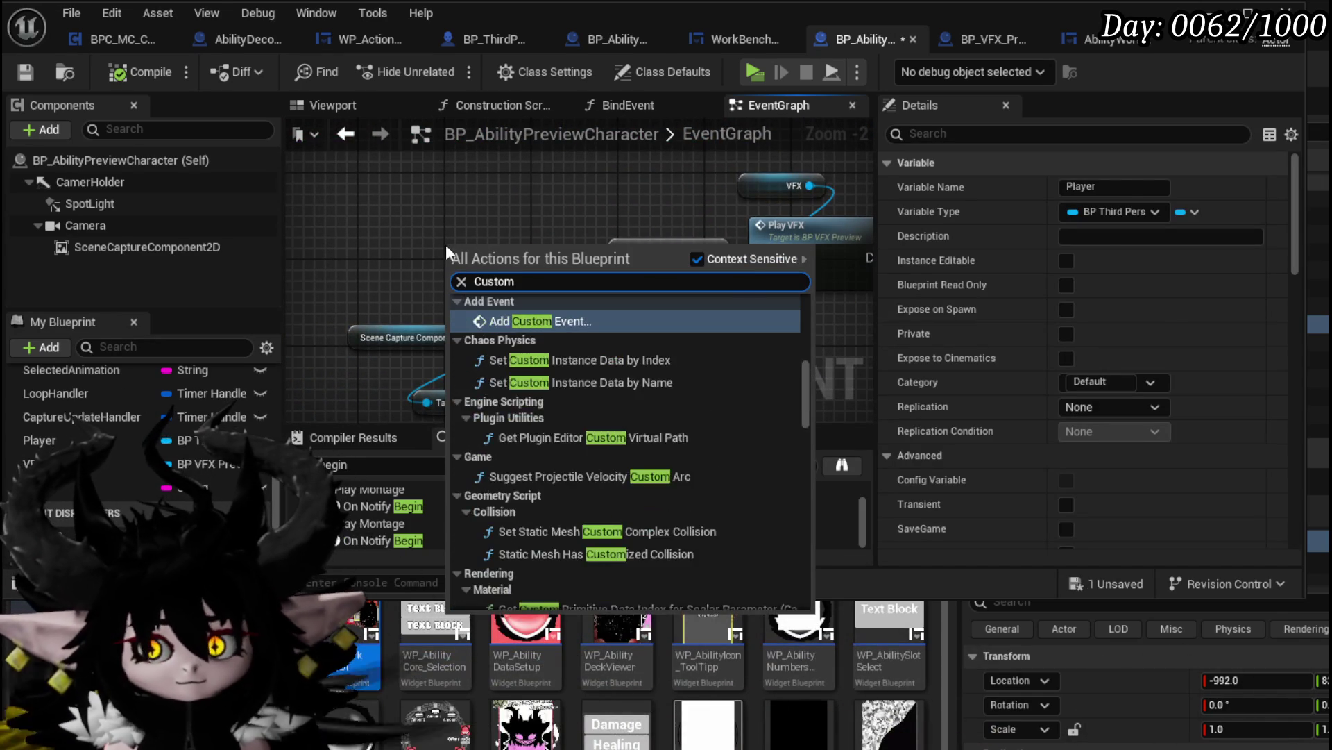
key("Return")
type("VFXLool")
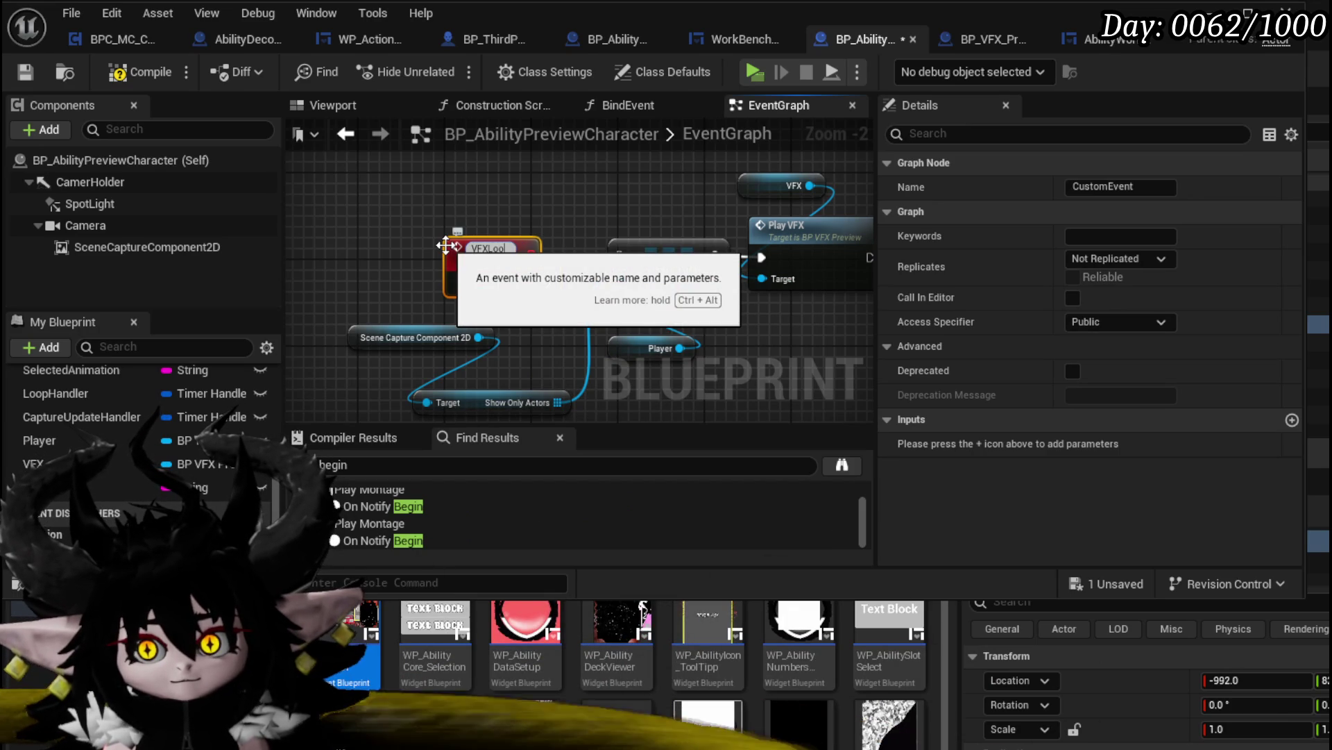
type("p")
key("Return")
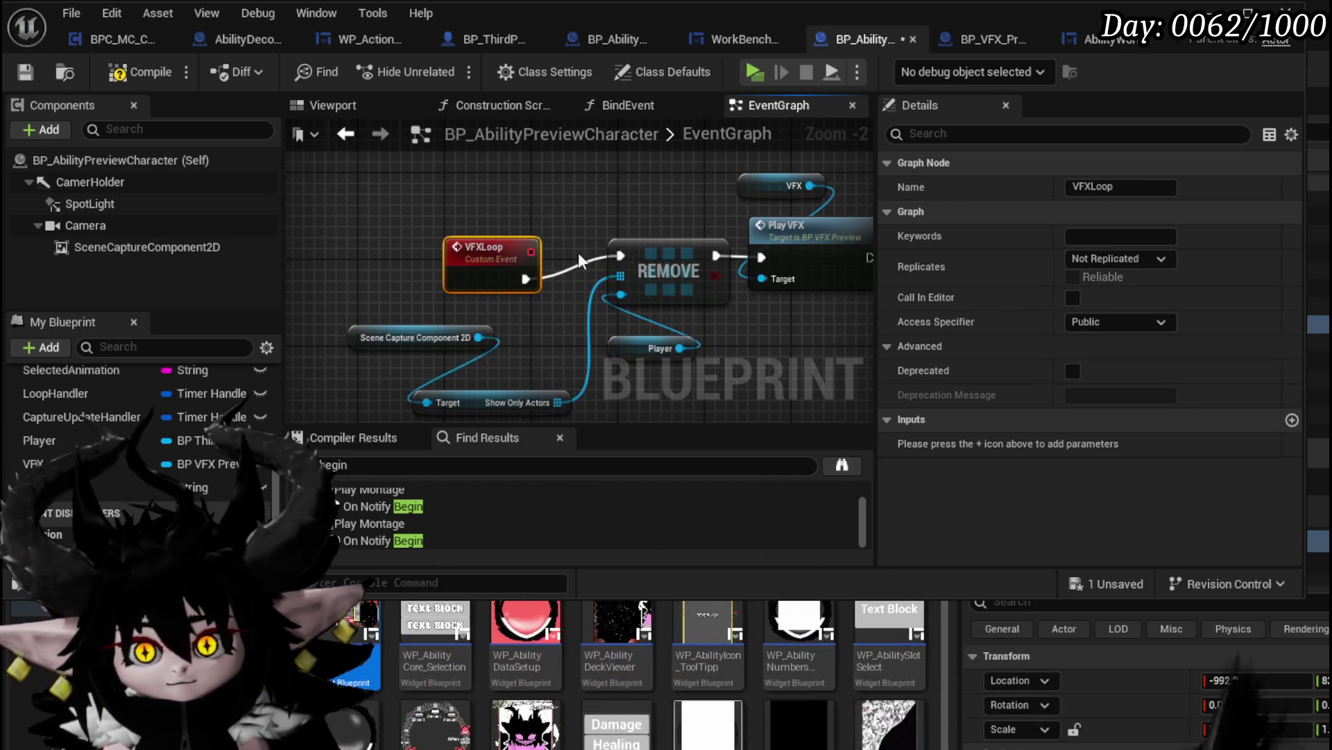
Call VFXLoop after the SET VFXID node, straighten its wire, and save the blueprint
scroll(564, 275, "down", 2)
scroll(458, 264, "up", 2)
left_click_drag(591, 257, 803, 242)
type("VFX")
left_click(768, 347)
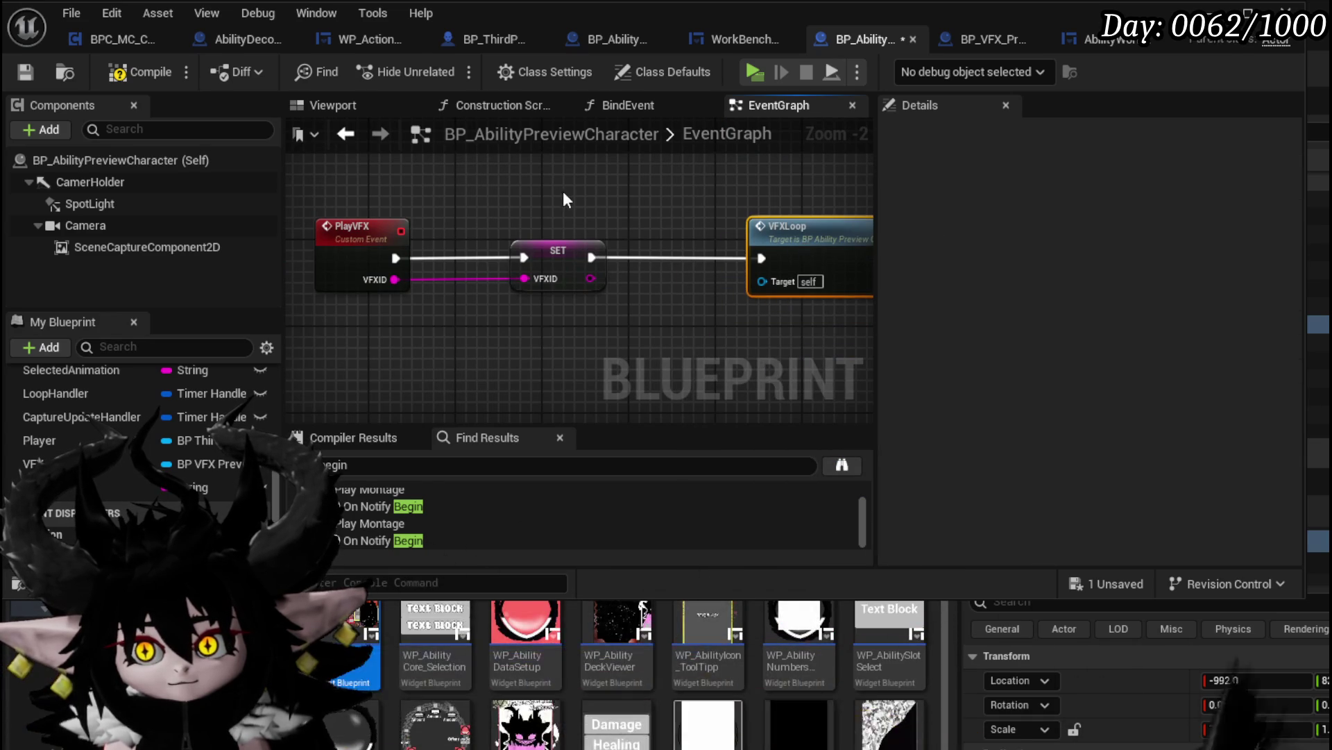
left_click(584, 190)
left_click(27, 72)
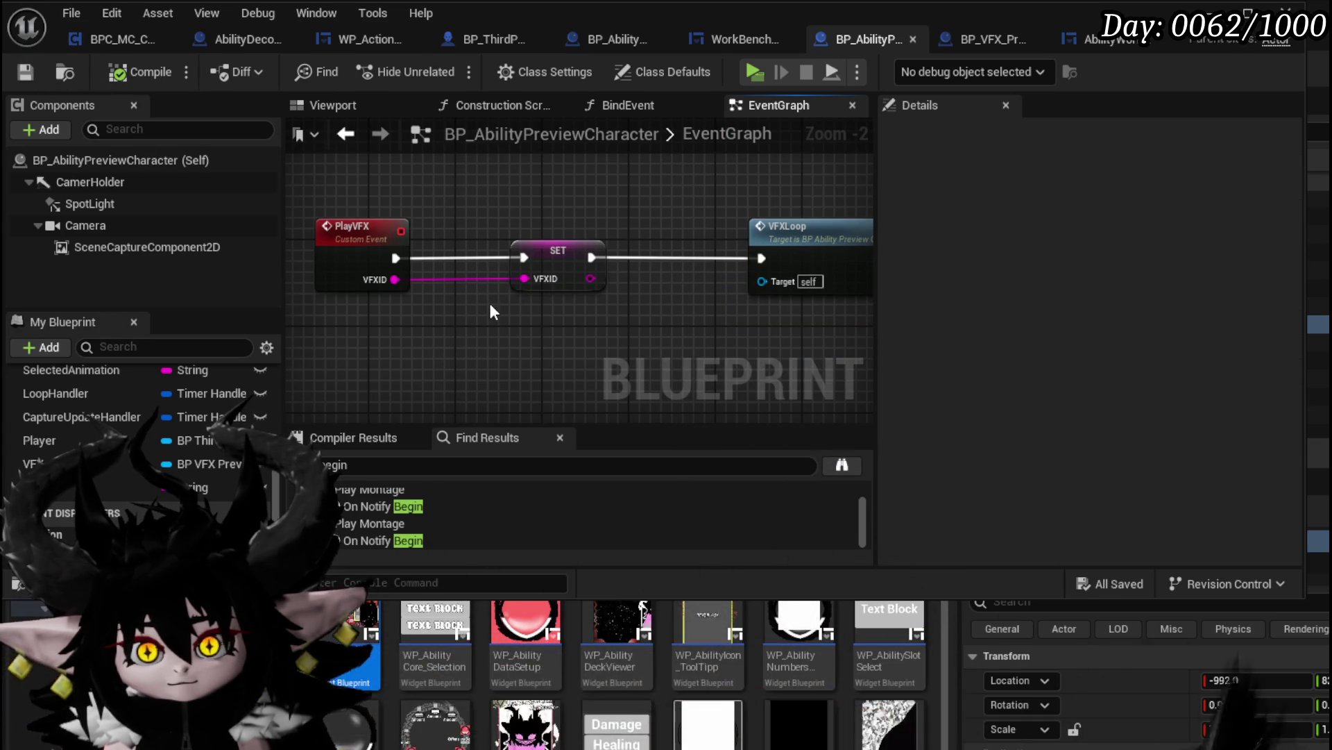
right_click(488, 263)
Place a Player getter and add a Get Controller node from it
type("Blend view")
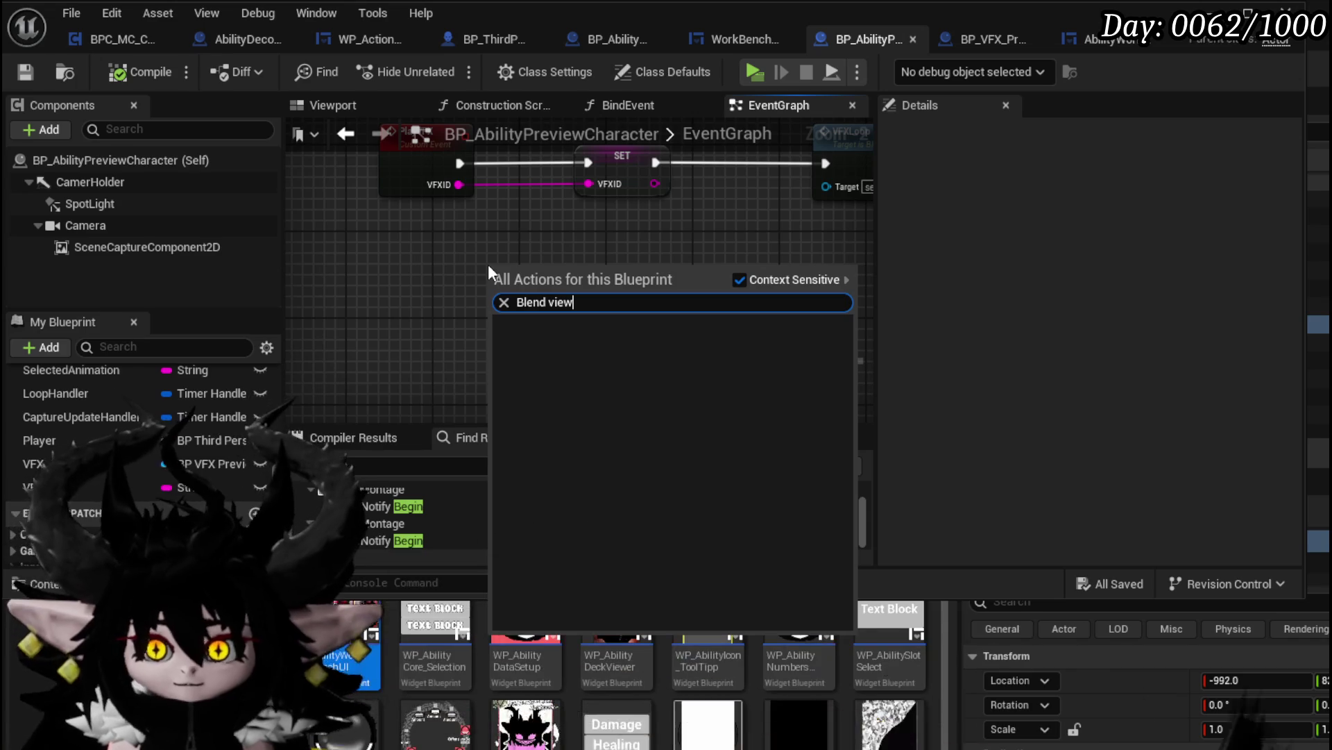
key("Escape")
scroll(224, 424, "up", 2)
mouse_move(200, 494)
left_mouse_down()
mouse_move(436, 272)
mouse_move(407, 318)
left_mouse_up()
left_click(375, 300)
type("get controller")
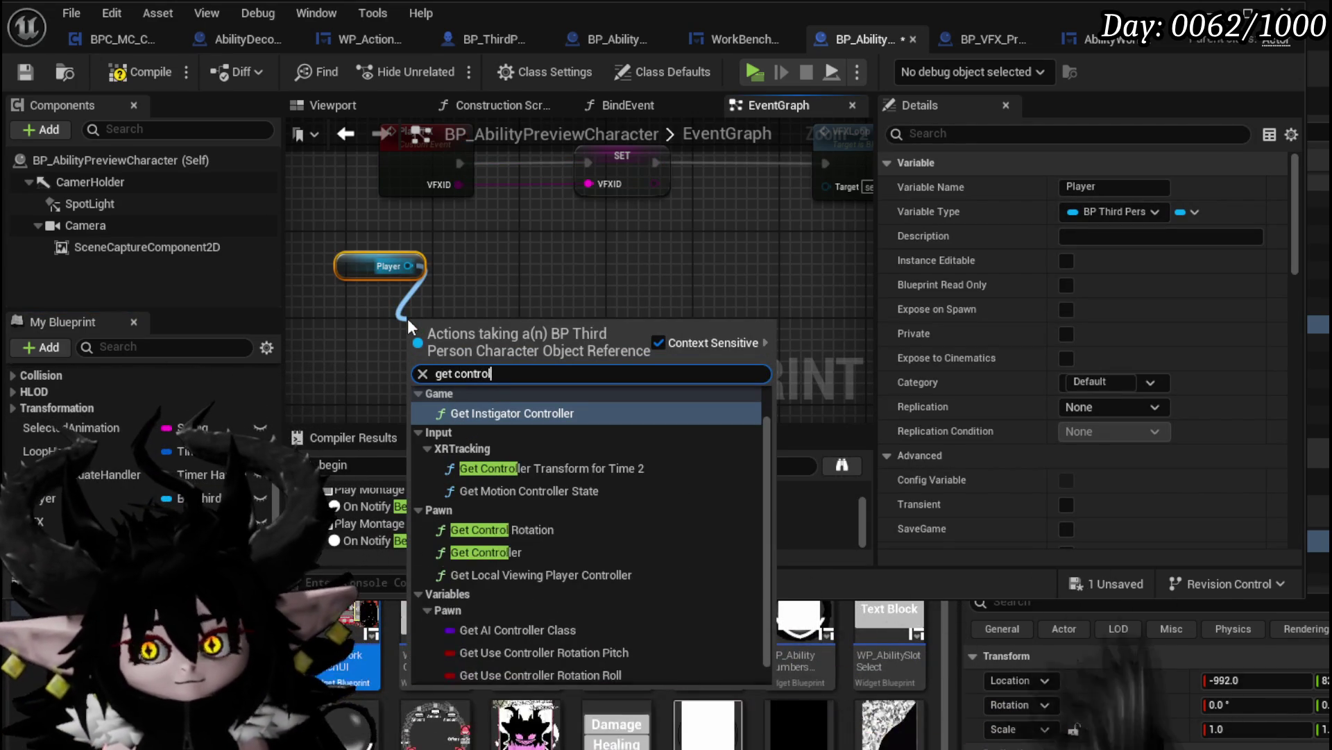
left_click(486, 530)
Cast the controller to MP_Controller, add Set View Target with Blend, and tidy the nodes
left_click_drag(524, 359, 591, 347)
type("cast to")
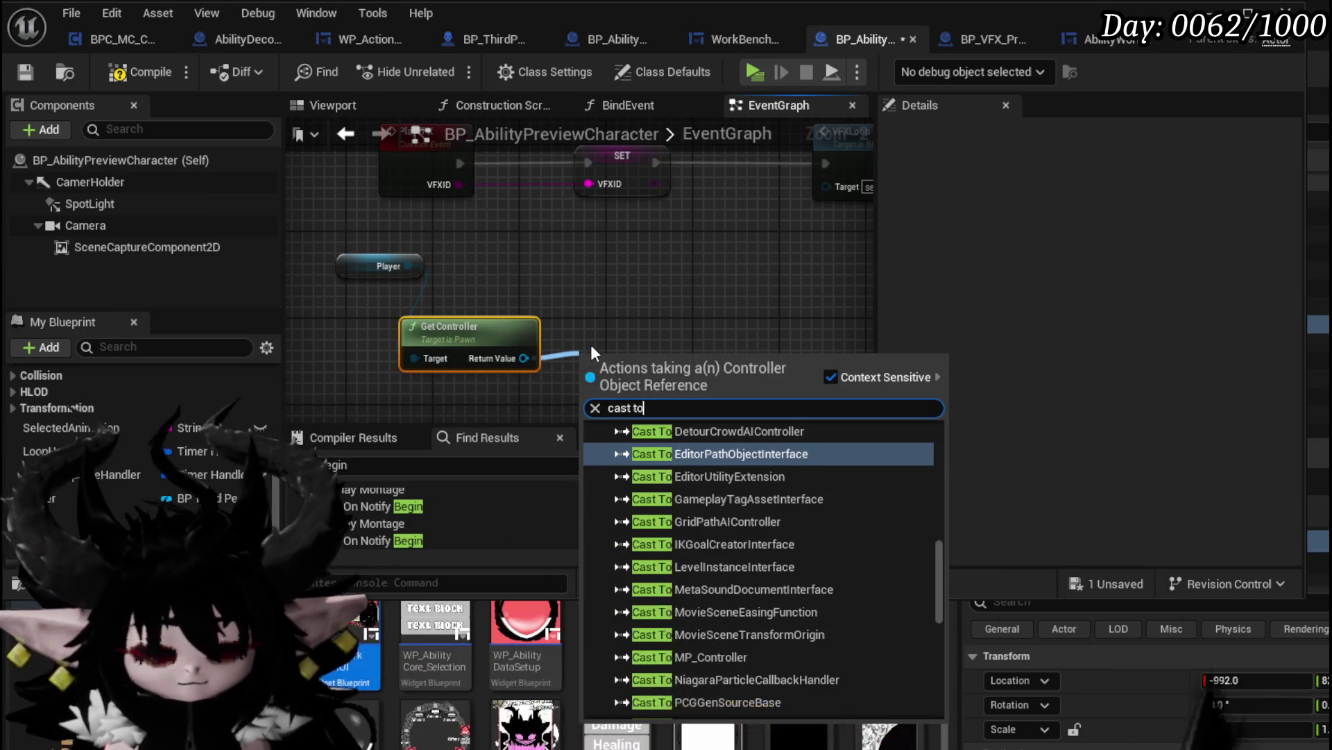
type(" mp control")
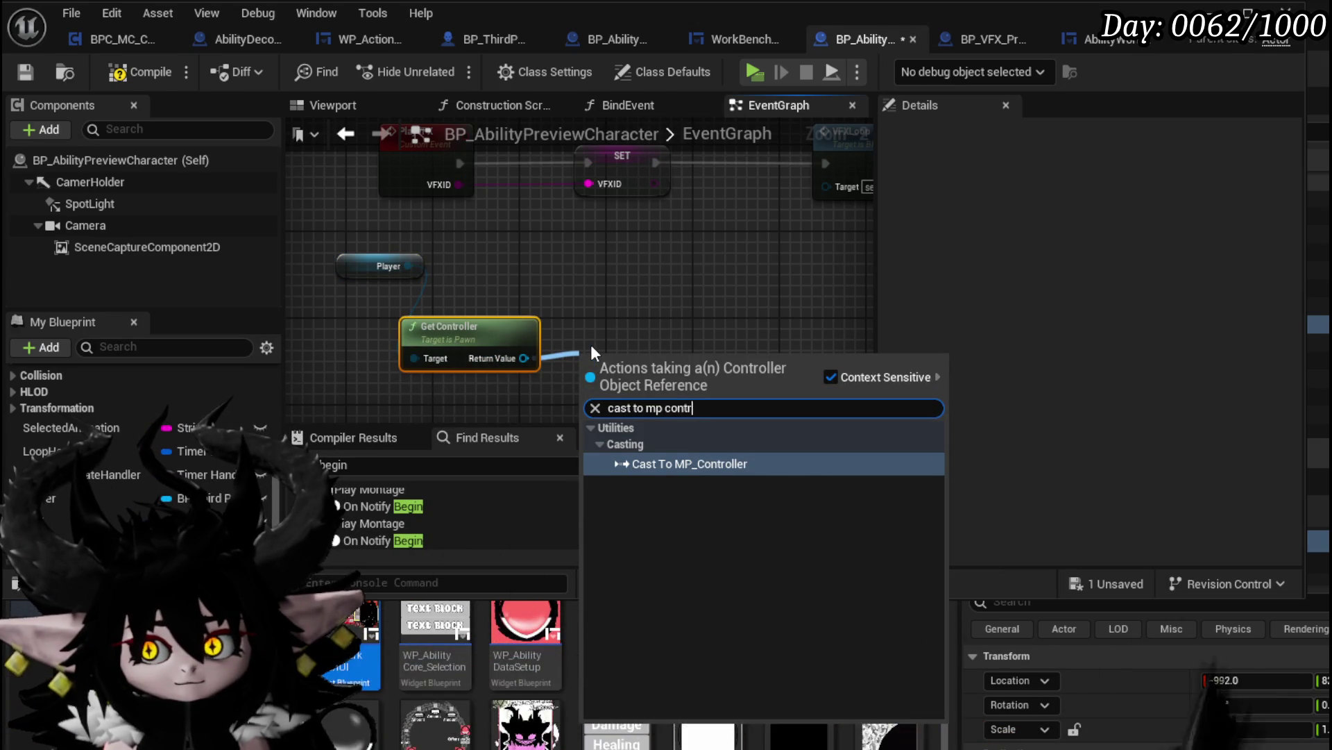
key("Return")
mouse_move(590, 345)
left_mouse_down()
mouse_move(582, 317)
mouse_move(477, 257)
mouse_move(657, 331)
left_mouse_up()
type("Blend")
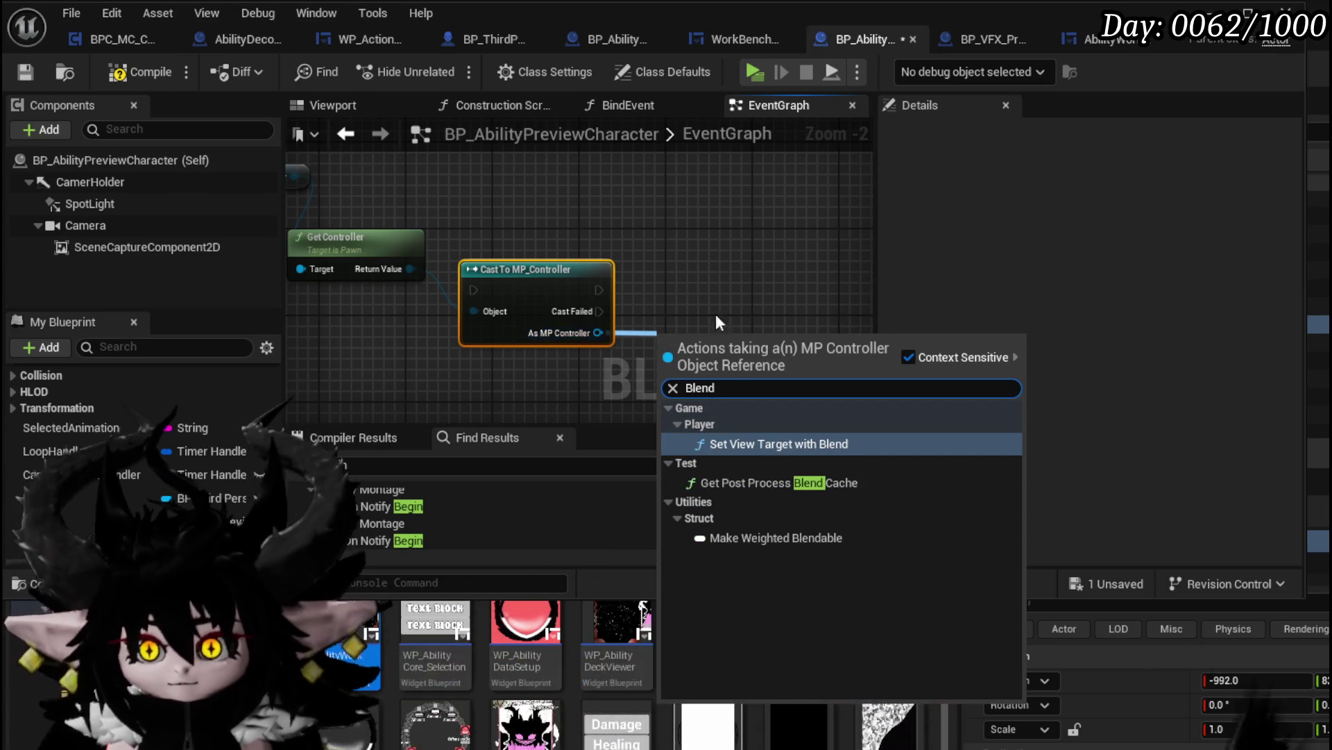
left_click(755, 443)
left_click_drag(729, 326, 731, 271)
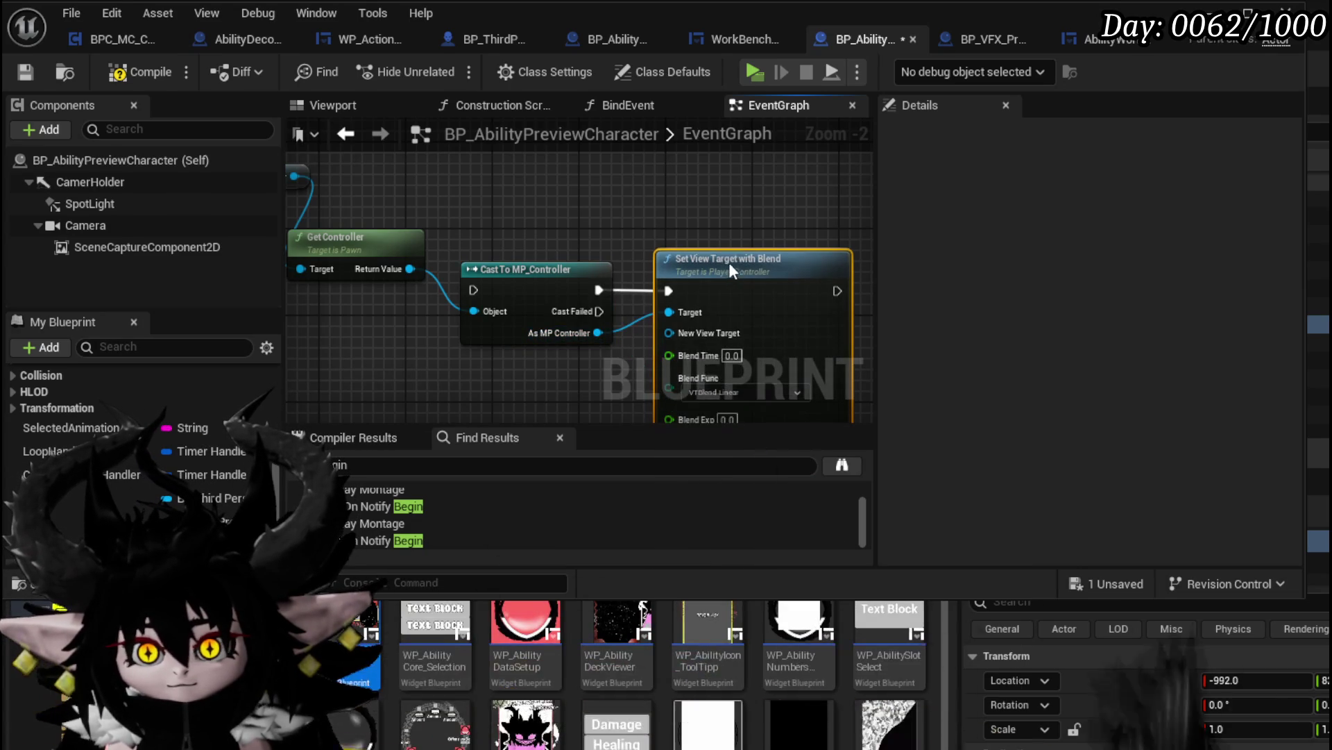
scroll(520, 339, "down", 1)
left_click_drag(524, 339, 444, 198)
left_click_drag(555, 271, 574, 338)
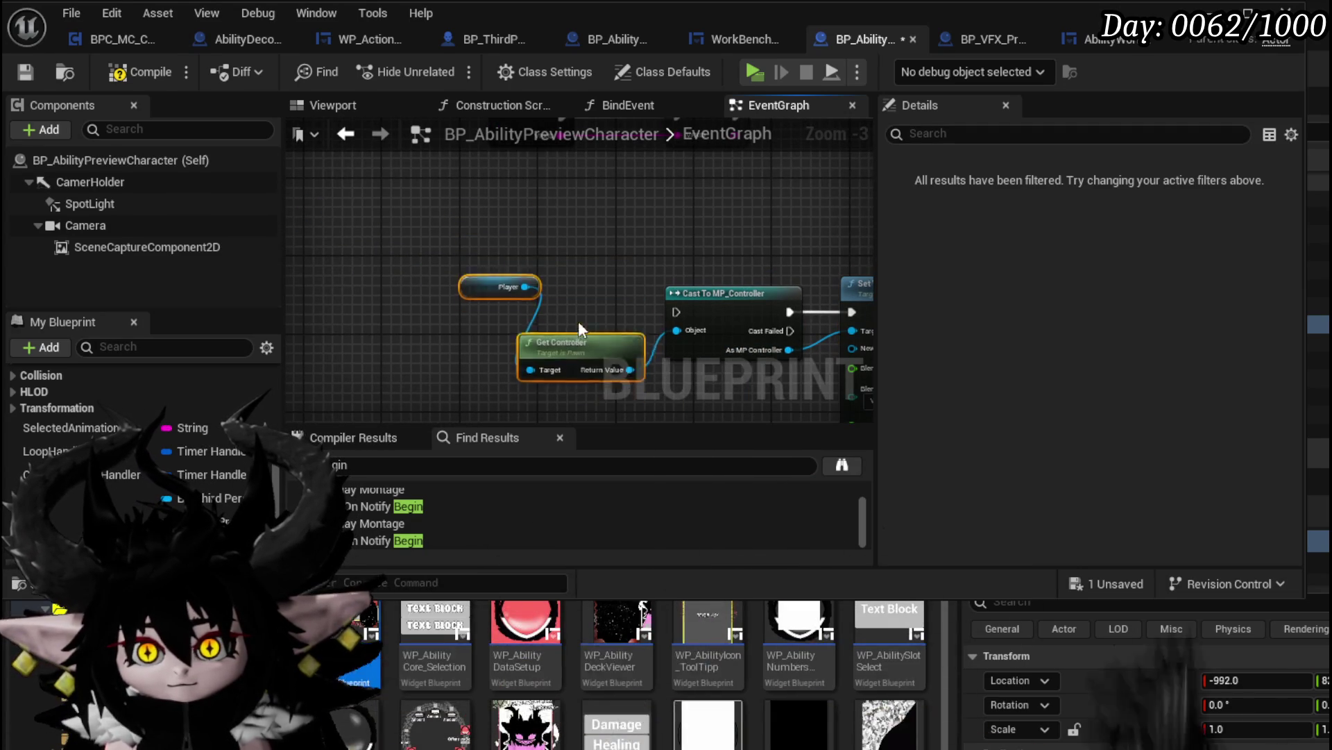
Collapse the view-target switching nodes into a function named ChangeCamera
left_click_drag(755, 333, 764, 326)
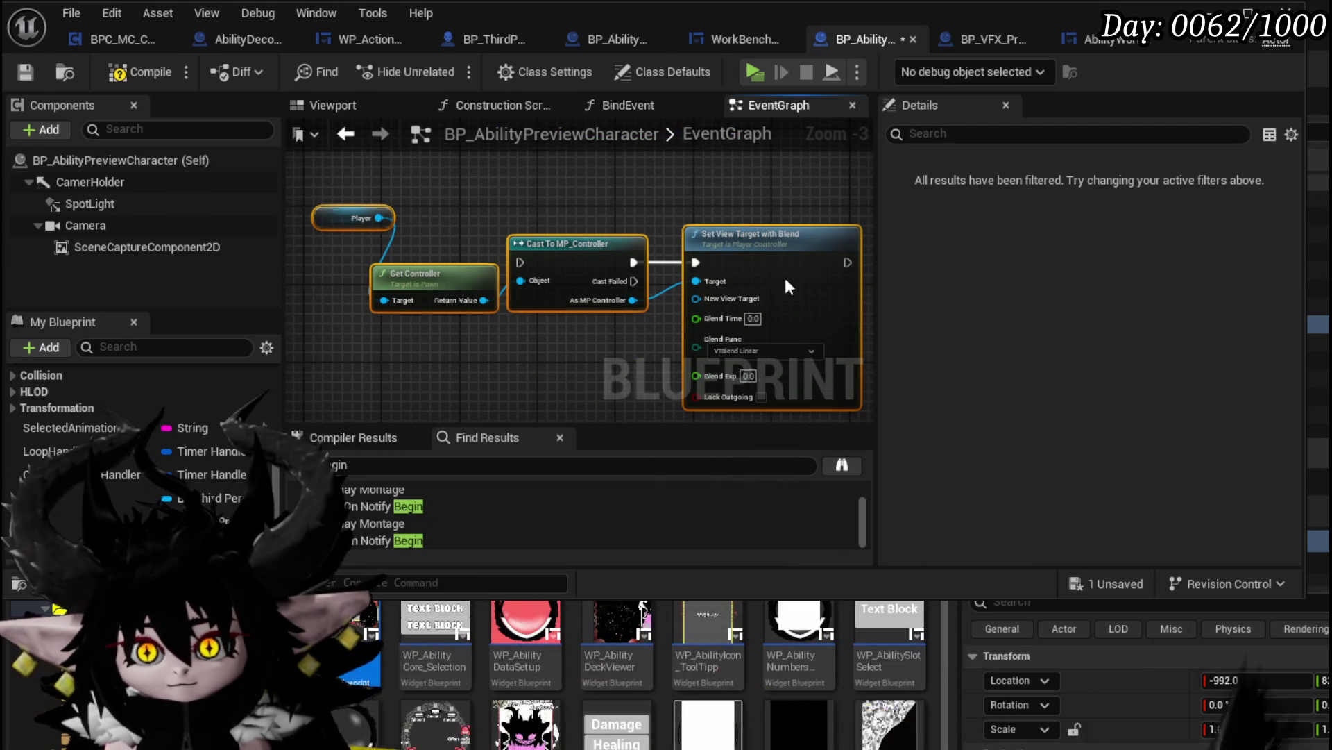
right_click(785, 278)
left_click(856, 551)
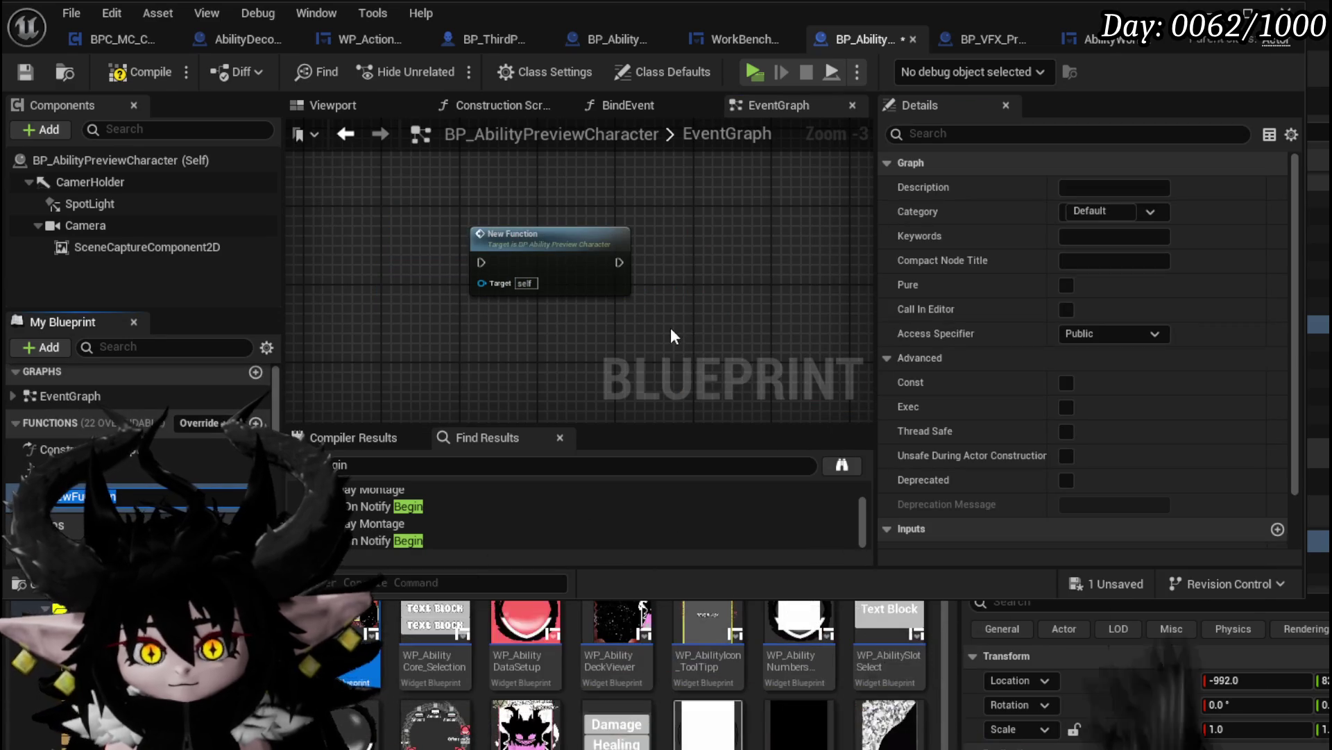
key("BackSpace")
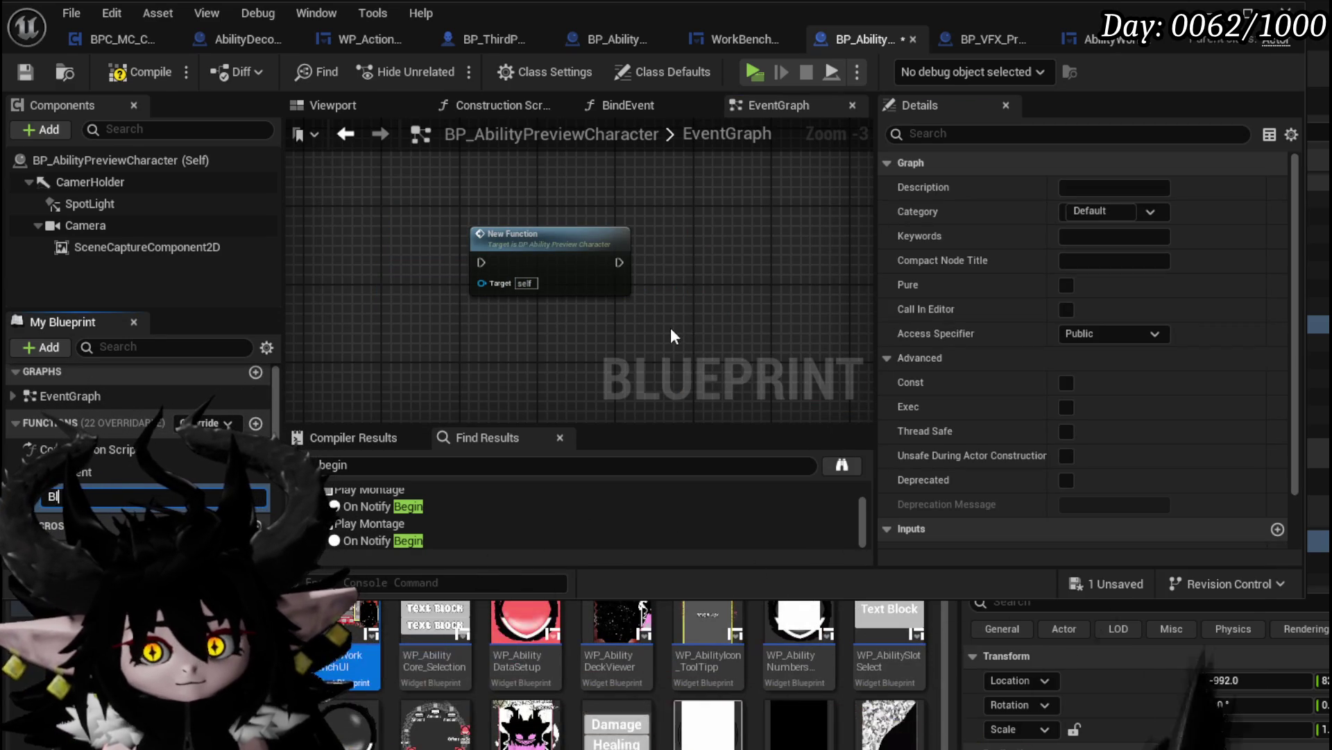
type("c")
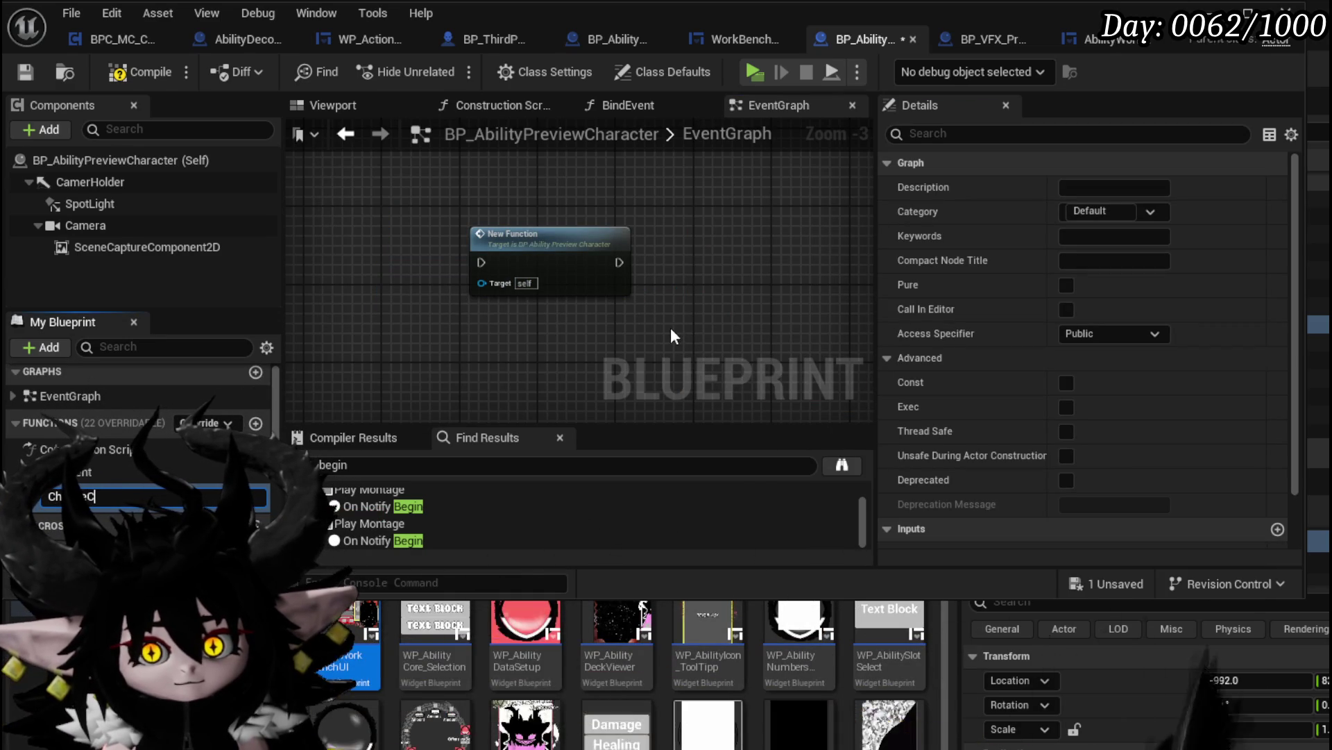
type("amera")
key("Return")
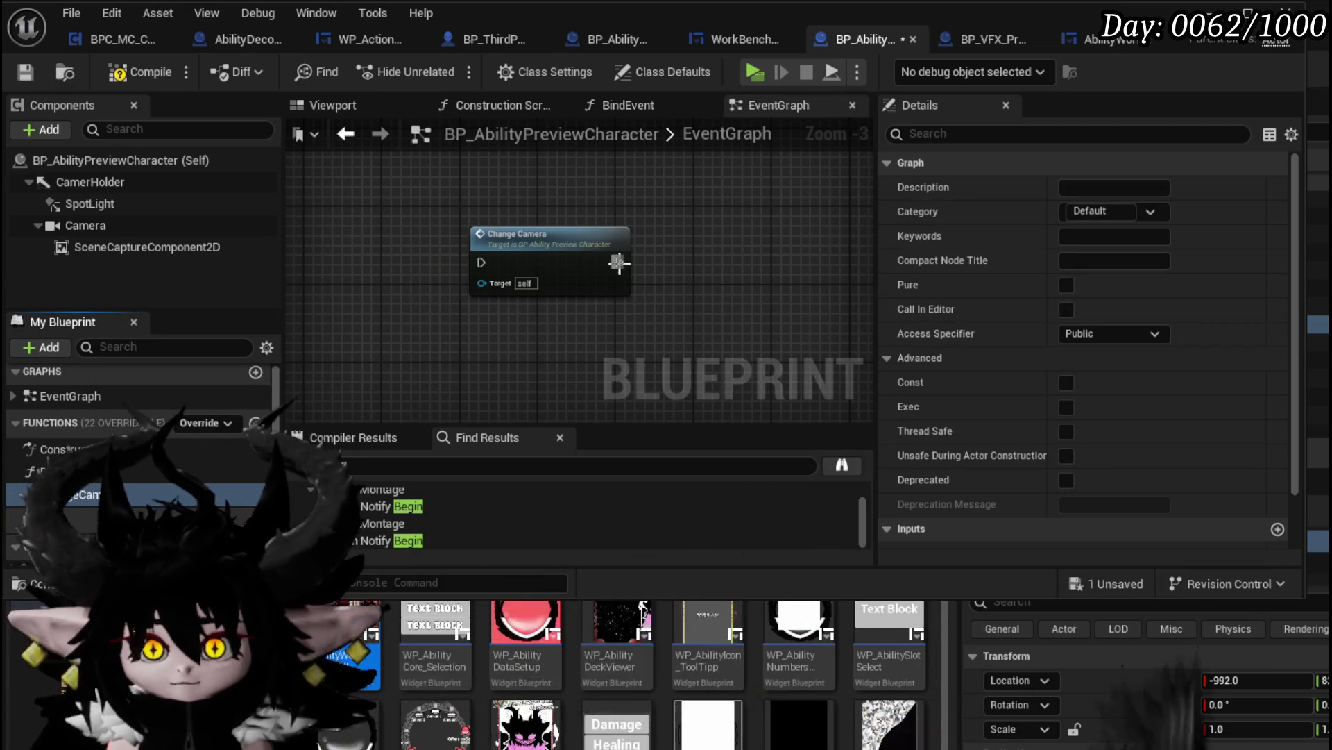
Expose New View Target as a ChangeCamera input, then compile and save the blueprint
double_click(617, 267)
left_click_drag(696, 264, 450, 262)
left_click_drag(370, 231, 348, 239)
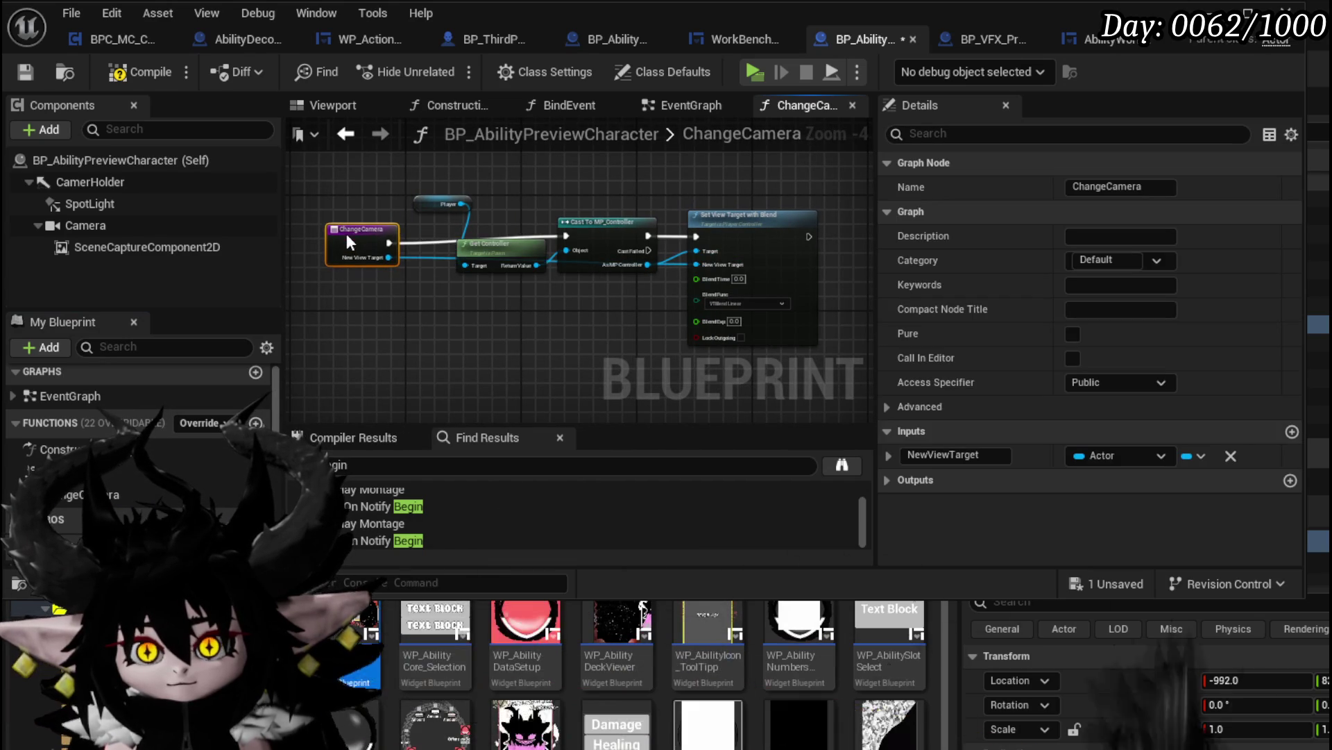
left_click(431, 326)
left_click(125, 73)
key("ctrl+s")
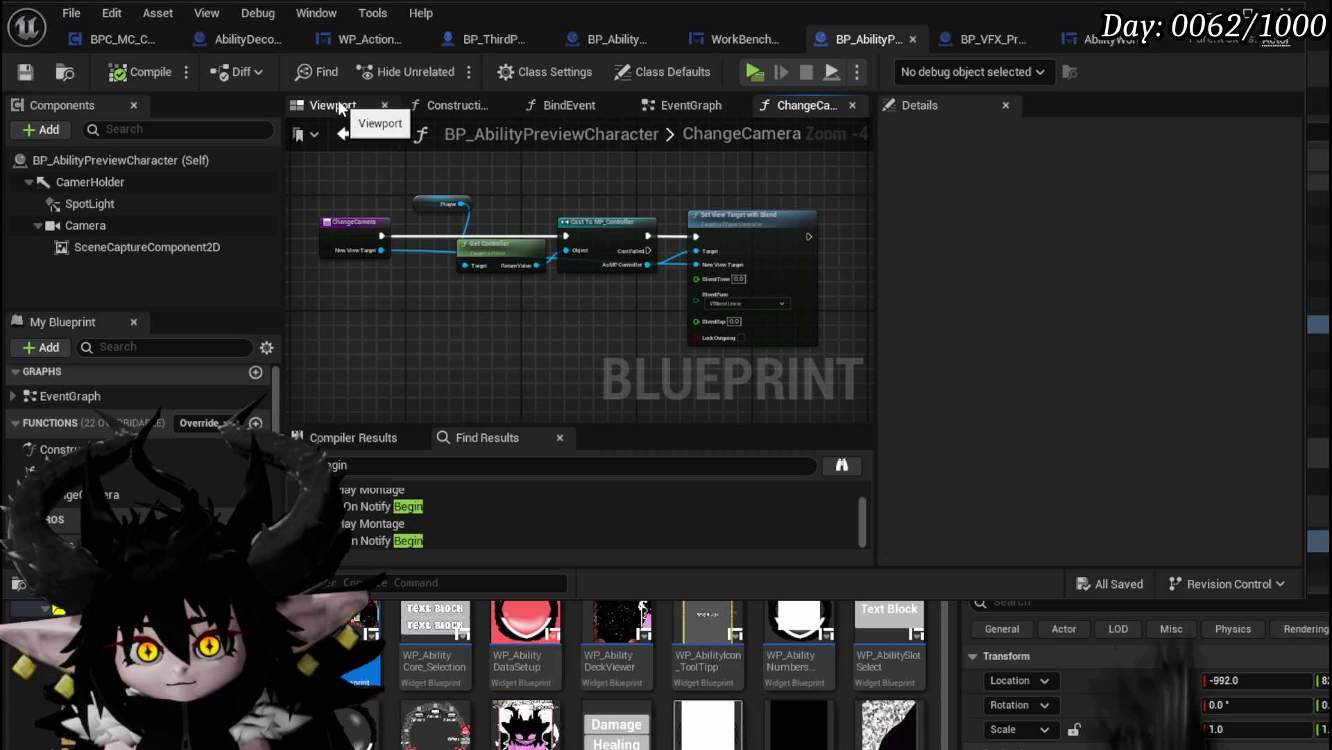
left_click(683, 110)
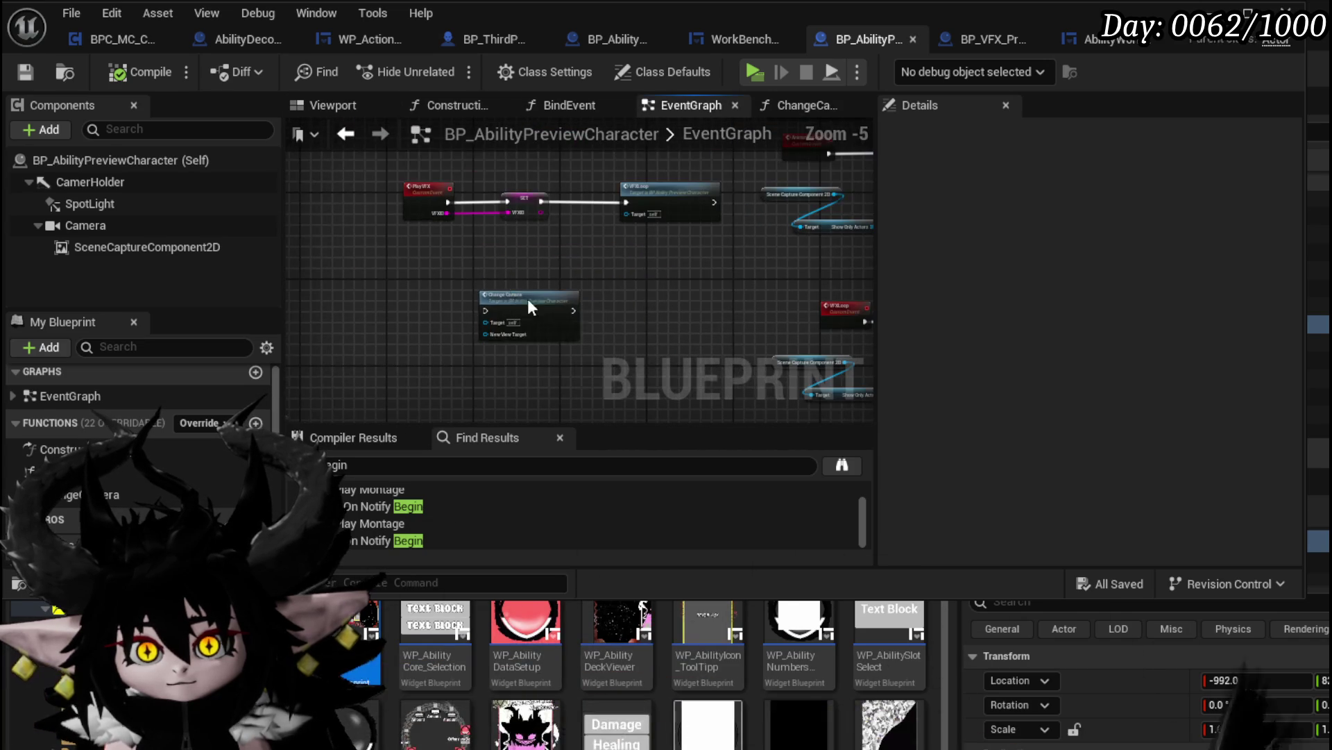
Reposition the Change Camera call node, undoing a mistaken VFX variable hookup
left_click_drag(525, 310, 590, 251)
scroll(590, 252, "down", 1)
scroll(125, 472, "down", 5)
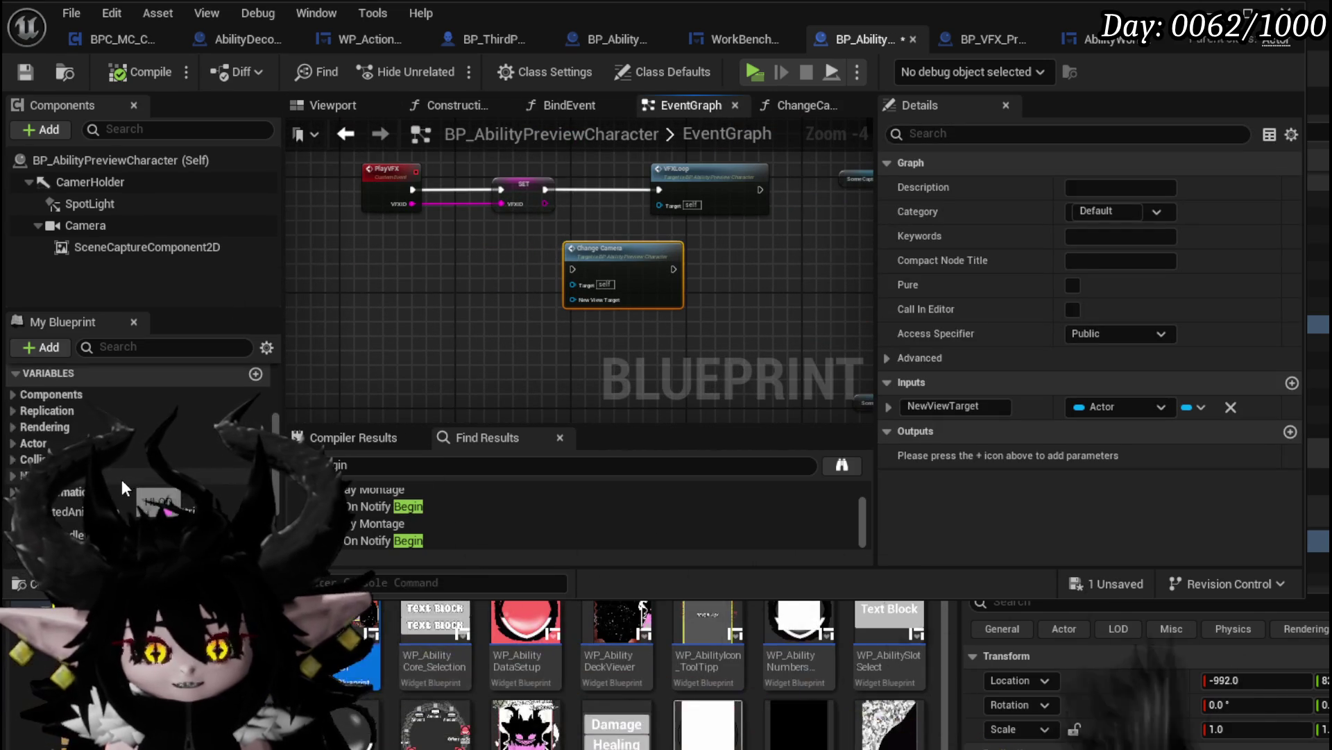
mouse_move(66, 493)
left_mouse_down()
mouse_move(527, 356)
mouse_move(576, 298)
mouse_move(541, 163)
left_mouse_up()
key("ctrl+z")
mouse_move(414, 142)
left_mouse_down()
mouse_move(438, 271)
mouse_move(453, 266)
left_mouse_up()
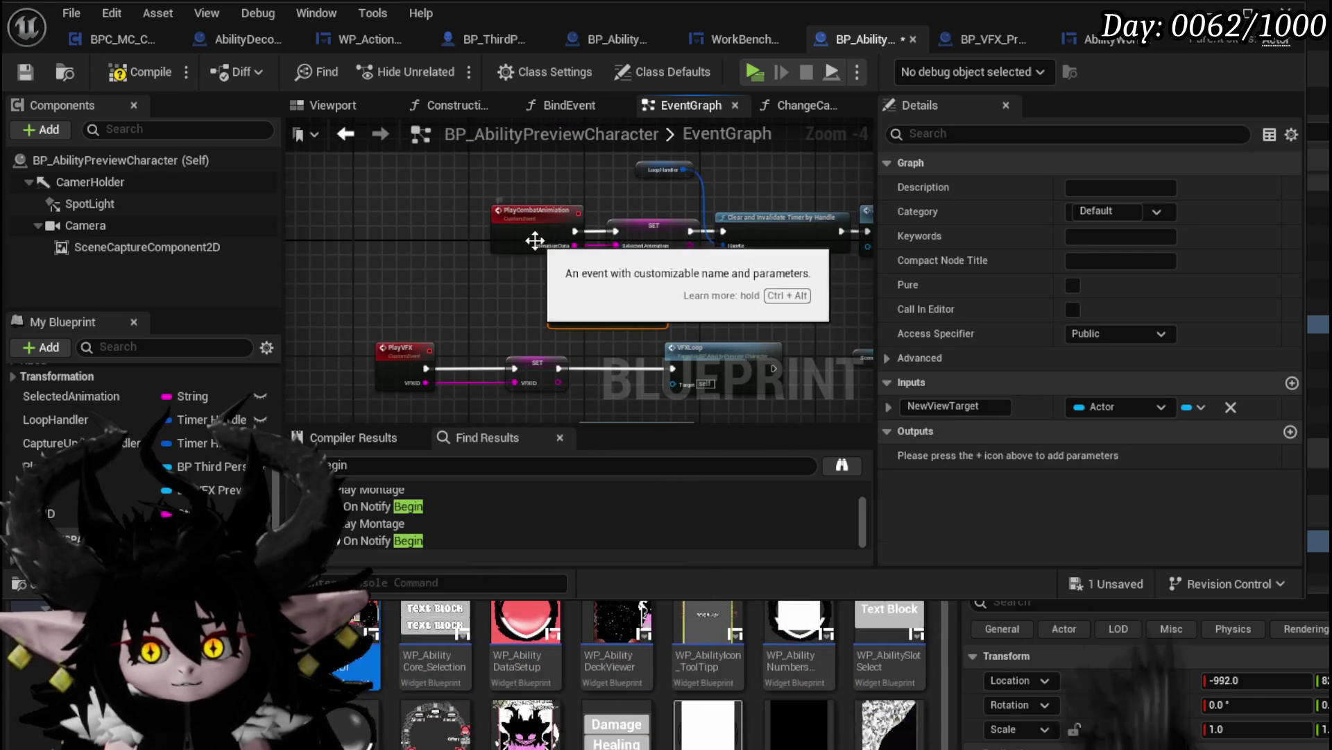
Wire Change Camera between SET and the timer clear, feeding Self into New View Target
mouse_move(449, 217)
left_mouse_down()
mouse_move(626, 222)
mouse_move(425, 220)
left_mouse_up()
left_click_drag(590, 276, 587, 212)
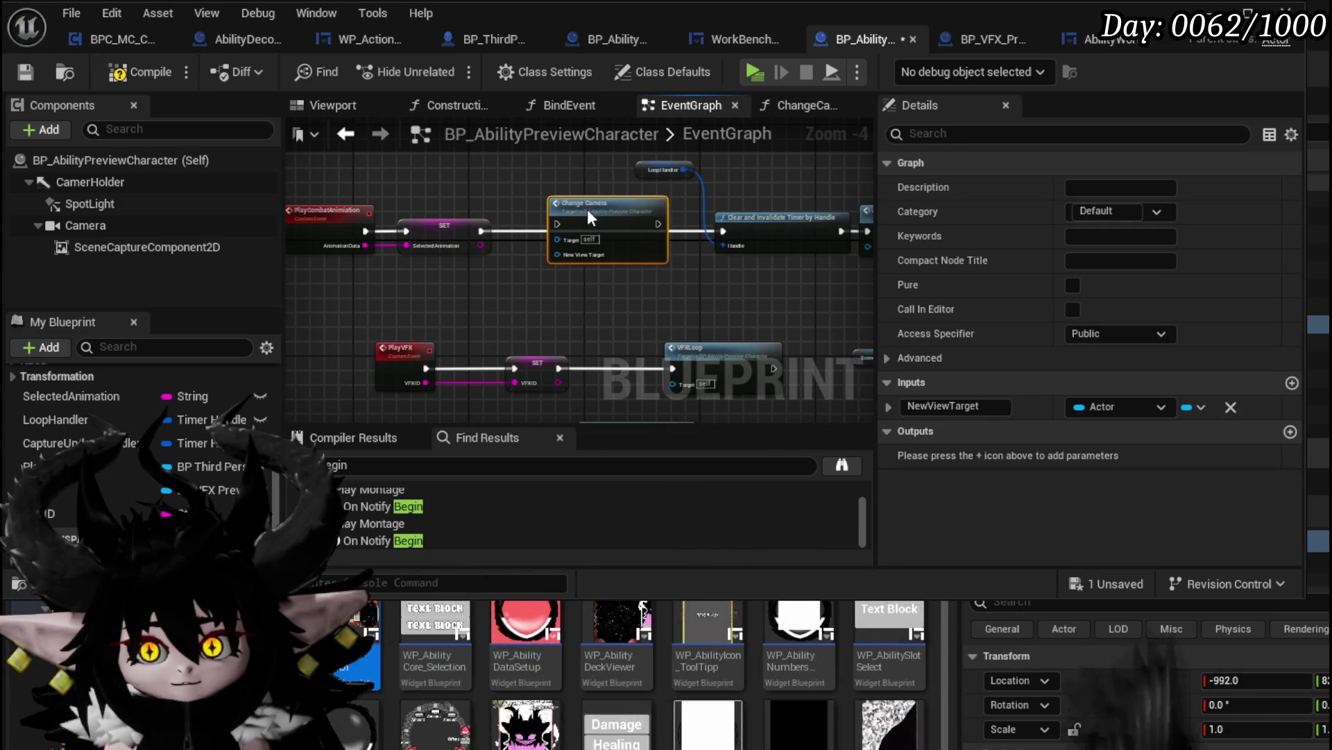
left_click_drag(485, 231, 557, 230)
left_click_drag(658, 231, 713, 231)
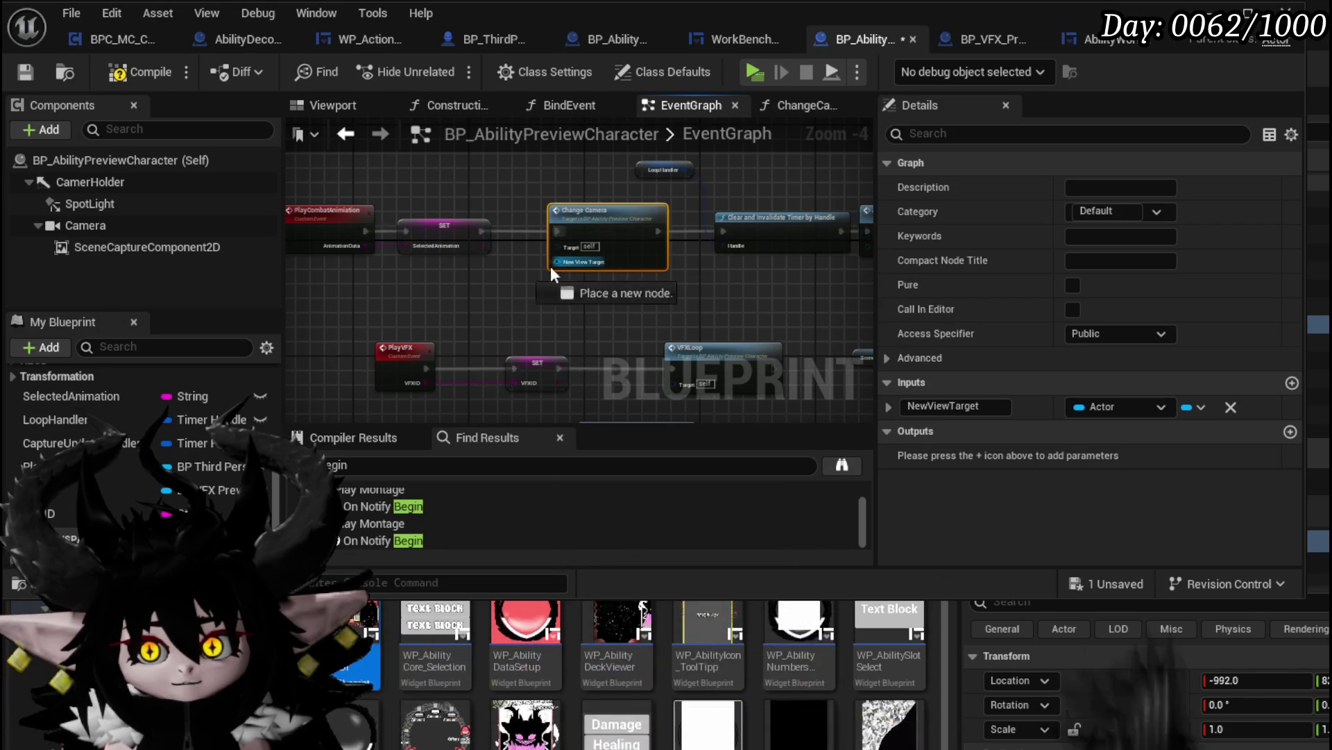
left_click_drag(558, 262, 498, 289)
type("Self")
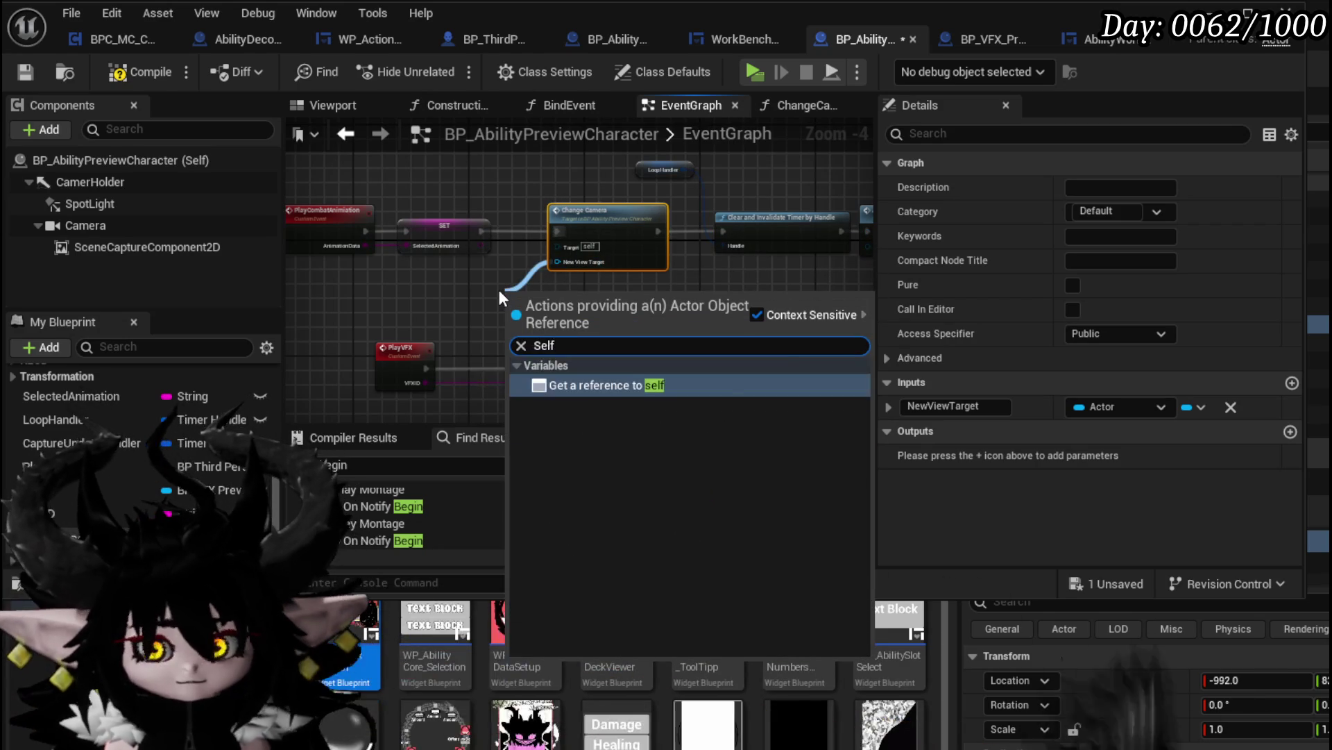
key("Return")
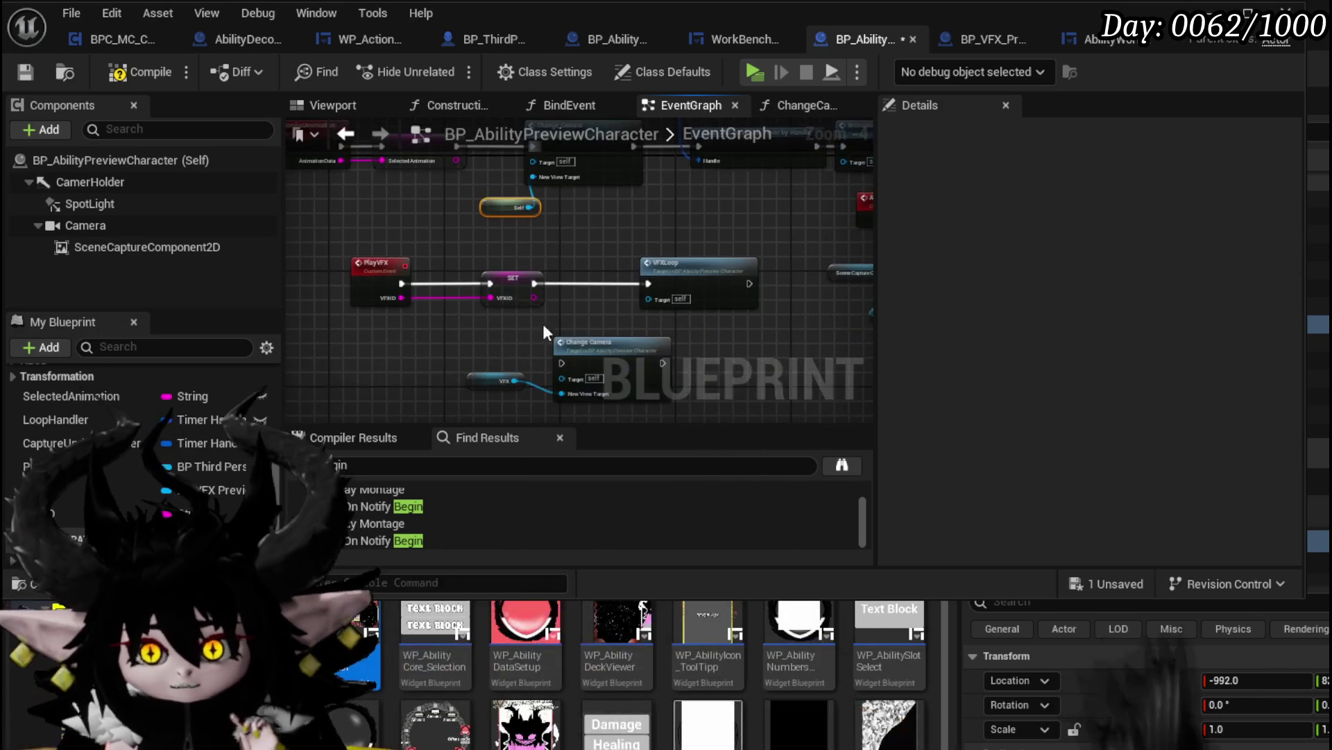
In the ChangeCamera function, delete the Camera, Player, Get Controller and Cast nodes
double_click(604, 347)
scroll(487, 290, "up", 2)
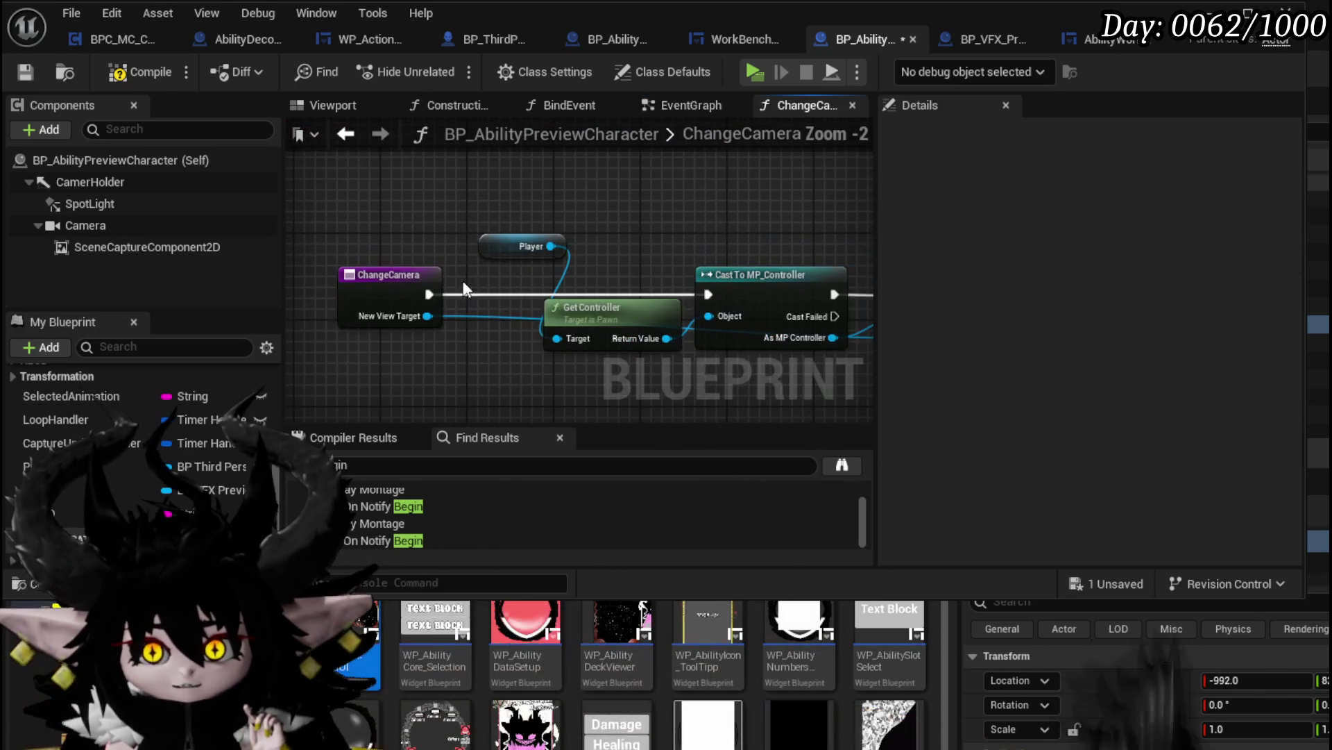
mouse_move(85, 225)
left_mouse_down()
mouse_move(602, 199)
mouse_move(399, 193)
mouse_move(355, 324)
mouse_move(494, 206)
mouse_move(748, 328)
mouse_move(554, 207)
mouse_move(585, 208)
left_mouse_up()
left_click(641, 222)
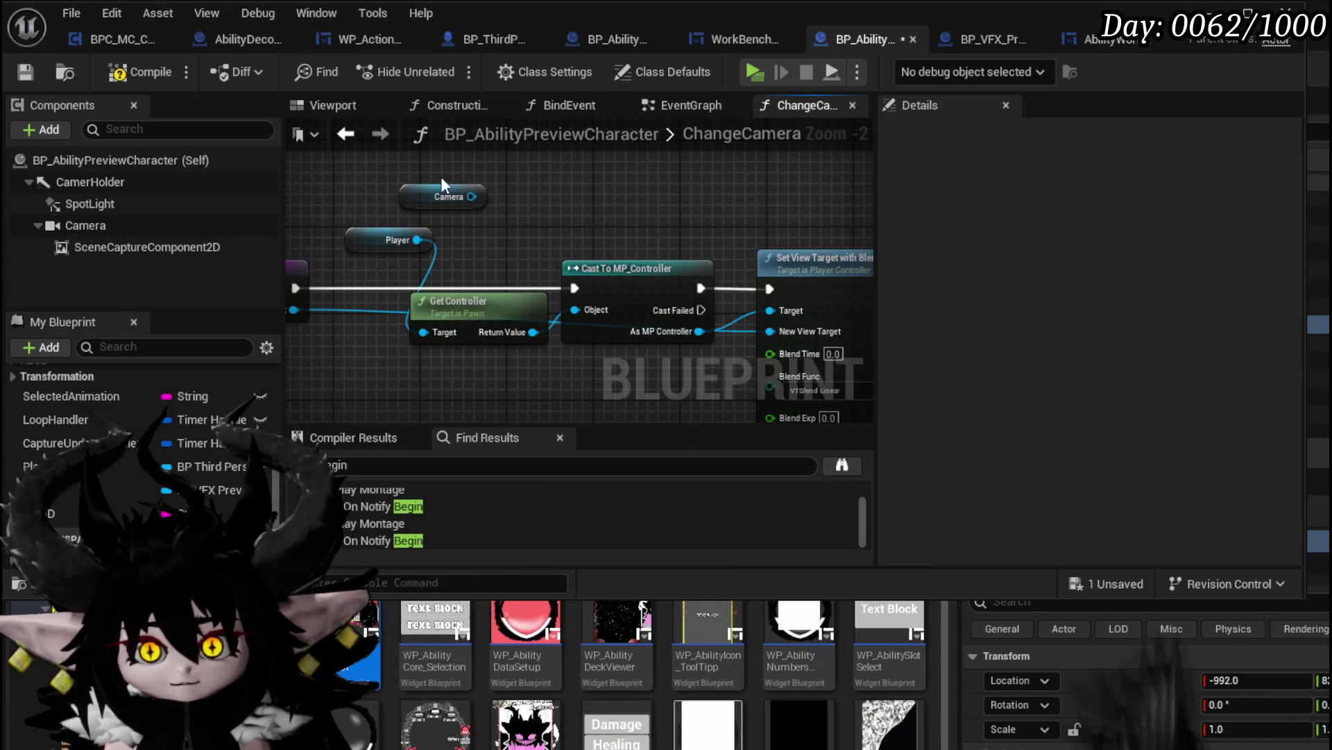
left_click(448, 196)
key("Delete")
mouse_move(483, 231)
left_mouse_down()
mouse_move(634, 235)
mouse_move(522, 225)
left_mouse_up()
left_click_drag(715, 329, 715, 329)
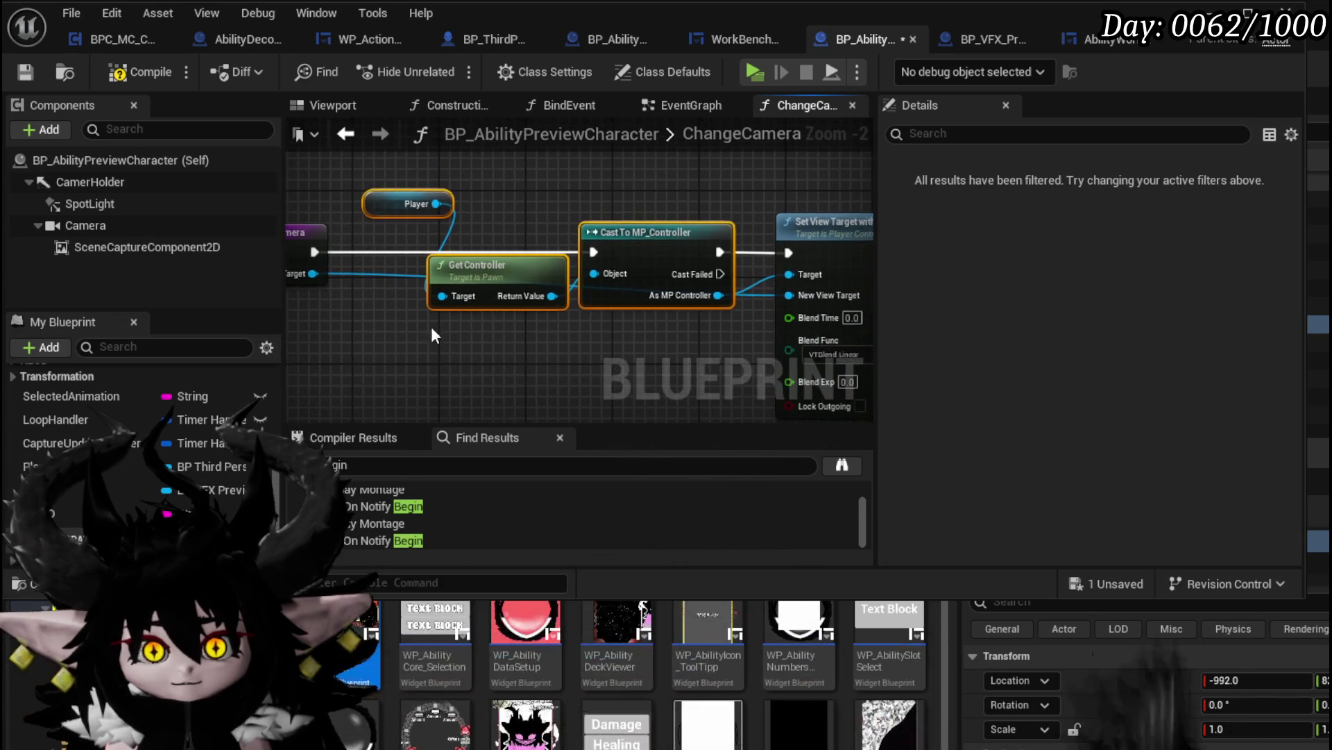
key("Delete")
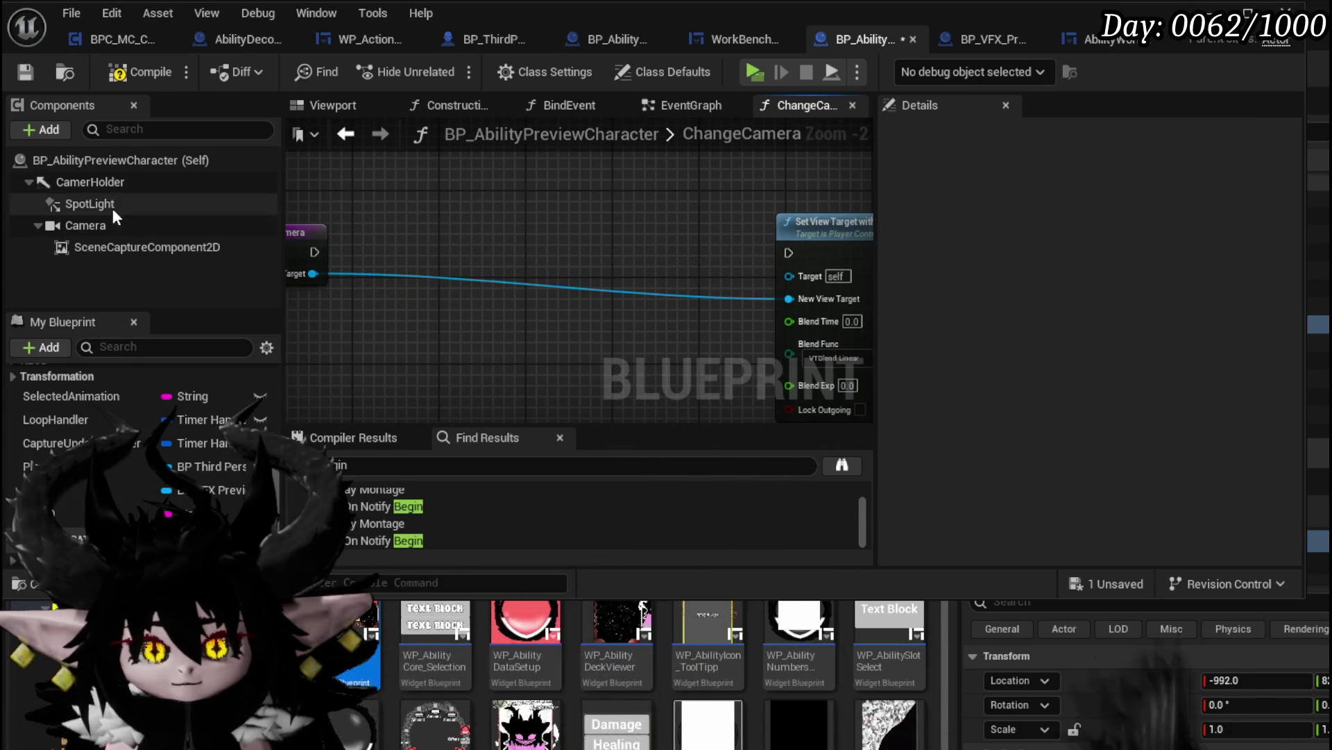
Browse the actions for Get Controller, then delete the Set View Target with Blend node
right_click(418, 203)
type("get controller")
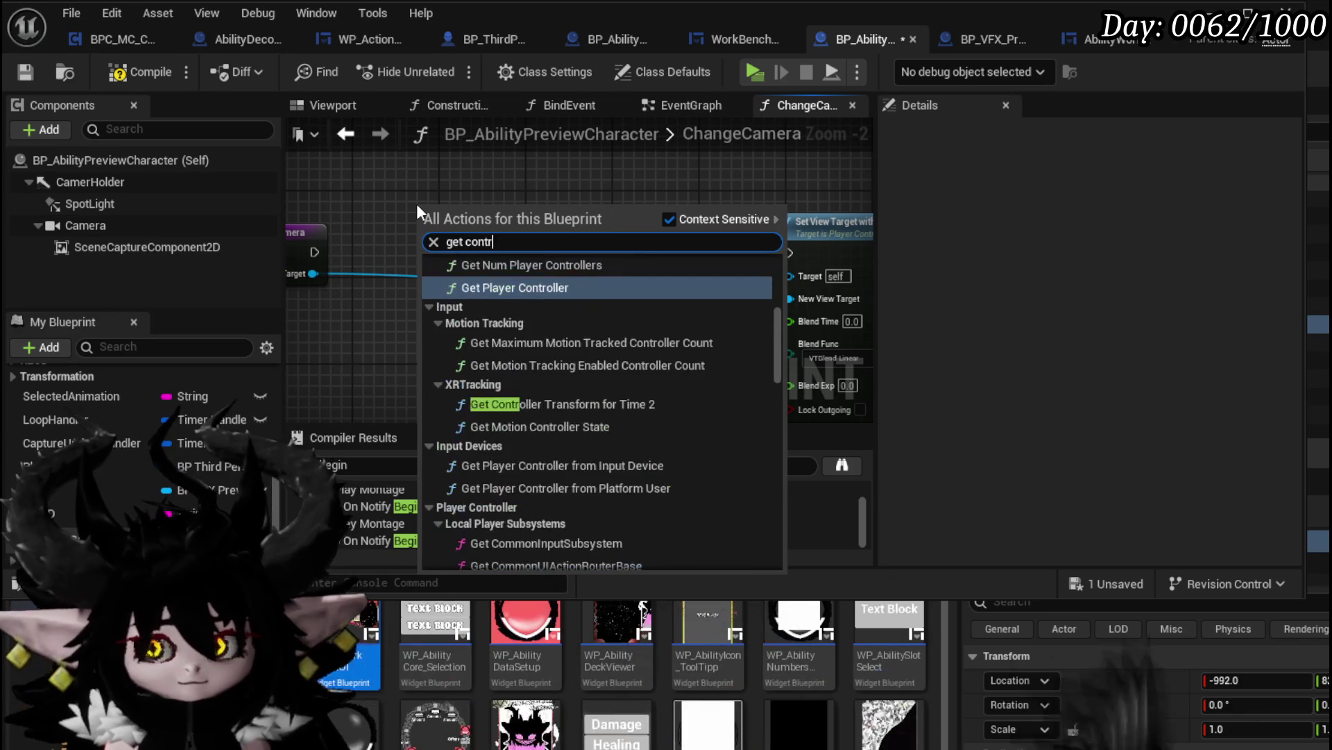
scroll(568, 297, "up", 3)
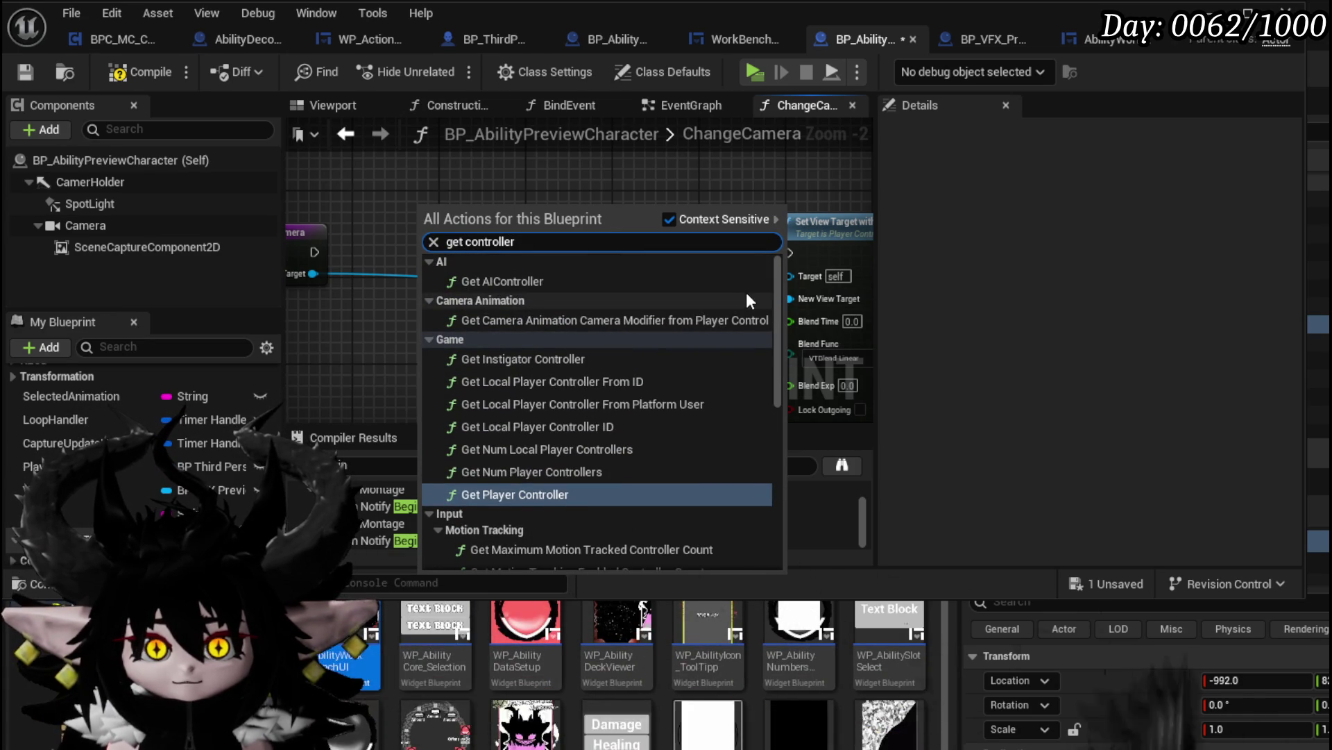
scroll(747, 294, "down", 5)
scroll(742, 292, "down", 3)
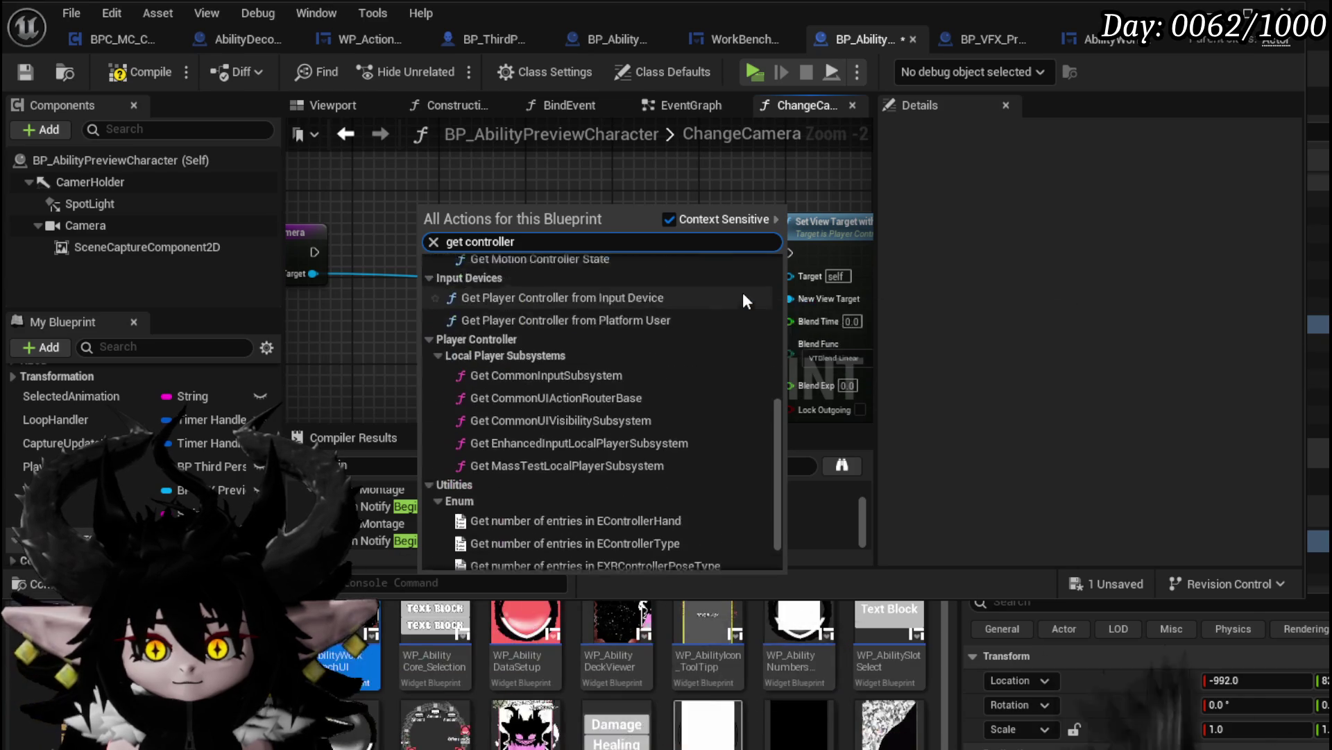
scroll(743, 293, "up", 2)
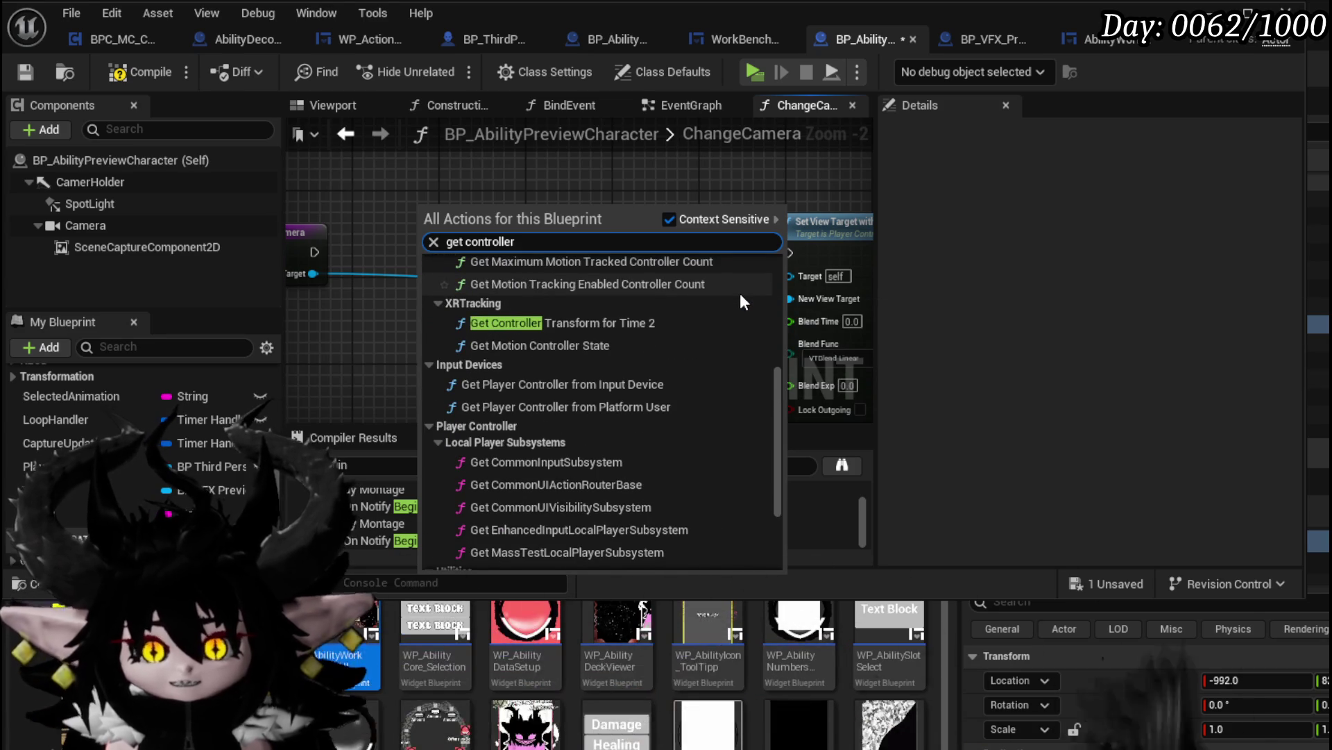
scroll(740, 293, "up", 2)
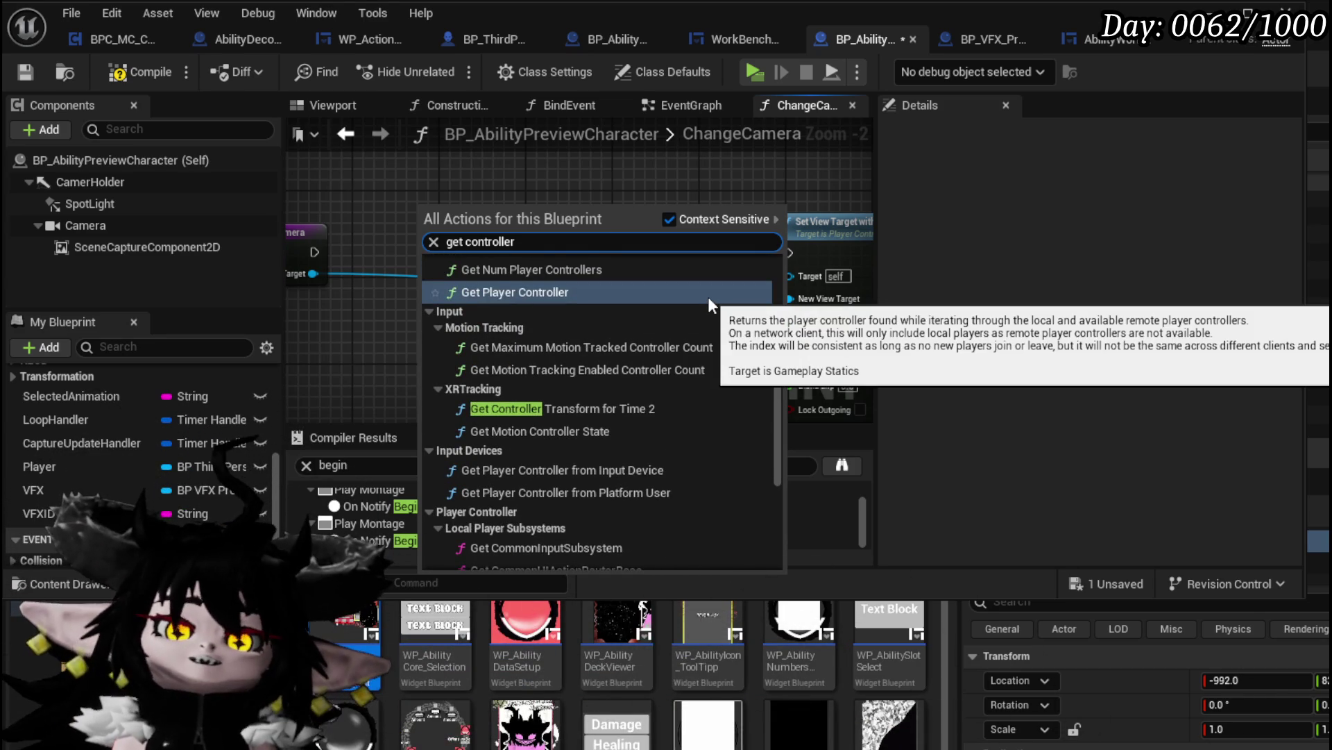
scroll(710, 304, "up", 2)
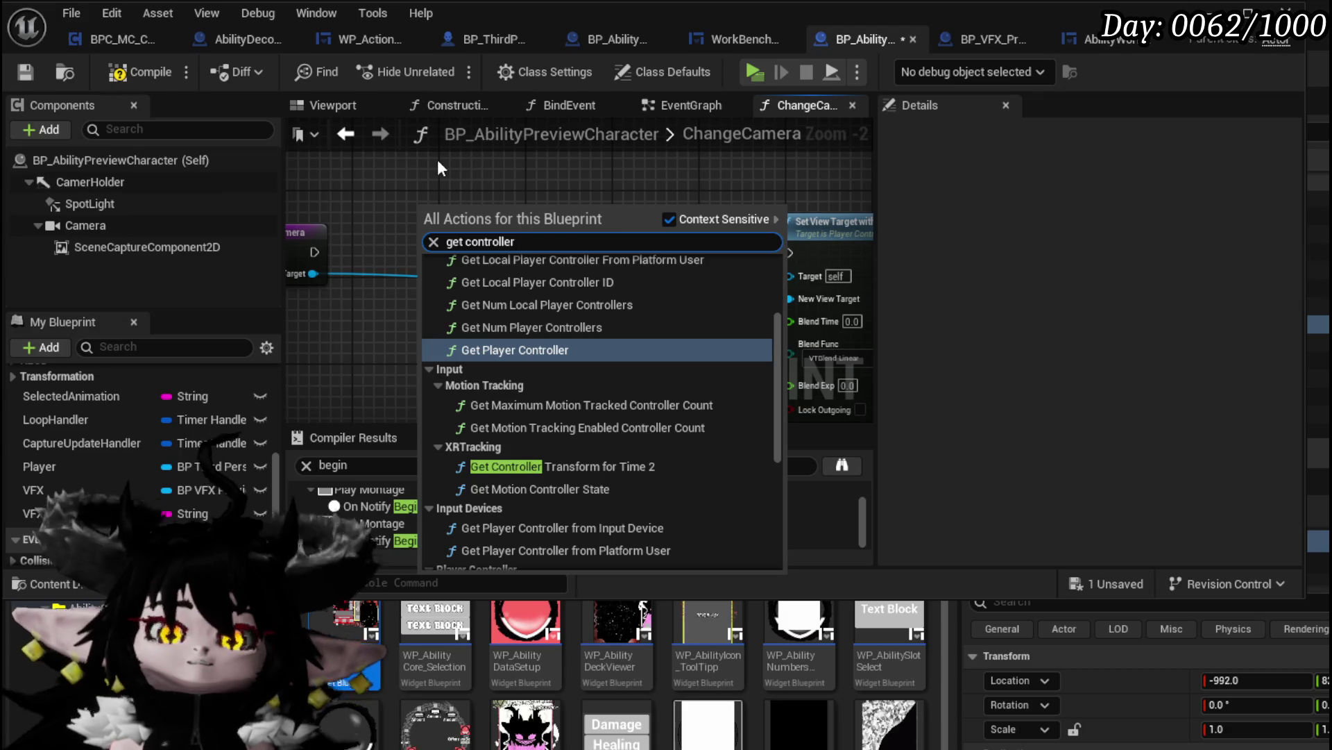
left_click(440, 181)
left_click_drag(616, 208, 798, 229)
key("Delete")
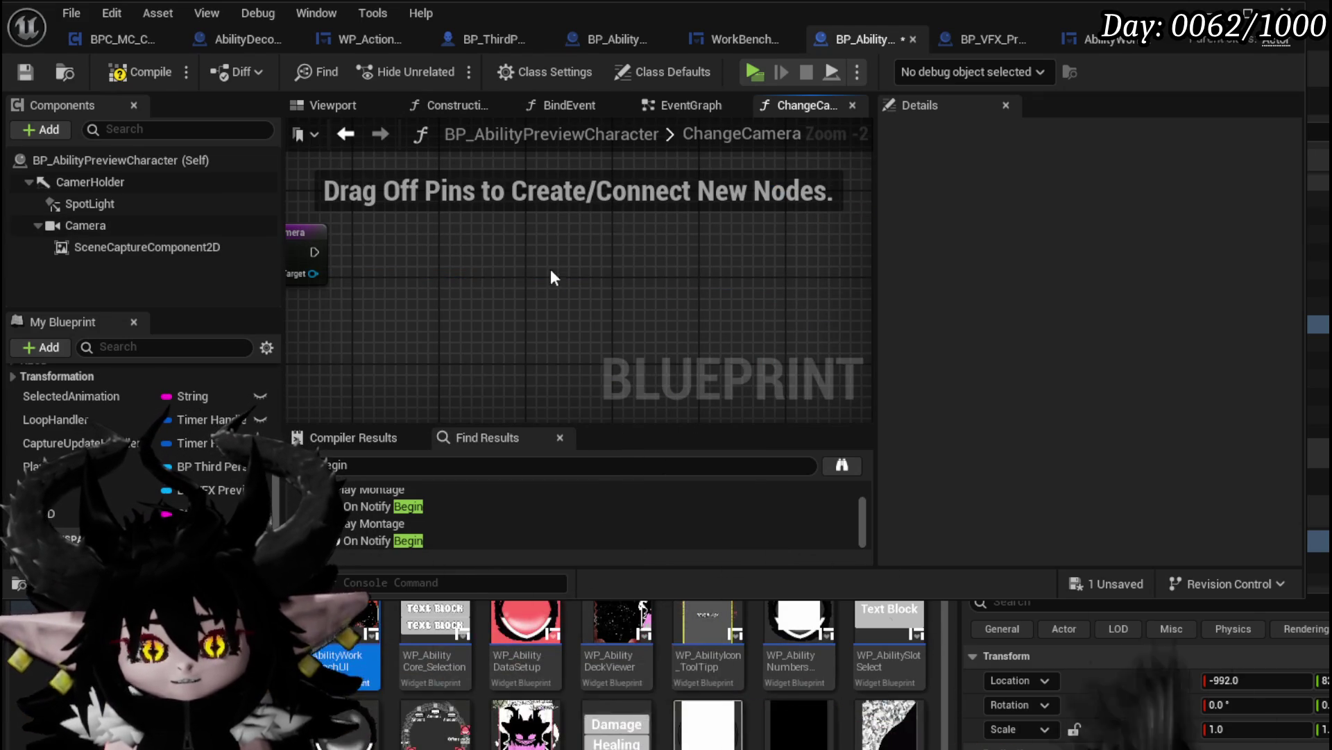
Have ChangeCamera set the Camera's world location from a new New Location input
mouse_move(115, 221)
left_mouse_down()
mouse_move(337, 197)
mouse_move(375, 204)
mouse_move(510, 286)
left_mouse_up()
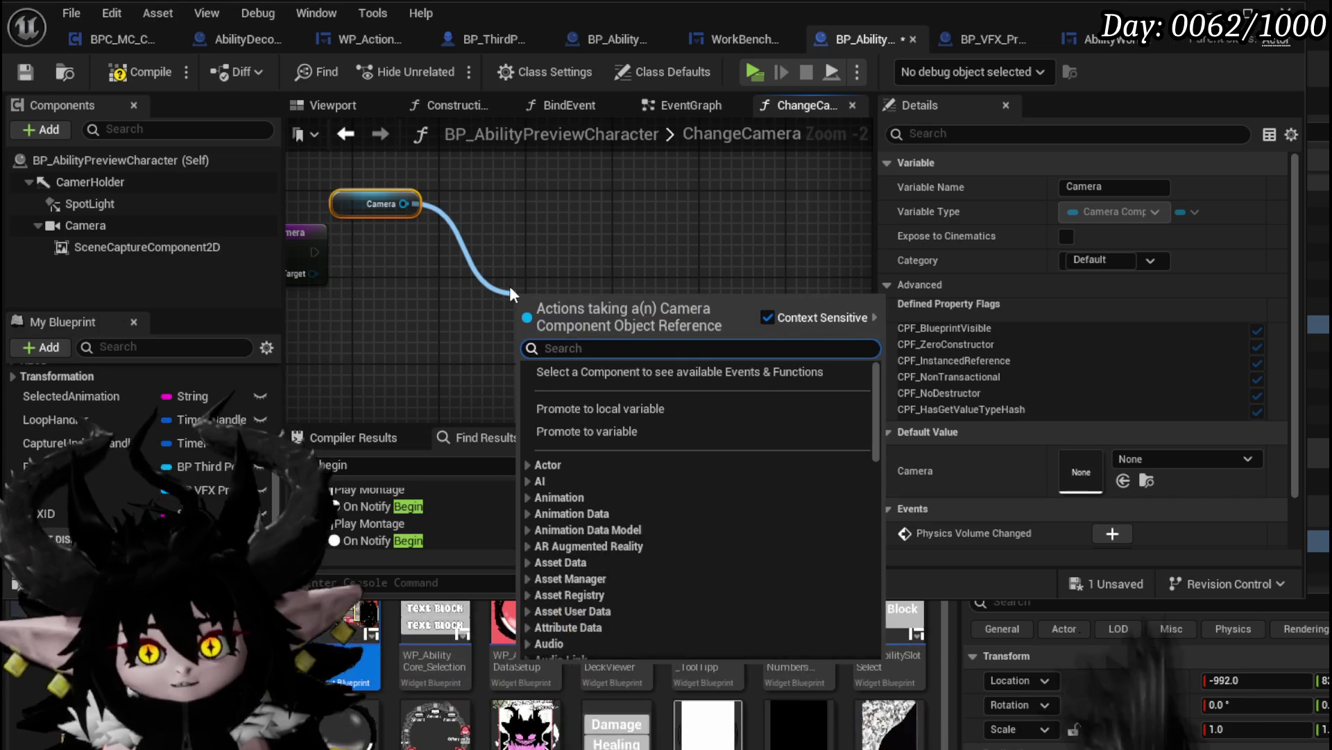
type("Set World Locat")
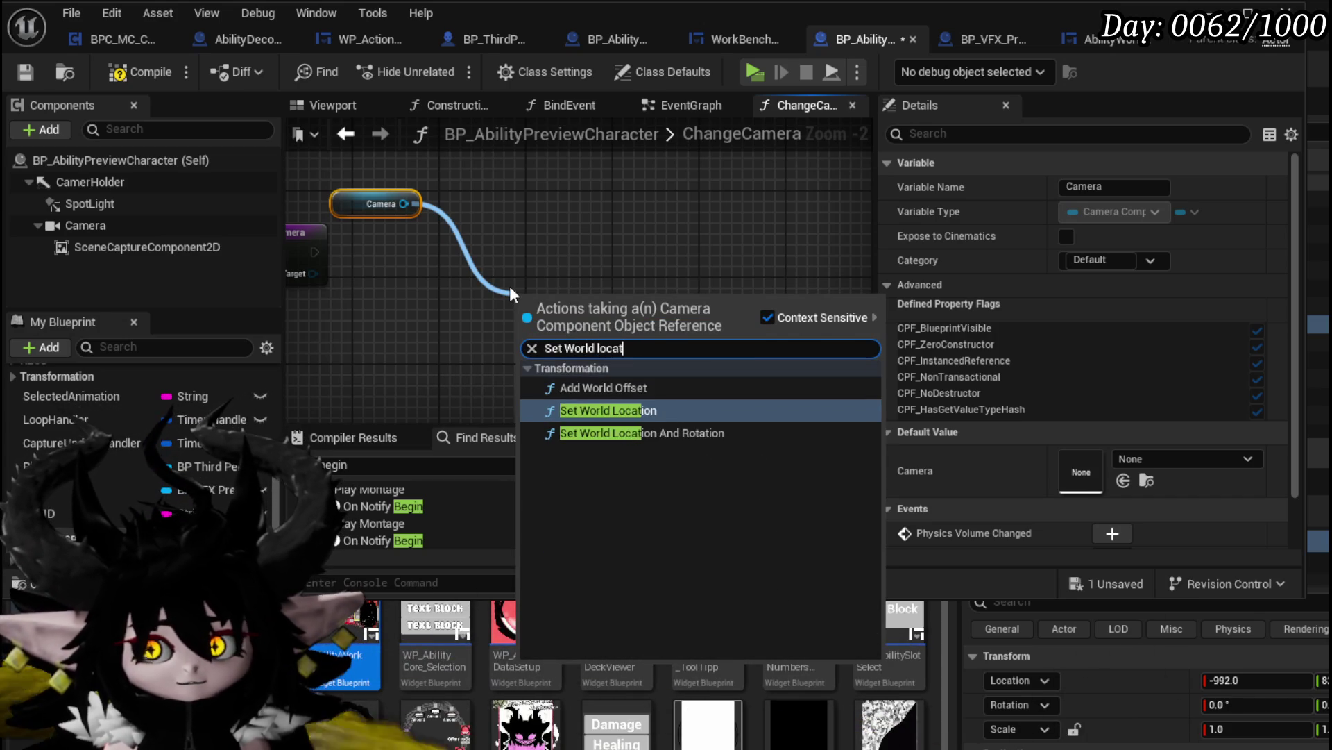
key("Return")
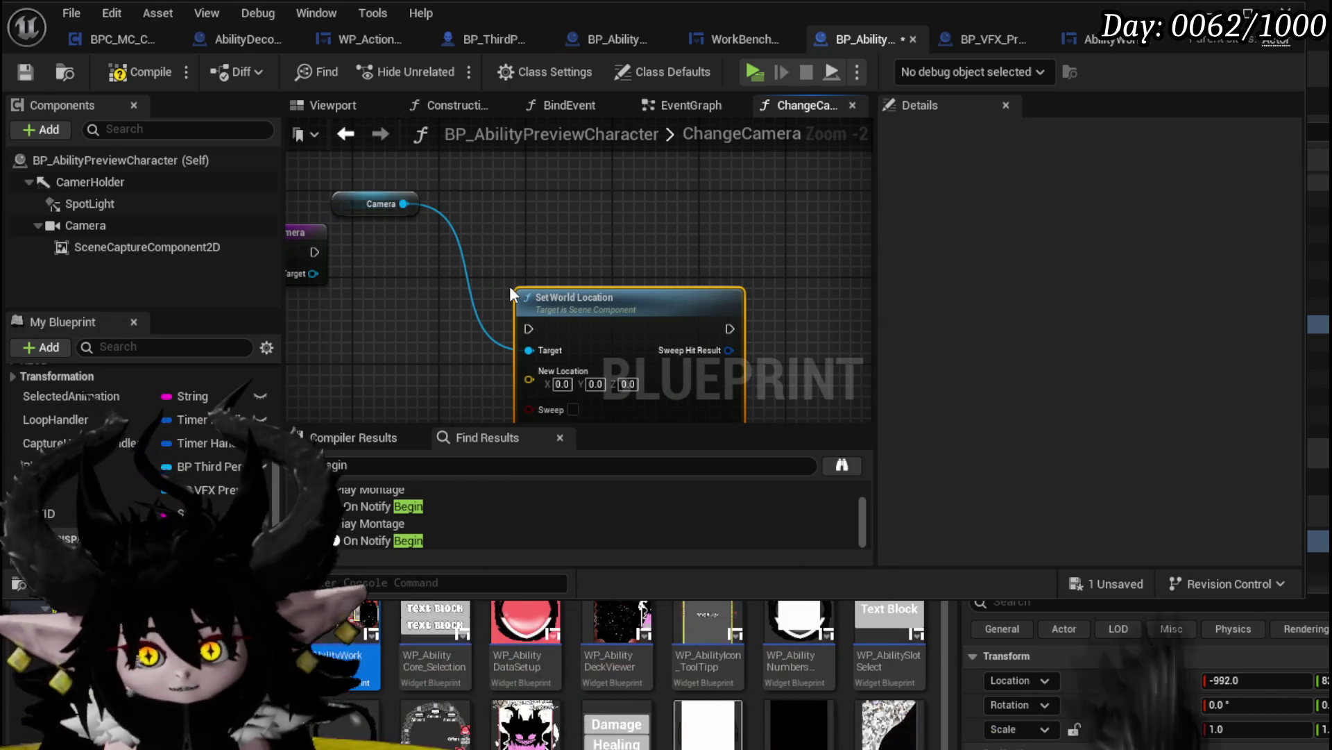
mouse_move(314, 252)
left_mouse_down()
mouse_move(403, 255)
mouse_move(585, 332)
left_mouse_up()
left_click_drag(681, 318, 662, 245)
mouse_move(585, 306)
left_mouse_down()
mouse_move(339, 256)
mouse_move(372, 301)
left_mouse_up()
Remove the NewViewTarget input from ChangeCamera, then compile and save
left_click(372, 301)
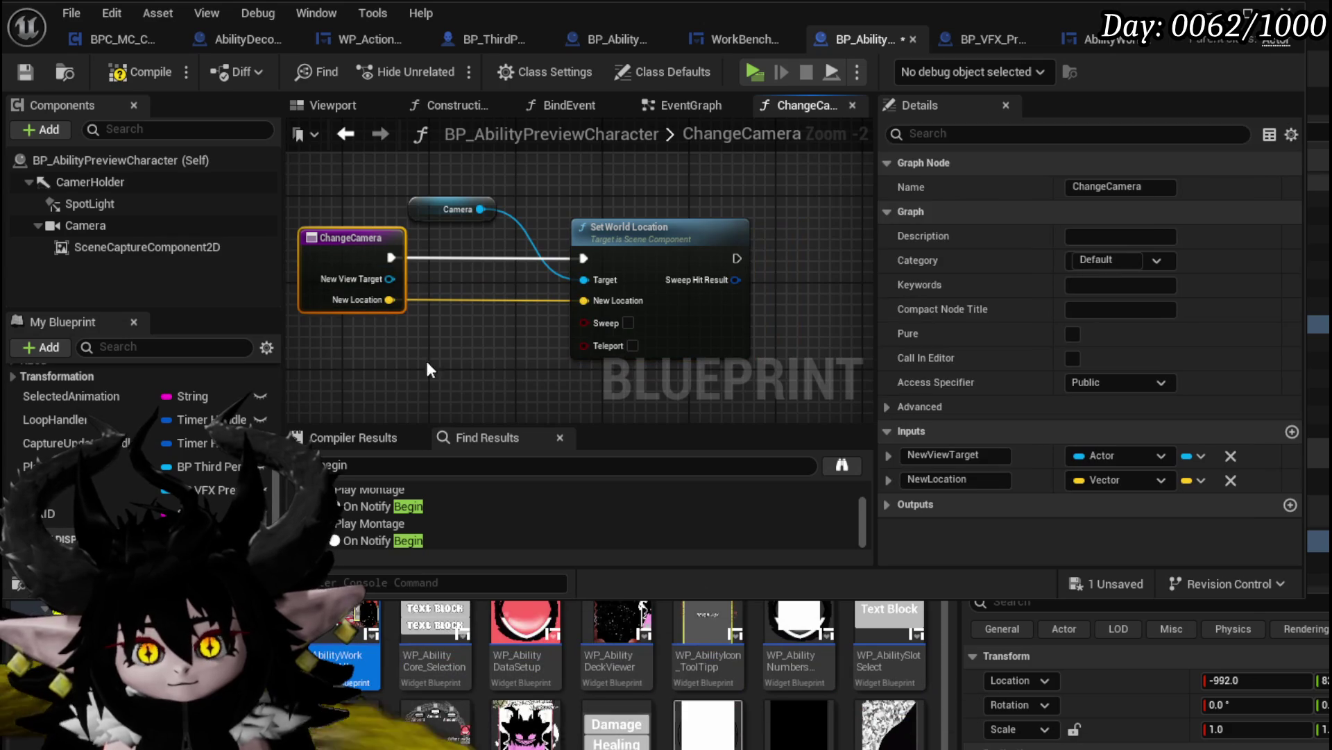
left_click(1230, 455)
left_click(140, 73)
left_click(24, 73)
left_click(43, 129)
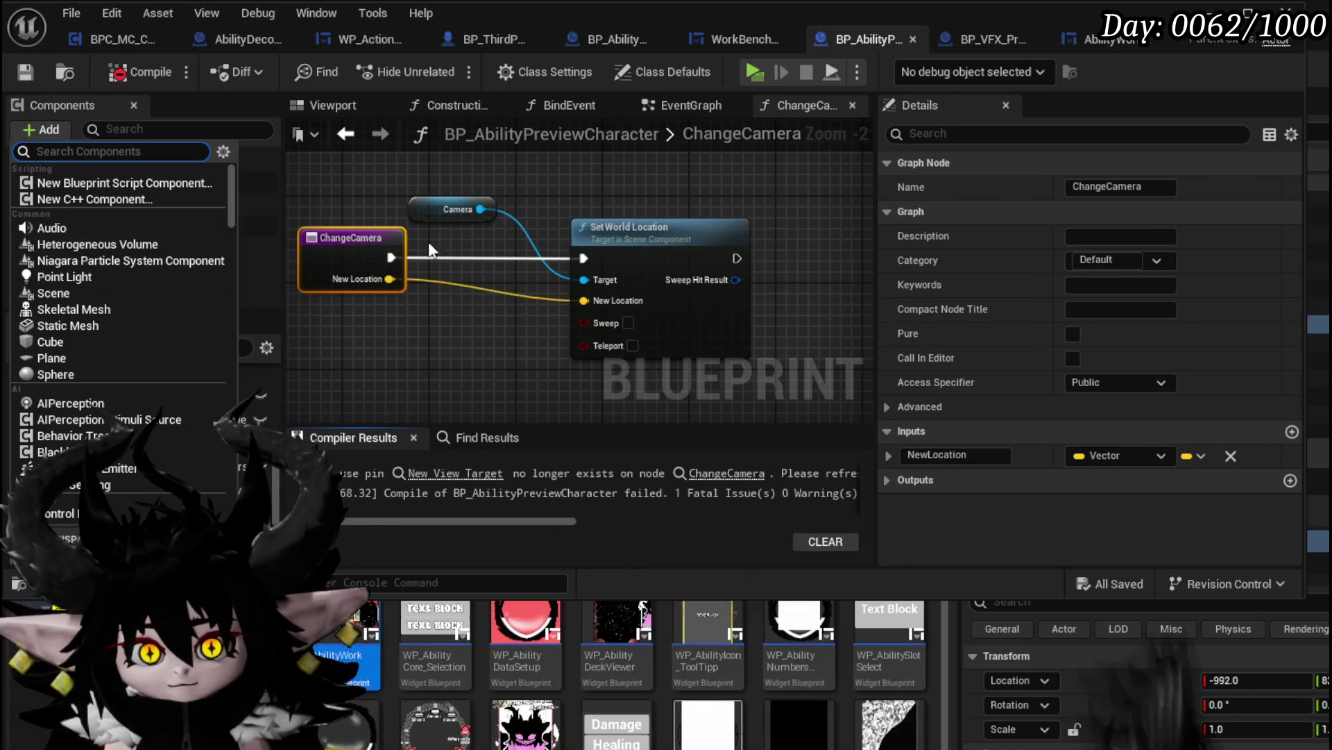
Add an Arrow component and rename it PlayerViewPoint
type("arr")
left_click(91, 214)
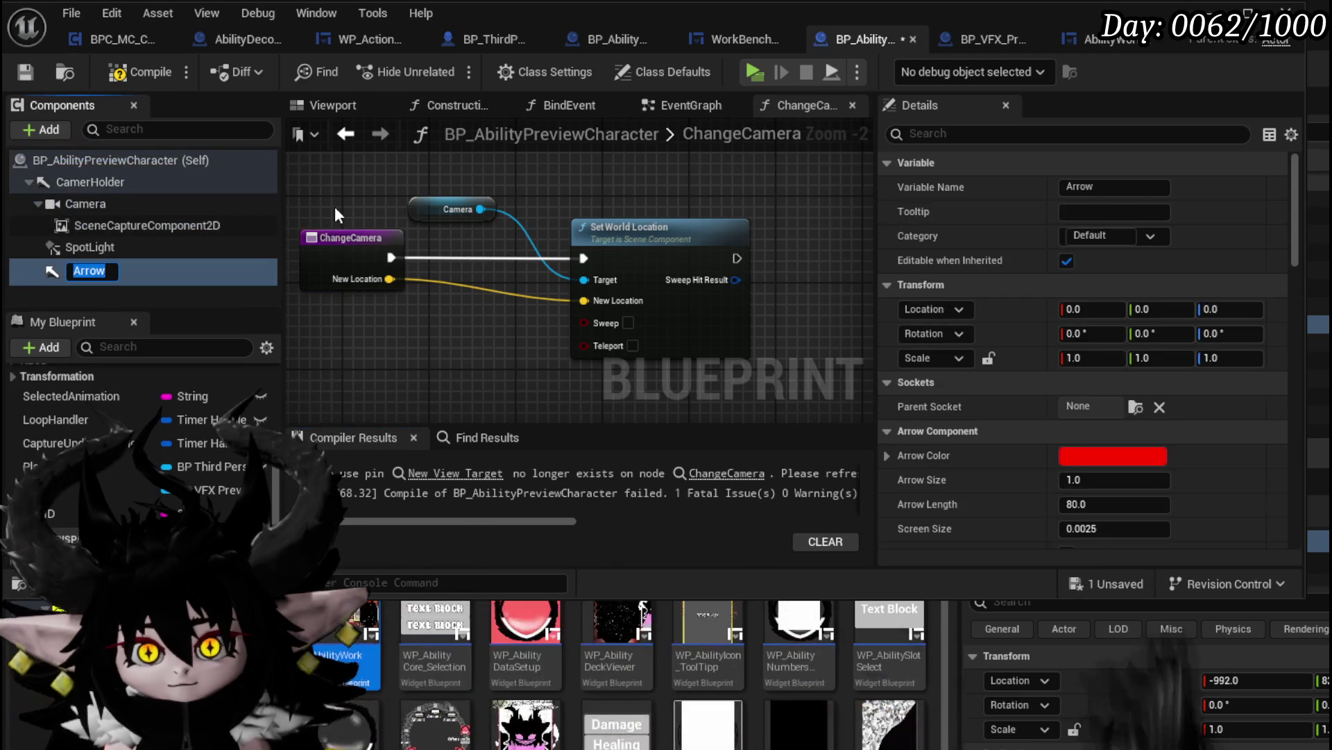
right_click(82, 270)
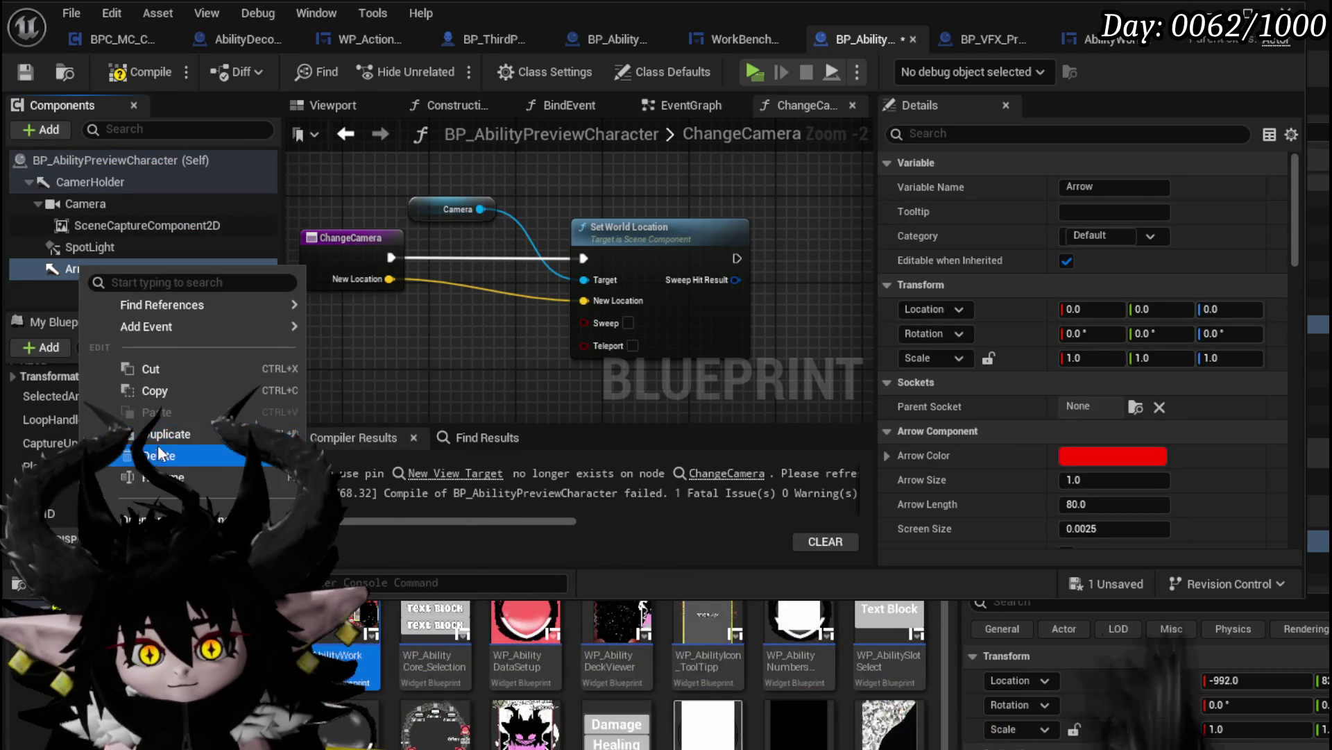
left_click(159, 478)
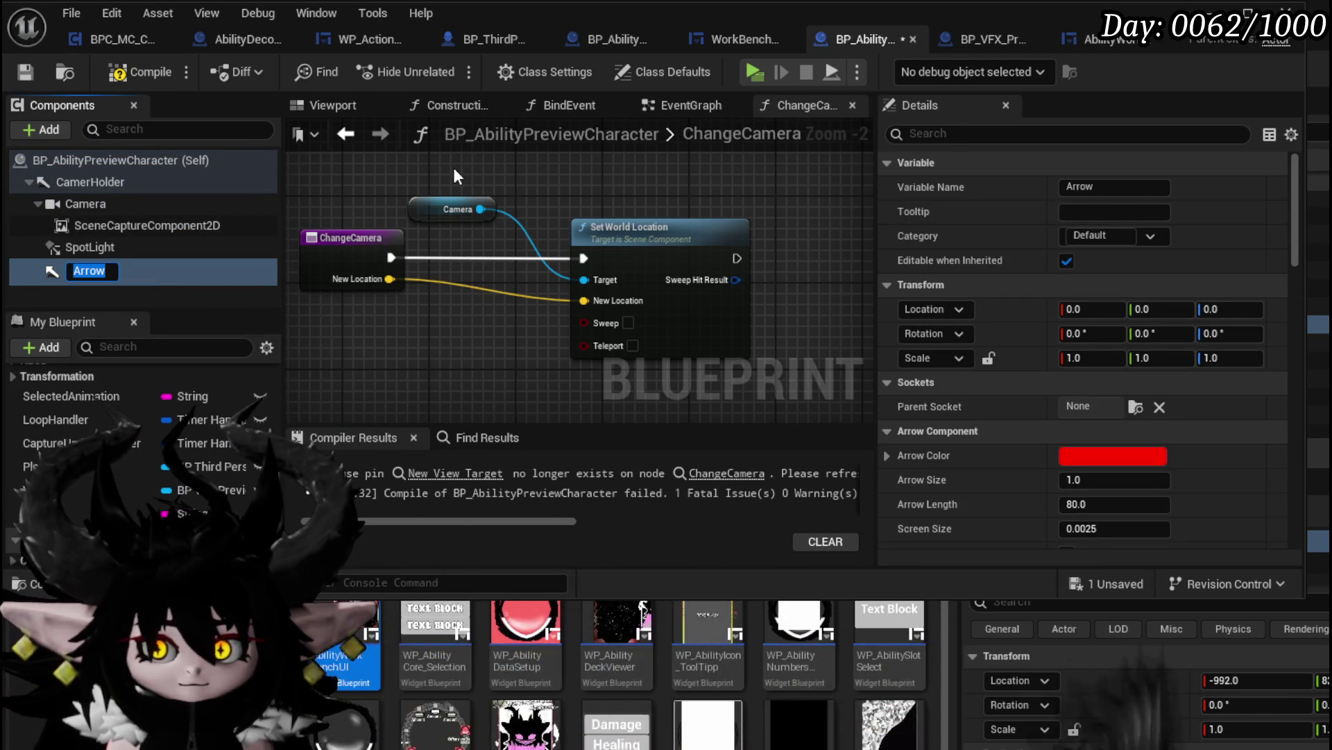
type("Play")
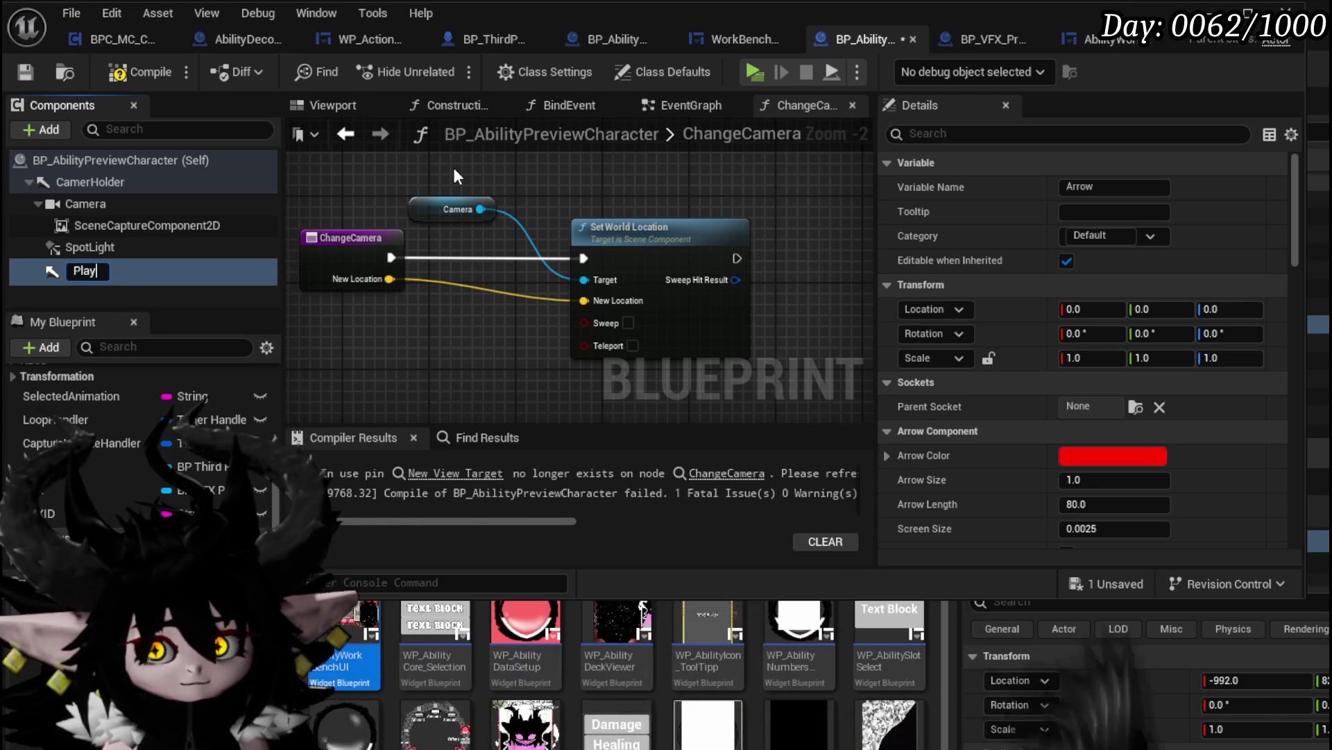
type("erViewPoint")
key("Return")
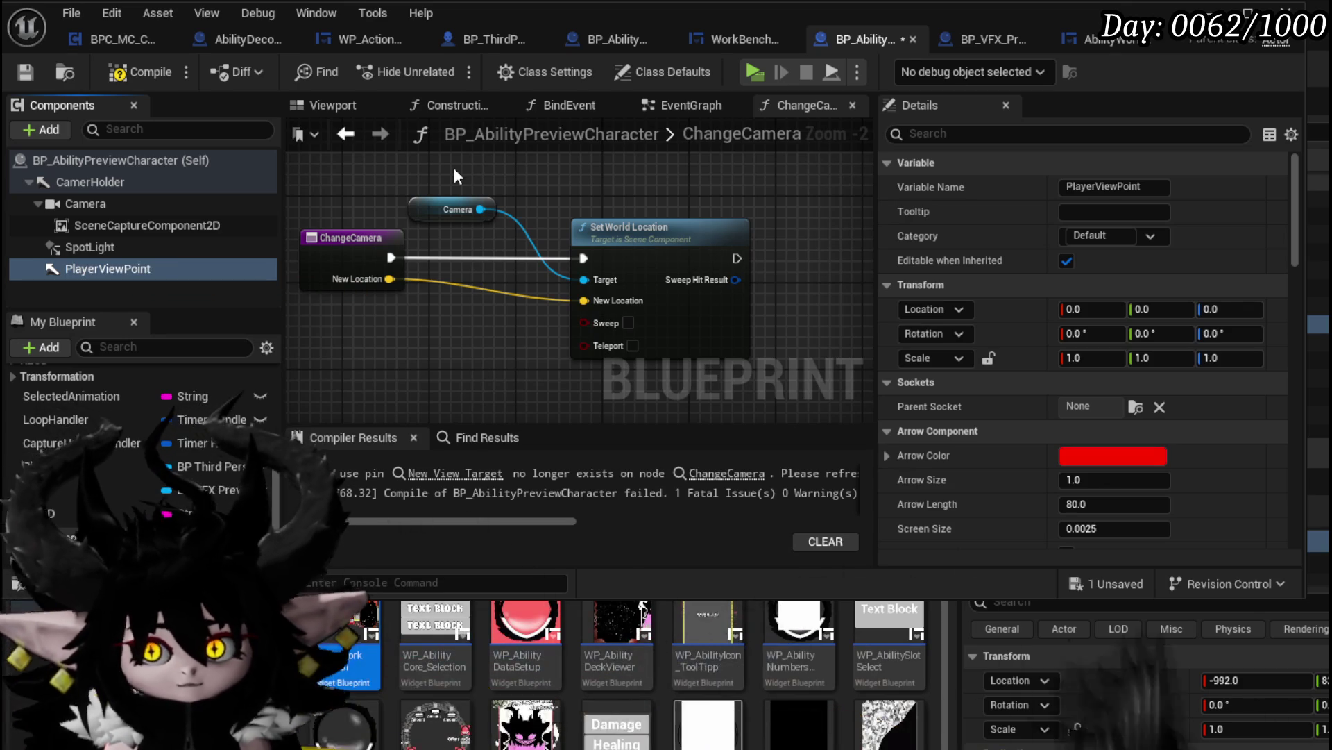
Run a Camera Set World Rotation after Set World Location, fed by a new ChangeCamera New Rotation input
left_click_drag(480, 209, 576, 178)
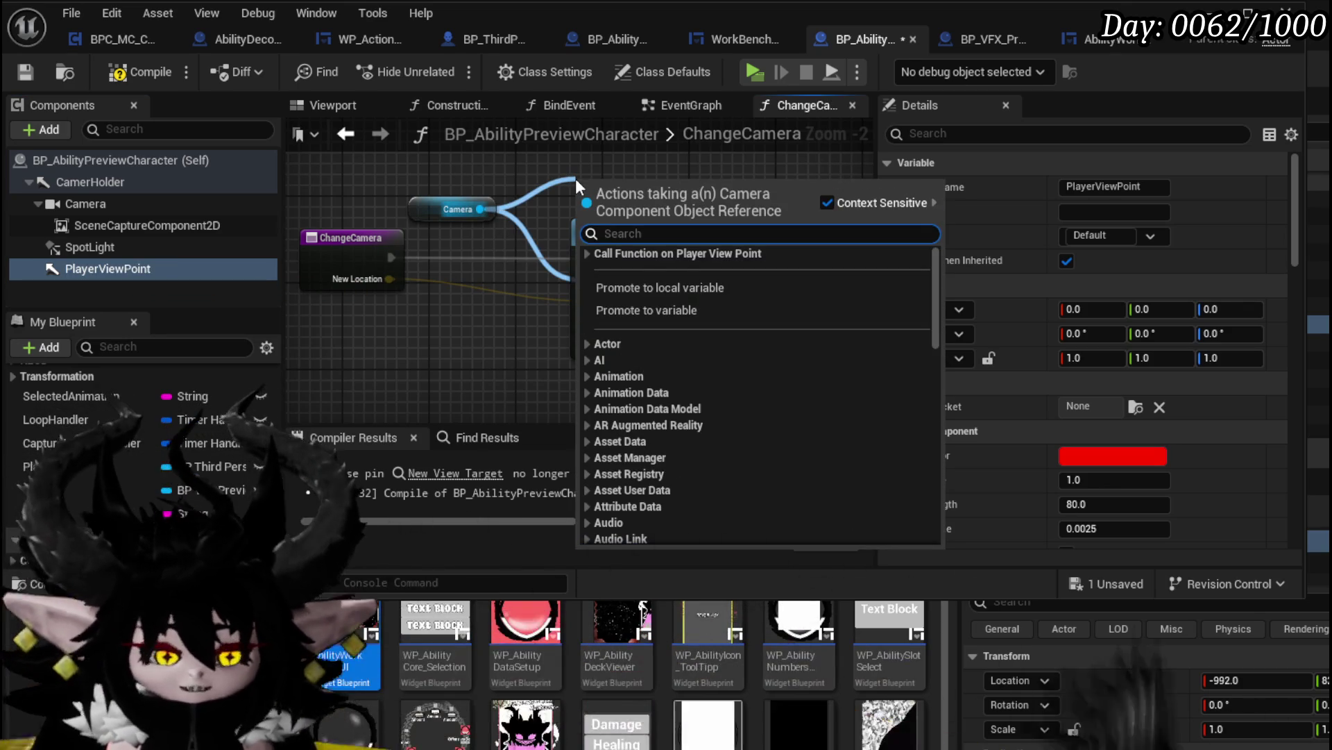
type("Set World L")
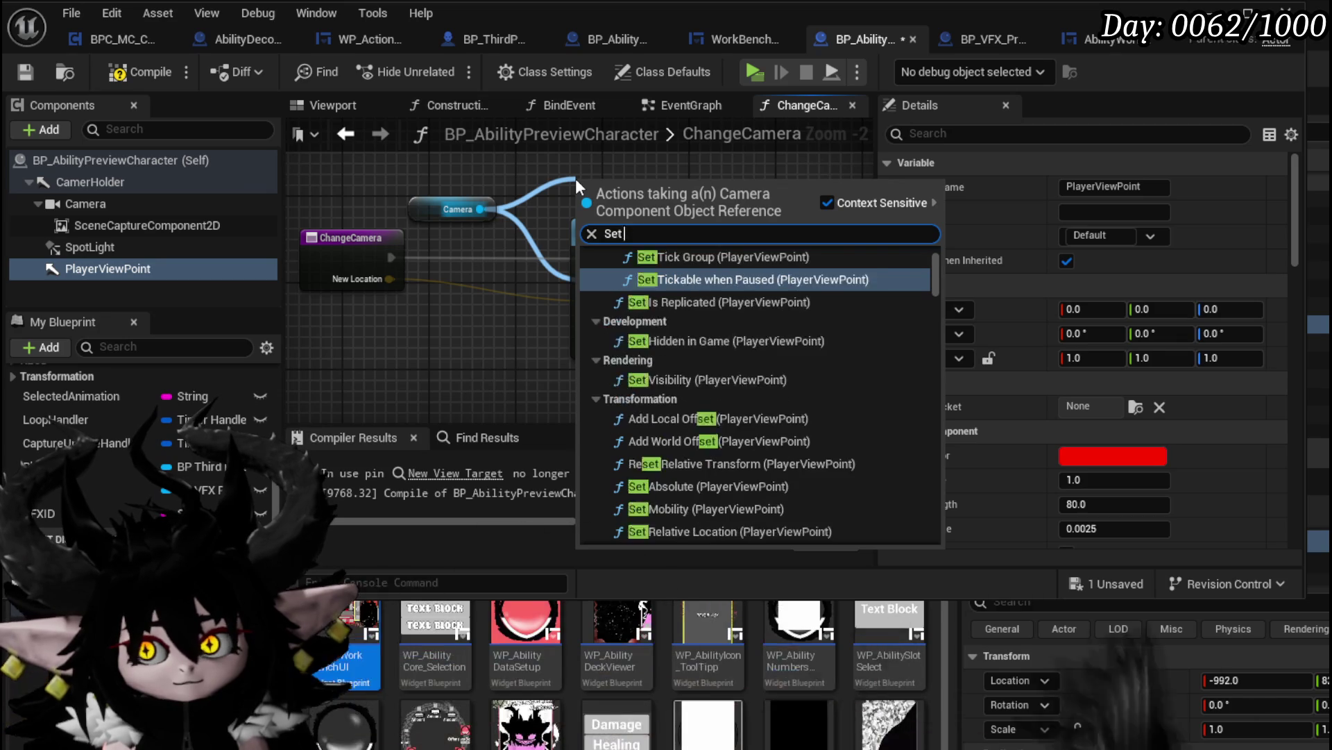
key("BackSpace")
type("rotation")
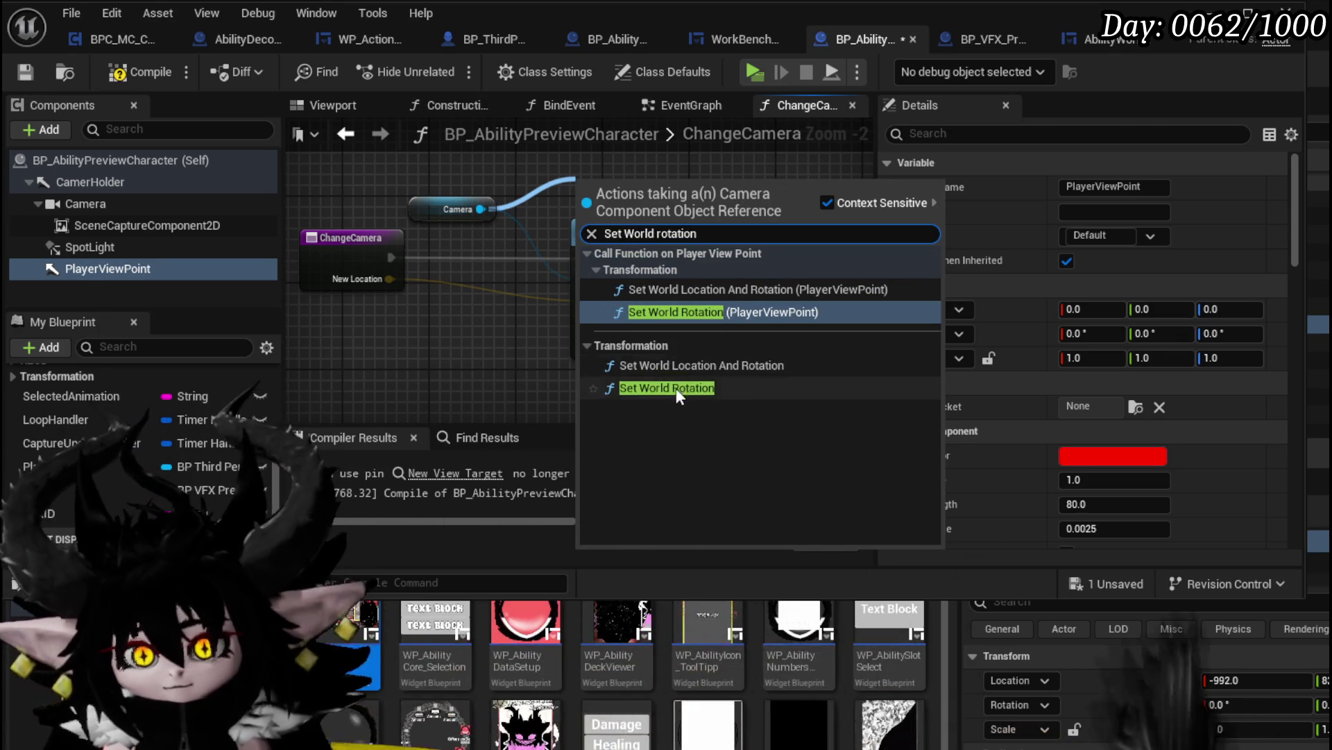
left_click(672, 387)
left_click_drag(696, 218, 676, 230)
left_click_drag(557, 250, 786, 245)
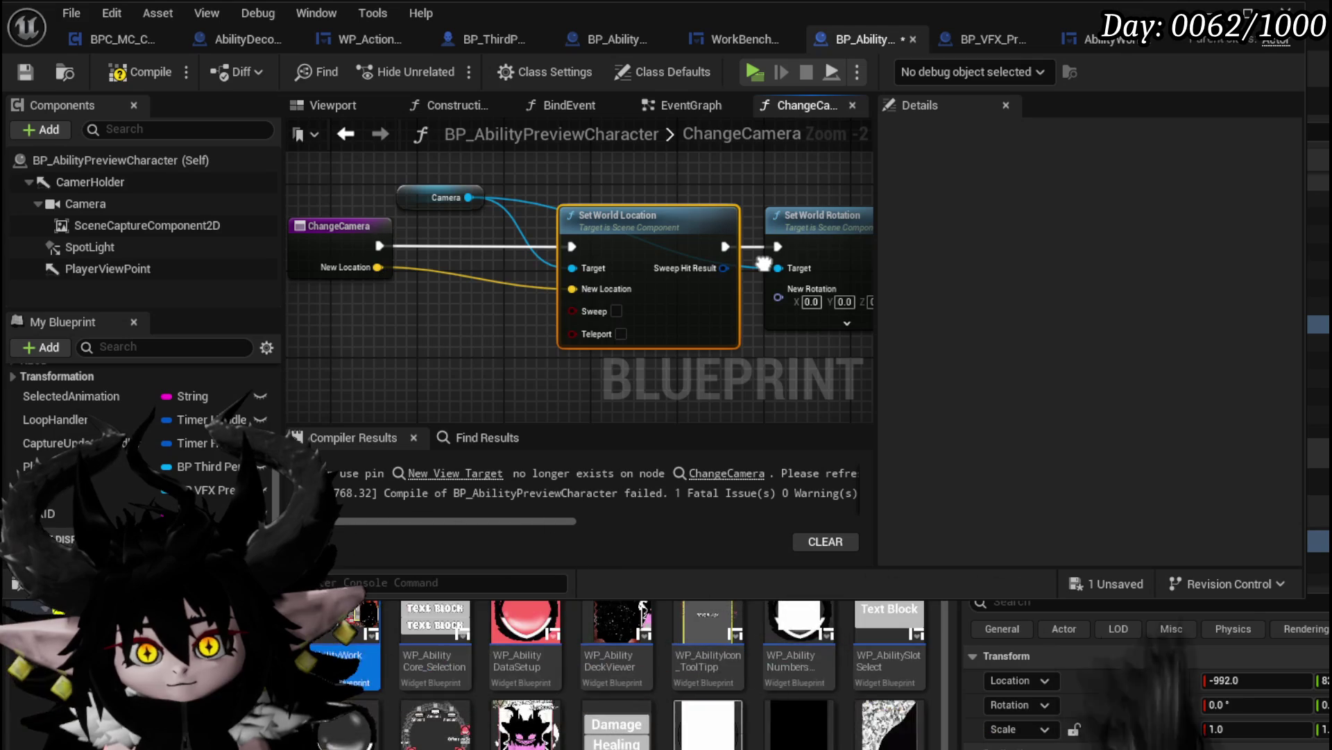
mouse_move(361, 264)
left_mouse_down()
mouse_move(416, 246)
mouse_move(525, 289)
mouse_move(416, 236)
left_mouse_up()
left_click(139, 71)
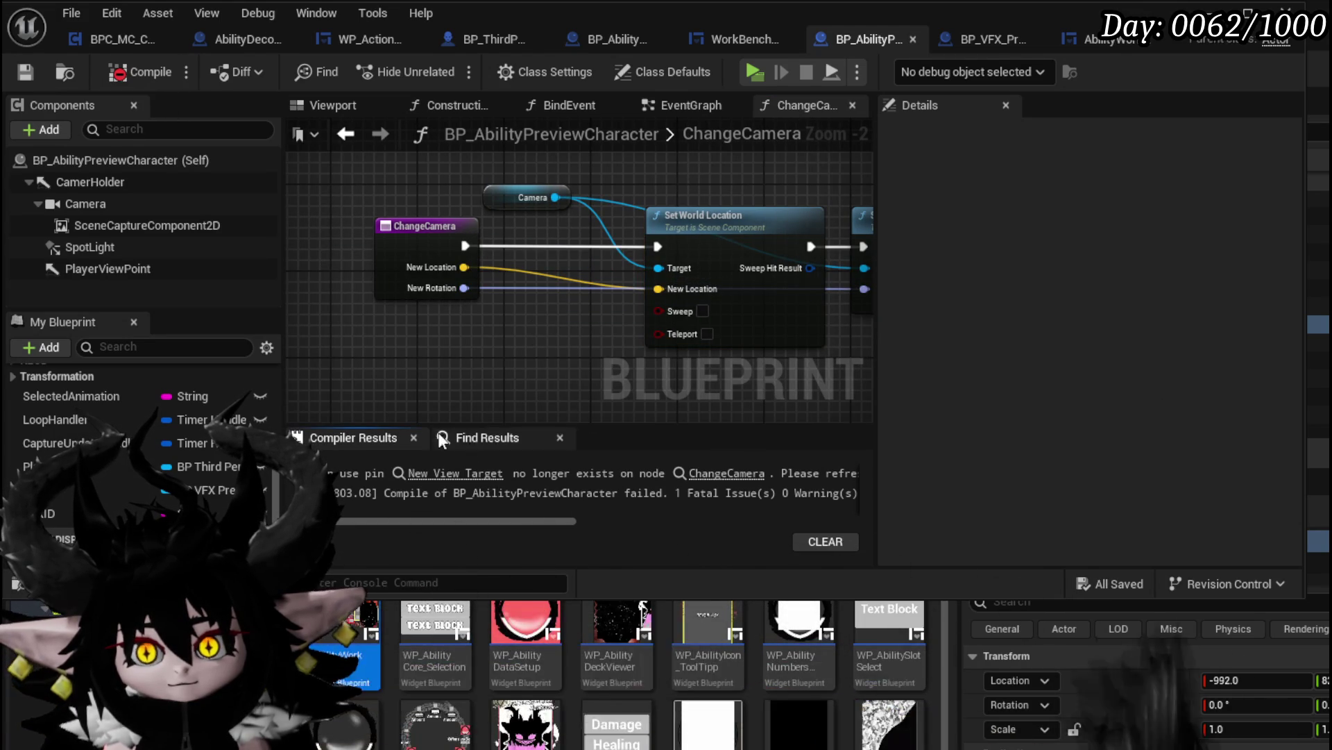
left_click(452, 473)
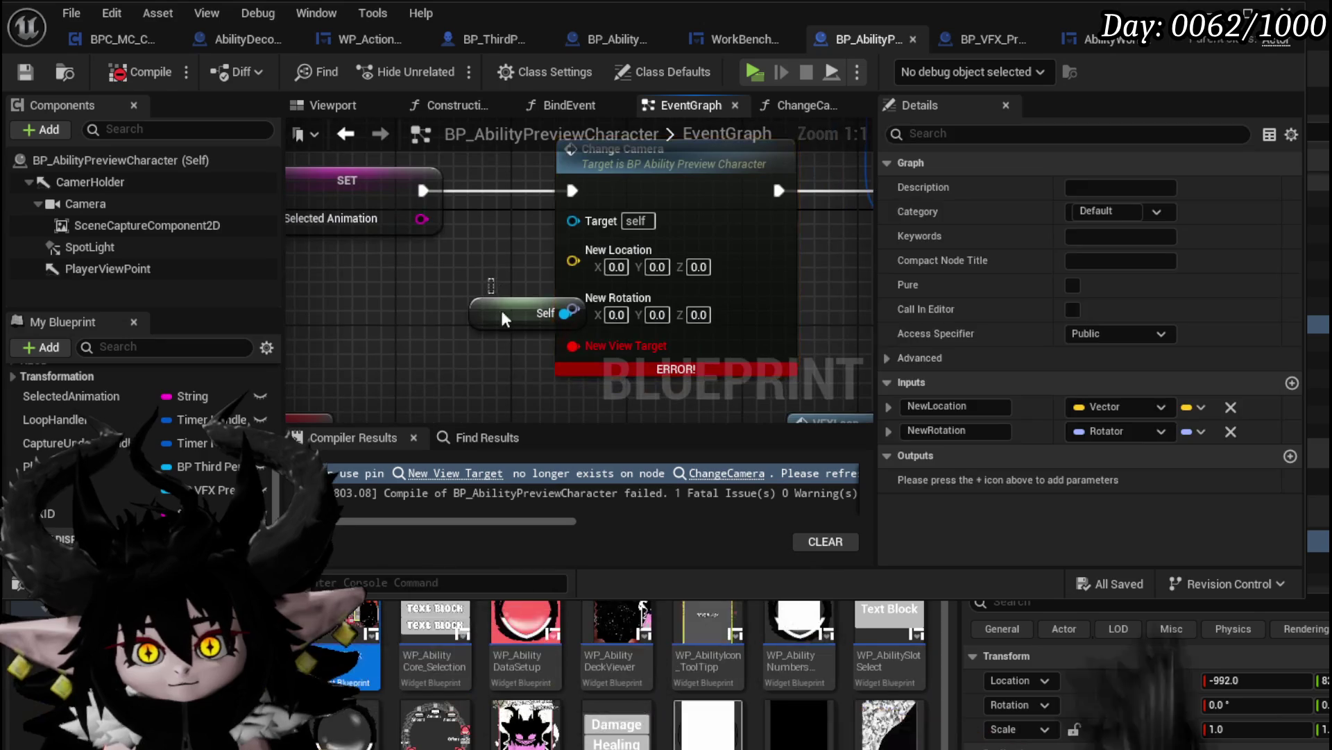
Undo the VFX getter link, wire Change Camera between SET and VFXLoop, and compile
left_click_drag(490, 282, 502, 357)
scroll(502, 357, "down", 5)
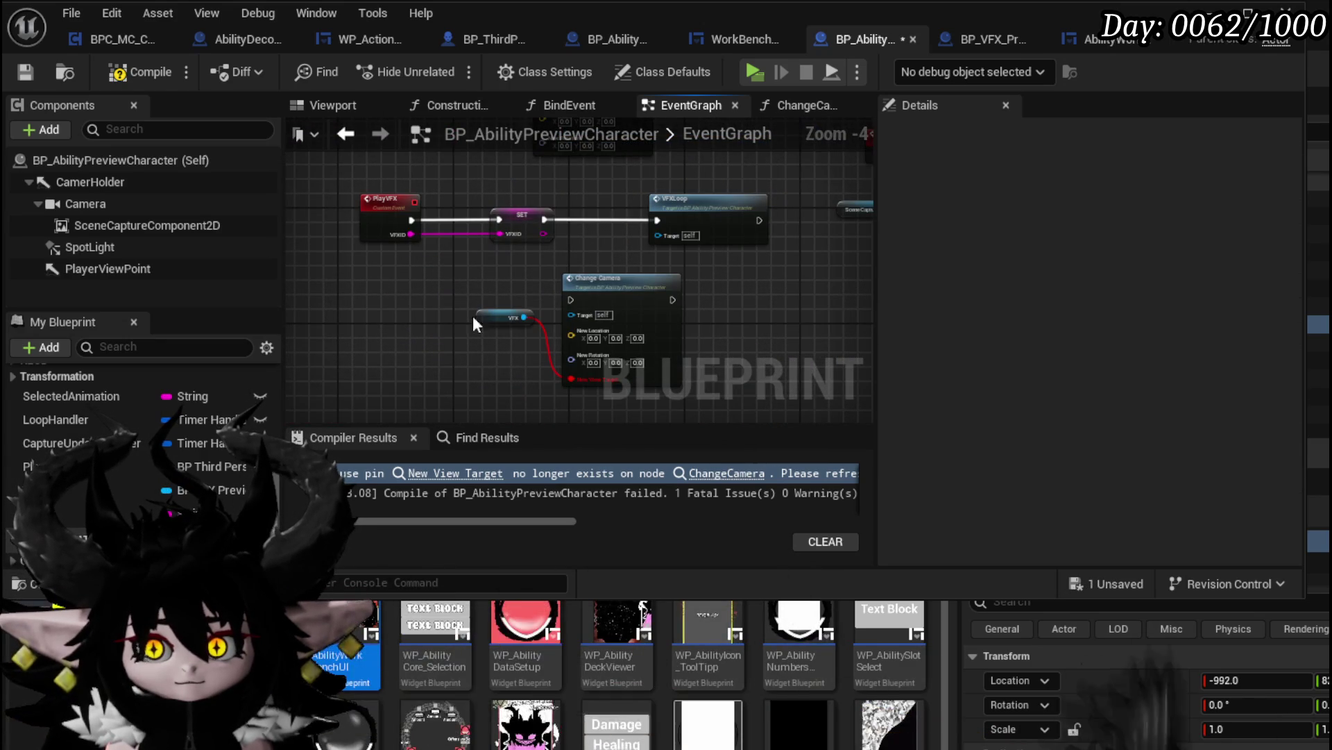
key("ctrl+z")
left_click_drag(510, 285, 351, 186)
left_click_drag(526, 208, 432, 213)
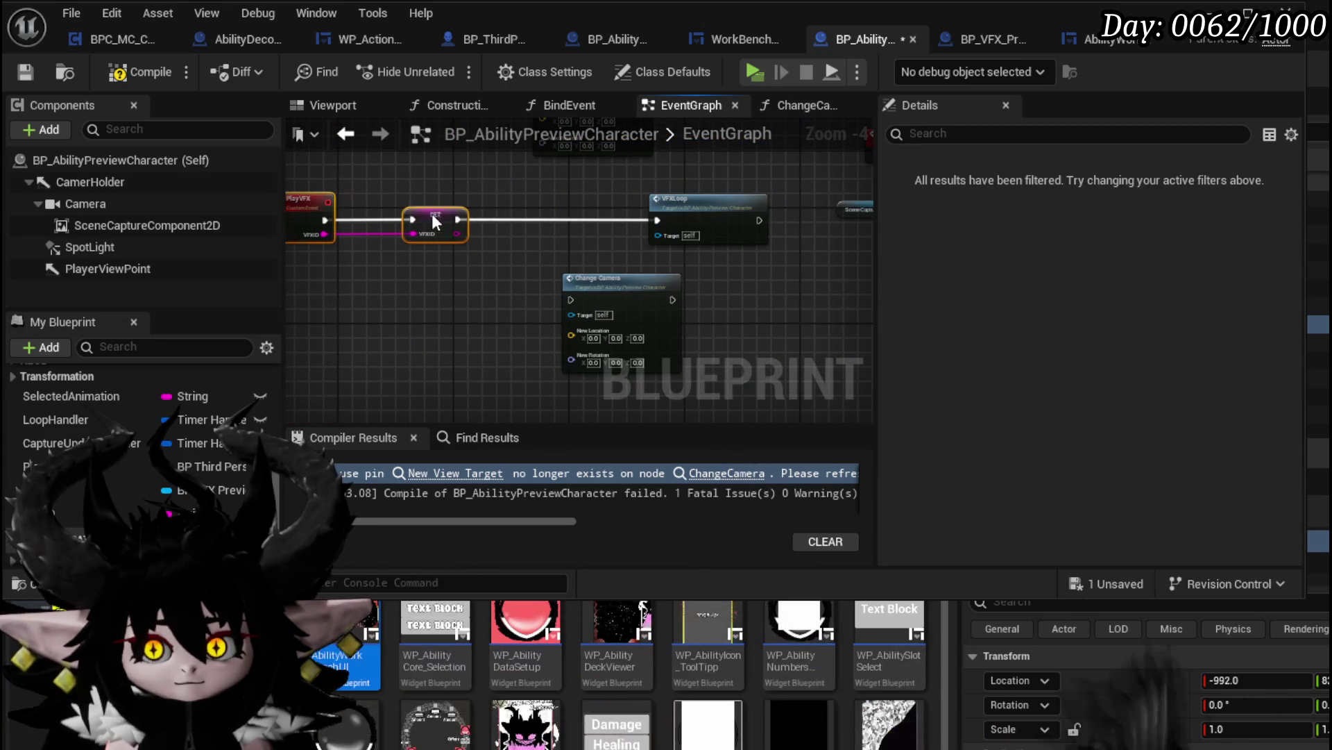
left_click_drag(627, 292, 569, 213)
left_click_drag(458, 220, 513, 220)
left_click_drag(656, 219, 706, 351)
left_click(136, 76)
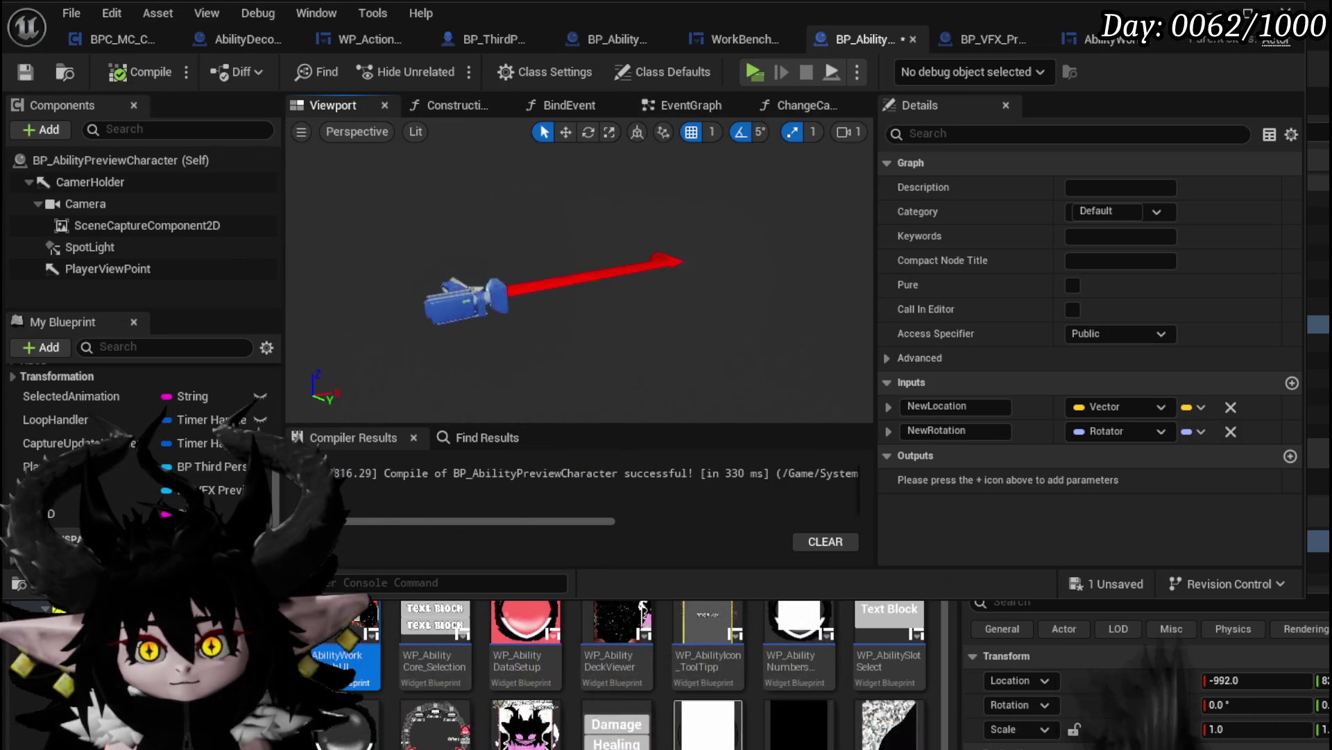
Review the Camera and CamerHolder Details, then select the (Self) root to show Class Defaults
mouse_move(506, 261)
left_mouse_down()
mouse_move(528, 264)
mouse_move(506, 261)
left_mouse_up()
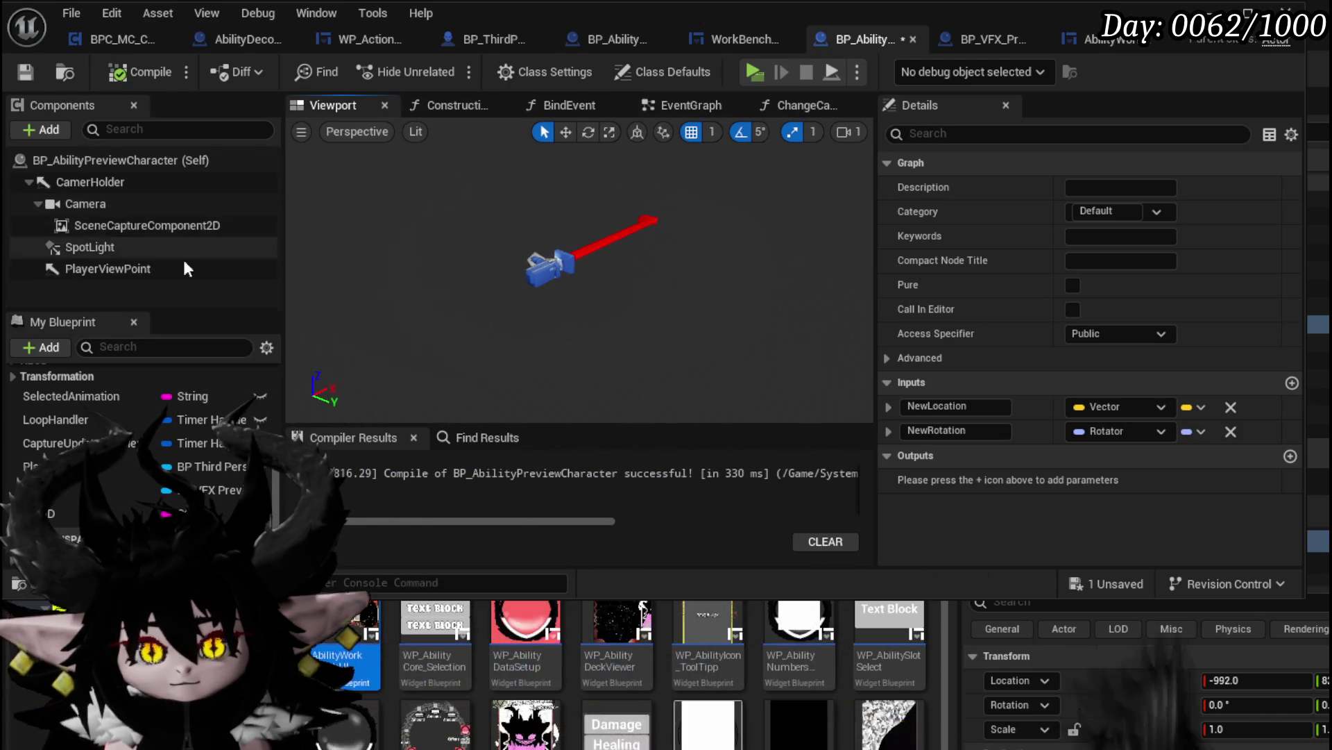
left_click(79, 205)
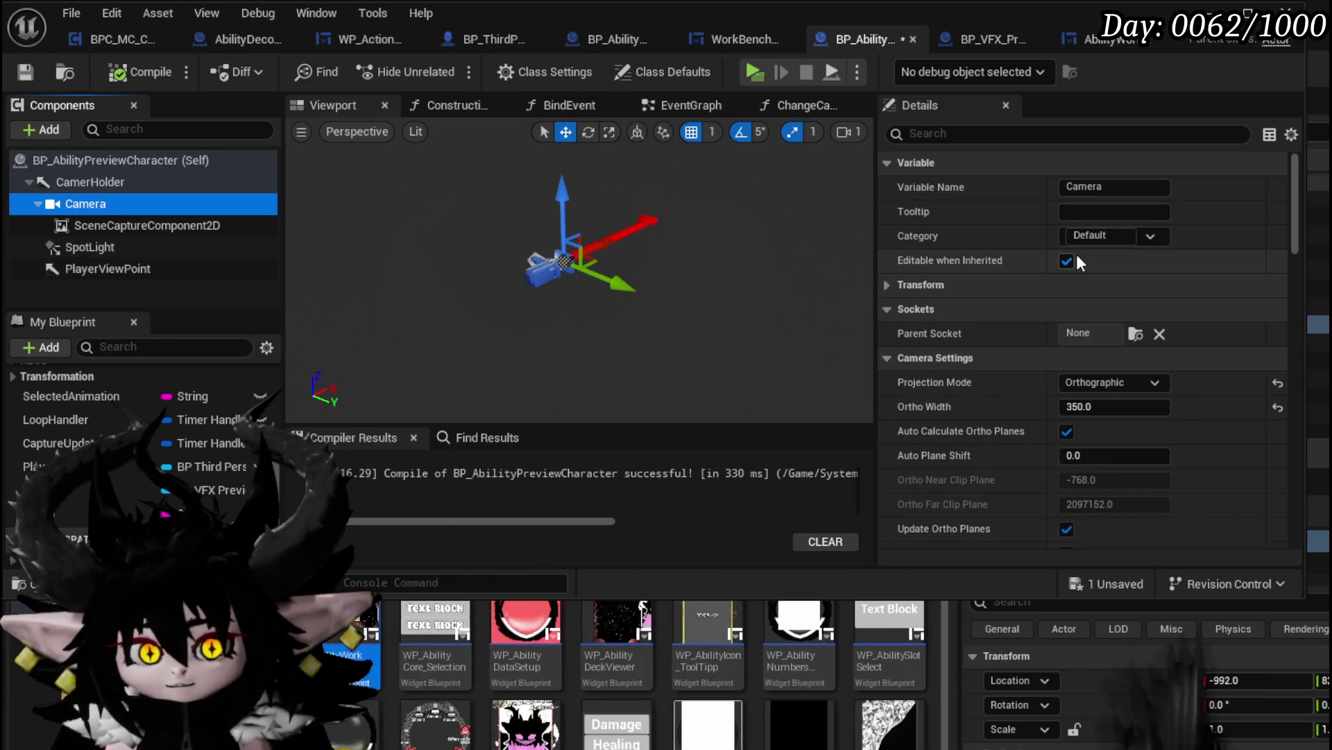
scroll(1069, 264, "down", 8)
scroll(1072, 256, "up", 8)
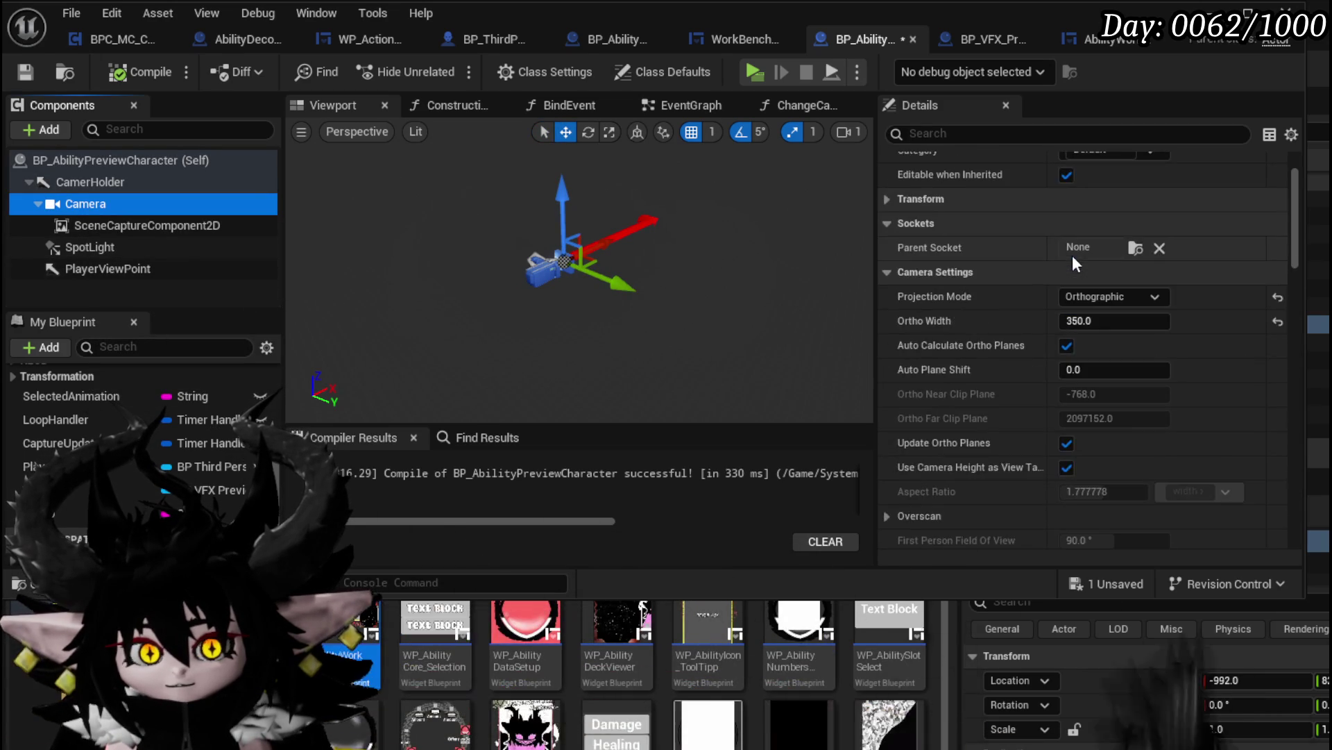
left_click(94, 181)
scroll(990, 261, "up", 3)
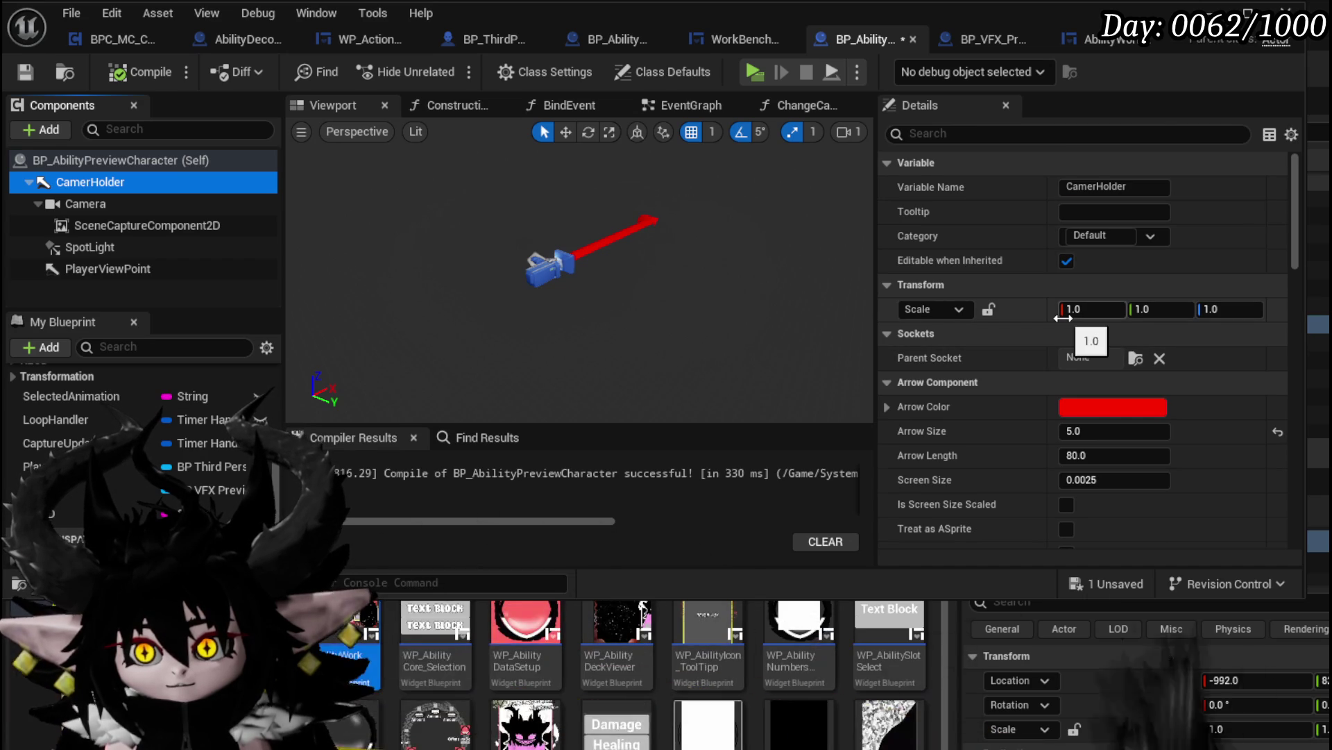
scroll(1063, 316, "down", 3)
left_click(107, 158)
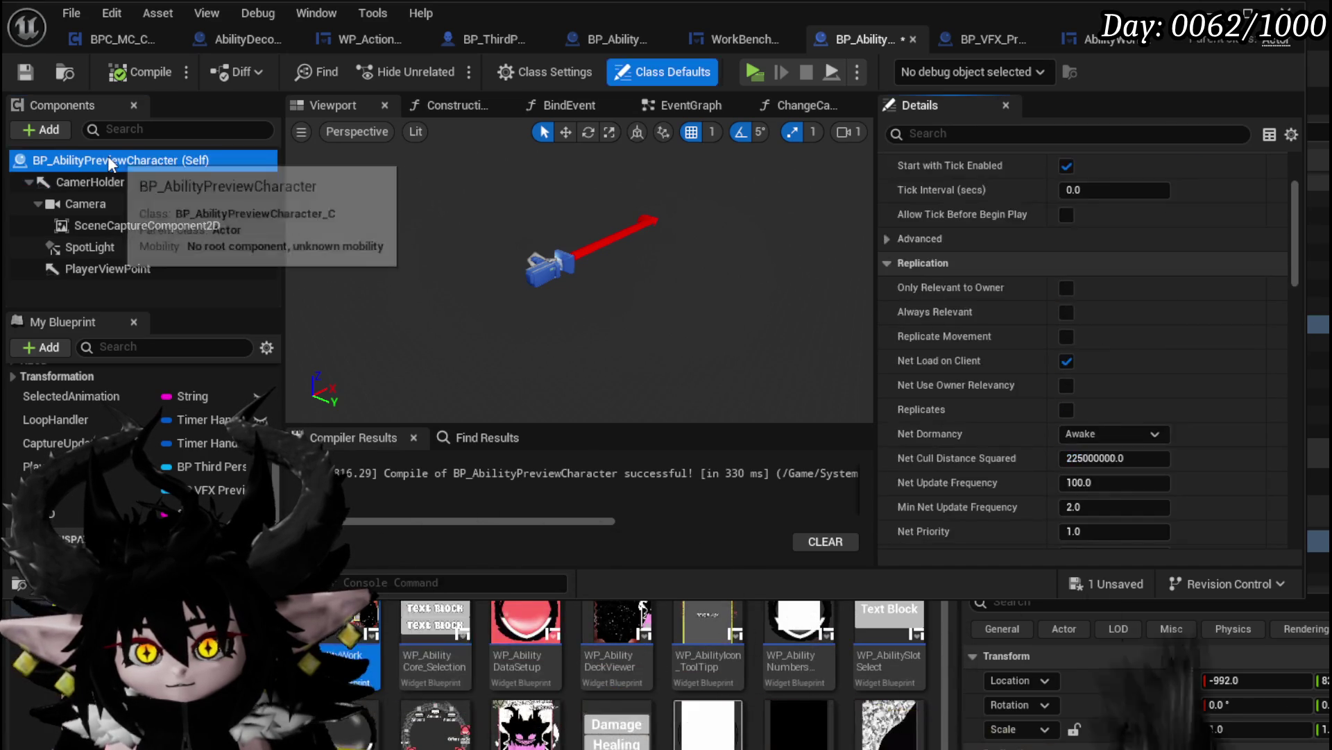
Review CamerHolder's properties and the Camera's location, rotation and scale
scroll(982, 297, "up", 3)
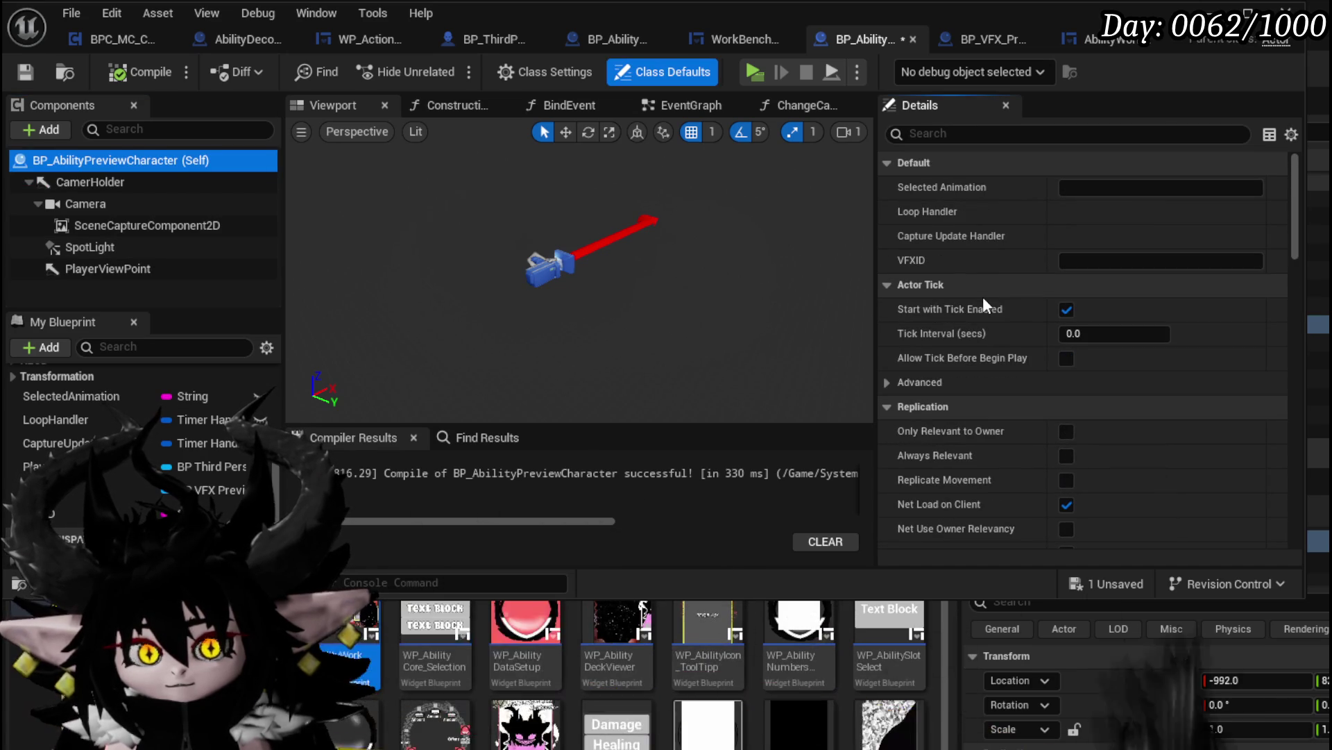
scroll(983, 297, "down", 8)
scroll(983, 297, "down", 6)
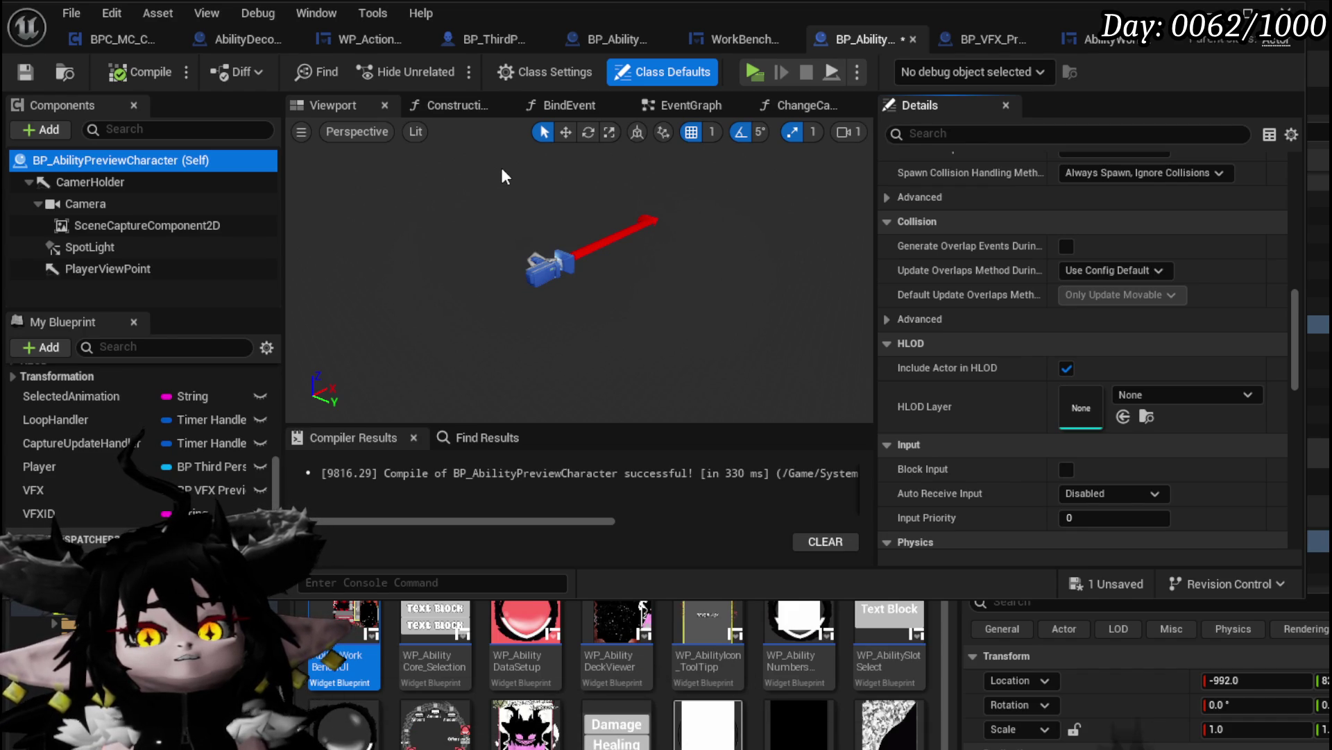
left_click(104, 183)
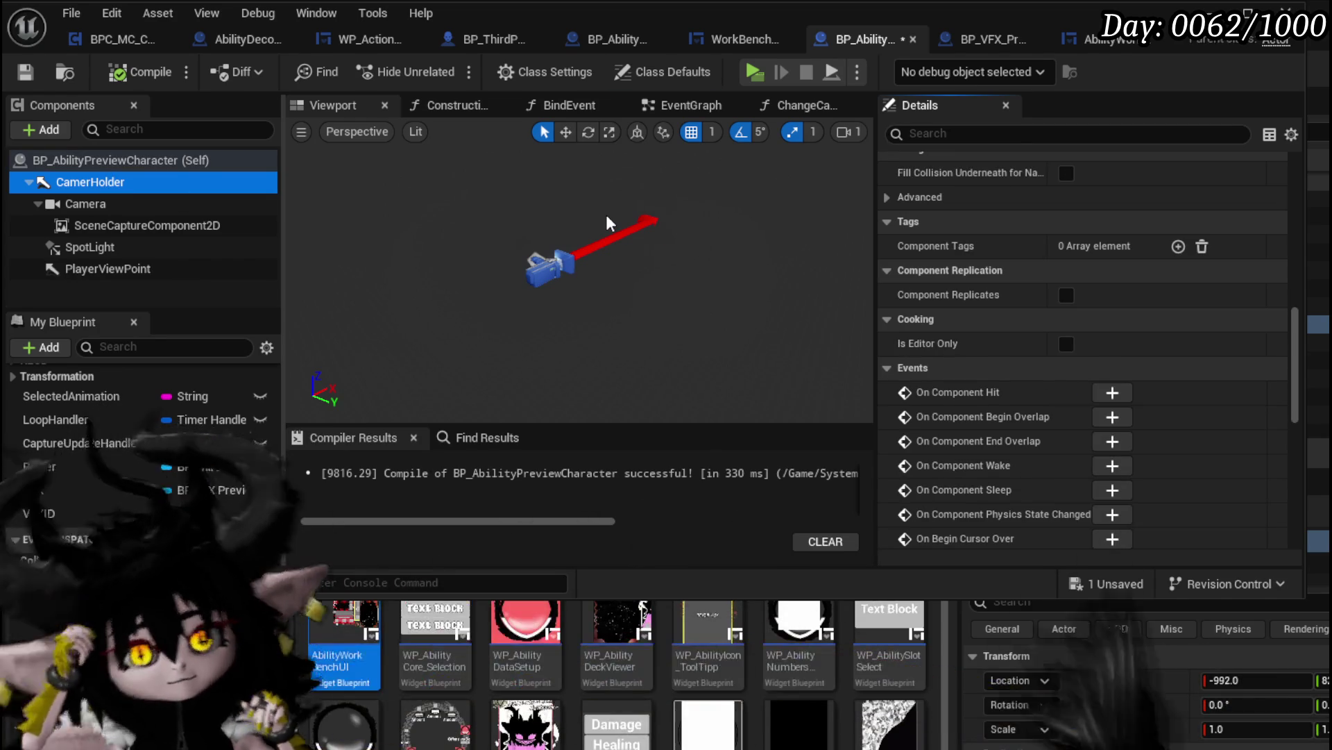
left_click(90, 164)
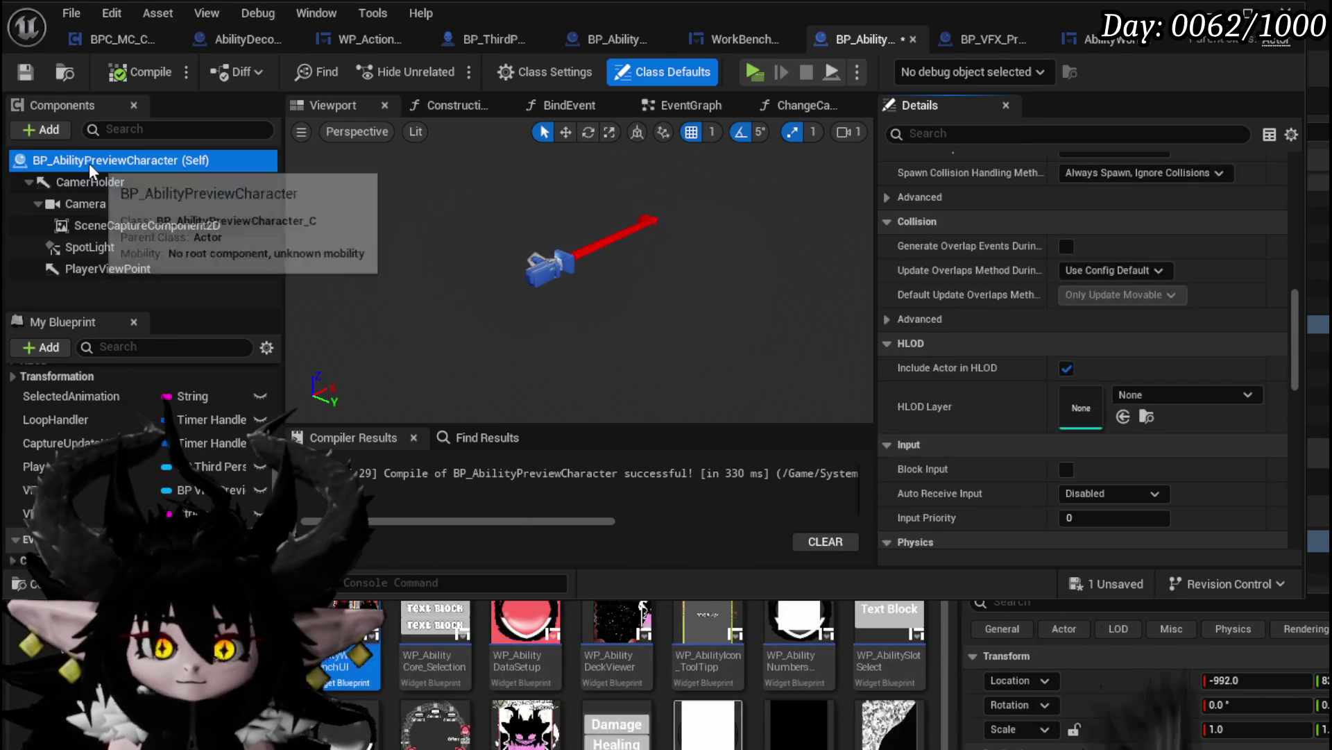
scroll(1144, 201, "up", 10)
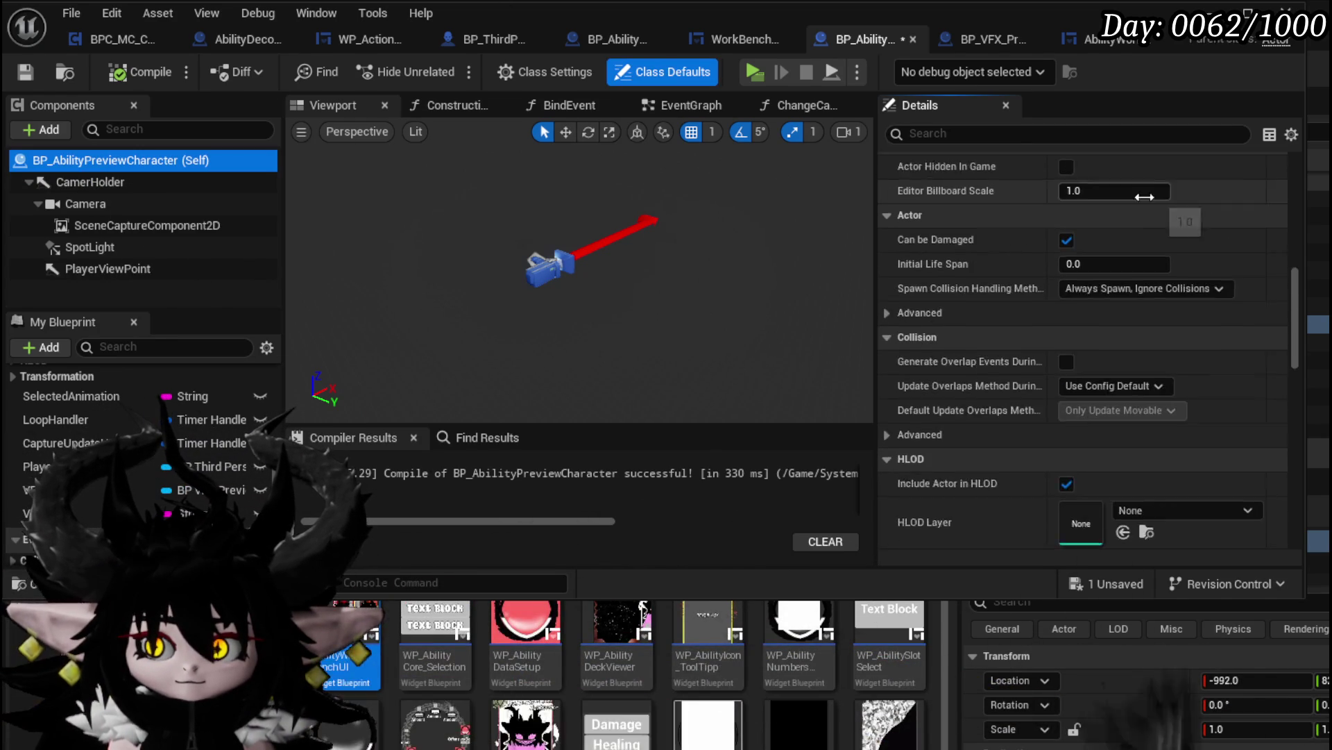
scroll(1142, 193, "up", 2)
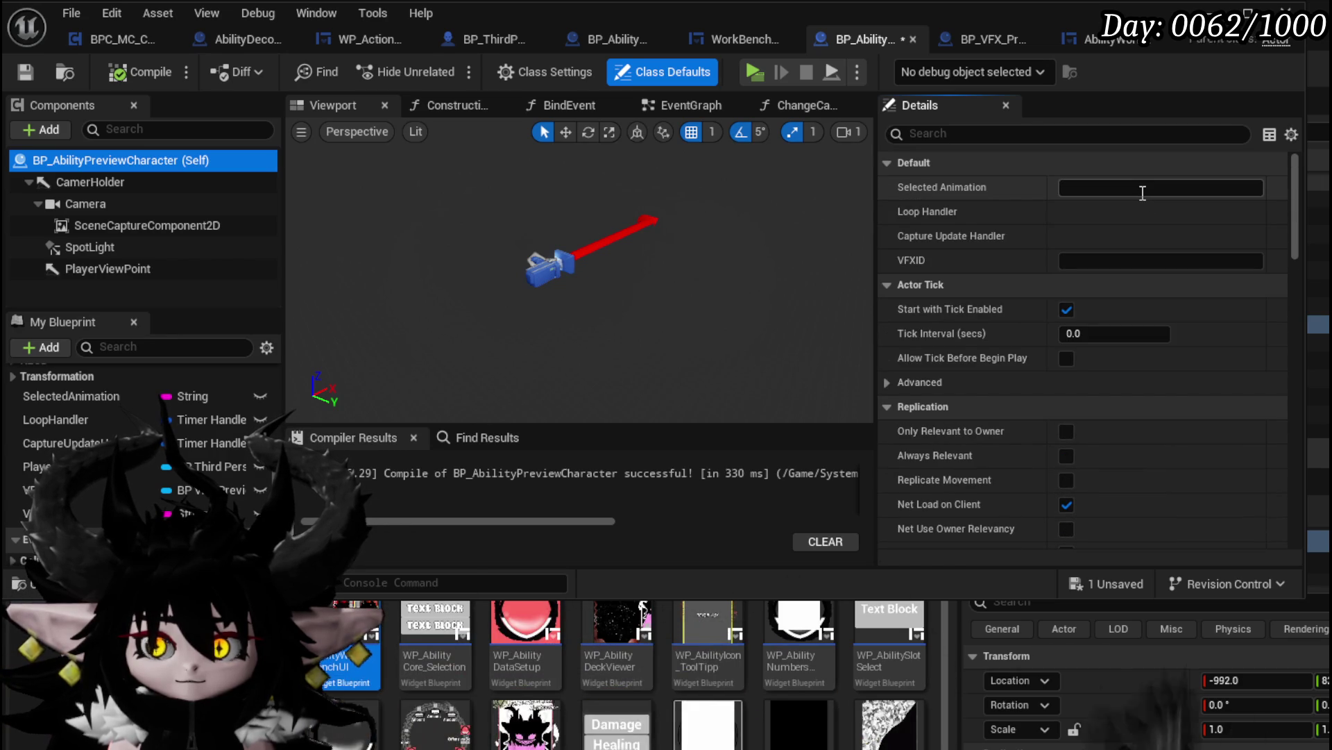
left_click(195, 183)
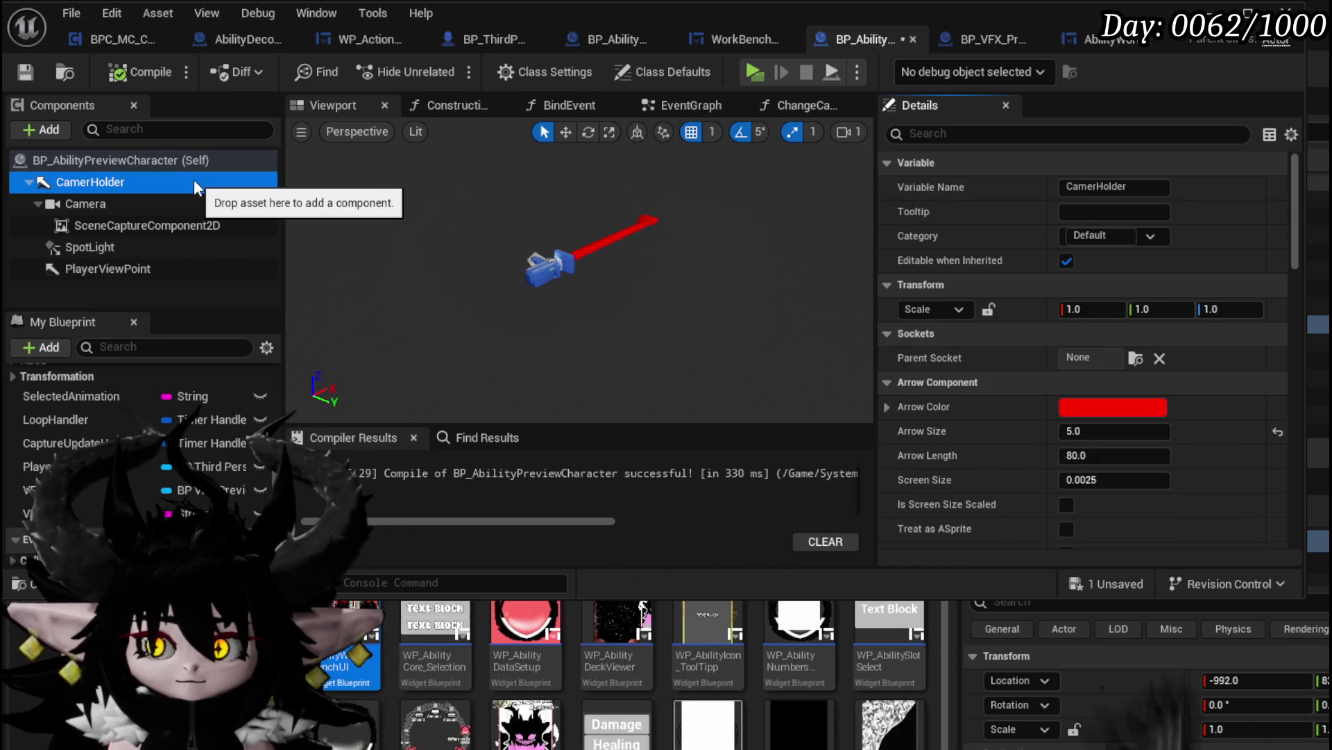
left_click(132, 205)
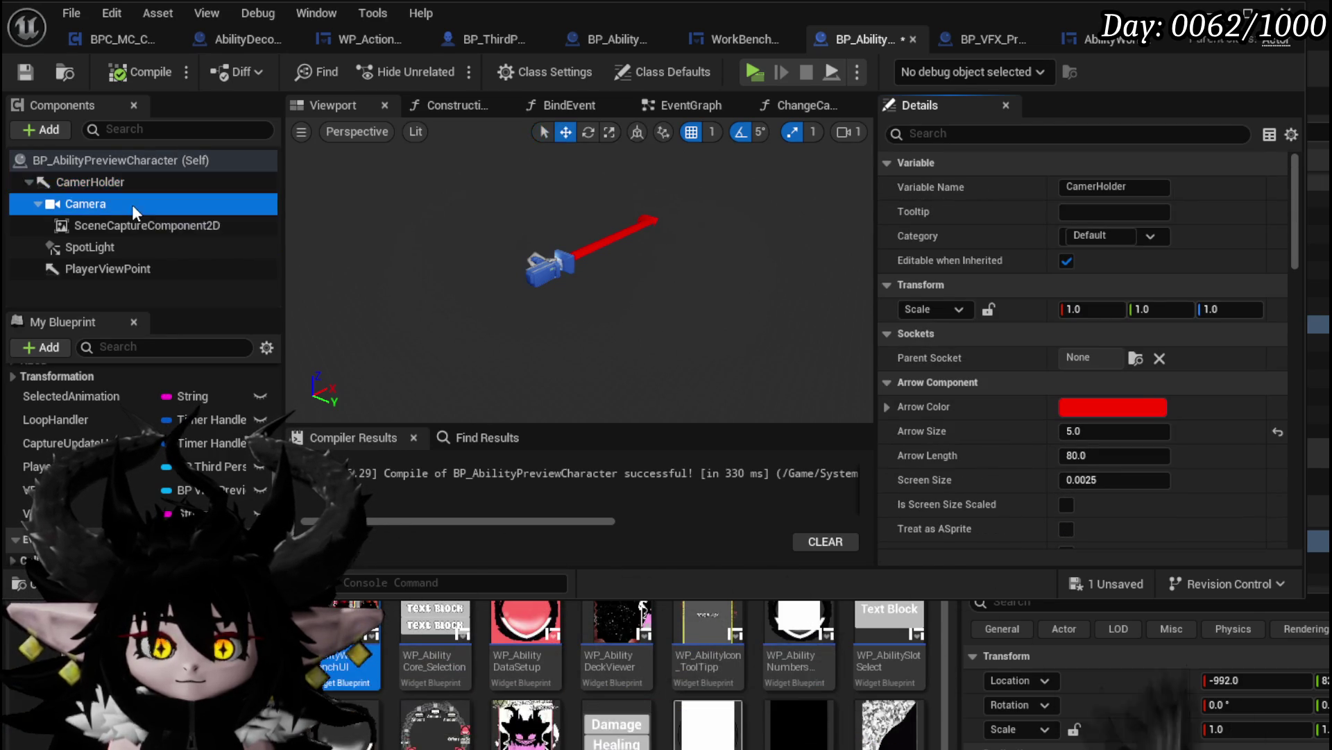
left_click(887, 286)
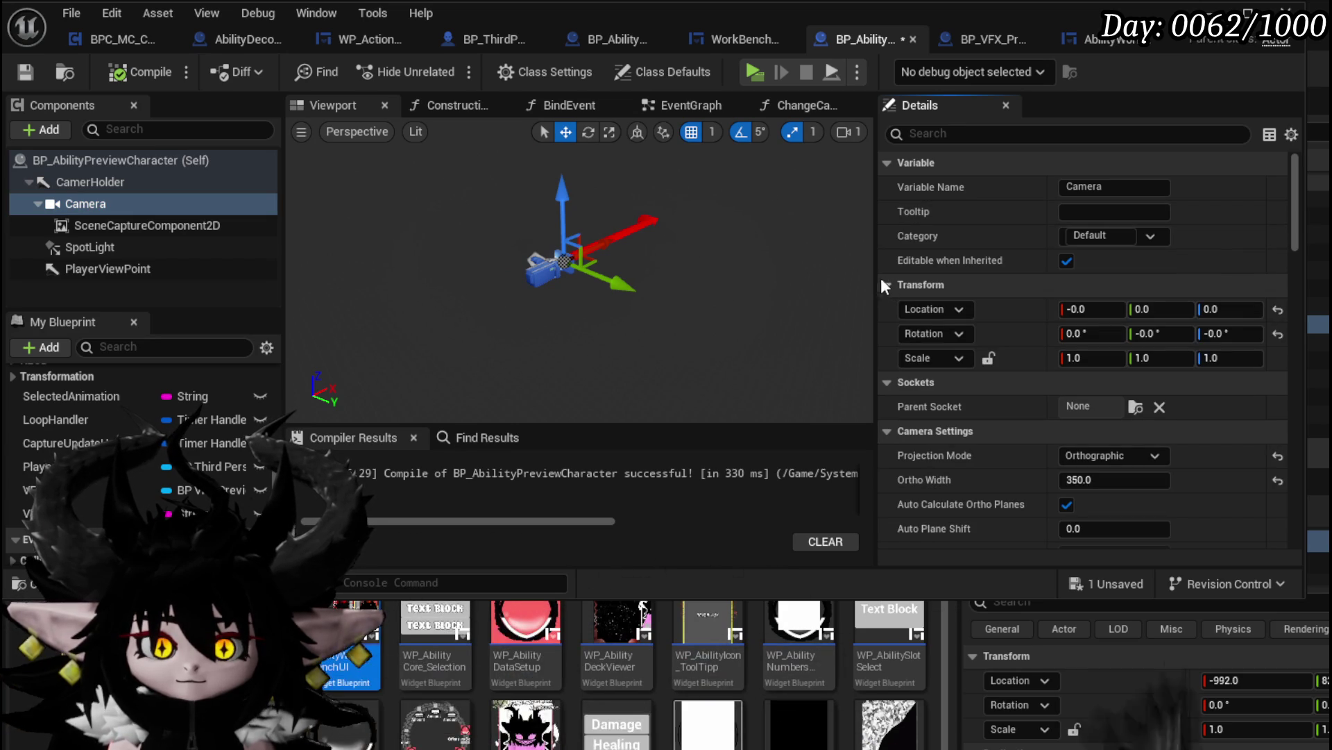
Delete the PlayerViewPoint component, then compile and save BP_AbilityPreviewCharacter
left_click(99, 186)
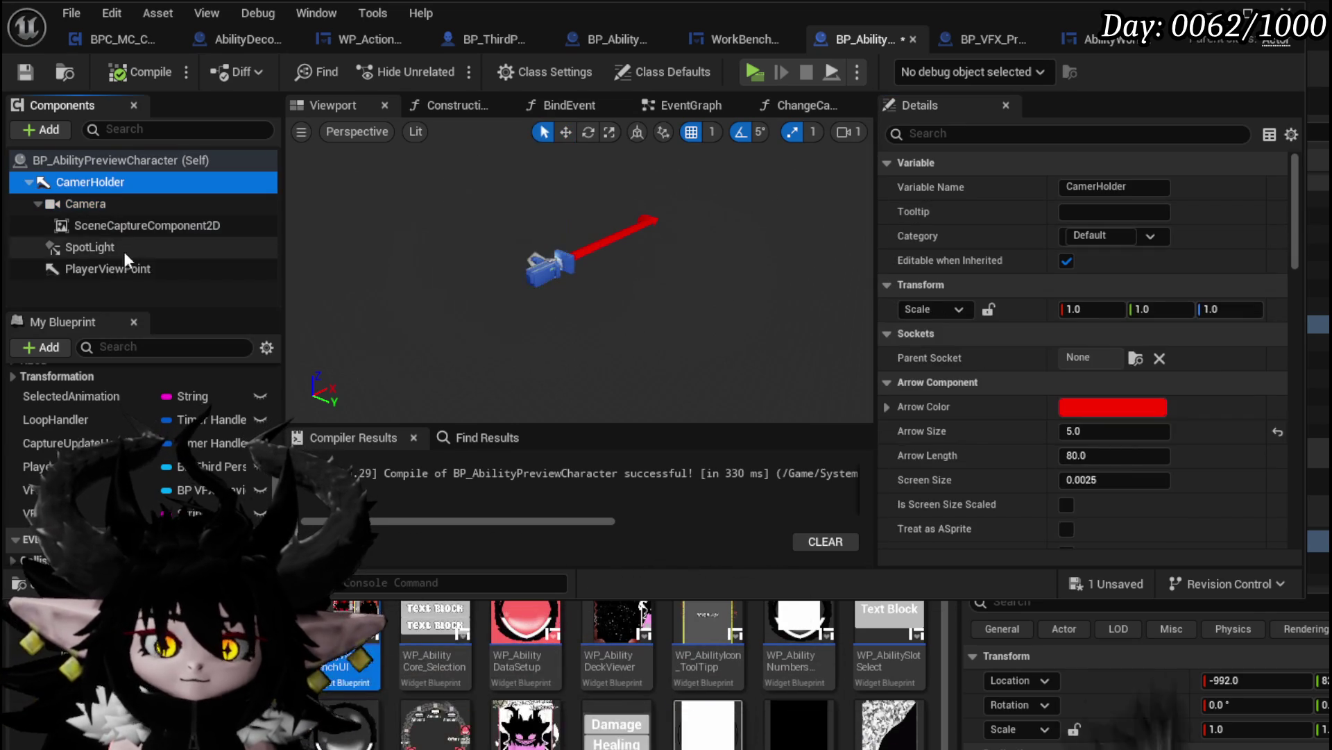
left_click(117, 267)
left_click(126, 292)
left_click(90, 247)
left_click(107, 270)
left_click(91, 291)
left_click(160, 274)
key("Delete")
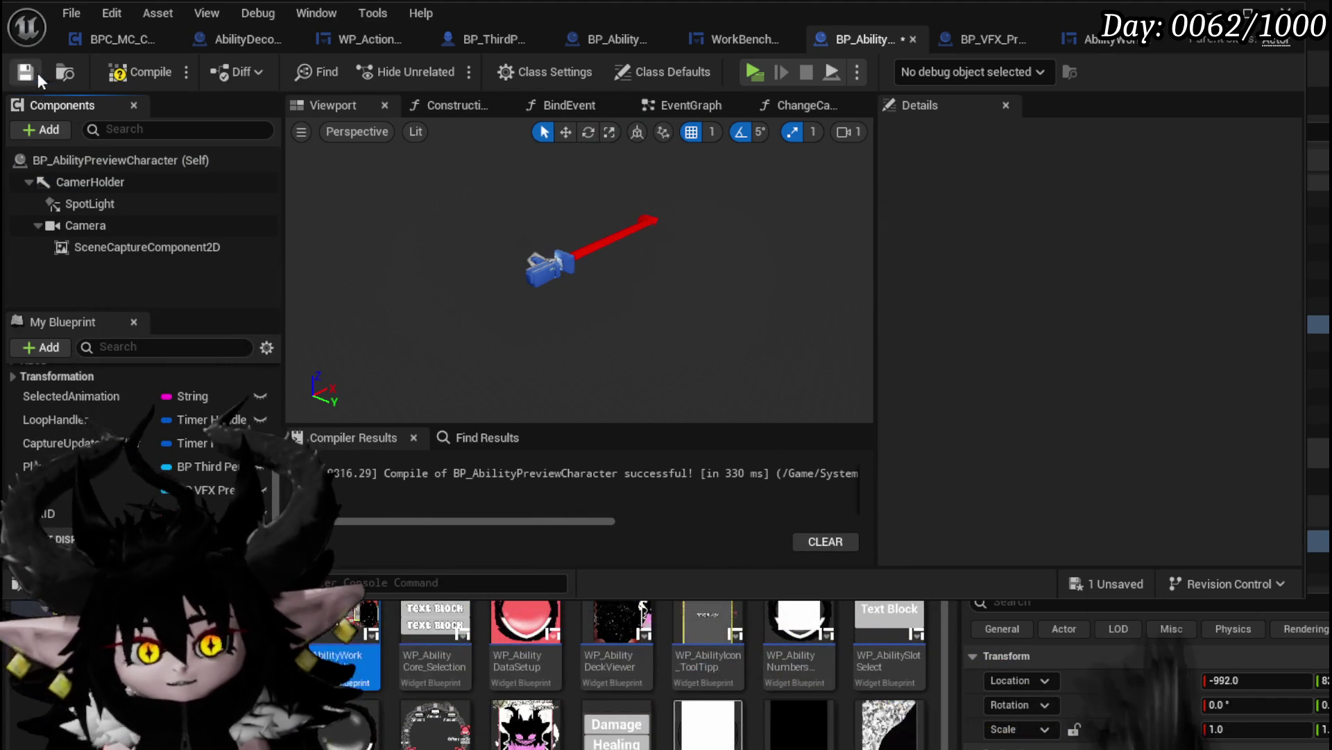
left_click(26, 72)
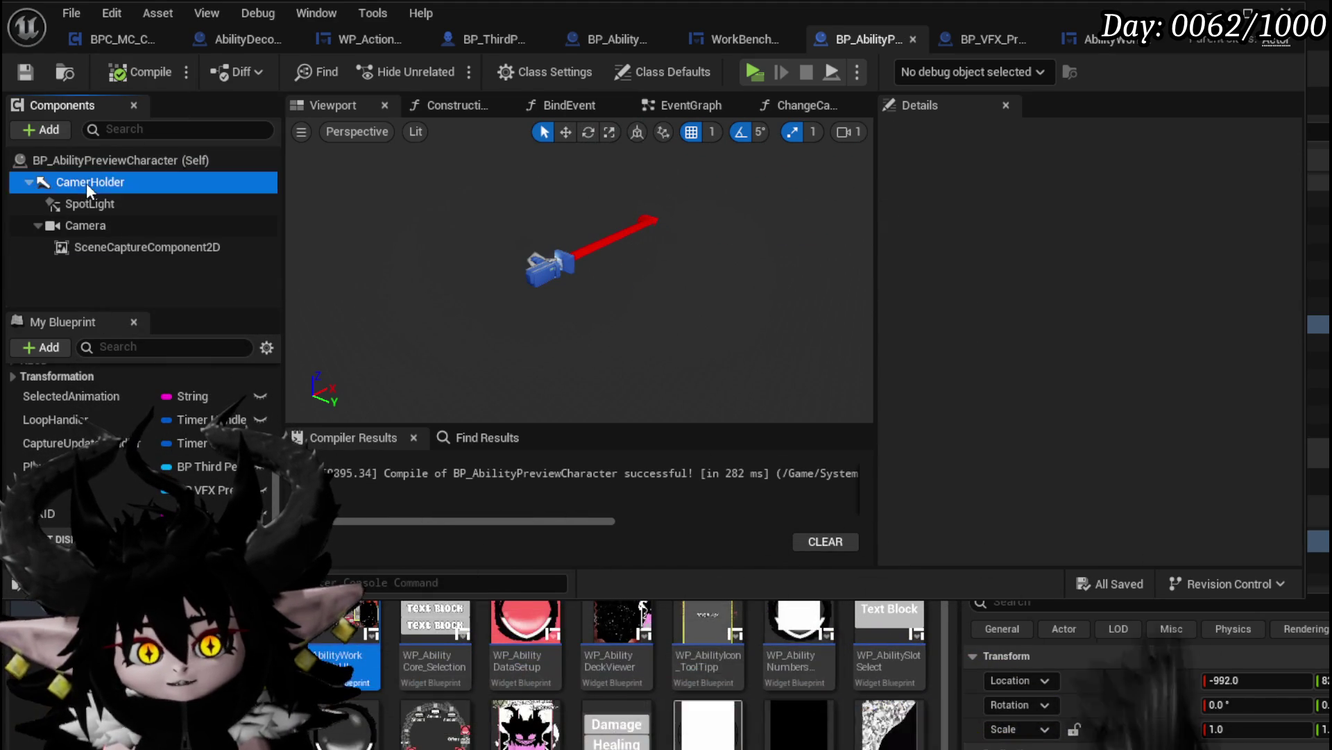
In the EventGraph, add a Reset Relative Transform node targeting CamerHolder
left_click(82, 186)
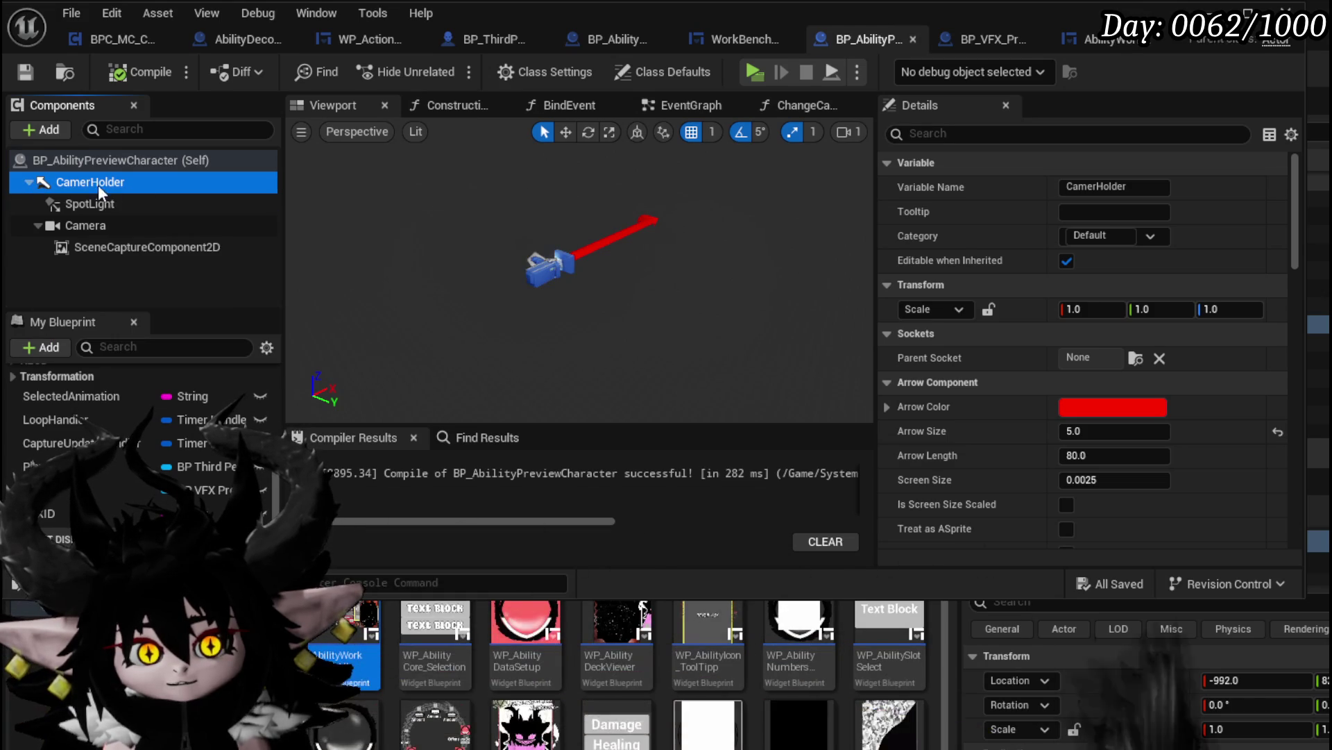
left_click(666, 104)
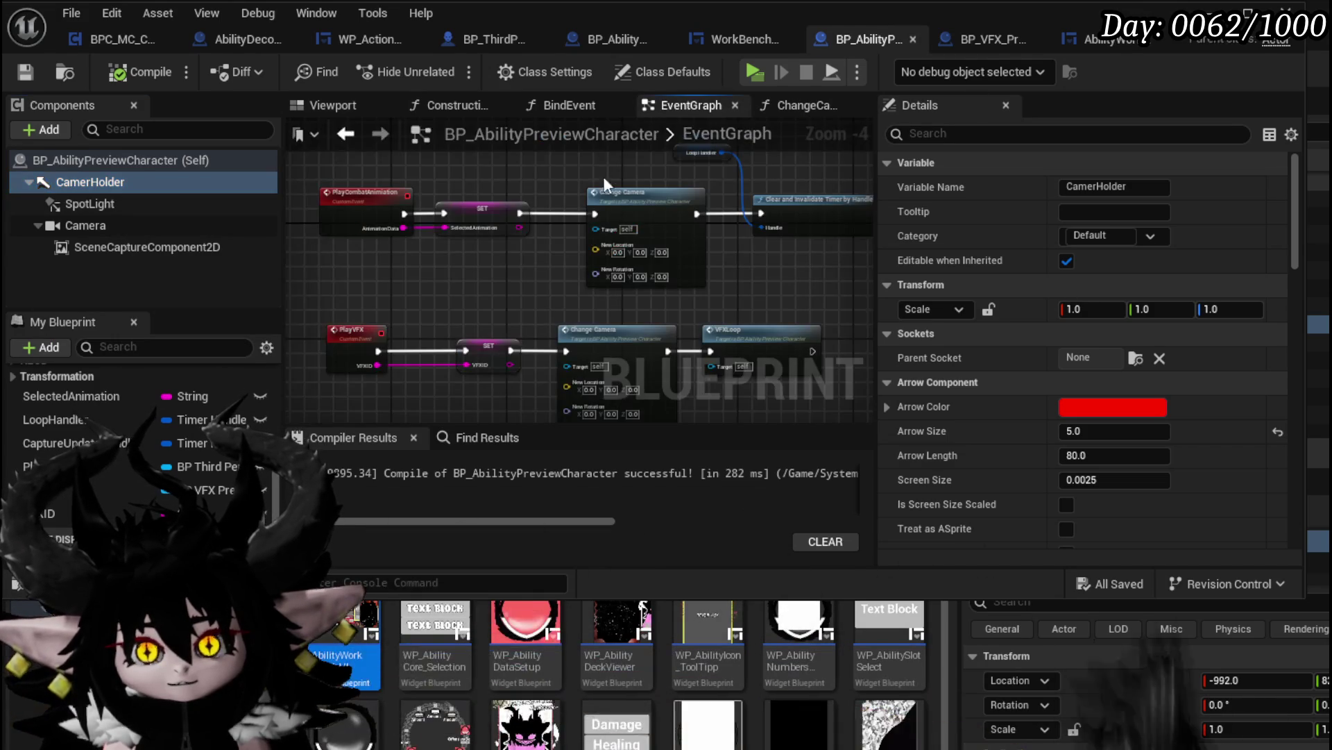
scroll(482, 175, "up", 2)
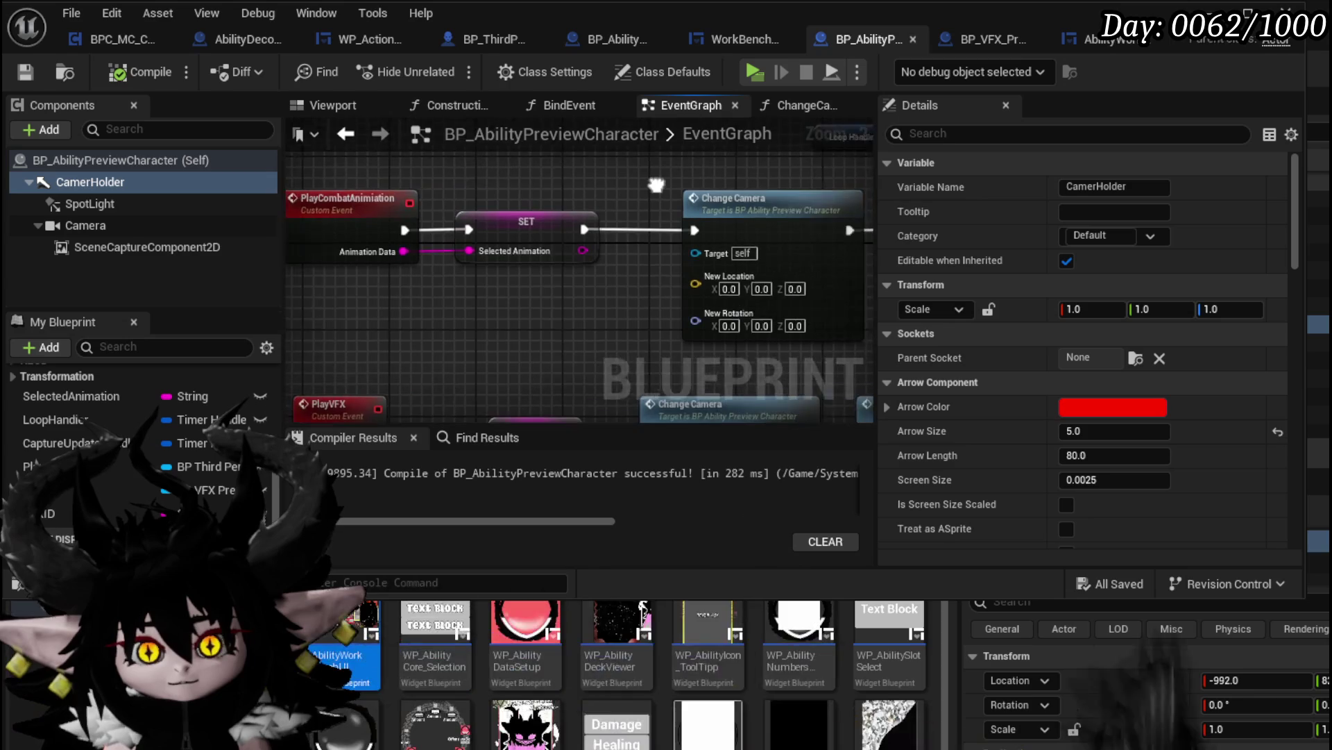
mouse_move(65, 173)
left_mouse_down()
mouse_move(419, 169)
mouse_move(269, 259)
mouse_move(72, 181)
left_mouse_up()
left_click_drag(307, 184, 447, 207)
type("set relative")
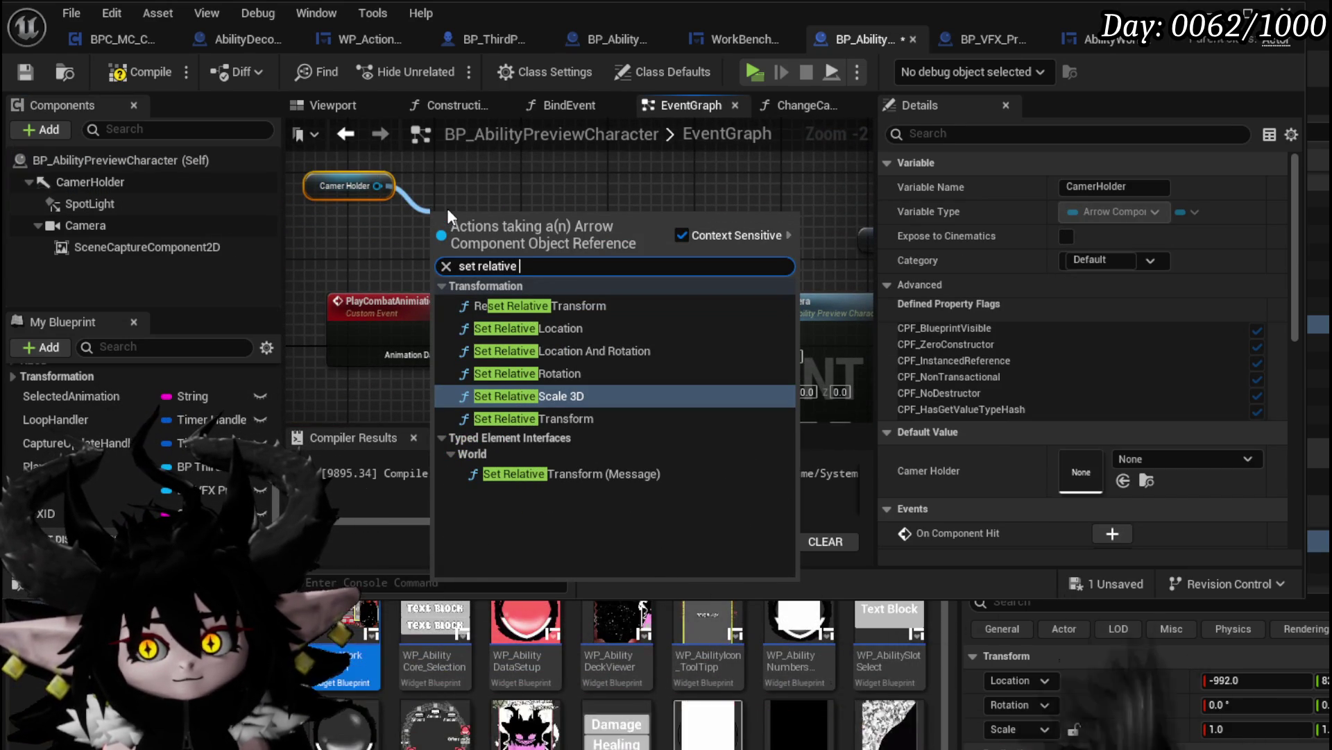
left_click(566, 305)
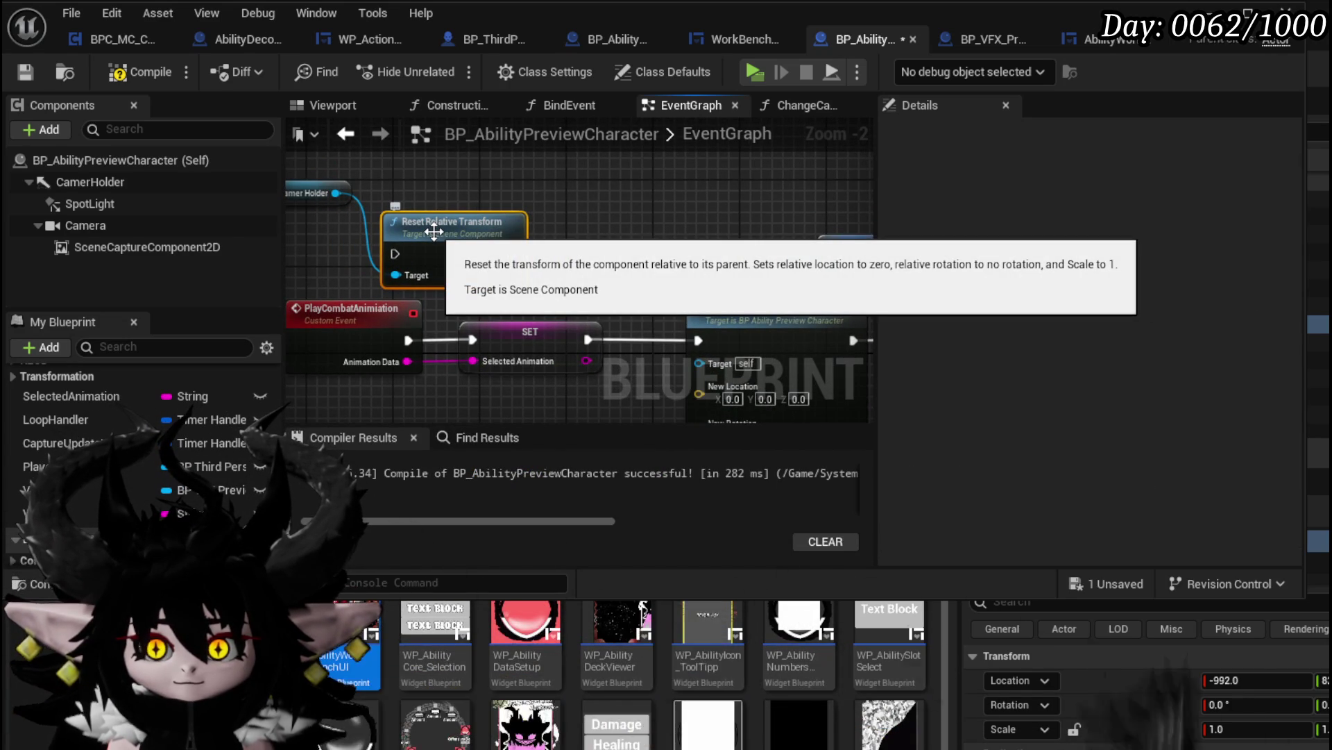
Replace the Change Camera call with Reset Relative Transform, wired from SET to the Clear node
mouse_move(579, 250)
left_mouse_down()
mouse_move(687, 259)
mouse_move(458, 223)
left_mouse_up()
left_click(604, 278)
key("Delete")
left_click_drag(376, 209, 690, 297)
left_click_drag(470, 310, 591, 310)
left_click_drag(709, 311, 828, 313)
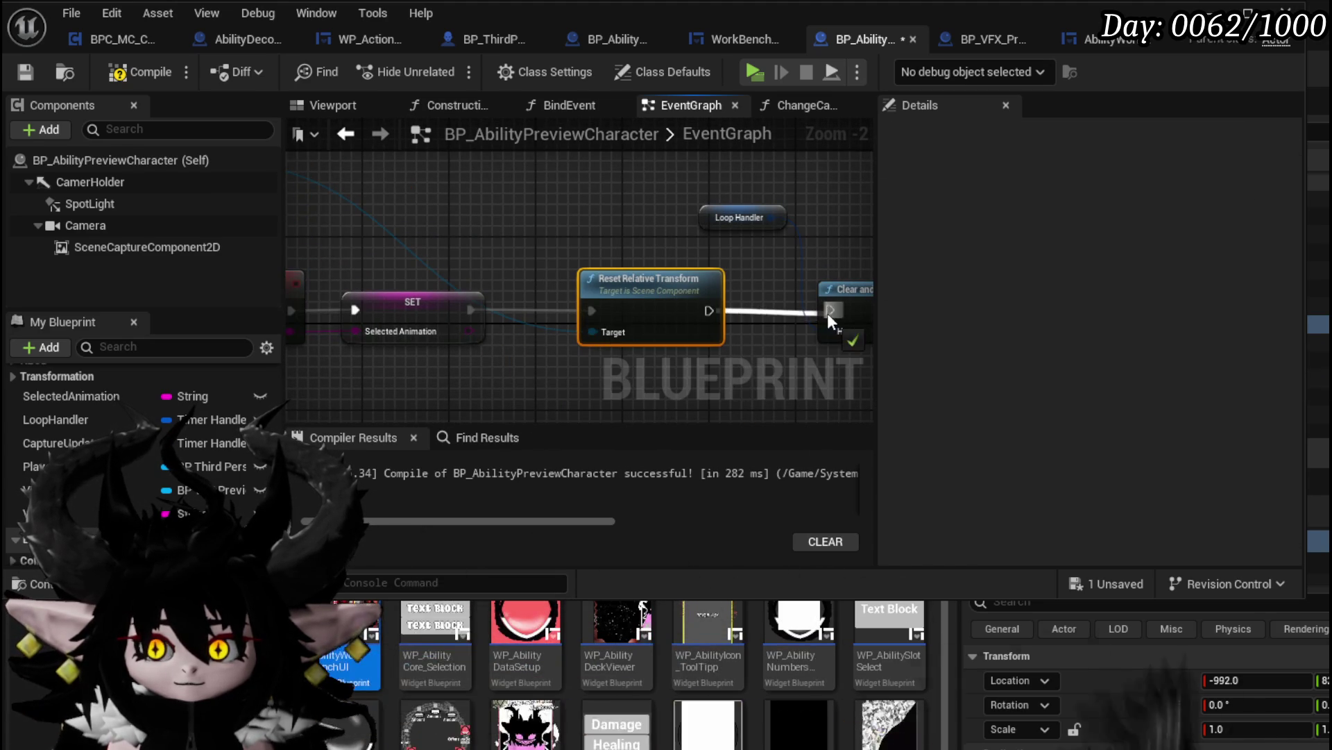
scroll(564, 248, "down", 2)
left_click_drag(430, 215, 620, 251)
scroll(617, 251, "up", 2)
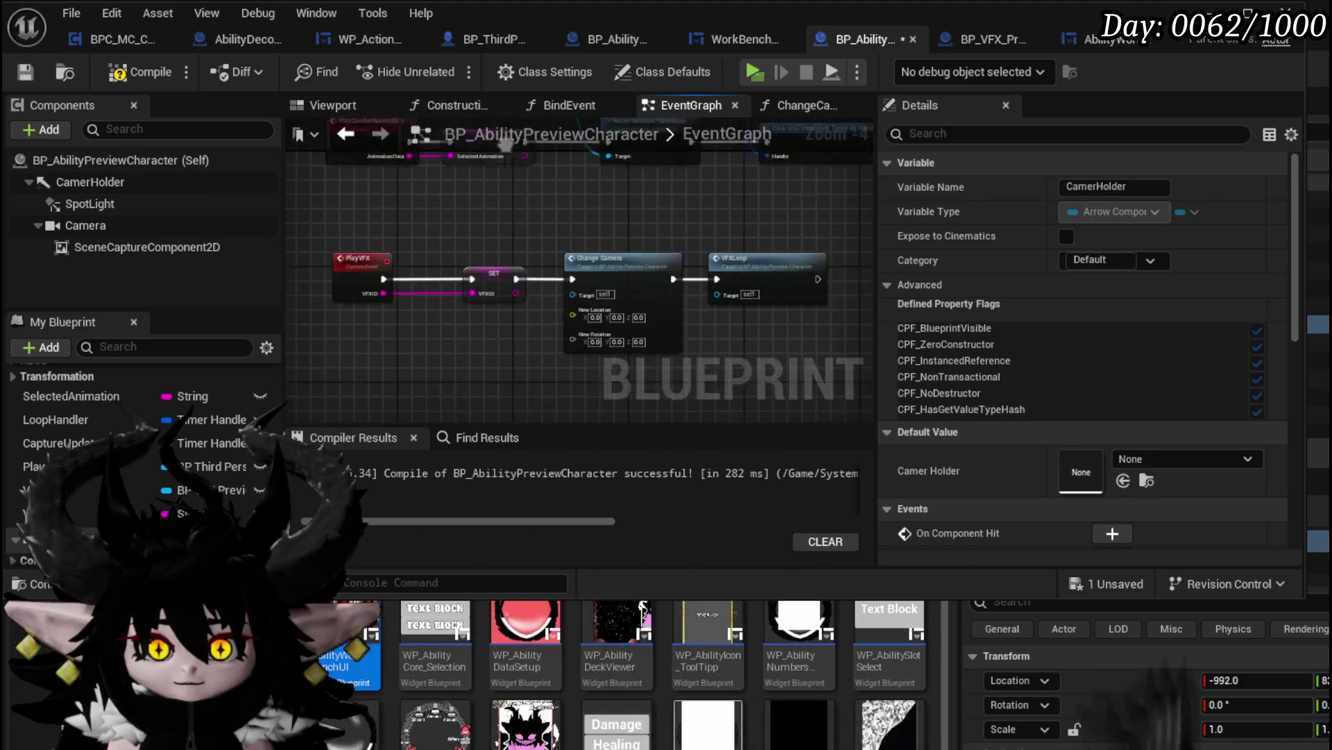
In the ChangeCamera function, target Set World Location at CamerHolder and delete the Camera getter
left_click_drag(625, 361, 515, 230)
double_click(514, 230)
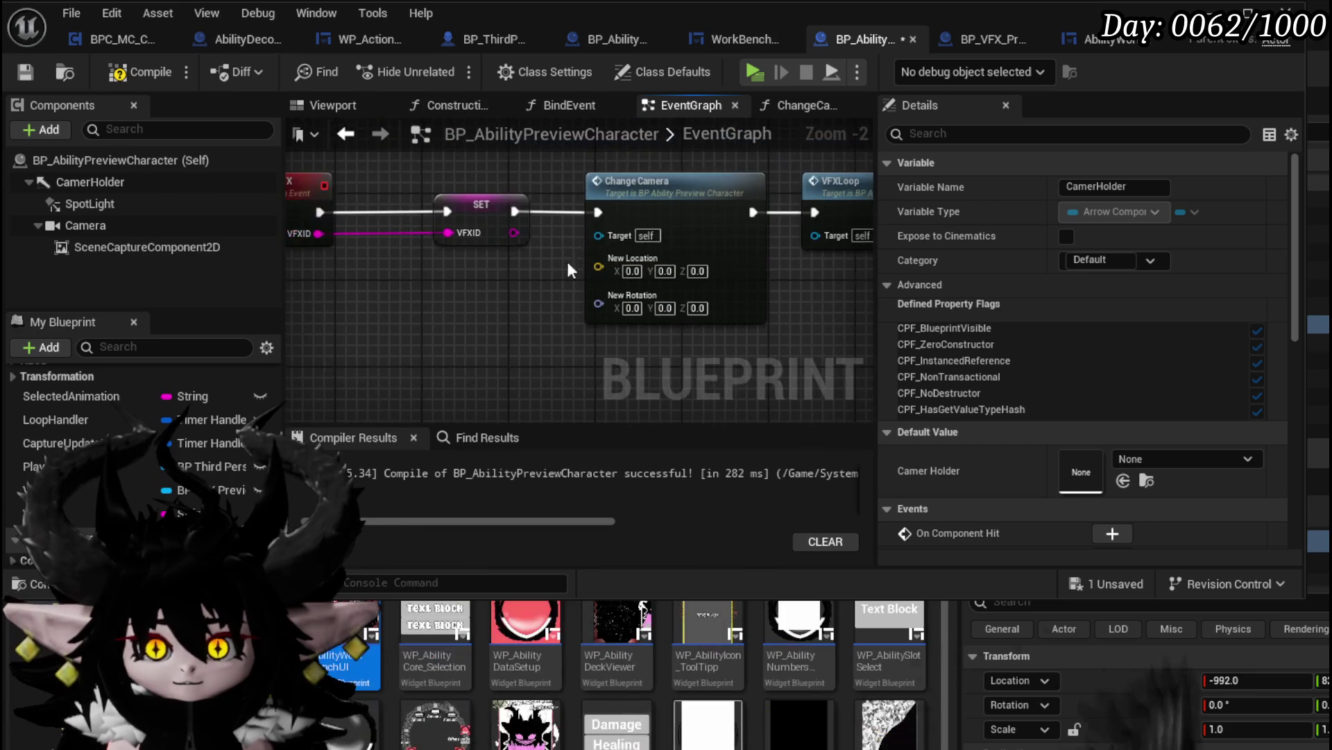
left_click_drag(182, 182, 654, 201)
mouse_move(658, 267)
left_mouse_down()
mouse_move(672, 177)
mouse_move(498, 178)
left_mouse_up()
left_click(527, 201)
key("Delete")
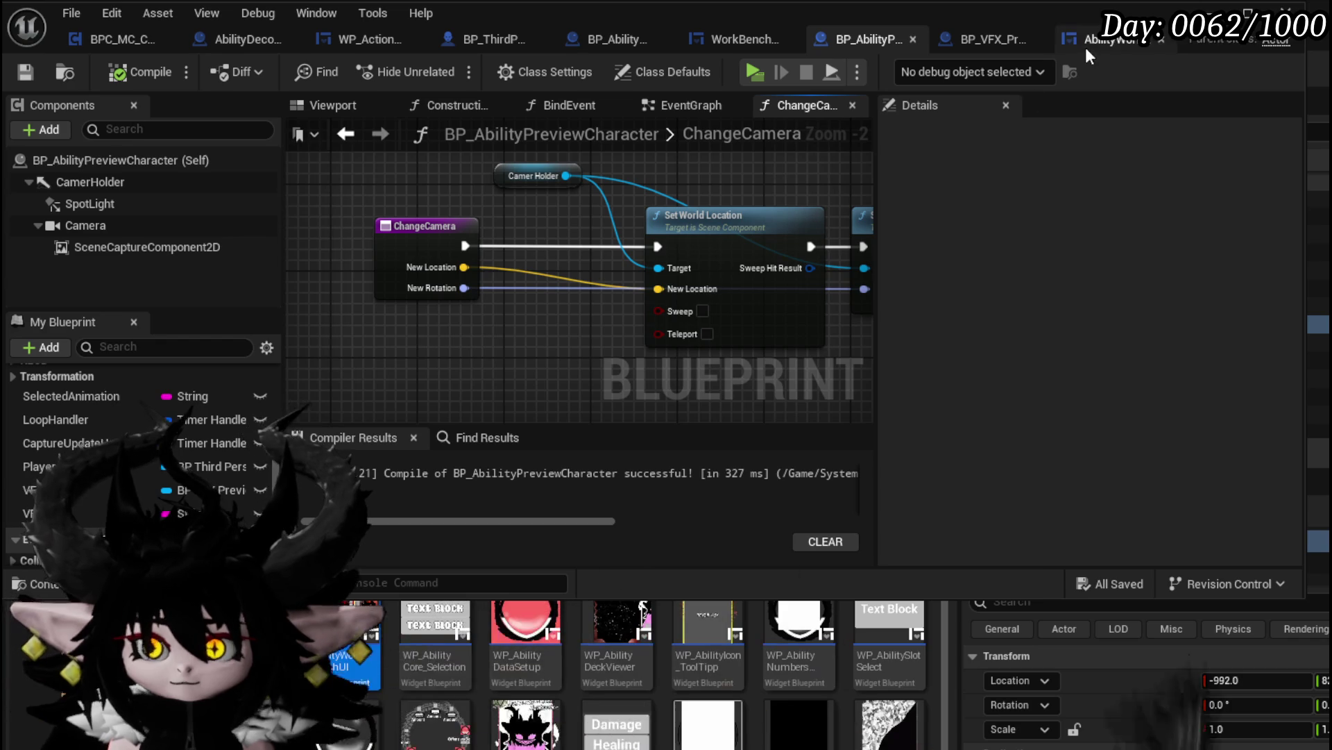
Add an Arrow component to BP_VFX_Preview, then dismiss the crash report after the editor crashes
left_click(991, 41)
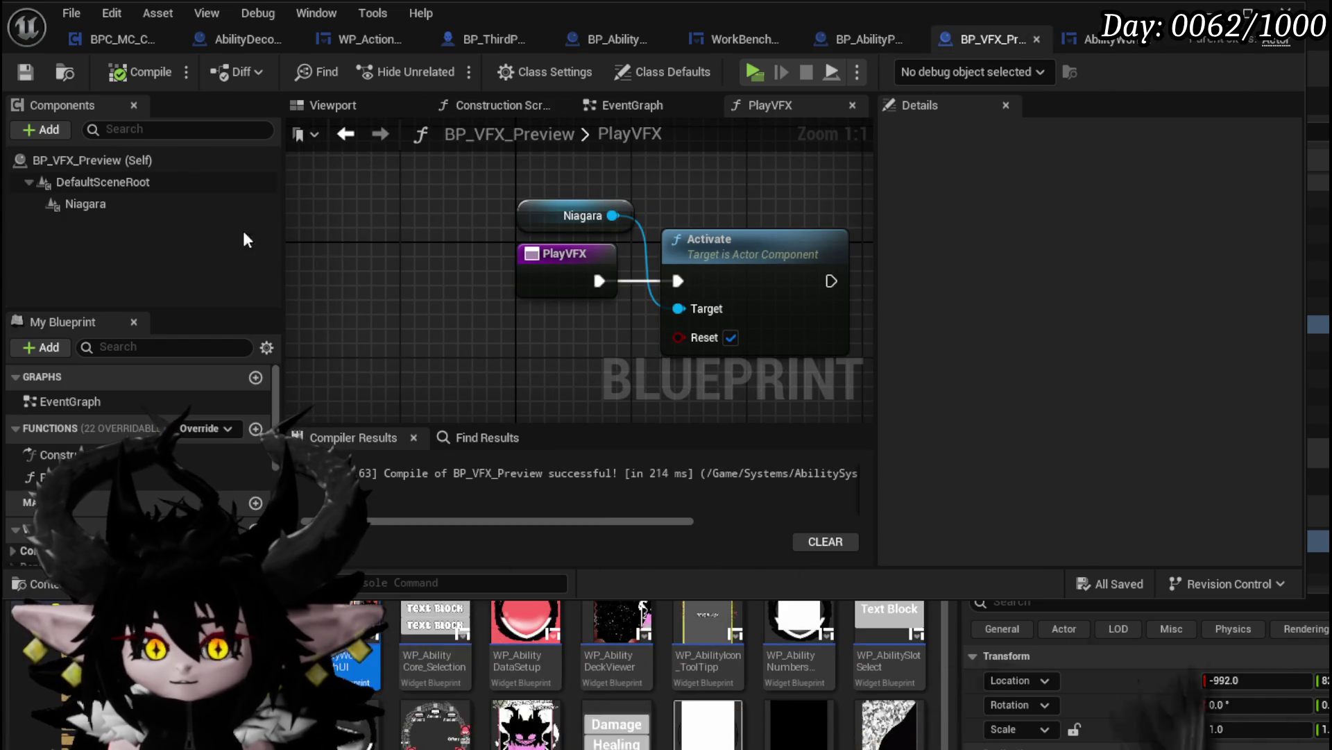
left_click(43, 129)
type("Arrow")
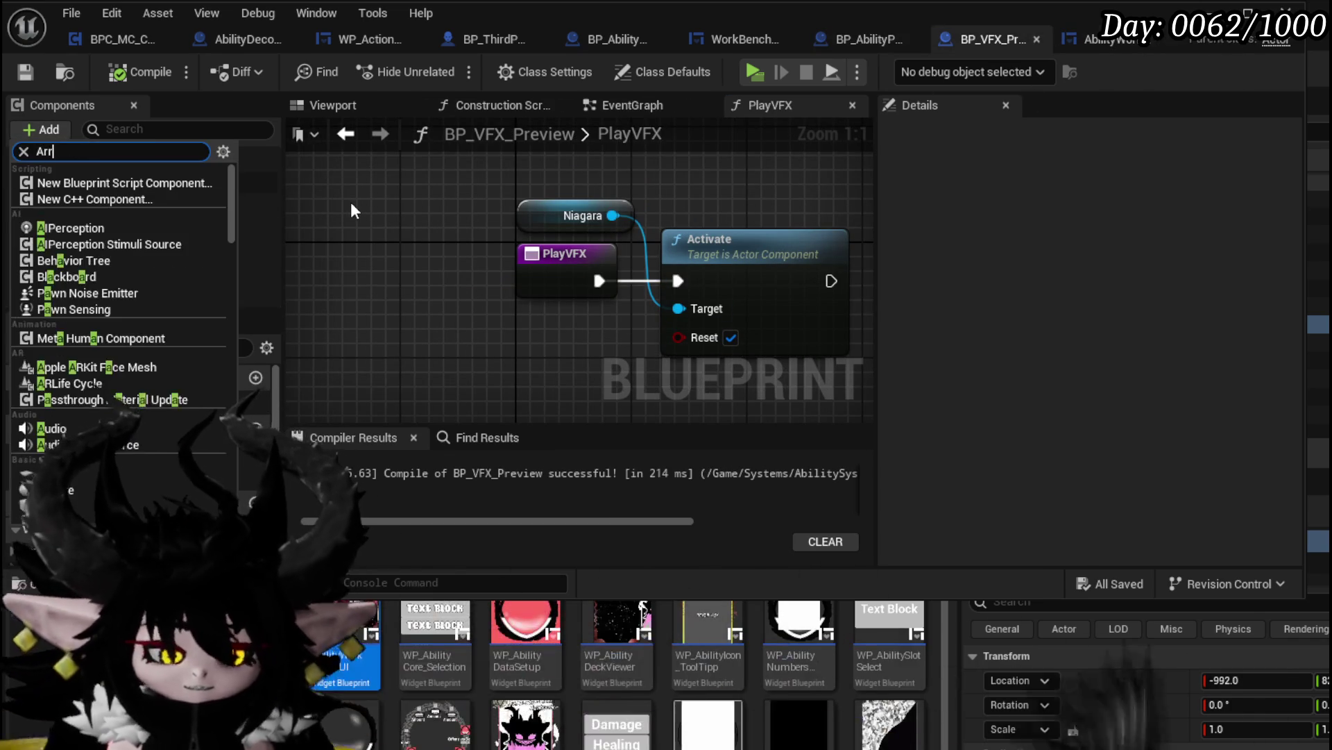
left_click(69, 182)
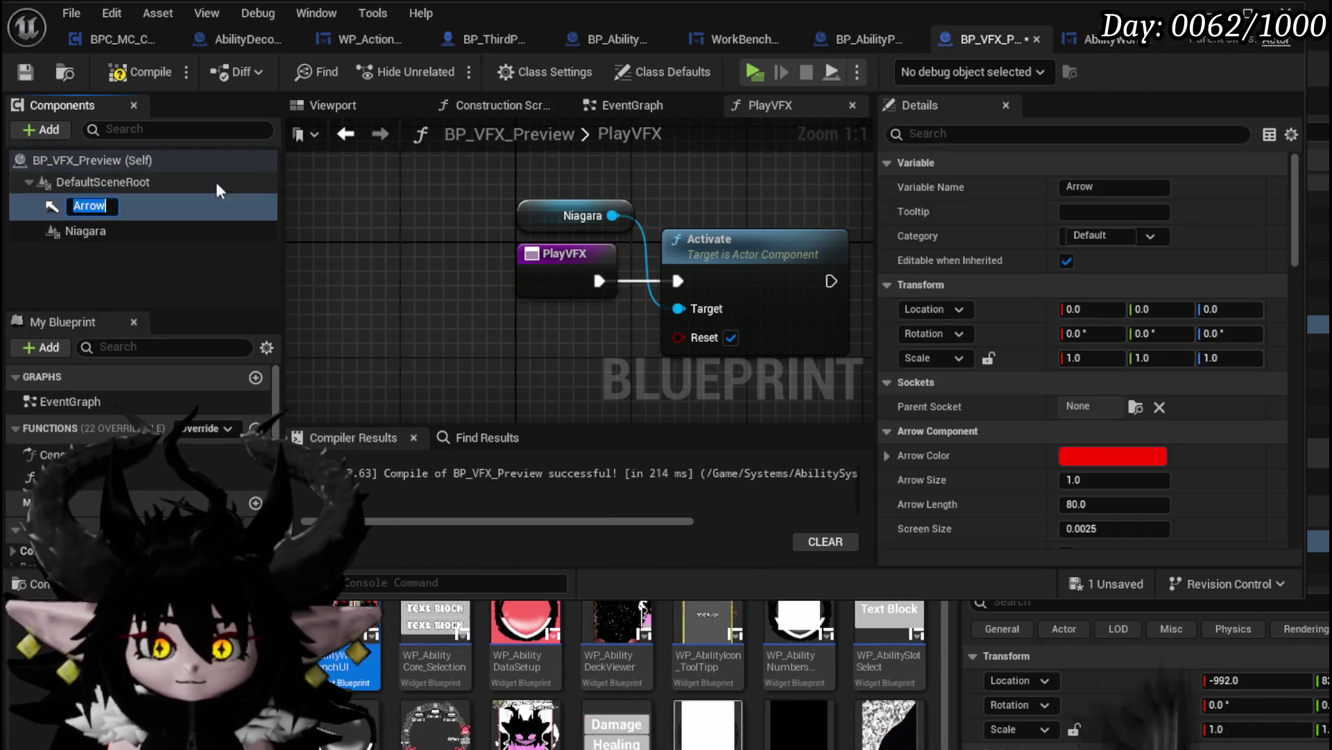
left_click(340, 105)
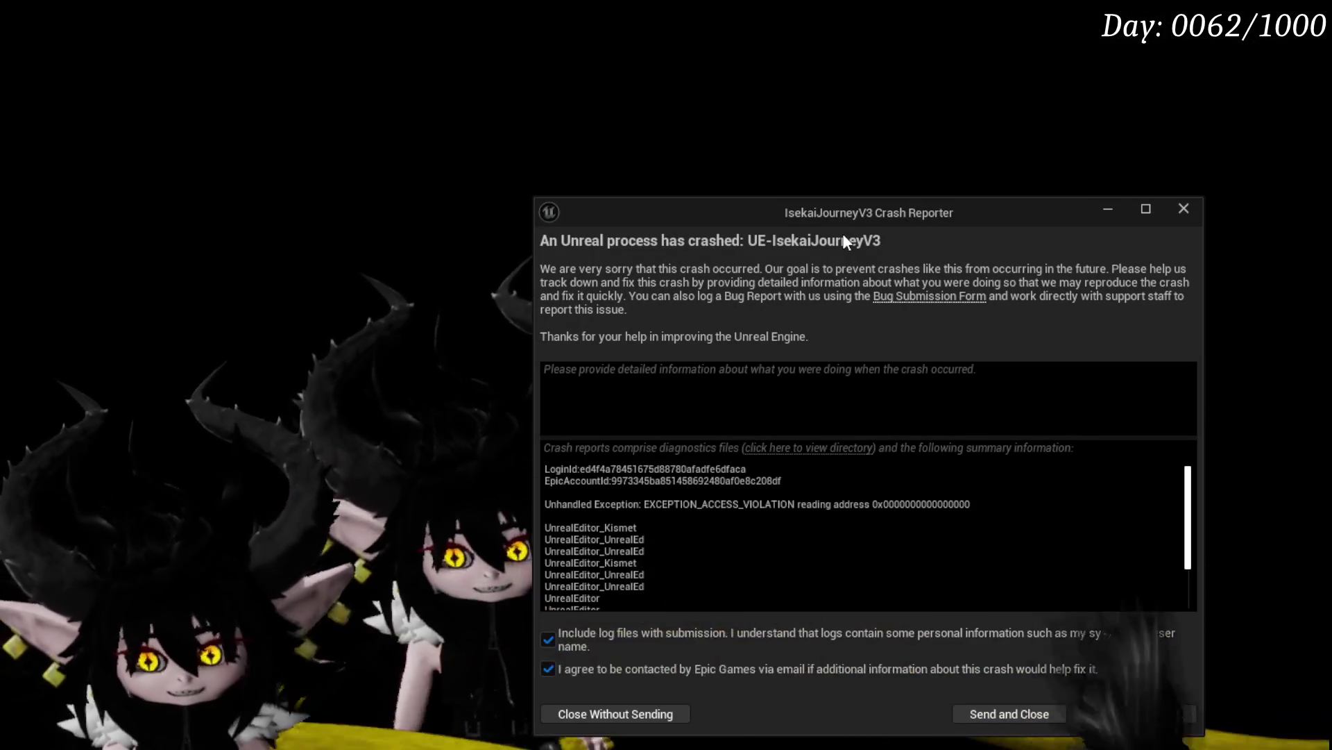
left_click(1185, 210)
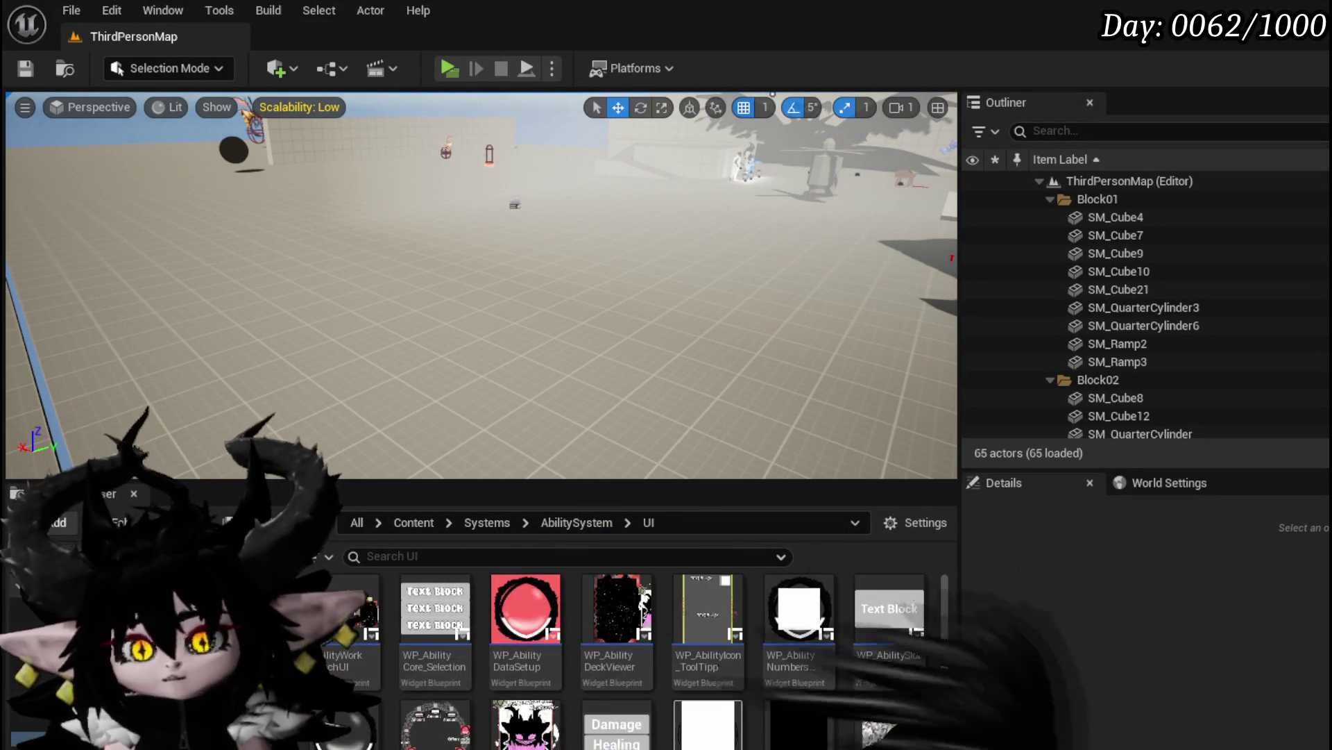
Reopen L_DungeonCreationTest from Recent Levels and return to the AbilityWorkBenchUI widget editor
left_click(58, 9)
mouse_move(129, 152)
left_click(385, 167)
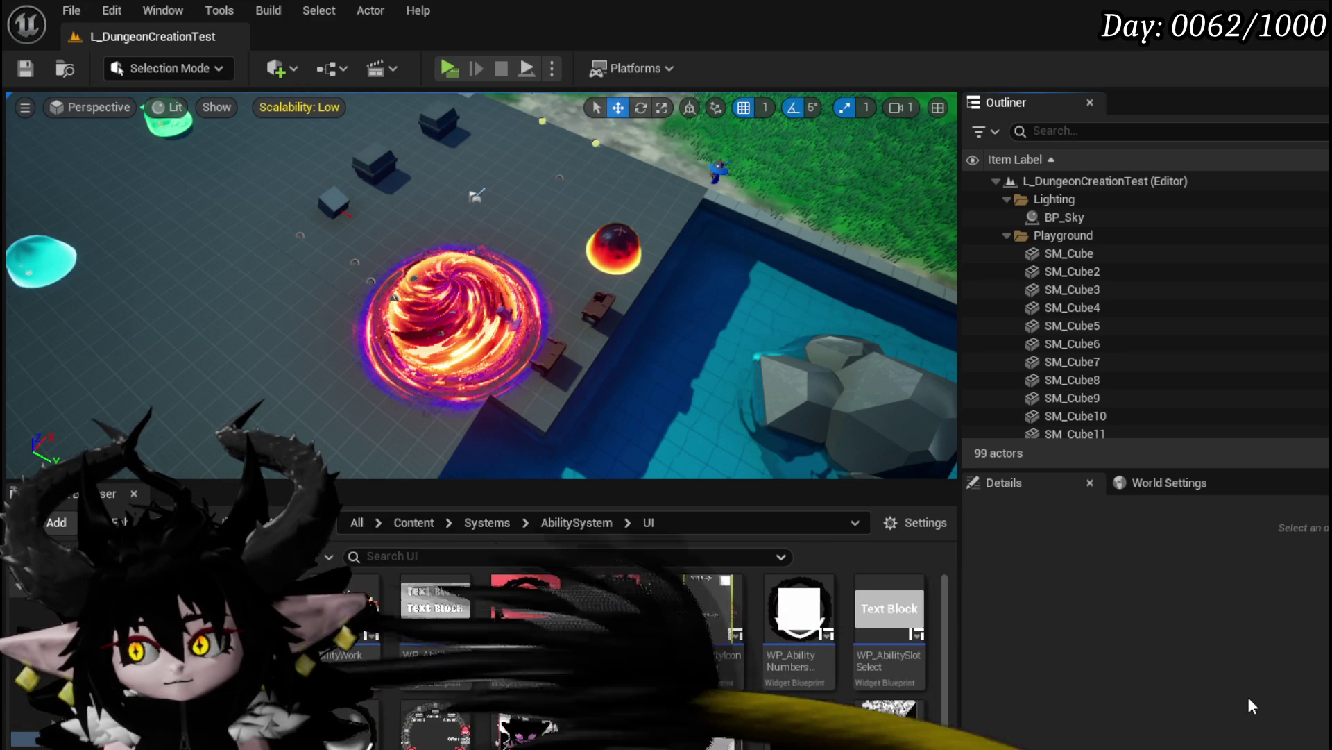
key("alt+Tab")
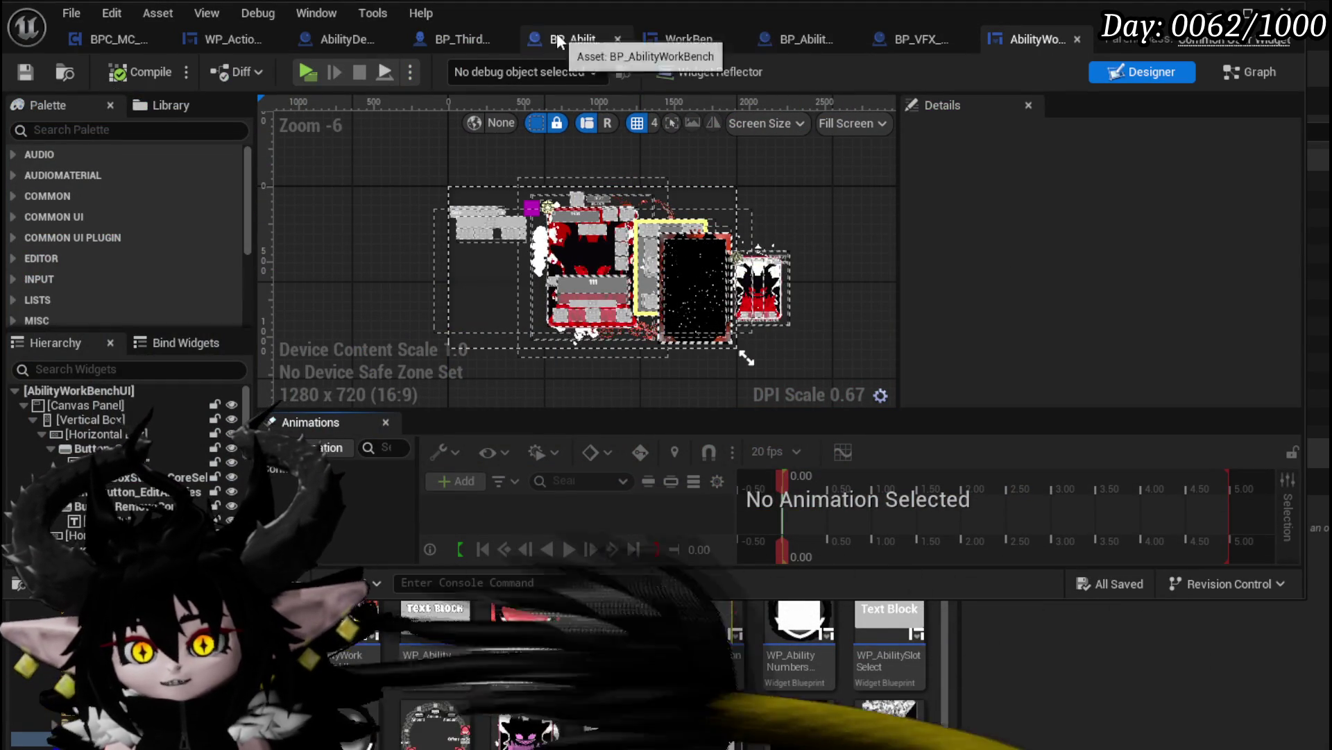
In BP_VFX_Preview's viewport, select Niagara, compile, and frame the NS_AOE_BlazeBlast fire effect
left_click(920, 39)
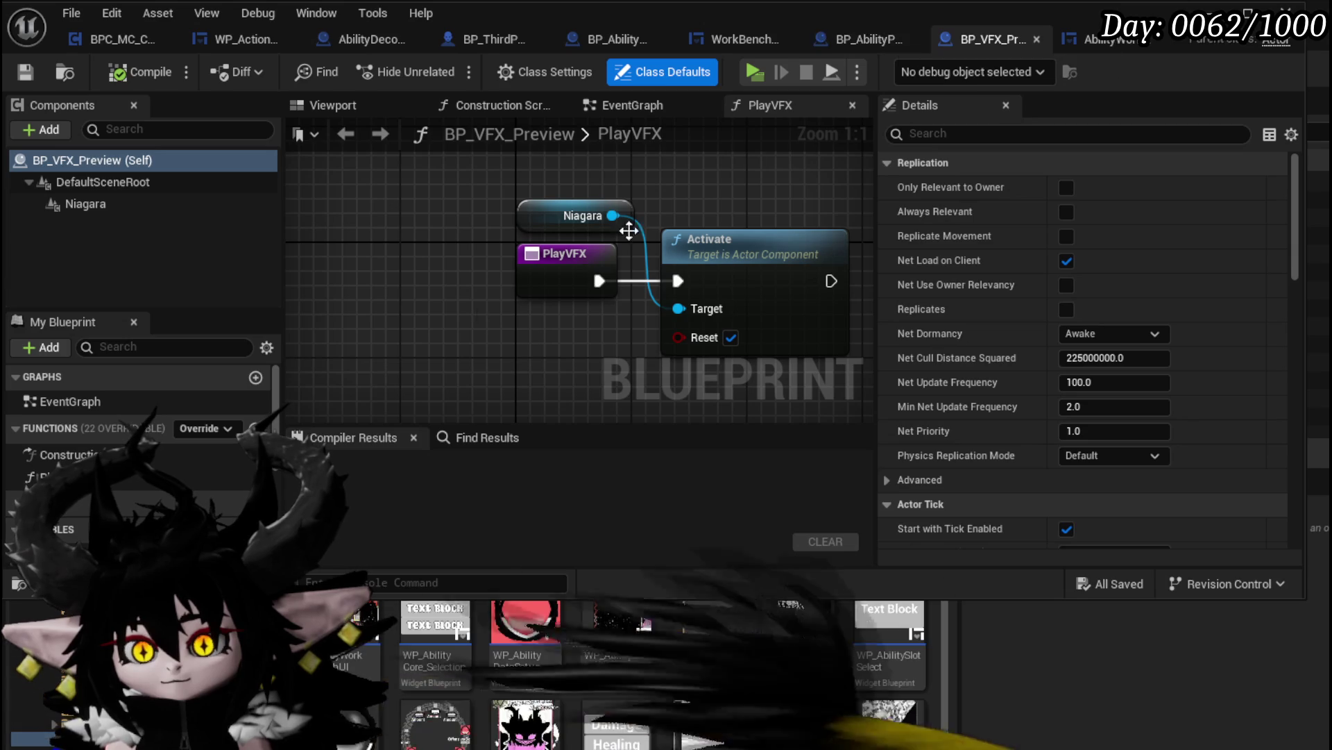
left_click(369, 110)
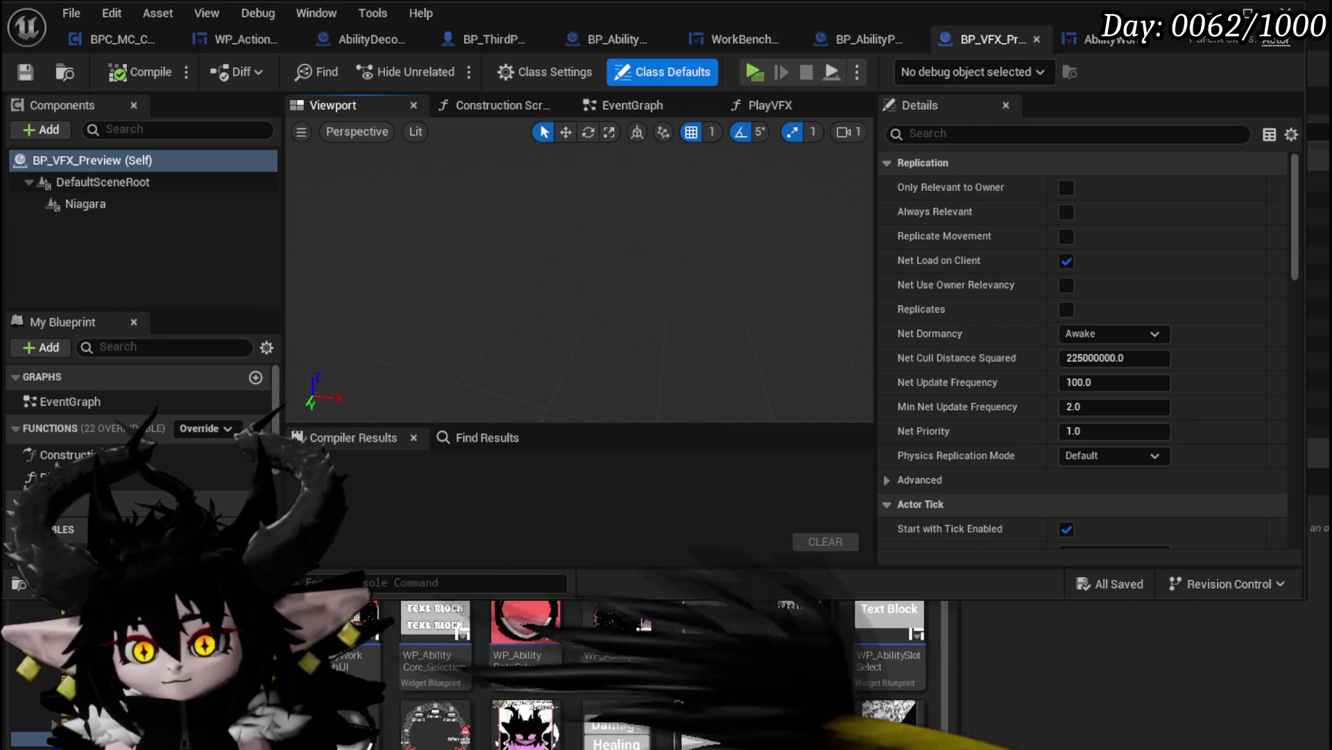
left_click(119, 202)
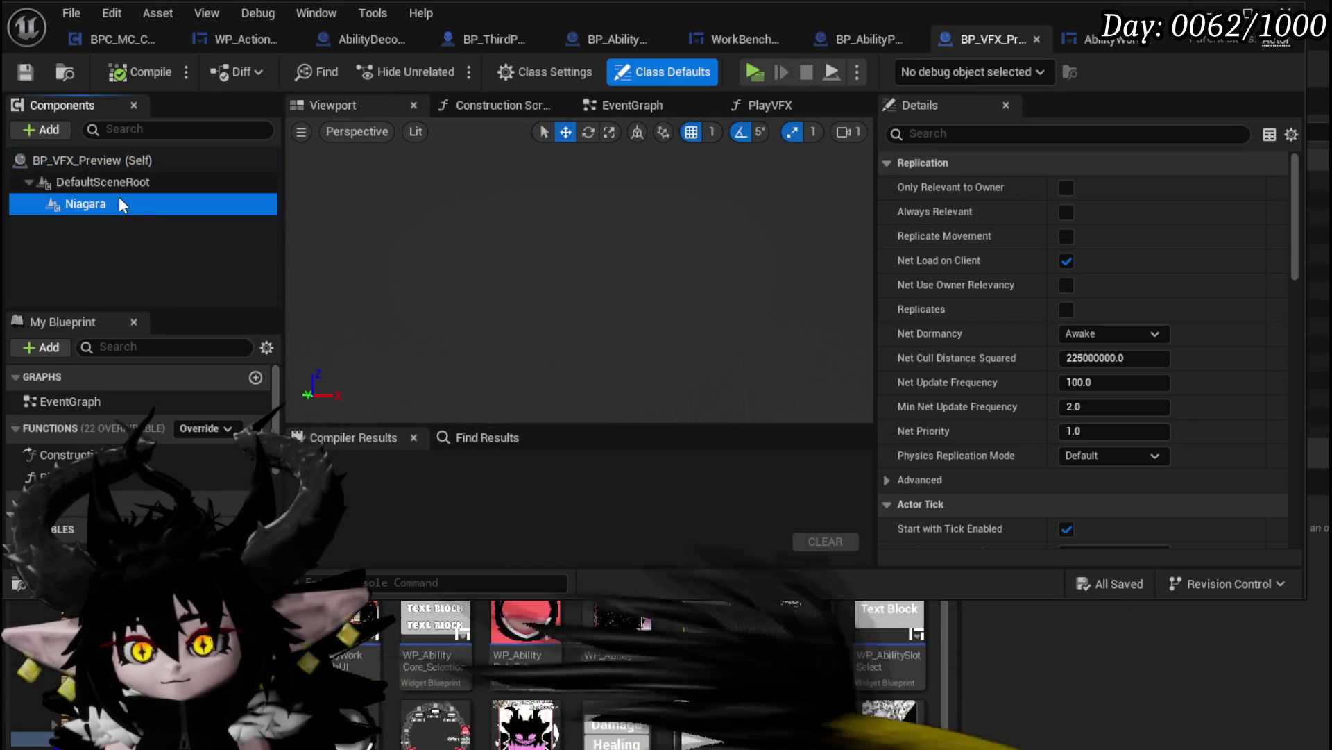
left_click(119, 73)
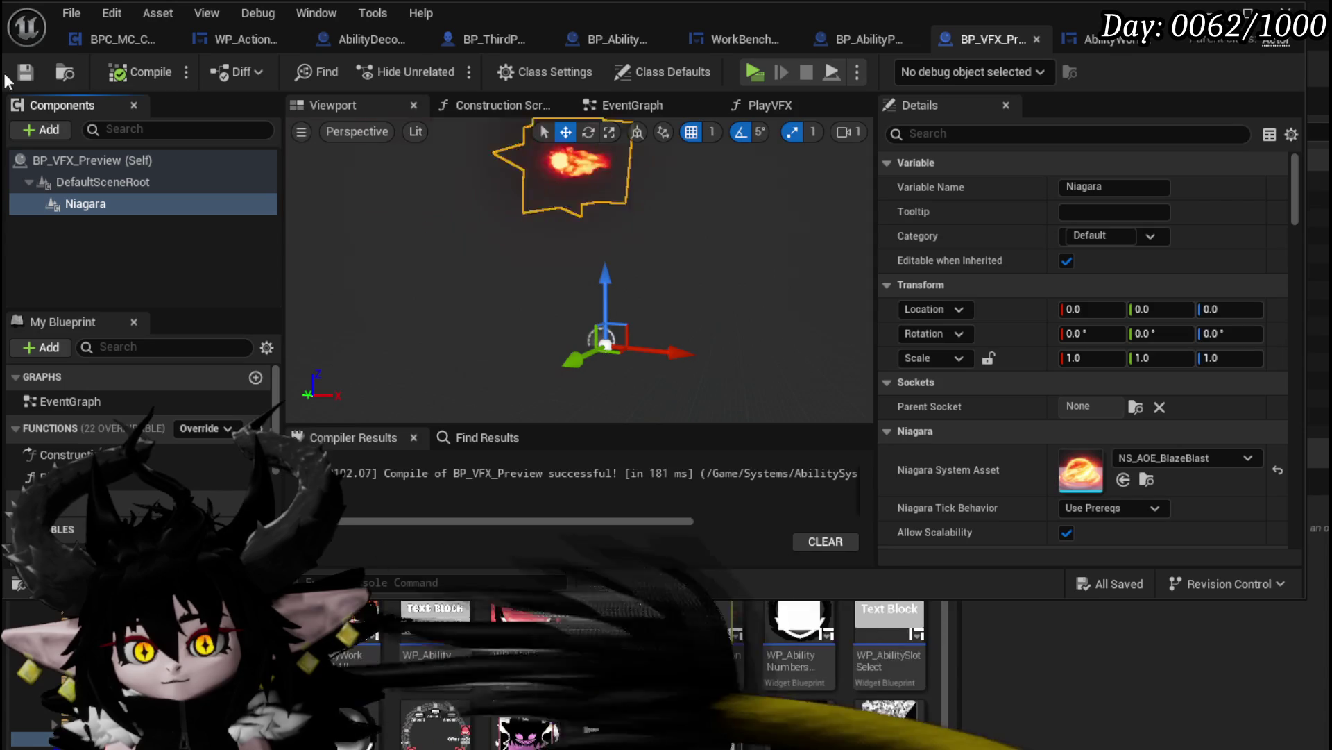
key("f")
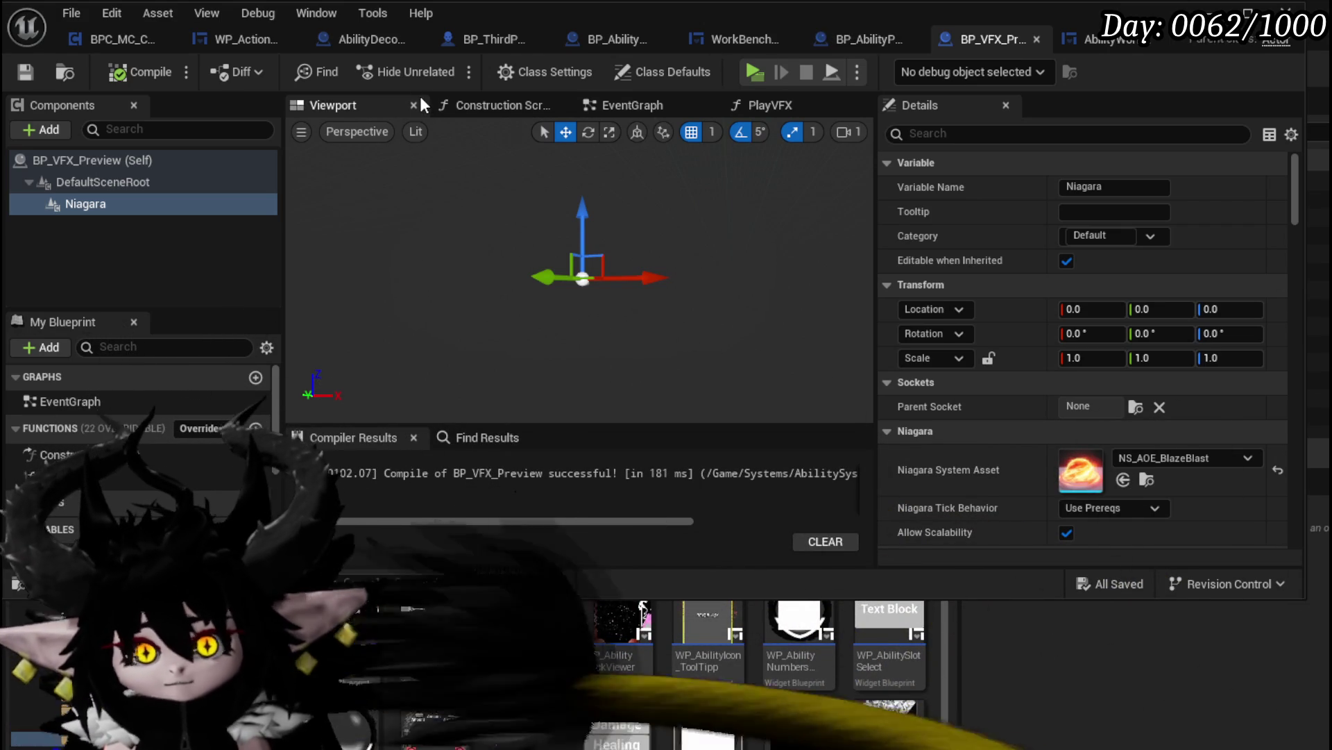
left_click(111, 128)
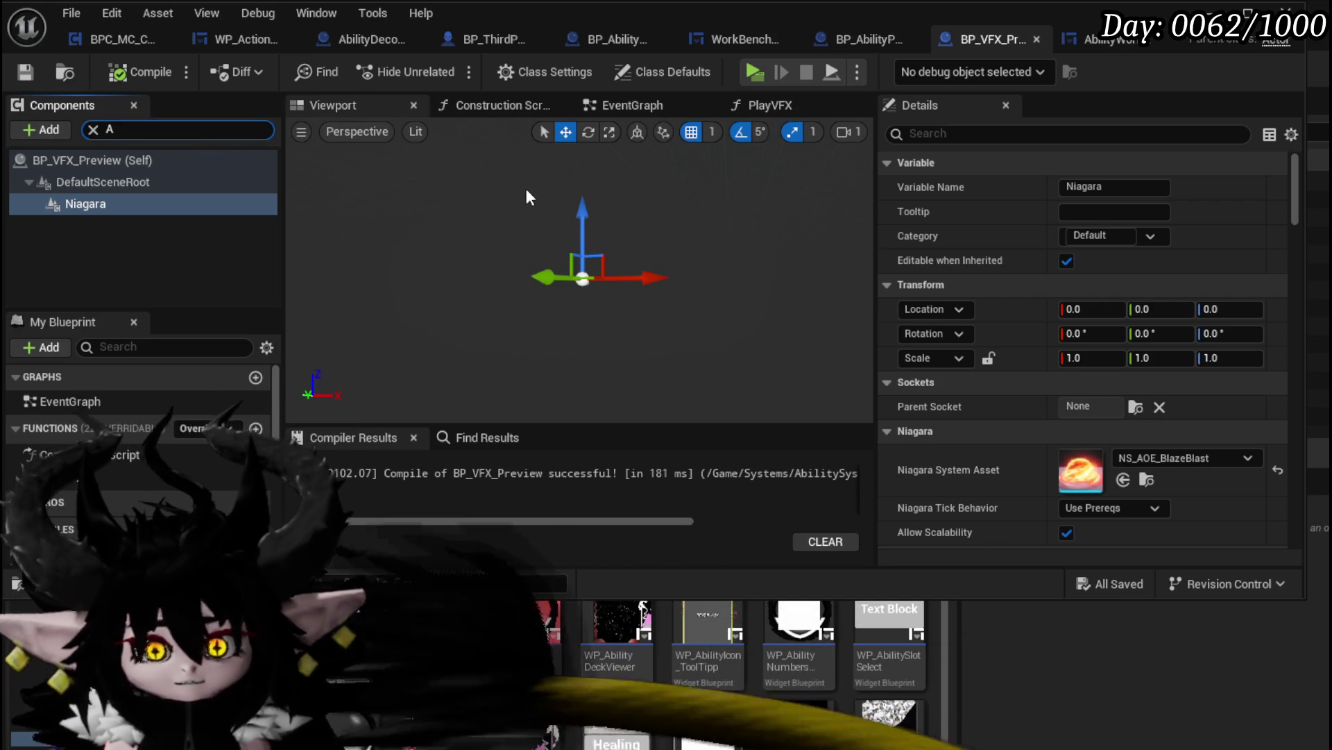
Add an Arrow component to BP_VFX_Preview, then compile and save
left_click(38, 131)
type("Arr")
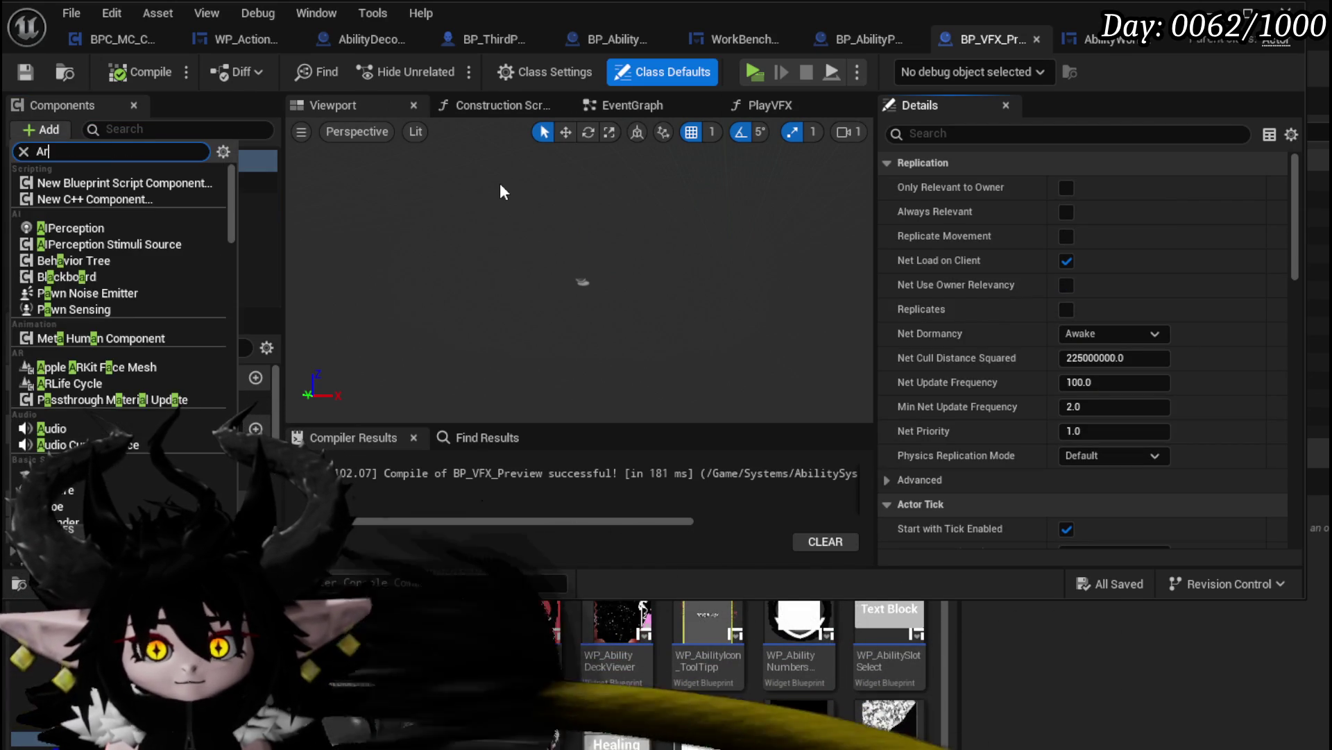
left_click(109, 207)
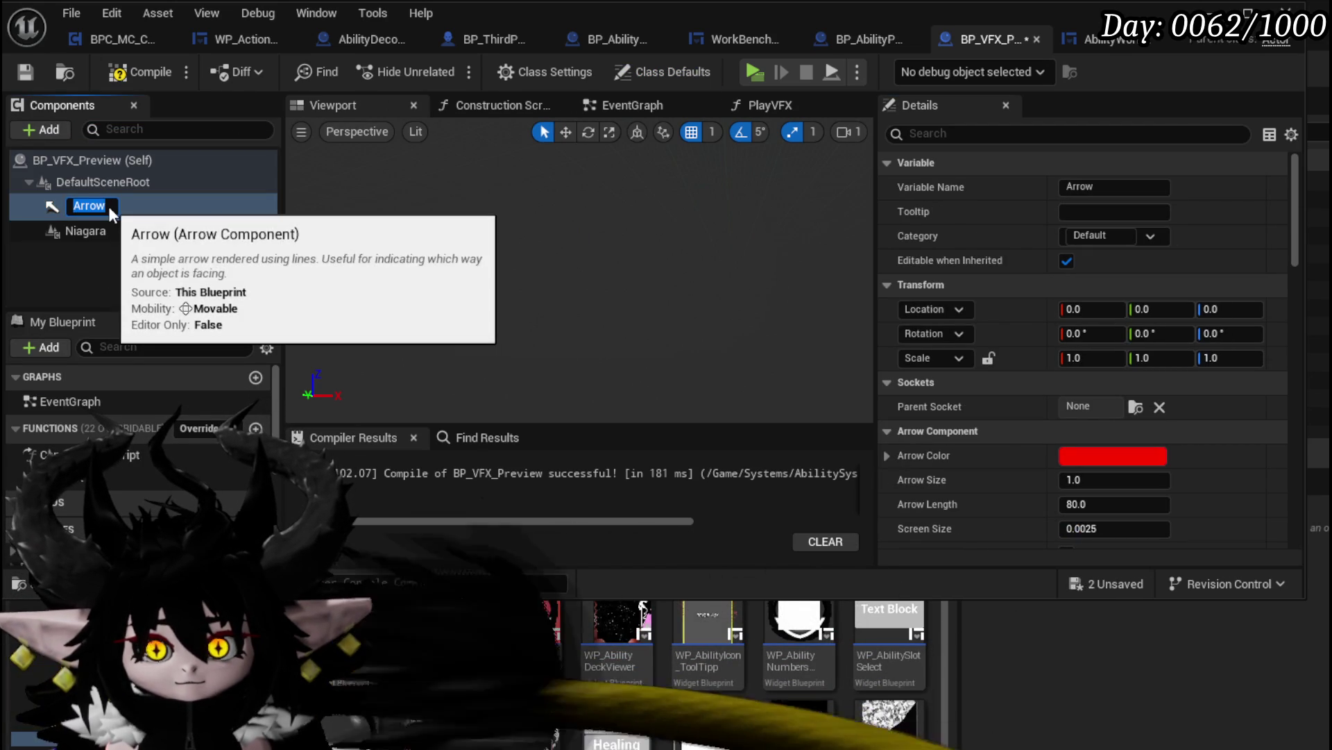
left_click(139, 72)
left_click(25, 74)
mouse_move(583, 277)
left_mouse_down()
mouse_move(565, 222)
mouse_move(595, 166)
mouse_move(624, 208)
mouse_move(586, 336)
mouse_move(636, 243)
mouse_move(570, 227)
left_mouse_up()
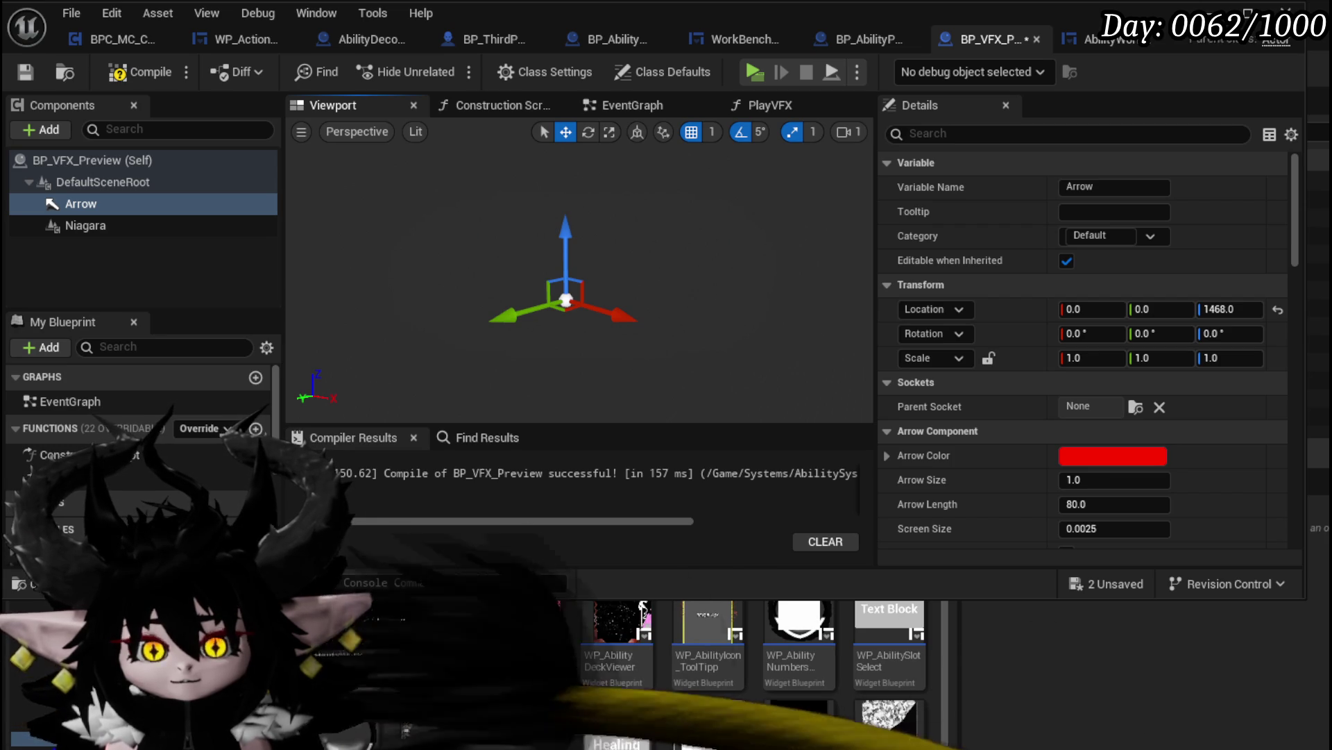
Set the Arrow's Location Z to 0, then compile and save again
left_click(208, 223)
left_click(205, 206)
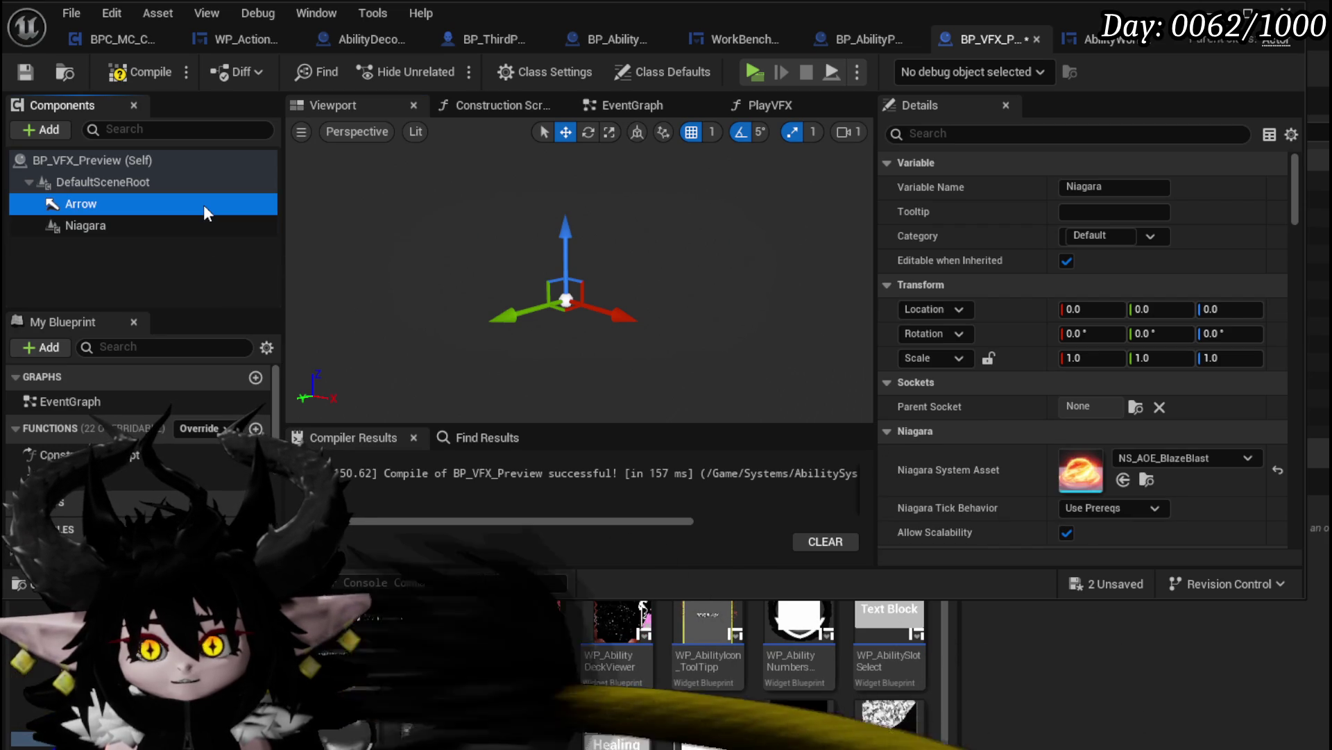
left_click(1248, 309)
type("0")
key("Return")
left_click(131, 72)
left_click(29, 70)
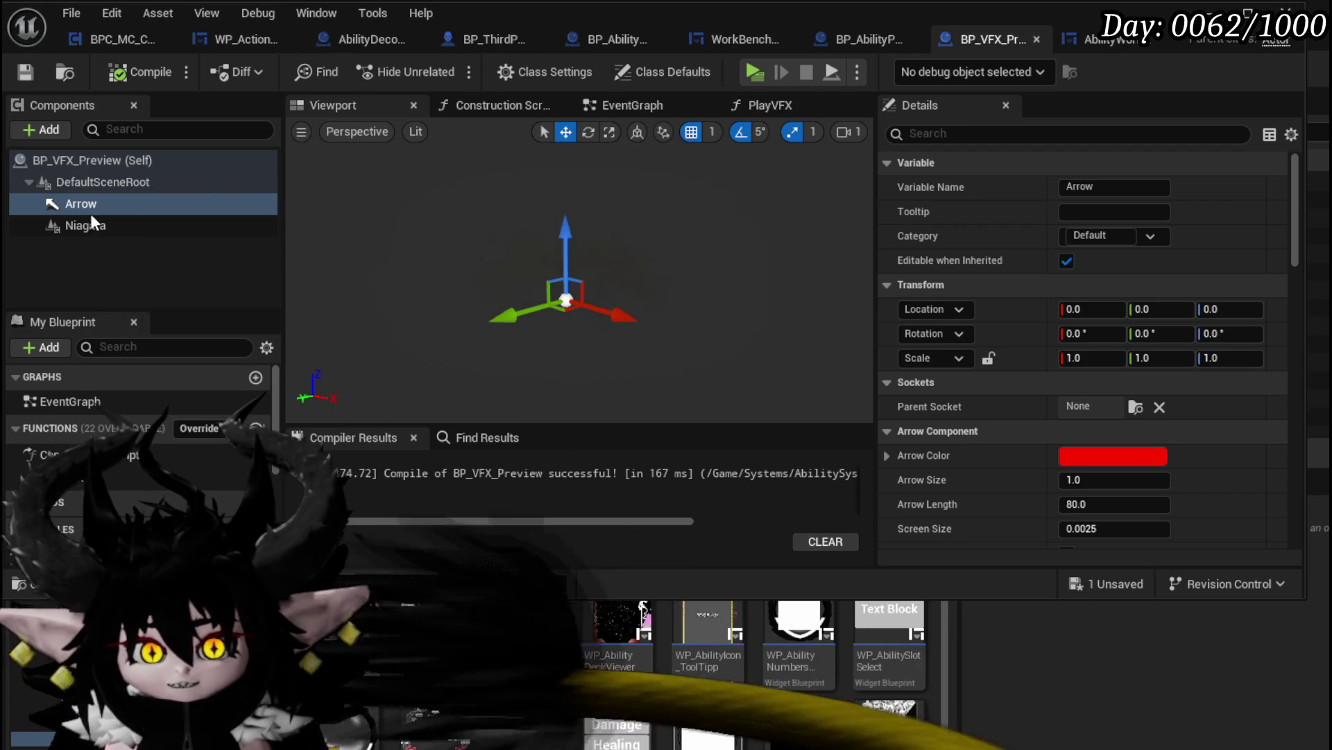
Add a Sphere component parented directly under DefaultSceneRoot and save the blueprint
left_click(43, 130)
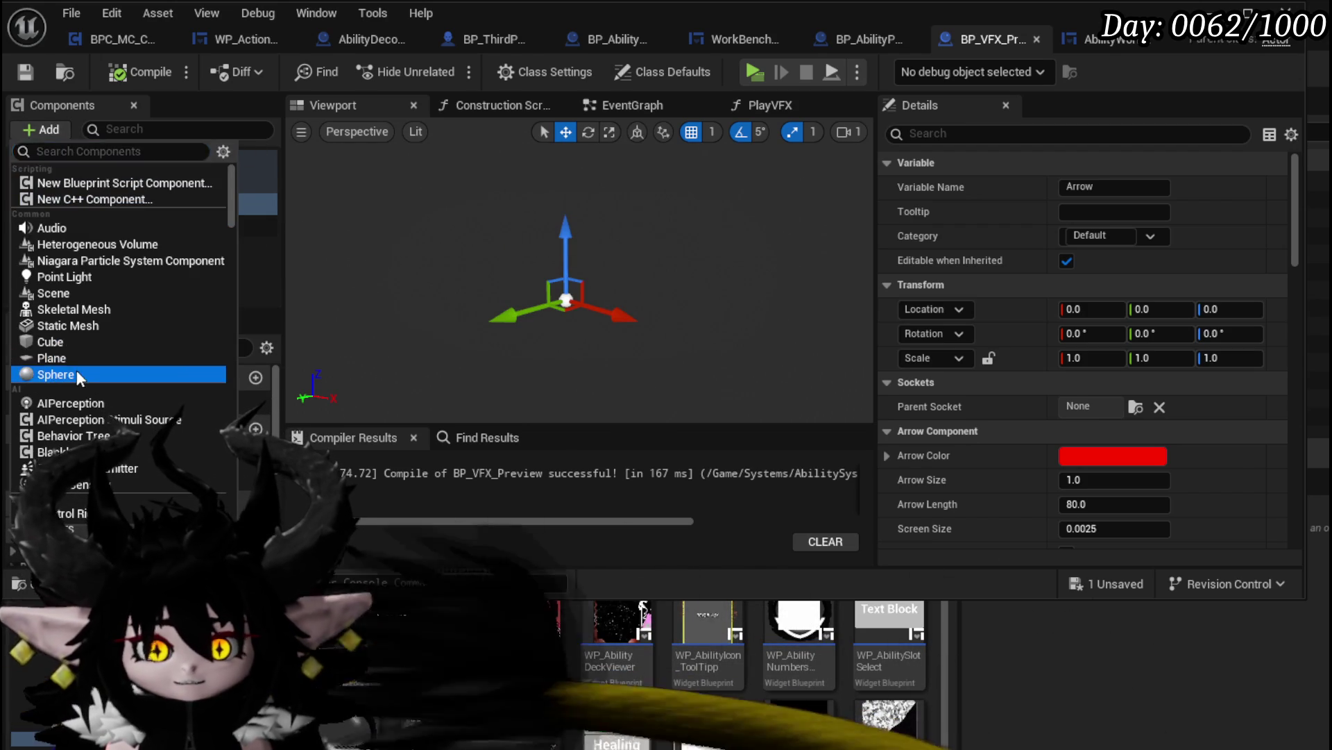
left_click(76, 374)
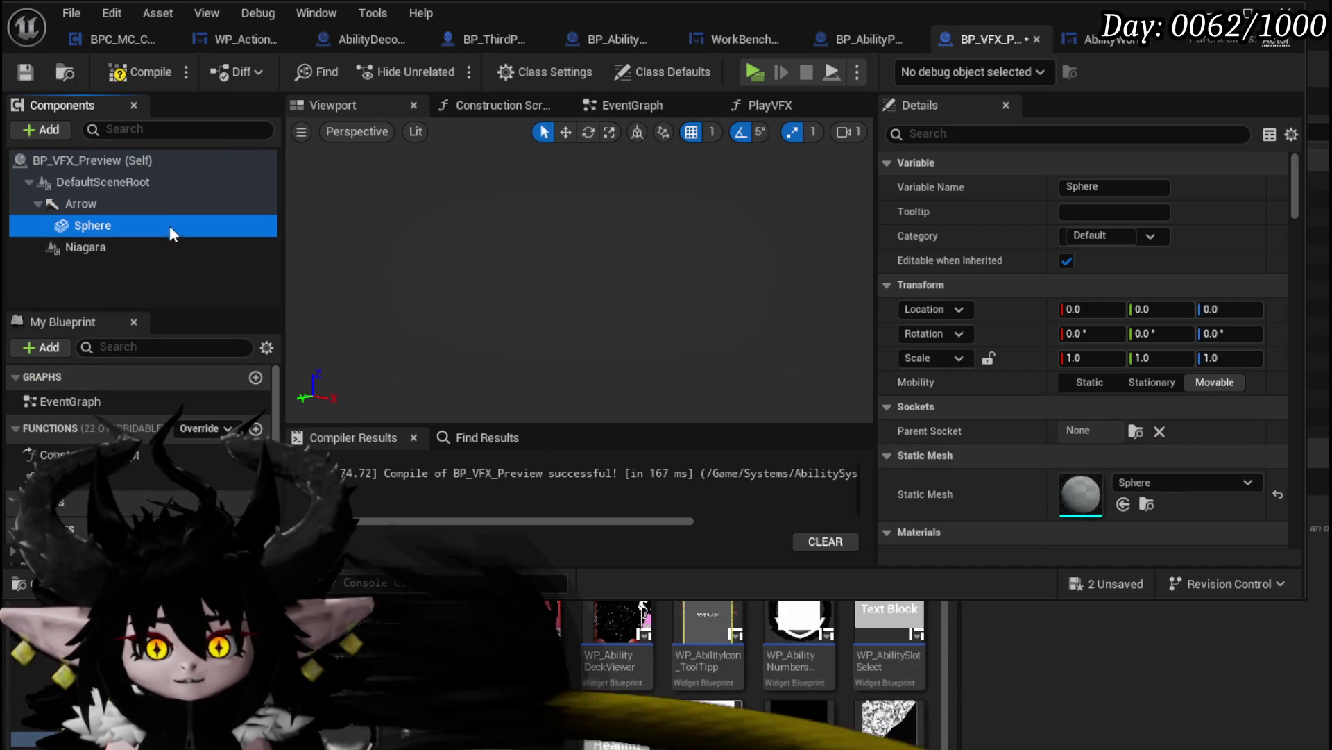
left_click(152, 208)
left_click_drag(143, 227, 117, 178)
left_click(157, 203)
right_click(663, 244)
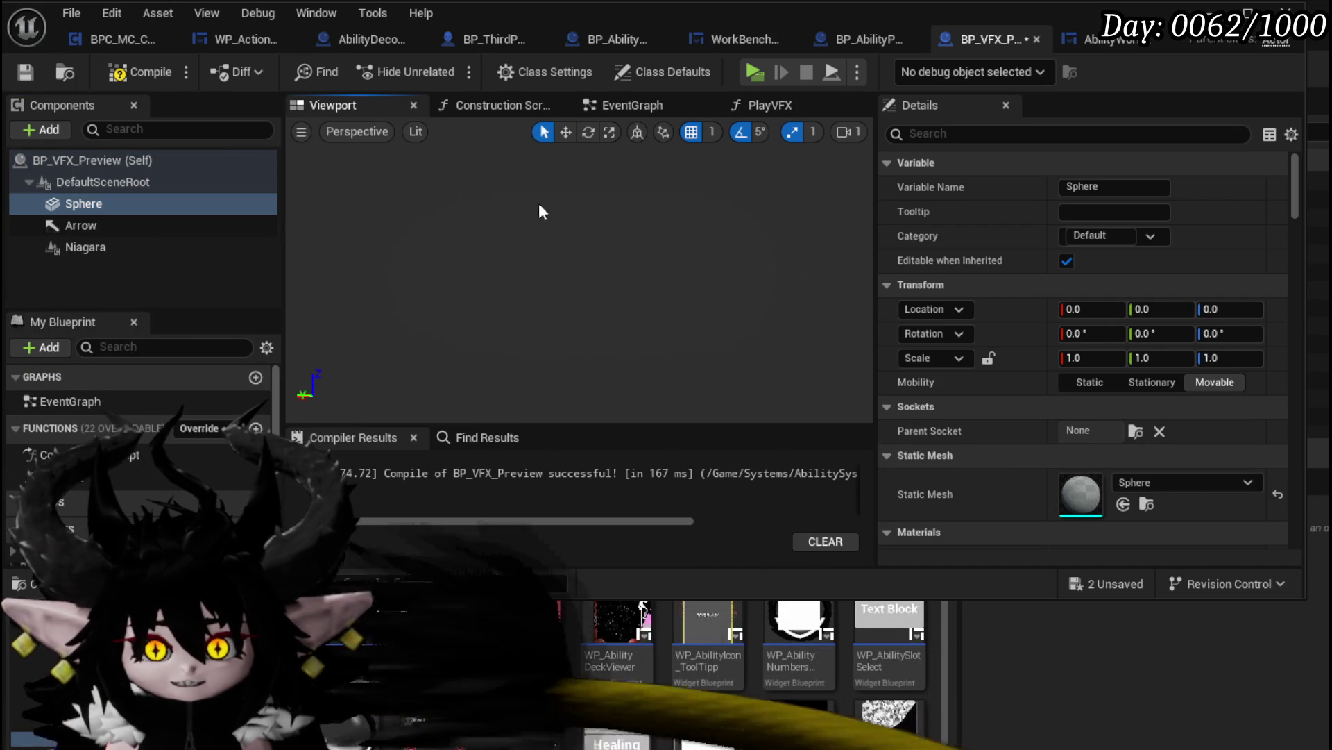
key("ctrl+s")
key("f")
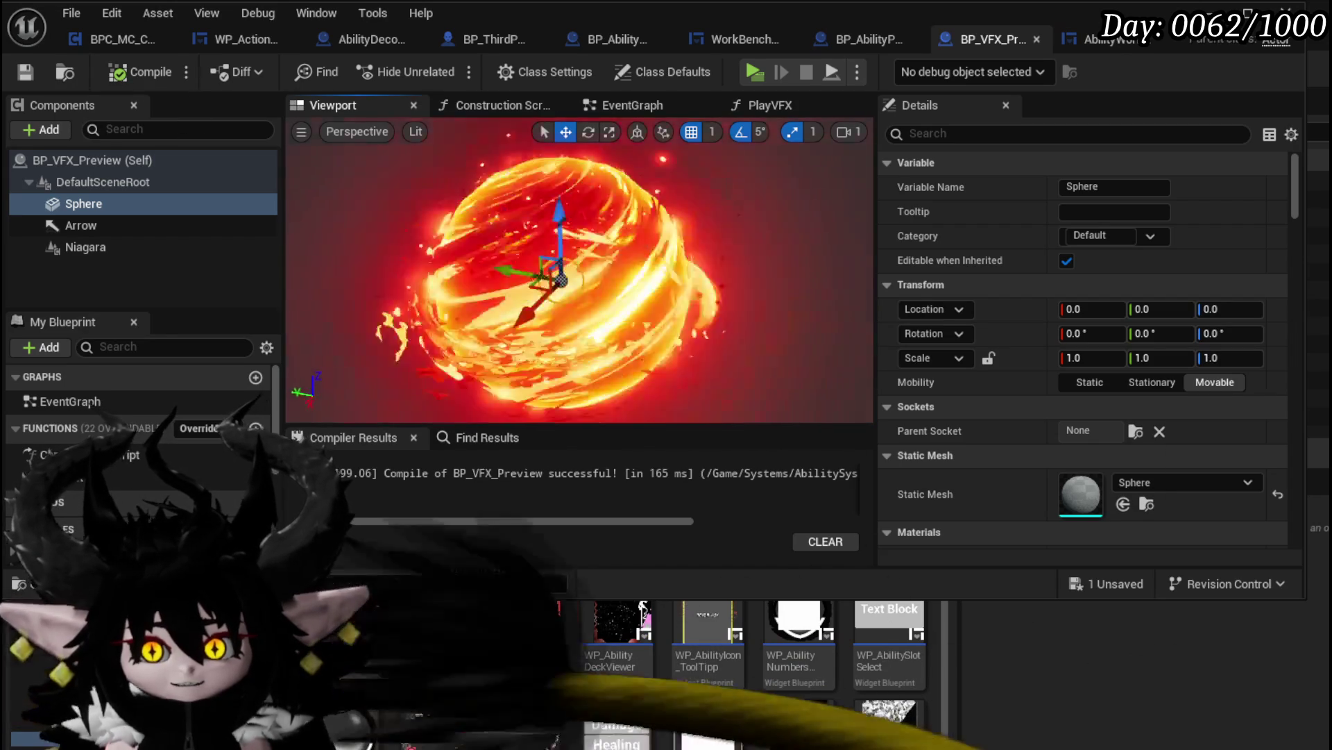
Move the Arrow component out to Y 1937 and compile
left_click(254, 229)
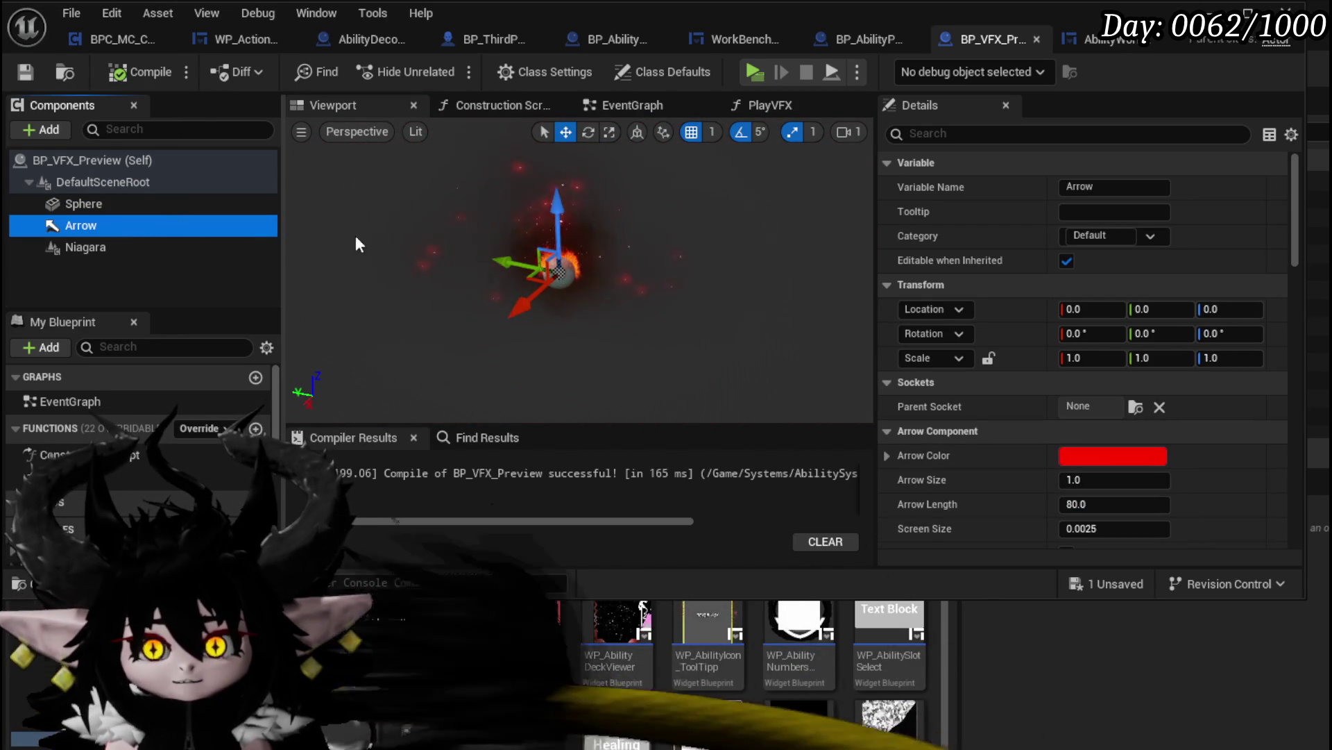
left_click_drag(495, 265, 453, 254)
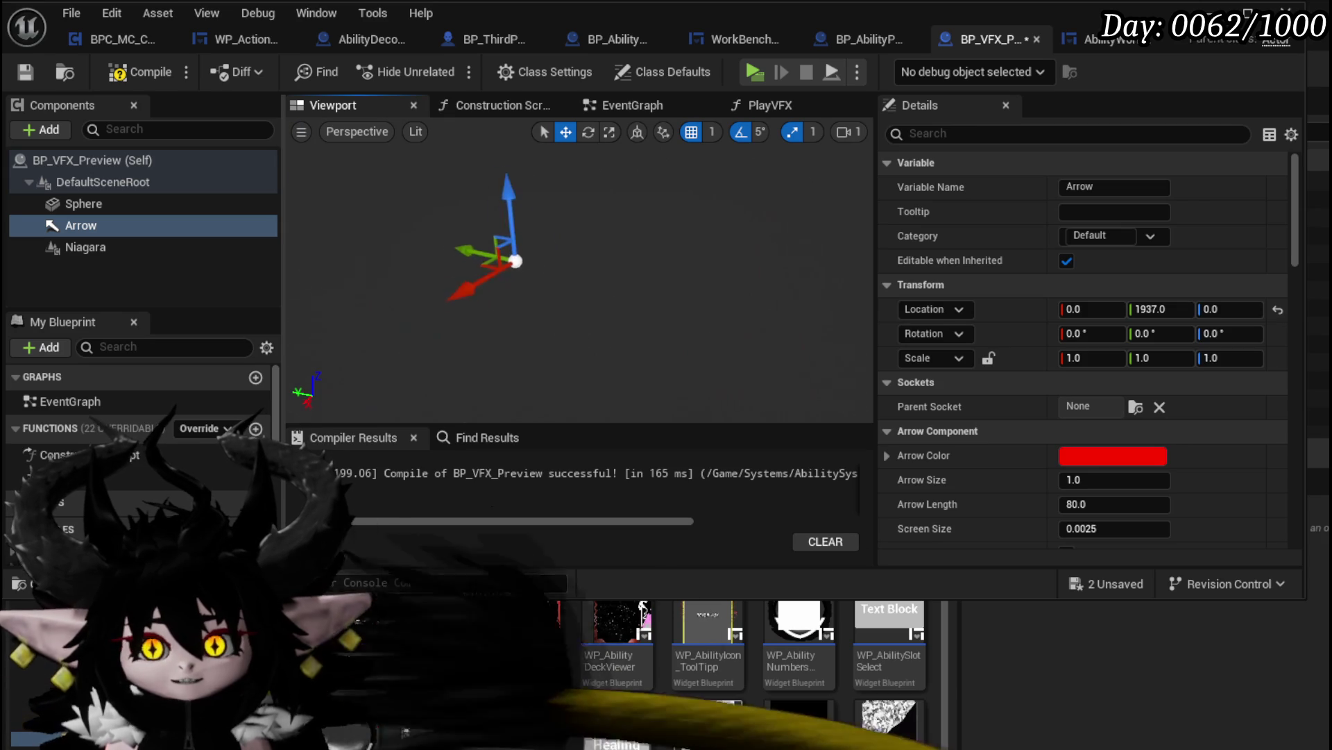
left_click(129, 75)
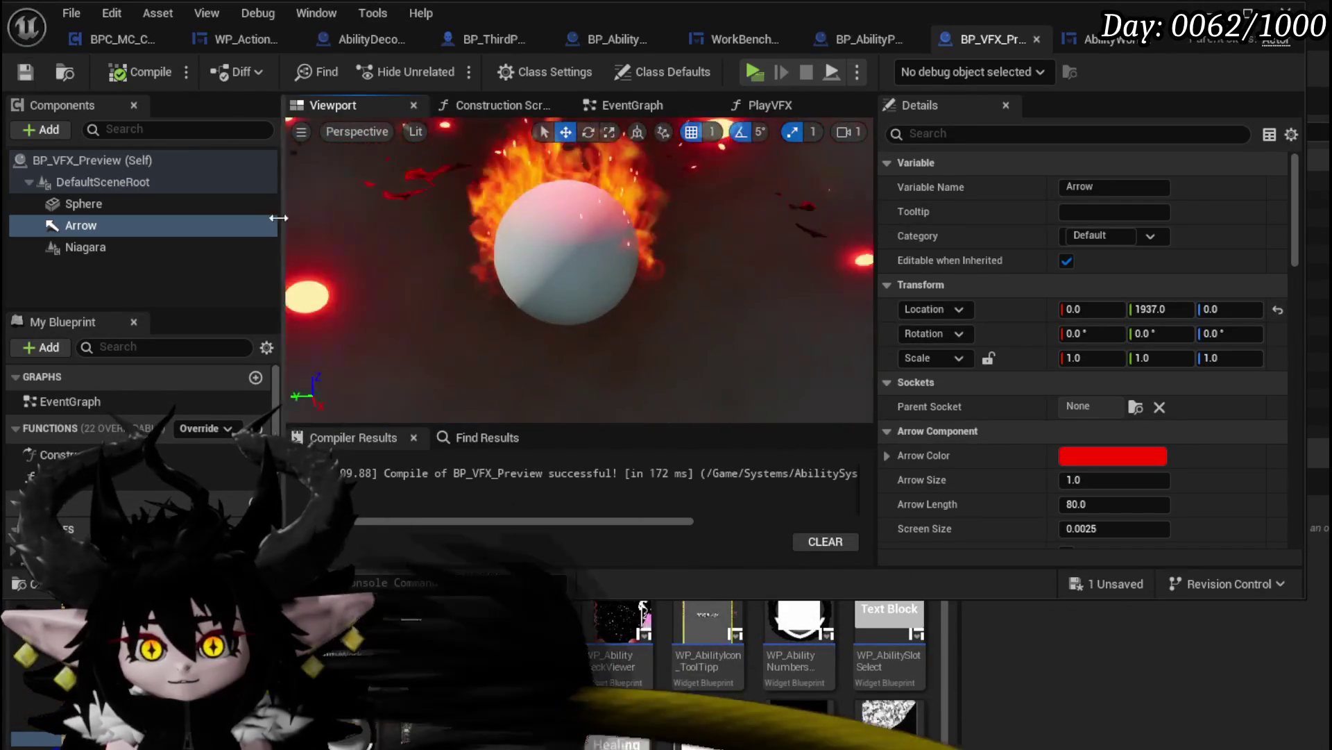
Move the Arrow component to location Y 800, Z 900
double_click(236, 226)
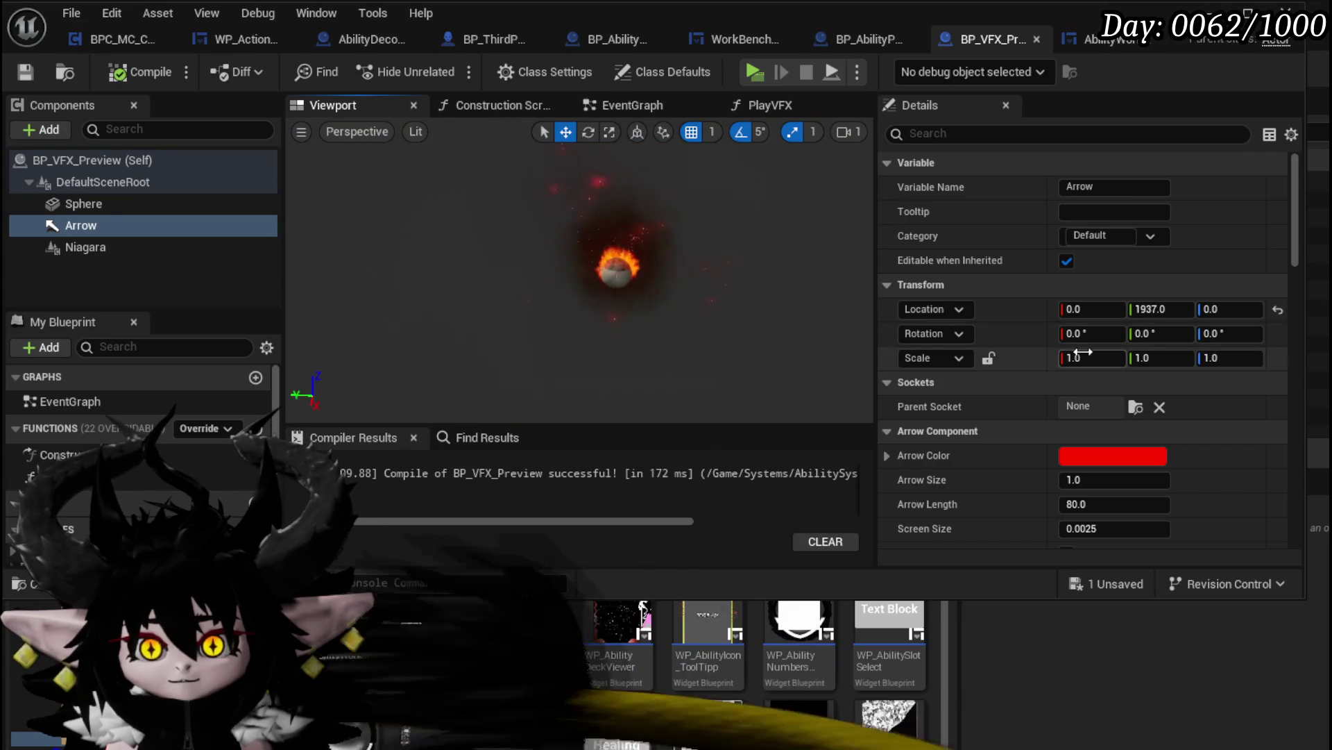
left_click(93, 202)
double_click(99, 227)
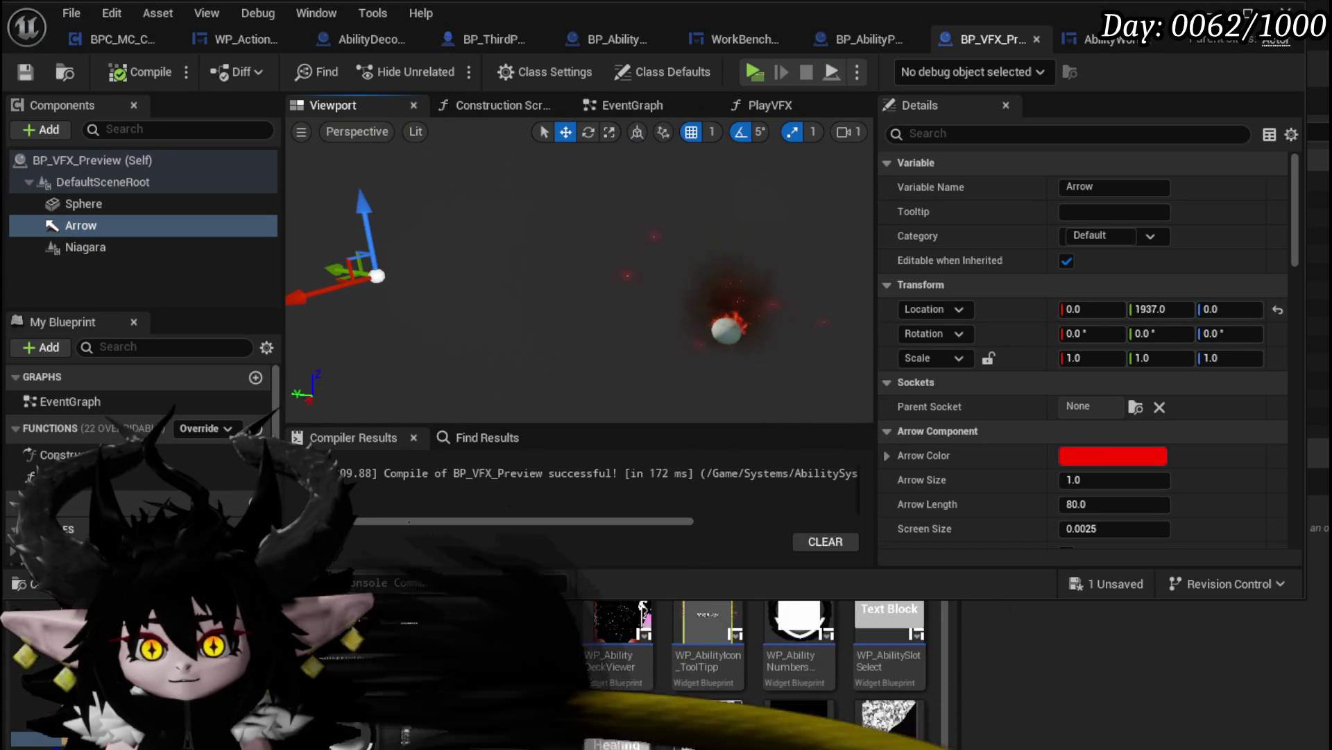
left_click(1173, 309)
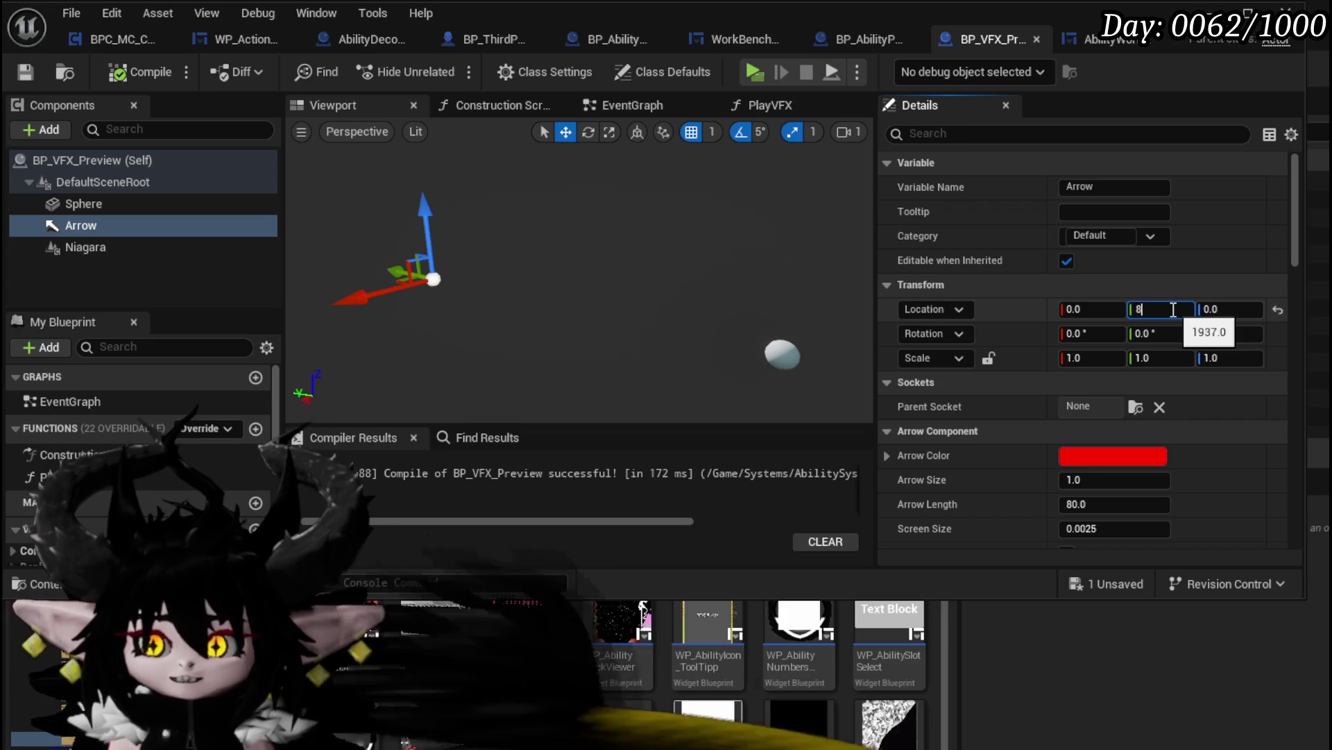
type("800")
key("Return")
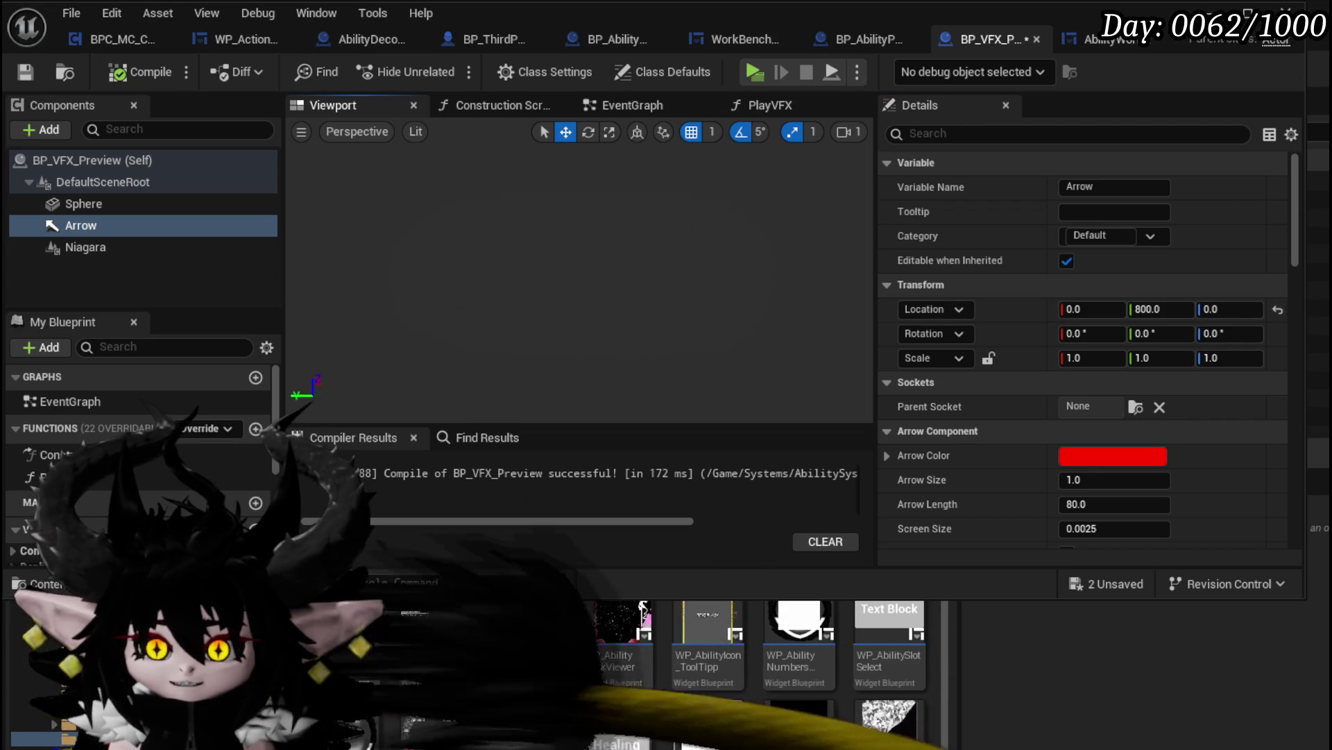
left_click(1256, 310)
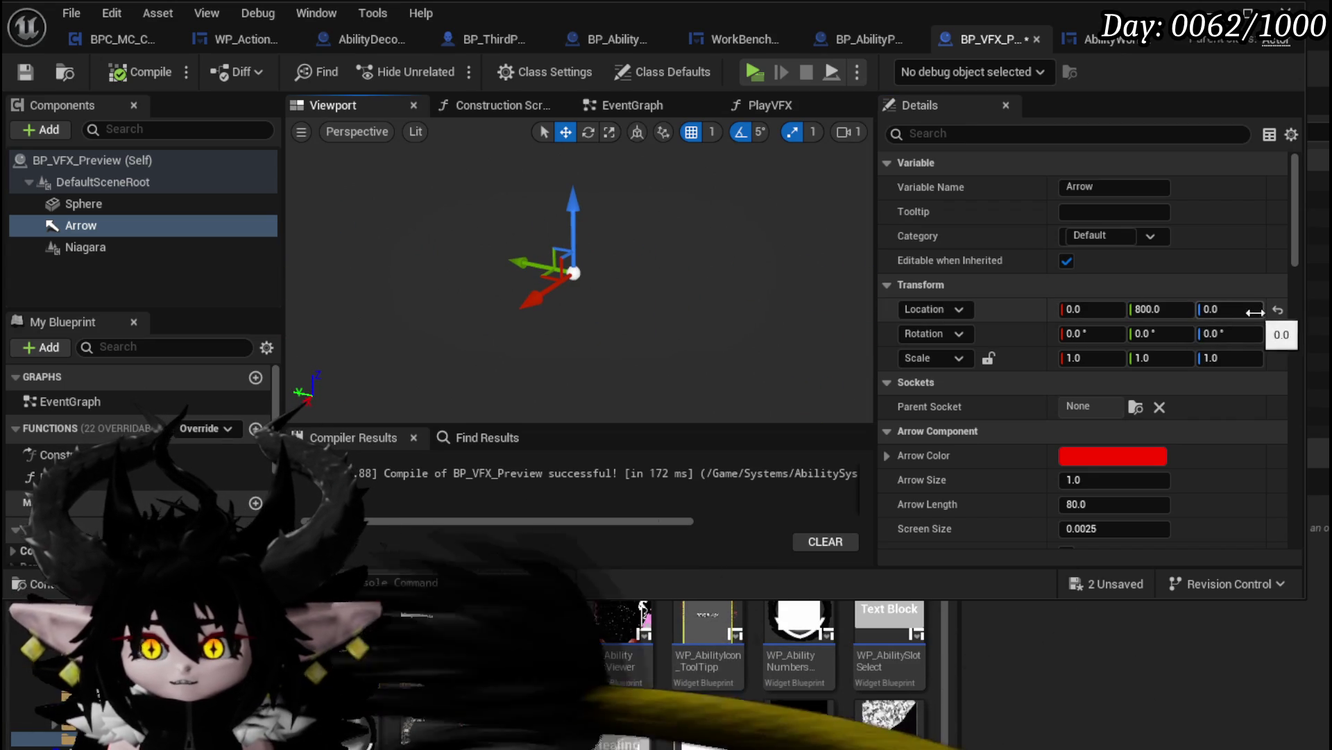
type("90")
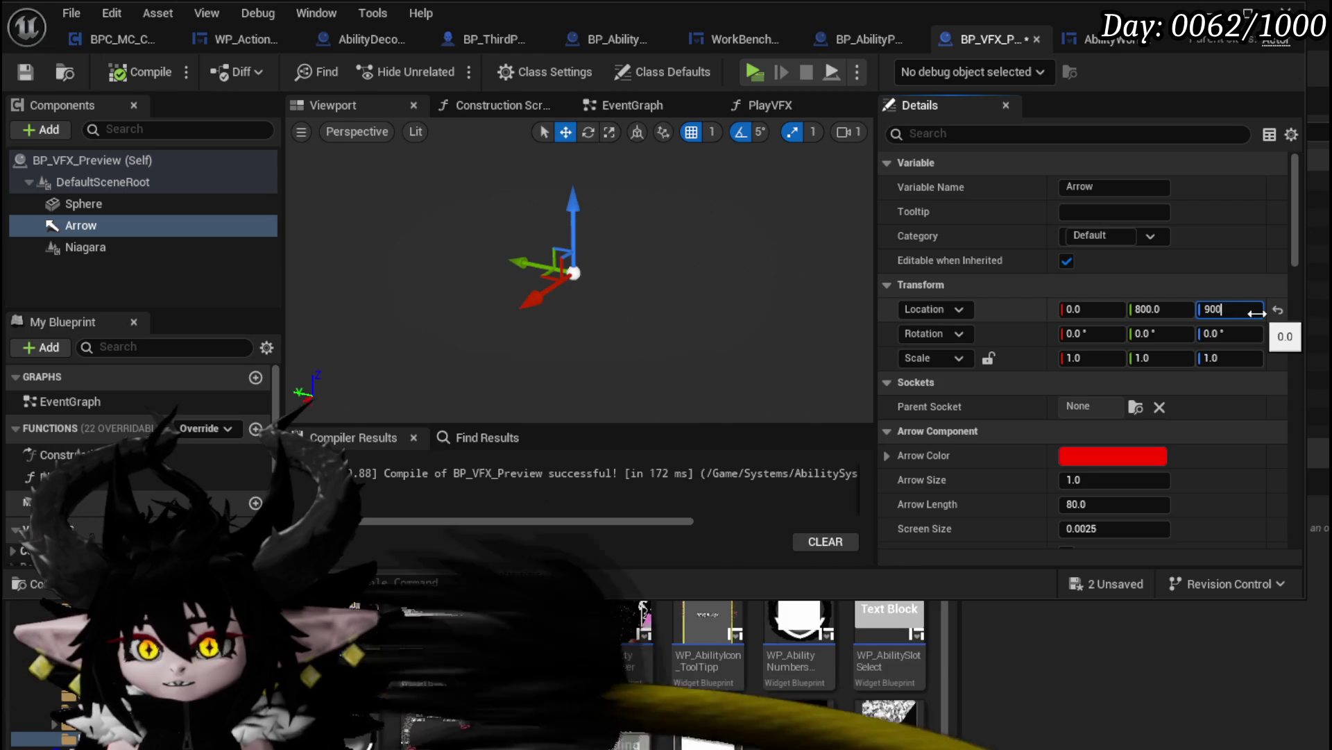
key("Return")
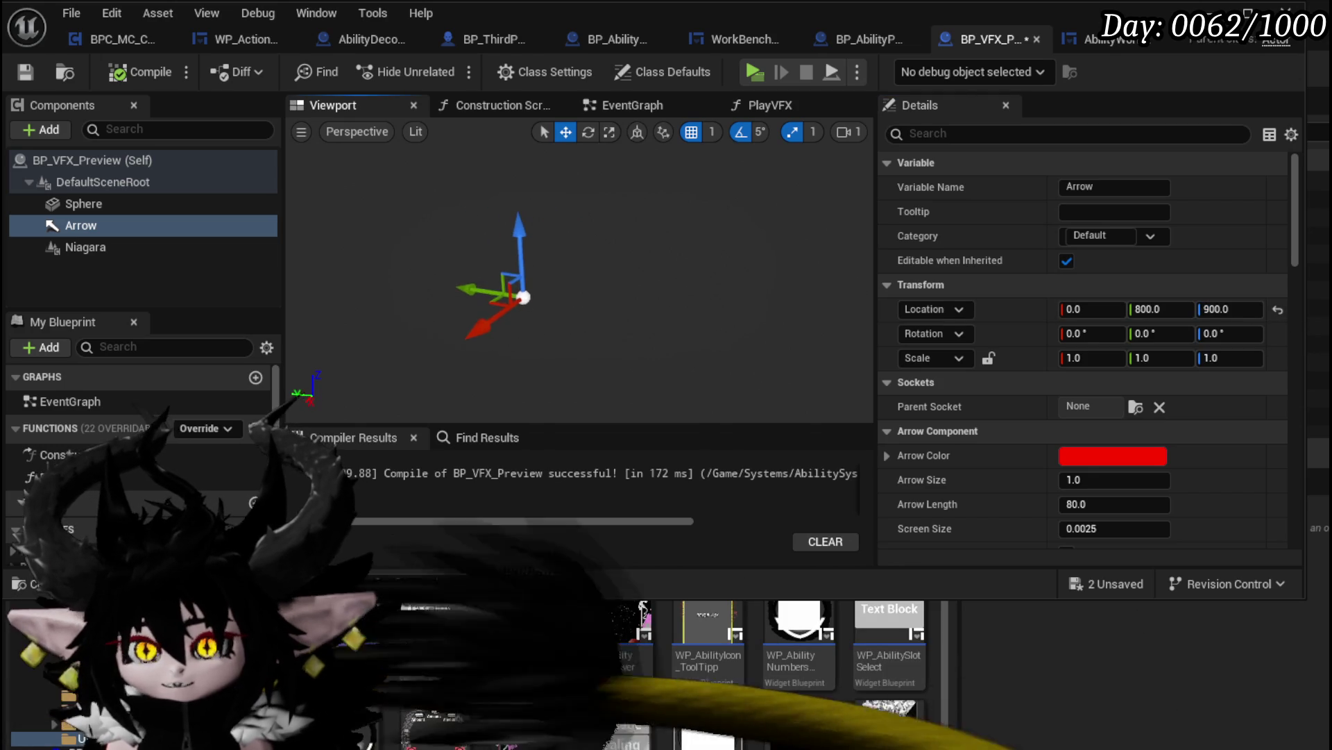
Delete the Arrow component and compile and save the blueprint
key("f")
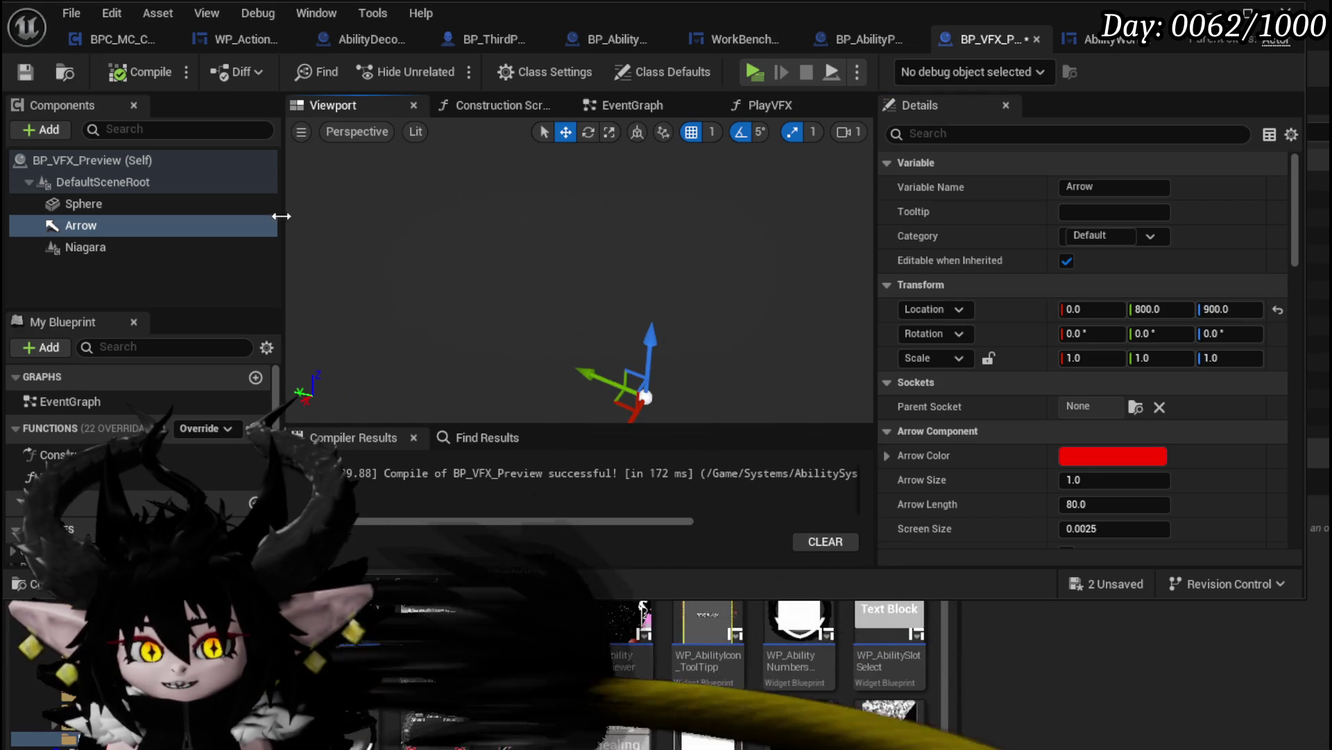
left_click(190, 221)
key("Delete")
left_click(139, 73)
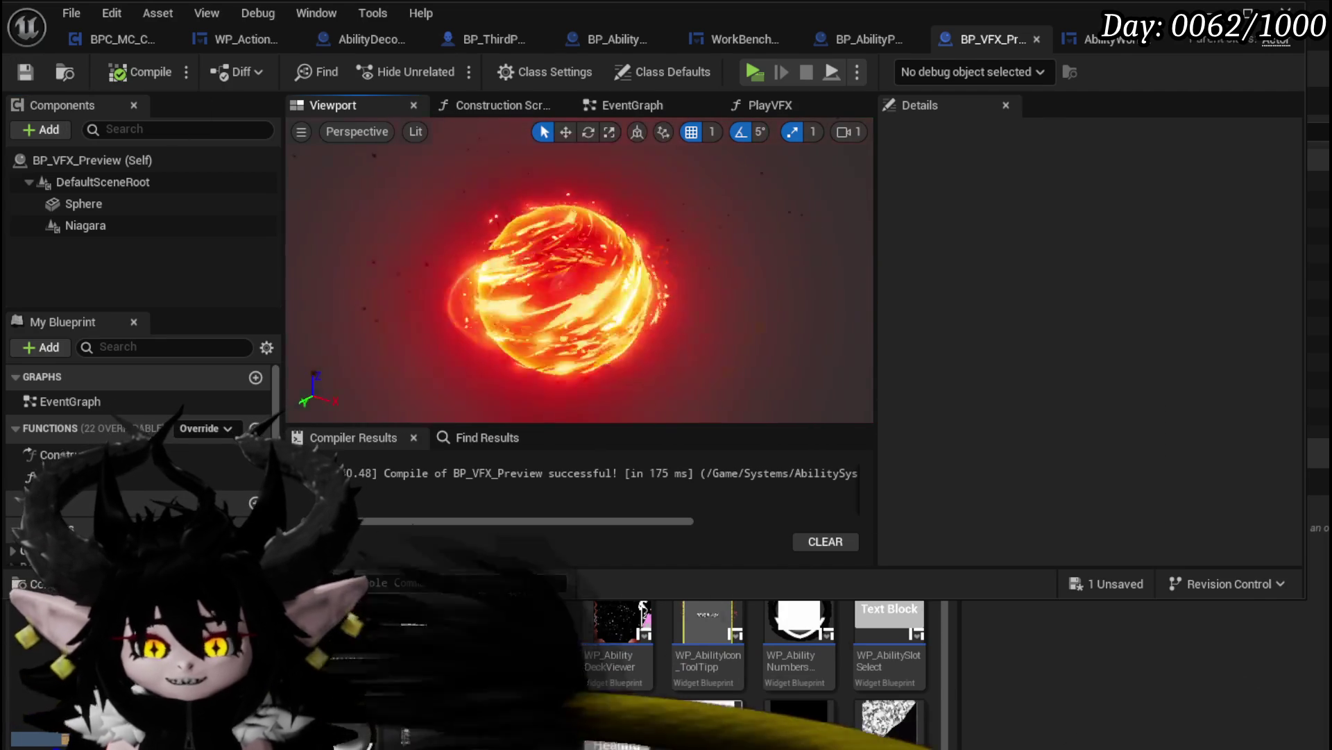
Delete the Sphere component and recompile the blueprint
left_click(113, 205)
key("Delete")
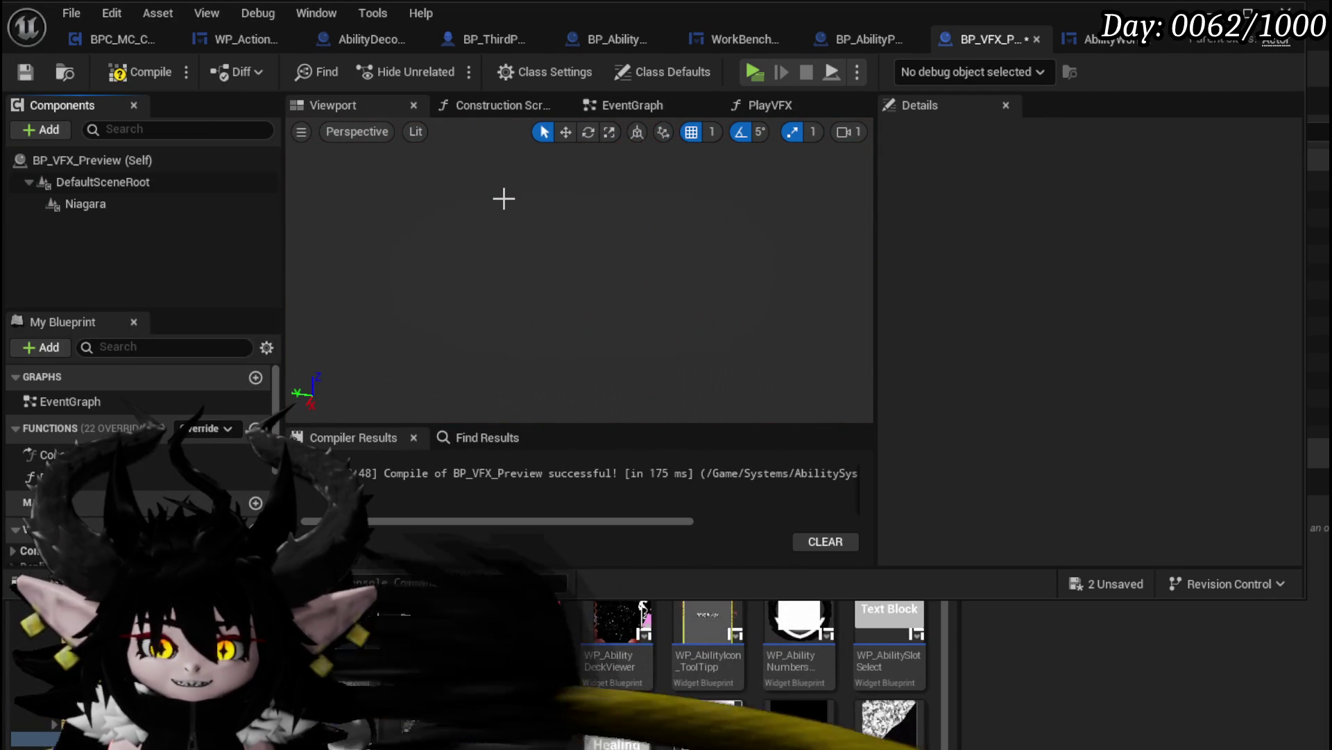
left_click(118, 73)
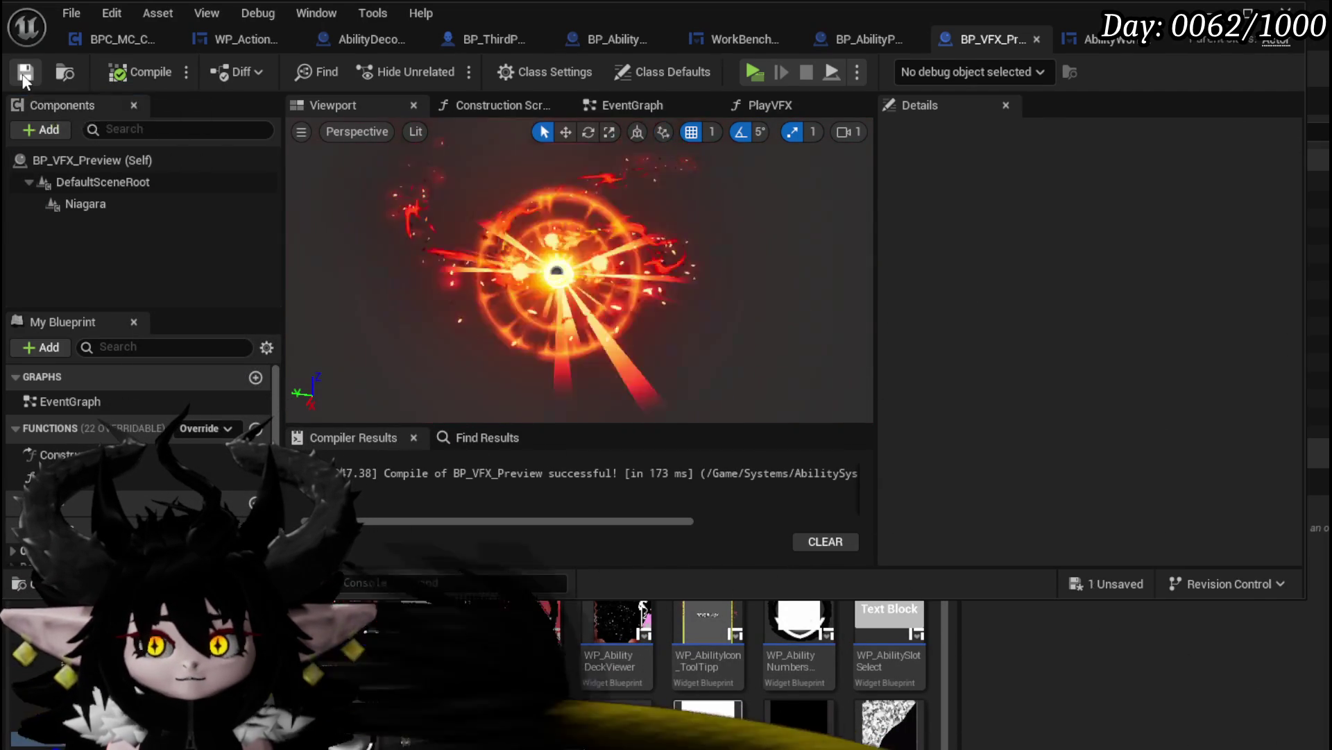
Turn off Auto Activate on the Niagara component
left_click(116, 202)
left_click(970, 132)
type("act")
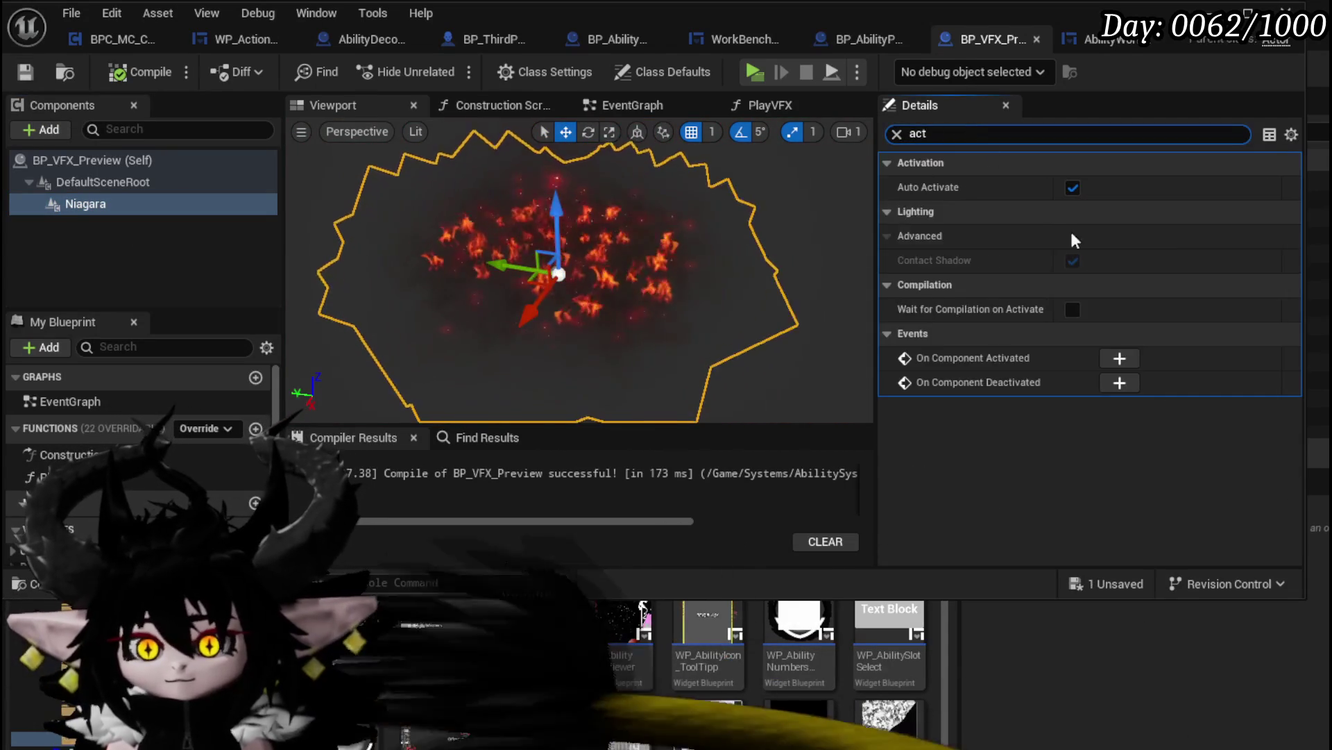
left_click(1074, 188)
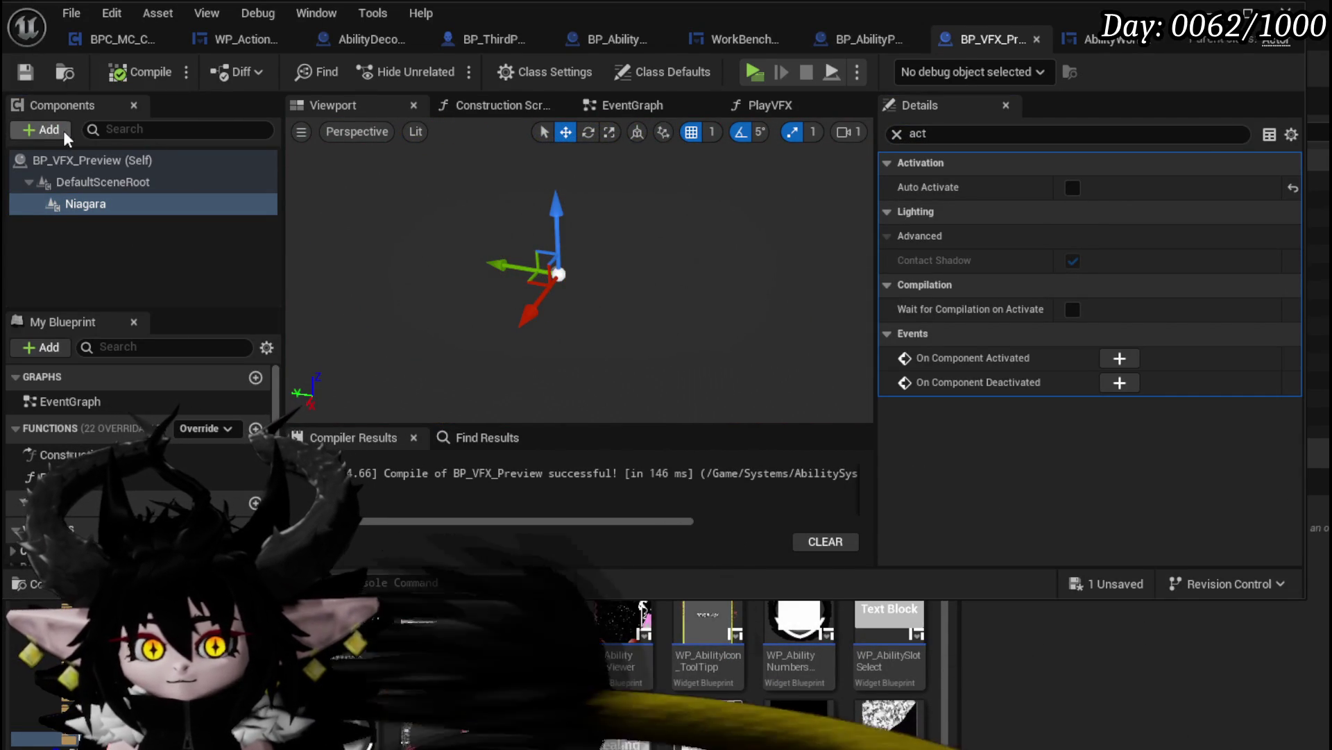
Add a new Arrow component under DefaultSceneRoot and save the blueprint
left_click(42, 129)
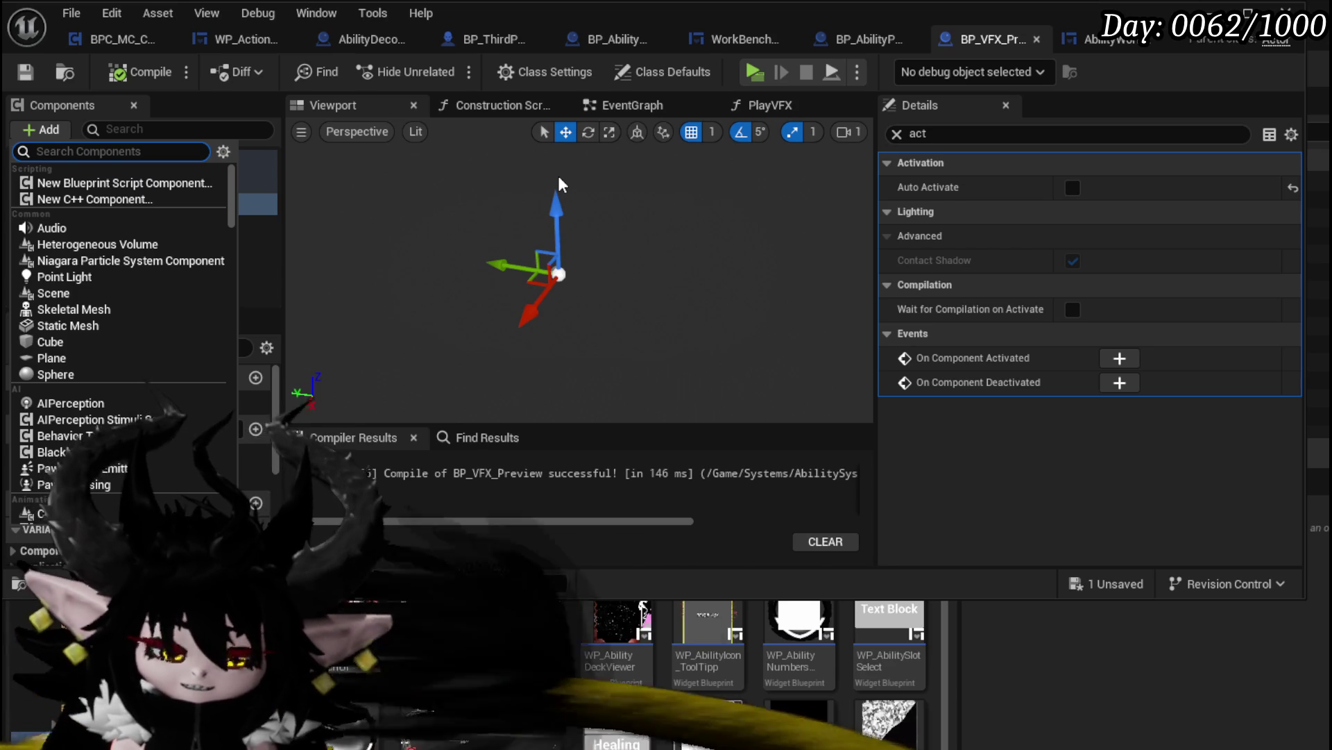
type("Arro")
key("Return")
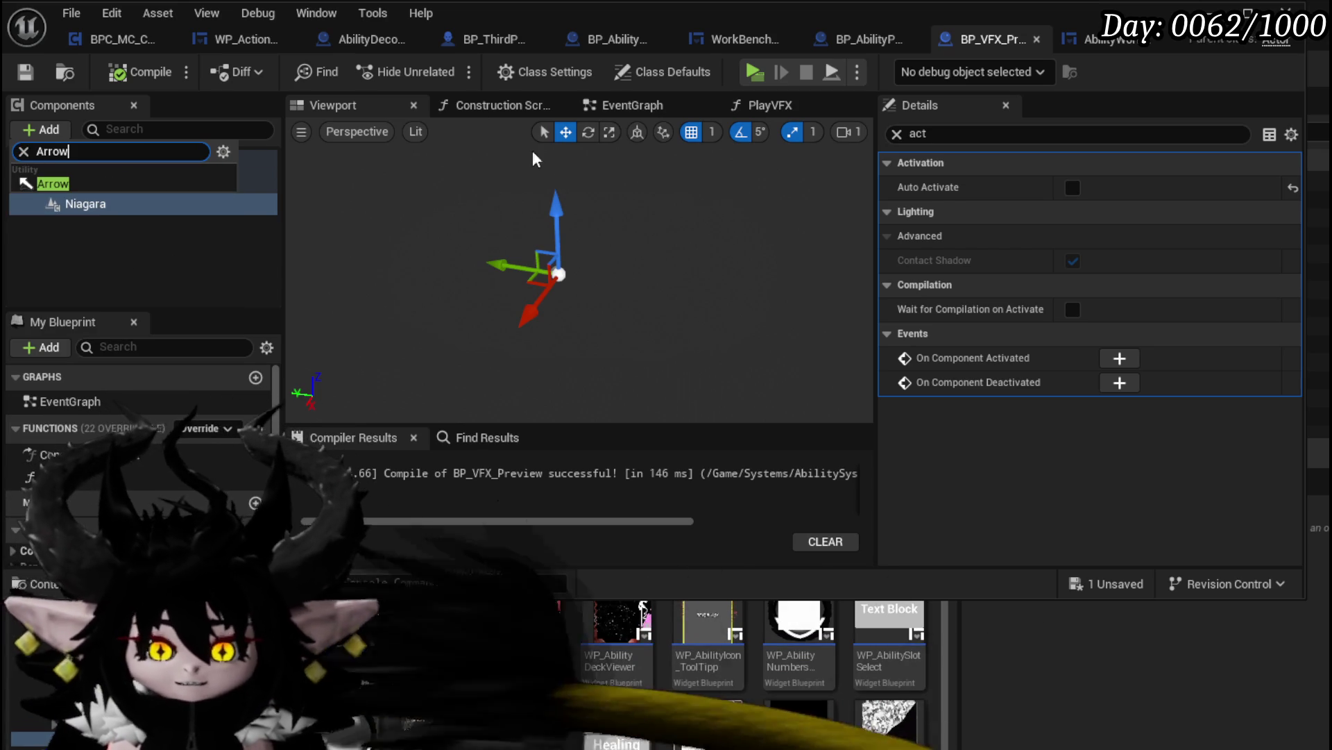
left_click_drag(96, 235, 81, 186)
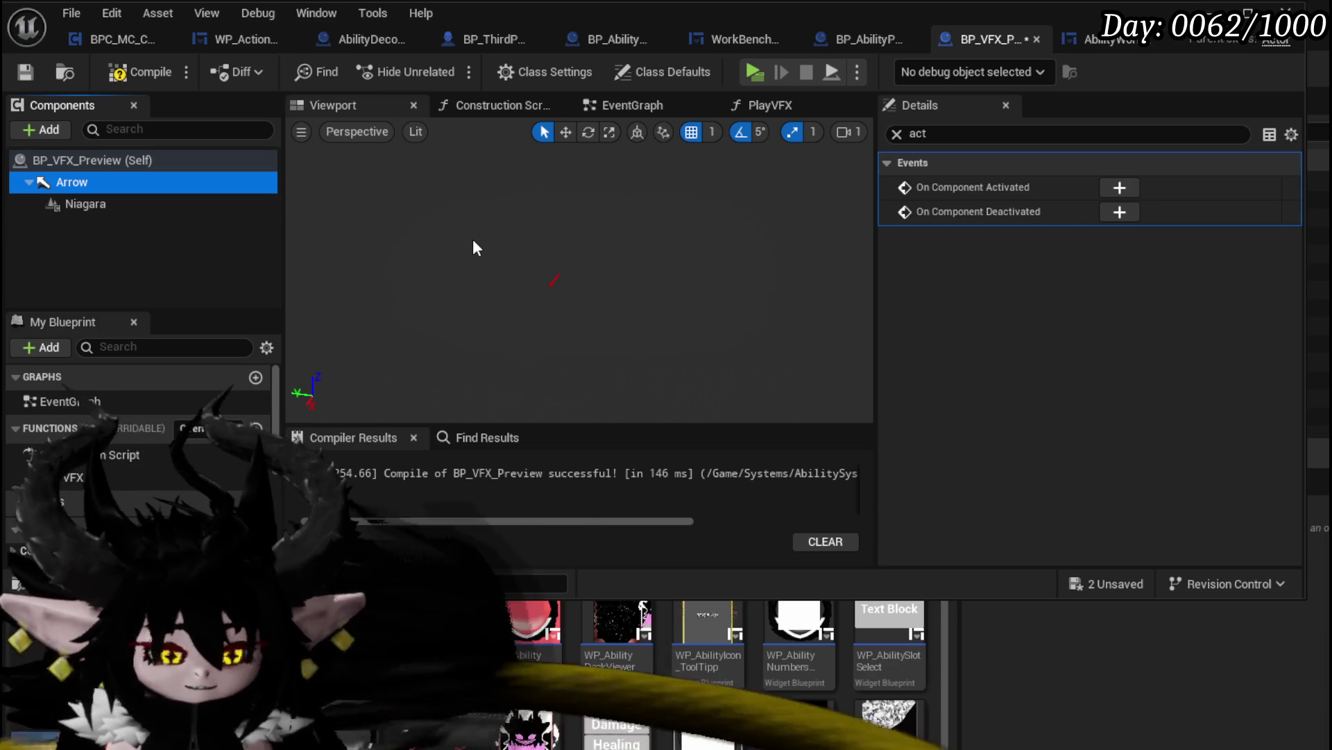
key("ctrl+z")
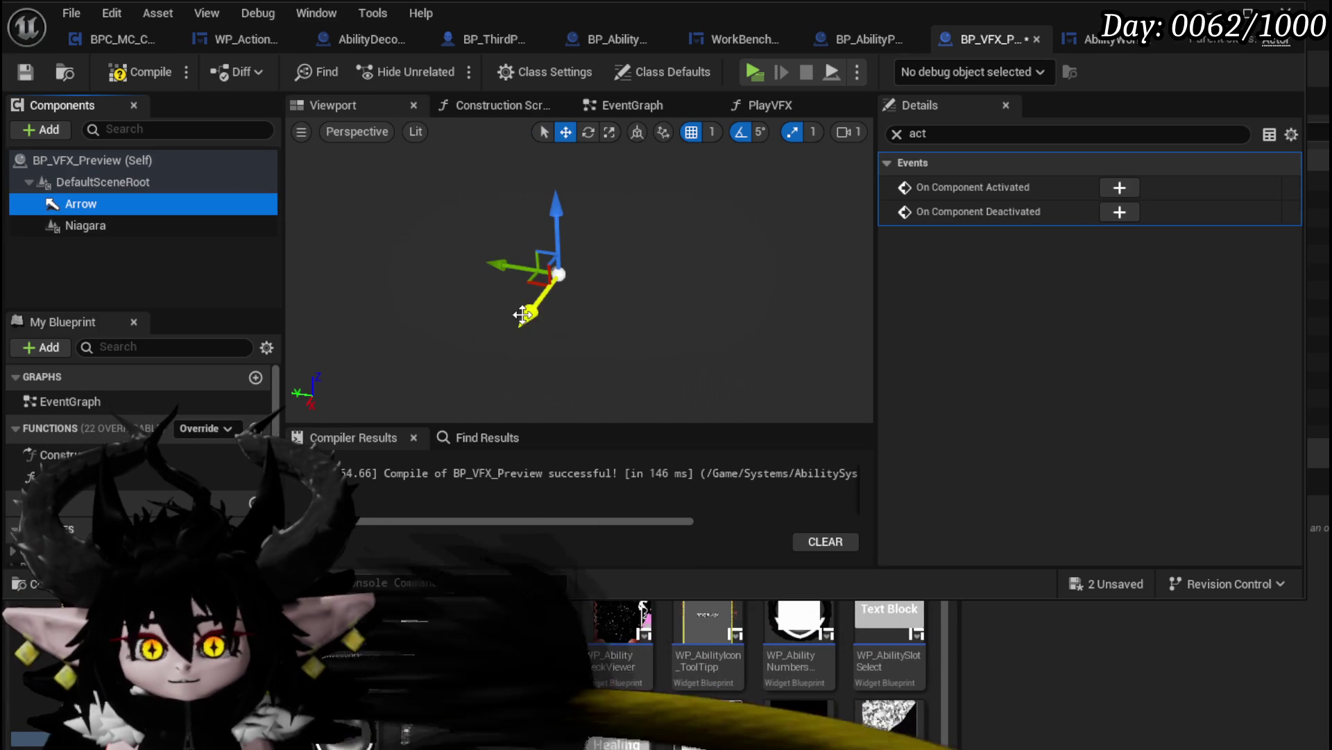
left_click(31, 74)
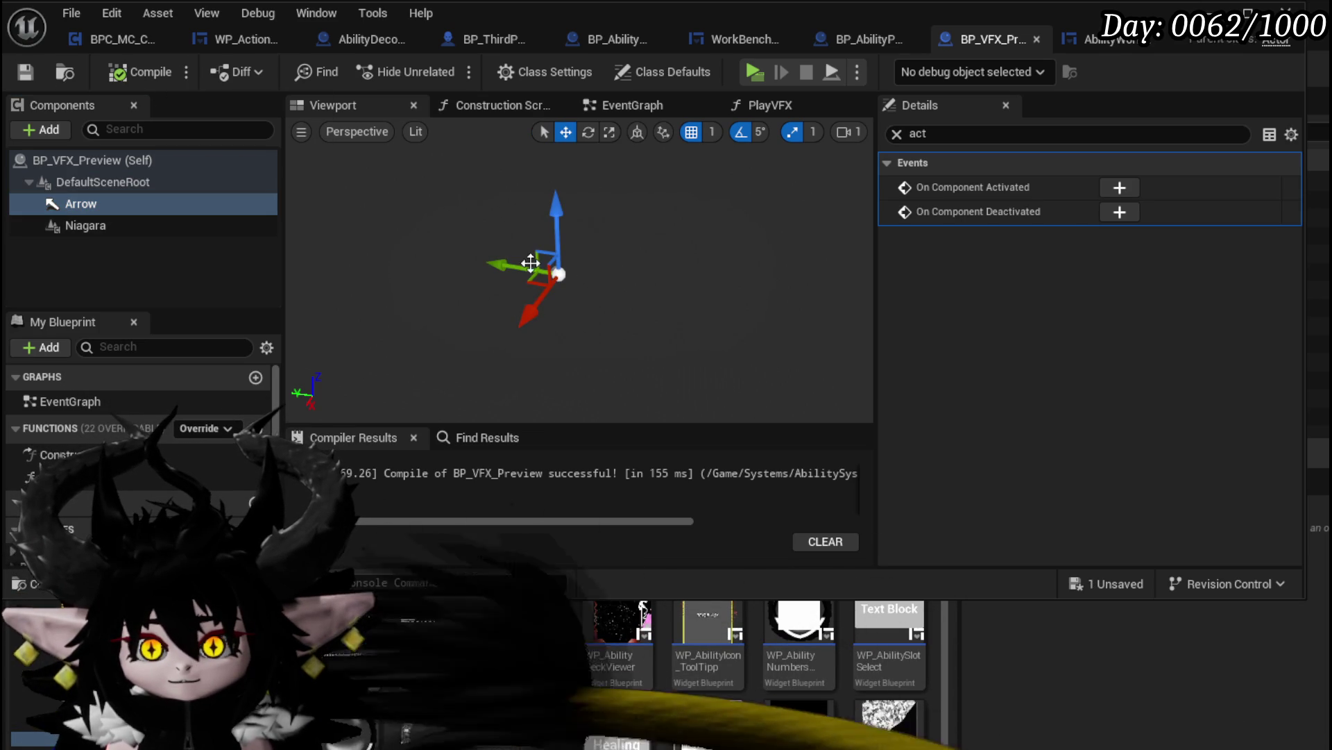
Move the Arrow up and out, rotate it Yaw -180 and Pitch -30, then compile and save
mouse_move(508, 329)
left_mouse_down()
mouse_move(548, 314)
mouse_move(514, 316)
mouse_move(556, 319)
mouse_move(563, 306)
left_mouse_up()
key("e")
mouse_move(653, 352)
left_mouse_down()
mouse_move(690, 254)
mouse_move(486, 288)
mouse_move(454, 320)
mouse_move(437, 154)
left_mouse_up()
key("w")
left_click_drag(410, 202, 420, 232)
left_click(30, 72)
left_click(102, 223)
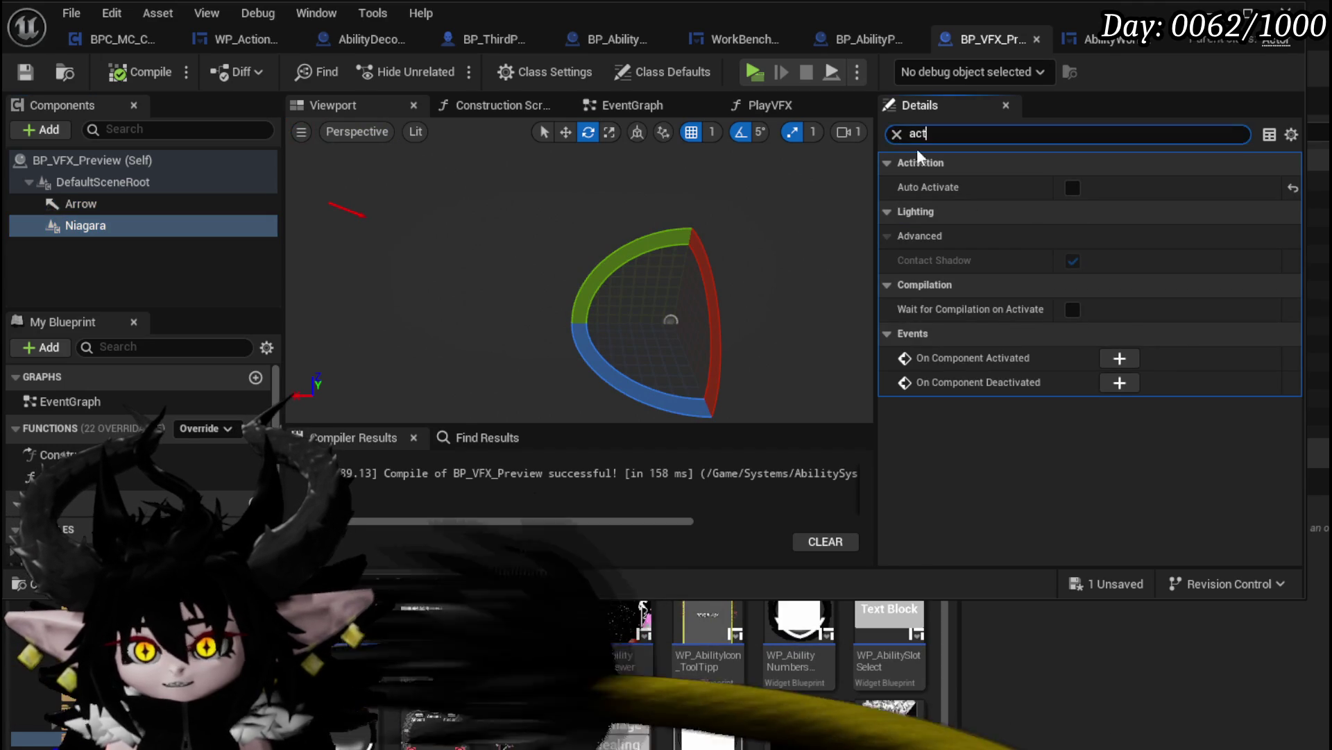
Set the Niagara system to NS_HereComesTheBoom, compile, and re-enable Auto Activate
left_click(897, 134)
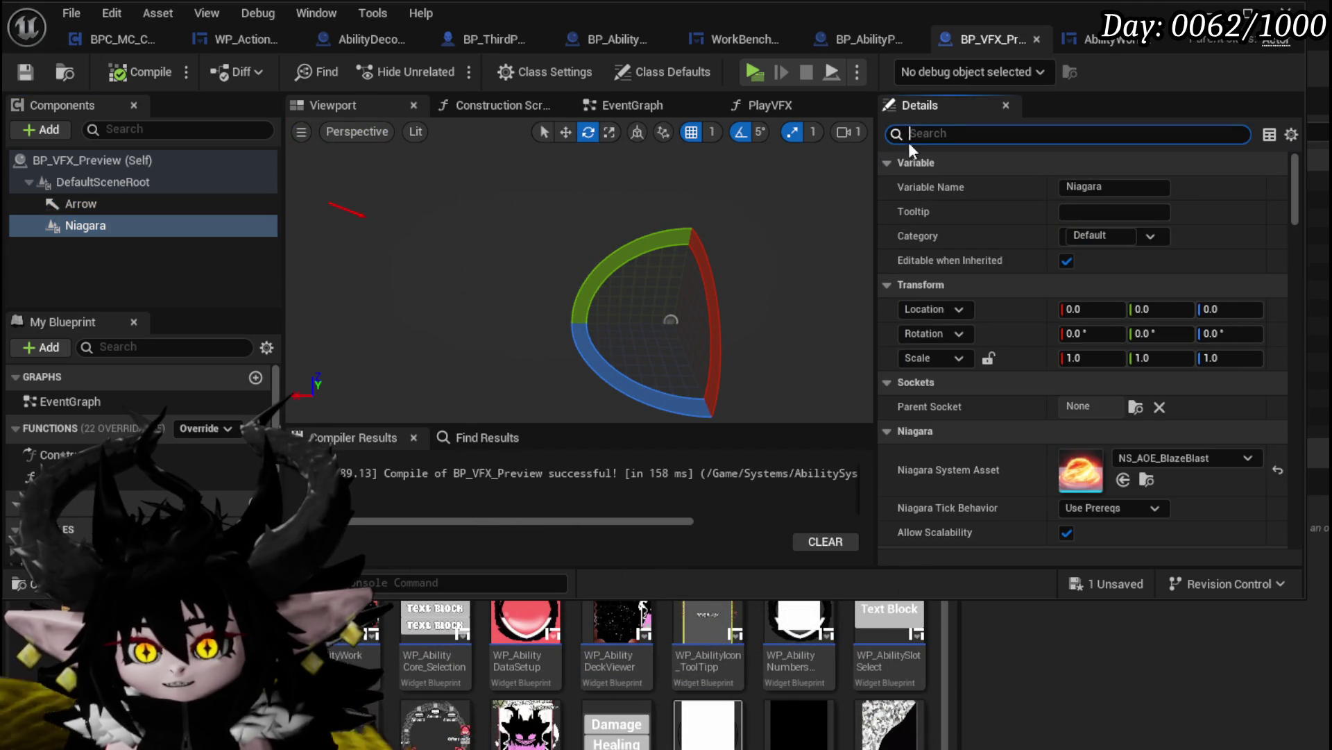
left_click(1140, 458)
type("Boo")
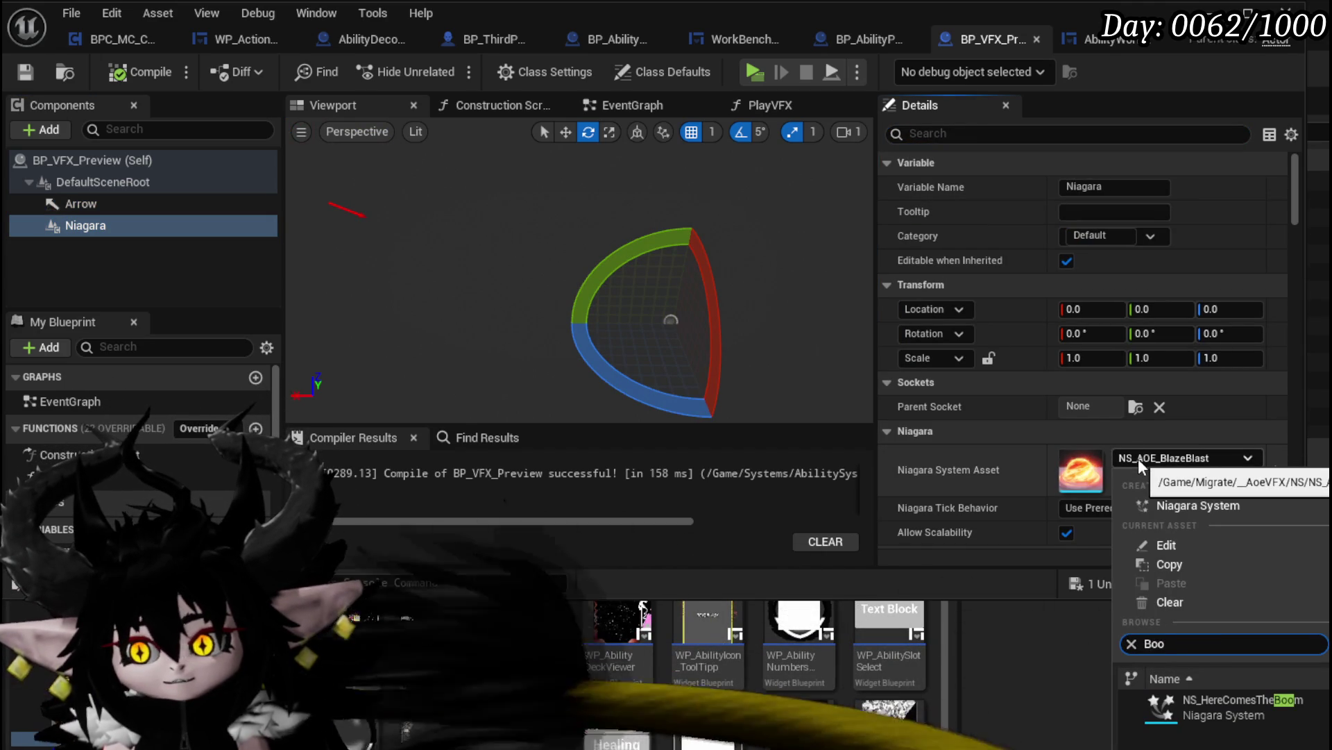
left_click(1268, 715)
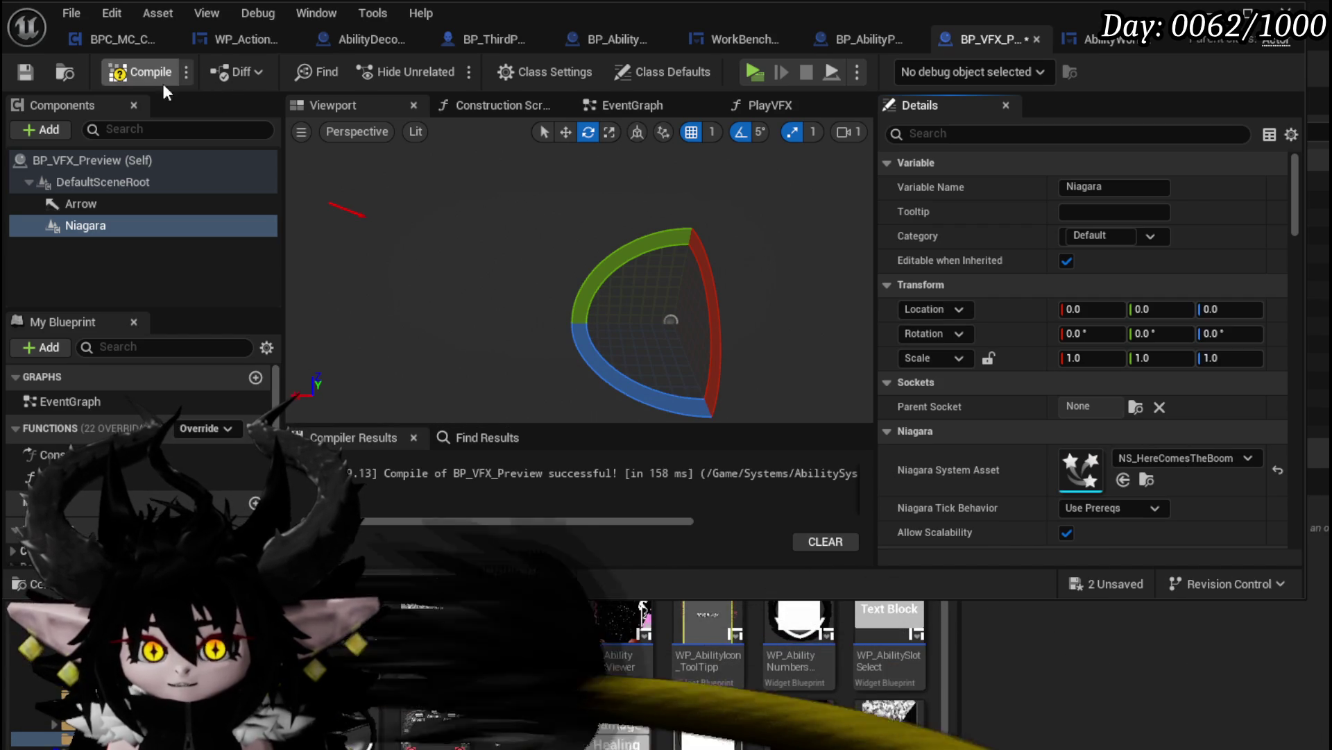
left_click(143, 78)
type("Acti")
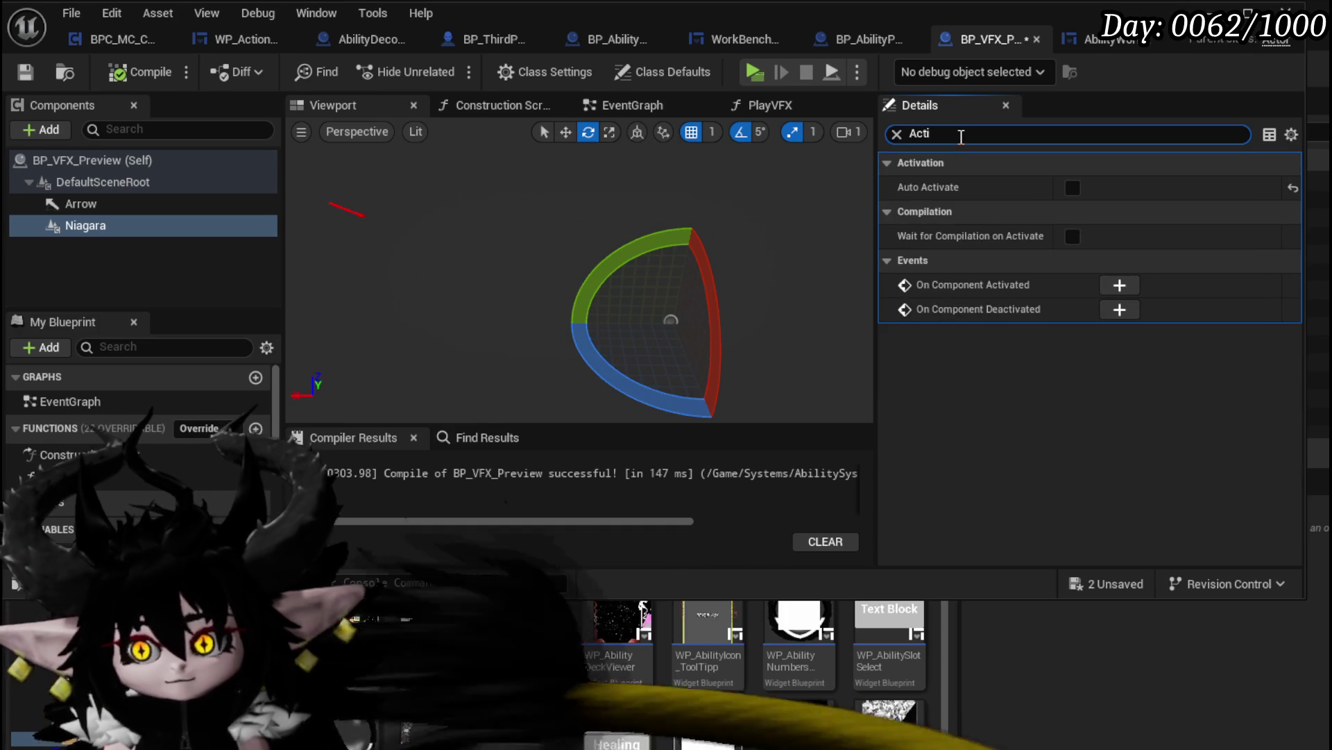
left_click(1077, 186)
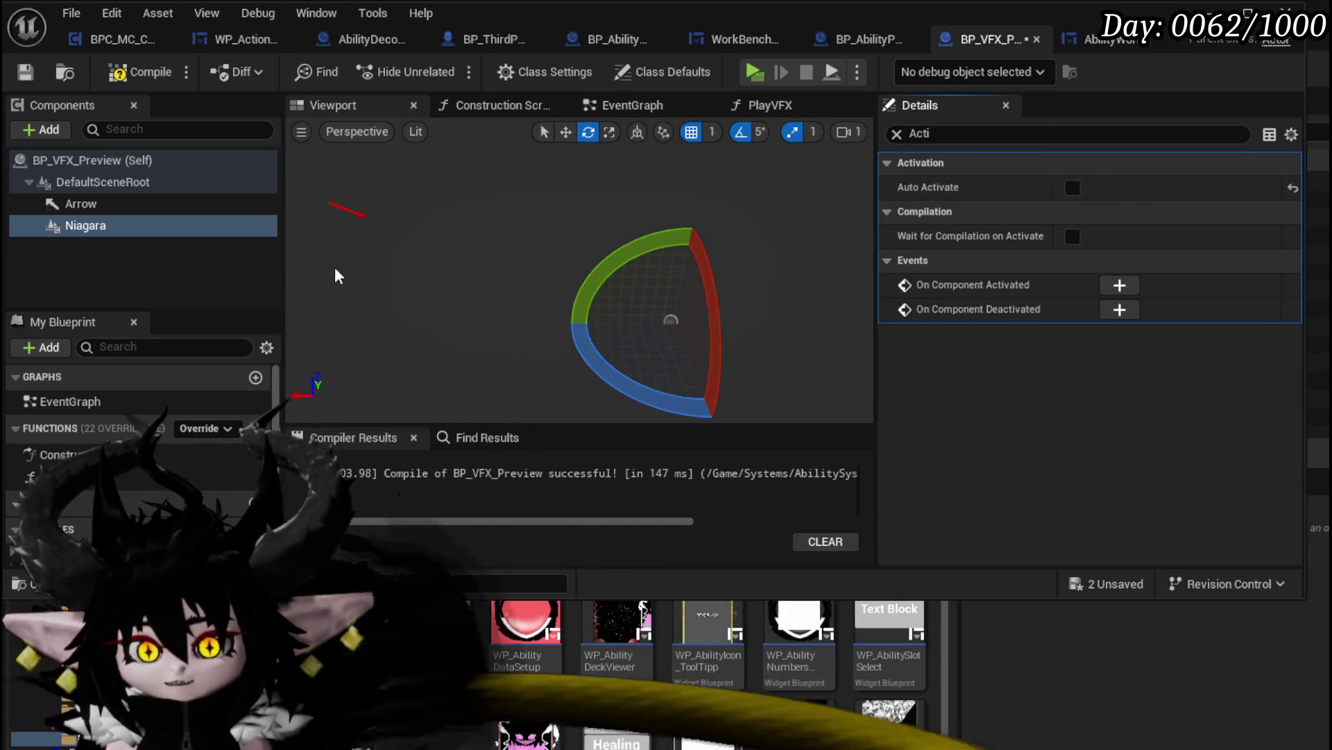
Raise the Arrow above the effect, angle it back toward it, then compile and save
left_click(535, 236)
key("w")
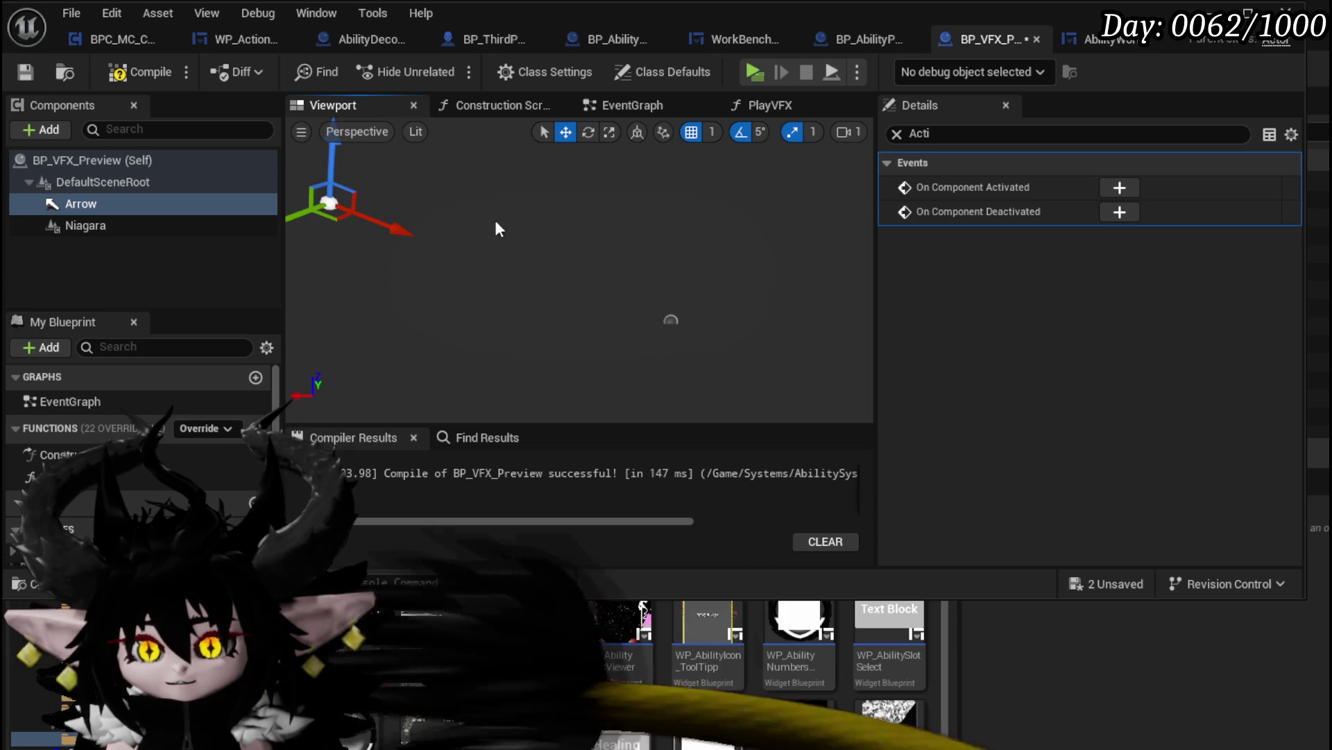
left_click_drag(501, 219, 548, 219)
mouse_move(408, 226)
left_mouse_down()
mouse_move(531, 267)
mouse_move(793, 269)
mouse_move(617, 292)
left_mouse_up()
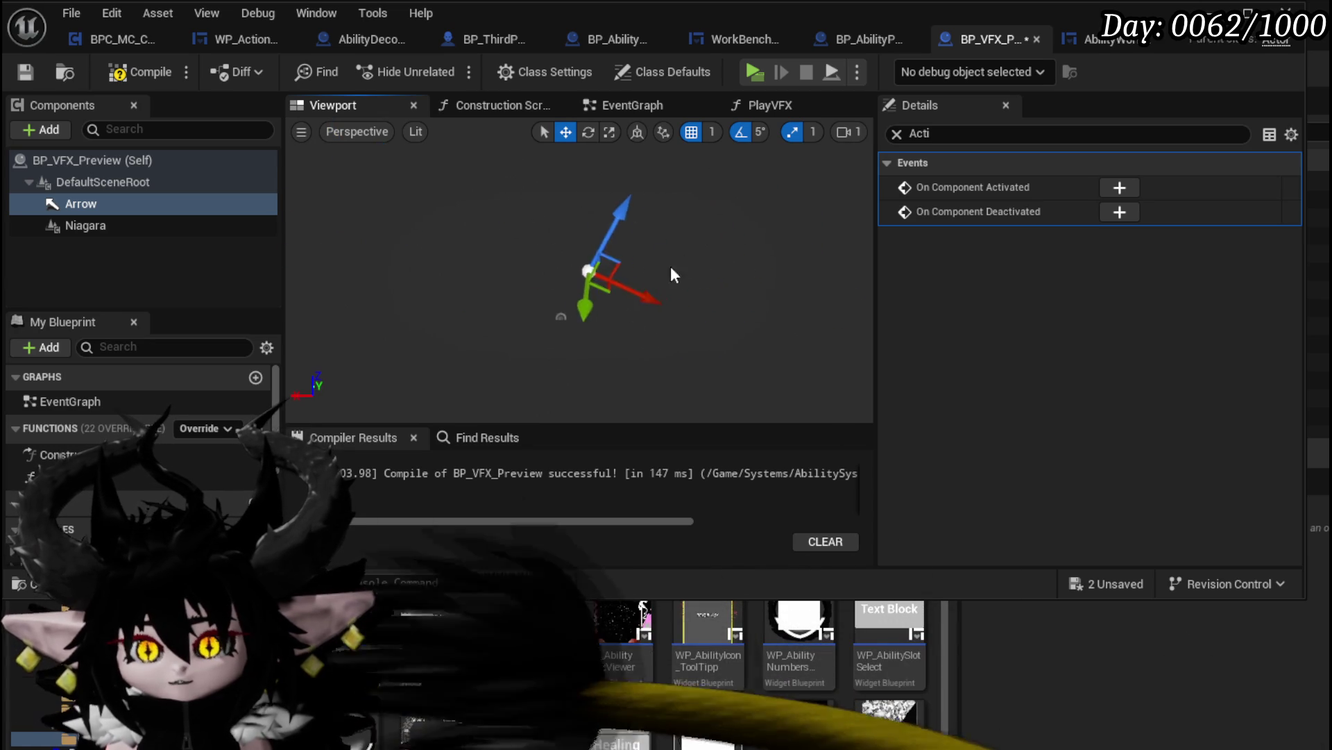
left_click_drag(748, 238, 820, 150)
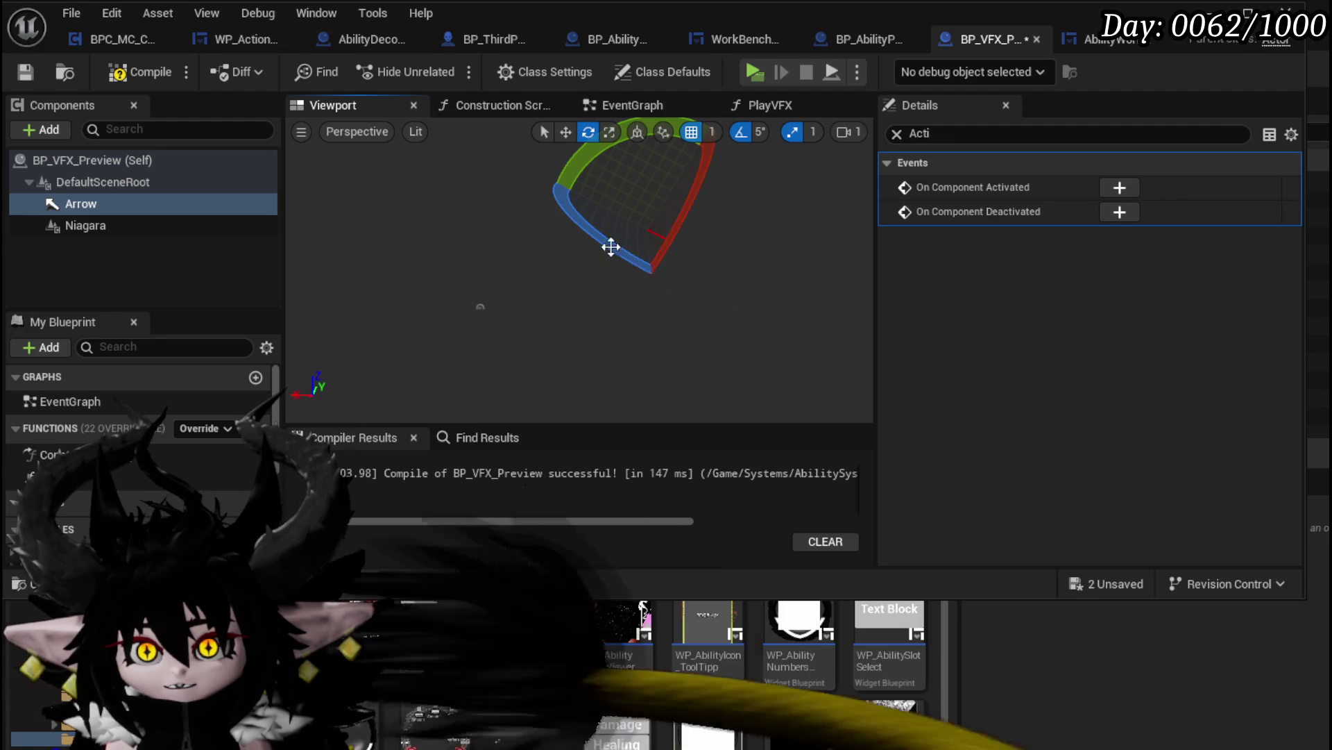
mouse_move(564, 182)
left_mouse_down()
mouse_move(514, 169)
mouse_move(564, 170)
mouse_move(548, 135)
left_mouse_up()
key("w")
left_click(128, 72)
left_click(25, 71)
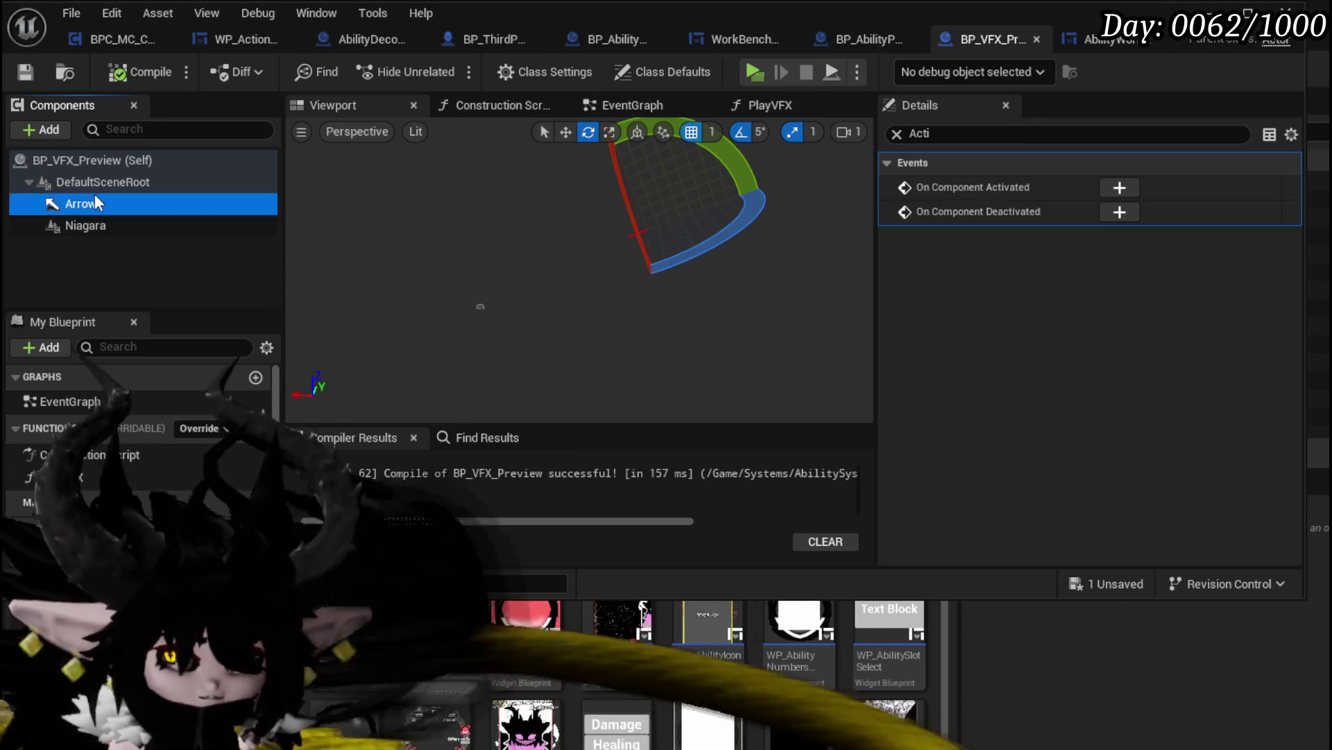
Rename the Arrow to ViewPoint, recompile, and switch to BP_AbilityPreviewCharacter
right_click(96, 203)
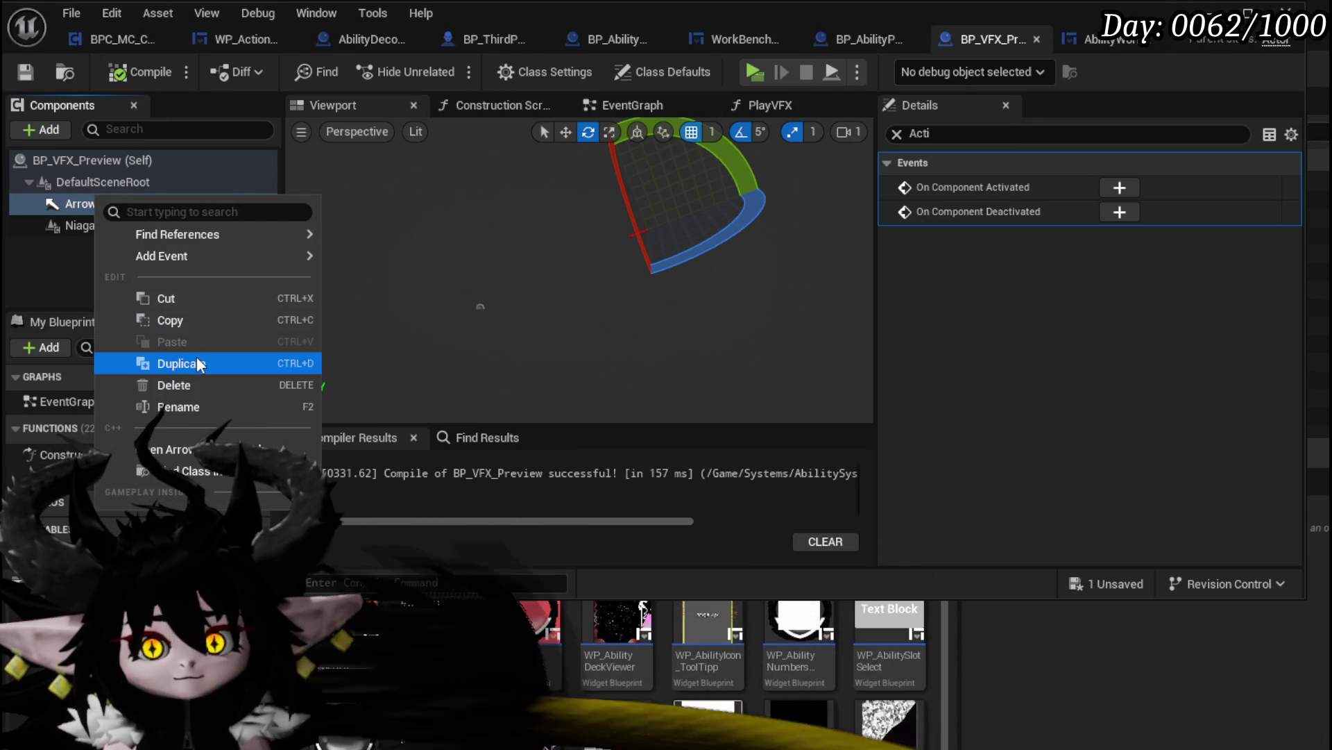
left_click(189, 410)
type("ViewPoin")
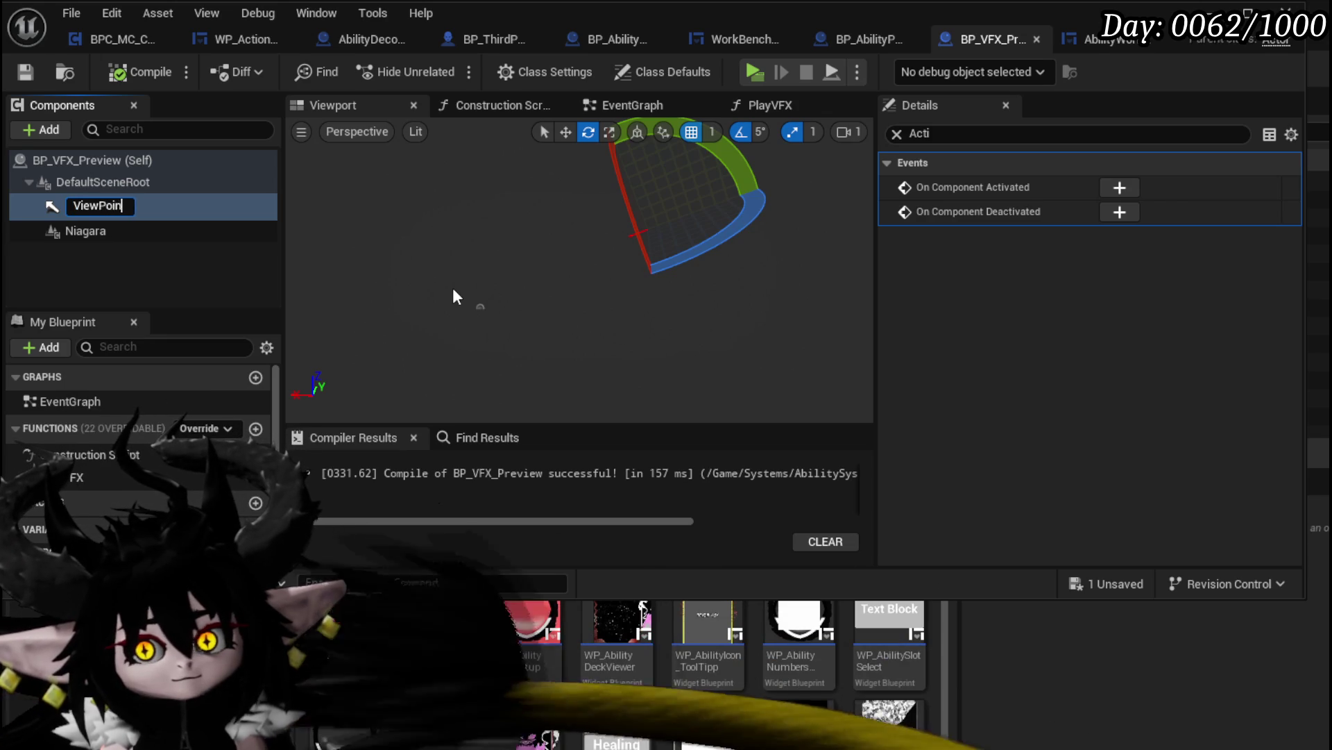
type("t")
key("Return")
left_click(128, 74)
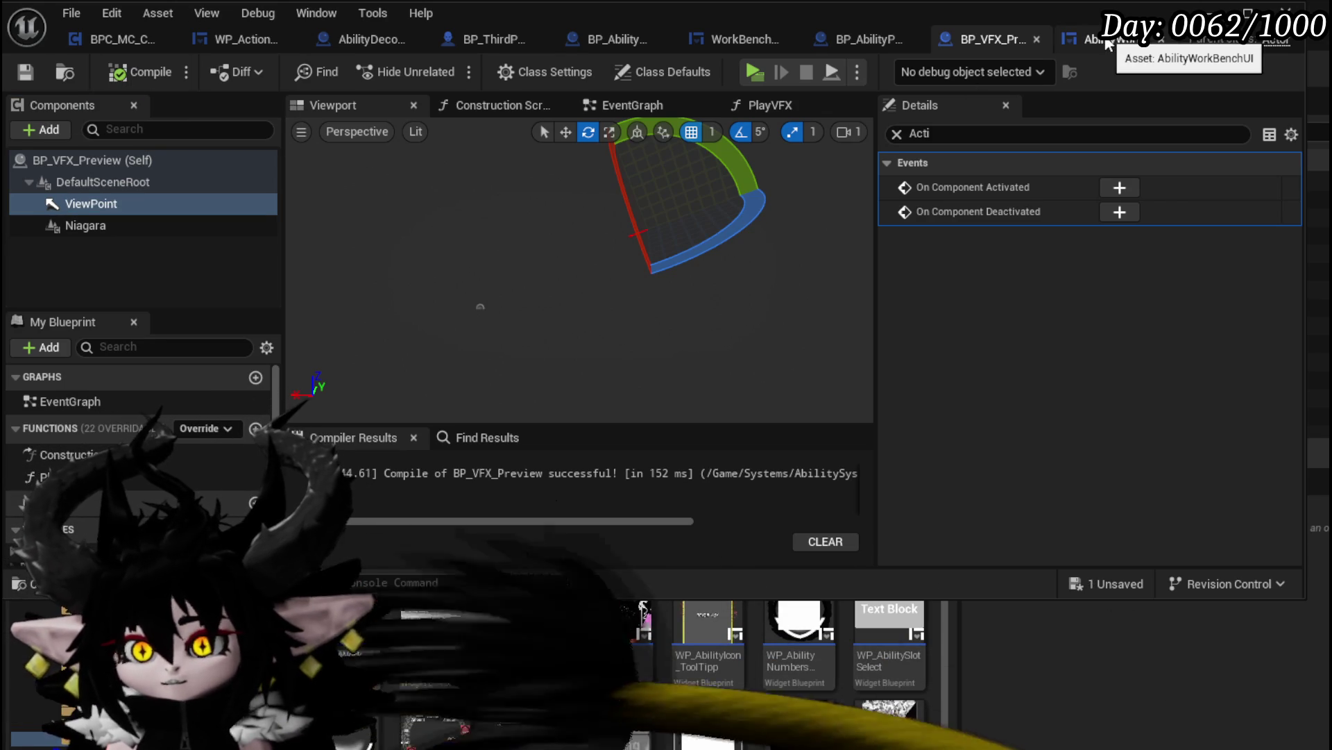
left_click(833, 44)
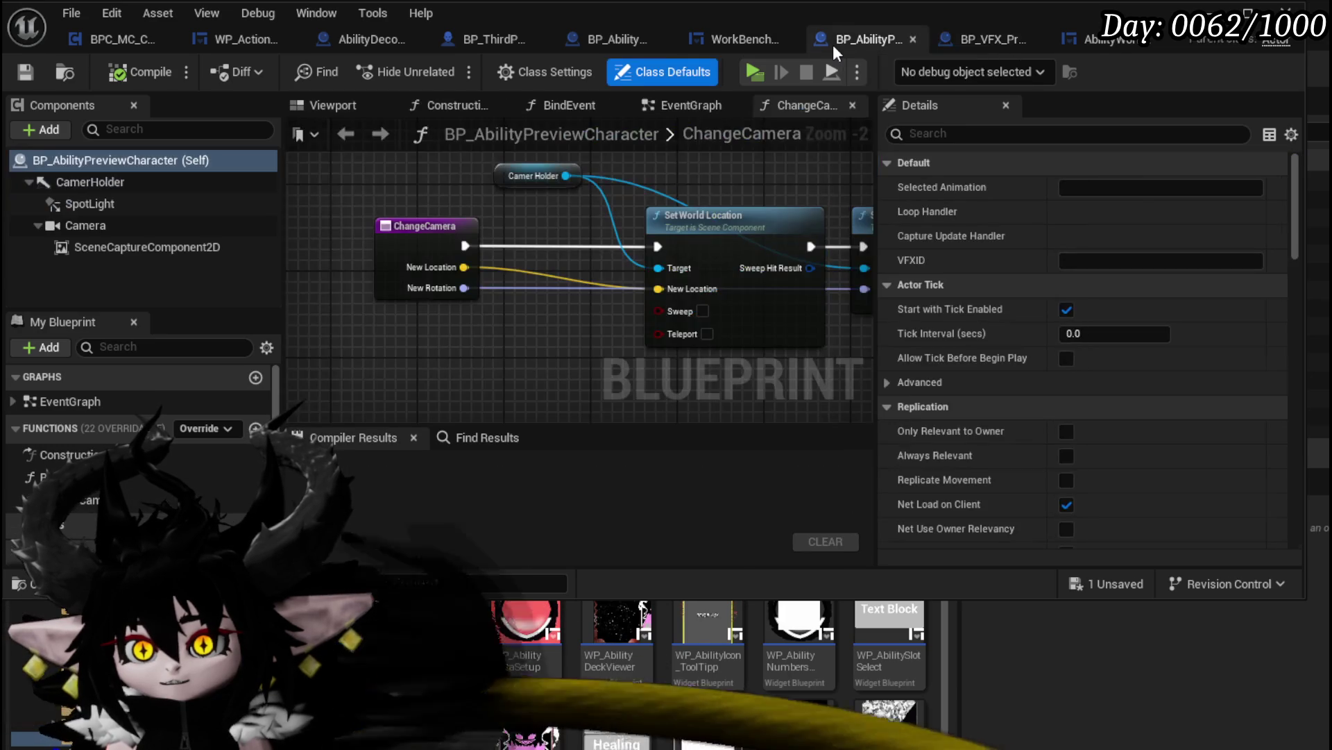
In the EventGraph, add a Get VFX node feeding a Get View Point node
scroll(468, 191, "down", 1)
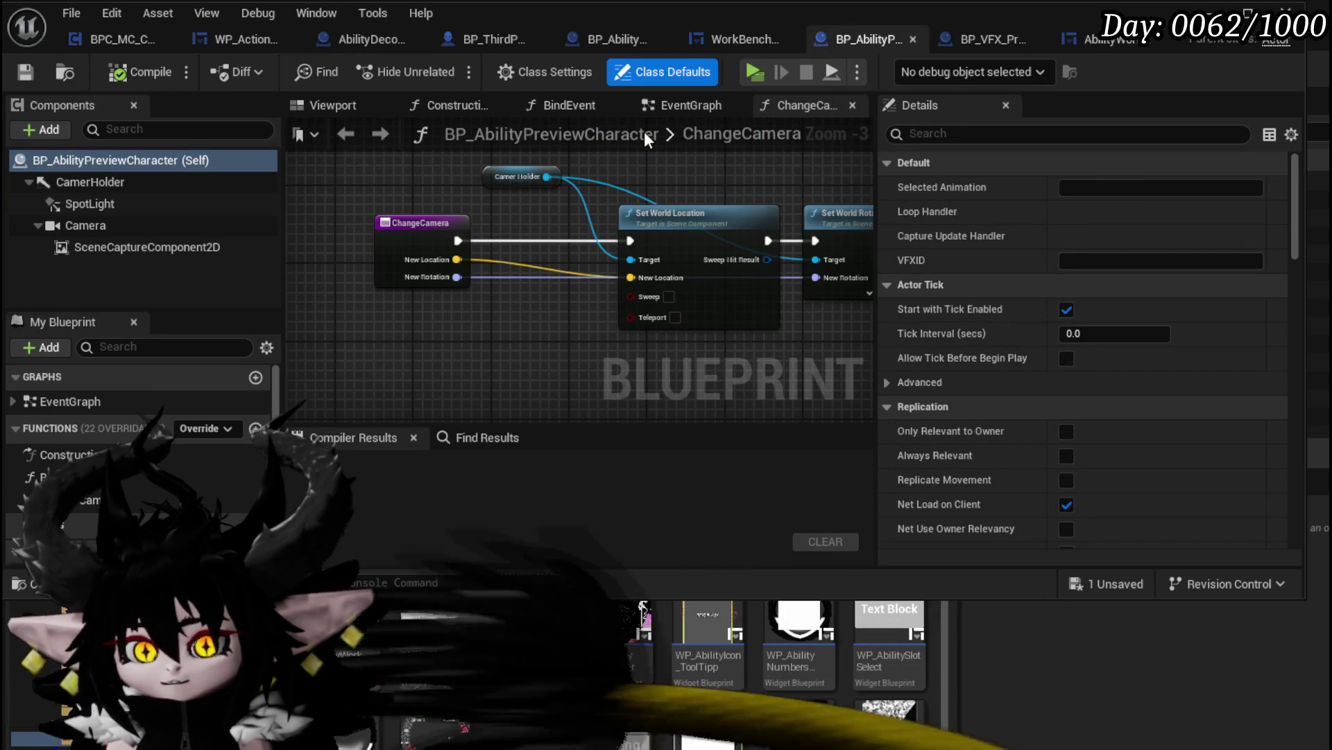
left_click(682, 107)
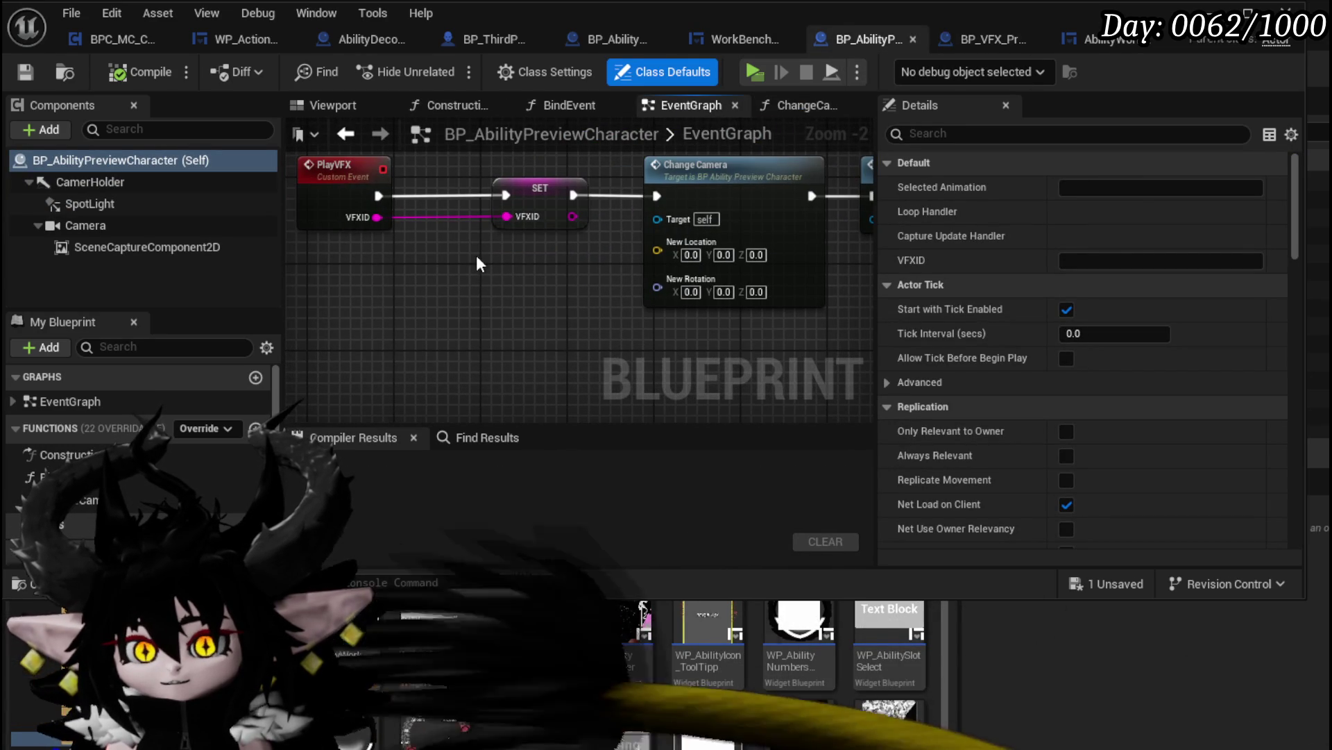
scroll(146, 451, "down", 8)
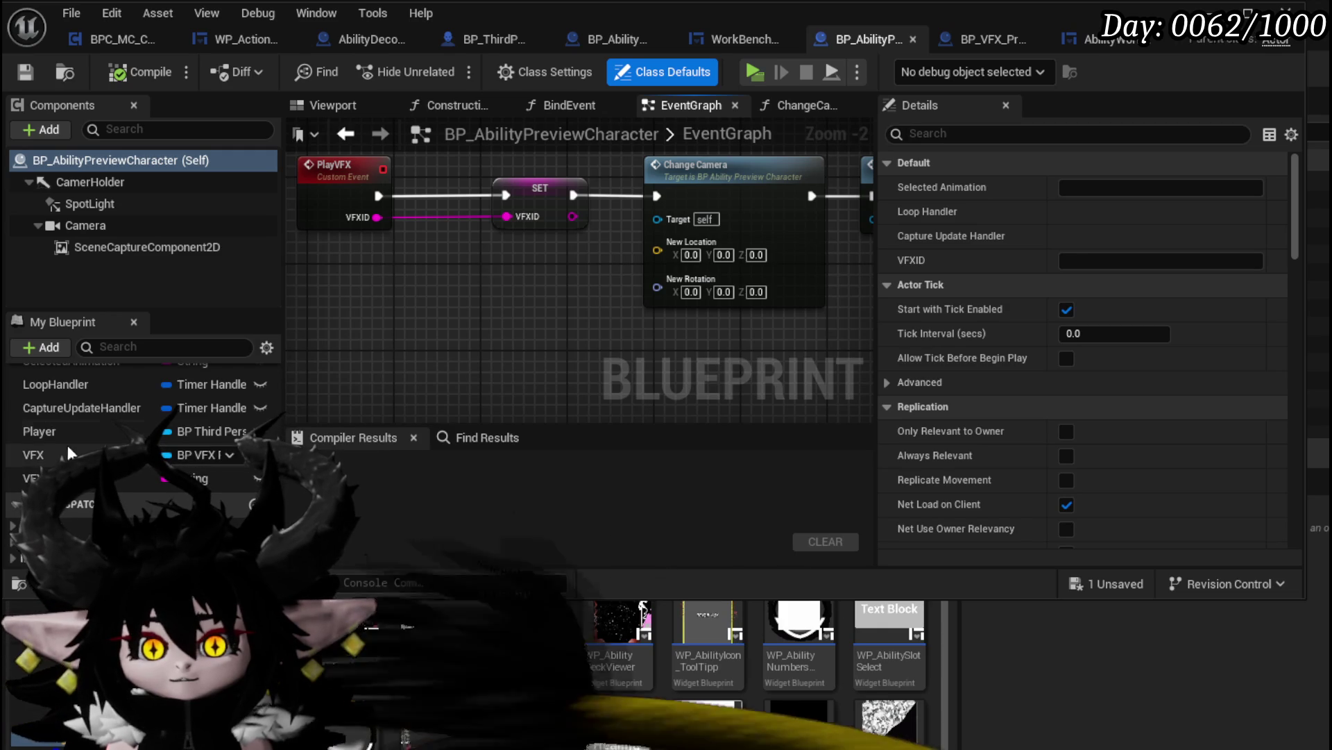
mouse_move(68, 454)
left_mouse_down()
mouse_move(348, 293)
mouse_move(387, 326)
left_mouse_up()
left_click(385, 321)
type("Get V")
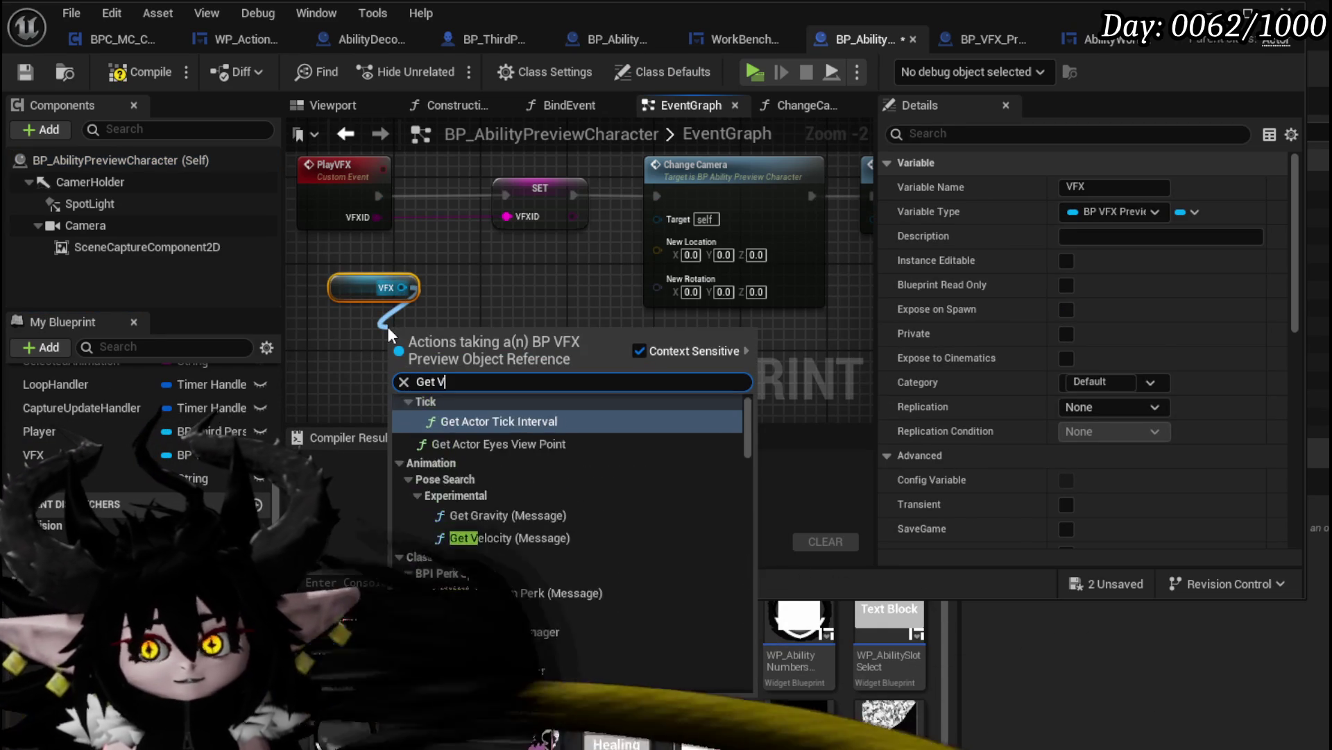
type("iewpoint")
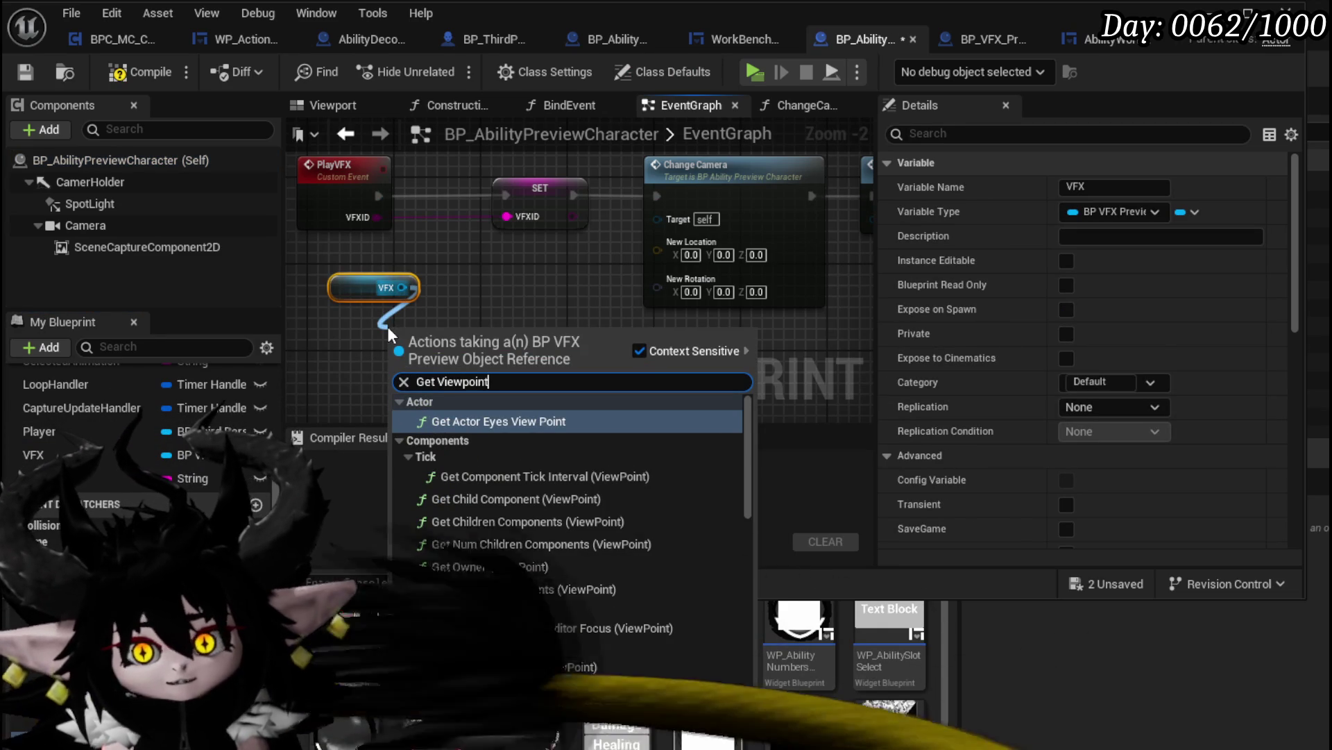
scroll(677, 572, "down", 3)
left_click_drag(755, 517, 755, 652)
left_click(512, 661)
Add Get World Location and Get World Rotation nodes from View Point and arrange them
mouse_move(493, 332)
left_mouse_down()
mouse_move(382, 321)
mouse_move(434, 348)
left_mouse_up()
type("get ")
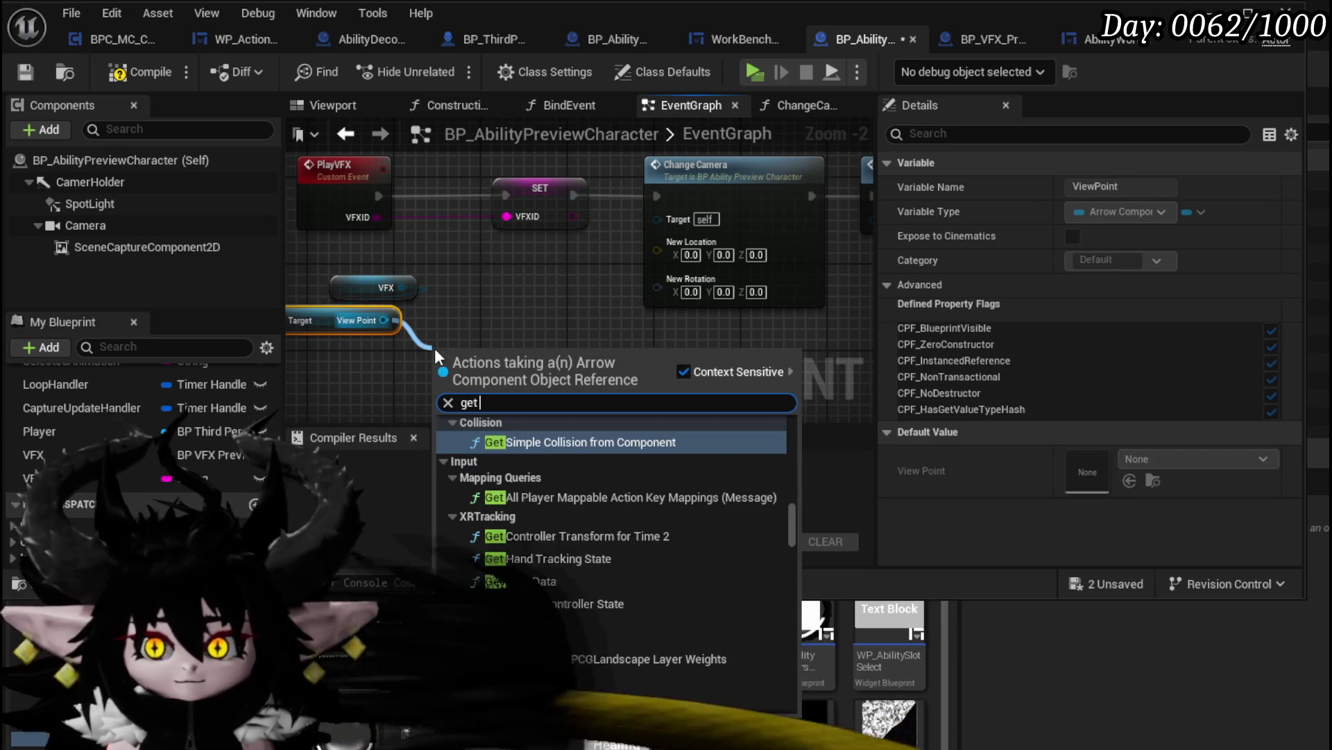
type("world loca")
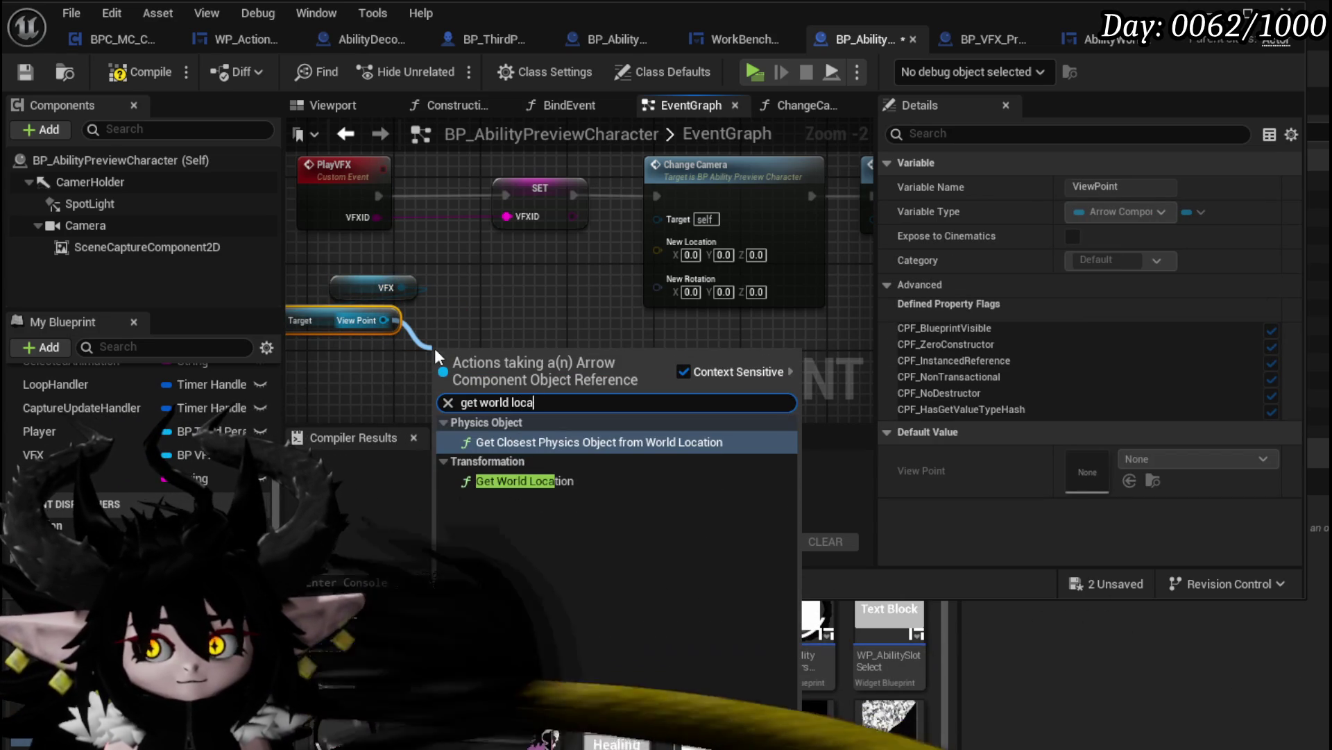
left_click(510, 477)
mouse_move(383, 320)
left_mouse_down()
mouse_move(409, 332)
mouse_move(482, 295)
left_mouse_up()
type("get world rotation")
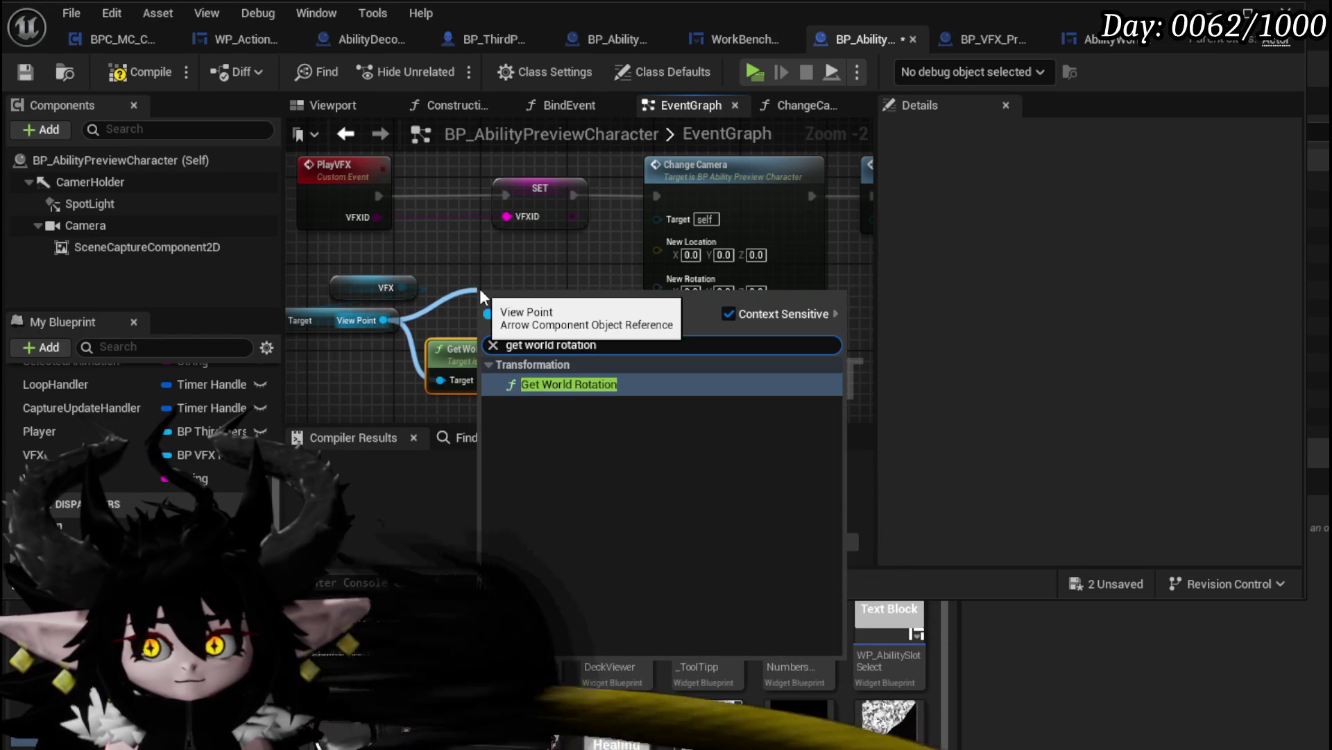
left_click(563, 385)
mouse_move(526, 302)
left_mouse_down()
mouse_move(510, 380)
mouse_move(473, 402)
mouse_move(481, 327)
left_mouse_up()
left_click(486, 267, "shift")
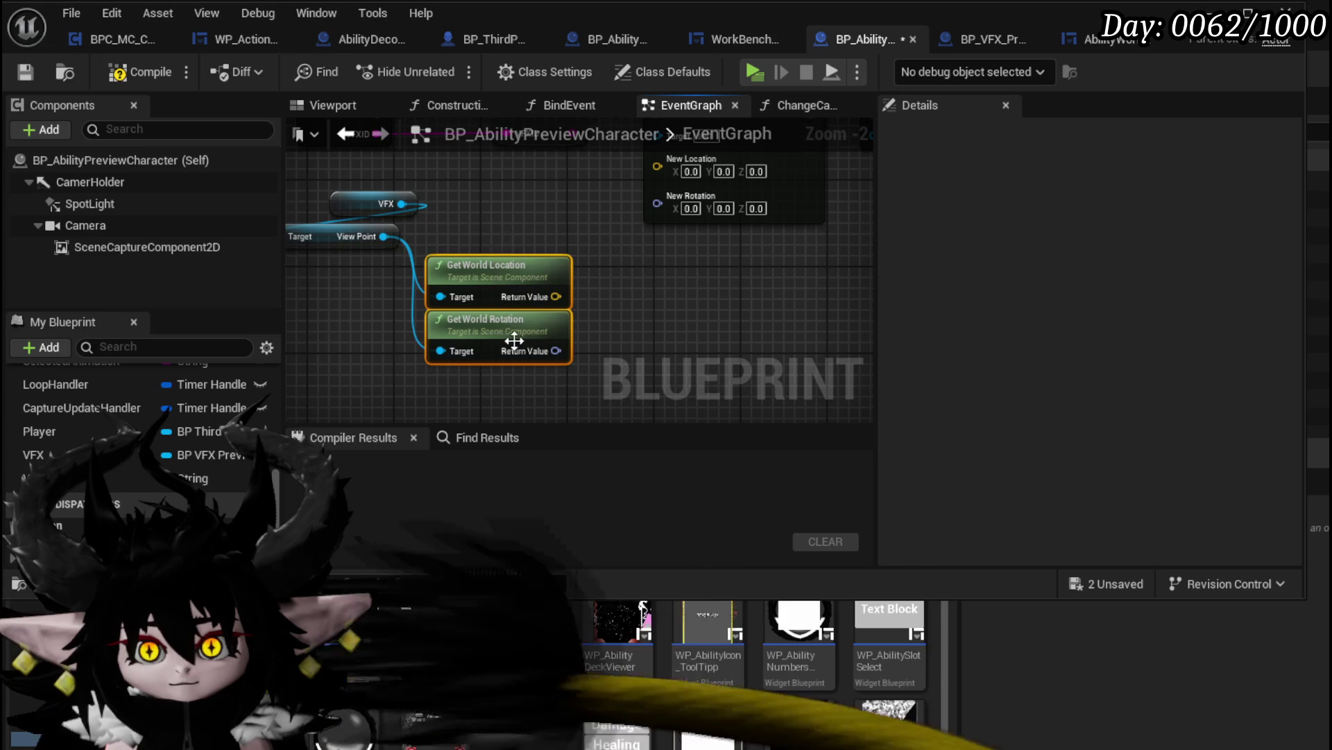
left_click_drag(486, 267, 486, 209)
Wire world location and rotation into Change Camera's New Location and New Rotation, compile, and save
left_click_drag(579, 229, 568, 222)
left_click_drag(464, 340, 536, 311)
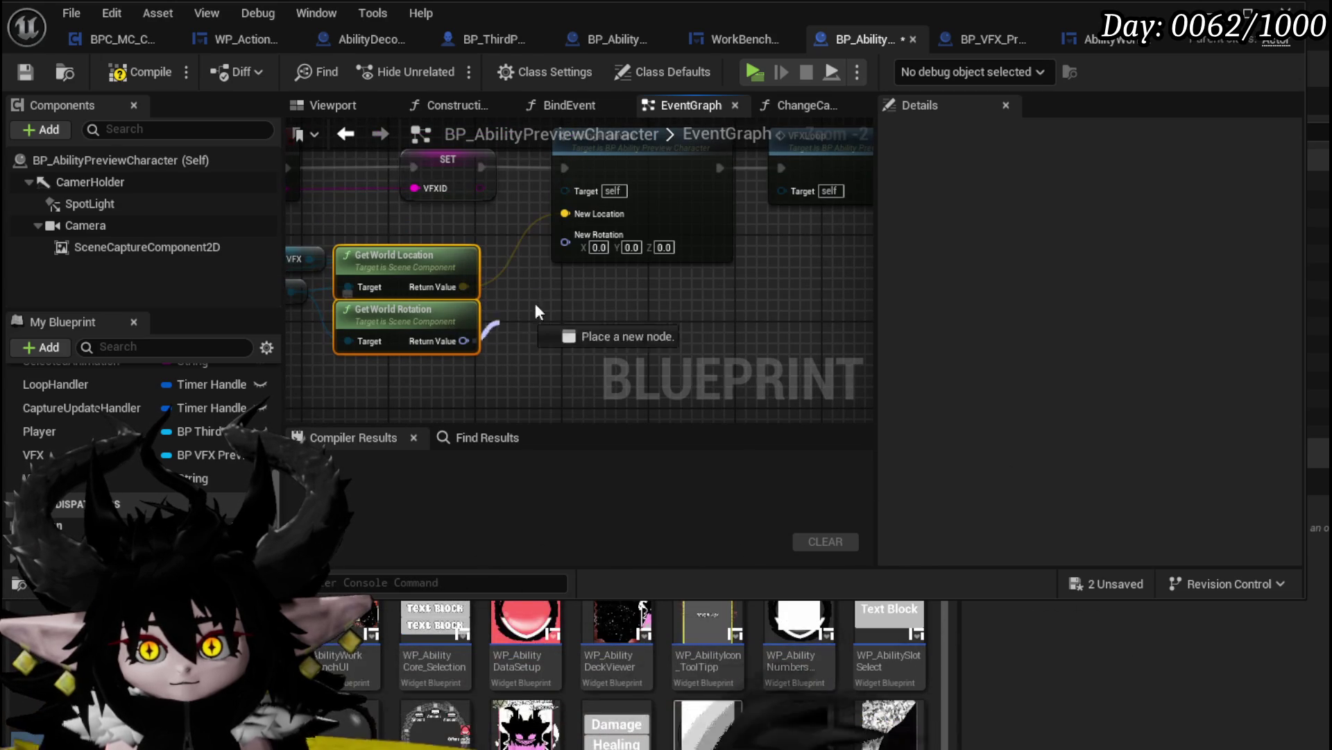
left_click(144, 71)
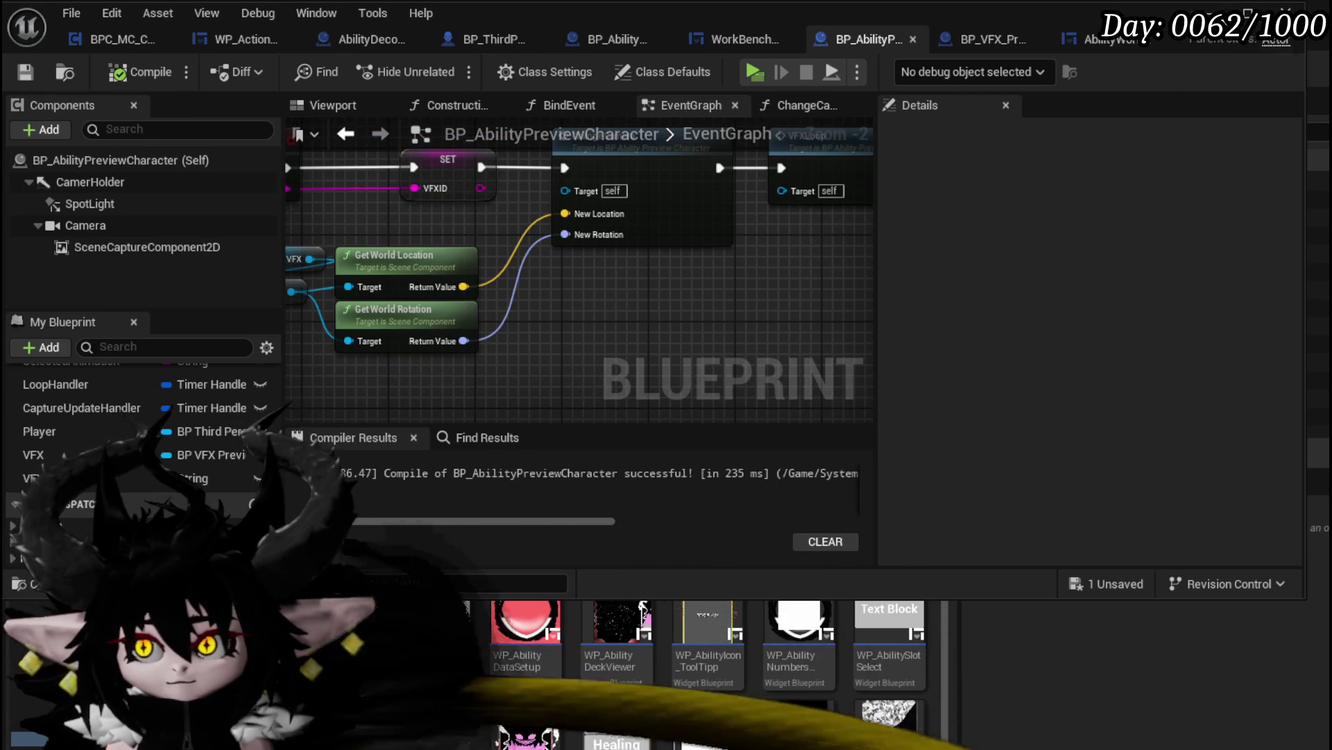
key("ctrl+s")
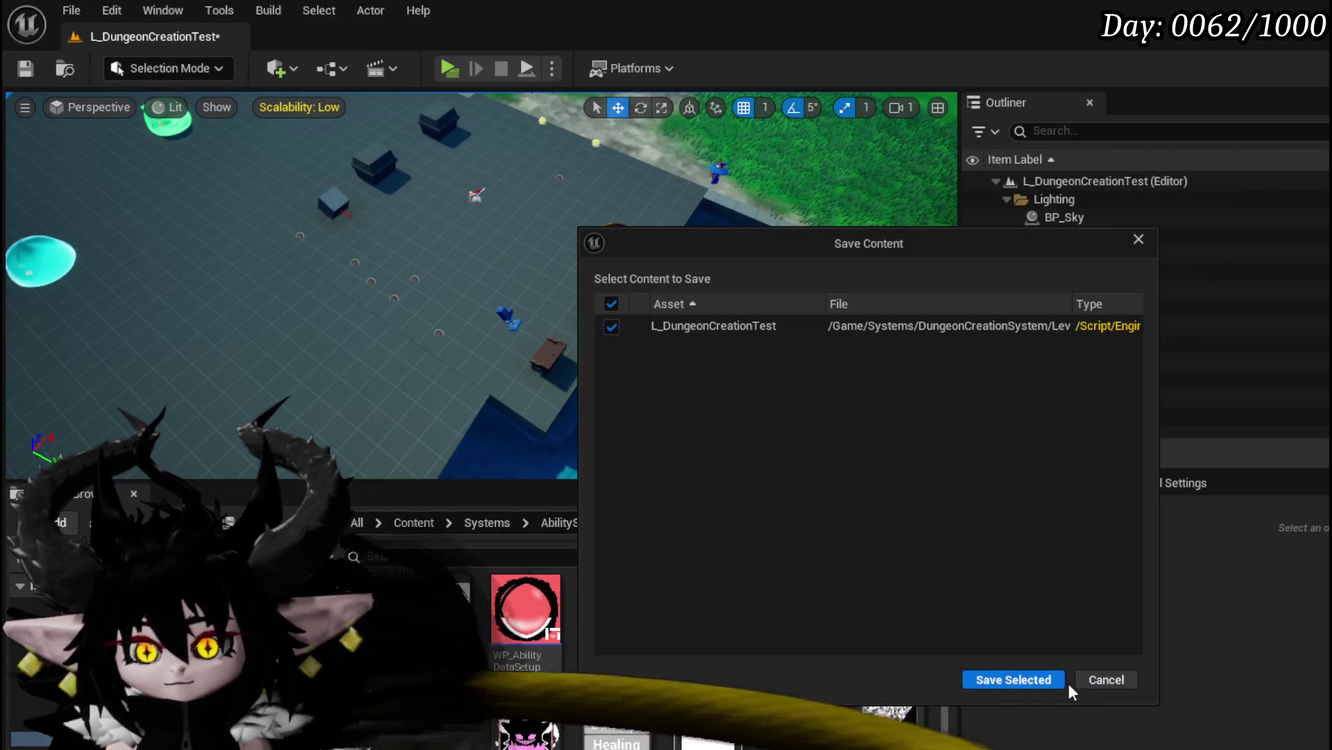
Save the dungeon test level
left_click(1041, 681)
left_click_drag(595, 299, 347, 399)
left_click(14, 64)
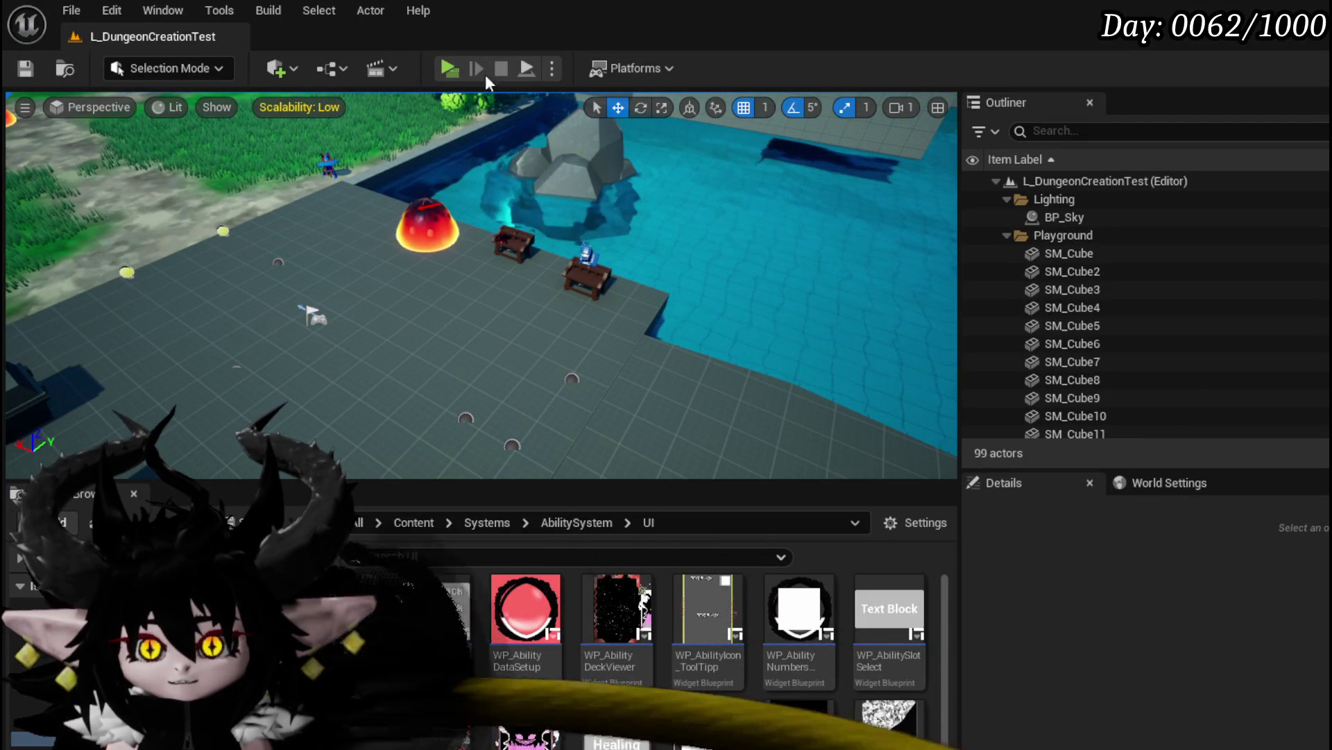
Play the game, use the bench, choose the Status core, and open the Main Attack card's VFX choices
key("alt+p")
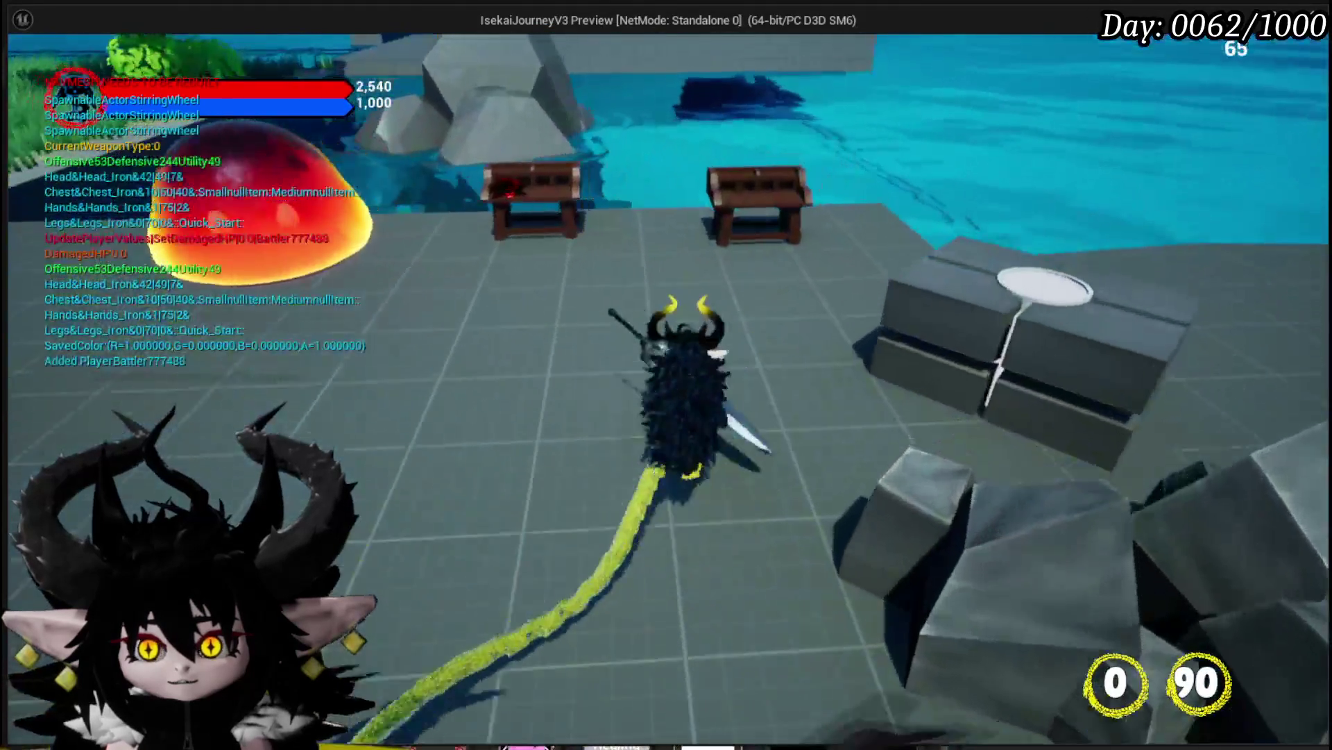
key("w")
key("e")
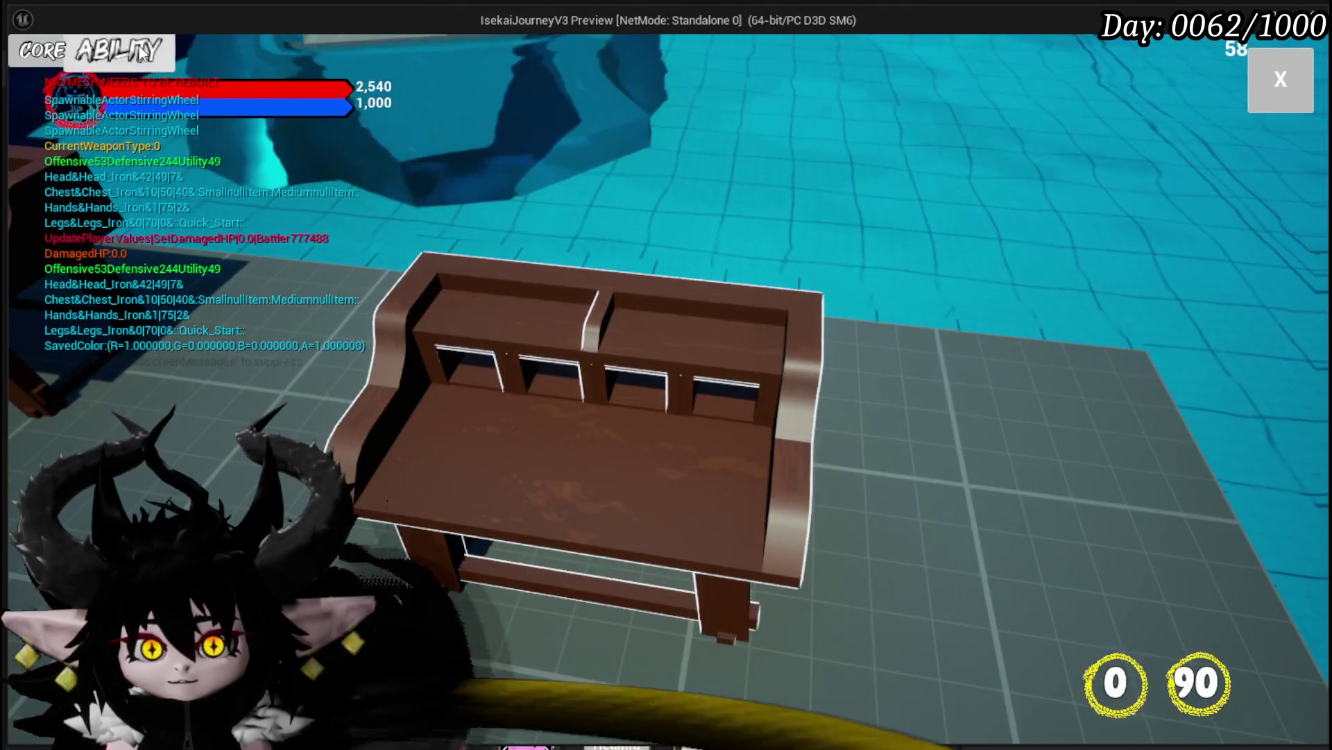
left_click(140, 54)
left_click(153, 142)
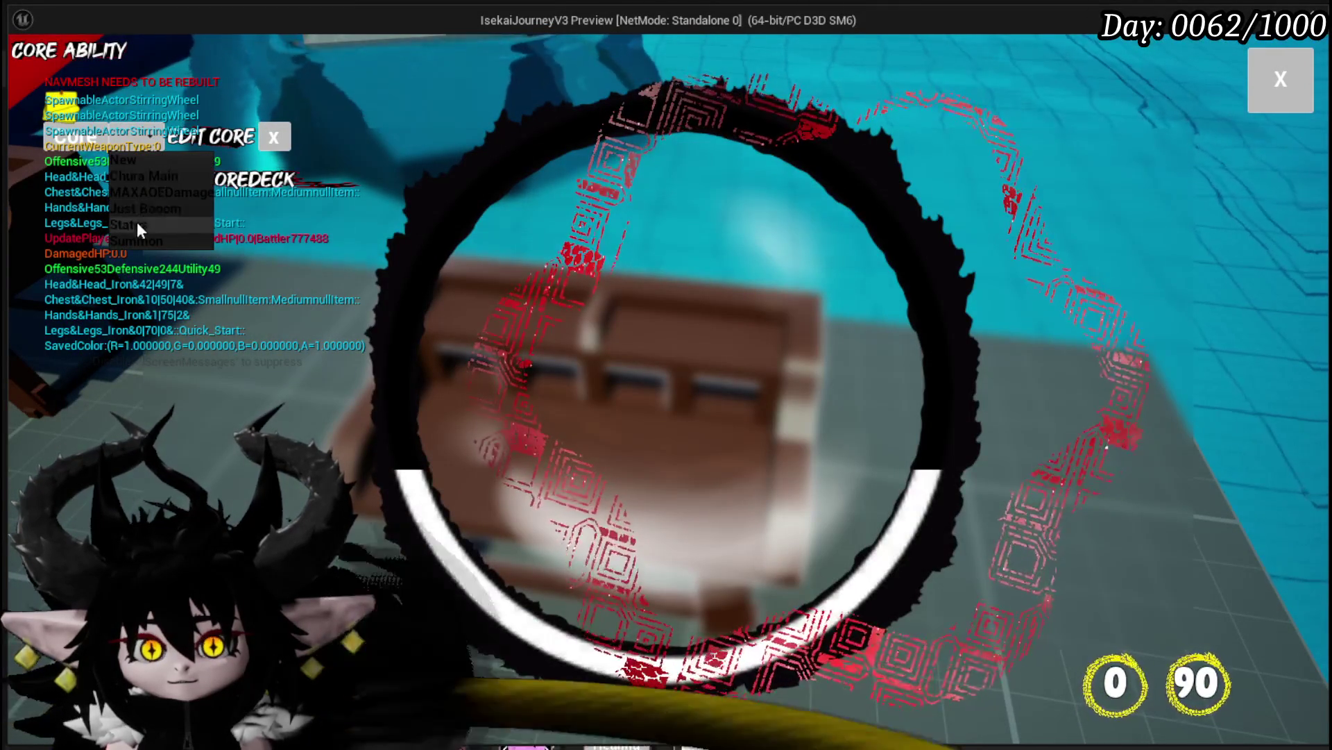
left_click(136, 222)
left_click(635, 411)
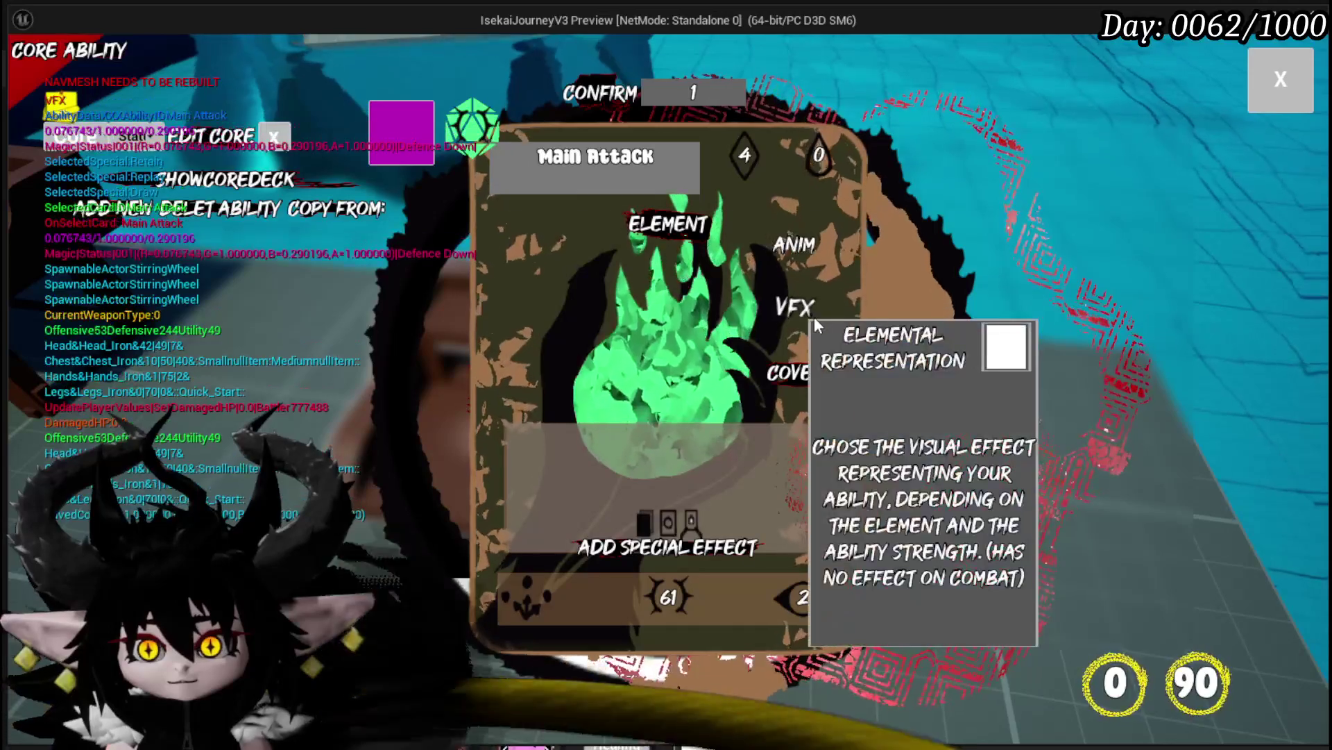
mouse_move(739, 250)
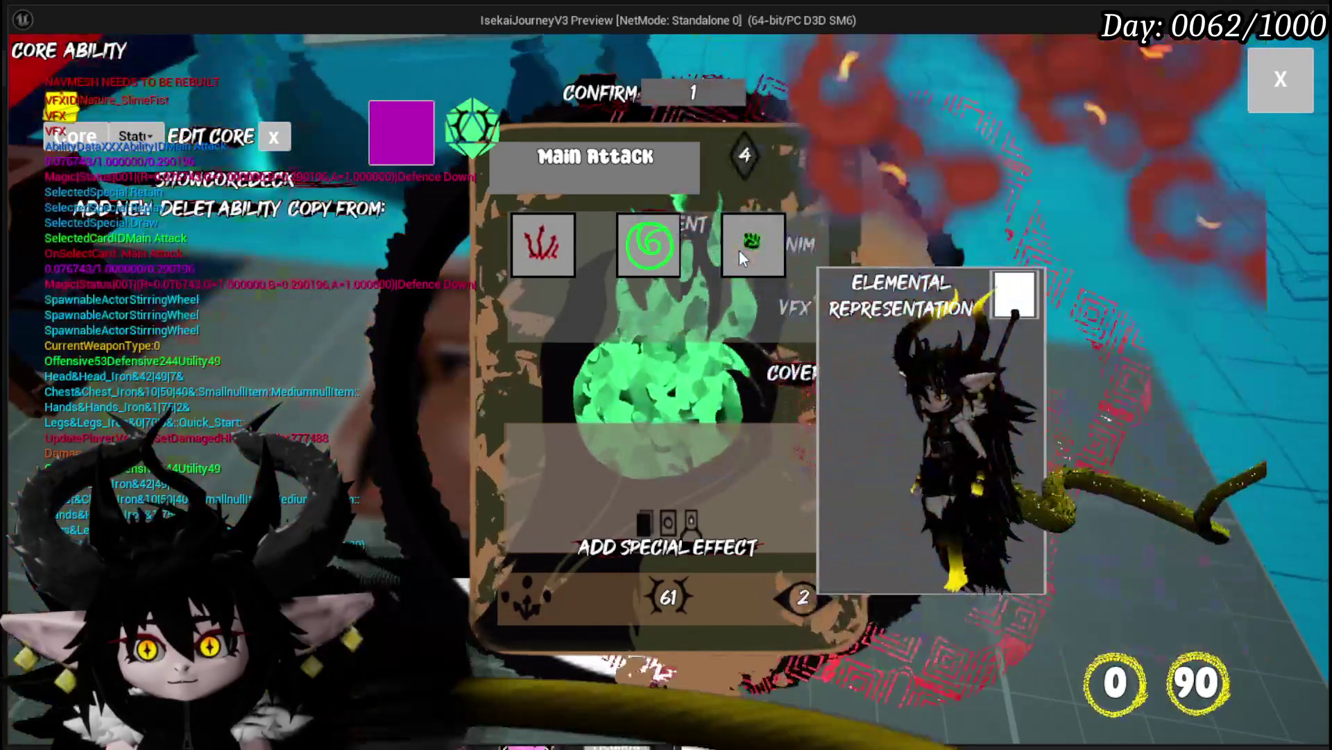
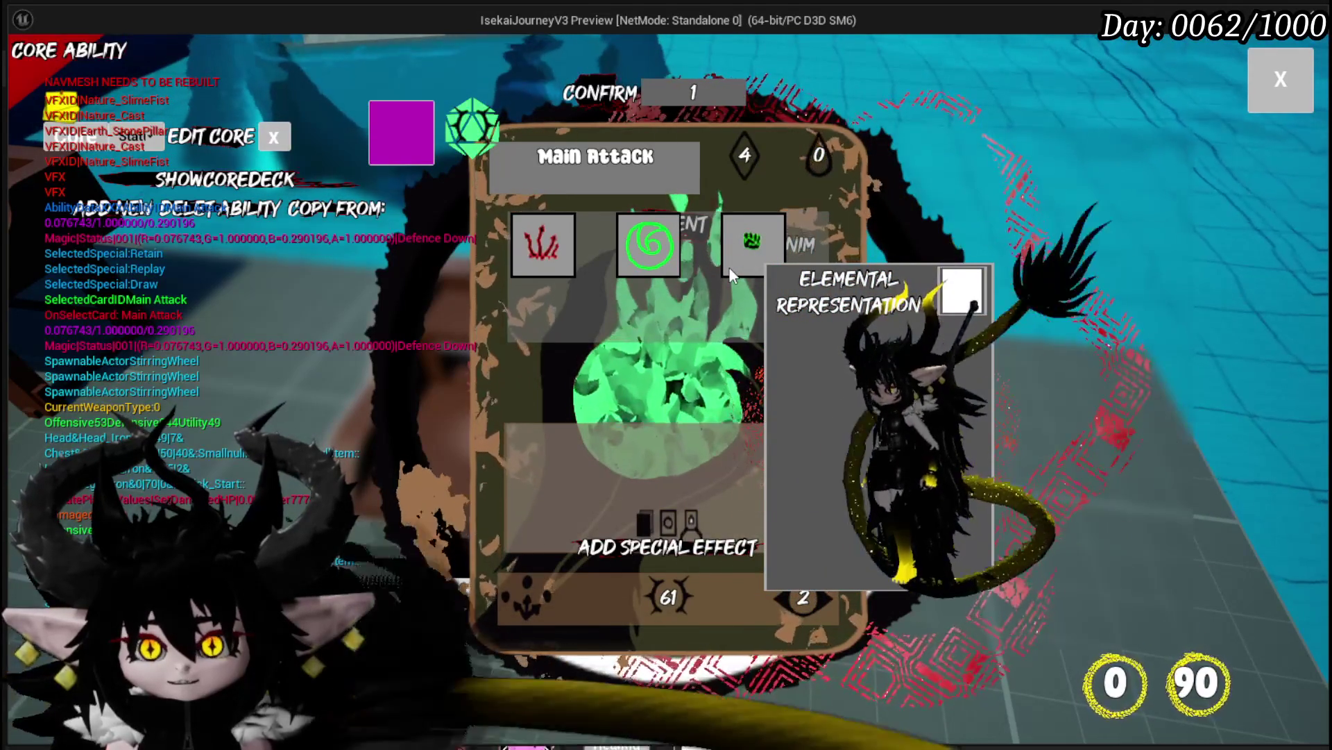
Try the Main Attack card's elemental representation and animation choices in the preview, then stop play
left_click(729, 266)
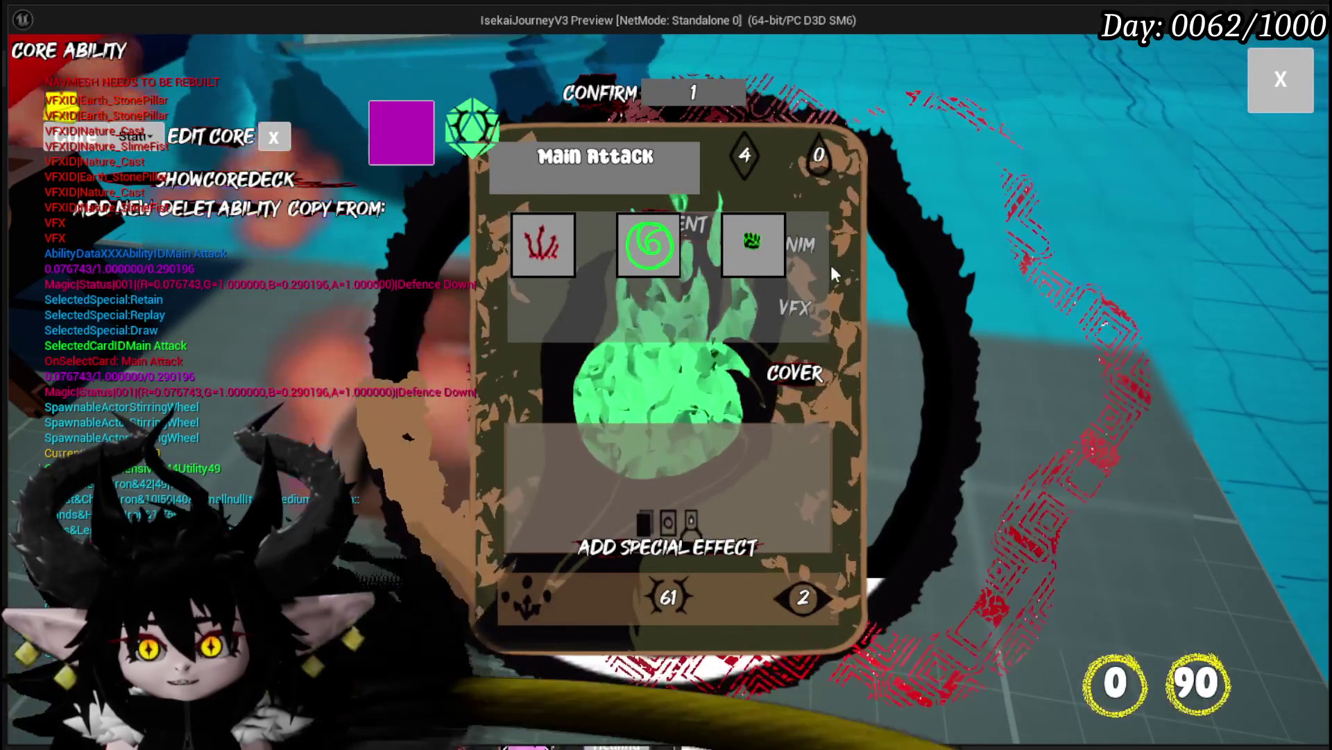
left_click(833, 261)
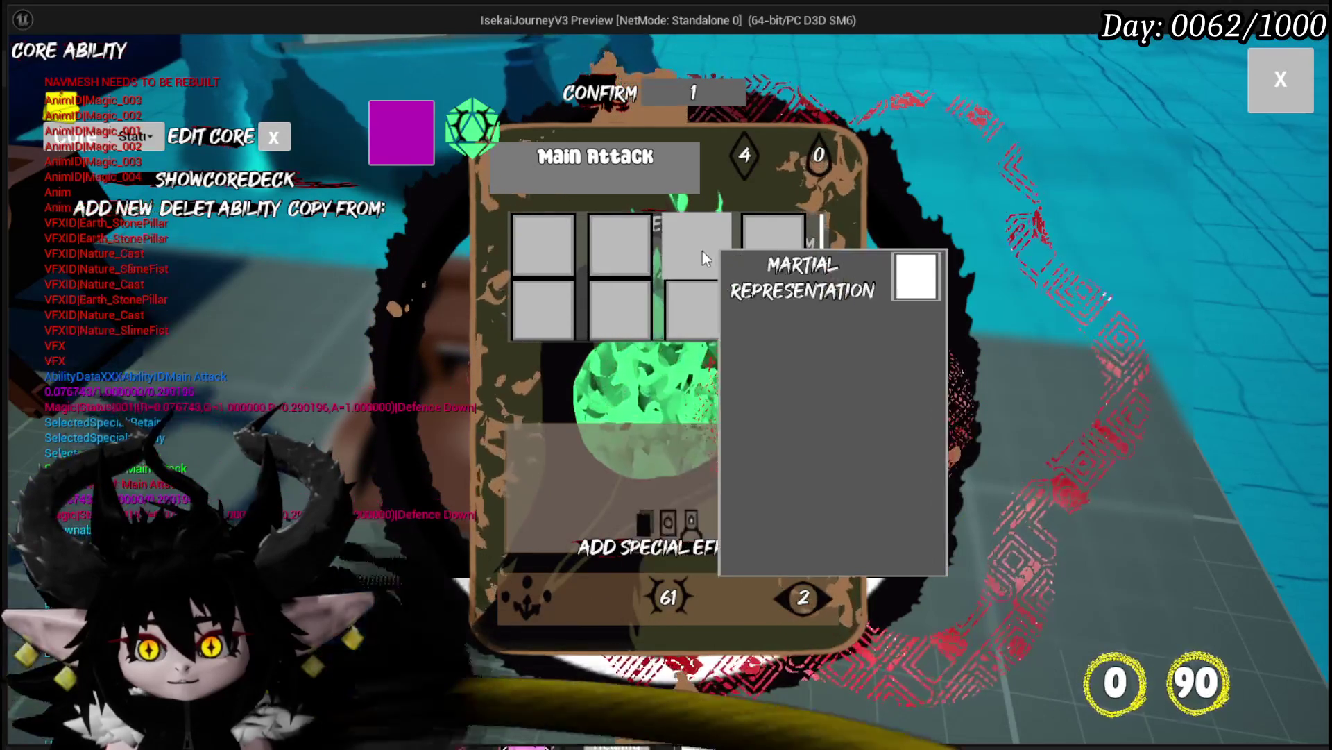
left_click(777, 250)
left_click(701, 236)
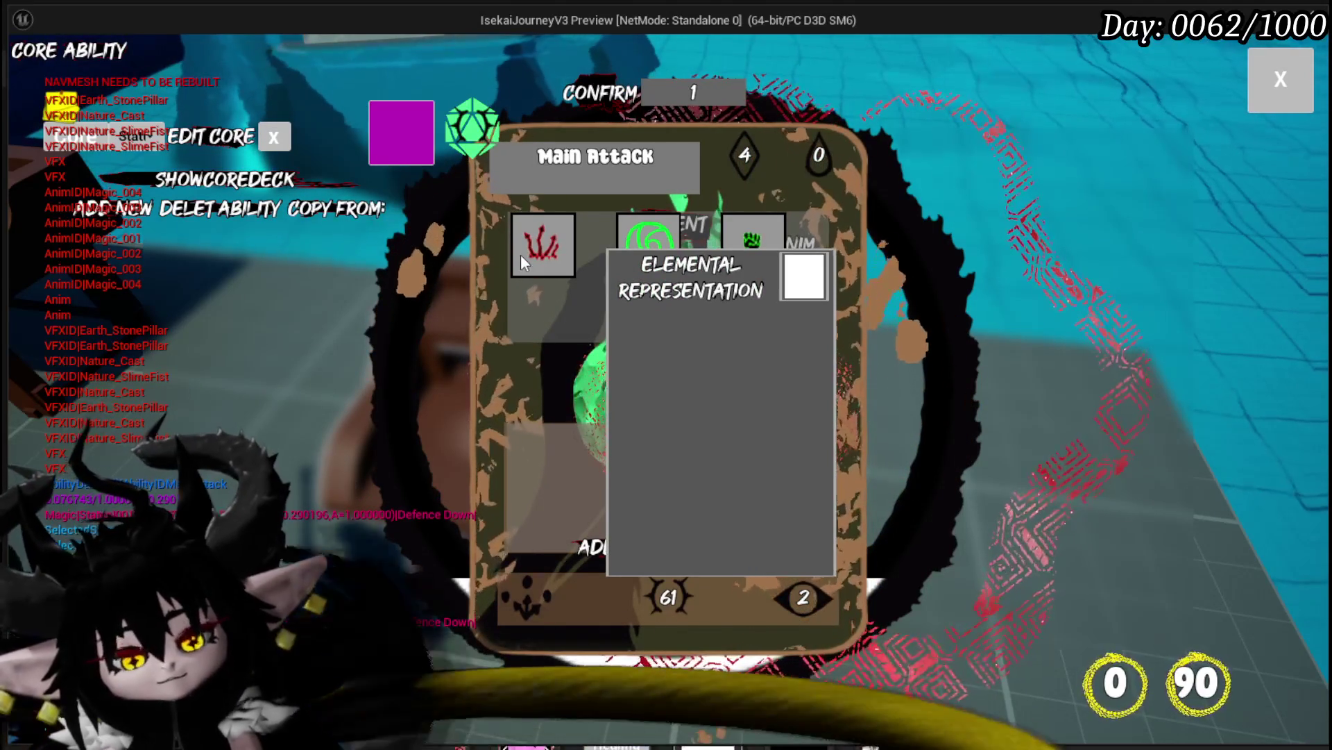
key("Escape")
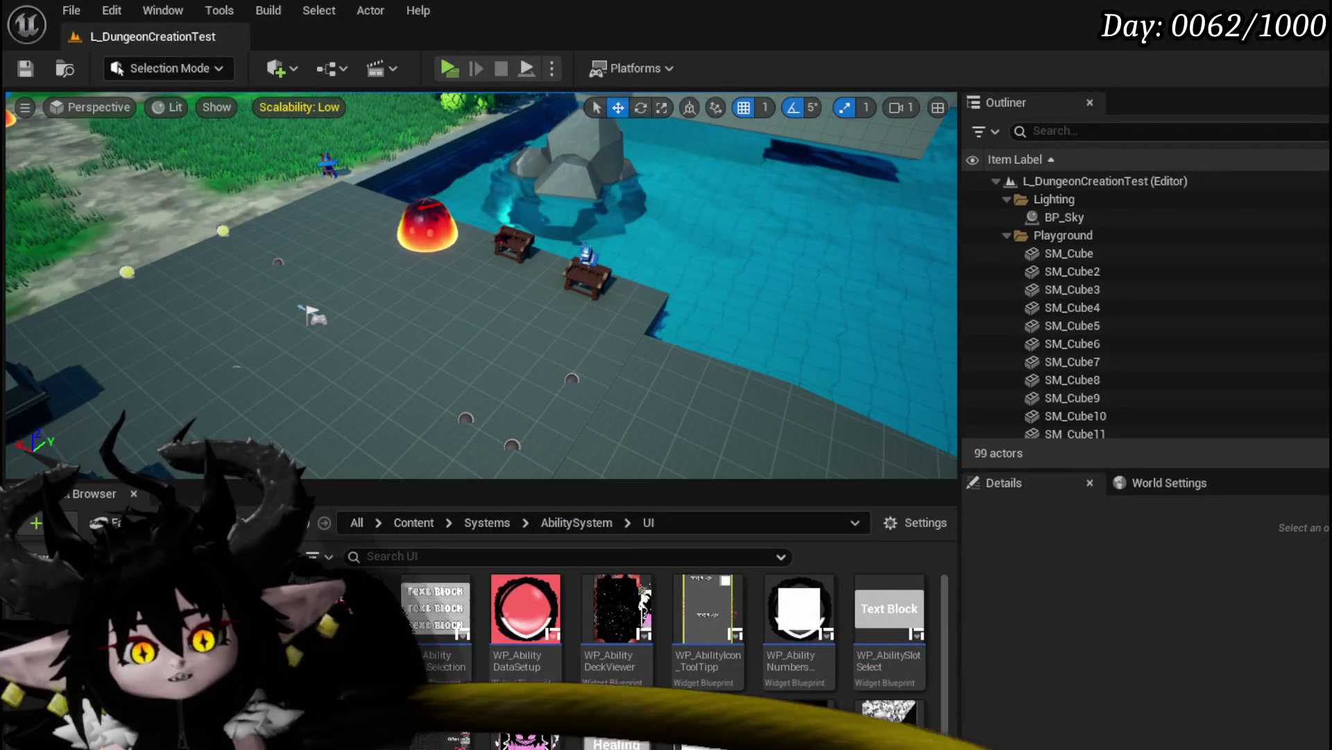
In BP_AbilityPreviewCharacter, wire VFXLoop's execution straight into Play VFX
key("alt+Tab")
scroll(527, 336, "down", 1)
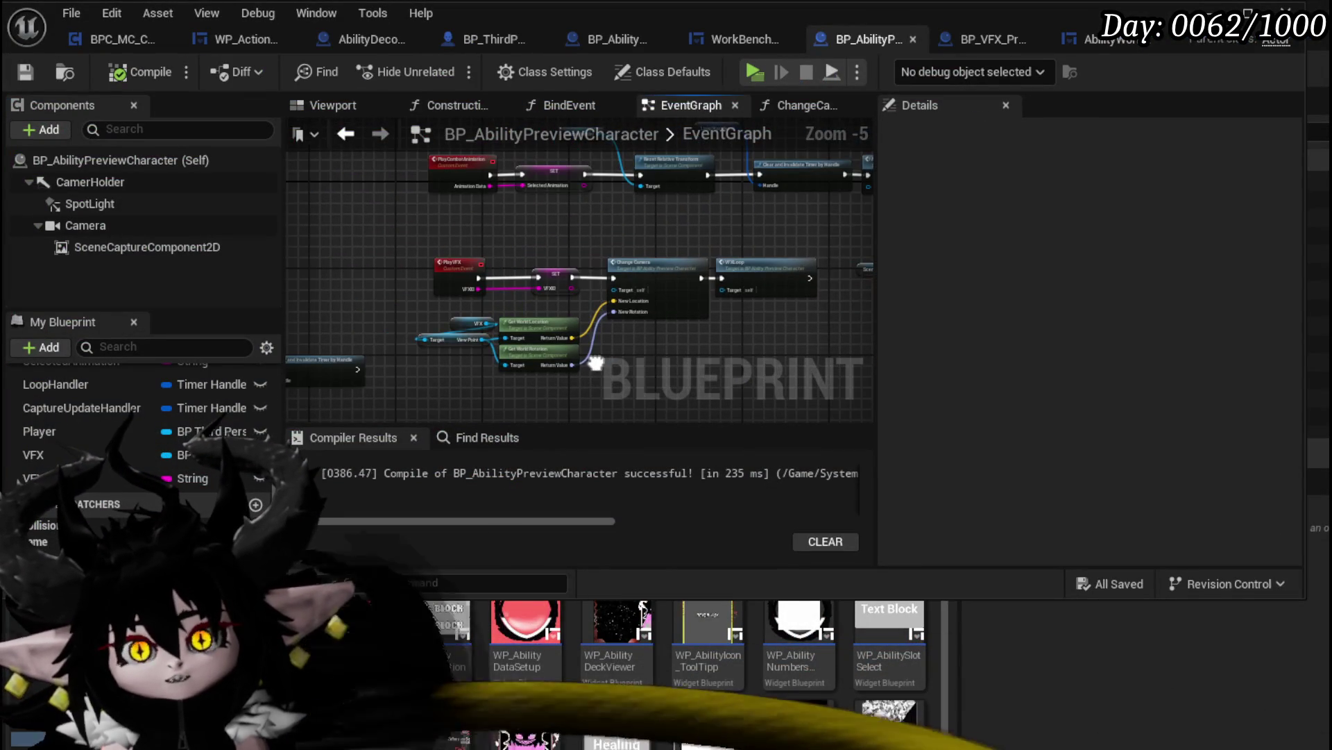
left_click(490, 316)
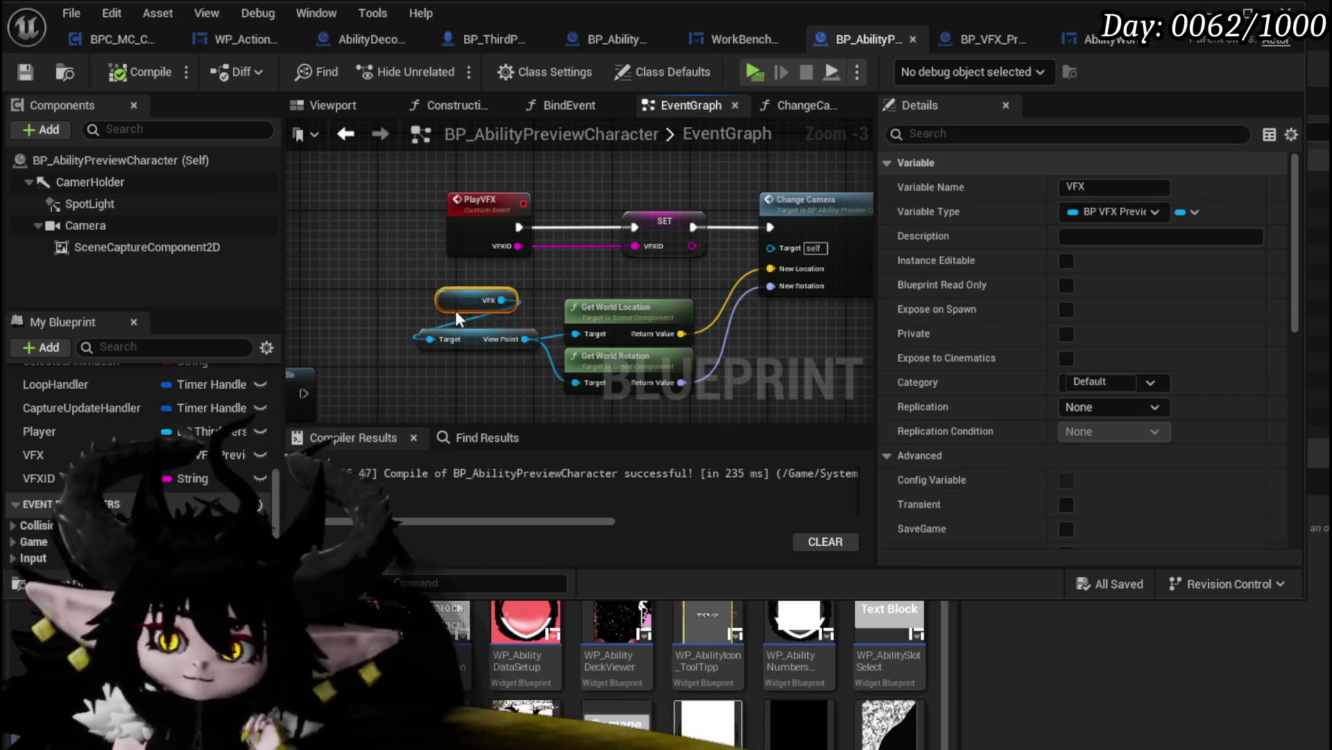
scroll(492, 299, "down", 3)
left_click_drag(493, 272, 471, 214)
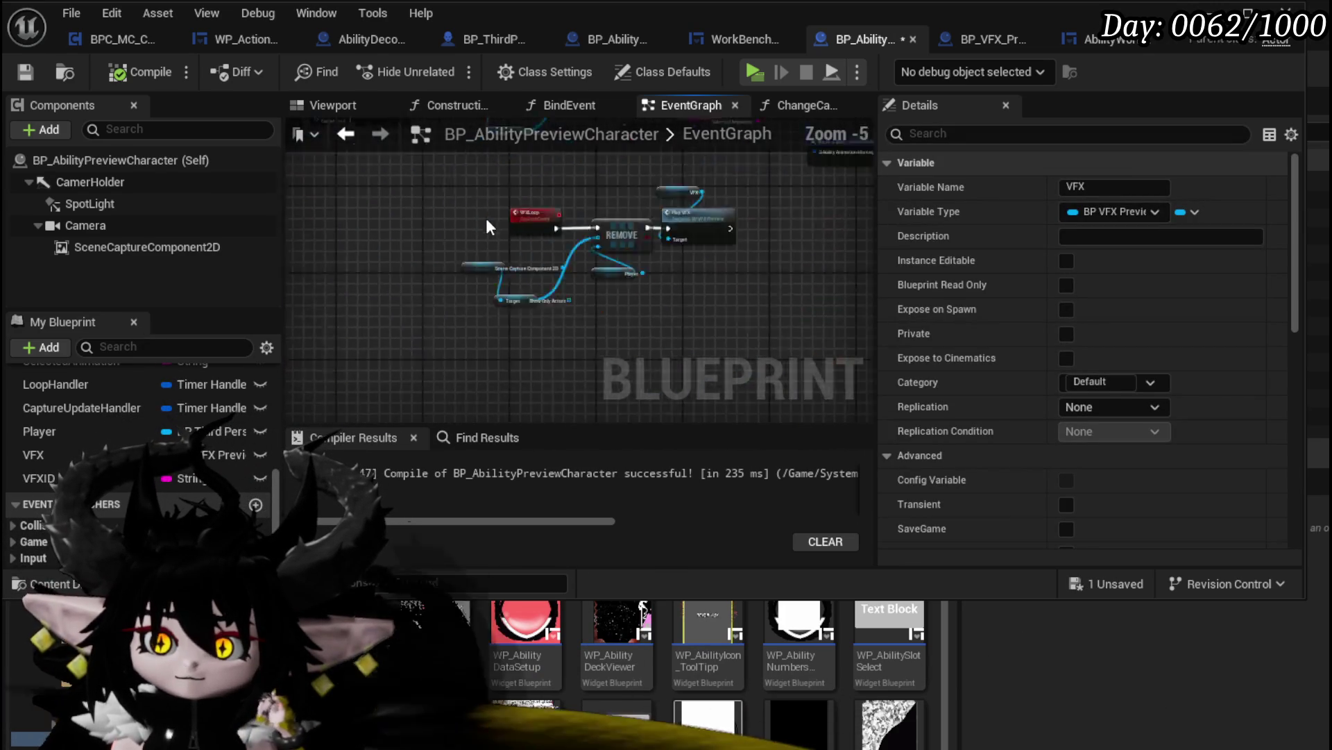
scroll(389, 243, "up", 3)
left_click_drag(382, 267, 602, 263)
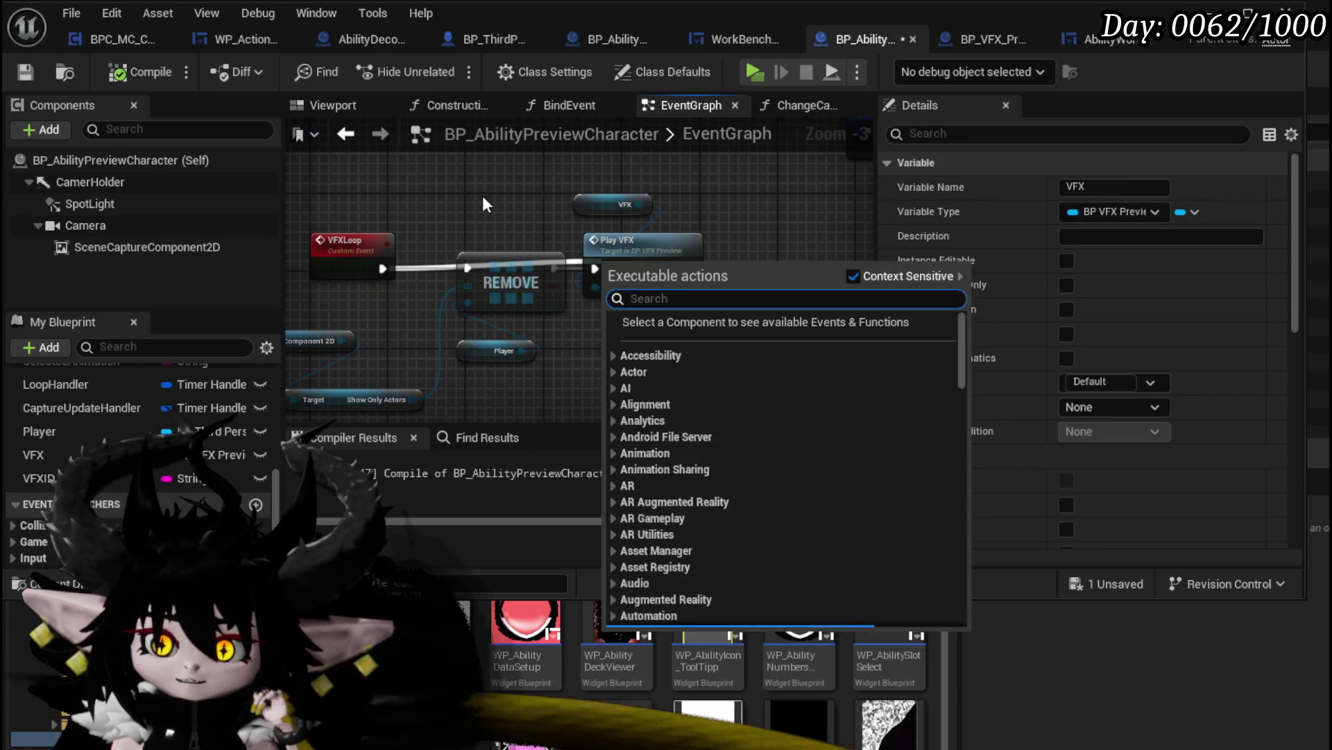
left_click_drag(382, 269, 598, 272)
Connect the AnimationLoop event to the Get Data Table Row node
left_click_drag(346, 283, 443, 203)
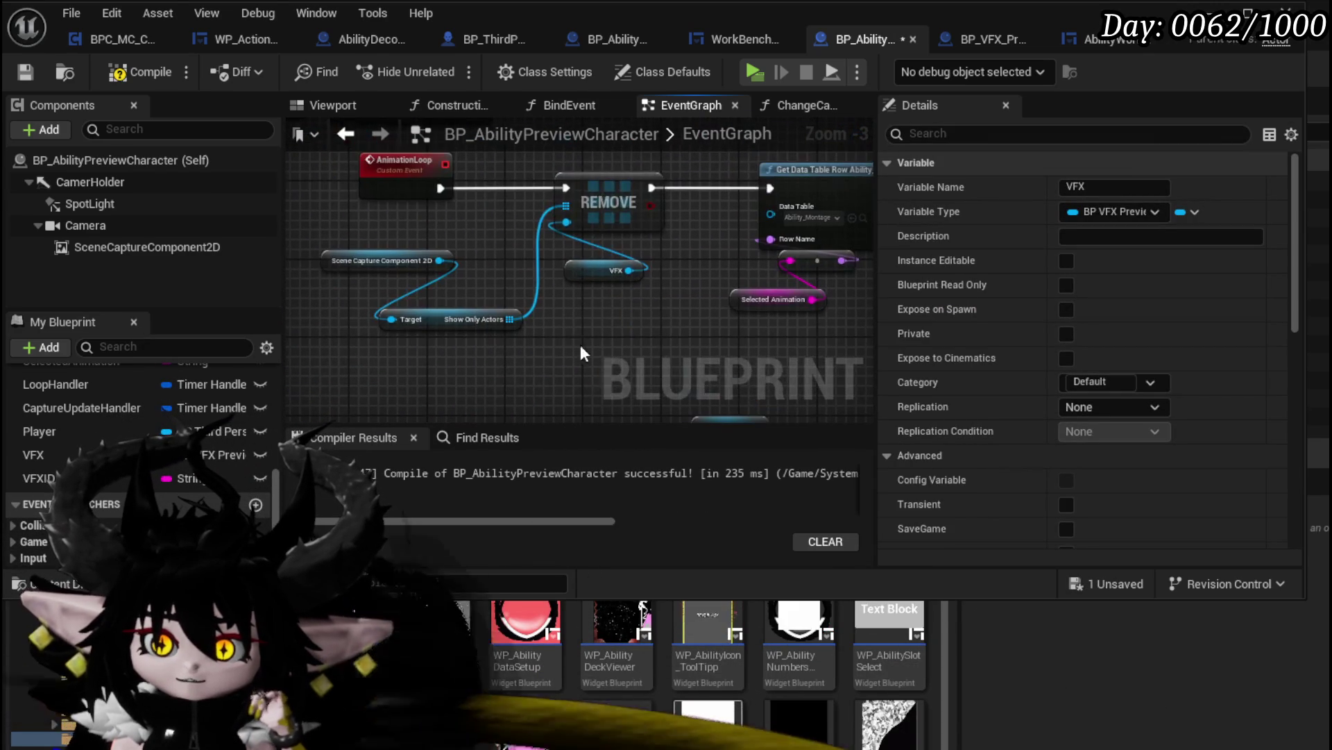
mouse_move(646, 198)
left_mouse_down()
mouse_move(769, 191)
mouse_move(690, 285)
mouse_move(714, 289)
mouse_move(538, 309)
mouse_move(553, 340)
mouse_move(352, 329)
mouse_move(700, 252)
left_mouse_up()
scroll(764, 201, "down", 1)
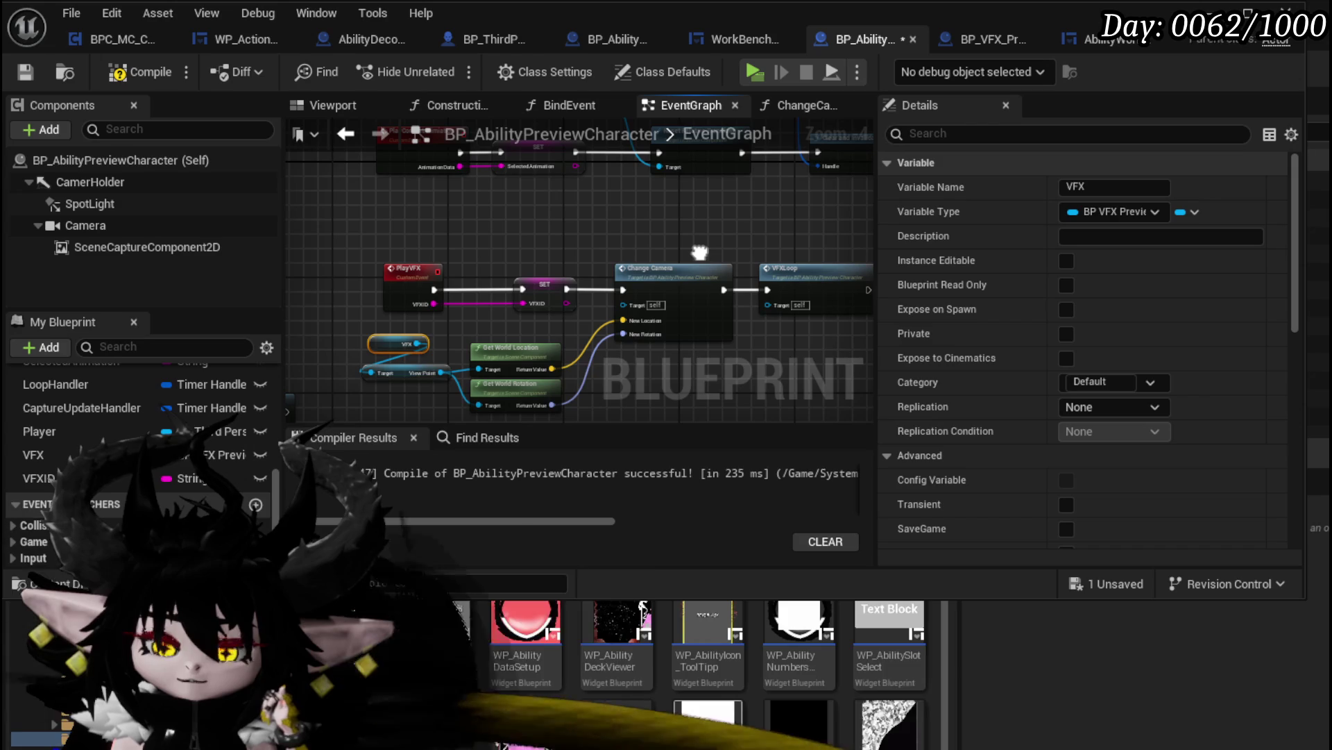
scroll(494, 236, "down", 2)
scroll(503, 267, "up", 4)
Delete the REMOVE, Player and Scene Capture nodes
mouse_move(503, 268)
left_mouse_down()
mouse_move(717, 271)
mouse_move(767, 202)
left_mouse_up()
scroll(648, 273, "down", 1)
left_click_drag(383, 343, 564, 234)
key("Delete")
Move Play VFX next to VFXLoop with the VFX getter above it, without adding a Niagara node
mouse_move(720, 192)
left_mouse_down()
mouse_move(580, 278)
mouse_move(461, 272)
left_mouse_up()
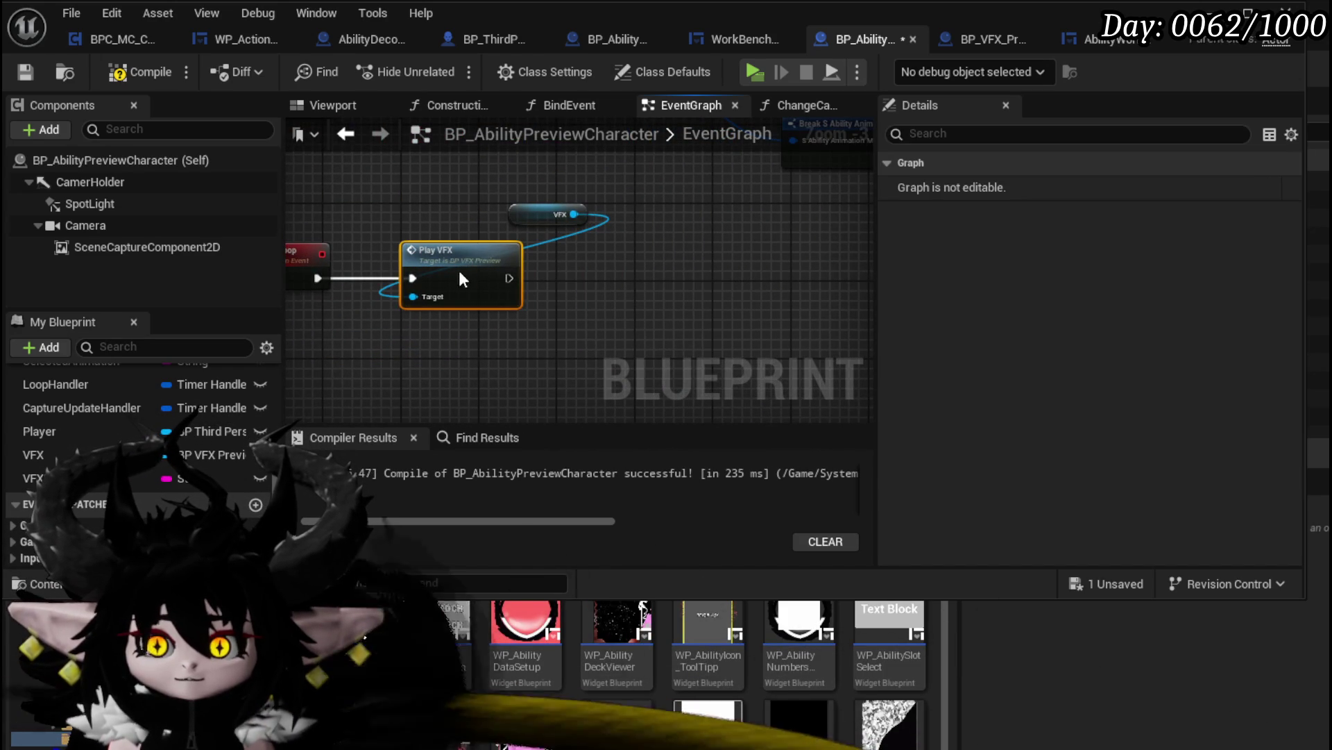
mouse_move(552, 214)
left_mouse_down()
mouse_move(443, 205)
mouse_move(572, 218)
left_mouse_up()
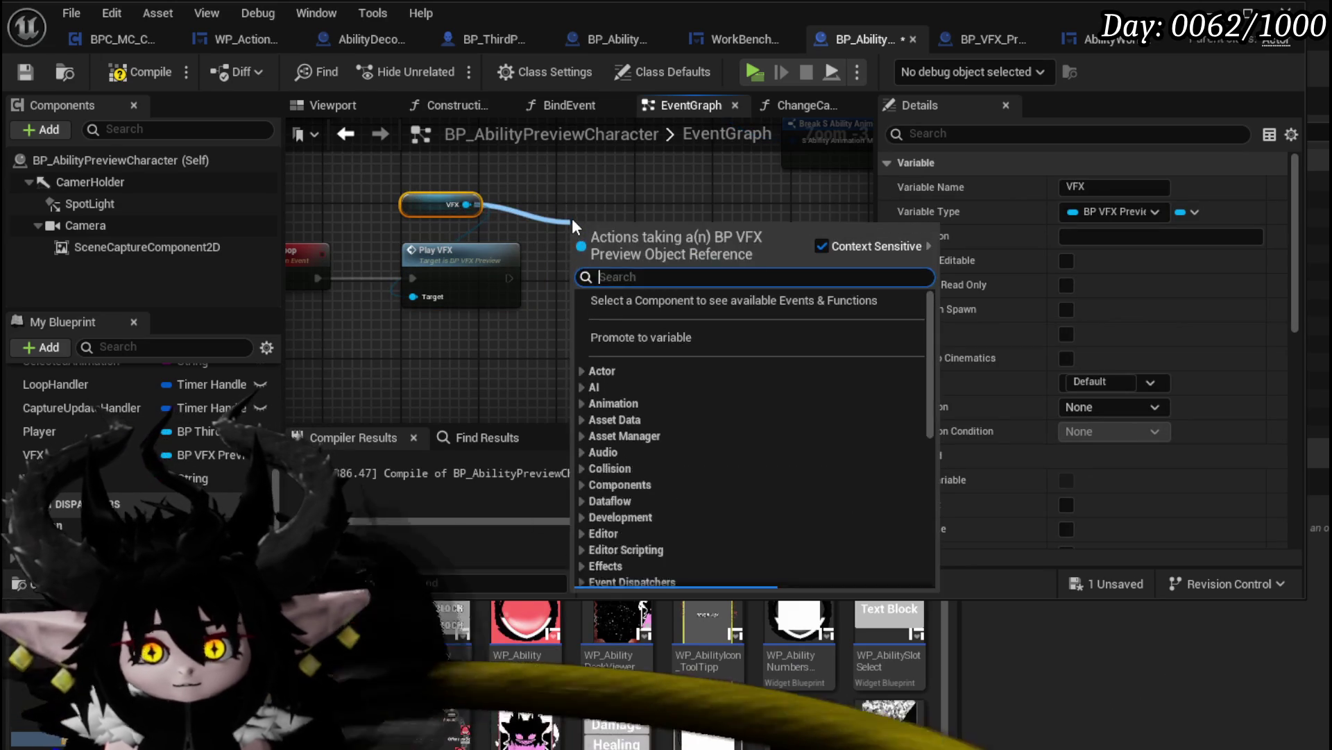
type("Naiagara s")
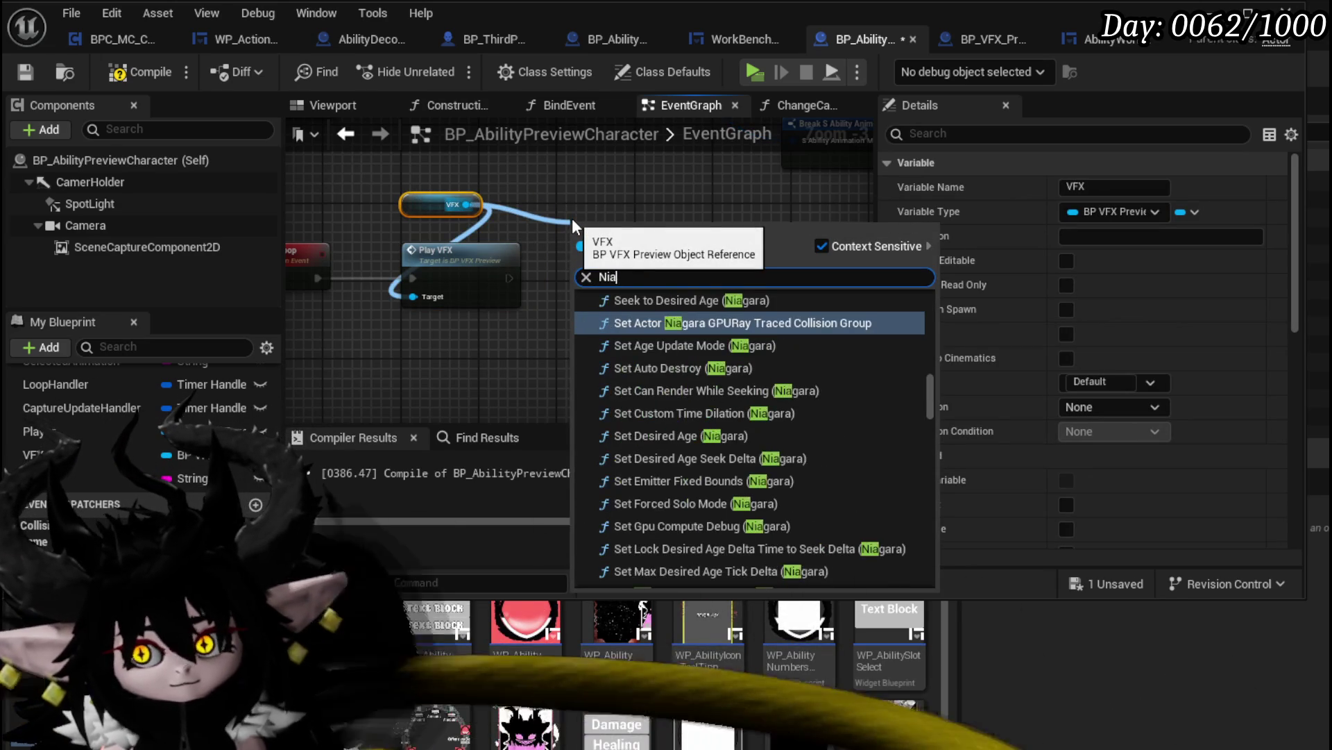
type("ystem")
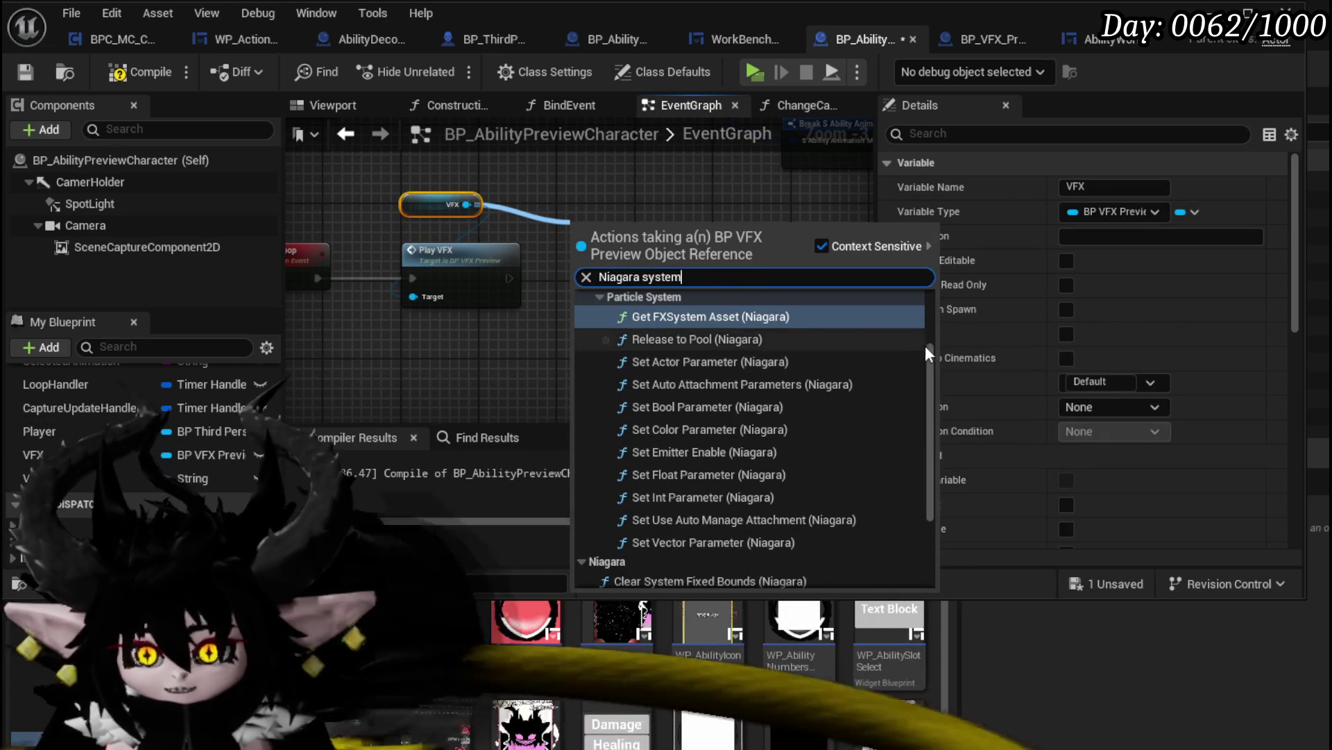
mouse_move(926, 354)
left_mouse_down()
mouse_move(919, 546)
mouse_move(918, 457)
mouse_move(598, 194)
left_mouse_up()
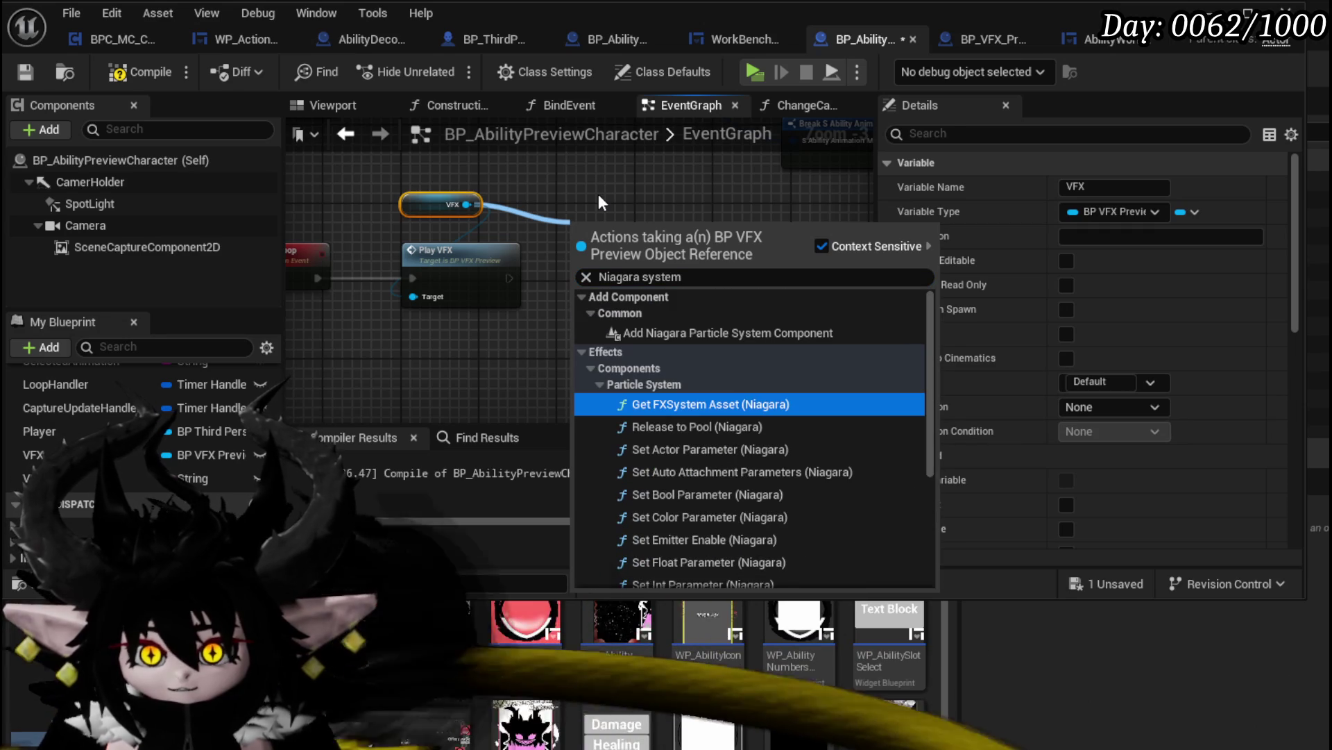
left_click(598, 193)
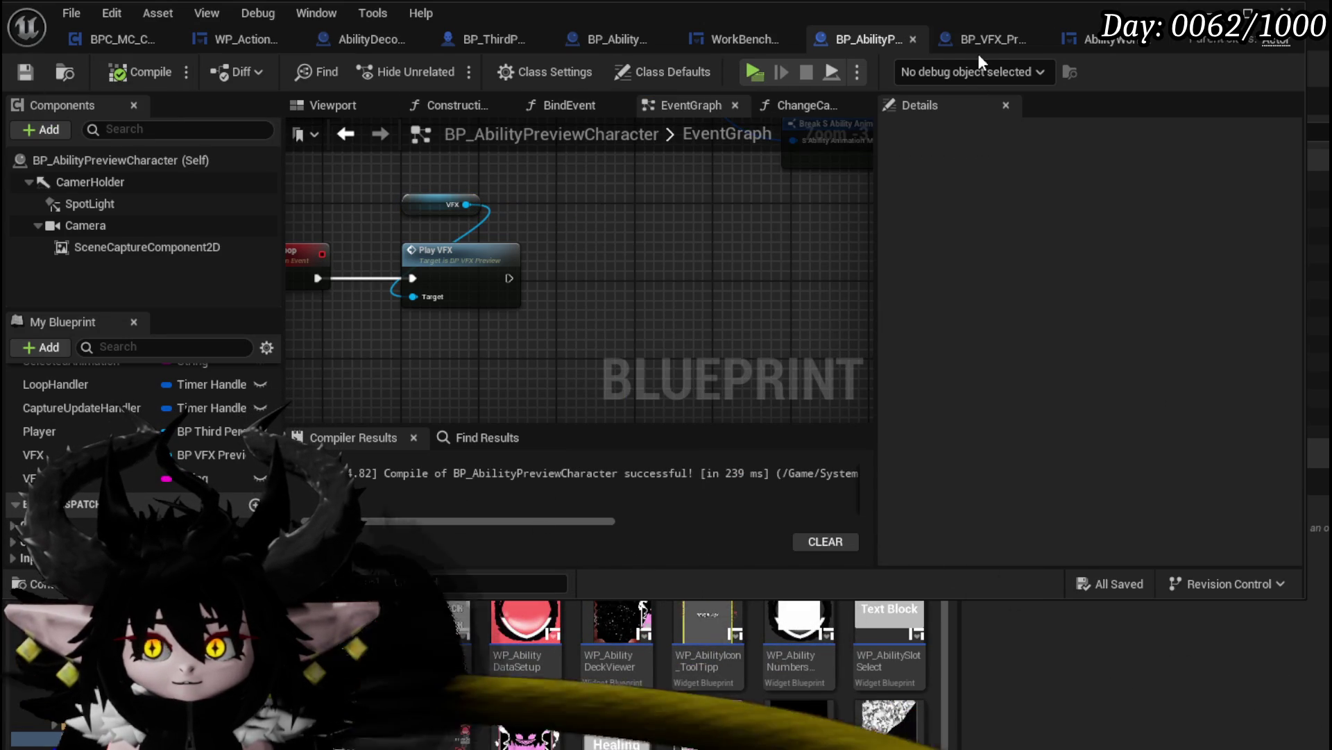
left_click(597, 39)
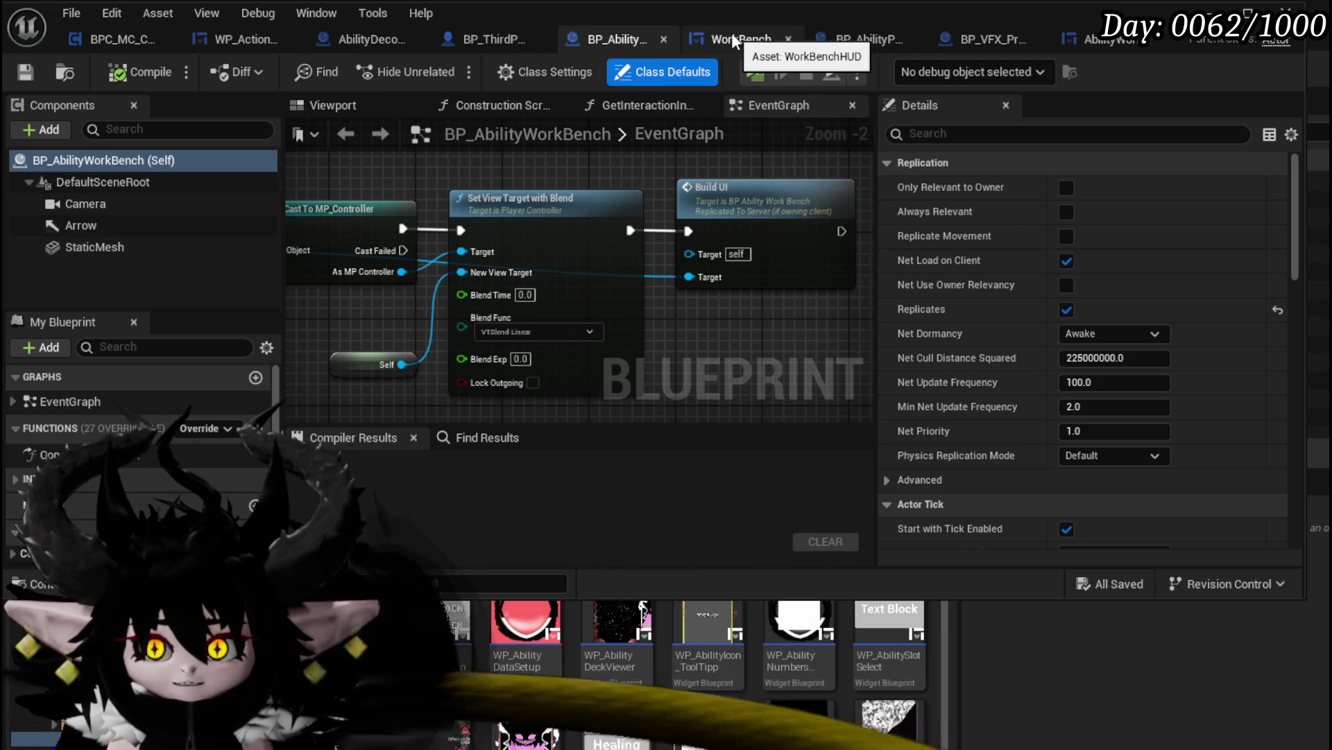
left_click(980, 39)
scroll(111, 412, "down", 5)
scroll(69, 412, "up", 4)
scroll(76, 441, "down", 5)
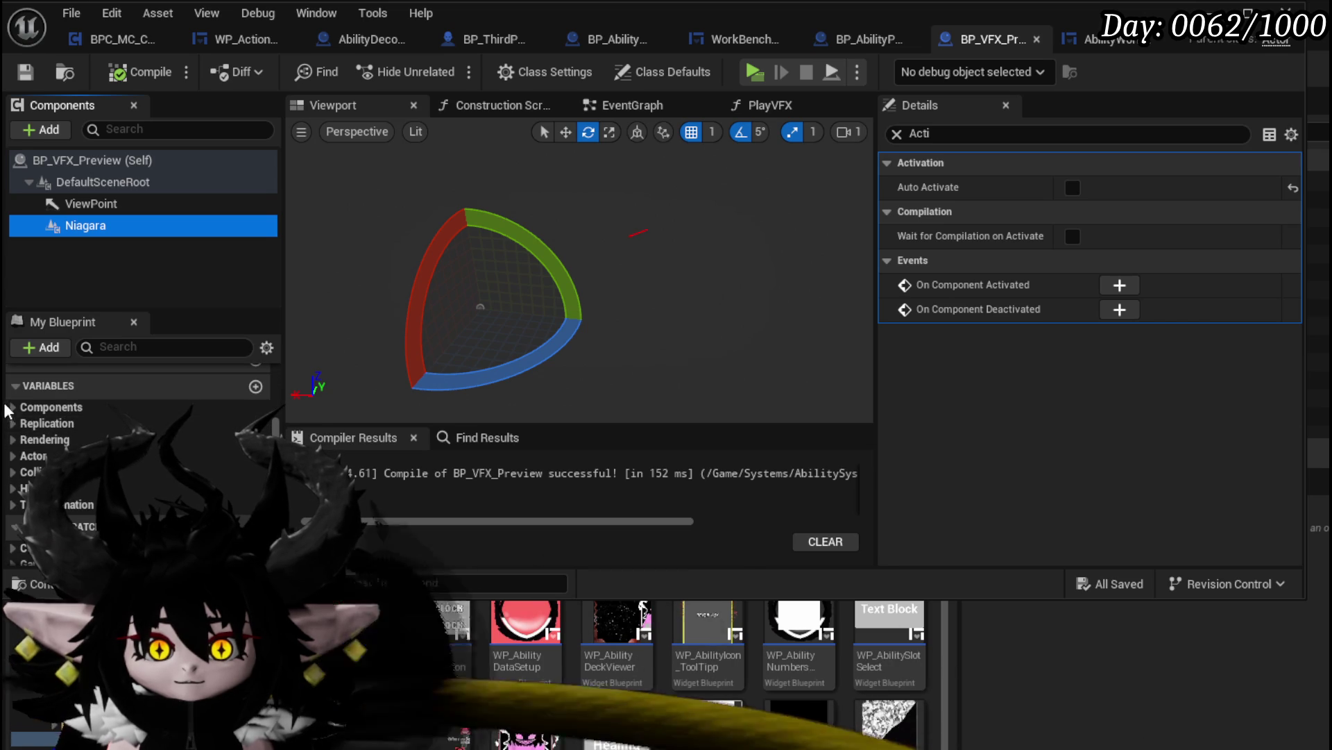
left_click(16, 409)
left_click(54, 445)
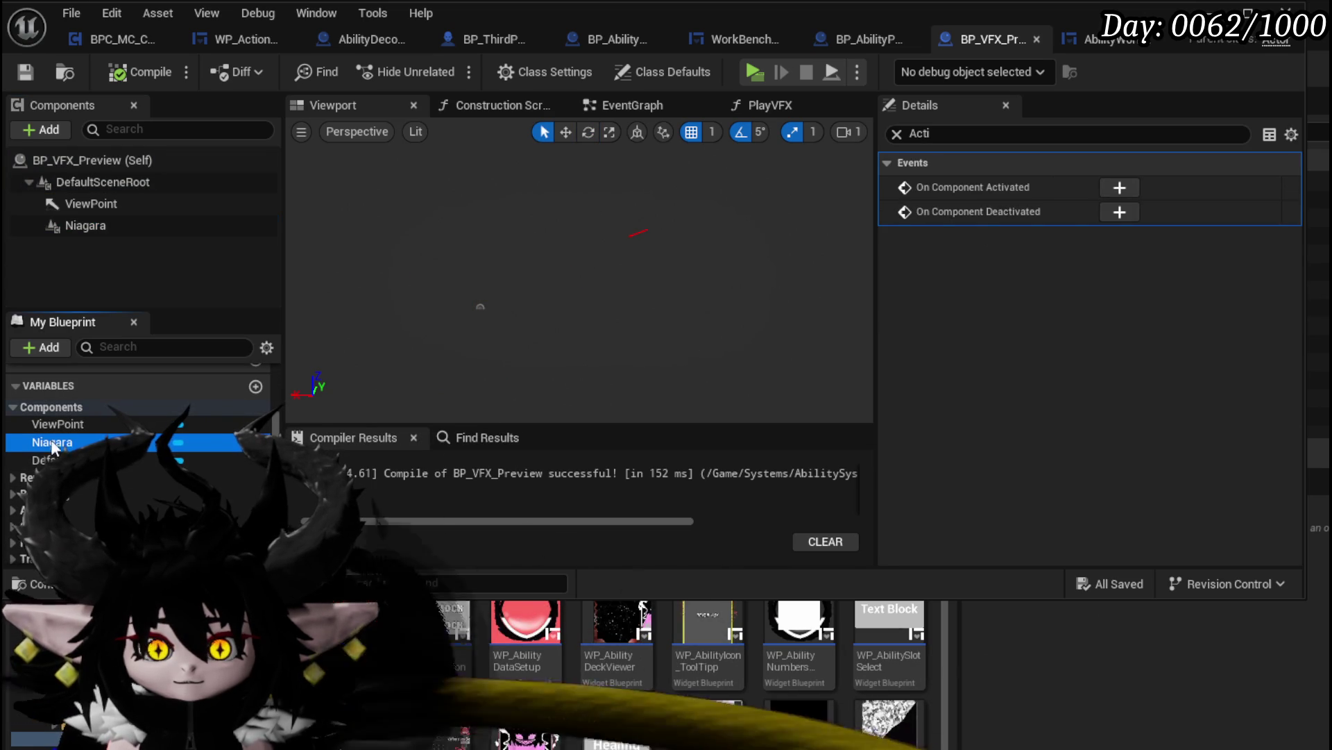
scroll(70, 444, "down", 2)
scroll(73, 400, "up", 2)
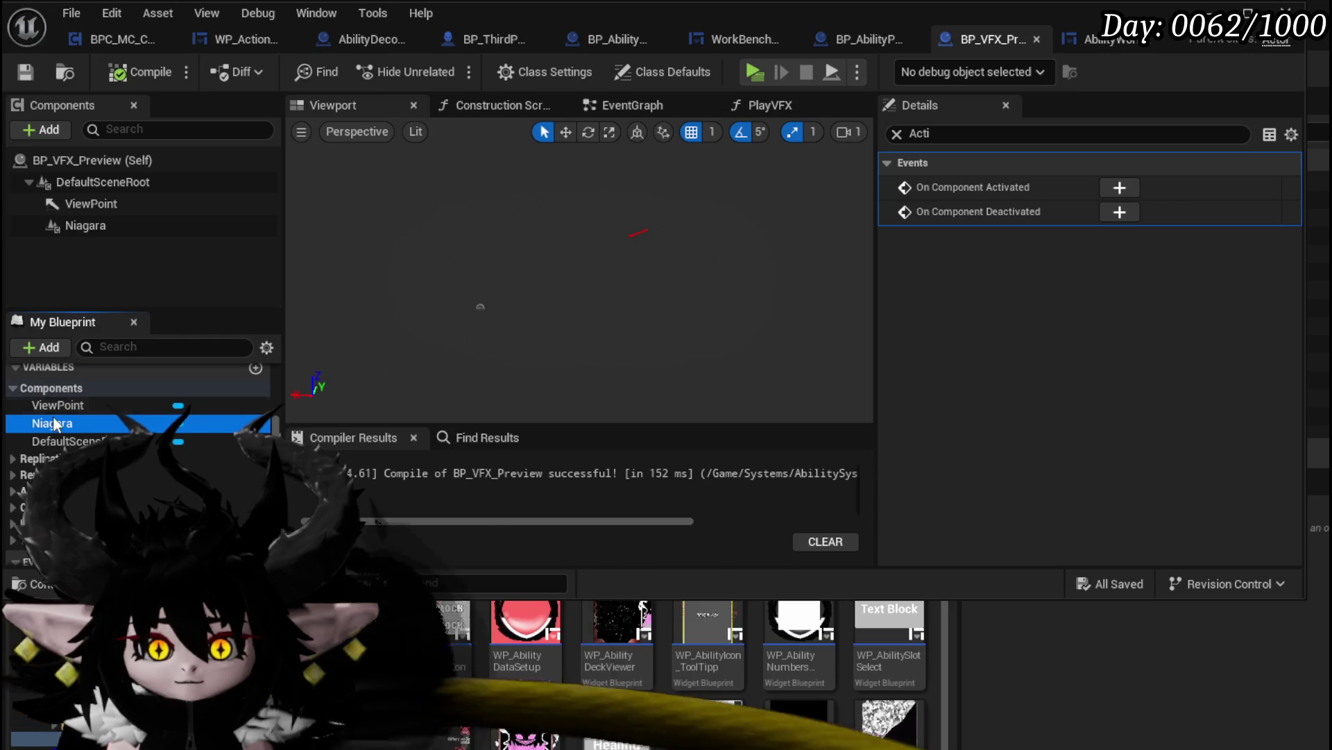
left_click(902, 40)
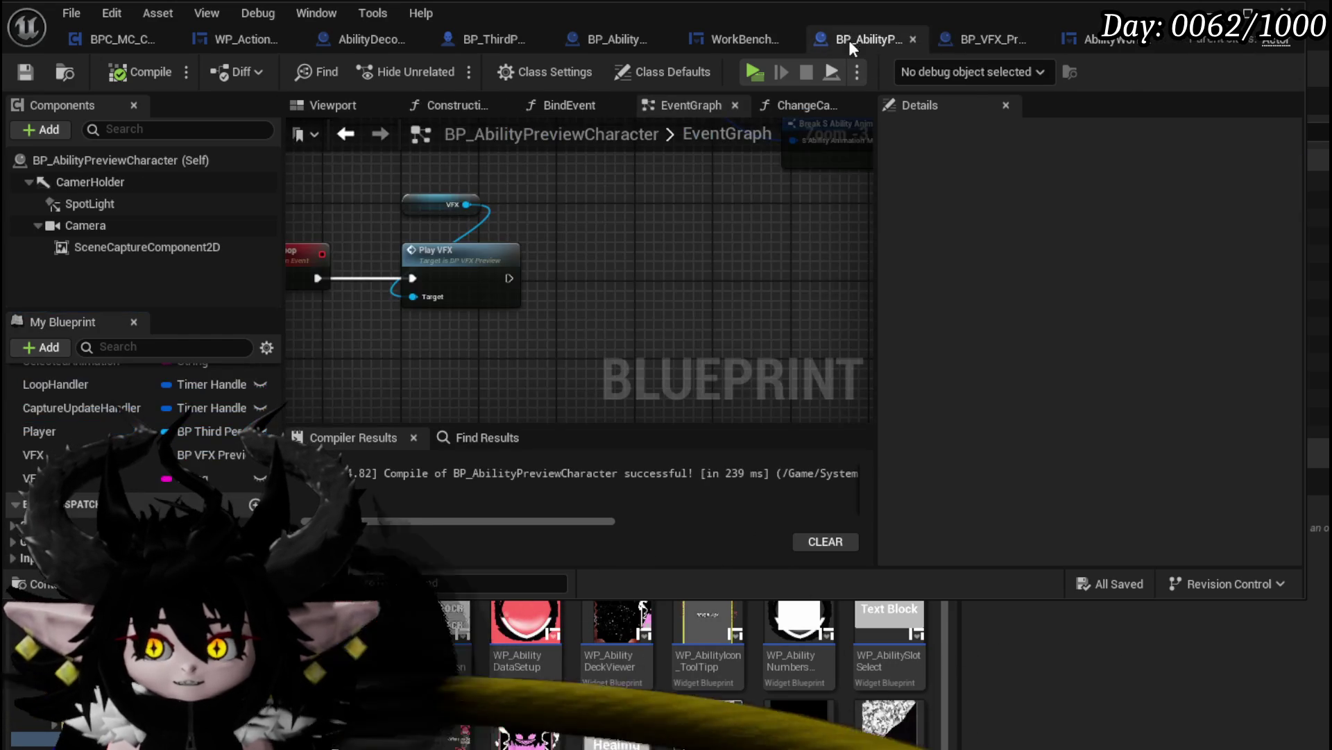
Add a Get Niagara node from the VFX reference
left_click_drag(473, 198, 552, 211)
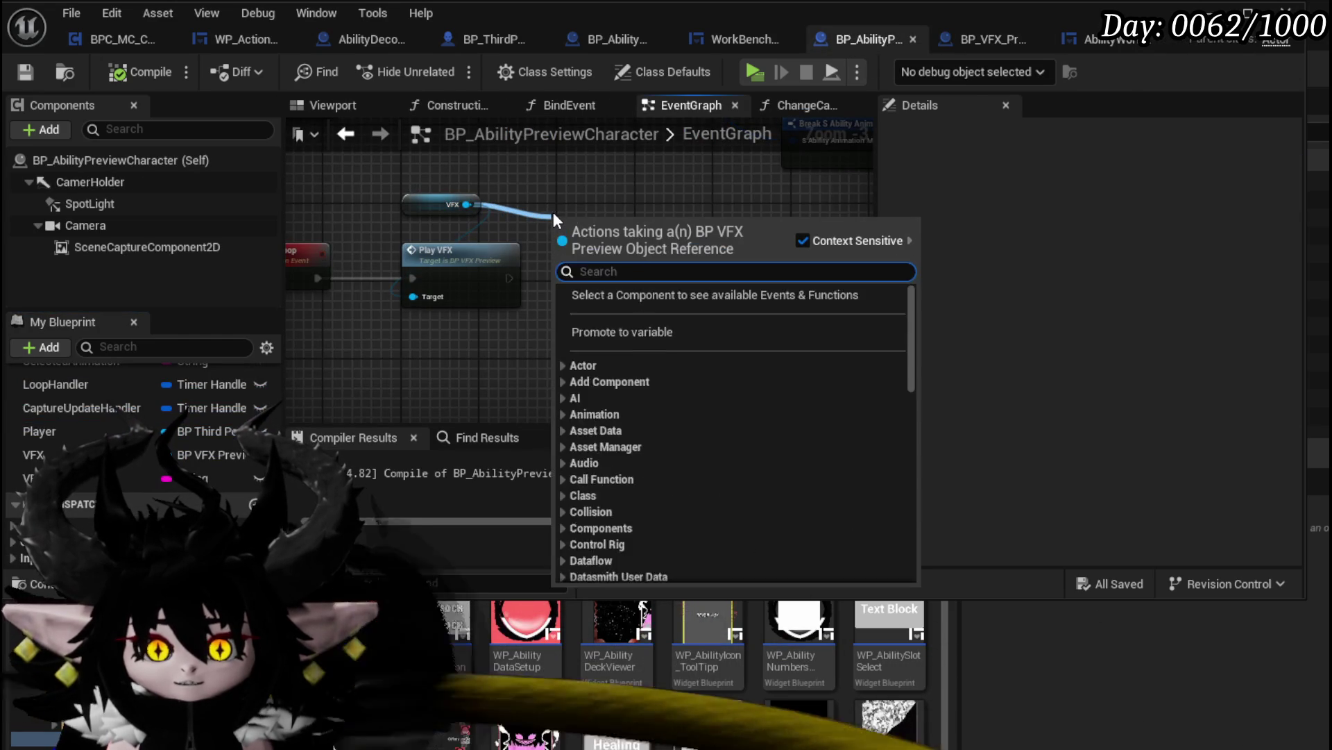
type("get Niagara")
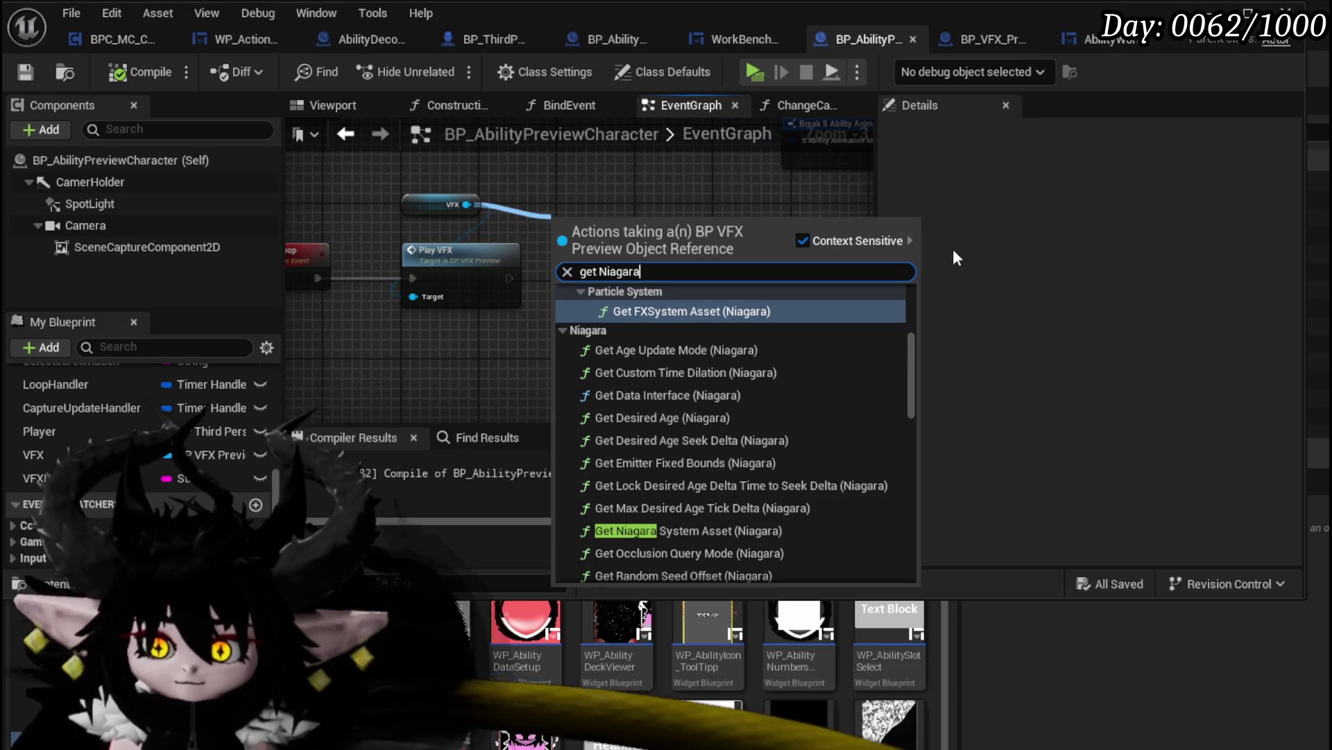
mouse_move(905, 353)
left_mouse_down()
mouse_move(913, 286)
mouse_move(909, 507)
mouse_move(885, 530)
left_mouse_up()
left_click(634, 571)
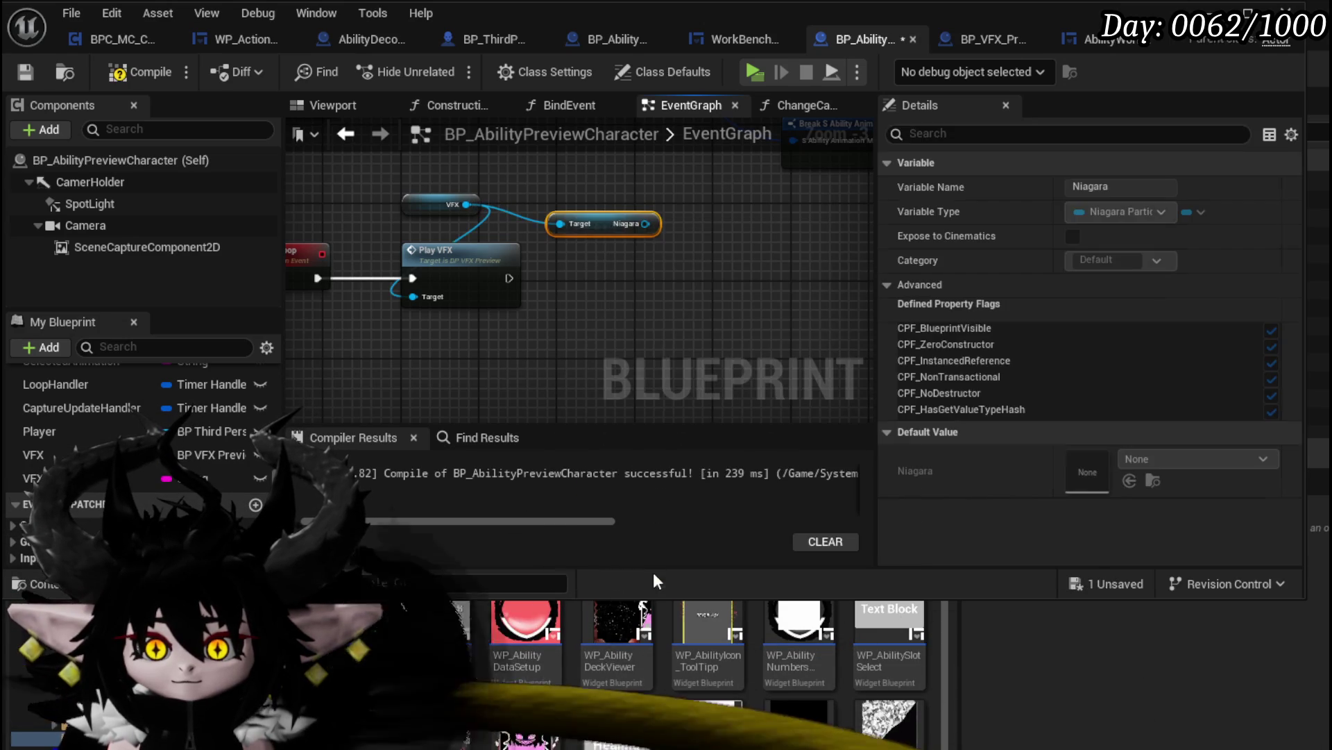
Add a Bind Event to On System Finished node right of Play VFX
left_click_drag(618, 298, 619, 299)
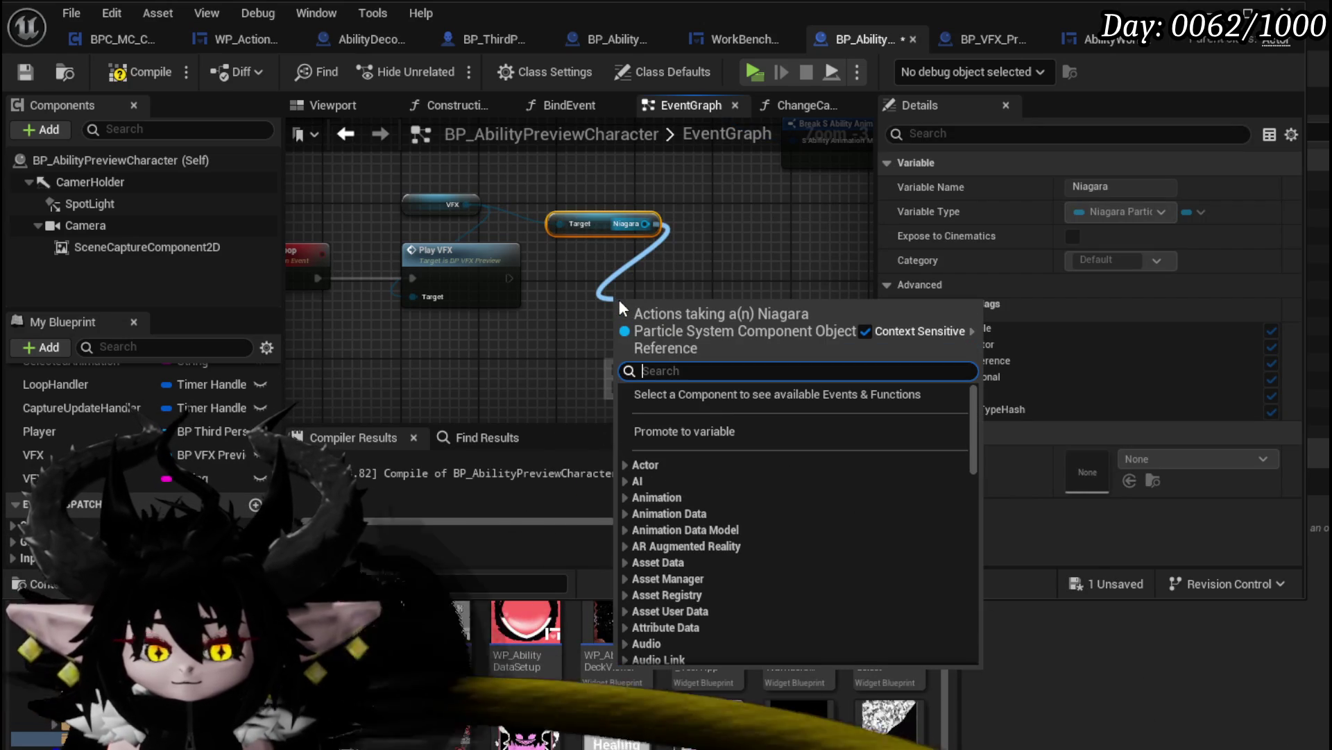
type("on finish")
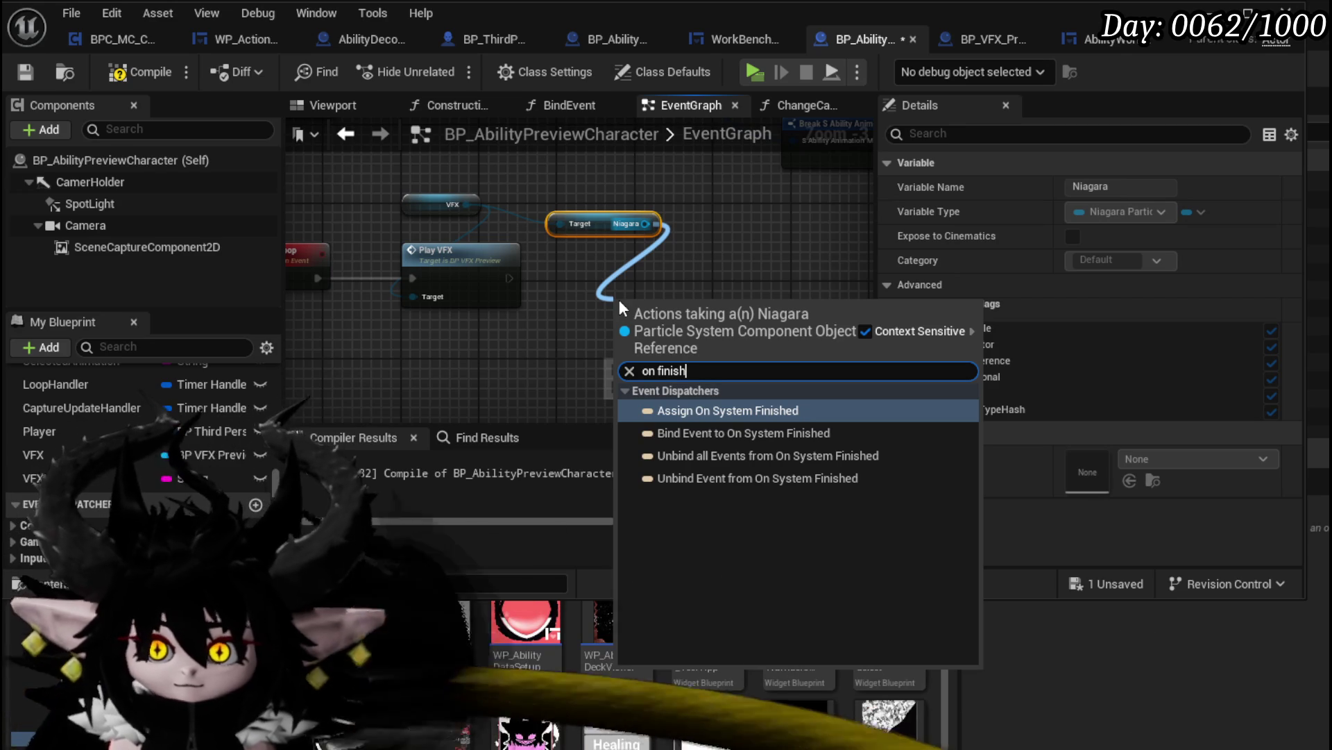
left_click(770, 434)
mouse_move(635, 286)
left_mouse_down()
mouse_move(486, 277)
mouse_move(656, 275)
left_mouse_up()
mouse_move(555, 320)
left_mouse_down()
mouse_move(612, 288)
mouse_move(618, 315)
left_mouse_up()
Add a Create Event node for the bind and move it down-left
type("Create")
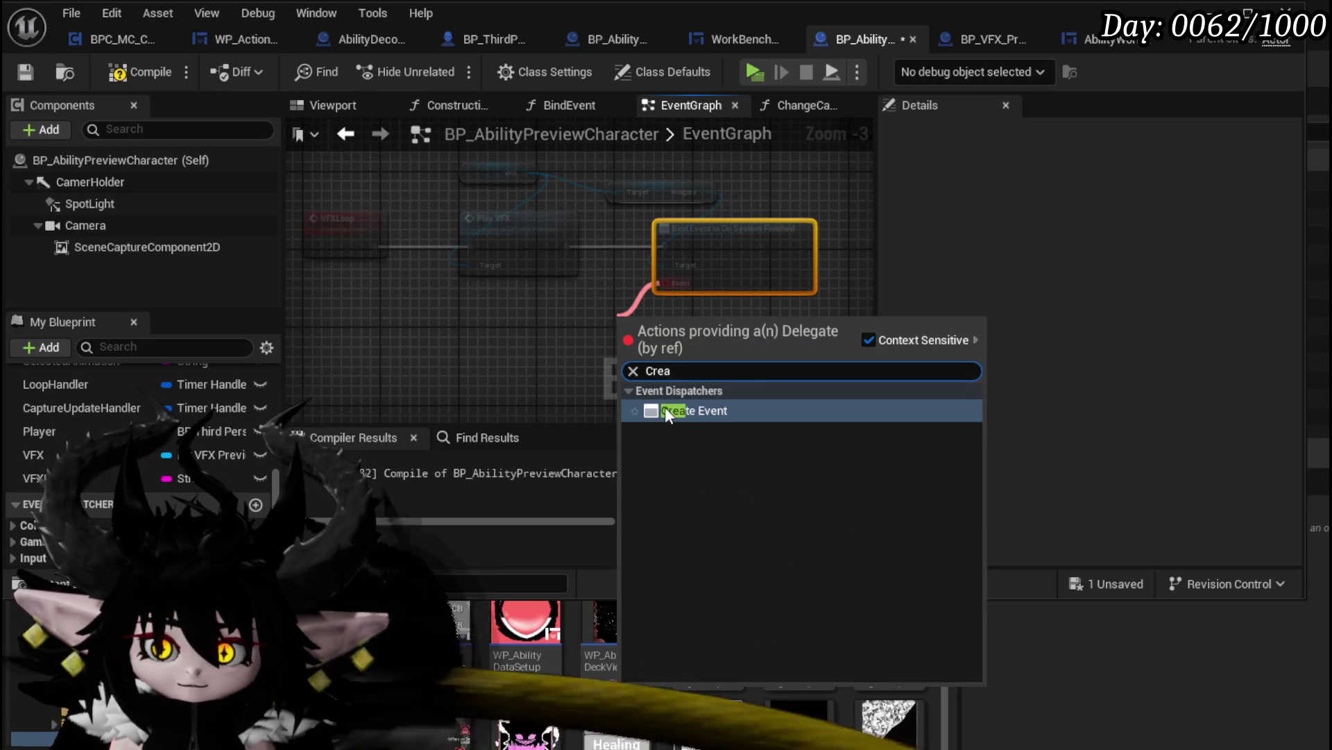
left_click(665, 407)
left_click(655, 368)
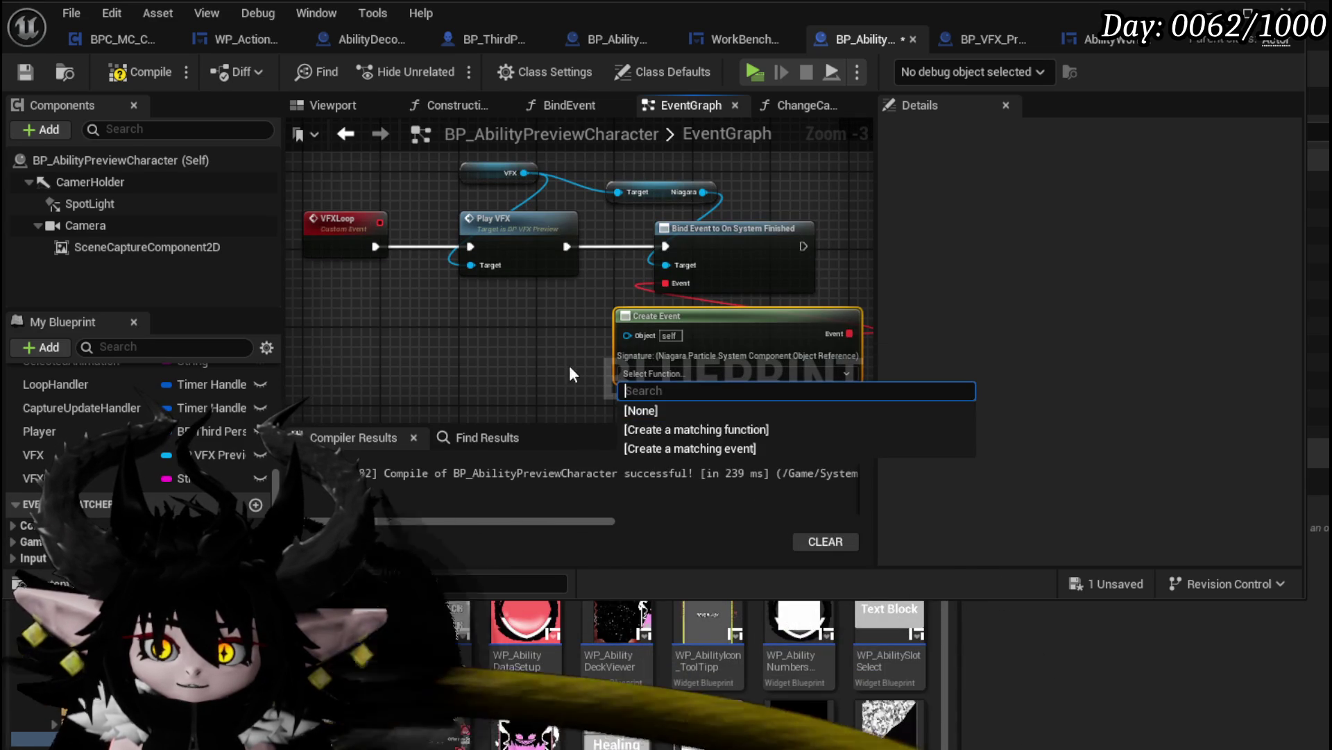
left_click(569, 365)
left_click_drag(677, 256, 533, 300)
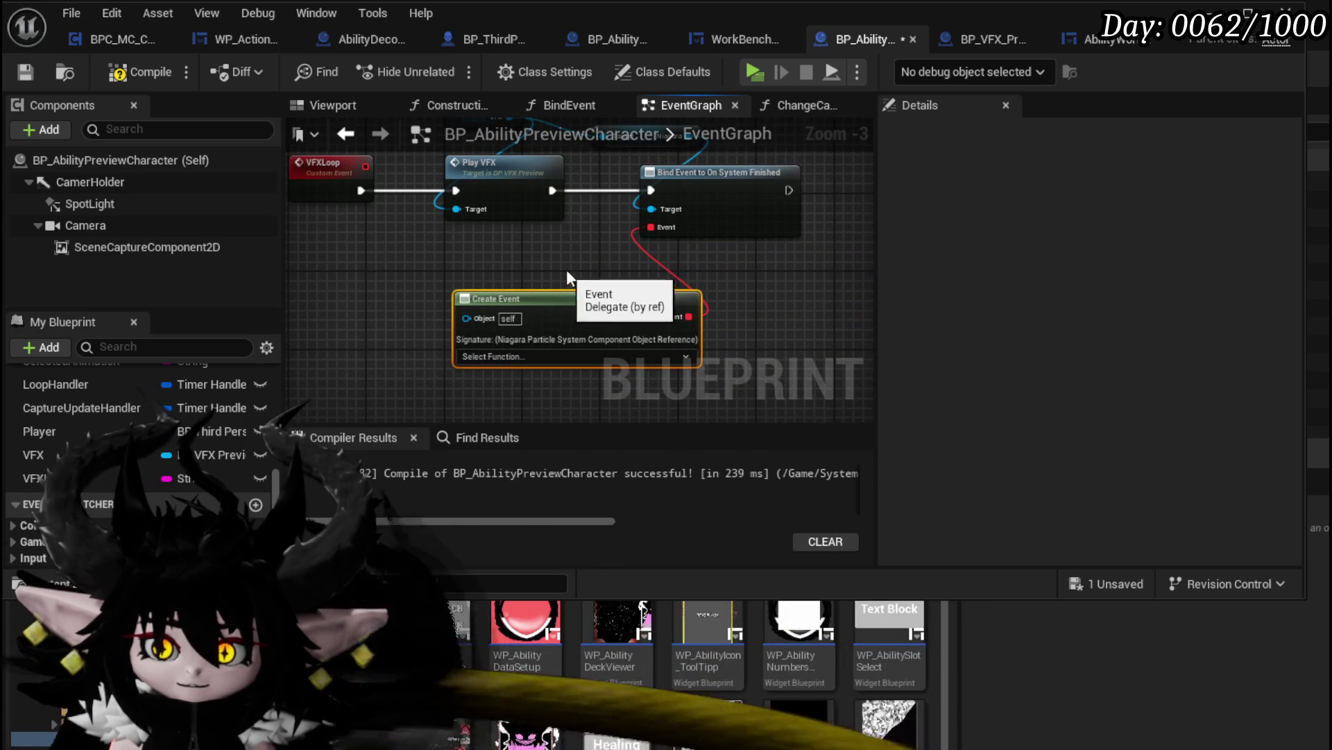
scroll(528, 333, "up", 3)
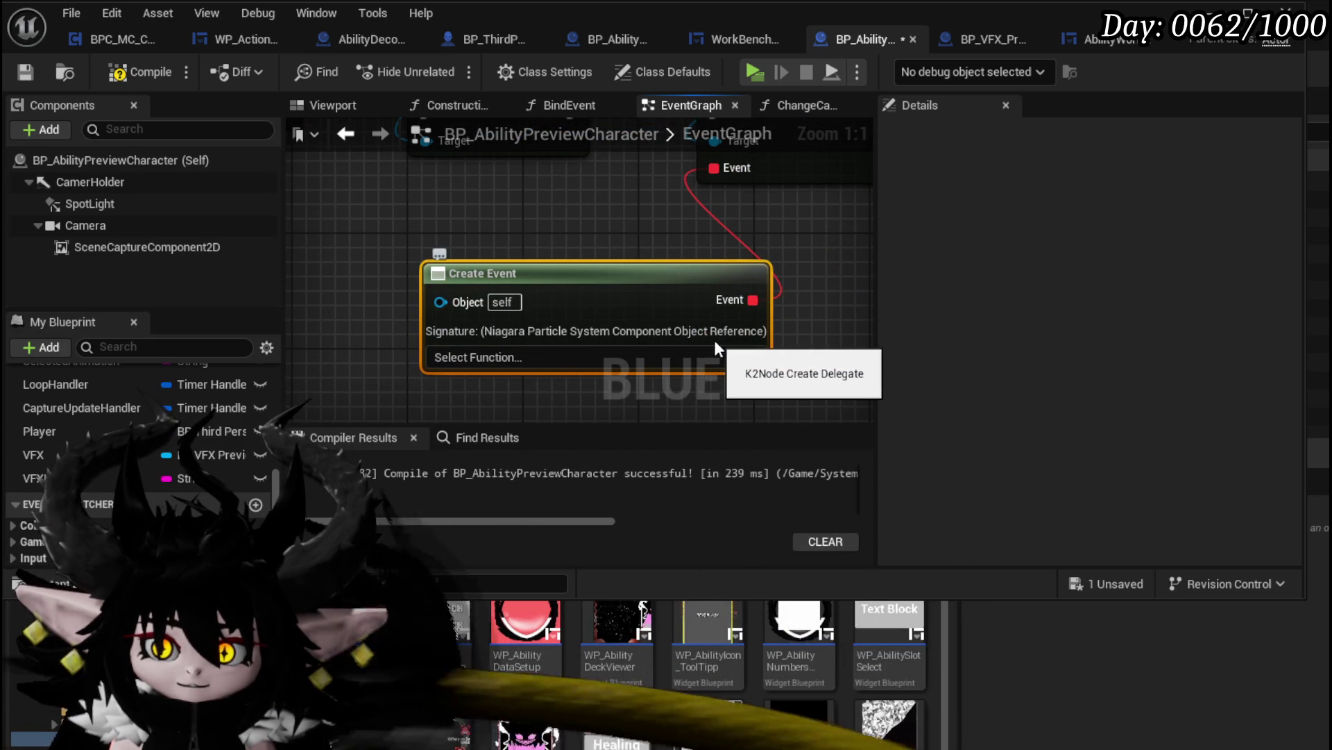
scroll(551, 264, "down", 2)
left_click_drag(558, 298, 460, 298)
scroll(551, 266, "down", 1)
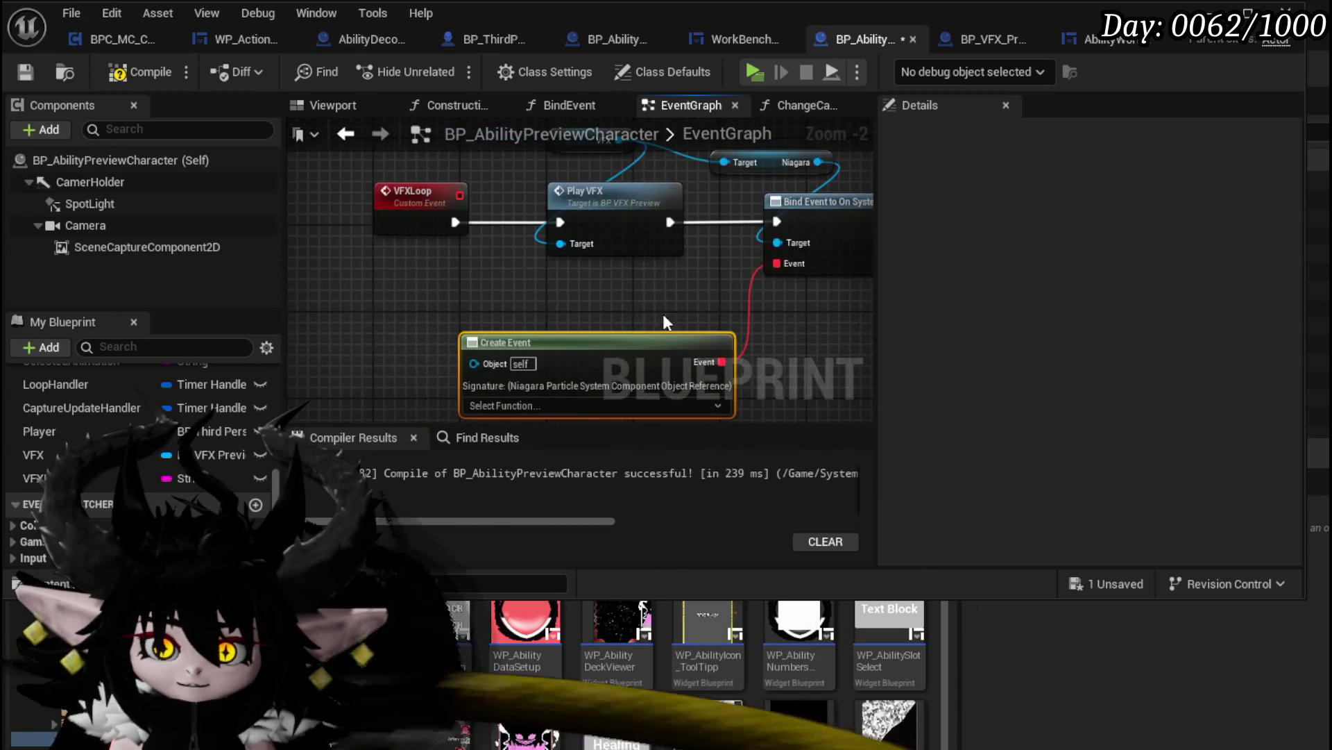
scroll(464, 351, "up", 1)
Create a matching custom event from the Create Event node and place it below
left_click(436, 374)
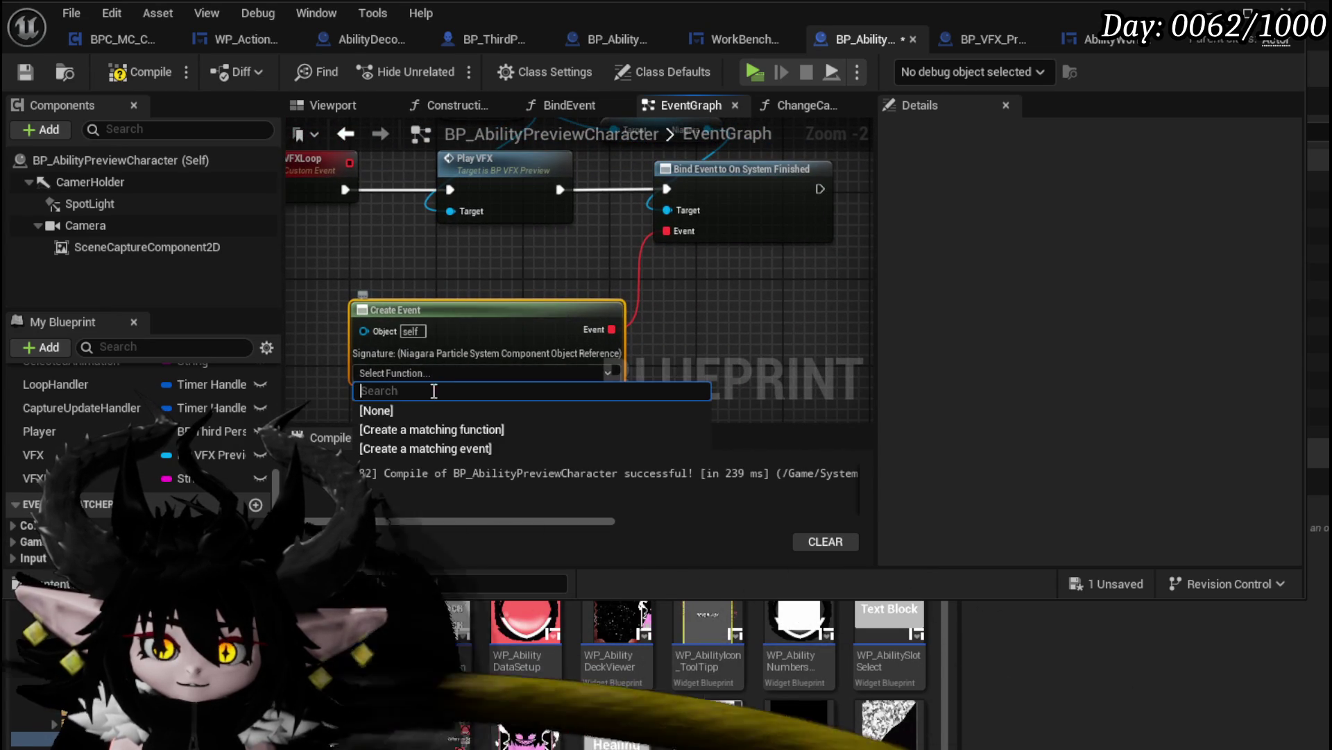
left_click(415, 446)
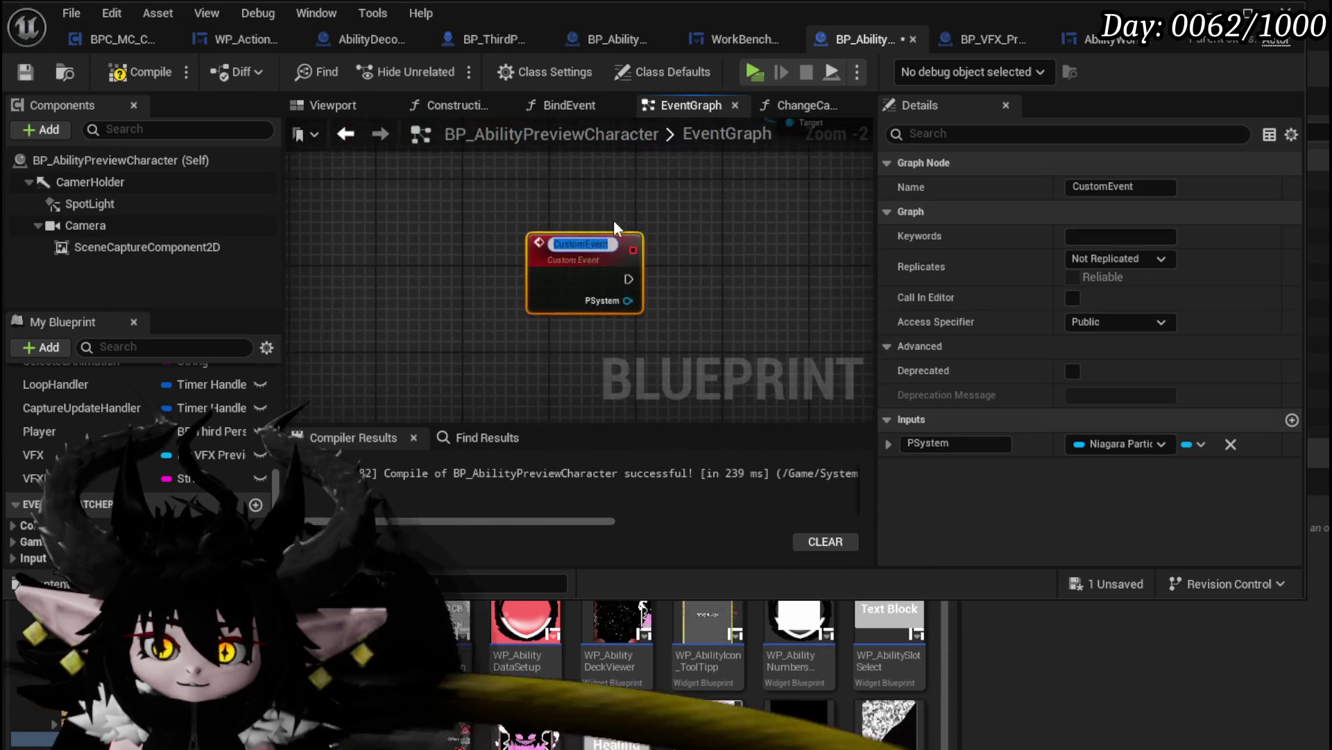
left_click(672, 198)
scroll(672, 198, "down", 5)
left_click_drag(672, 199, 471, 293)
mouse_move(404, 325)
left_mouse_down()
mouse_move(633, 348)
mouse_move(615, 360)
left_mouse_up()
mouse_move(267, 347)
left_mouse_down()
mouse_move(623, 334)
mouse_move(555, 373)
mouse_move(470, 328)
left_mouse_up()
Add an Activate node driven by the custom event's PSystem pin
left_click_drag(418, 373, 480, 363)
type("P")
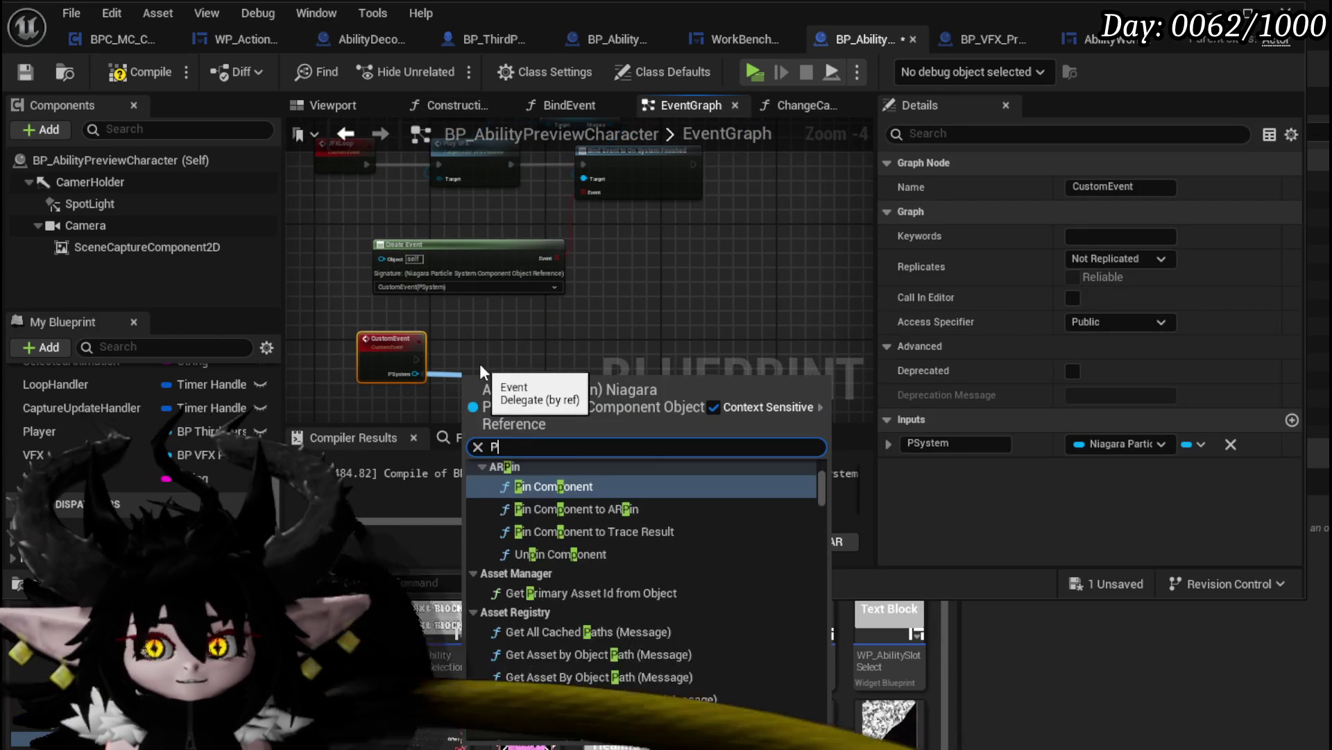
type("lay")
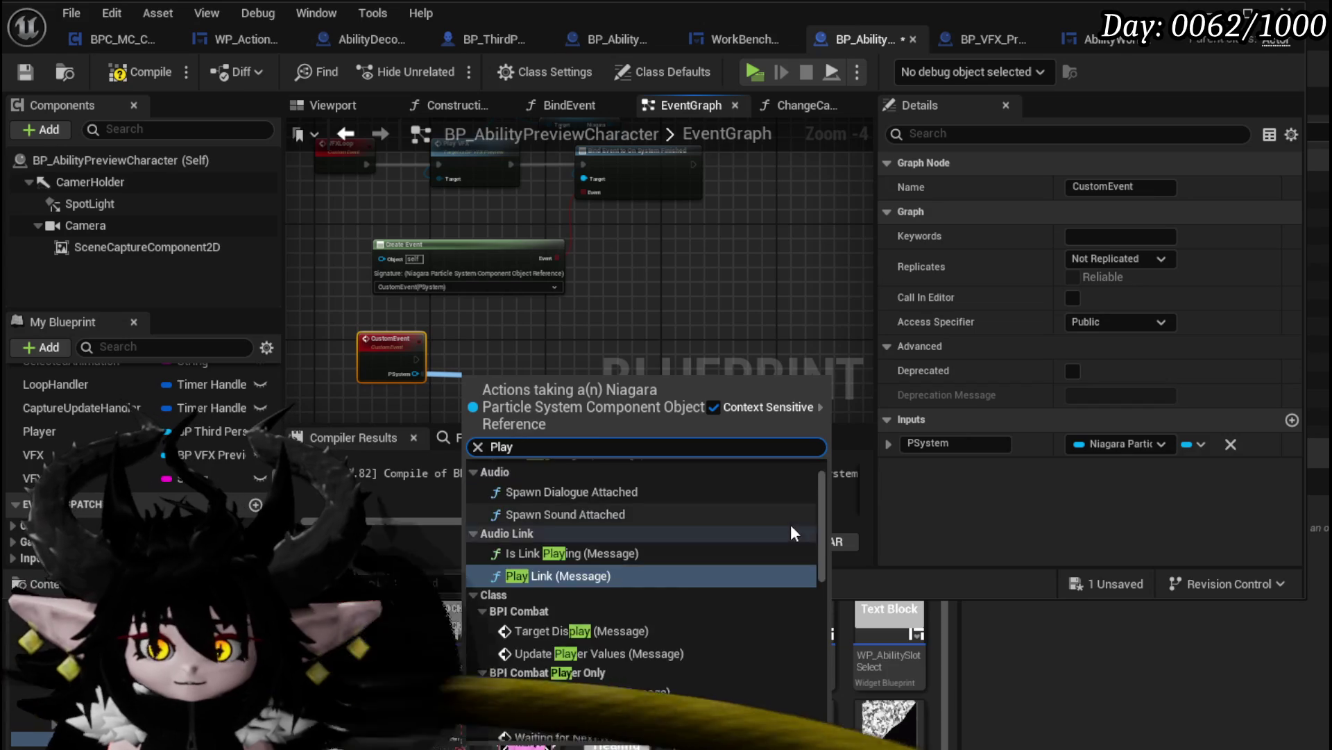
scroll(756, 511, "up", 1)
scroll(747, 509, "down", 6)
scroll(747, 509, "down", 3)
scroll(747, 510, "up", 3)
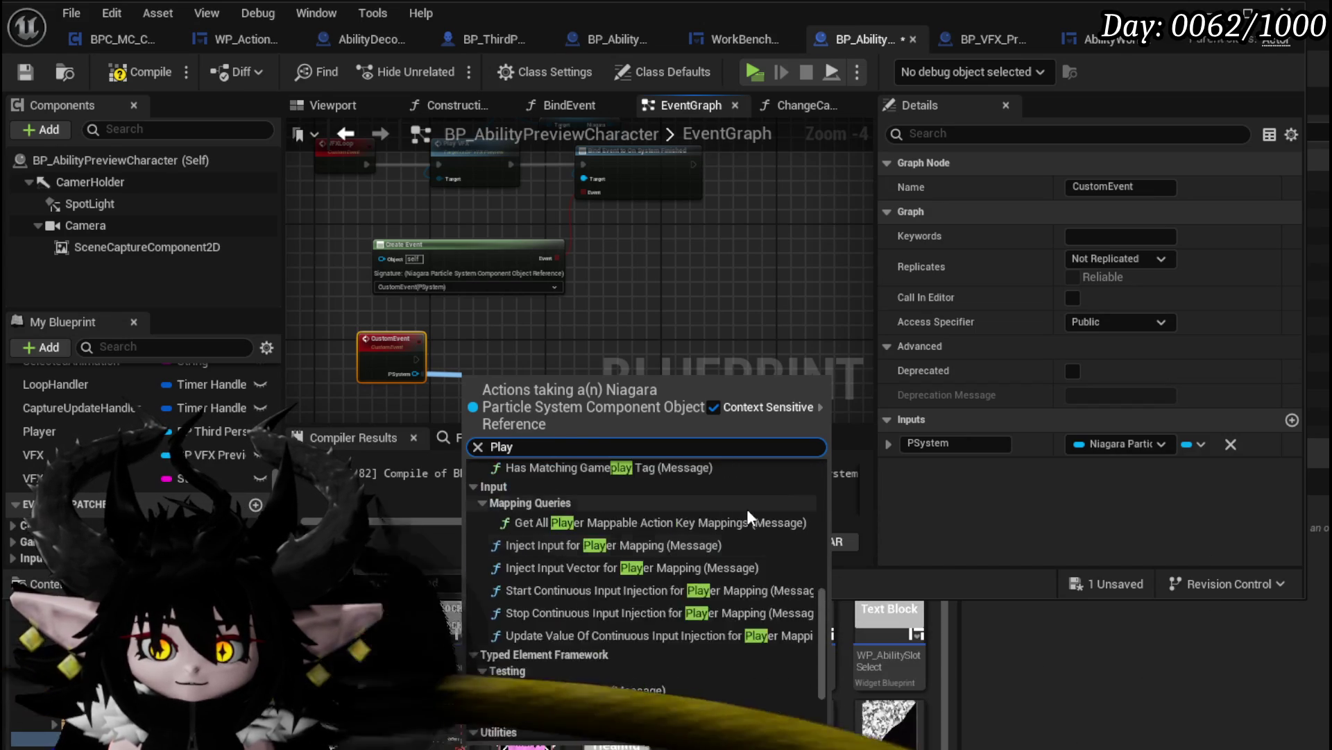
scroll(747, 509, "up", 4)
scroll(747, 510, "up", 2)
scroll(747, 509, "up", 2)
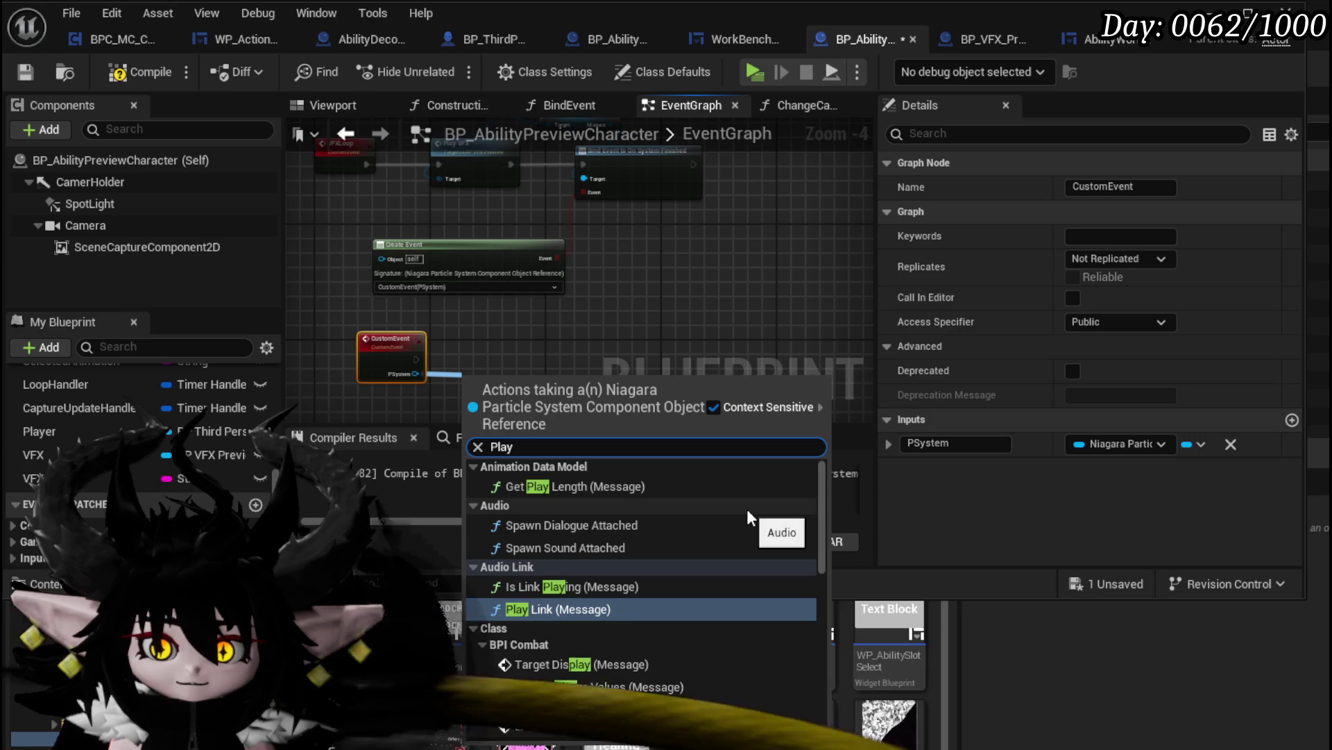
left_click_drag(416, 374, 507, 368)
type("activate")
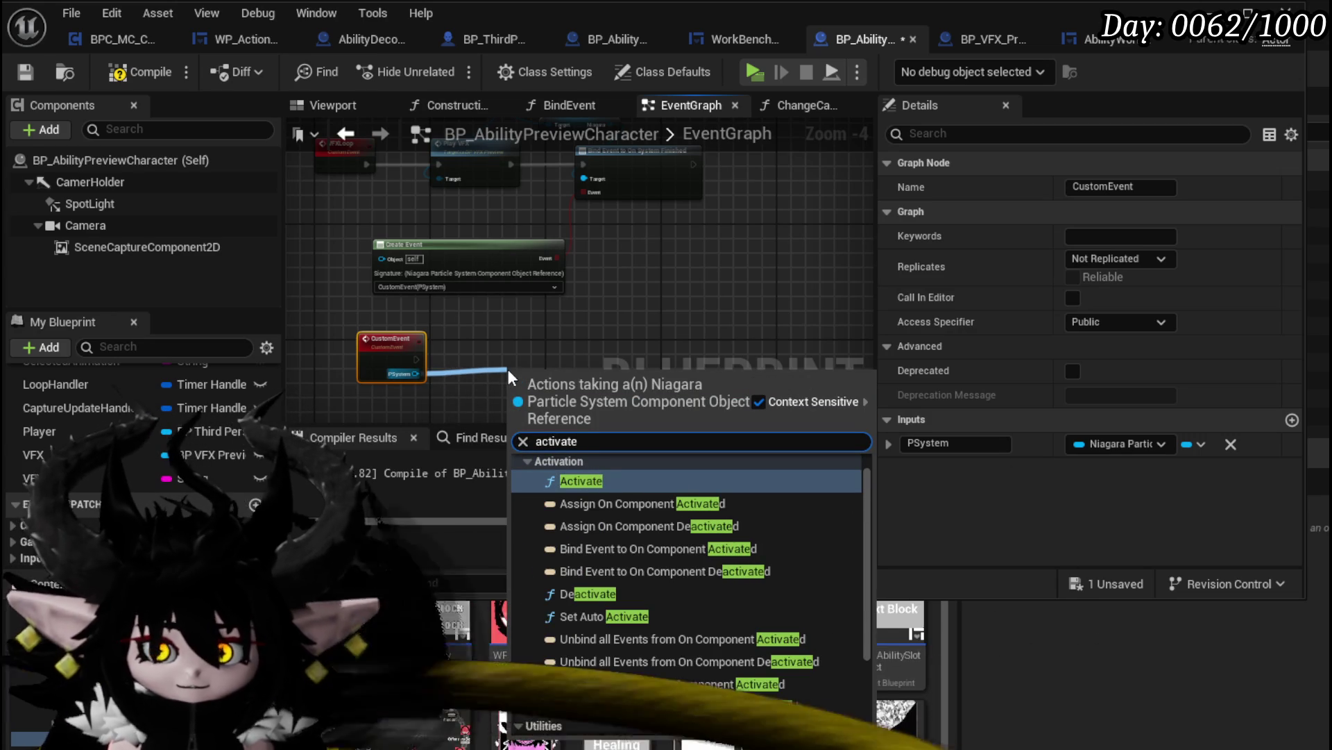
left_click(579, 482)
Enable Reset on the Activate node and tidy the node positions
left_click_drag(518, 341, 505, 349)
left_click(502, 388)
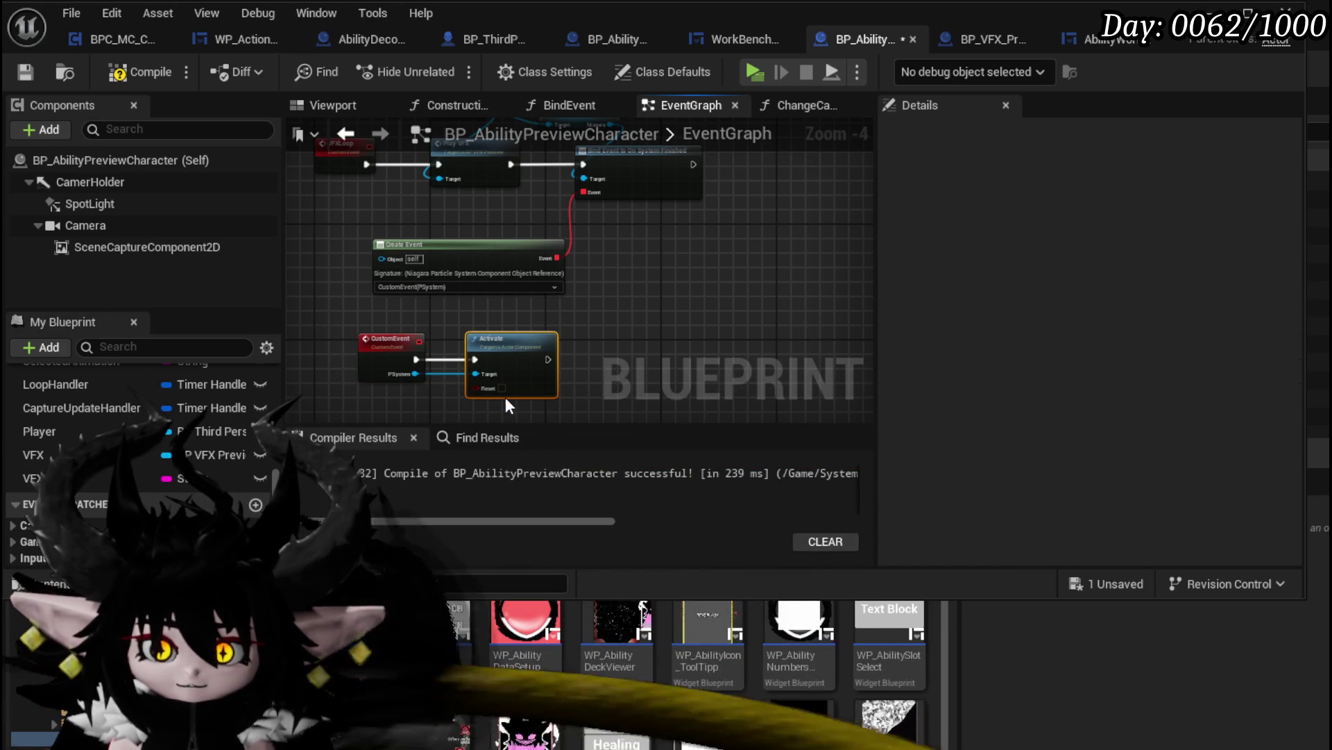
left_click(651, 324)
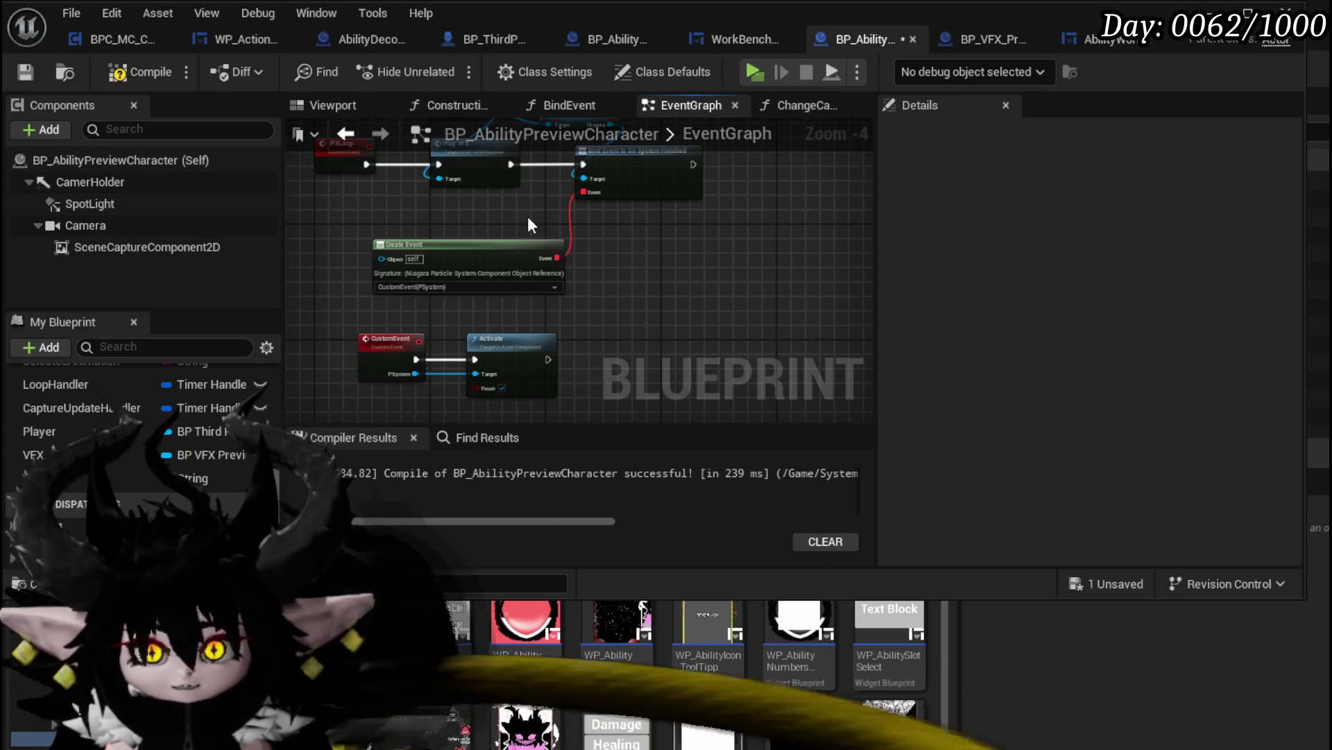
left_click_drag(483, 248, 481, 241)
left_click(642, 203)
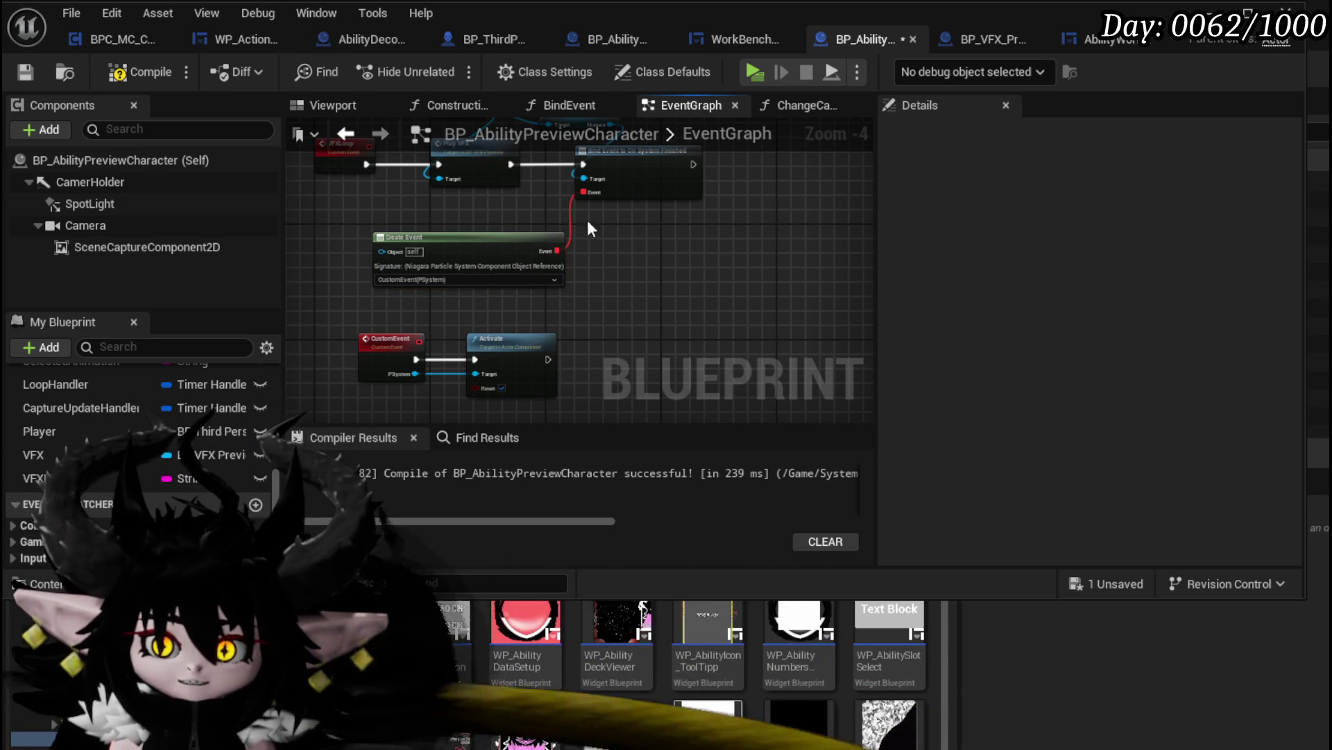
Compile BP_AbilityPreviewCharacter and look over the other node groups in the graph
left_click(128, 64)
scroll(485, 291, "down", 1)
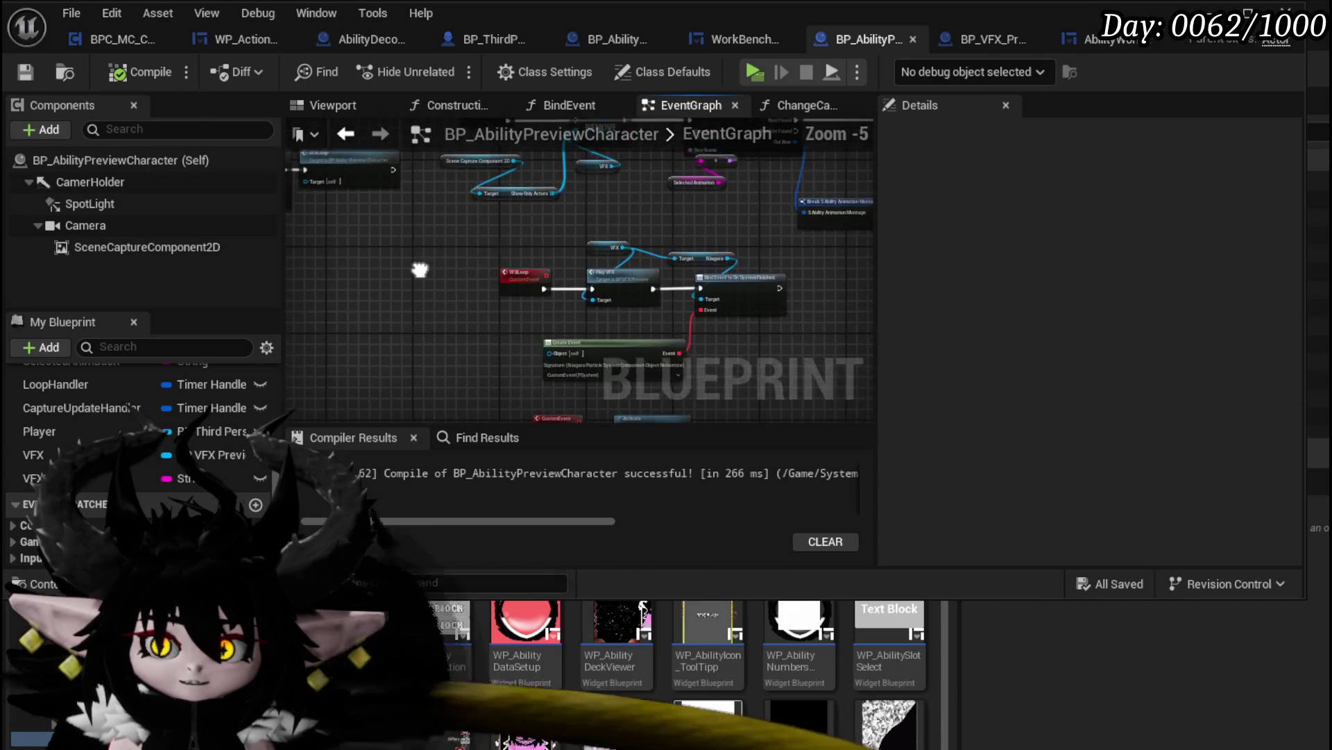
scroll(598, 263, "up", 2)
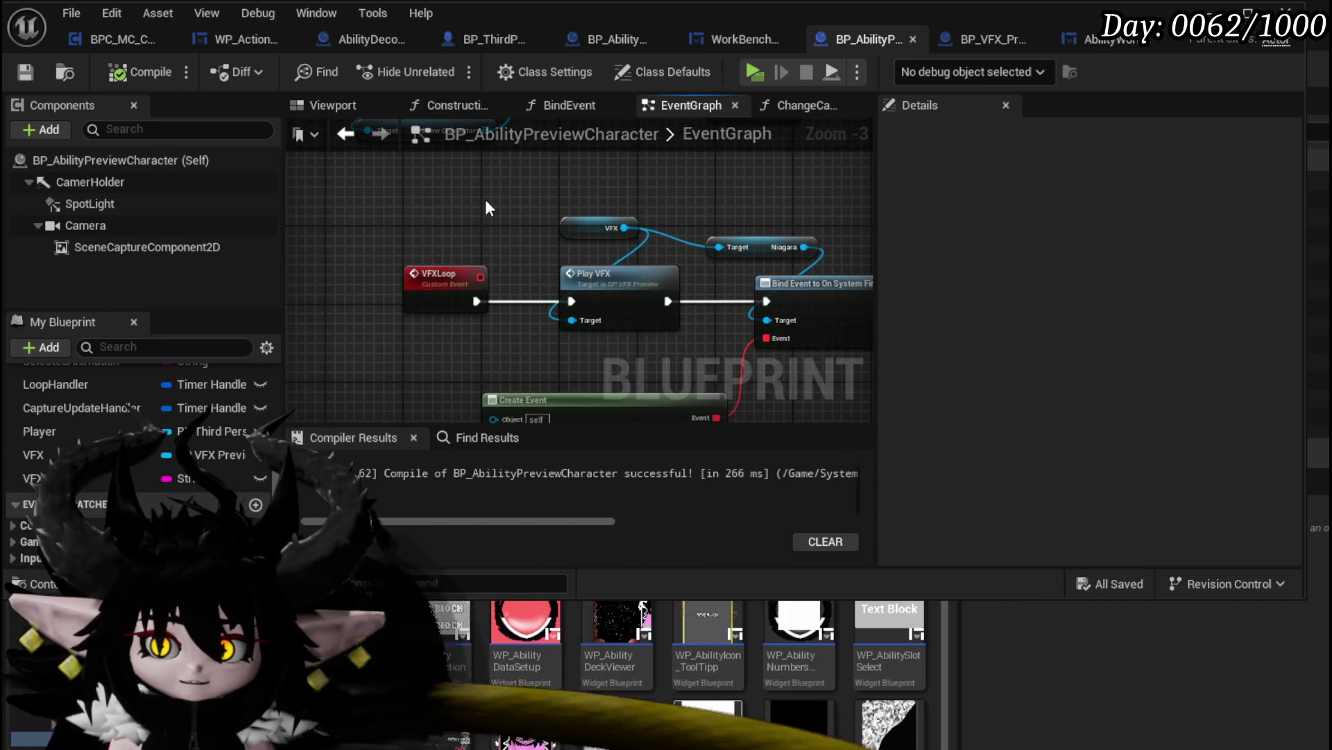
scroll(485, 198, "down", 2)
left_click_drag(514, 314, 720, 352)
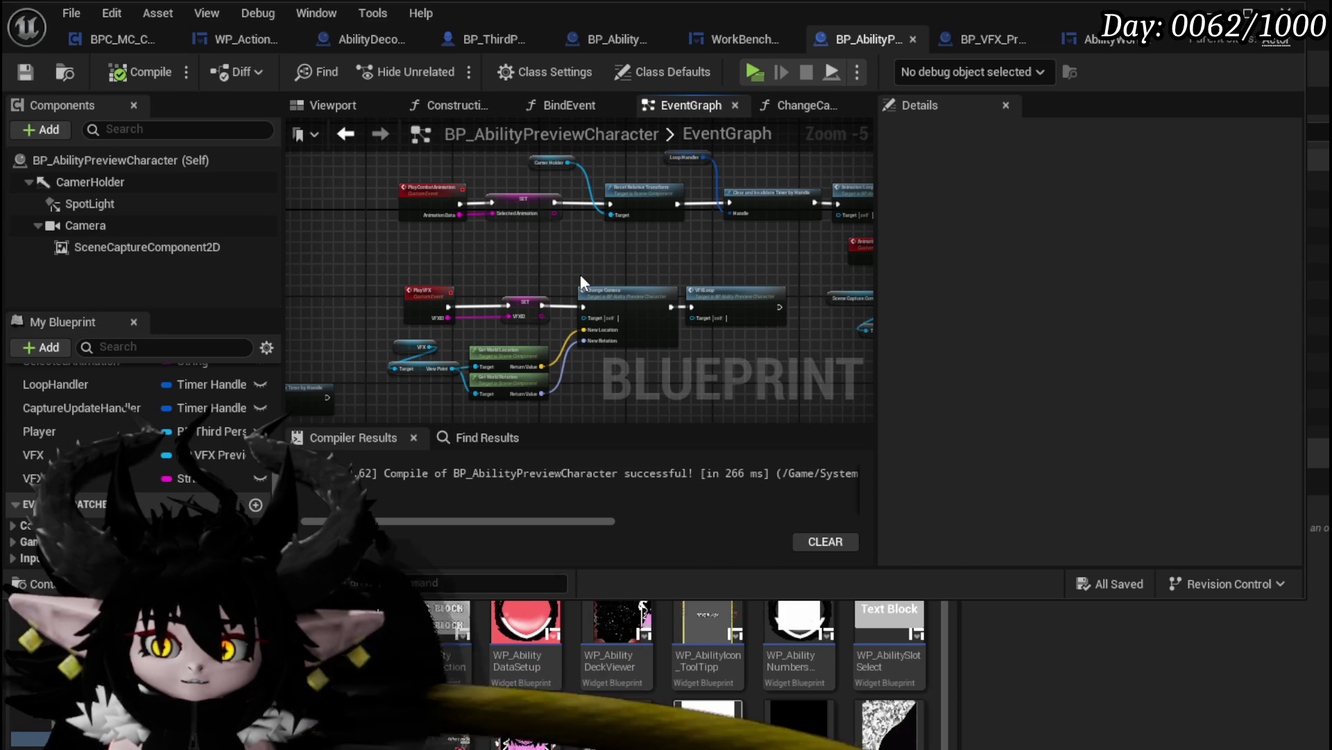
left_click_drag(580, 274, 479, 269)
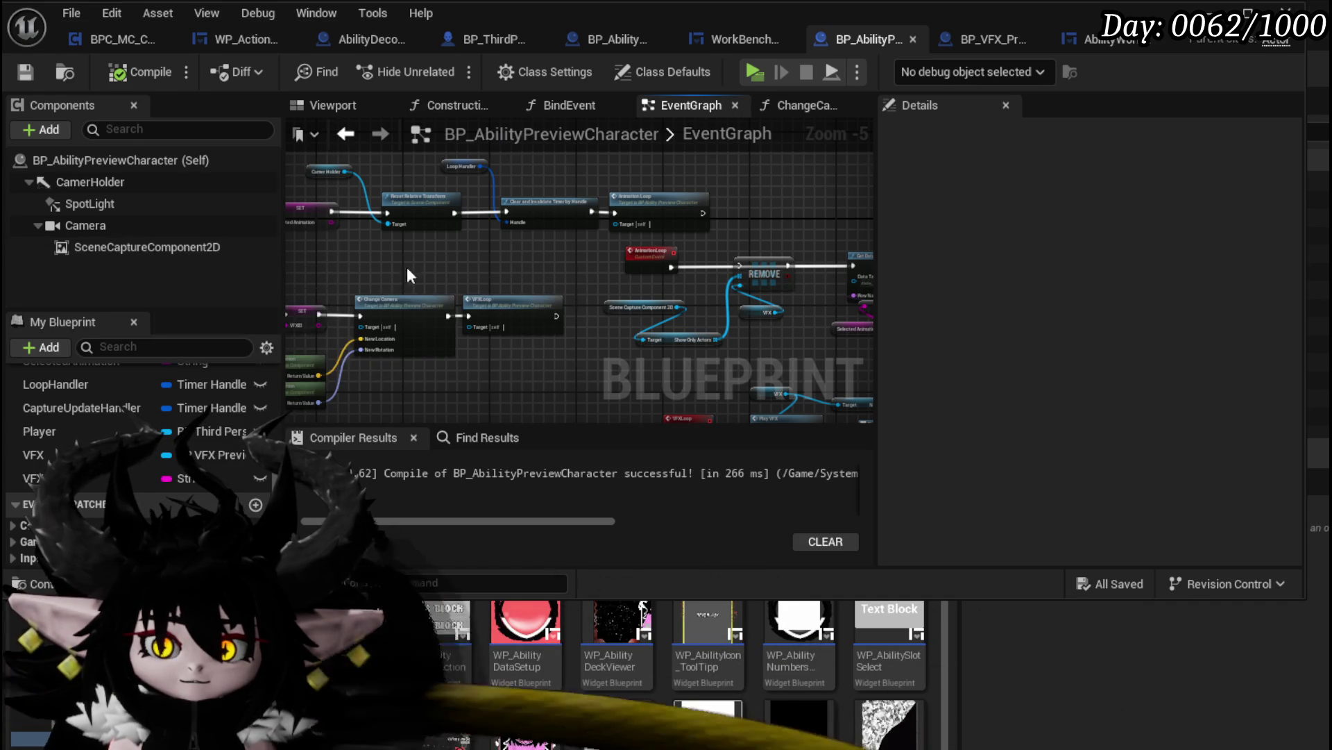
scroll(623, 278, "down", 2)
scroll(621, 269, "up", 4)
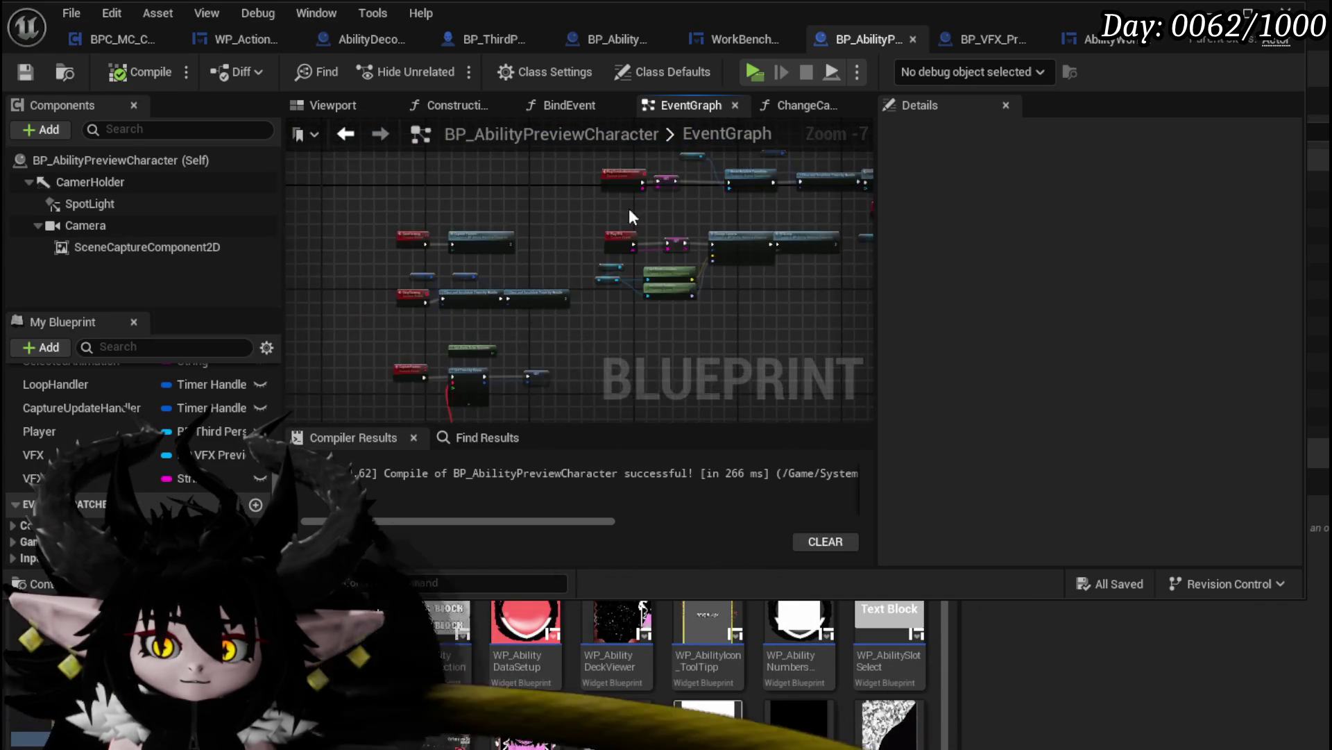
Review the StartViewing, PlayVFX, Change Camera, PlayCombatAnimation and Client_Animation nodes
left_click_drag(499, 229, 622, 233)
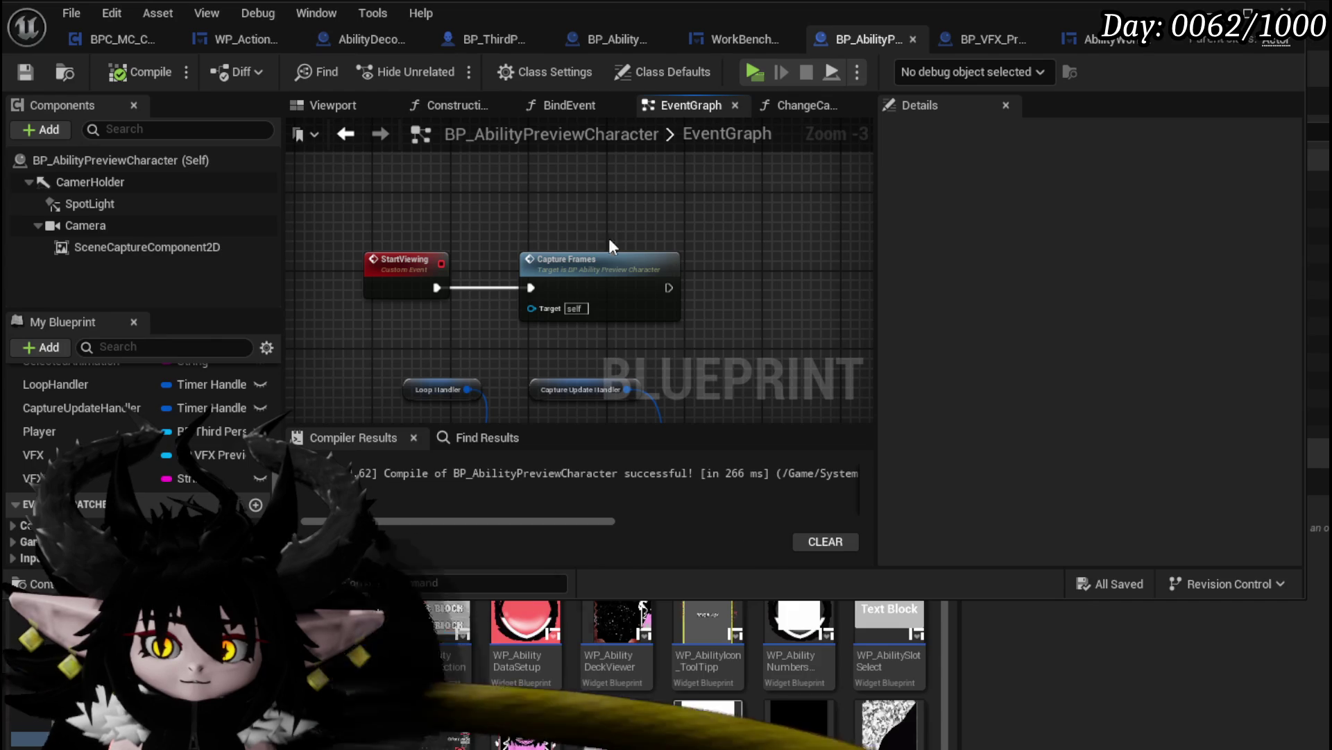
left_click(728, 239)
scroll(729, 239, "down", 1)
left_click_drag(729, 238, 294, 240)
mouse_move(502, 224)
left_mouse_down()
mouse_move(426, 283)
mouse_move(438, 309)
left_mouse_up()
scroll(453, 306, "down", 5)
scroll(521, 277, "up", 4)
scroll(518, 243, "down", 4)
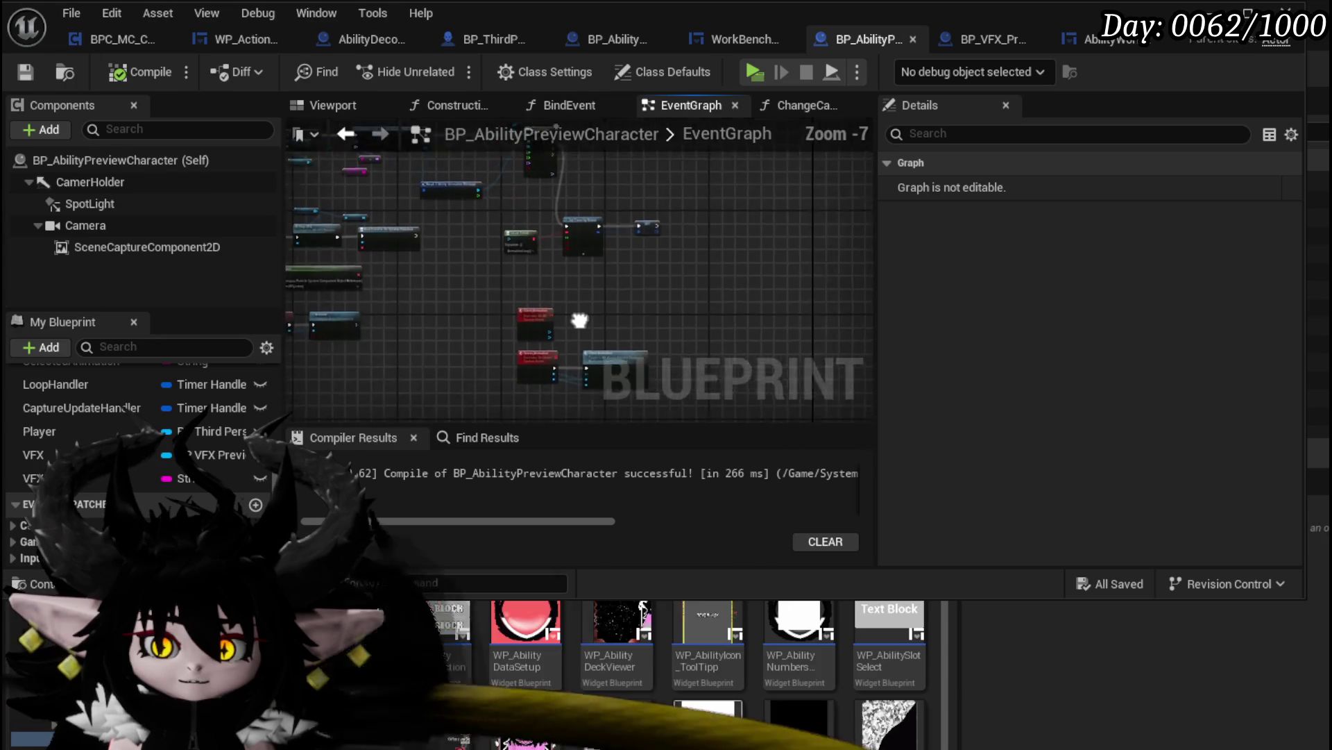
scroll(535, 282, "up", 5)
mouse_move(541, 385)
left_mouse_down()
mouse_move(437, 157)
mouse_move(454, 267)
left_mouse_up()
scroll(416, 202, "down", 2)
left_click_drag(617, 329, 273, 163)
Recompile and save the Blueprint
left_click(121, 73)
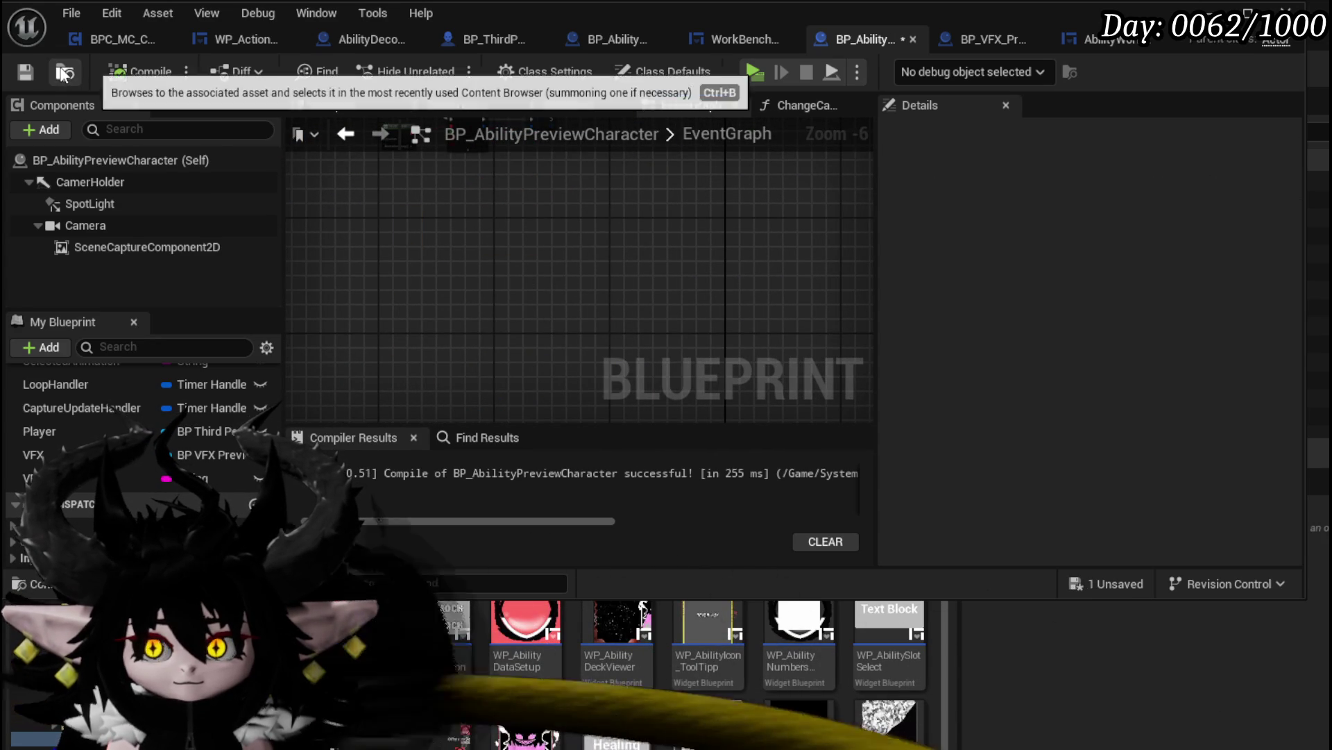
key("ctrl+s")
scroll(818, 312, "down", 2)
scroll(476, 289, "up", 2)
scroll(479, 296, "up", 2)
Remove the Get World Delta Seconds node from the capture logic, then compile and save again
mouse_move(479, 296)
left_mouse_down()
mouse_move(615, 205)
mouse_move(618, 188)
left_mouse_up()
key("ctrl+z")
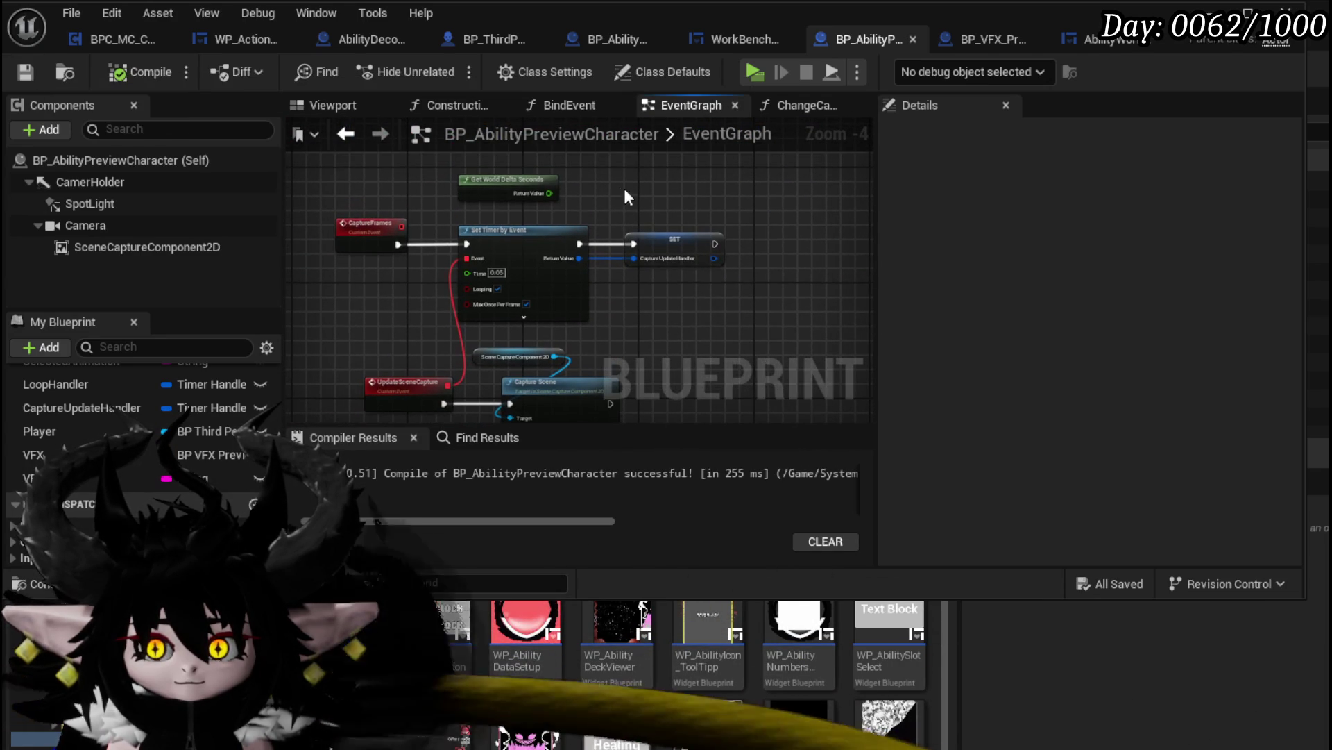
left_click(139, 72)
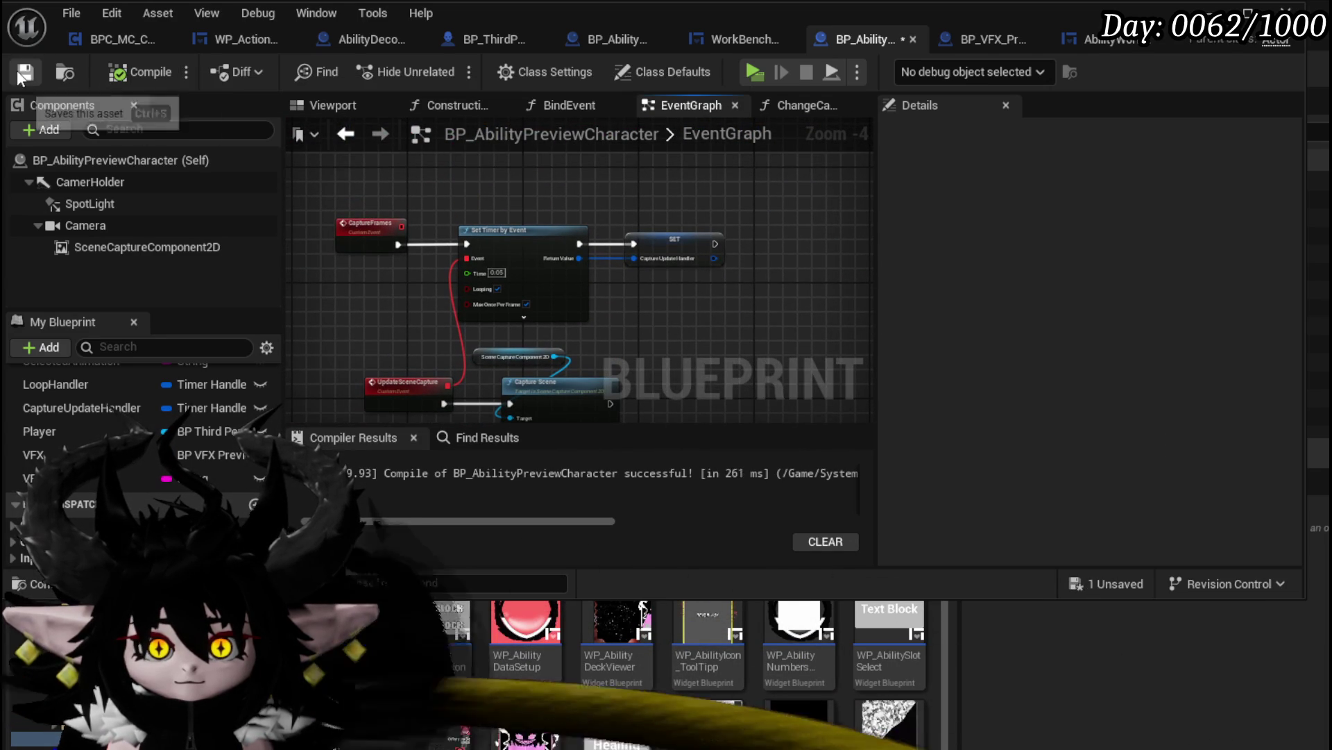
scroll(526, 185, "down", 1)
mouse_move(525, 181)
left_mouse_down()
mouse_move(300, 357)
mouse_move(497, 315)
mouse_move(467, 340)
left_mouse_up()
scroll(467, 339, "up", 2)
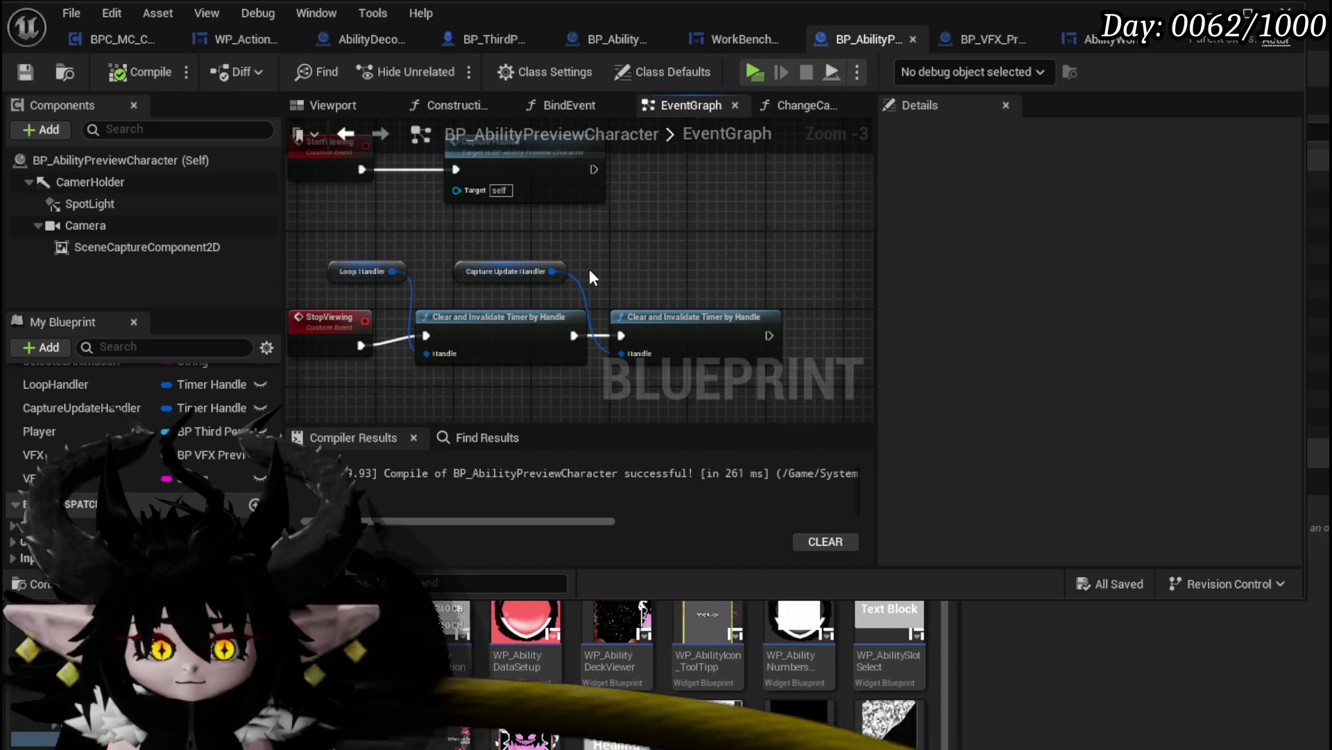
scroll(589, 269, "down", 2)
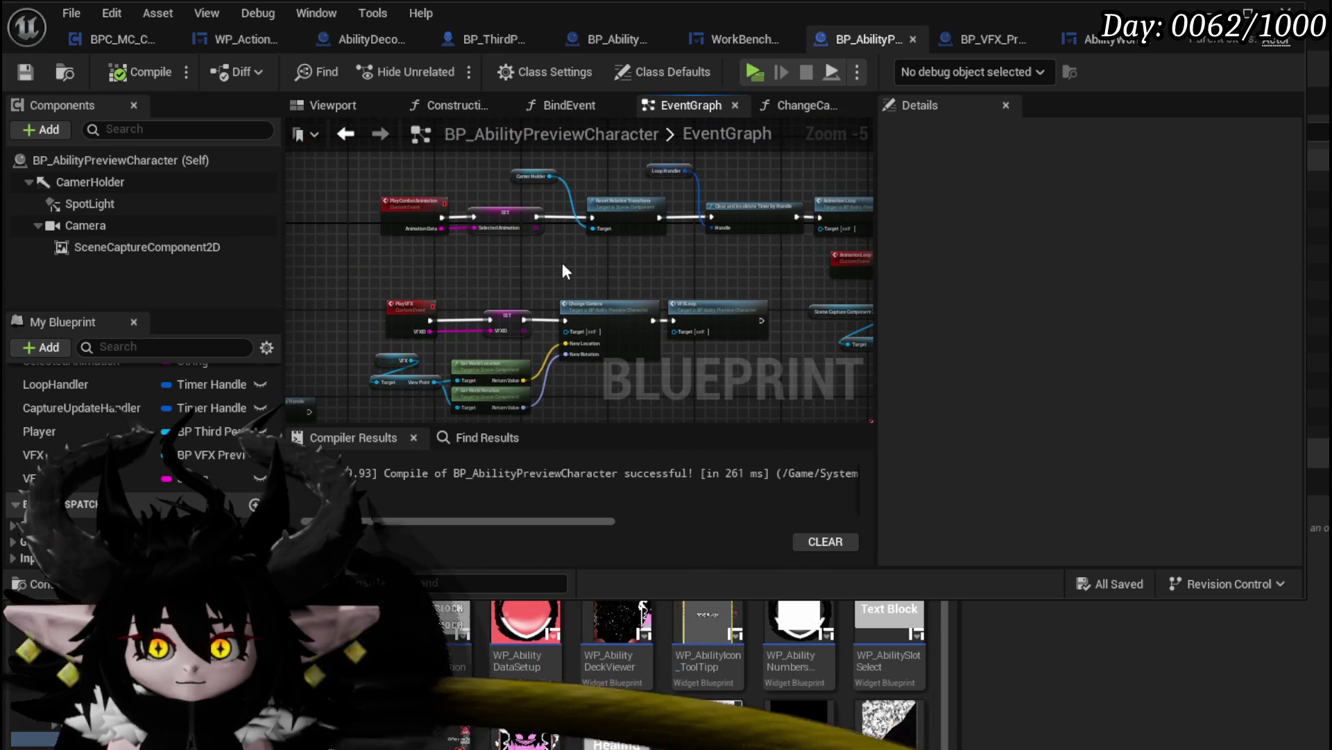
scroll(546, 317, "up", 2)
scroll(613, 306, "down", 2)
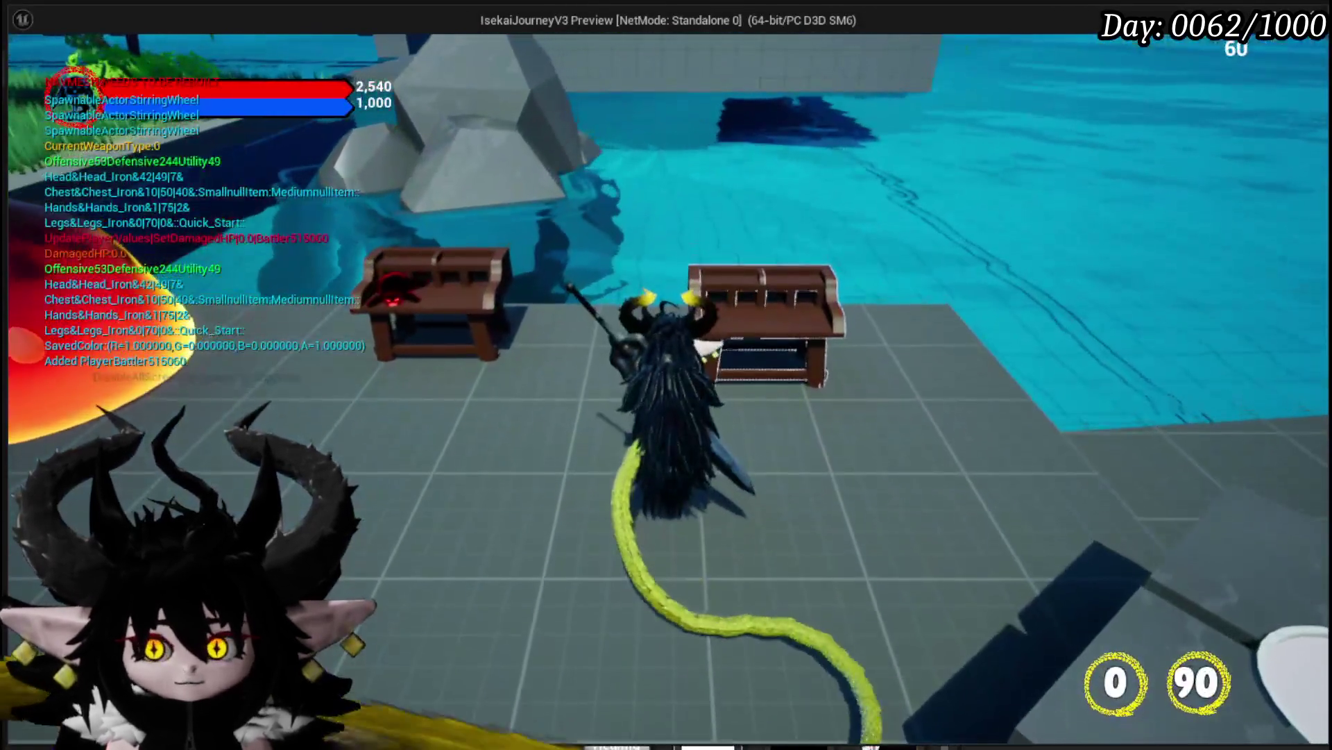
In the in-game Core Ability editor, open the Chura Main deck's Void Movement card
key("e")
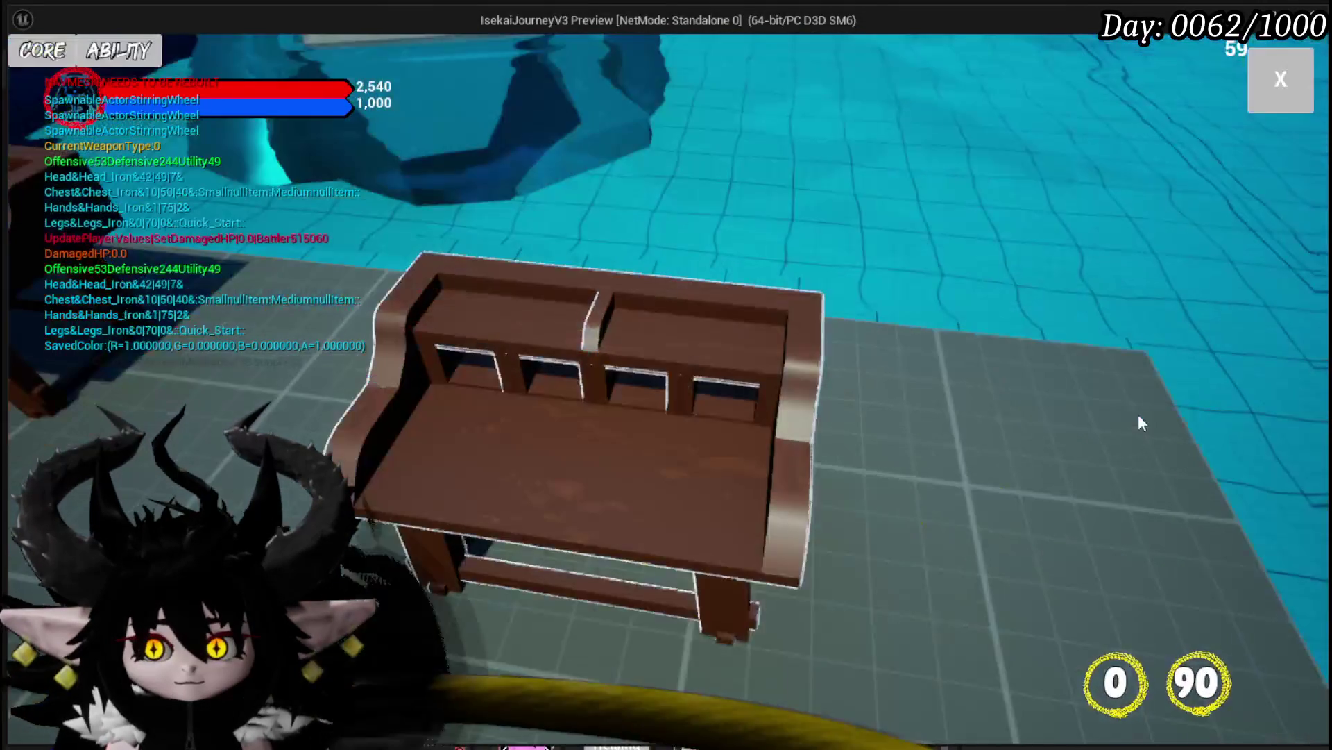
left_click(132, 65)
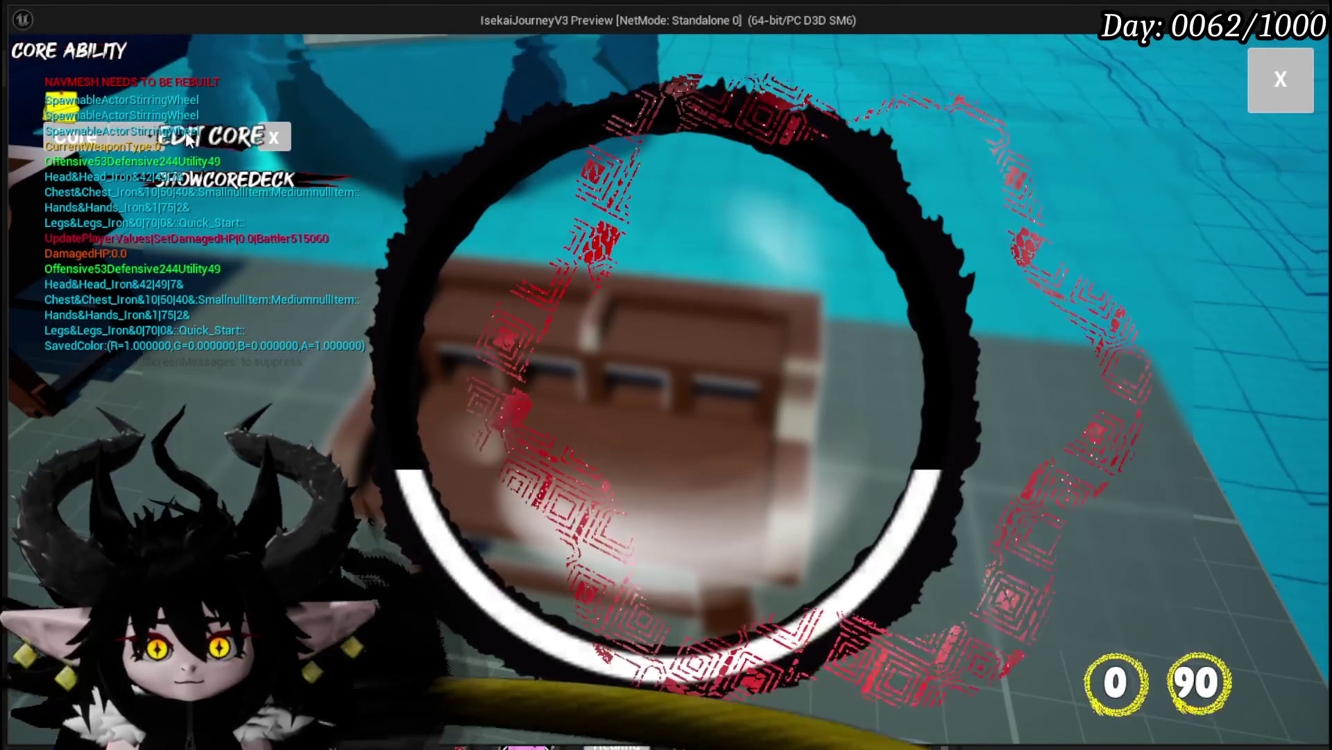
left_click(137, 136)
left_click(150, 178)
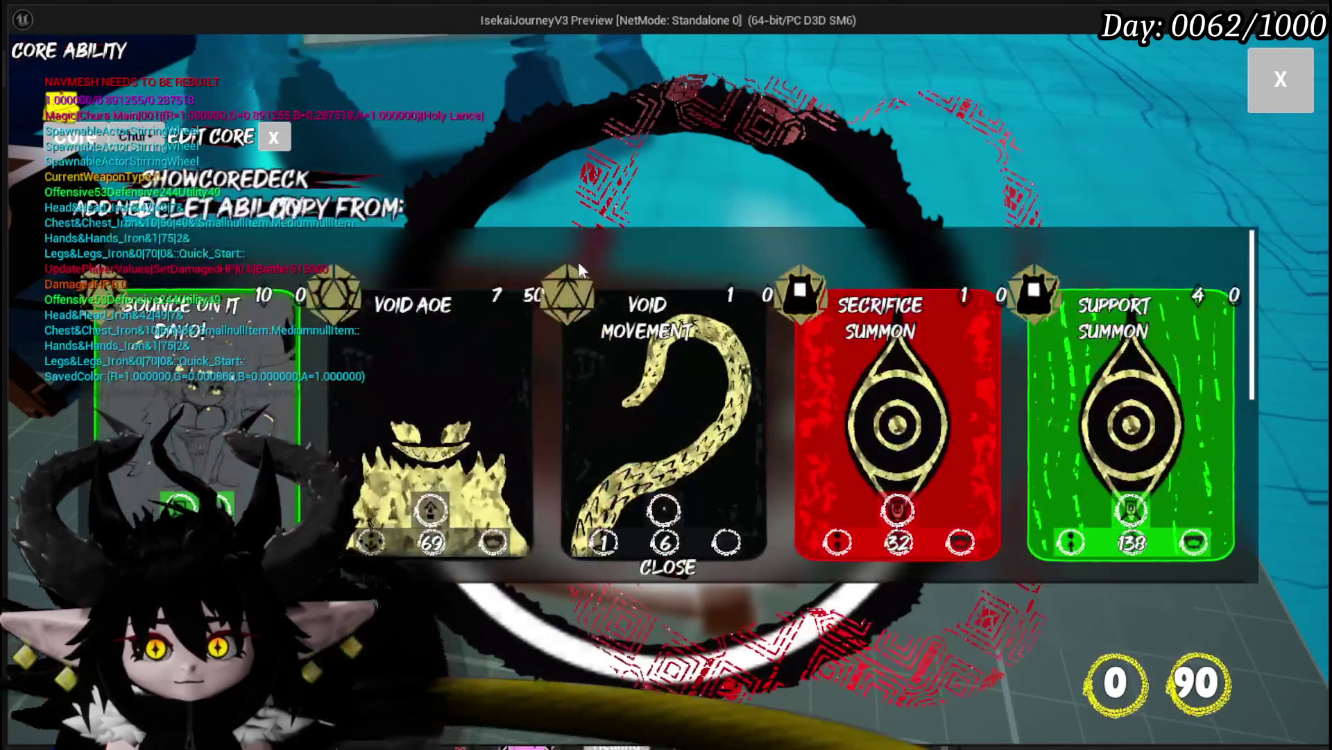
left_click(660, 340)
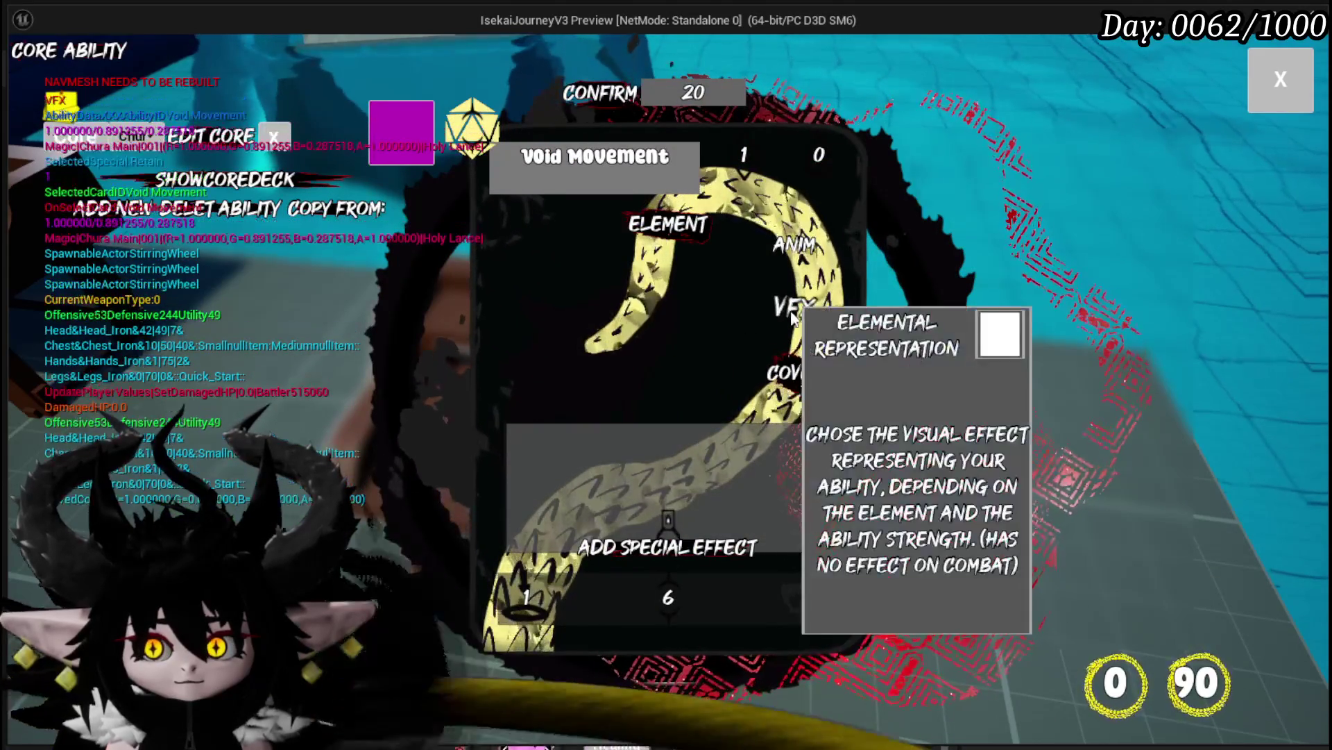
Try the card's VFX and animation choices, stop play, and save all assets
left_click(793, 308)
left_click(557, 256)
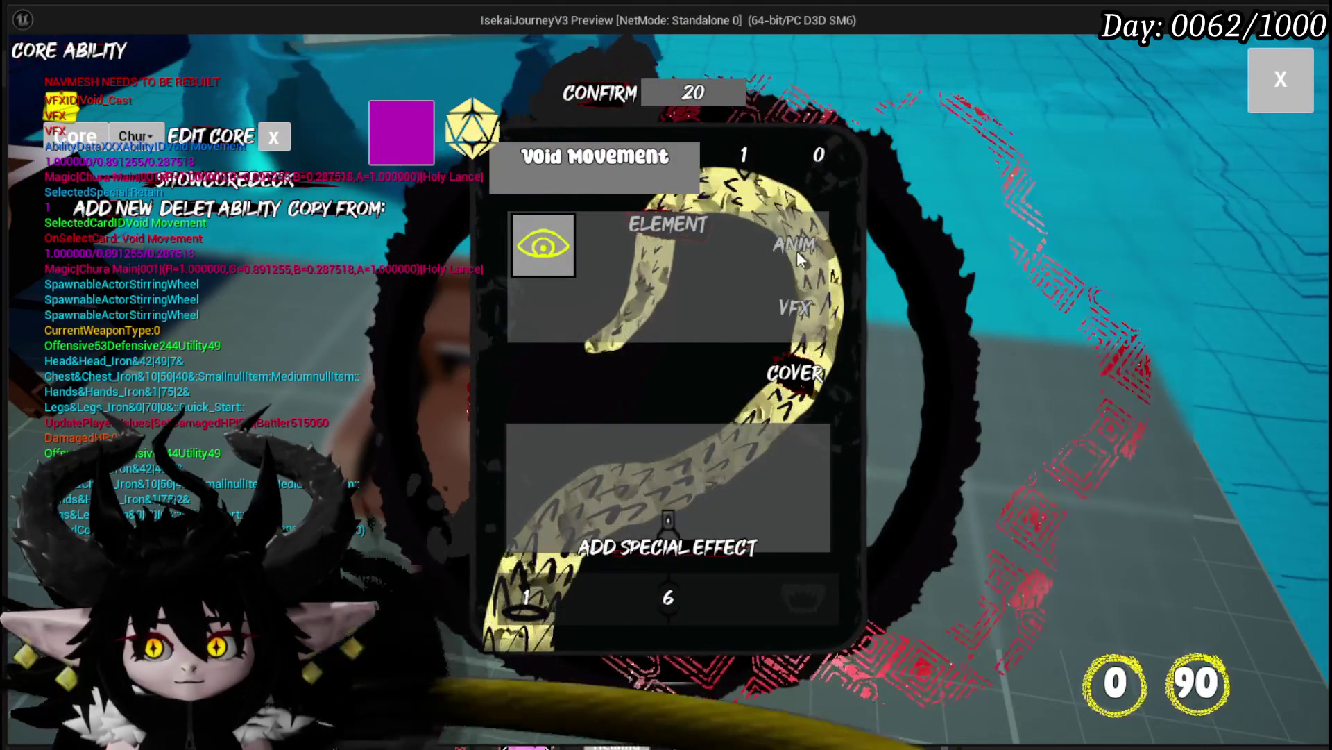
left_click(816, 246)
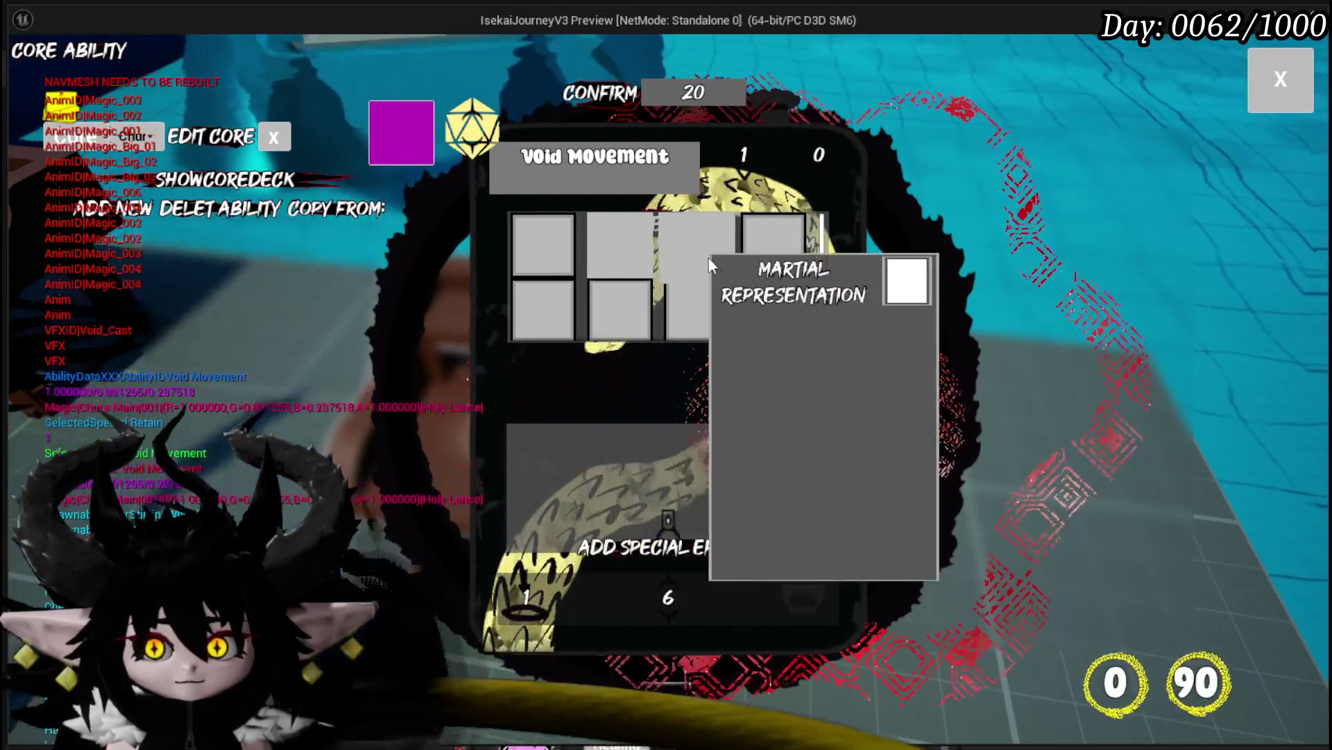
left_click(1253, 110)
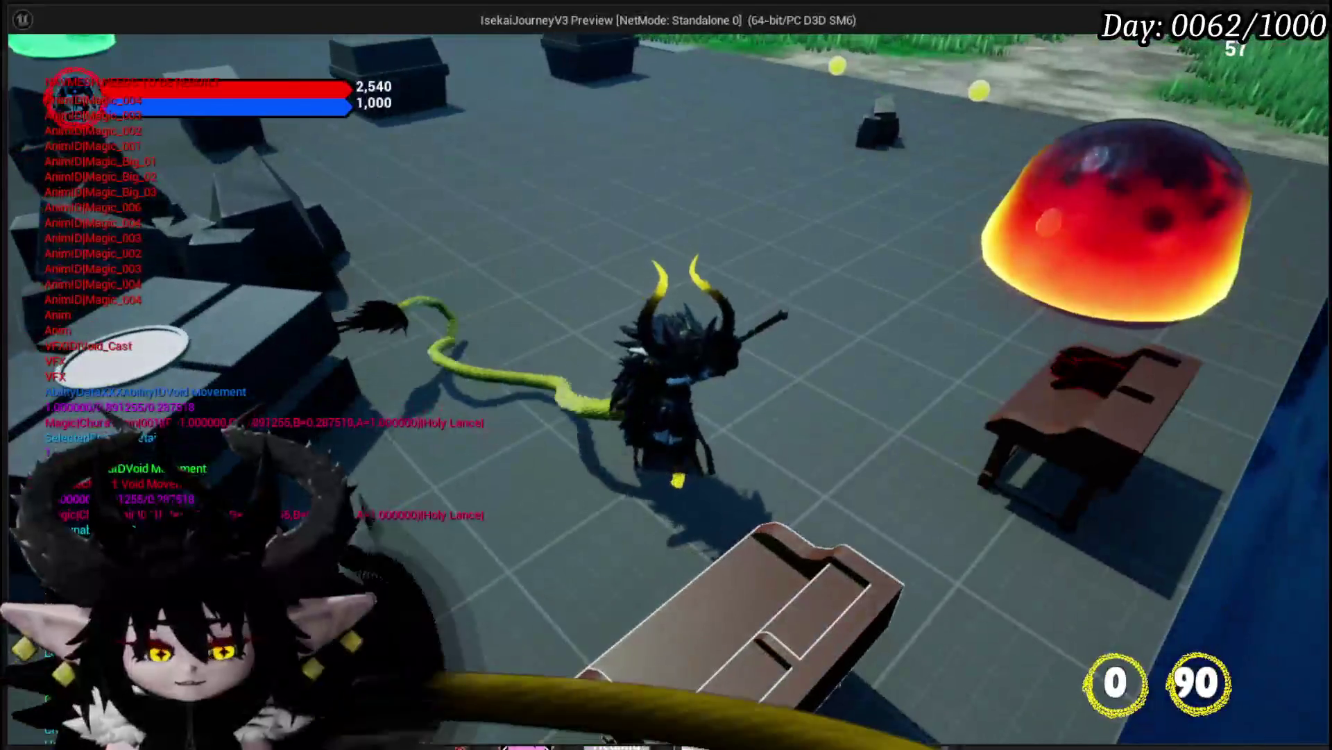
key("Escape")
left_click(12, 68)
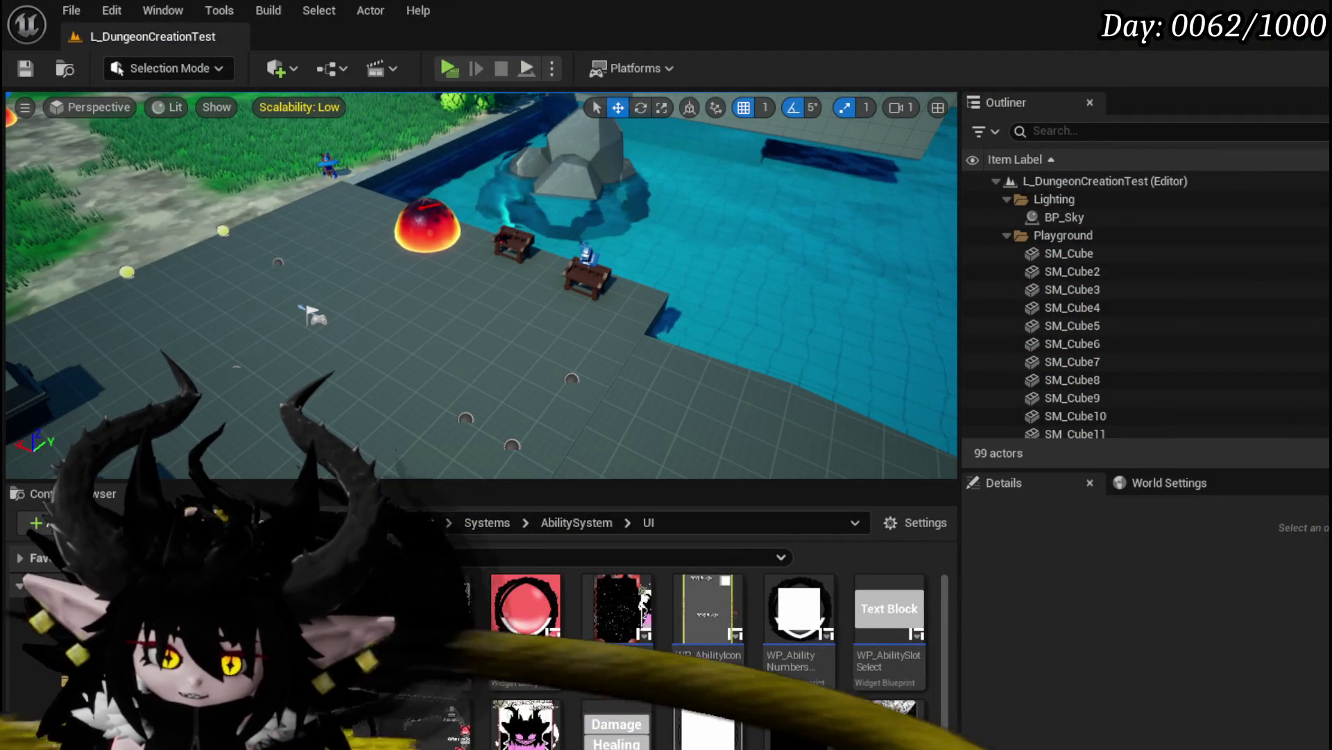
Beside the Set Timer and SET nodes, add a Player getter feeding a Get Controller node
key("alt+Tab")
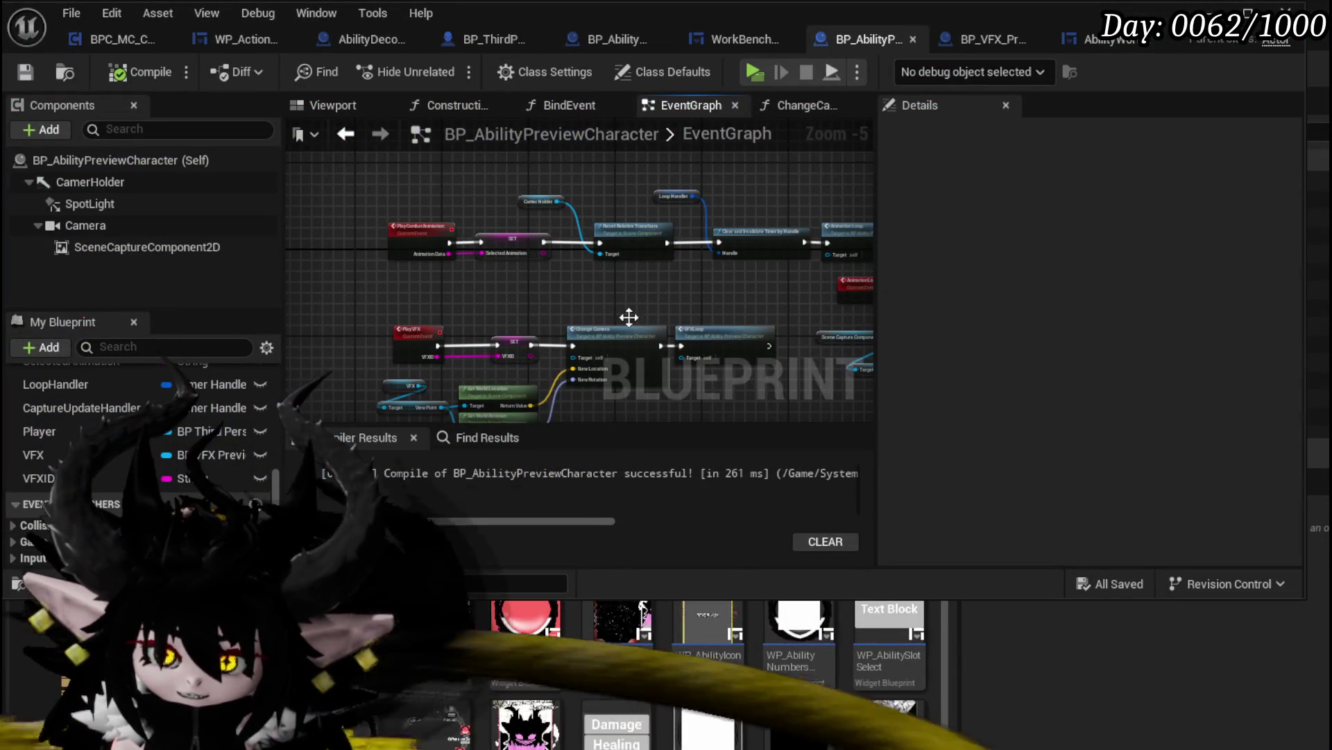
left_click_drag(614, 339, 388, 326)
mouse_move(672, 335)
left_mouse_down()
mouse_move(434, 335)
mouse_move(476, 341)
mouse_move(479, 230)
left_mouse_up()
mouse_move(598, 267)
left_mouse_down()
mouse_move(483, 296)
mouse_move(683, 232)
mouse_move(540, 290)
left_mouse_up()
scroll(540, 290, "up", 1)
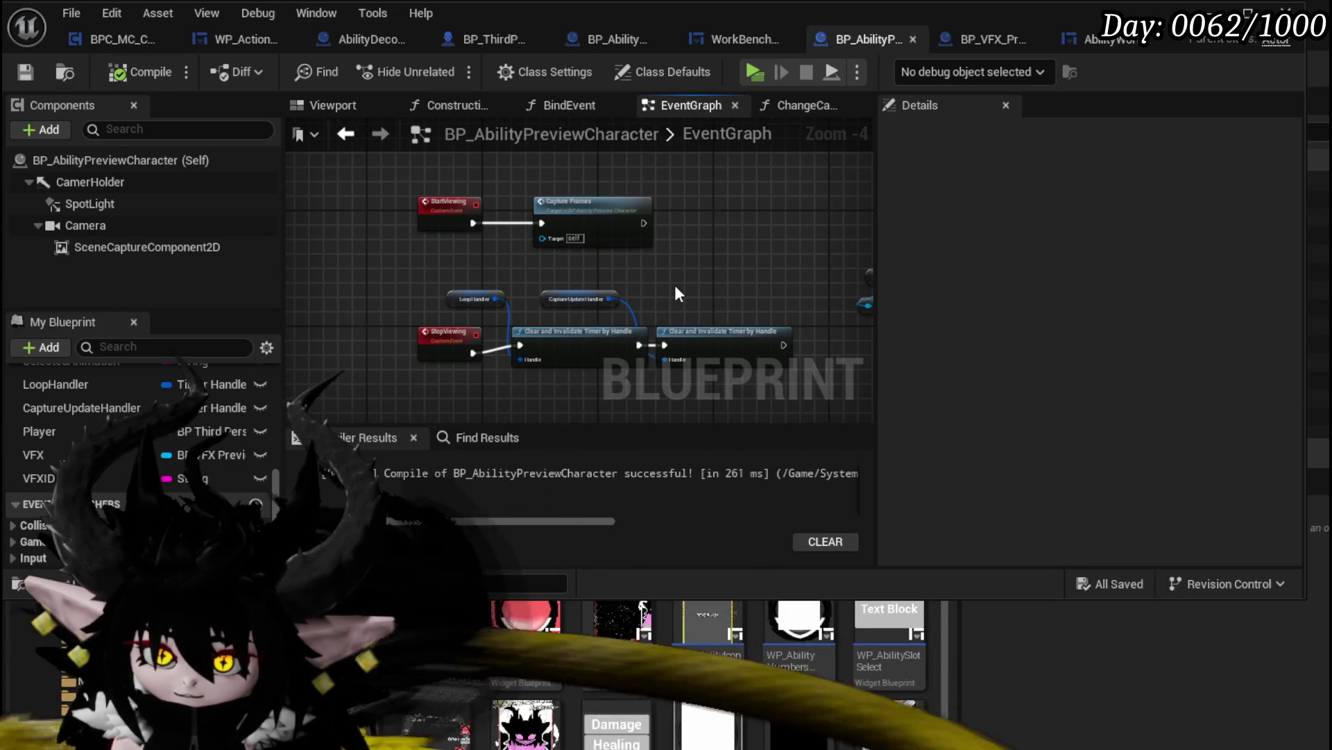
left_click_drag(673, 286, 463, 297)
scroll(692, 310, "down", 1)
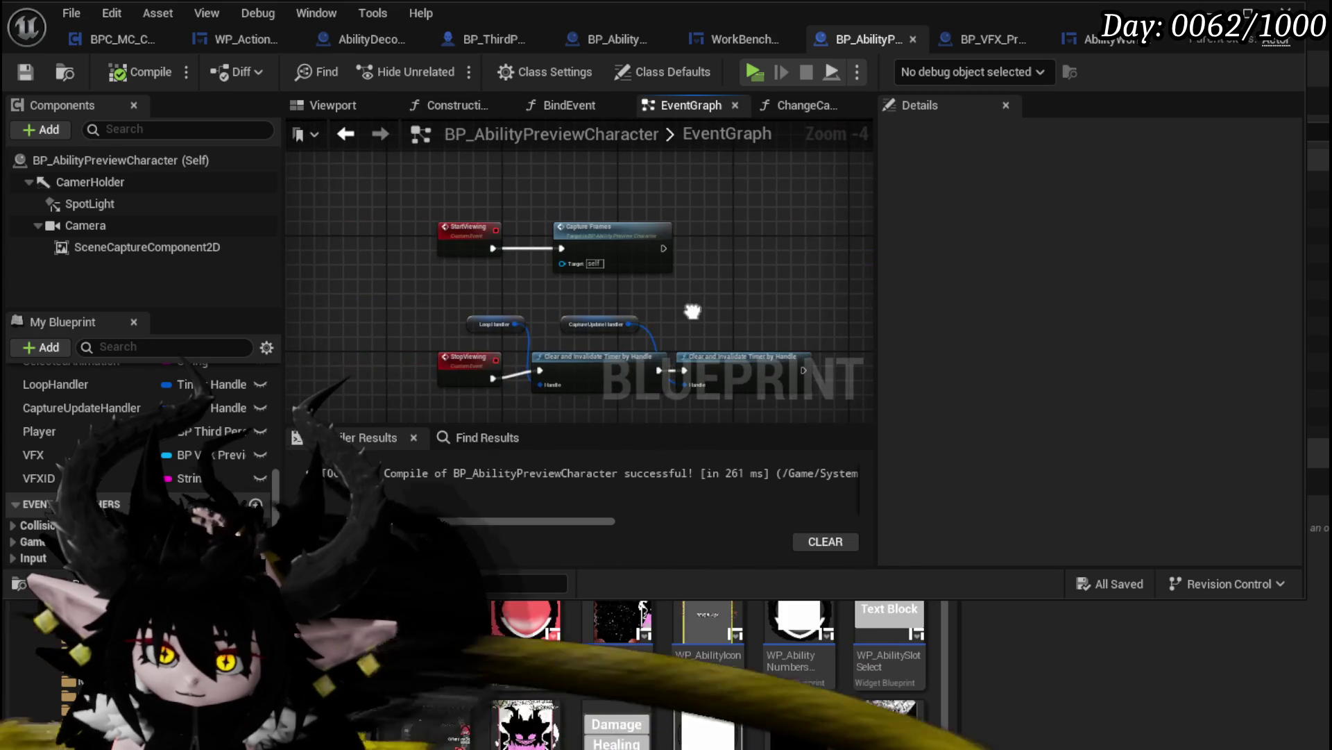
scroll(579, 264, "down", 2)
scroll(580, 266, "up", 4)
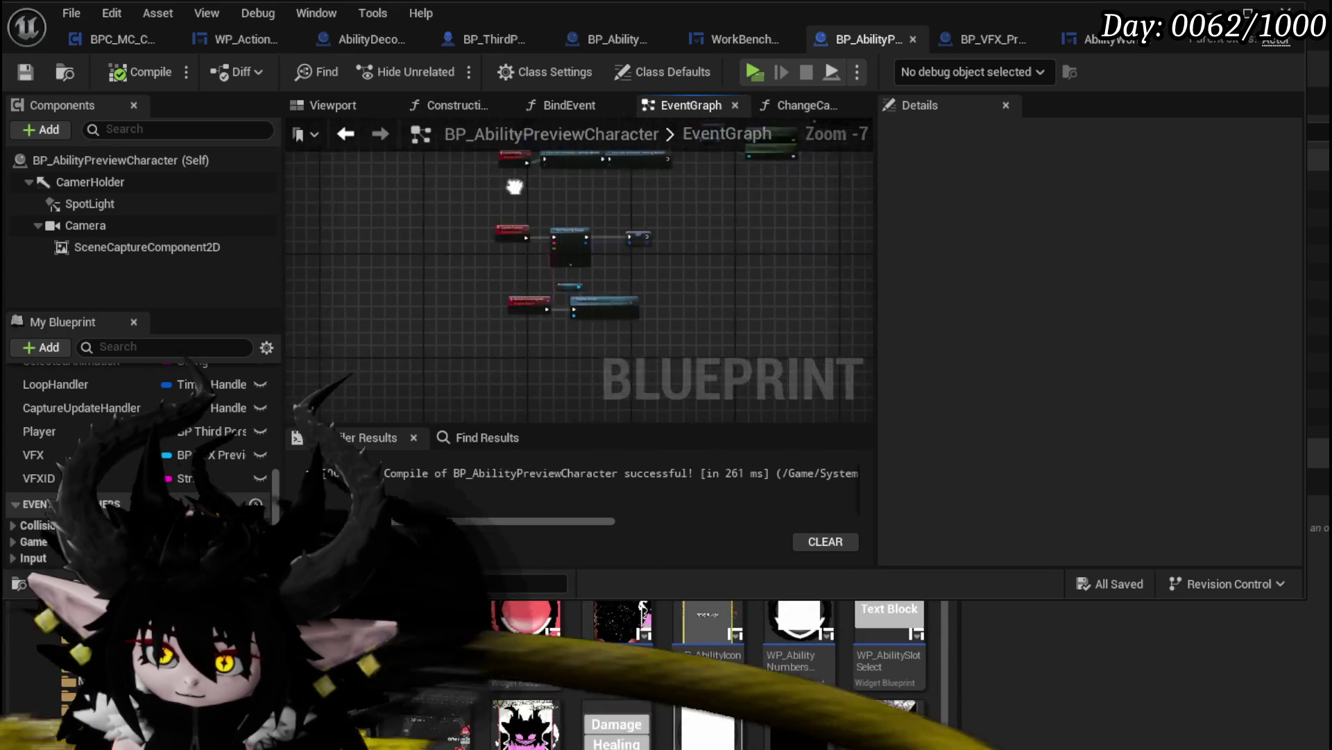
mouse_move(530, 268)
left_mouse_down()
mouse_move(516, 229)
mouse_move(338, 194)
mouse_move(300, 222)
left_mouse_up()
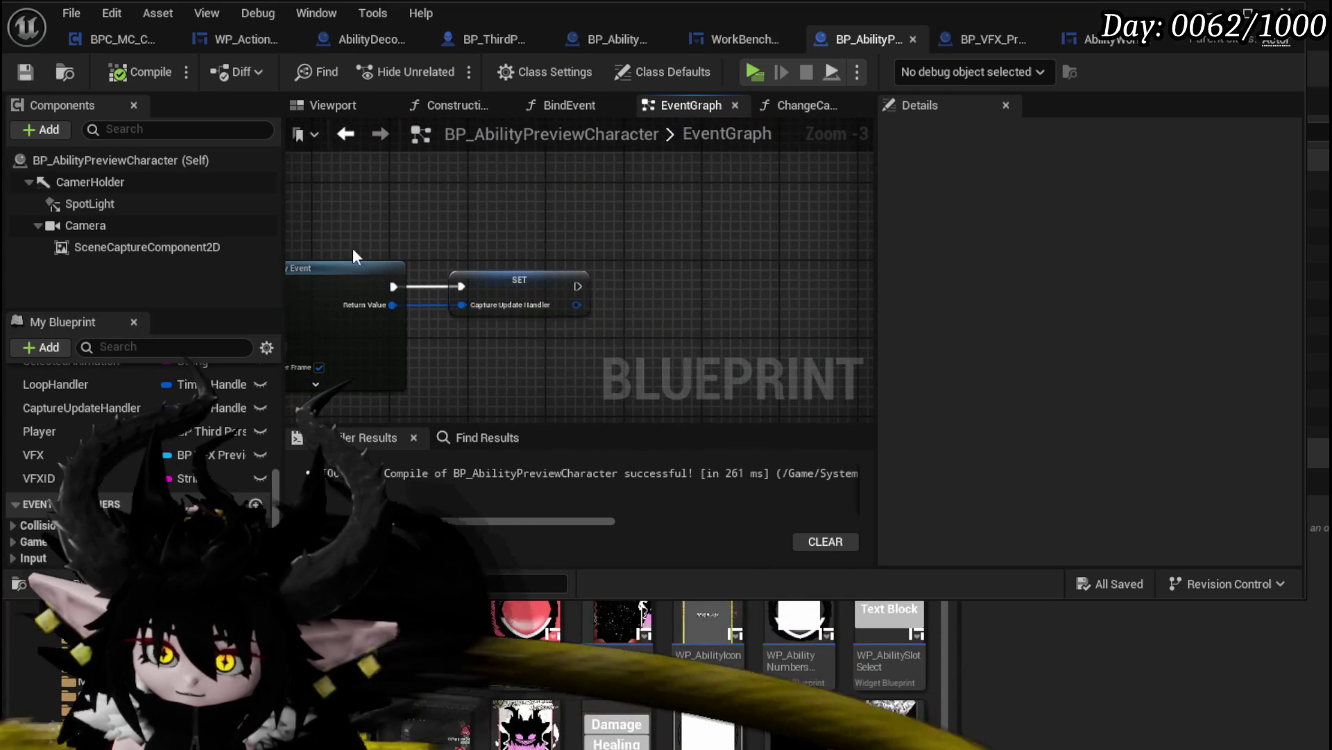
mouse_move(60, 431)
left_mouse_down()
mouse_move(510, 194)
mouse_move(623, 212)
left_mouse_up()
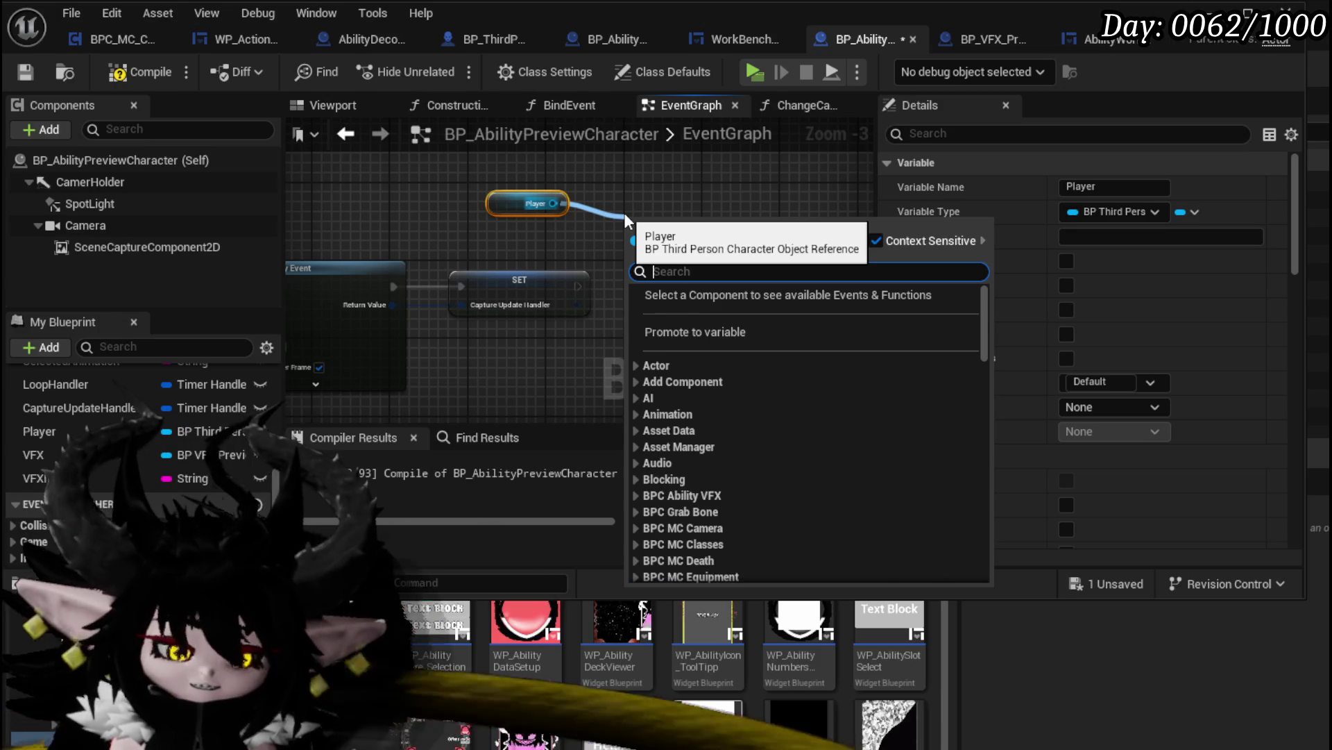
type("get controll")
type("er")
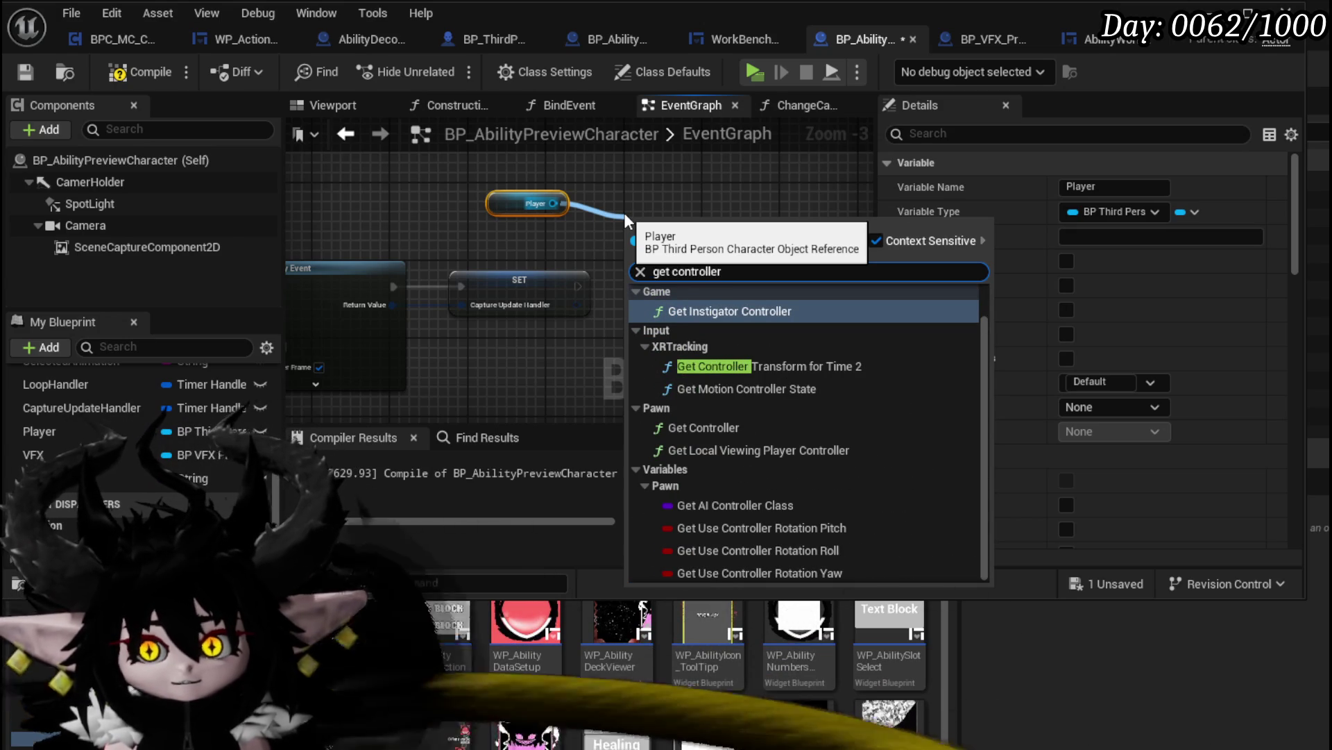
left_click(733, 424)
Cast the player's controller to MP_Controller, running the cast right after the SET node
left_click_drag(736, 247, 774, 272)
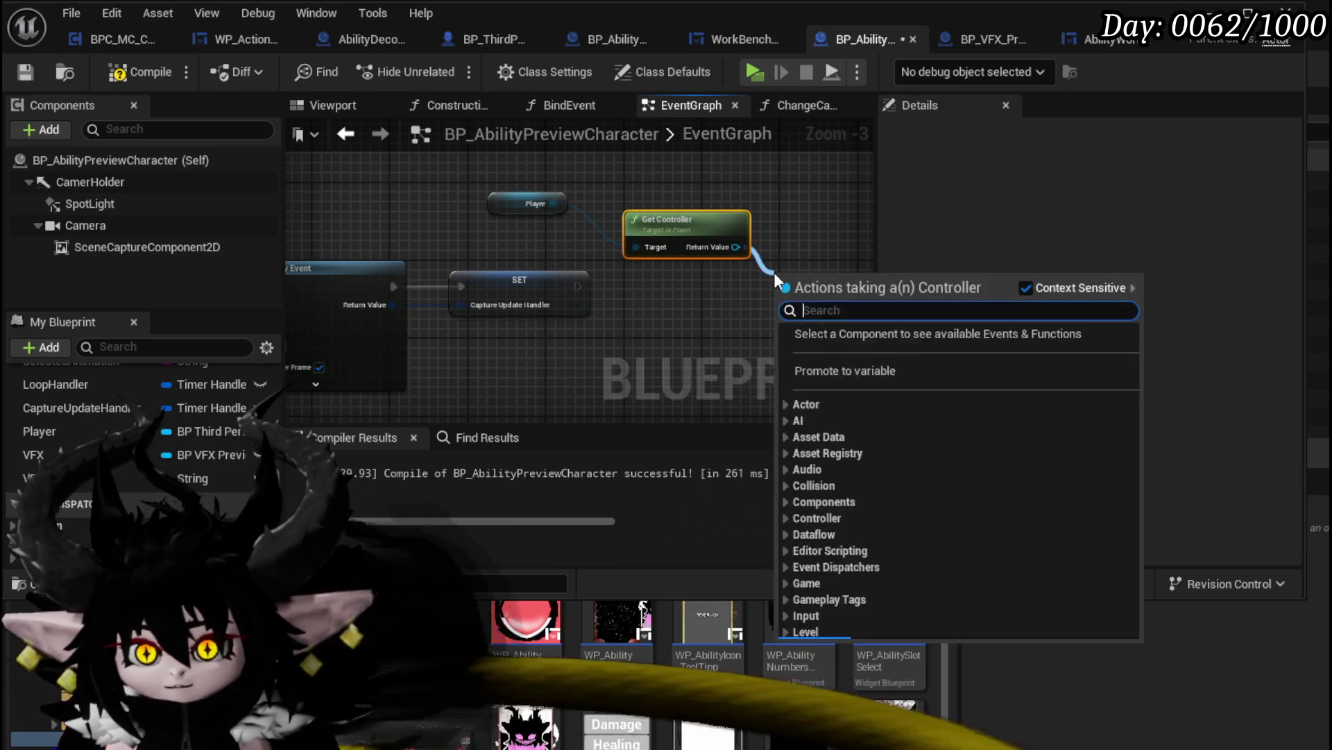
type("ac")
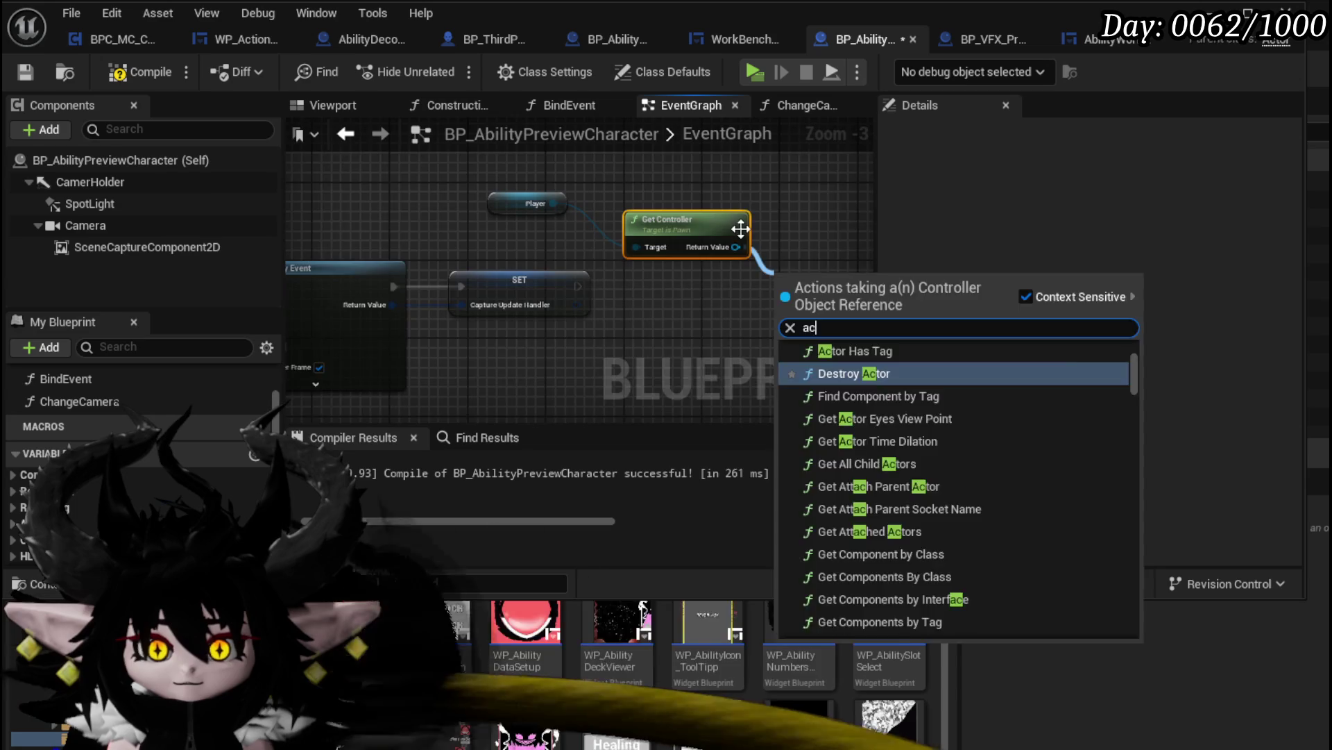
key("Escape")
left_click_drag(610, 264, 711, 272)
type("cast")
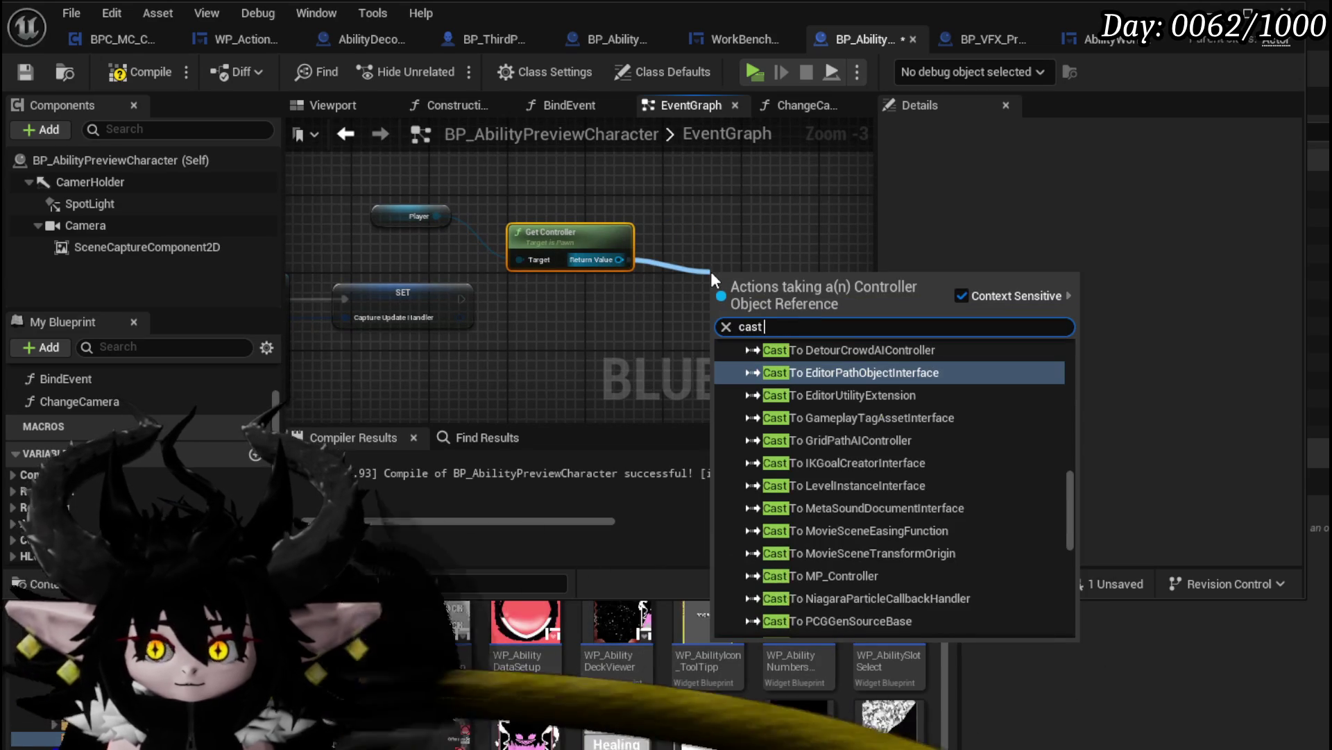
type(" to mp_c")
key("Return")
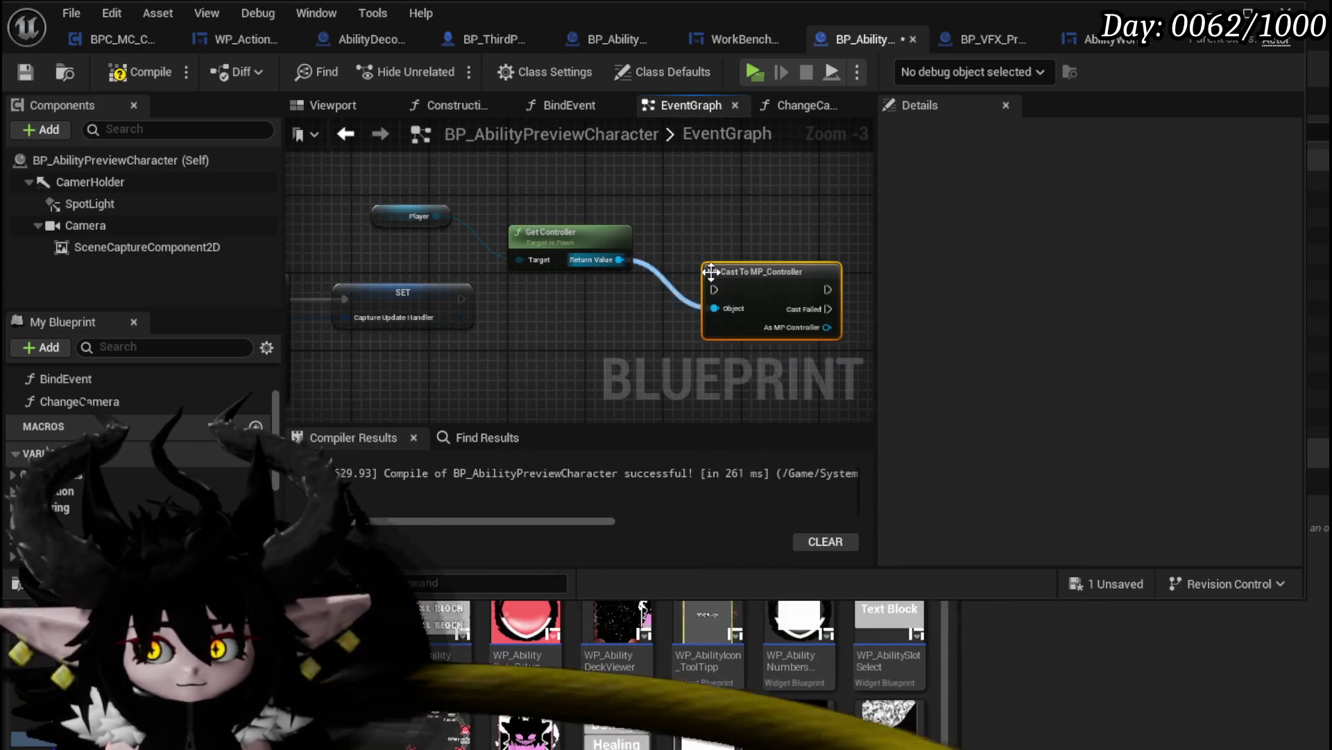
left_click_drag(462, 297, 708, 302)
Call Set View Target with Blend on the MP_Controller, using Self as the new view target
mouse_move(501, 325)
left_mouse_down()
mouse_move(483, 327)
mouse_move(588, 331)
left_mouse_up()
type("Blend view")
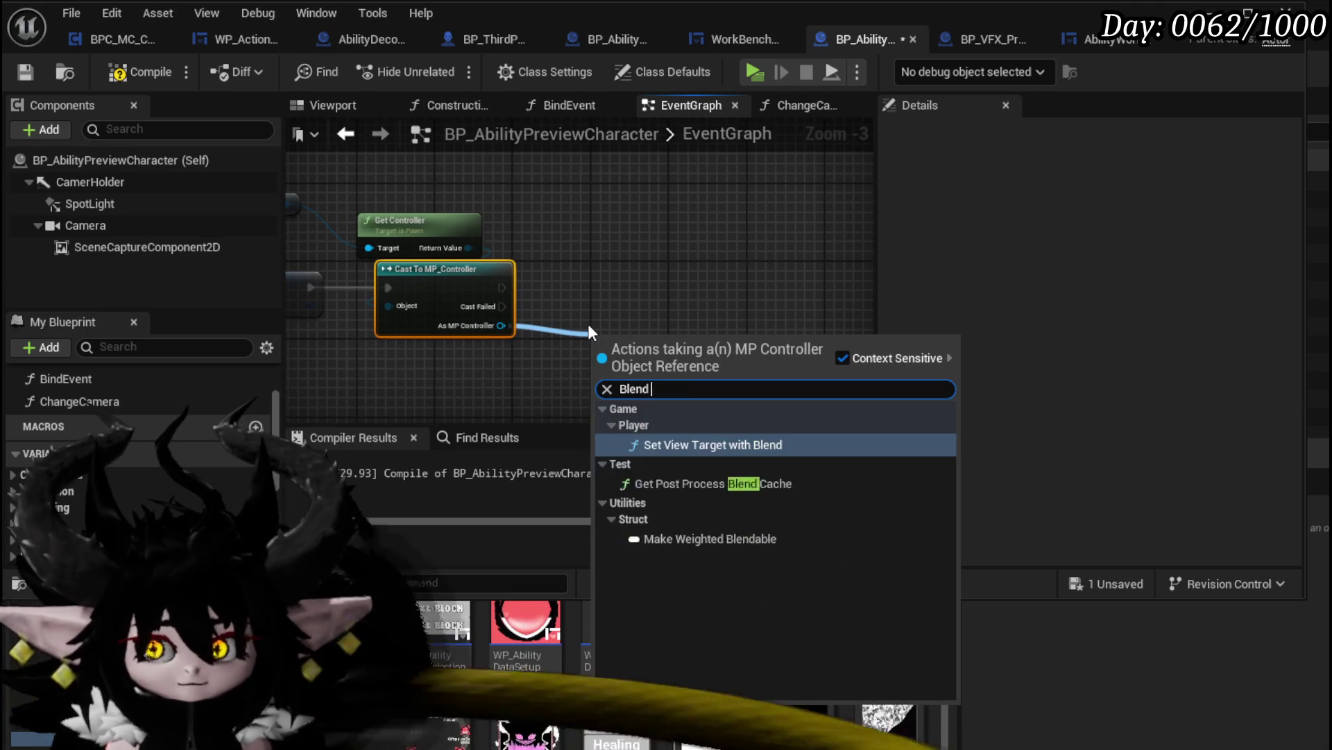
left_click(687, 444)
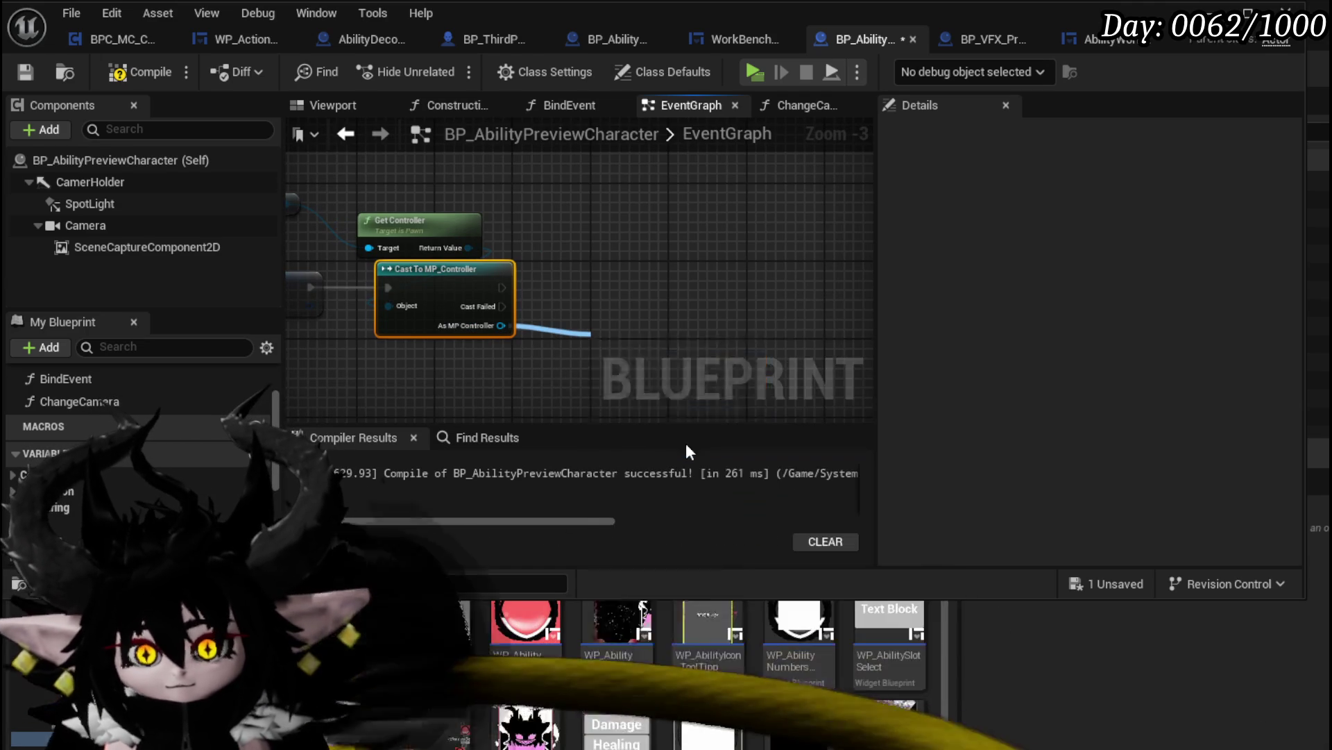
left_click_drag(581, 325, 411, 385)
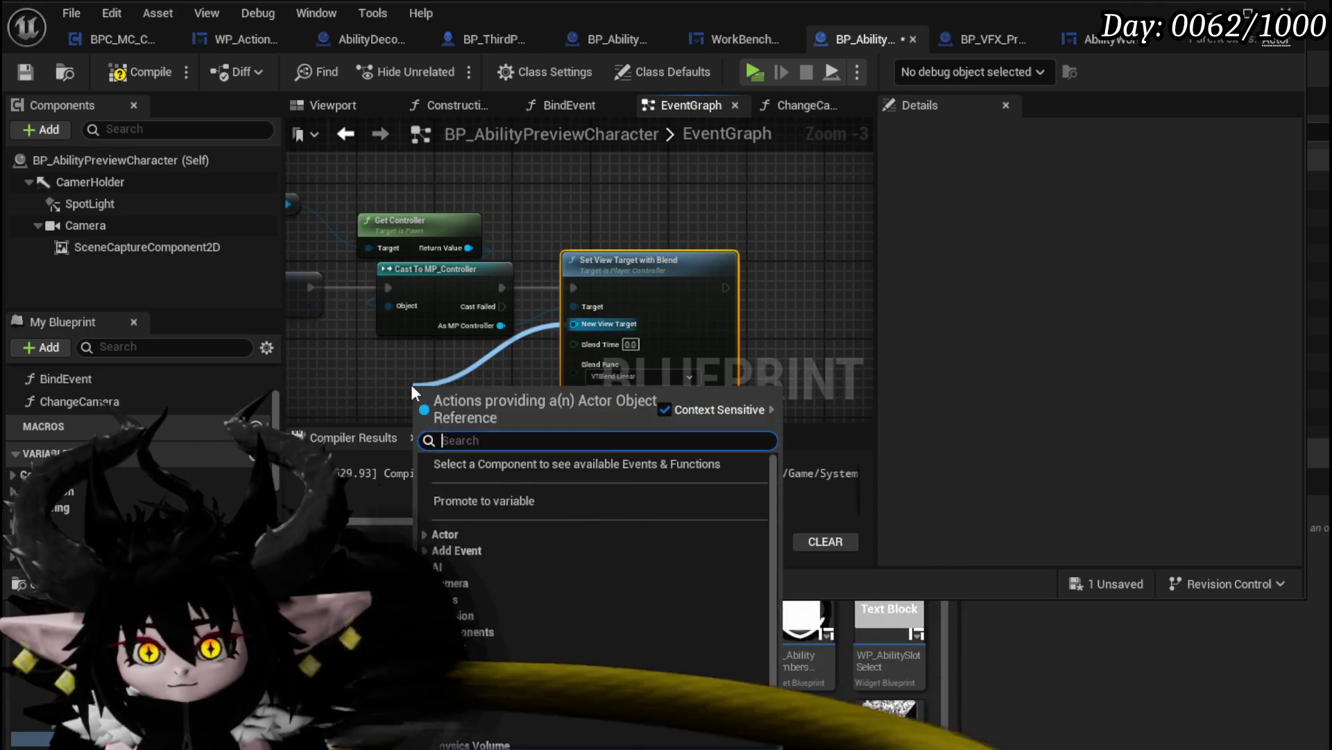
type("self")
key("Return")
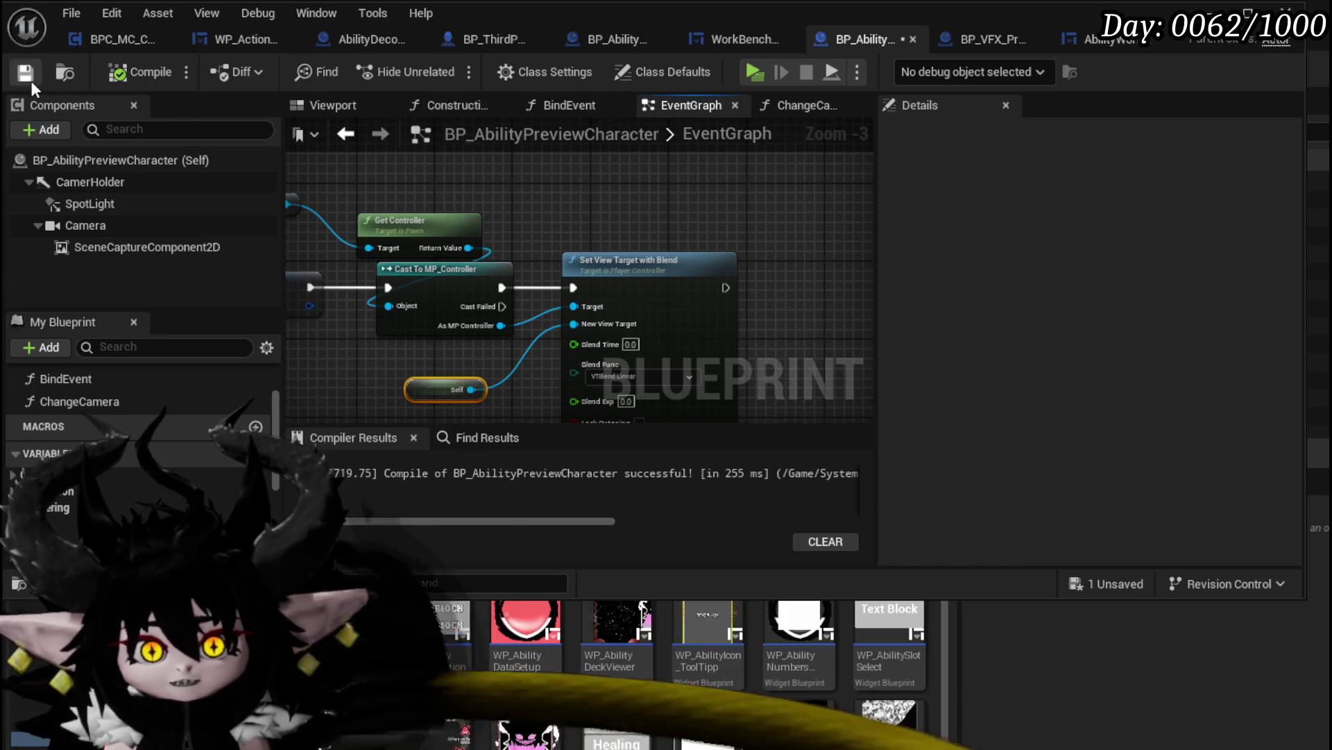
Start a play session and open the Chura Main core's Void Movement card in the ability editor
key("alt+Tab")
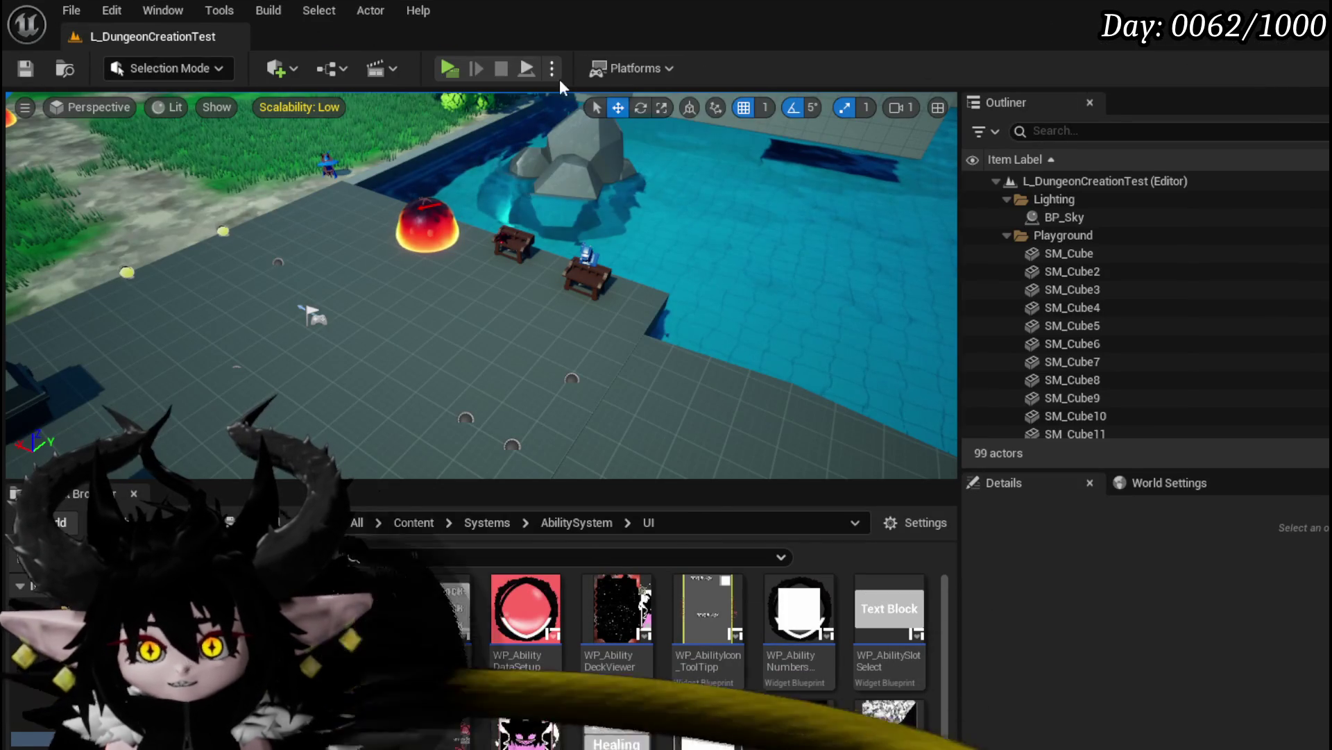
key("alt+p")
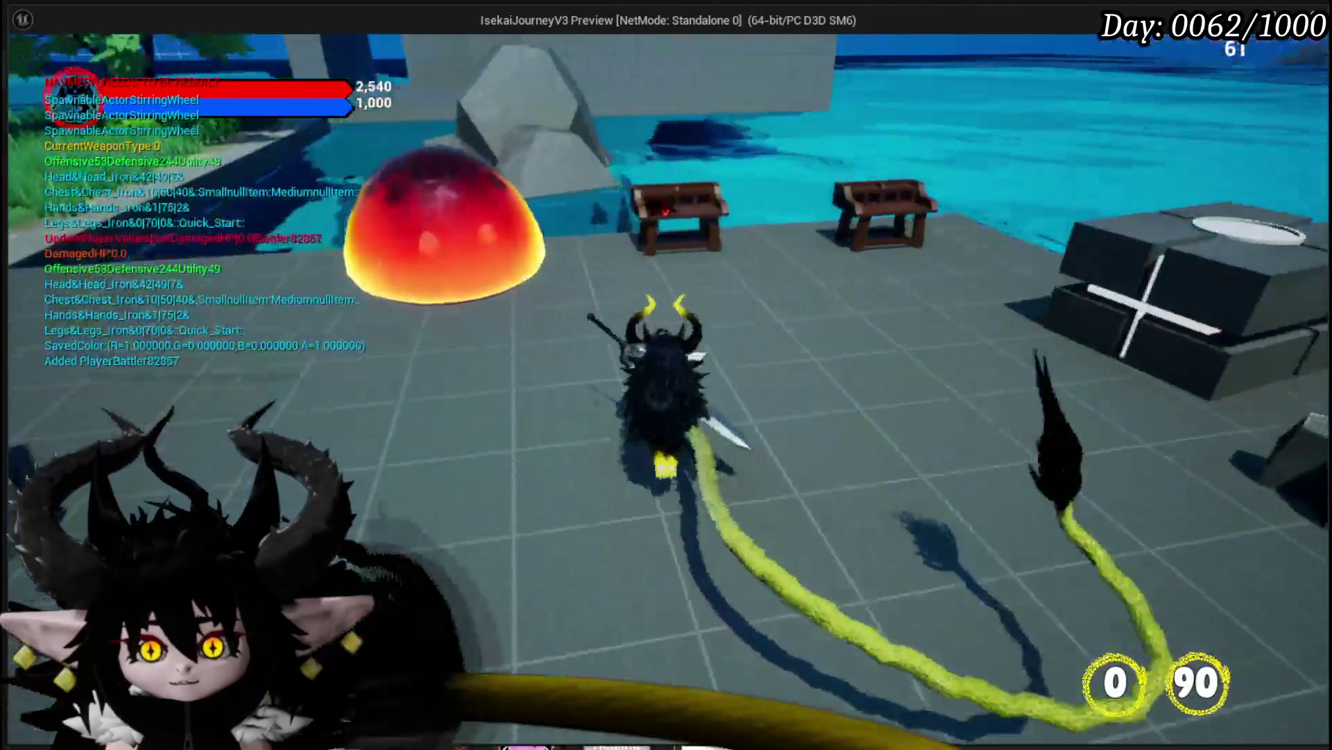
key("e")
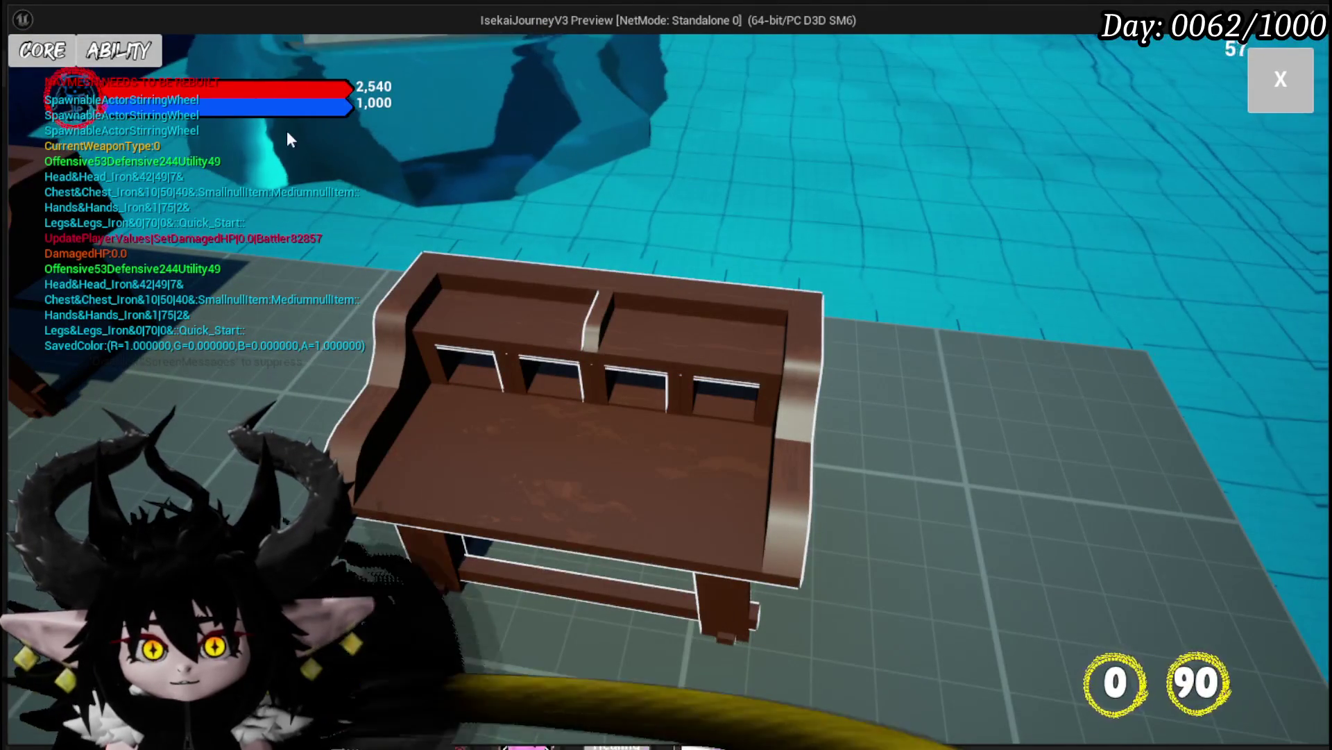
left_click(152, 55)
left_click(142, 138)
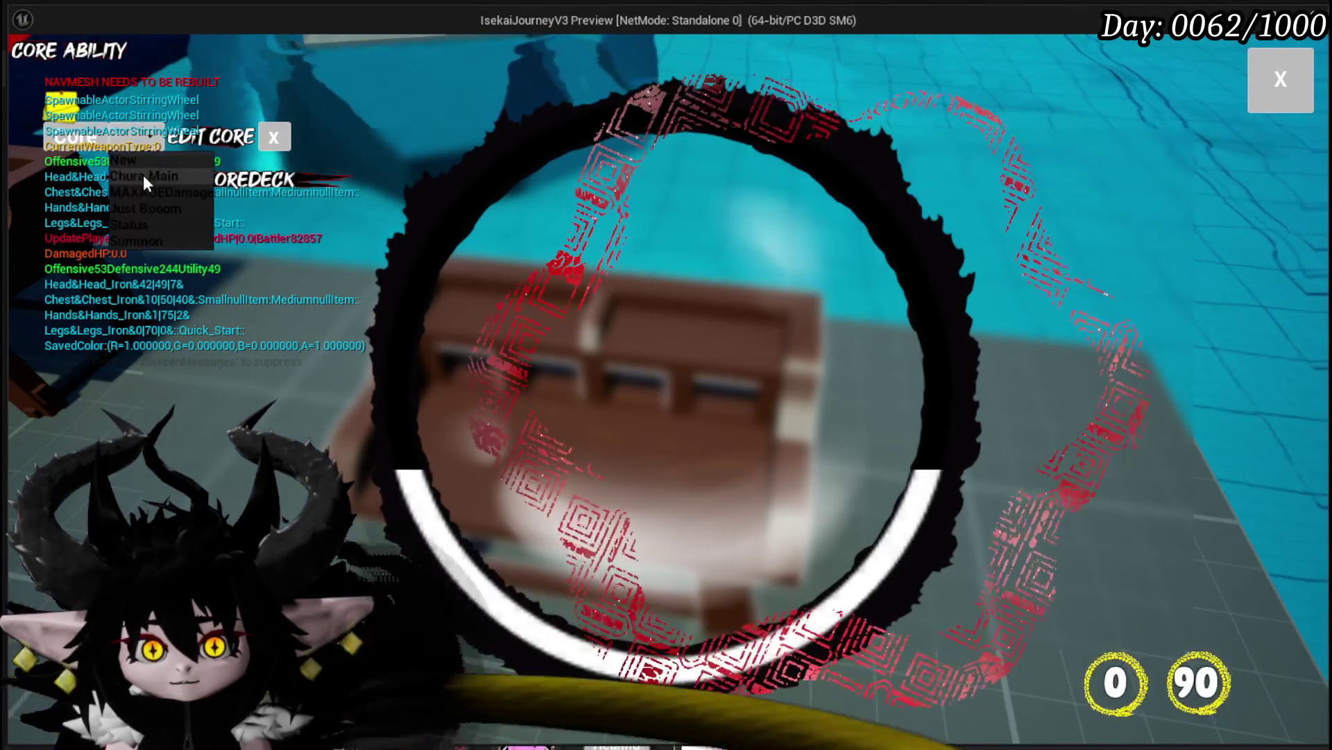
left_click(144, 176)
left_click(584, 282)
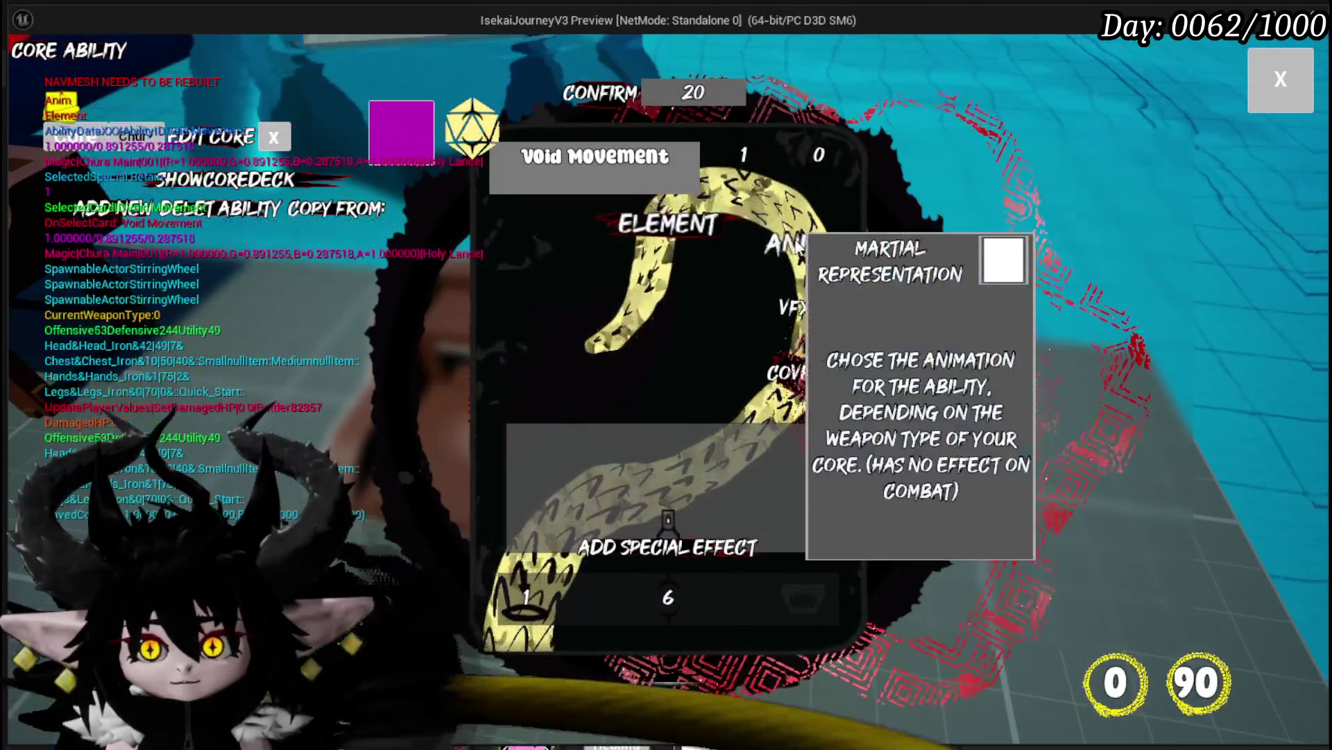
Preview Void Movement's animation choices and eye VFX, then stop play and save the level
left_click(787, 247)
left_click(787, 247)
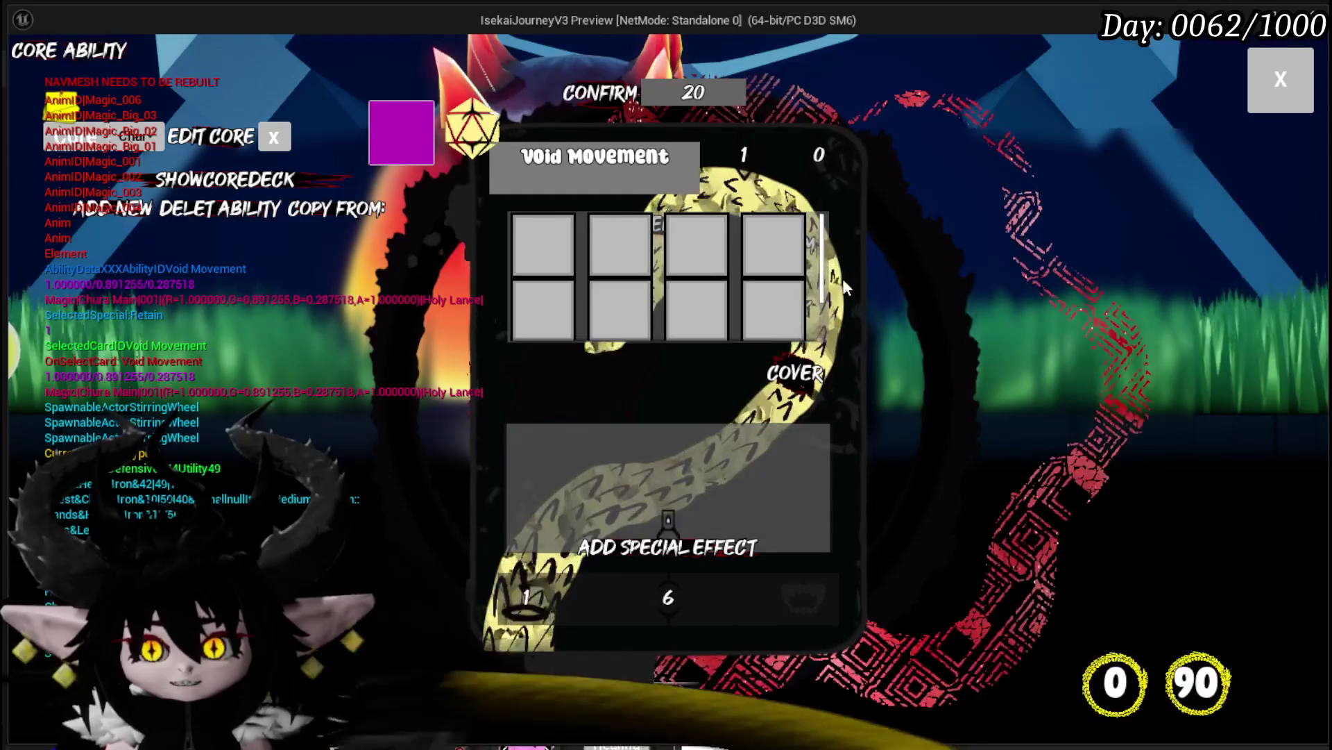
left_click(844, 281)
left_click(843, 277)
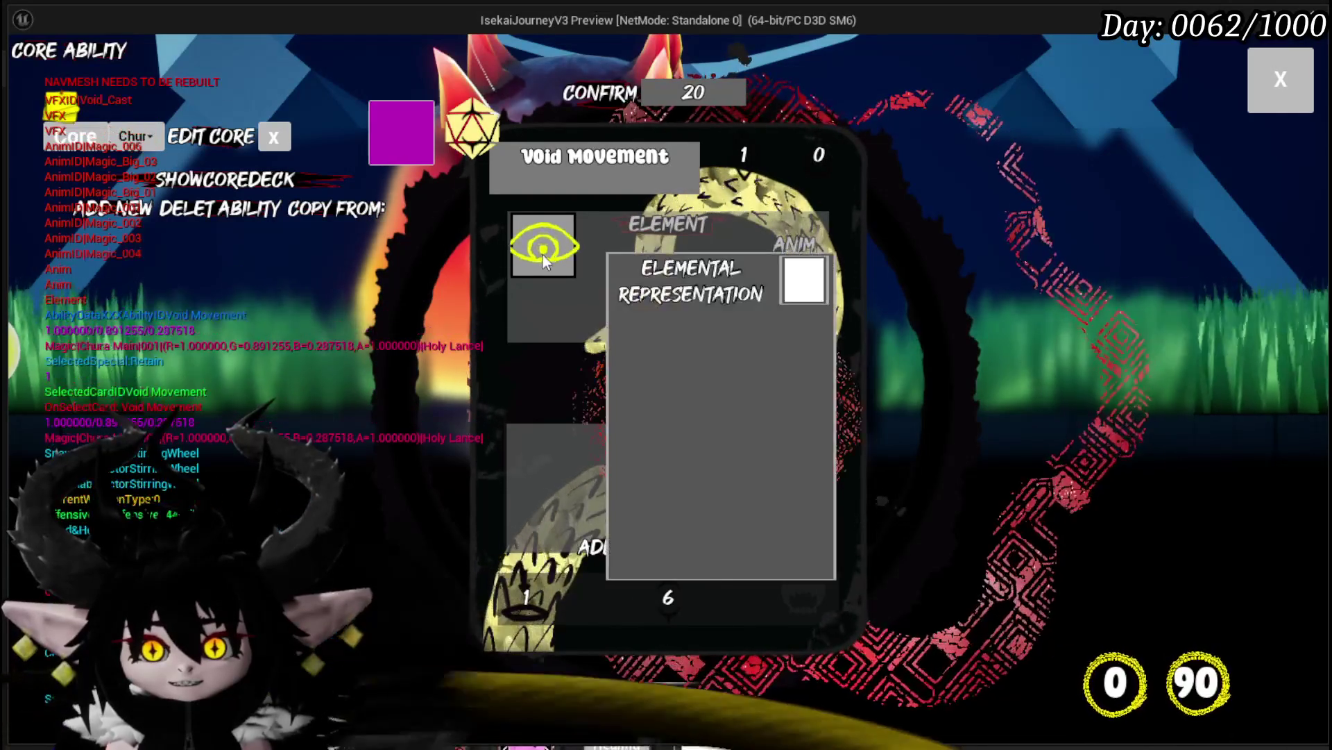
left_click(543, 252)
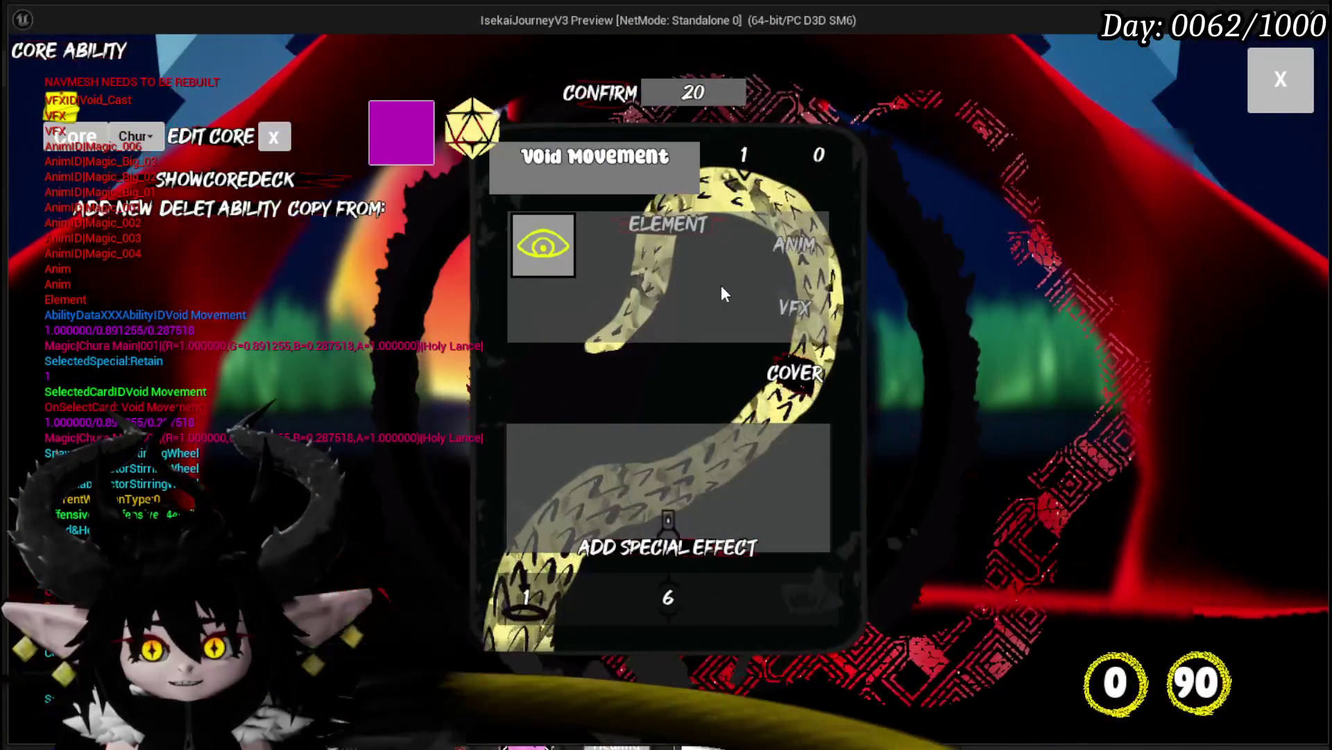
left_click(798, 256)
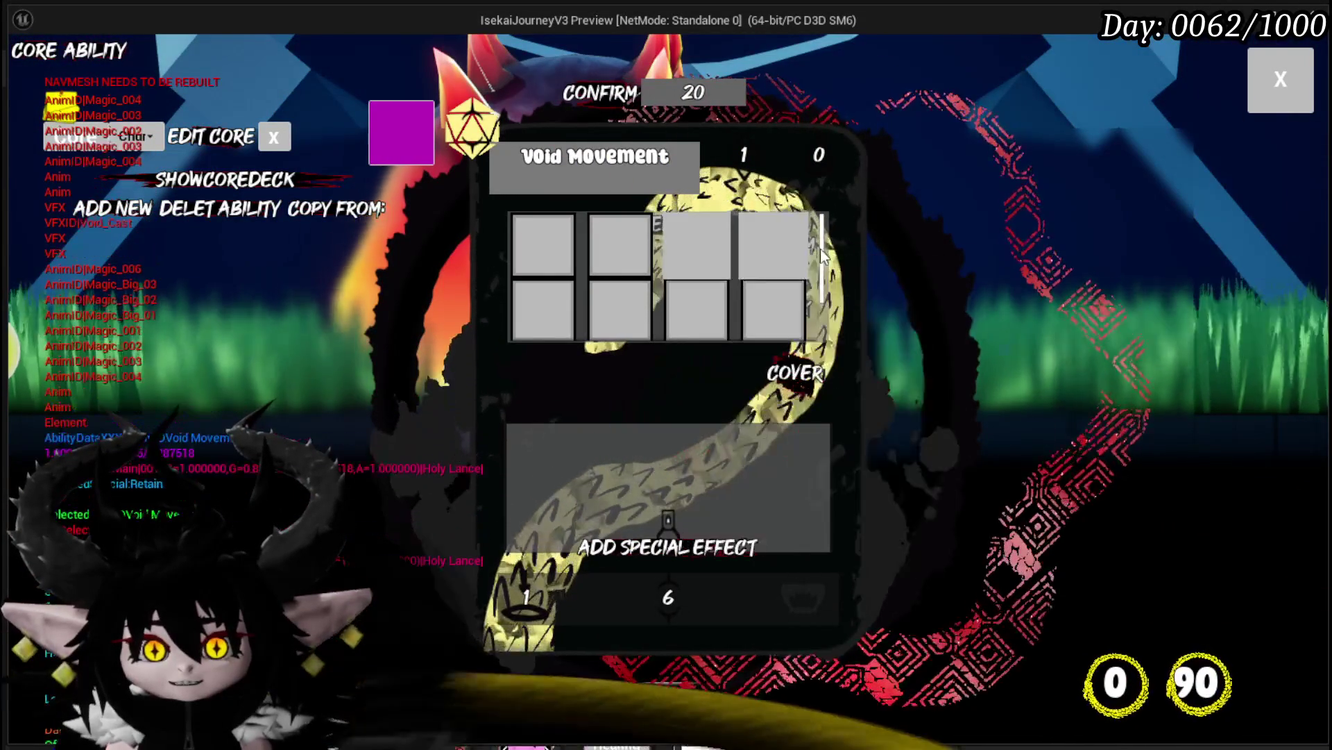
key("Escape")
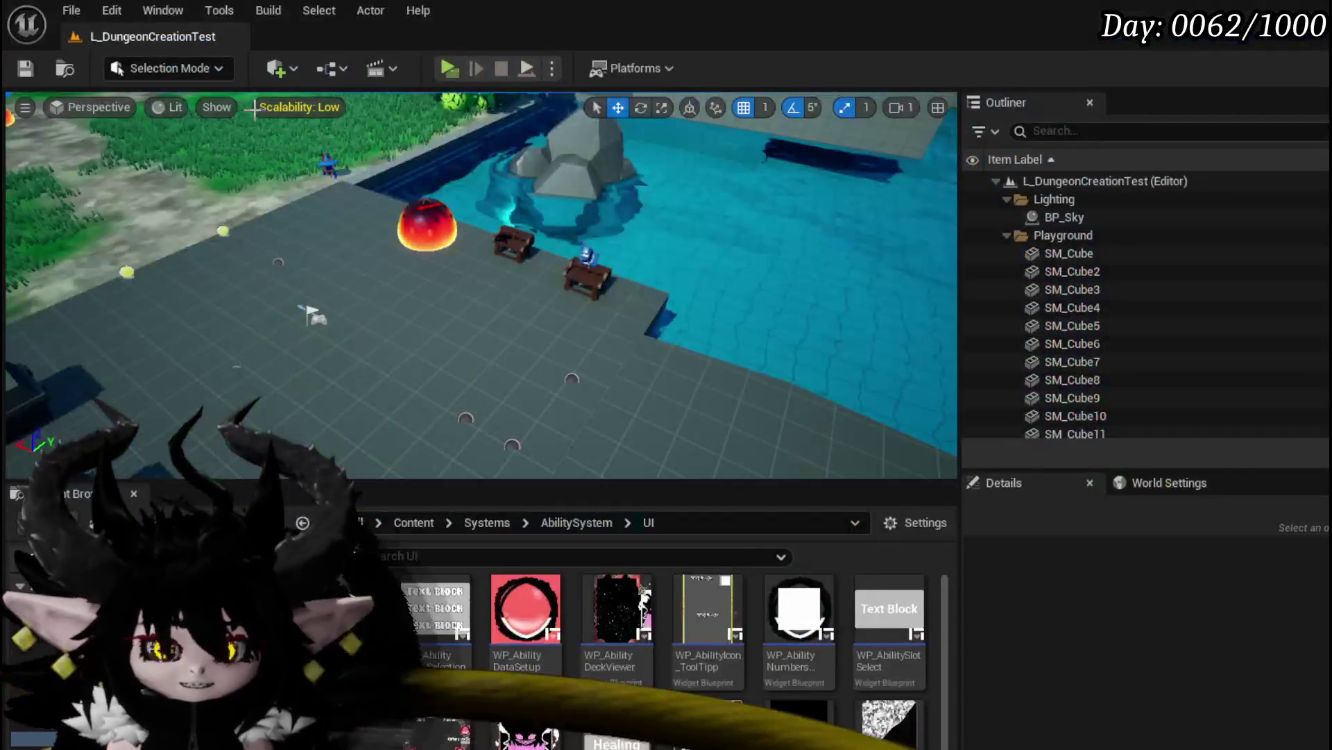
left_click(33, 67)
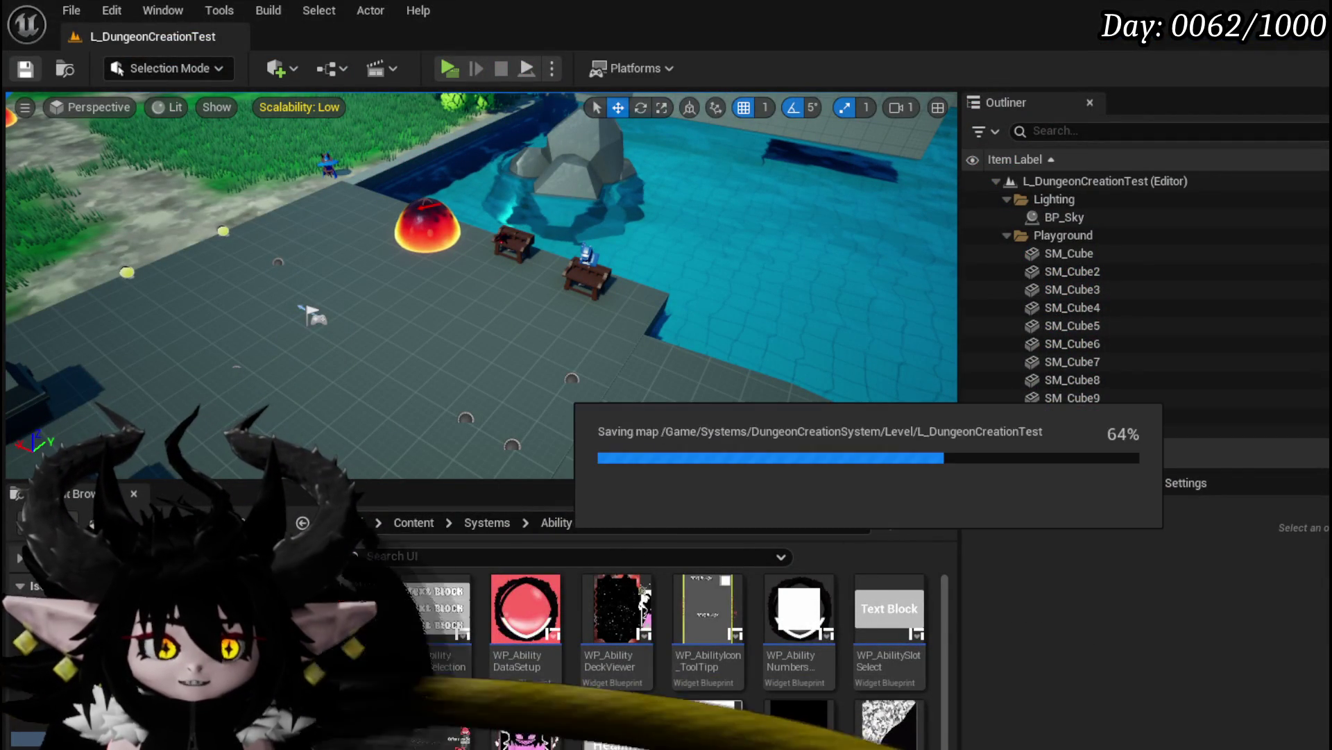
Add Get Actor Location and Get Actor Rotation nodes beside the Camer Holder node
key("alt+Tab")
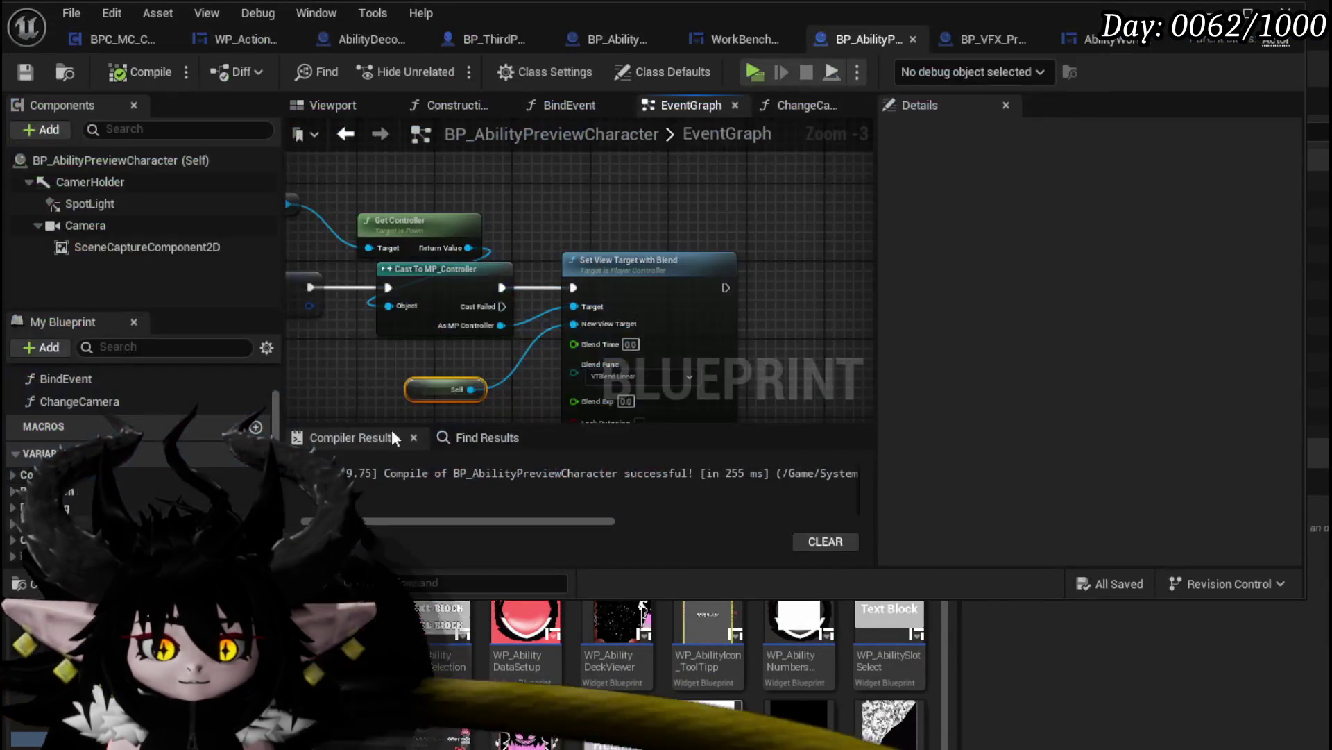
scroll(581, 221, "down", 3)
scroll(431, 300, "up", 4)
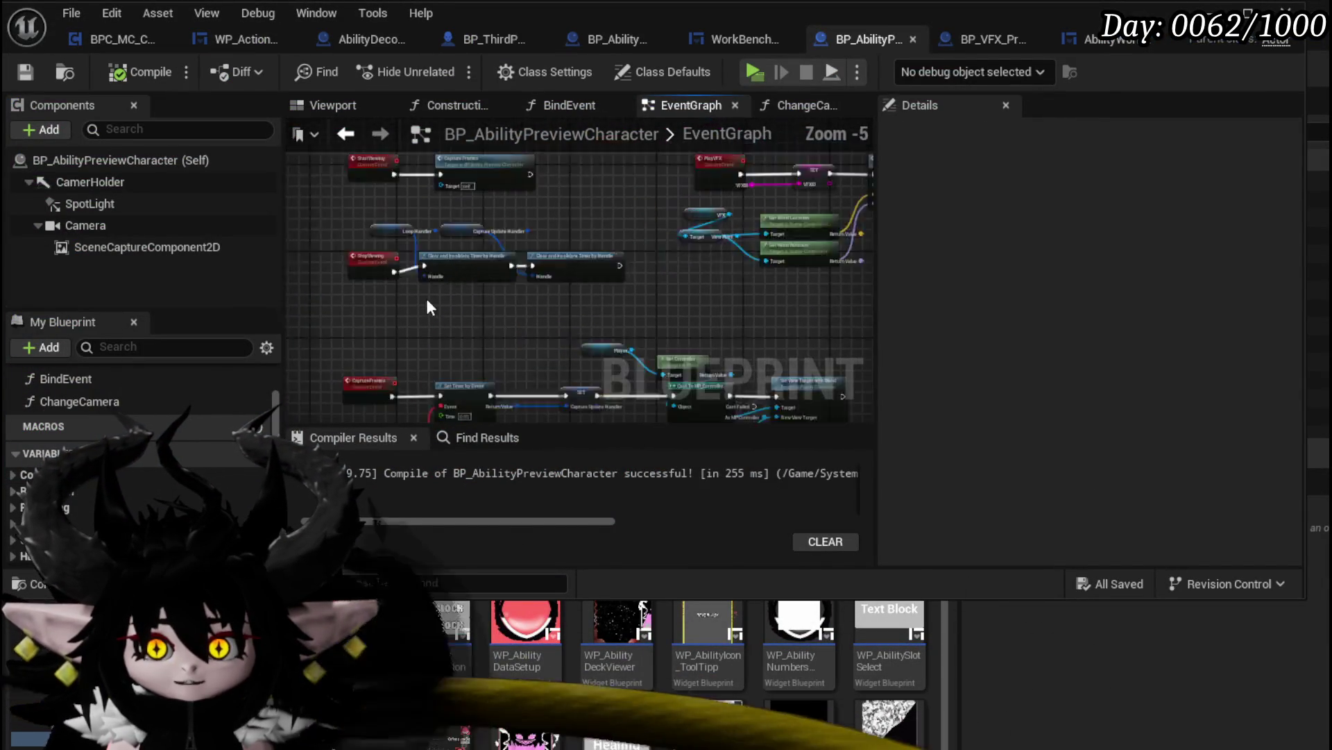
scroll(543, 329, "down", 4)
scroll(542, 282, "up", 4)
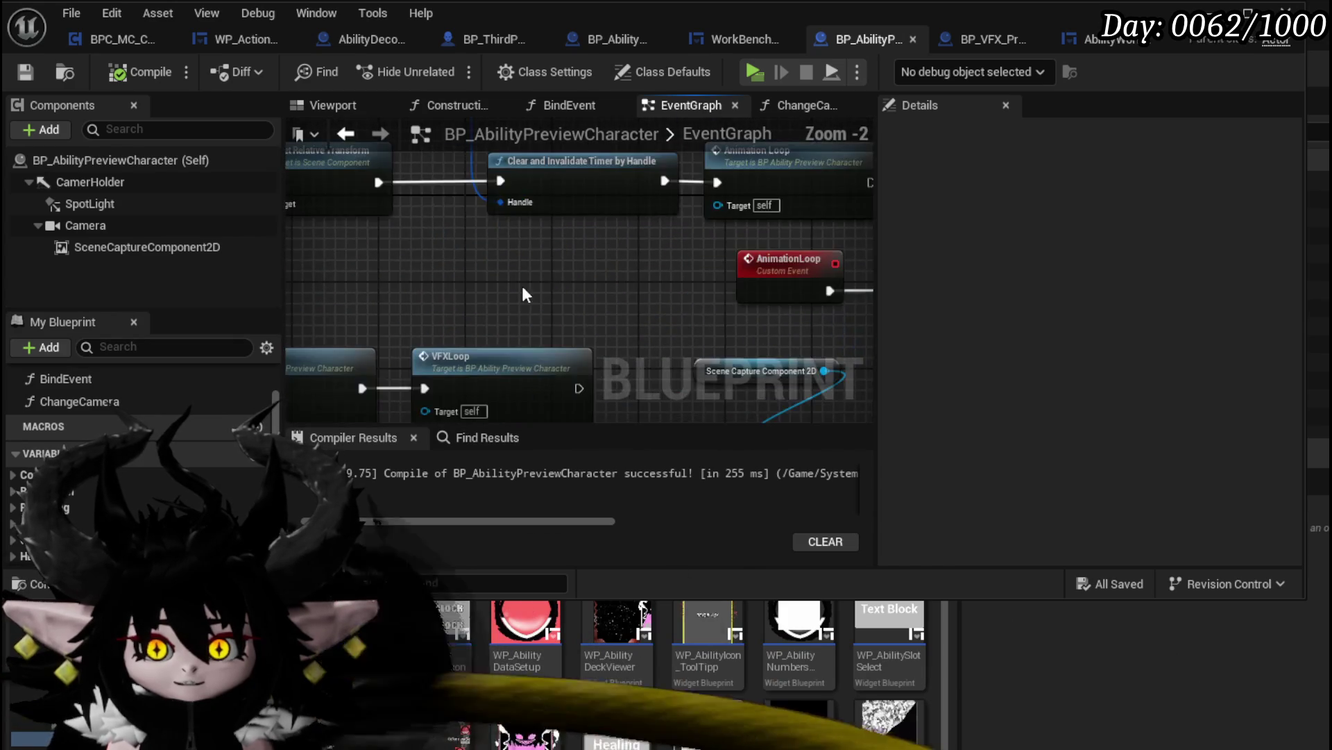
left_click_drag(467, 324, 481, 381)
left_click_drag(375, 226, 407, 238)
left_click_drag(494, 346, 550, 333)
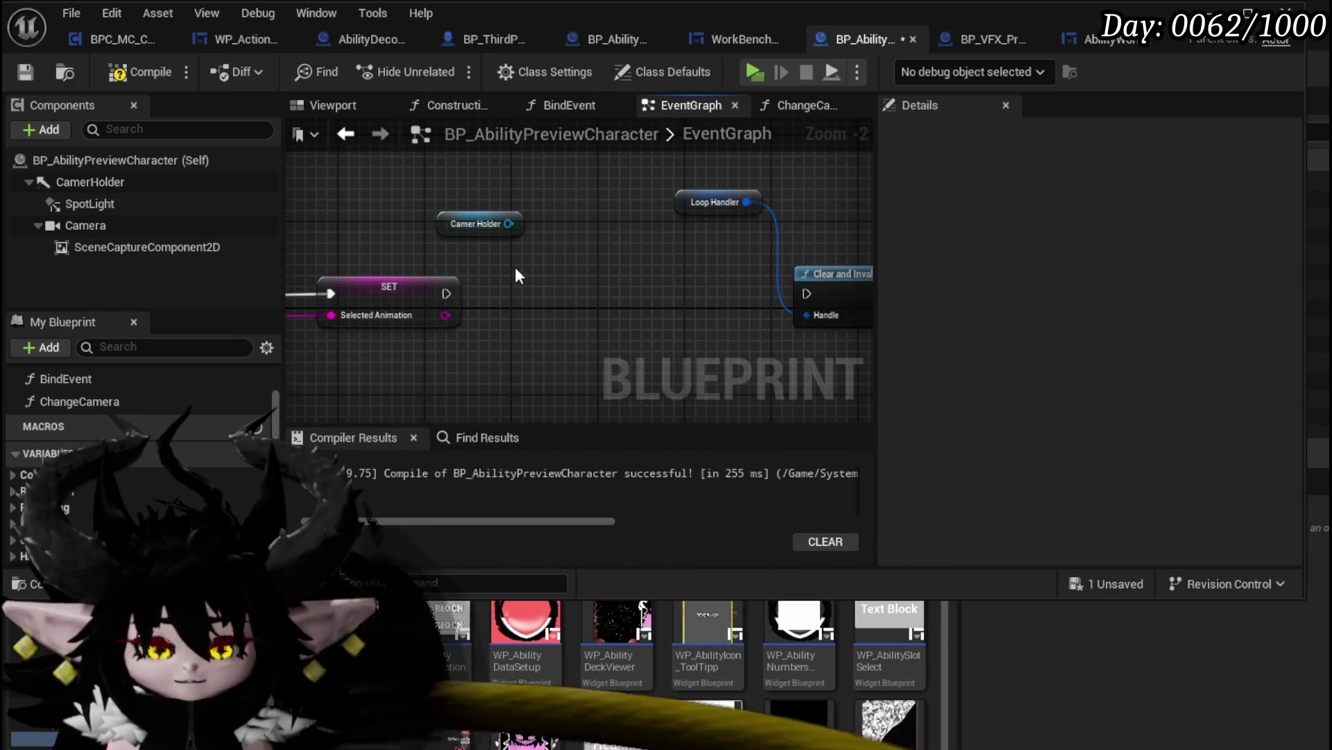
right_click(437, 182)
type("get ac")
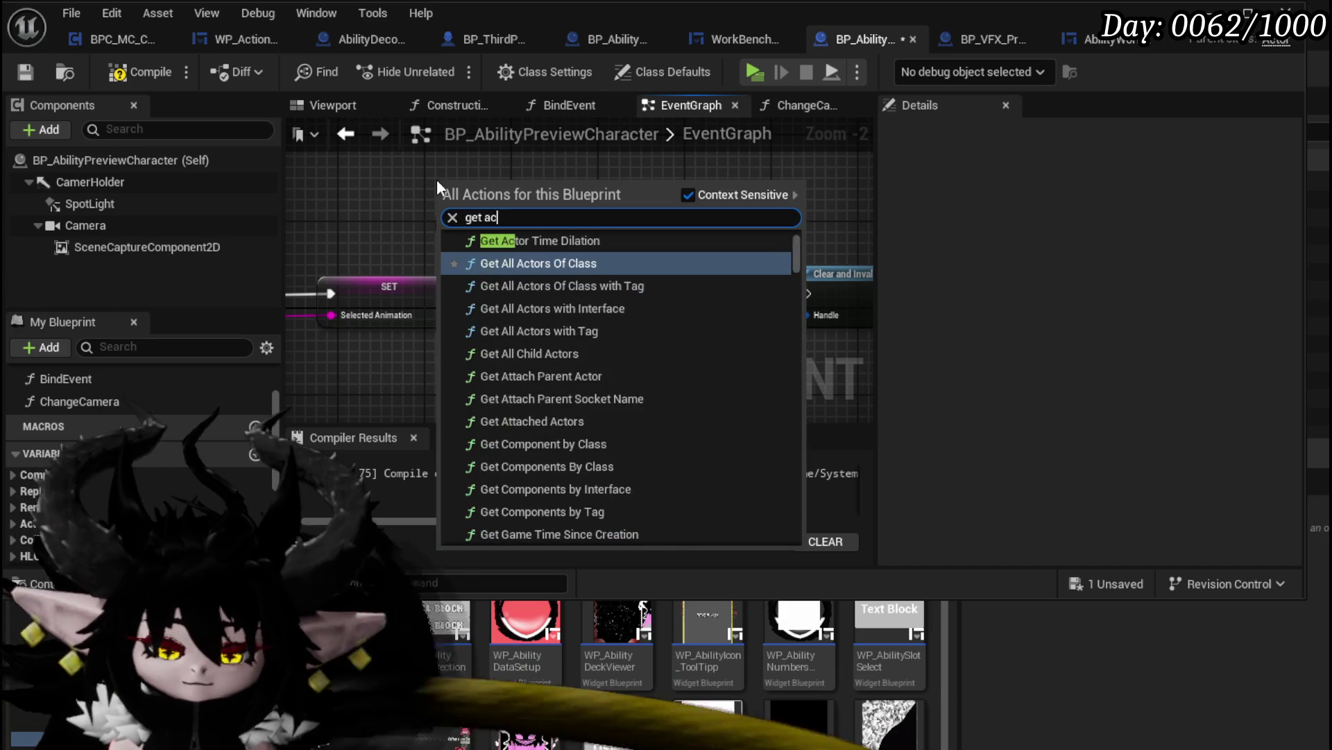
type("tor location")
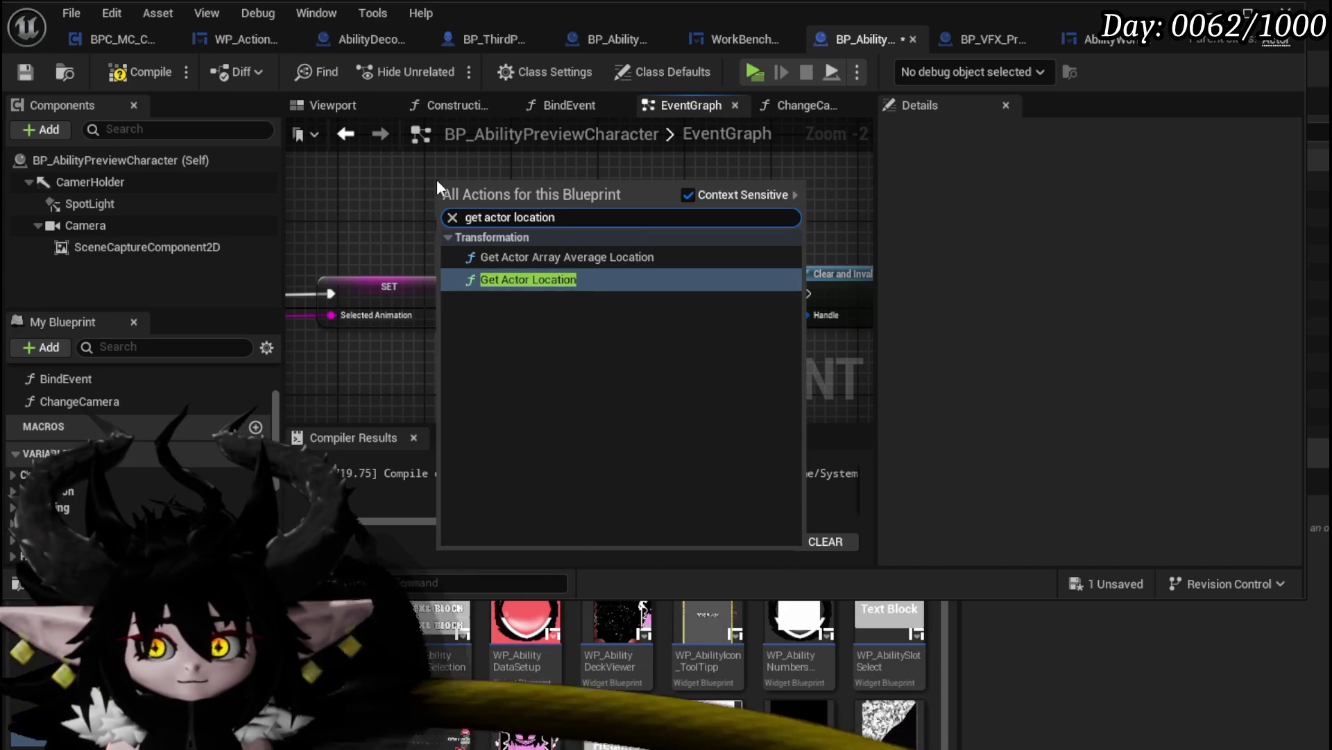
key("Return")
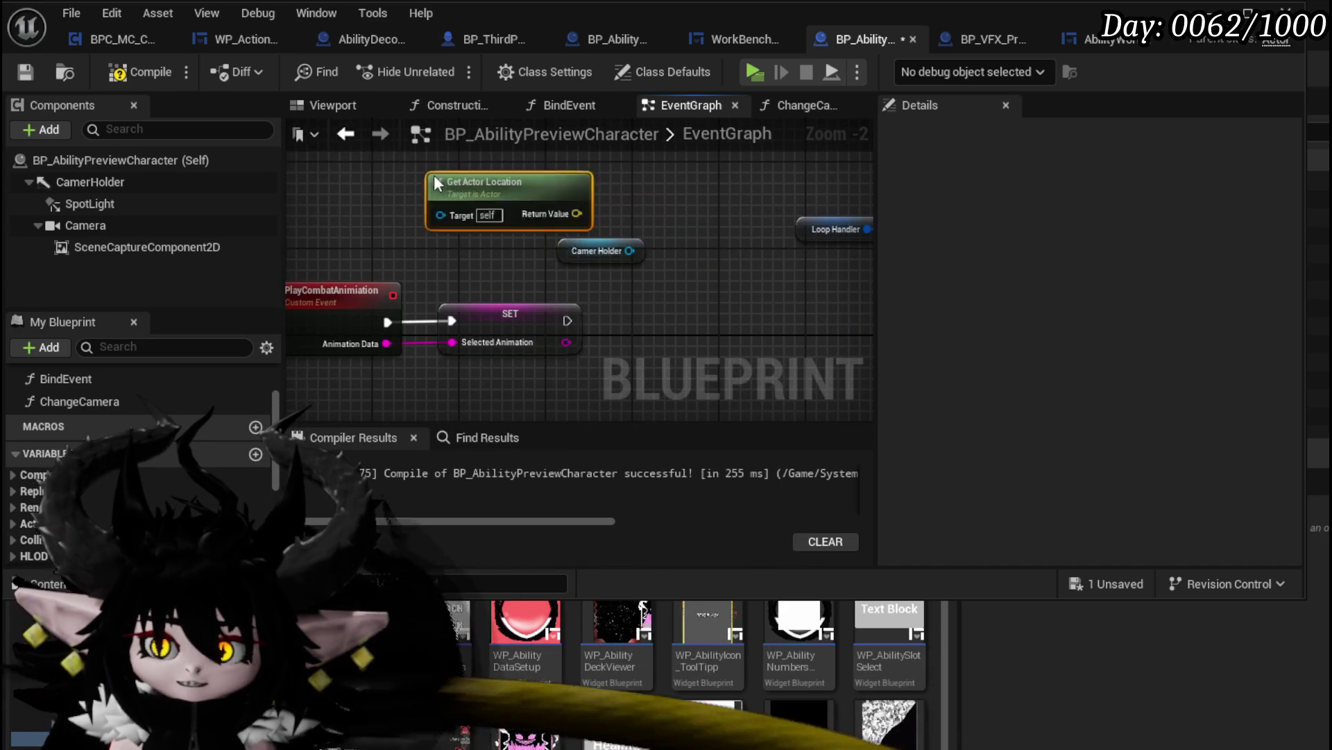
left_click_drag(564, 209, 329, 156)
right_click(426, 248)
type("get acto")
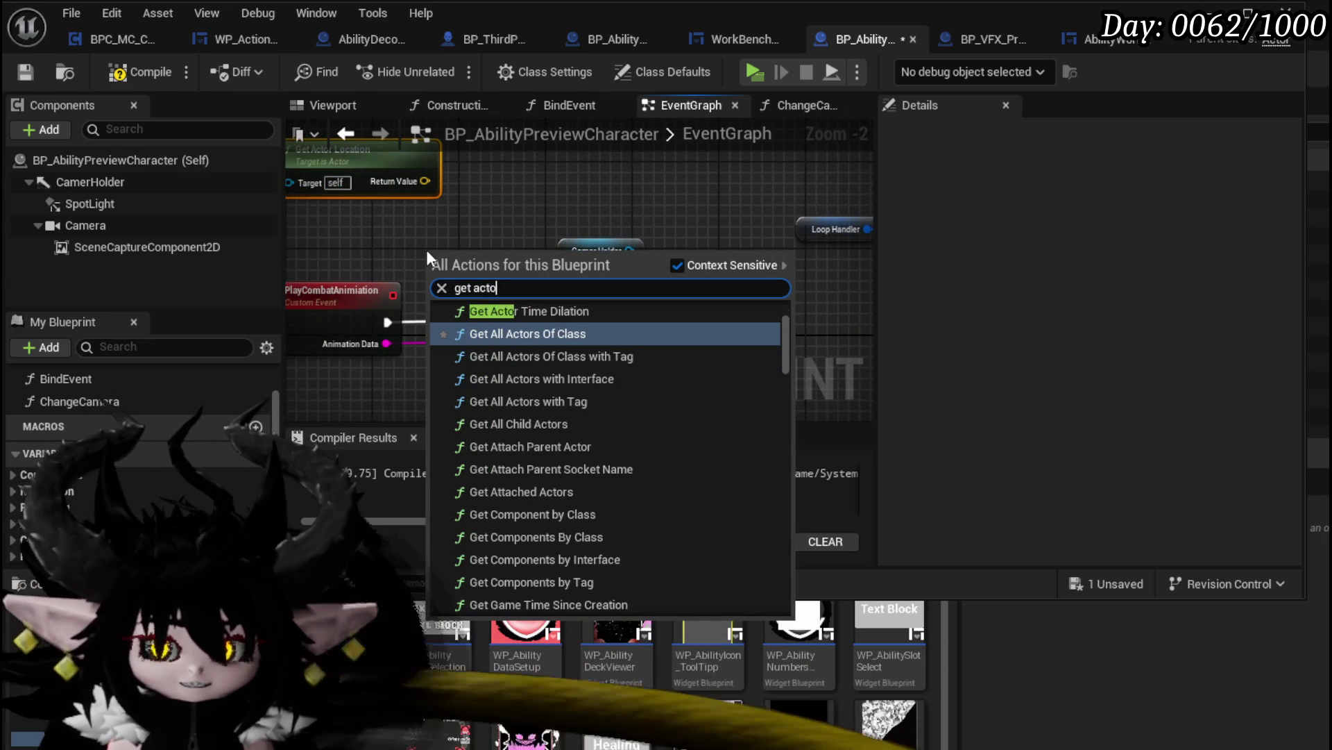
type("r rotation")
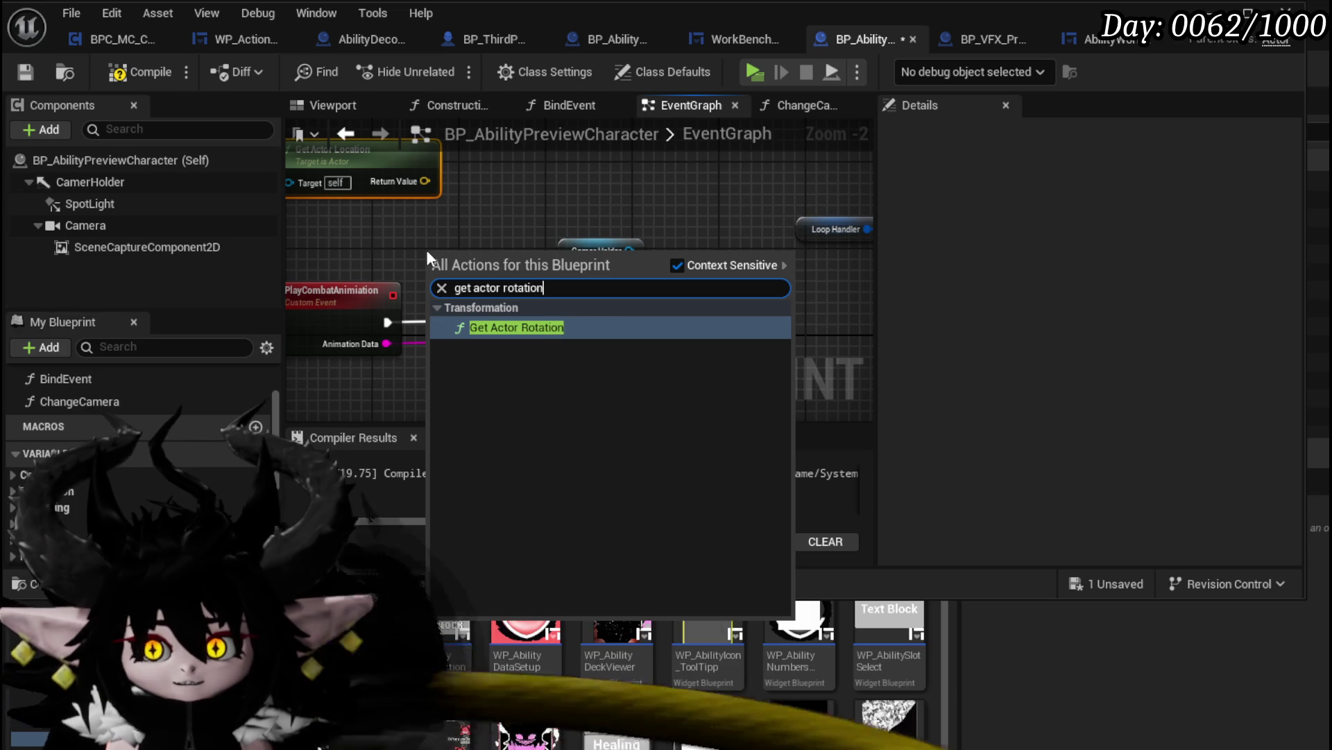
key("Return")
left_click_drag(427, 250, 265, 219)
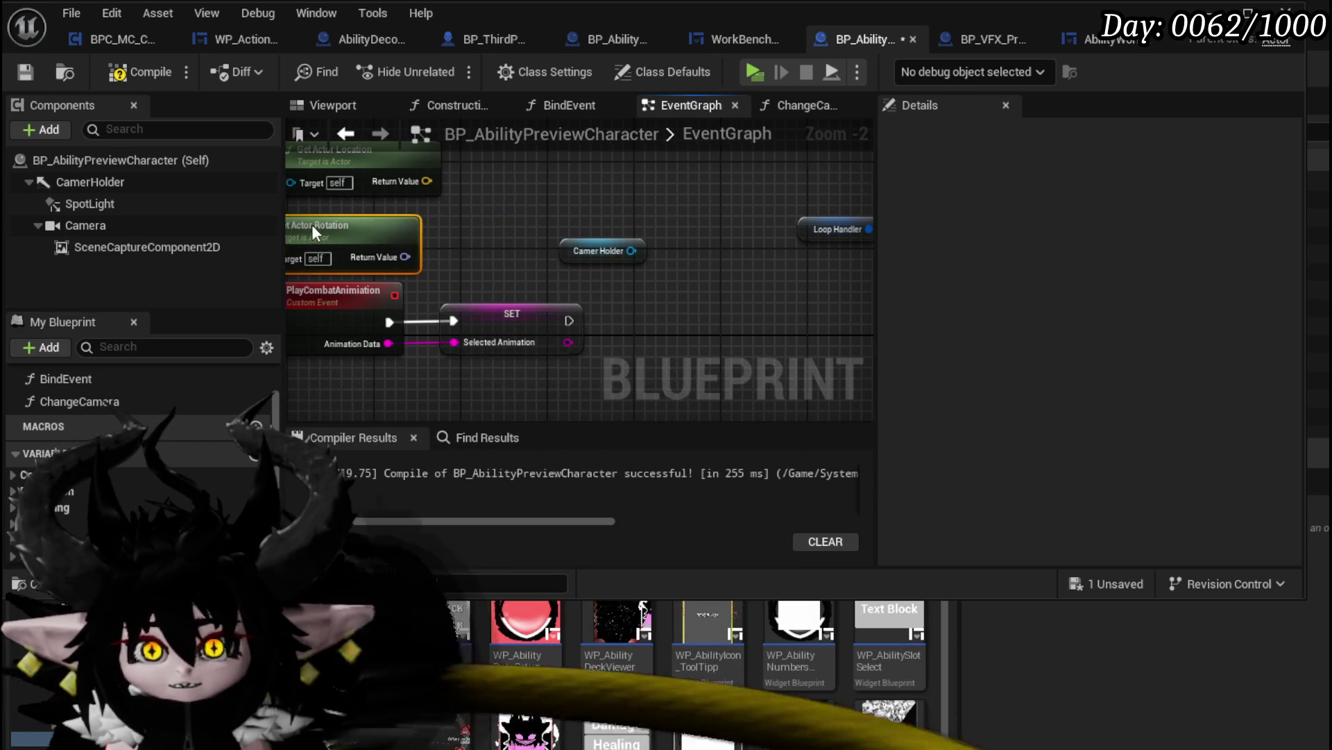
Call Change Camera after the SET node, delete Camer Holder, and start a play test
left_click_drag(630, 251, 636, 306)
type("Set")
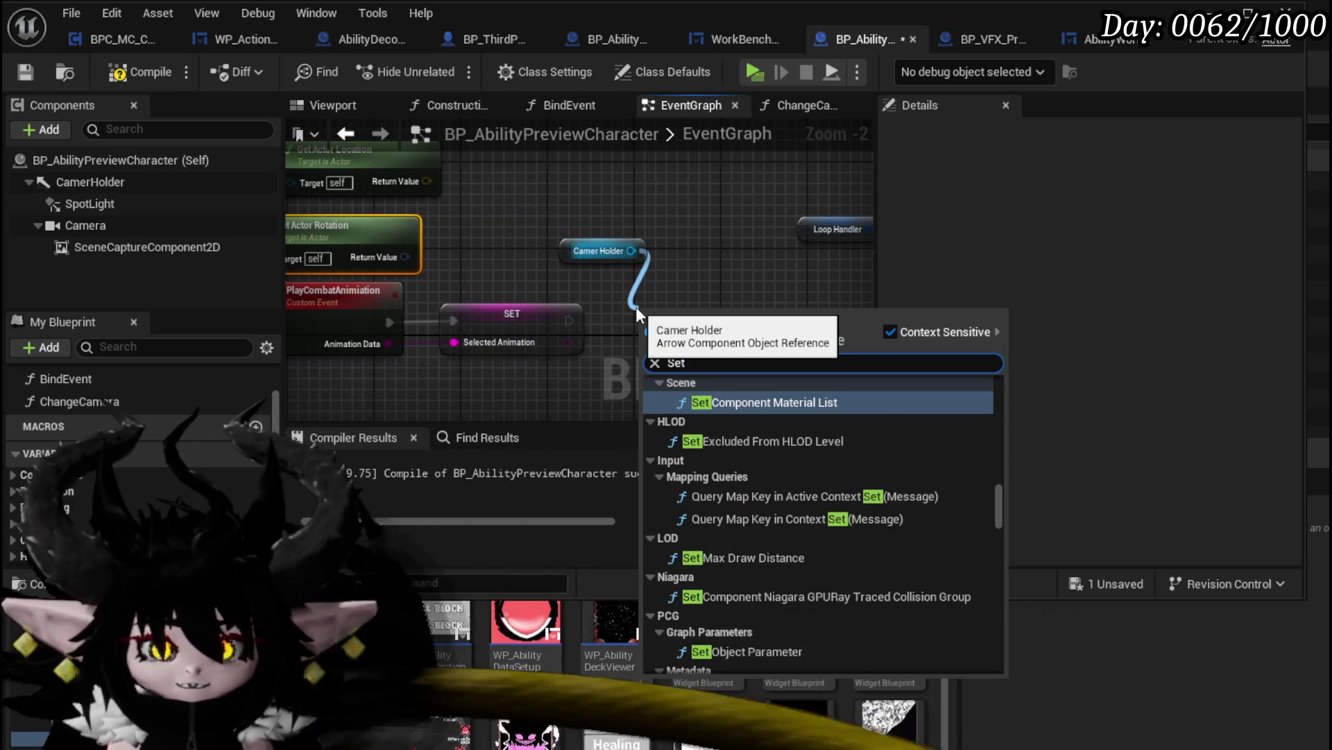
mouse_move(129, 399)
left_mouse_down()
mouse_move(595, 302)
mouse_move(744, 334)
mouse_move(606, 325)
mouse_move(545, 303)
left_mouse_up()
left_click_drag(696, 302, 793, 310)
mouse_move(447, 257)
left_mouse_down()
mouse_move(611, 268)
mouse_move(728, 383)
mouse_move(707, 365)
left_mouse_up()
left_click(624, 253)
key("Delete")
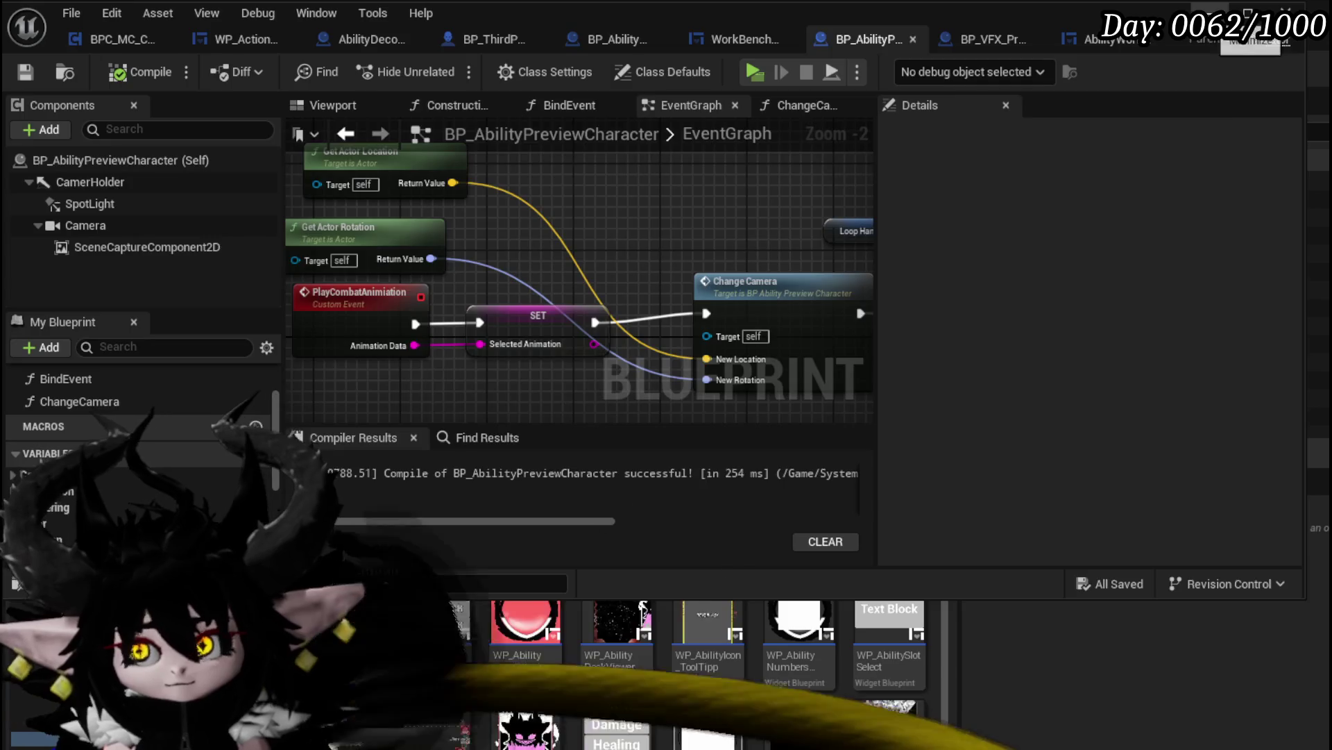
key("alt+Tab")
left_click(446, 69)
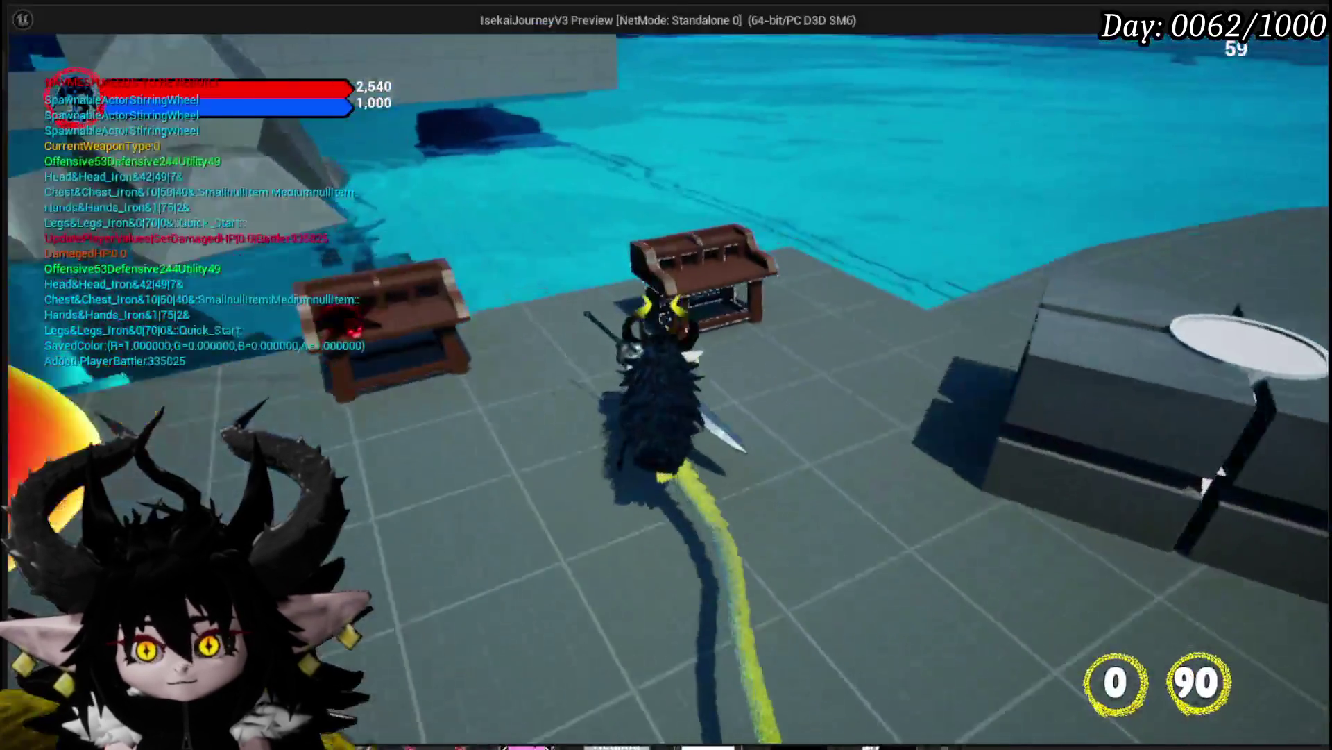
In the game's core editor, open the Chura Main core's Void Movement card
key("e")
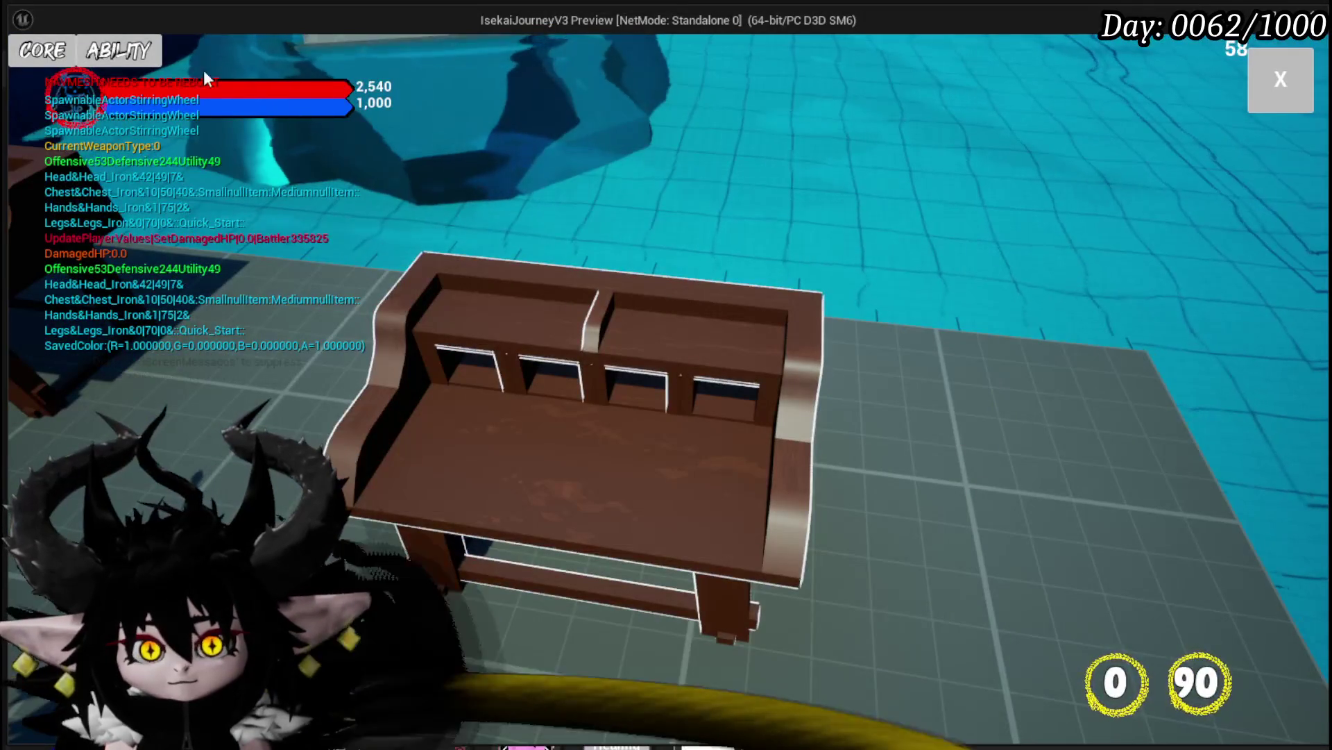
left_click(139, 52)
left_click(139, 137)
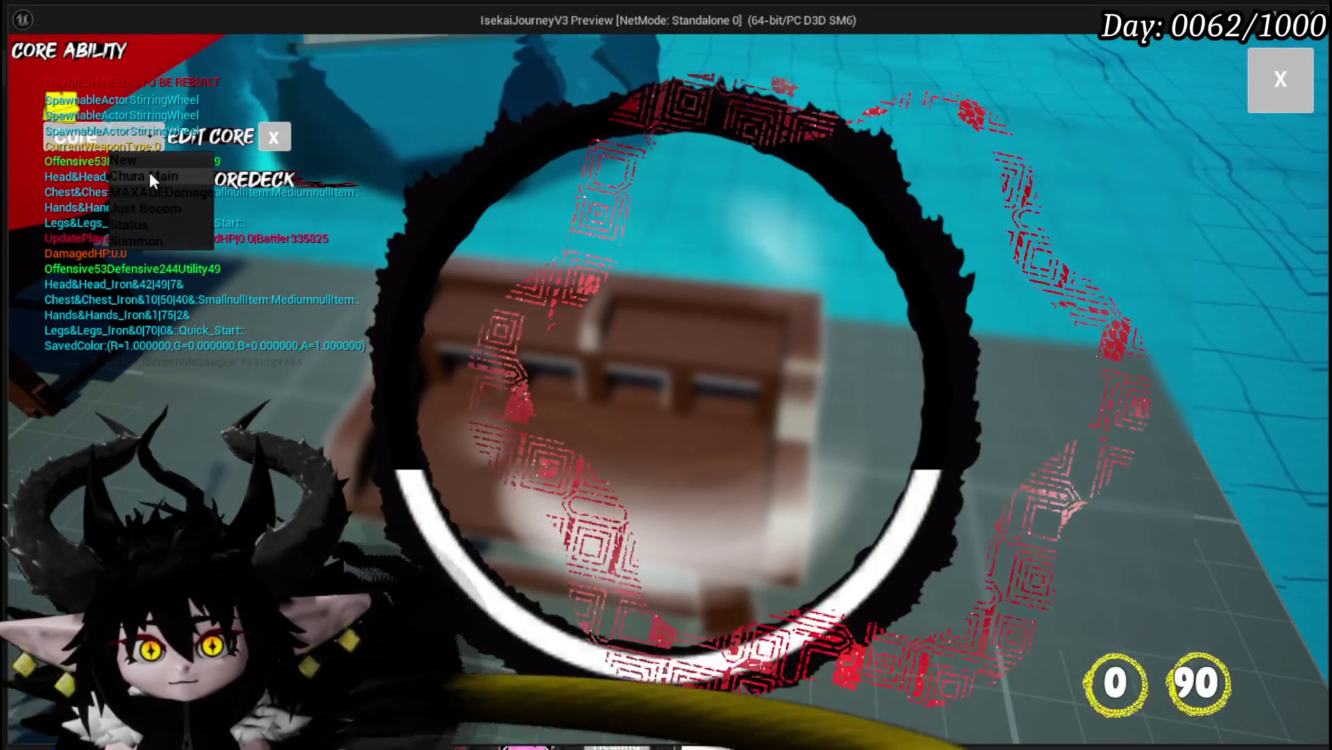
left_click(150, 176)
left_click(629, 347)
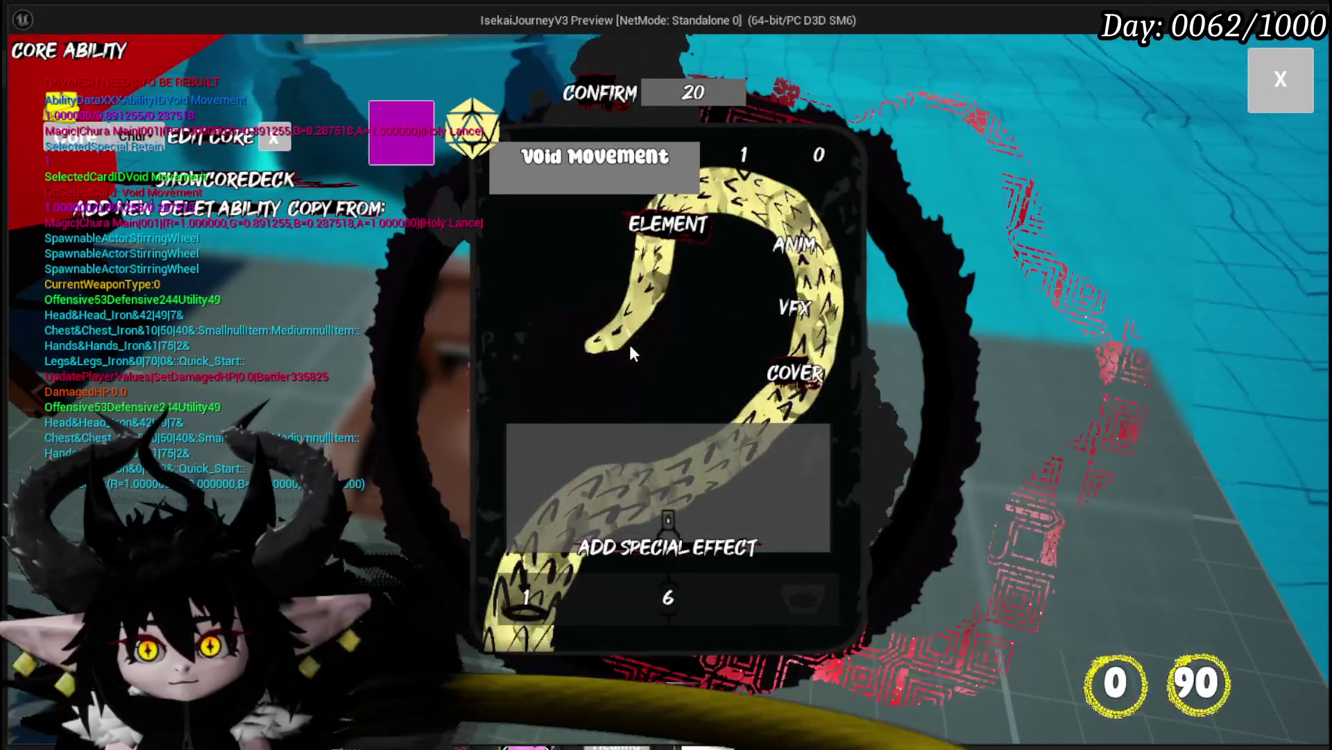
Preview the card's animation and Elemental Representation VFX choices, then return to the editor
left_click(791, 251)
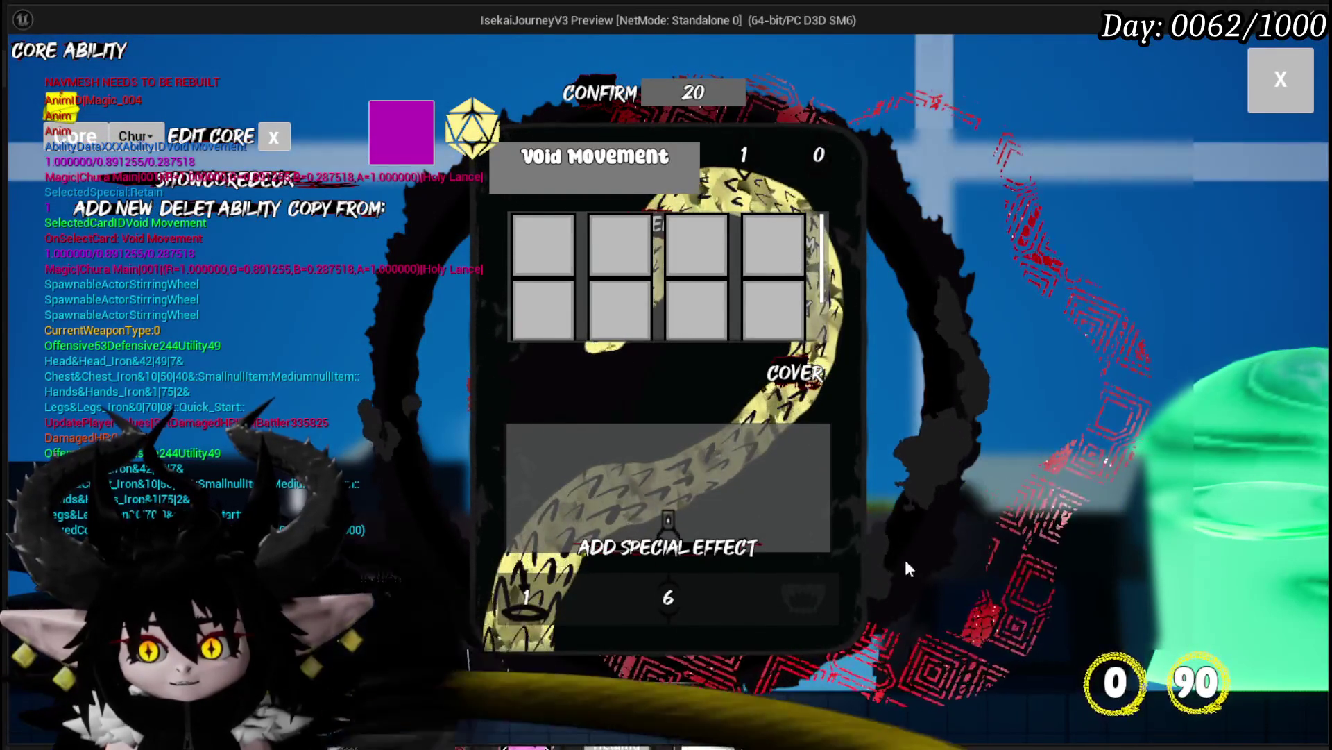
mouse_move(675, 253)
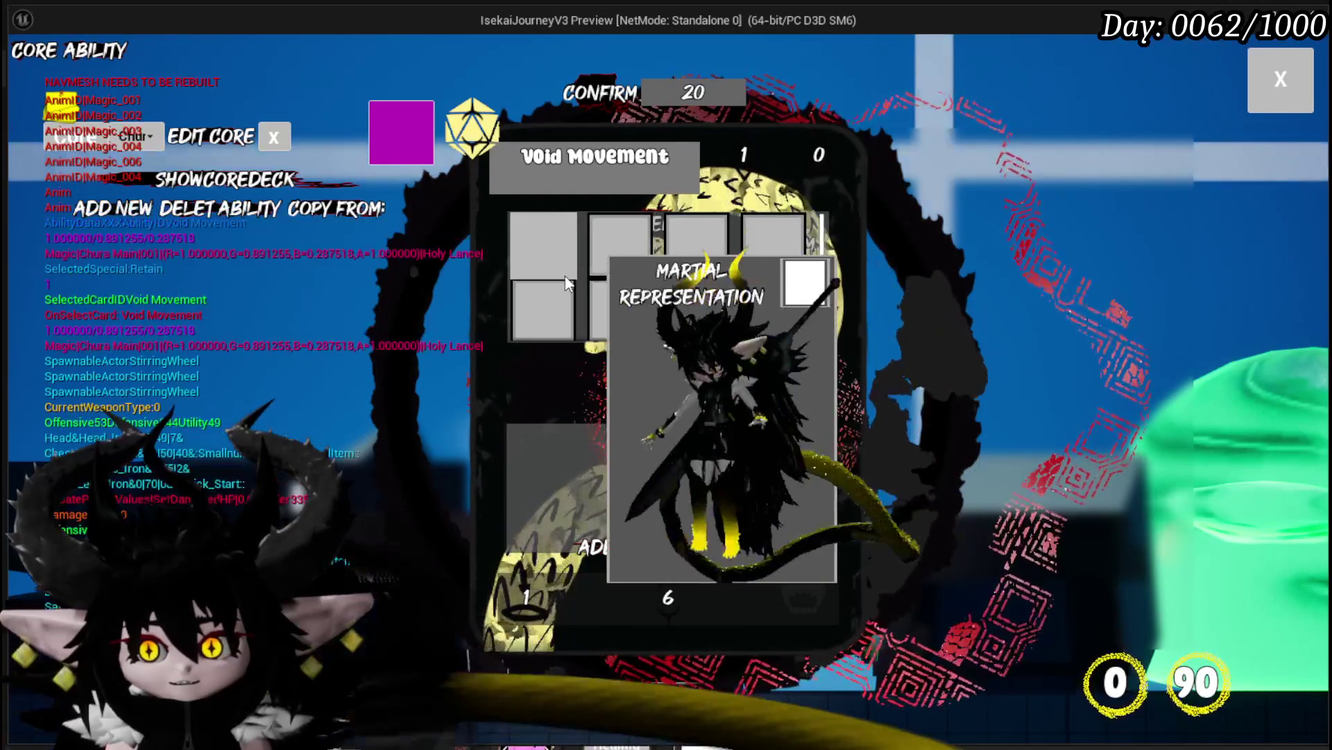
left_click(793, 309)
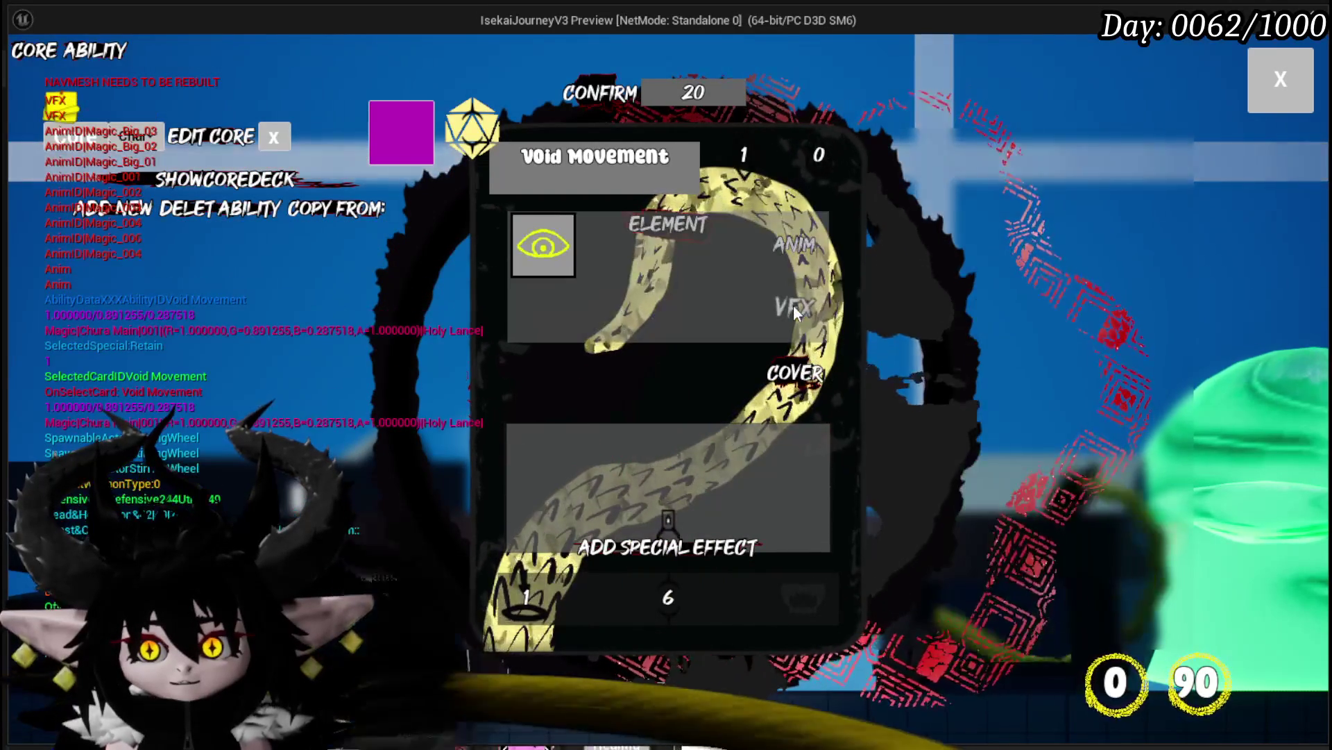
mouse_move(552, 248)
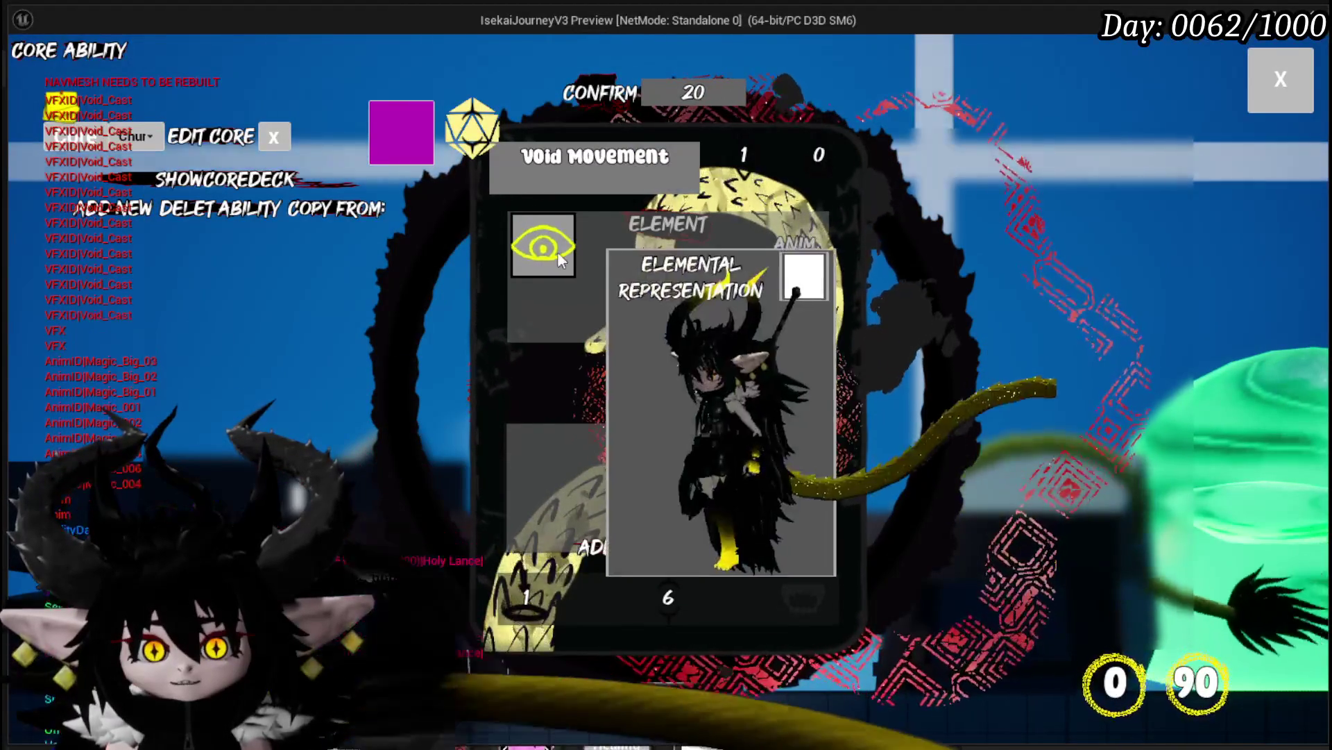
key("alt+Tab")
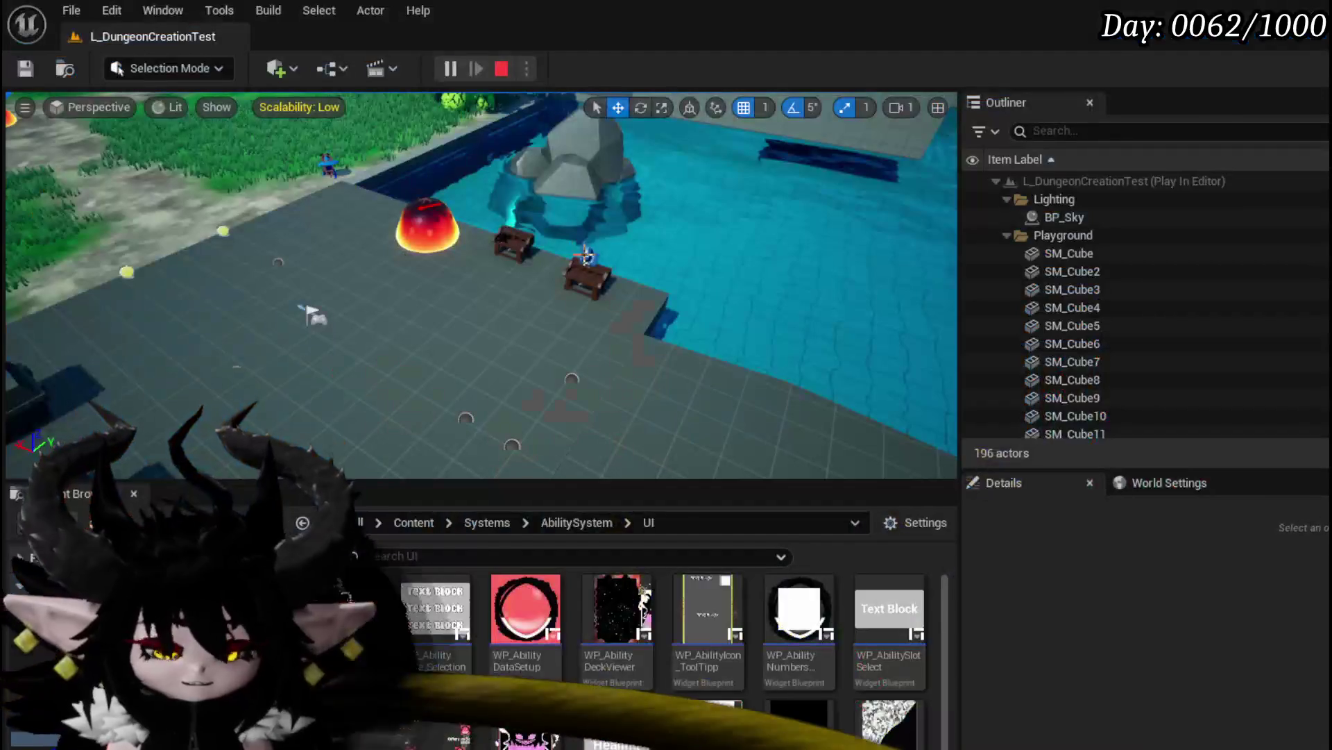
Stop play, look over the preview character's EventGraph, then open the AbilityWorkBenchUI widget blueprint
key("Escape")
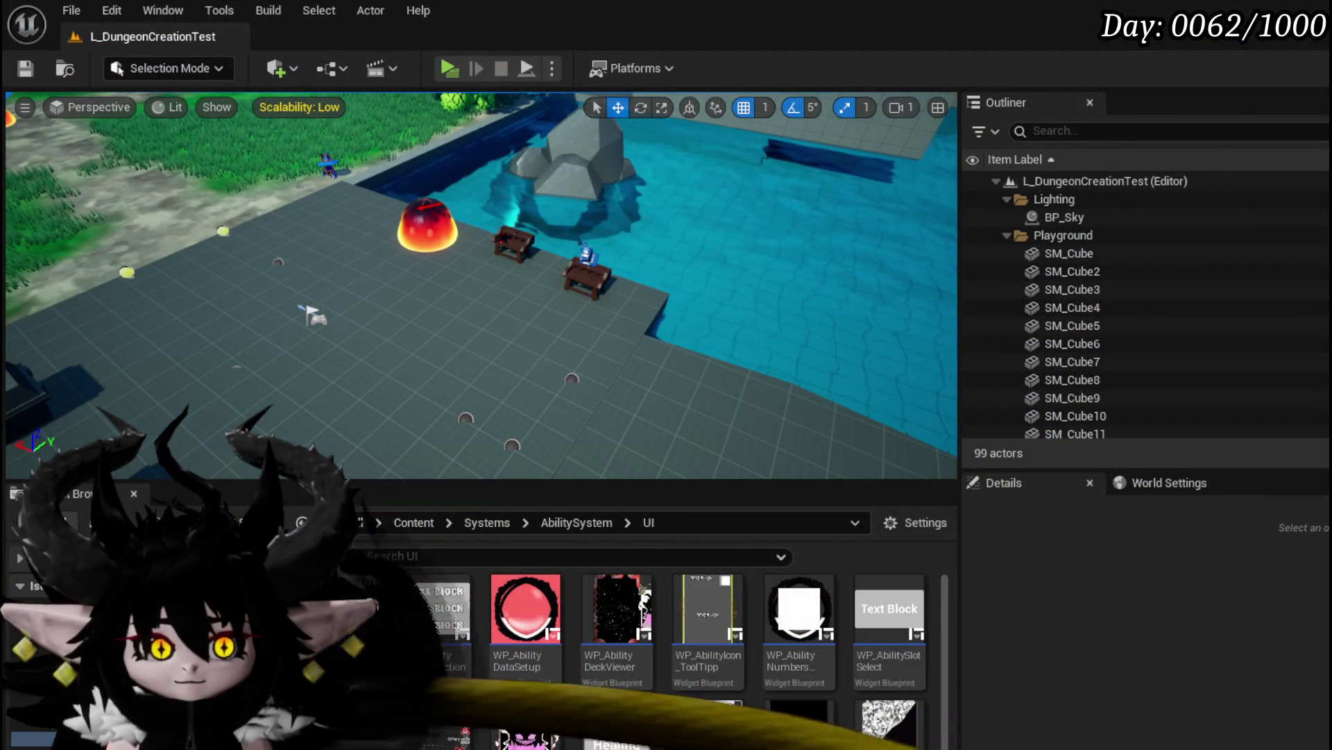
key("alt+Tab")
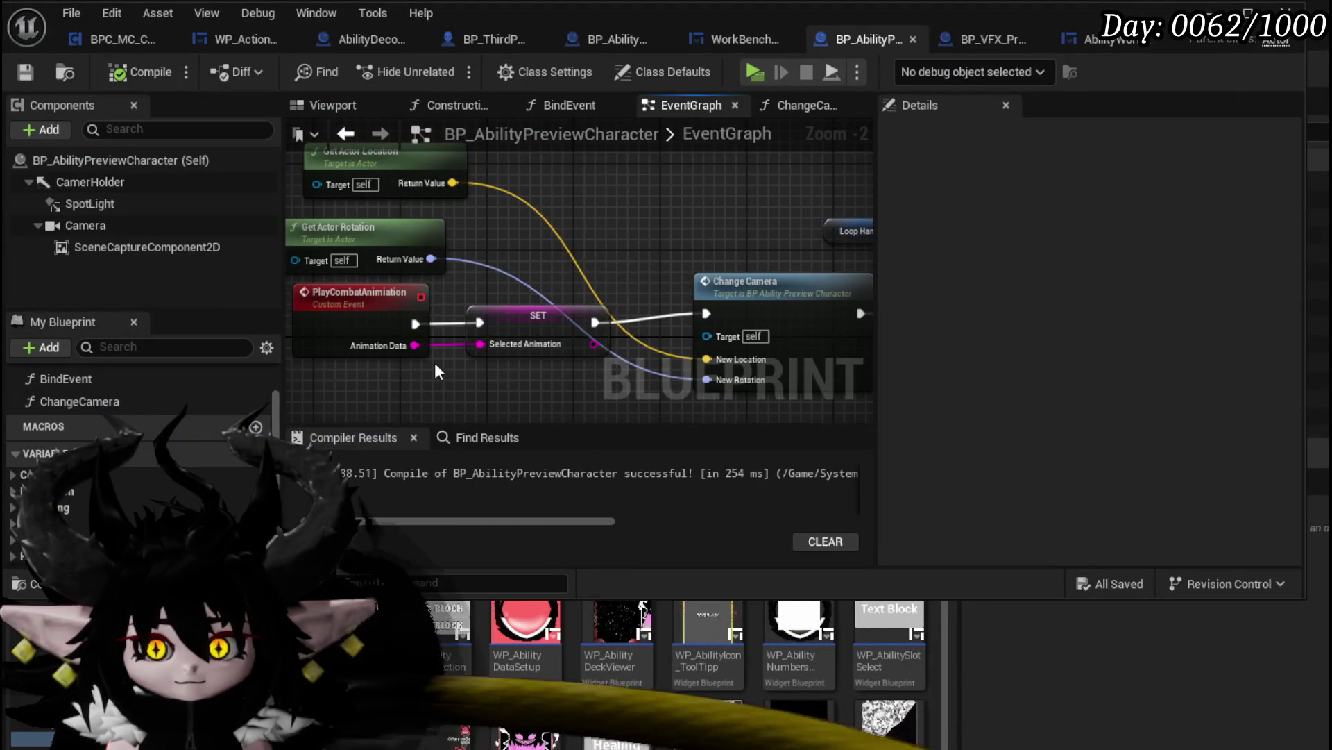
scroll(435, 375, "down", 2)
scroll(389, 264, "down", 2)
mouse_move(389, 264)
left_mouse_down()
mouse_move(625, 196)
mouse_move(863, 259)
mouse_move(767, 290)
mouse_move(485, 244)
left_mouse_up()
scroll(486, 245, "up", 4)
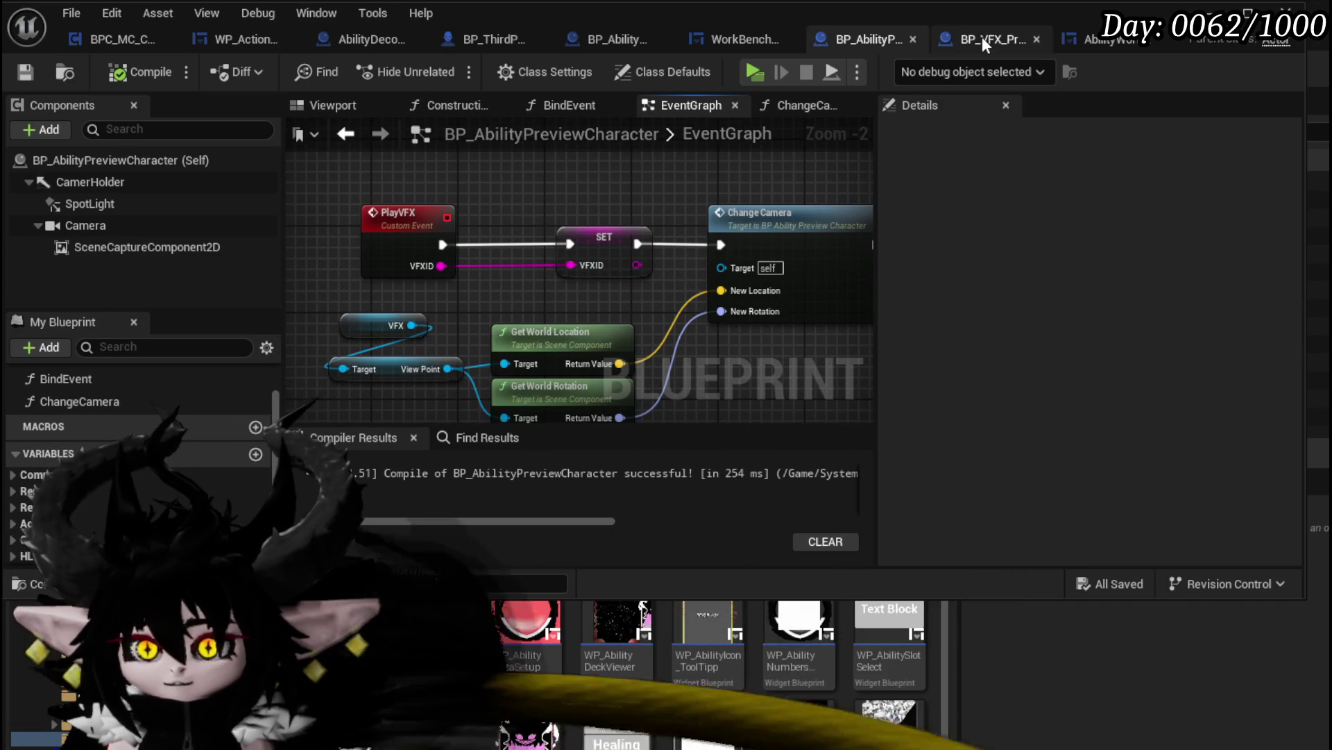
left_click(1089, 40)
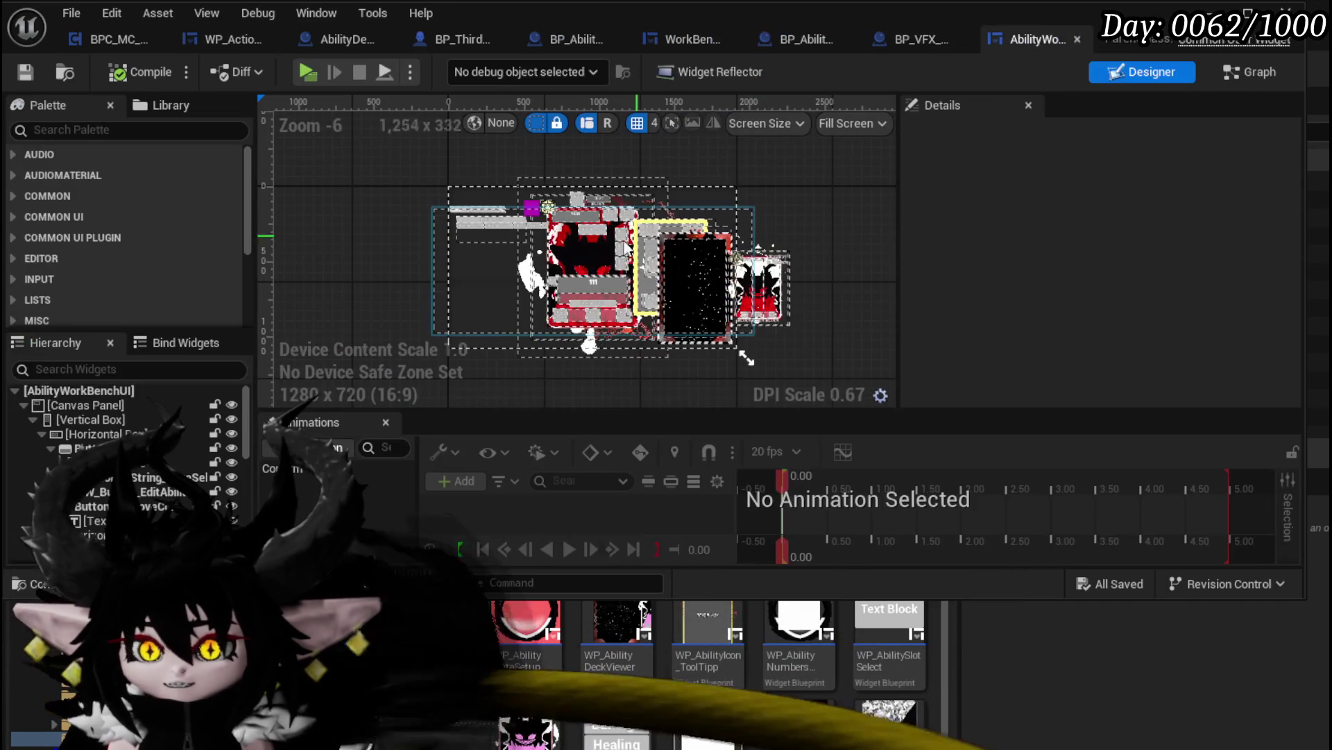
In the widget graph, rearrange VFXLoop and the Ability Preview getter around Set Visibility
left_click(1250, 71)
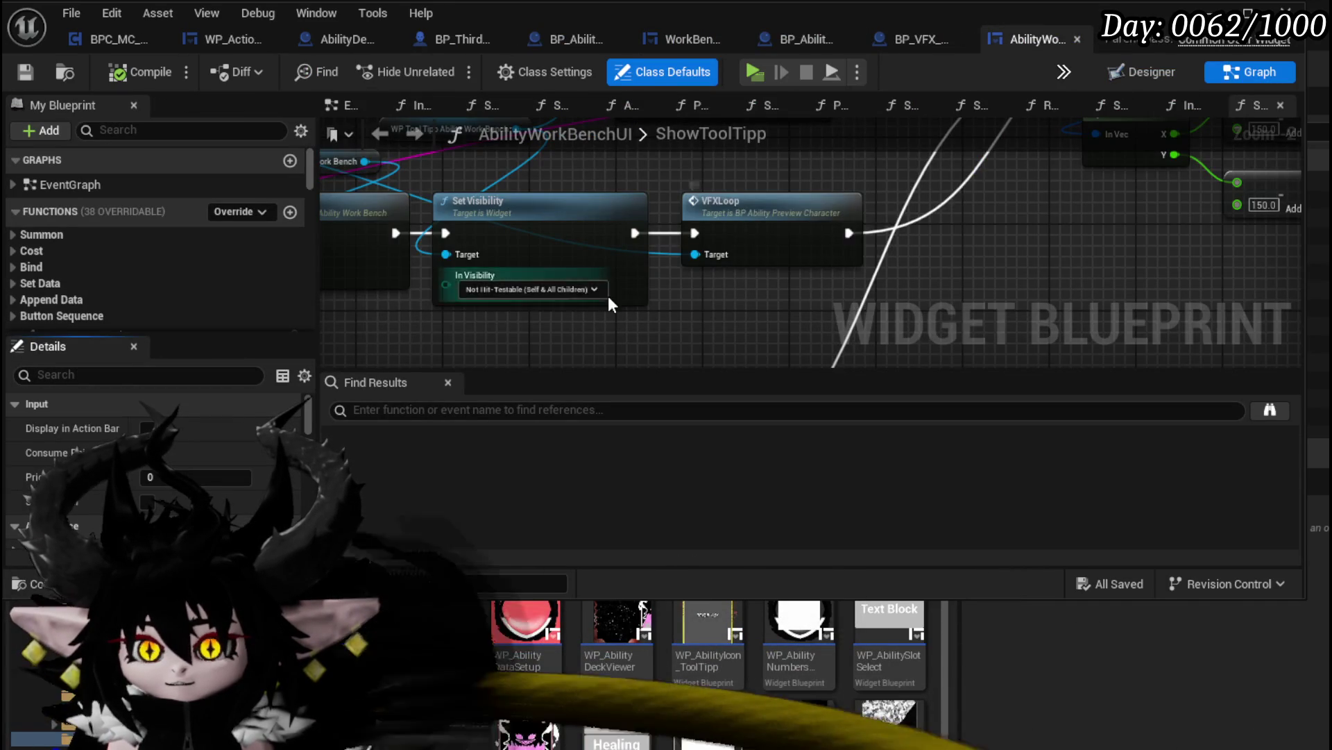
scroll(638, 277, "down", 3)
scroll(476, 247, "up", 3)
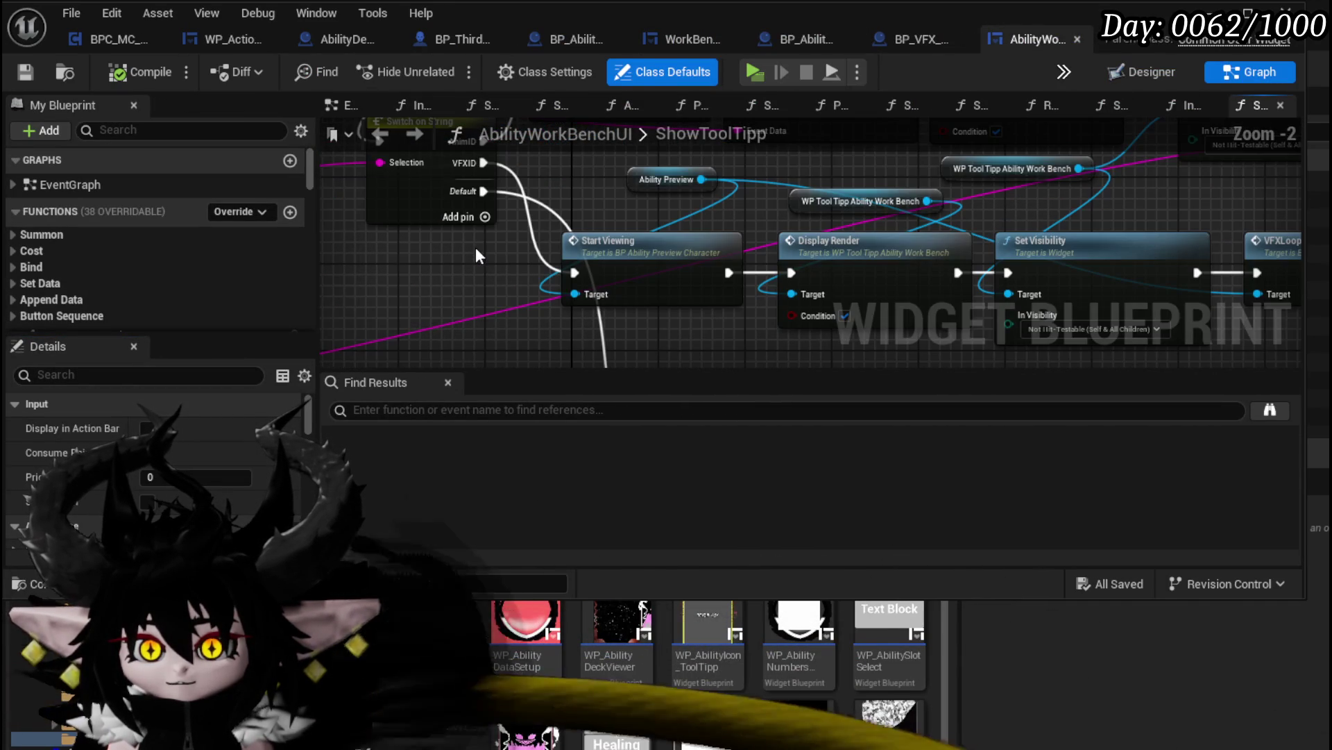
mouse_move(885, 254)
left_mouse_down()
mouse_move(654, 249)
mouse_move(647, 222)
left_mouse_up()
mouse_move(746, 228)
left_mouse_down()
mouse_move(1067, 254)
mouse_move(794, 207)
mouse_move(872, 252)
mouse_move(951, 249)
left_mouse_up()
mouse_move(788, 201)
left_mouse_down()
mouse_move(768, 201)
mouse_move(1036, 234)
left_mouse_up()
left_click_drag(454, 197, 1008, 241)
Add a Play VFX call on Ability Preview that runs right after Set Visibility
mouse_move(541, 197)
left_mouse_down()
mouse_move(412, 186)
mouse_move(964, 226)
left_mouse_up()
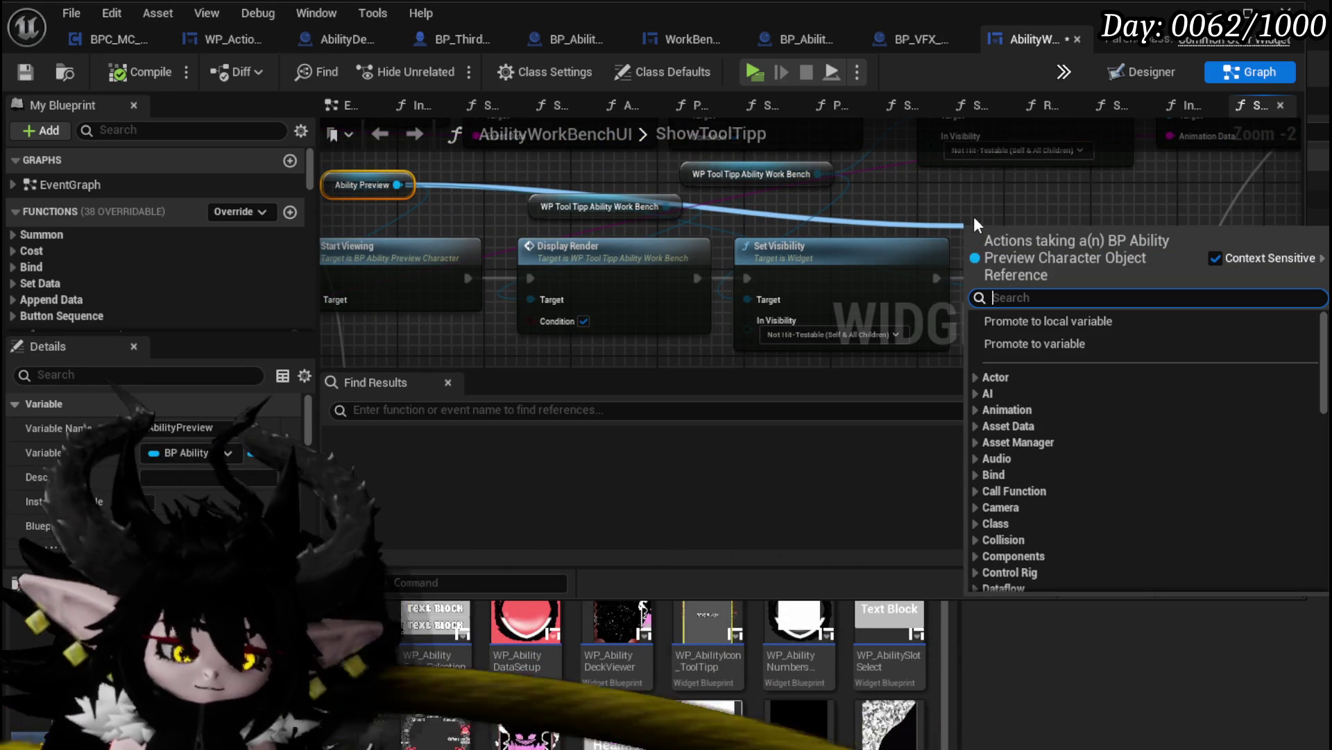
type("Play")
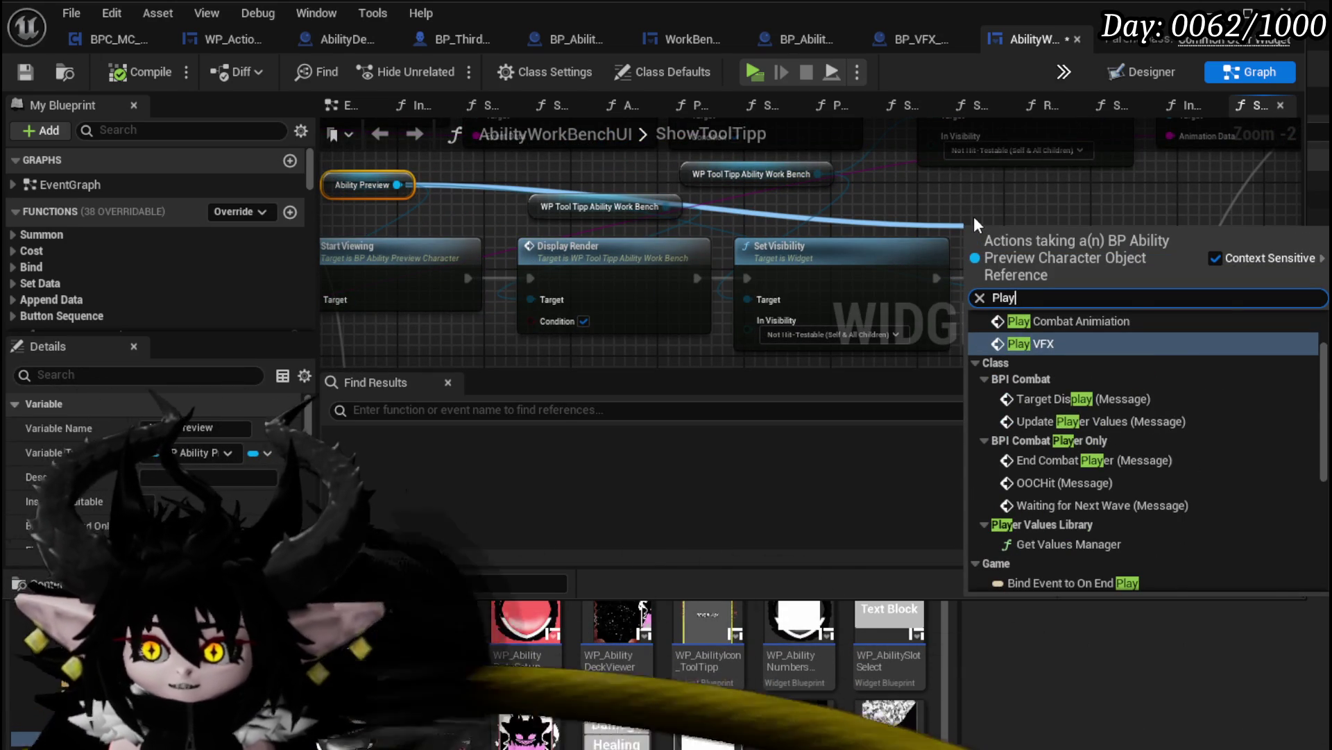
left_click(1060, 339)
left_click_drag(592, 293, 630, 272)
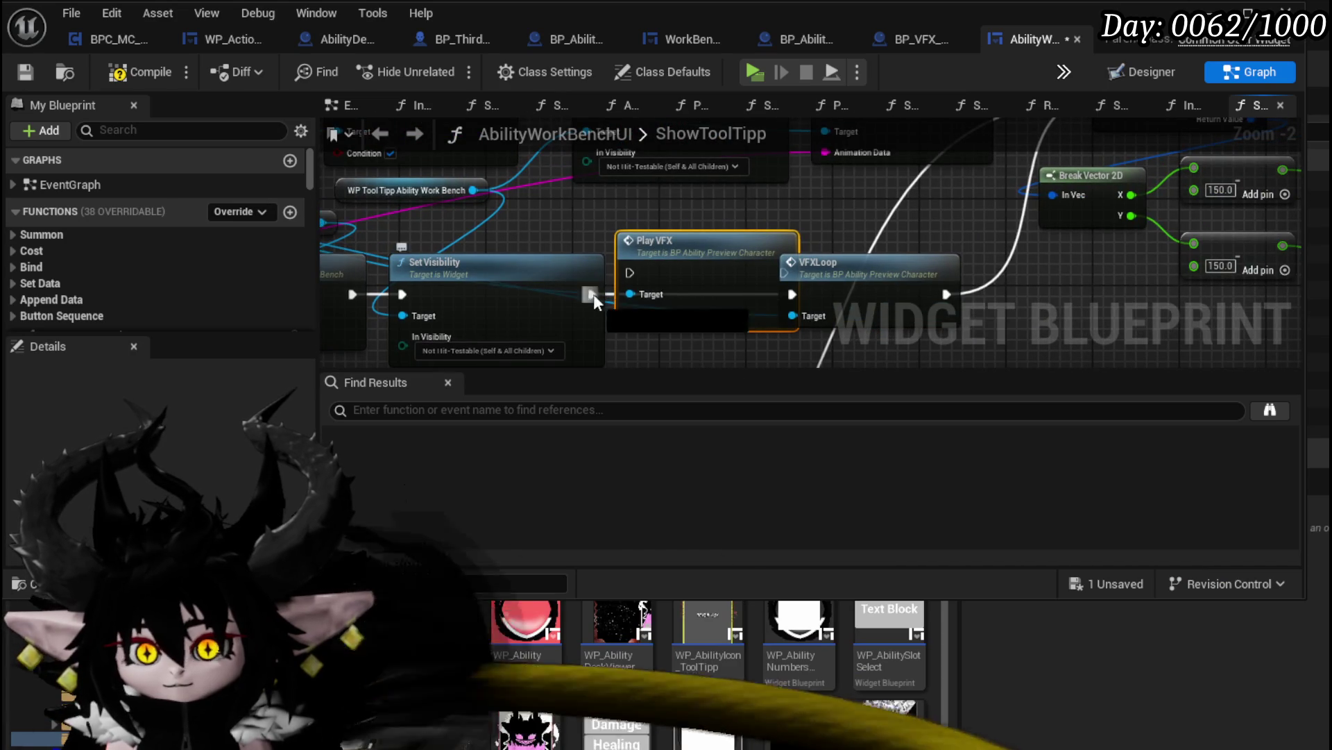
mouse_move(947, 293)
left_mouse_down()
mouse_move(791, 291)
mouse_move(781, 269)
left_mouse_up()
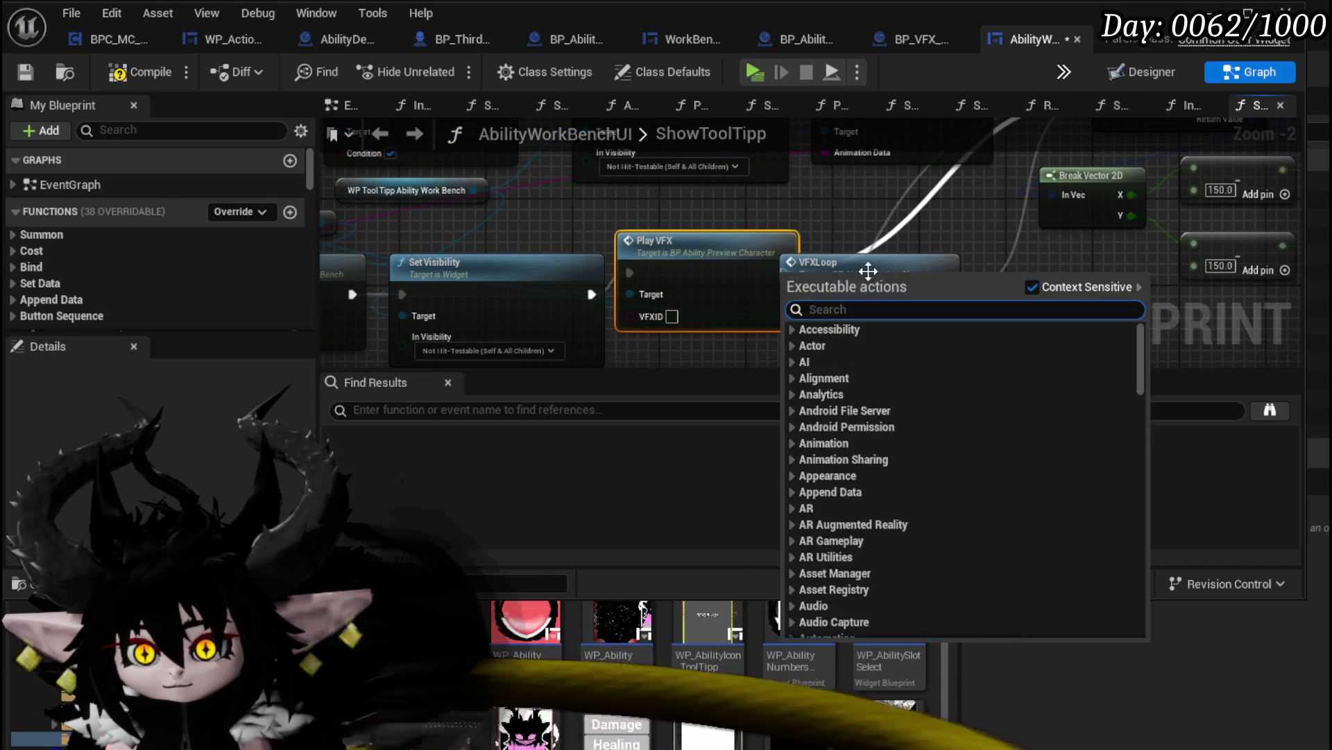
left_click(875, 259)
left_click_drag(875, 259, 926, 291)
mouse_move(842, 327)
left_mouse_down()
mouse_move(926, 305)
mouse_move(805, 277)
left_mouse_up()
left_click_drag(717, 252, 739, 274)
Delete the VFXLoop node, save the widget blueprint, and return to the level editor
left_click(931, 316)
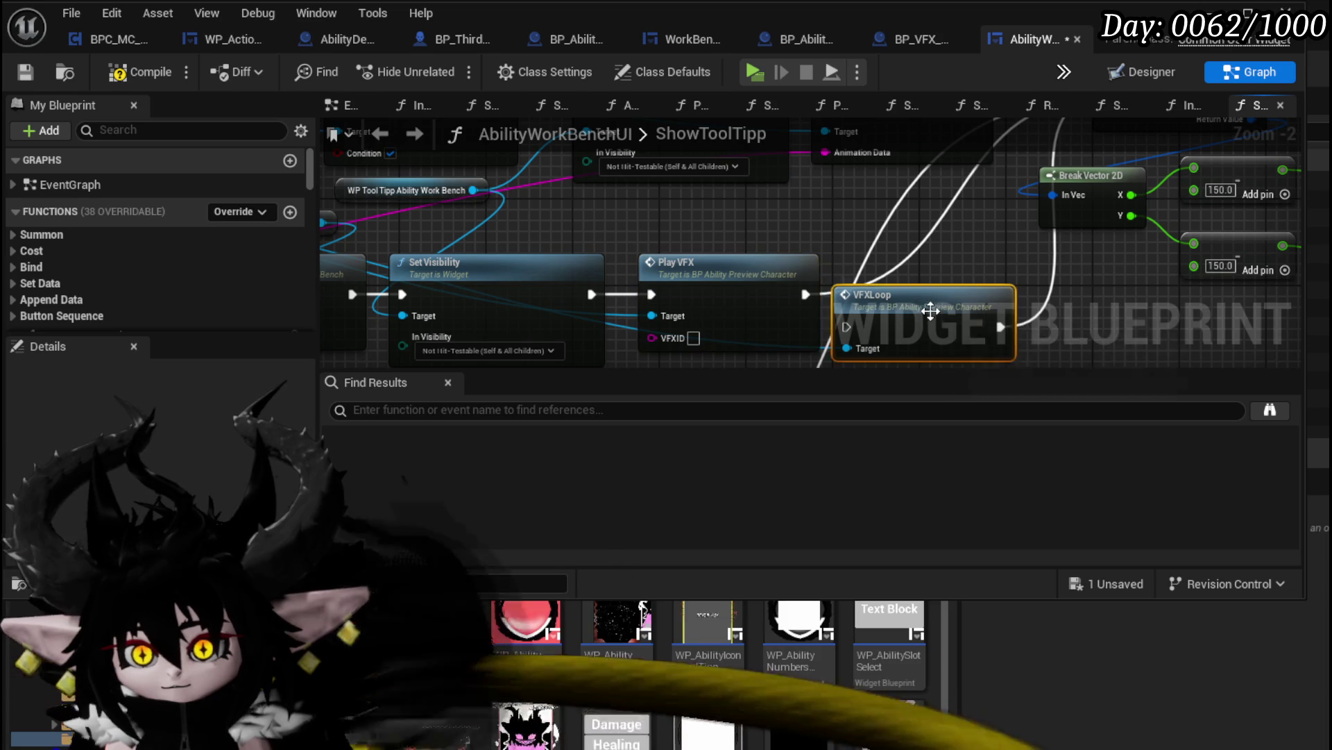
key("Delete")
left_click(22, 76)
key("alt+Tab")
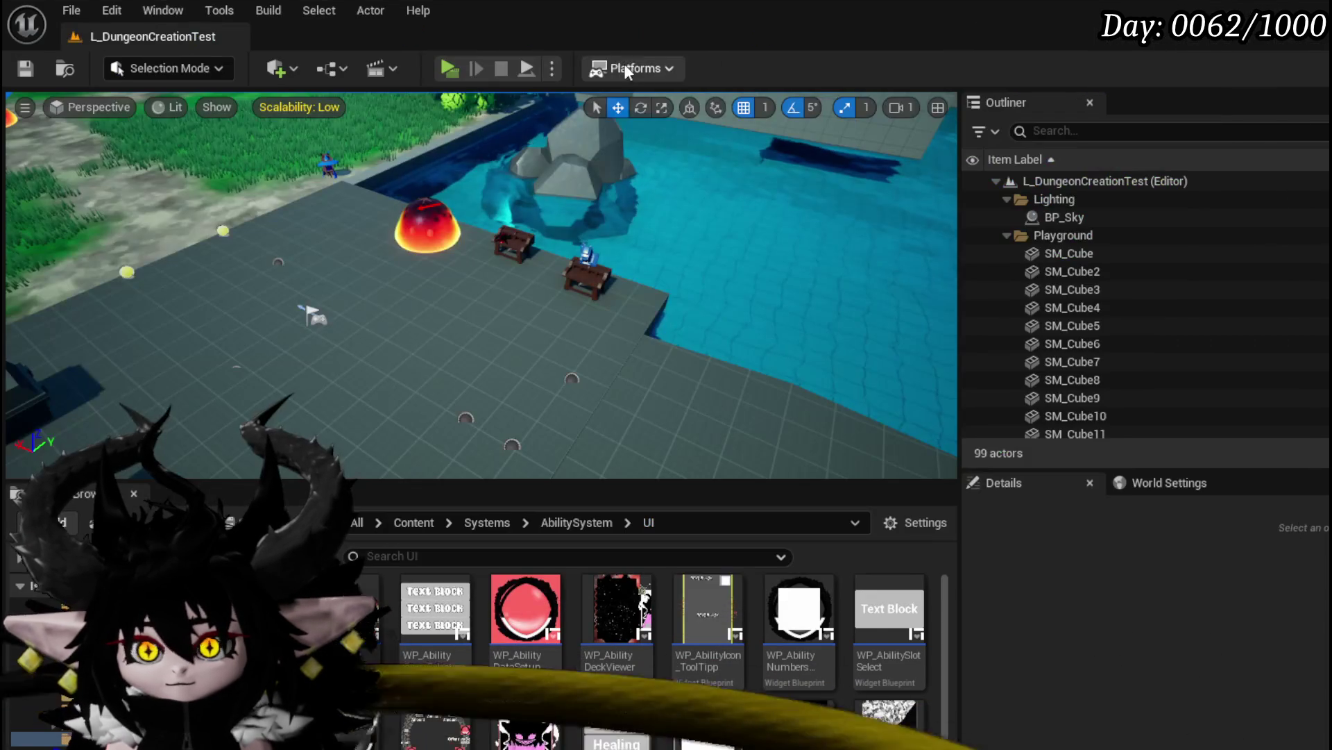
Start a play test and open the Just Boom core's Nothing Else to Do card
key("alt+p")
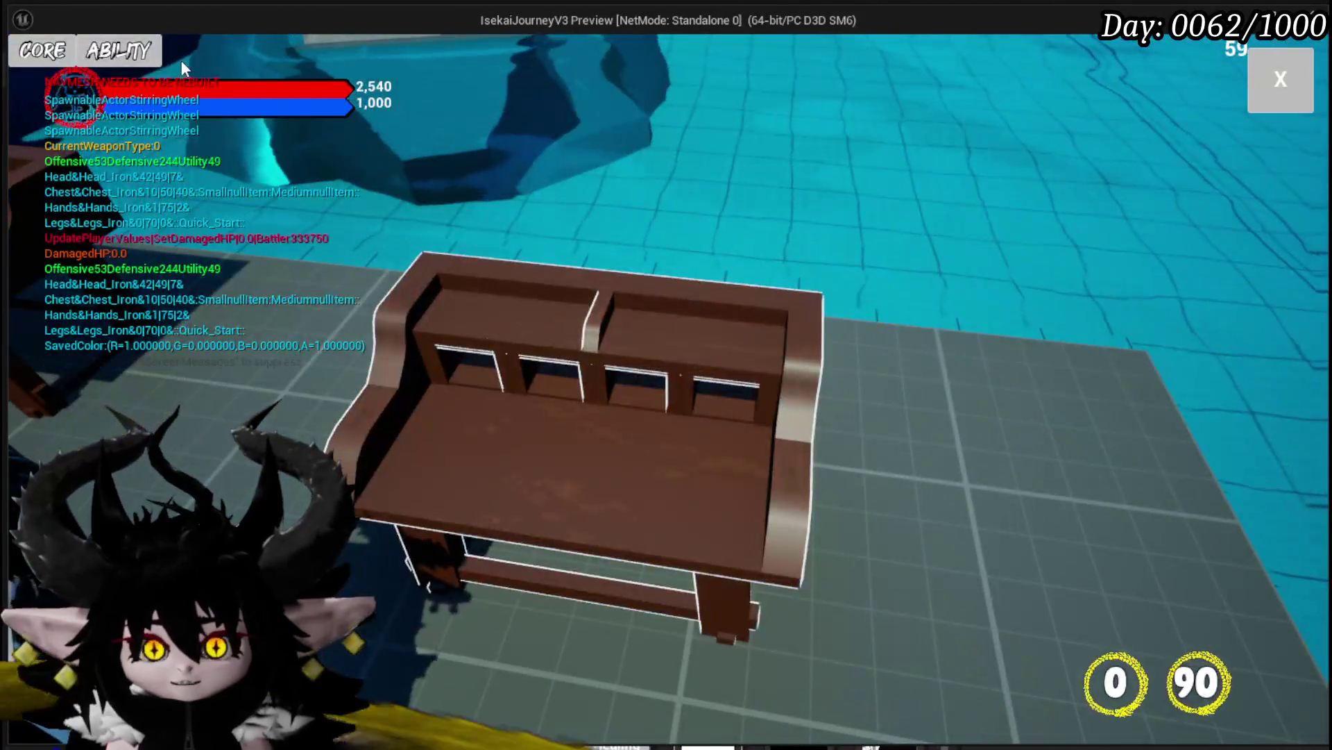
left_click(155, 56)
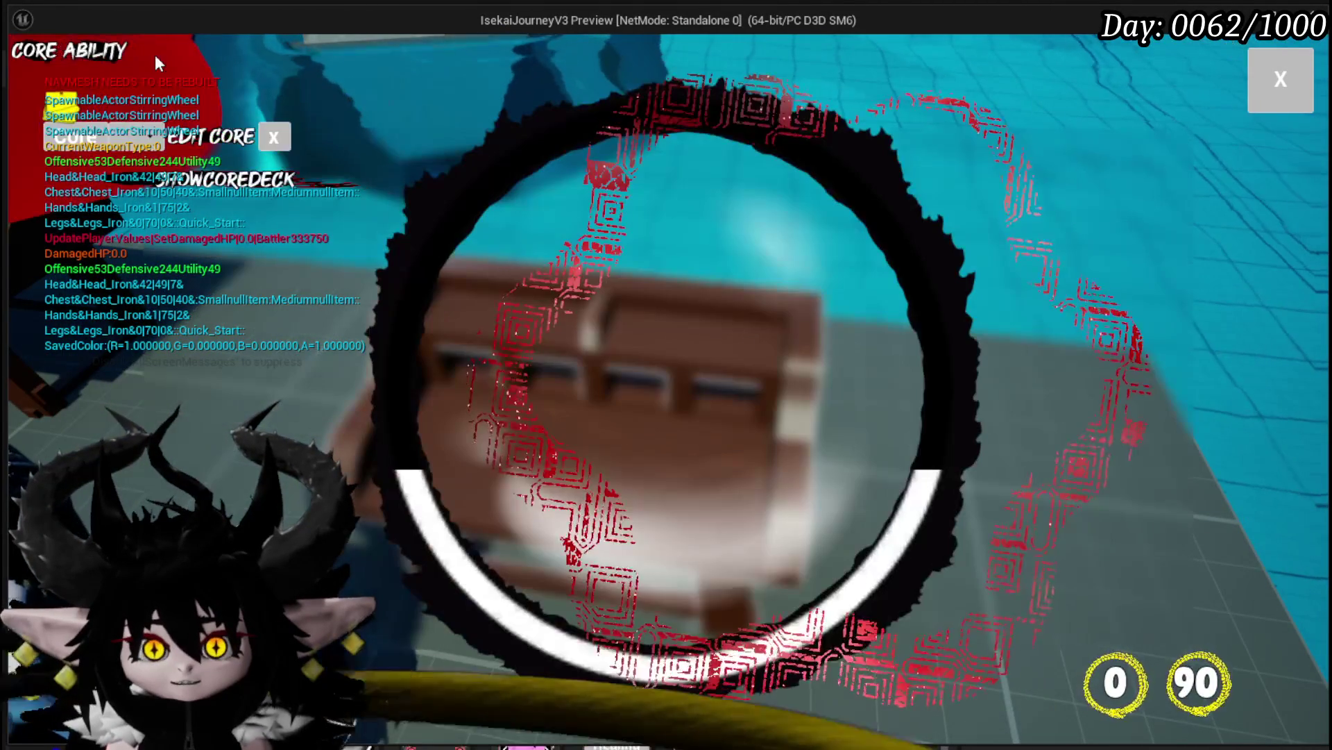
left_click(148, 141)
left_click(160, 209)
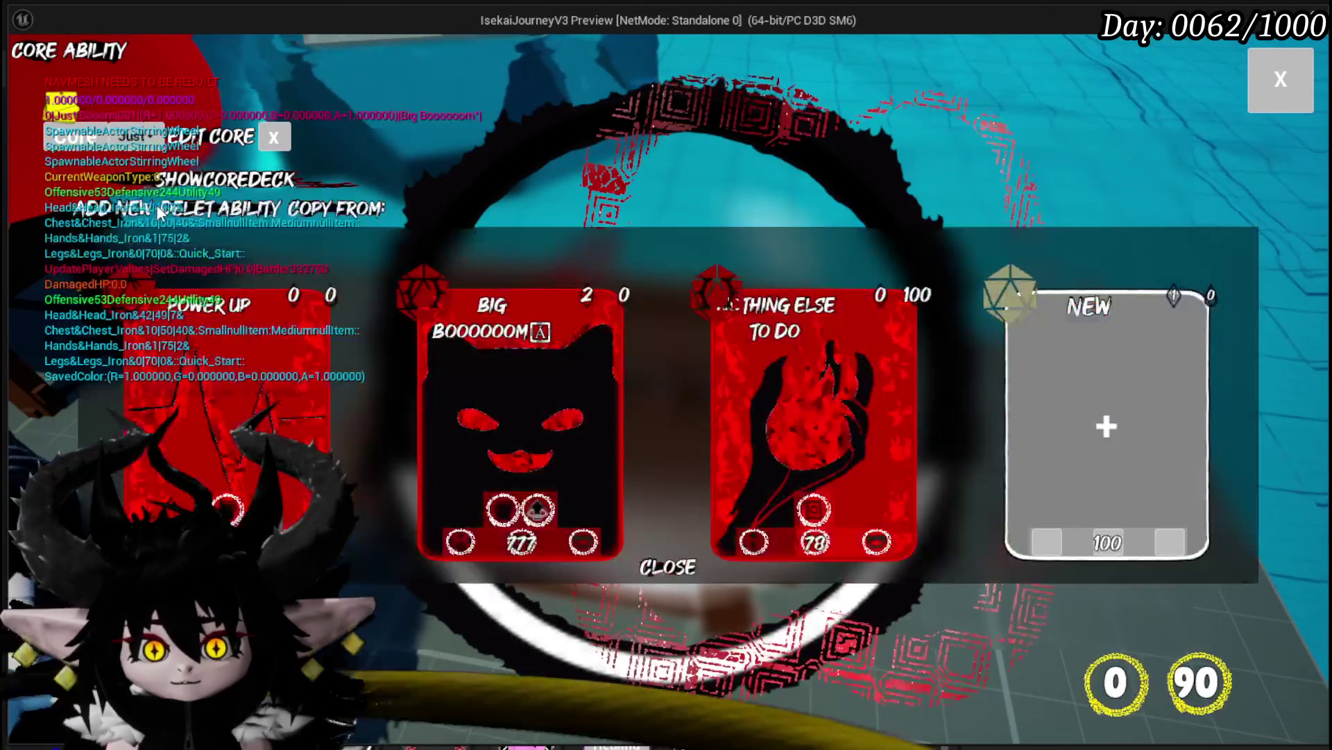
left_click(810, 352)
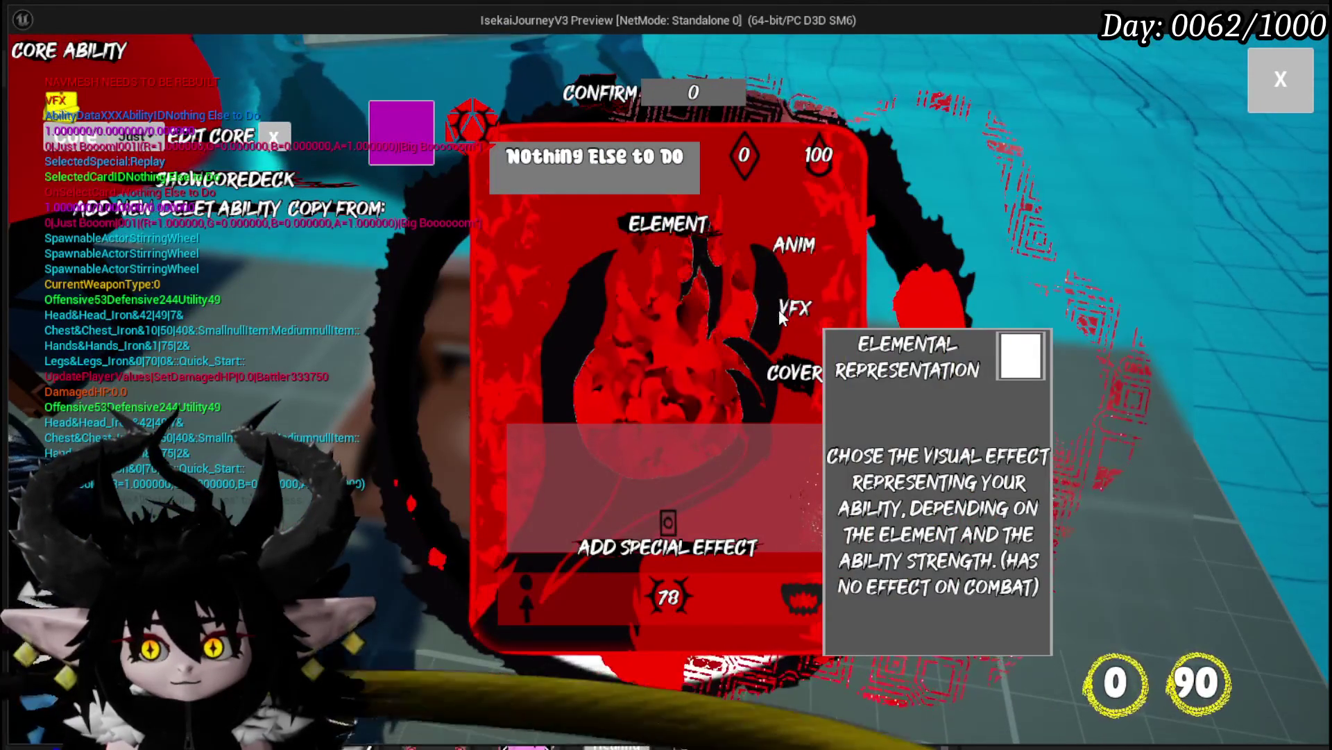
Preview the card's fire VFX options, including Fire_Fluid, then return to the editor and save the level
left_click(778, 309)
left_click(745, 235)
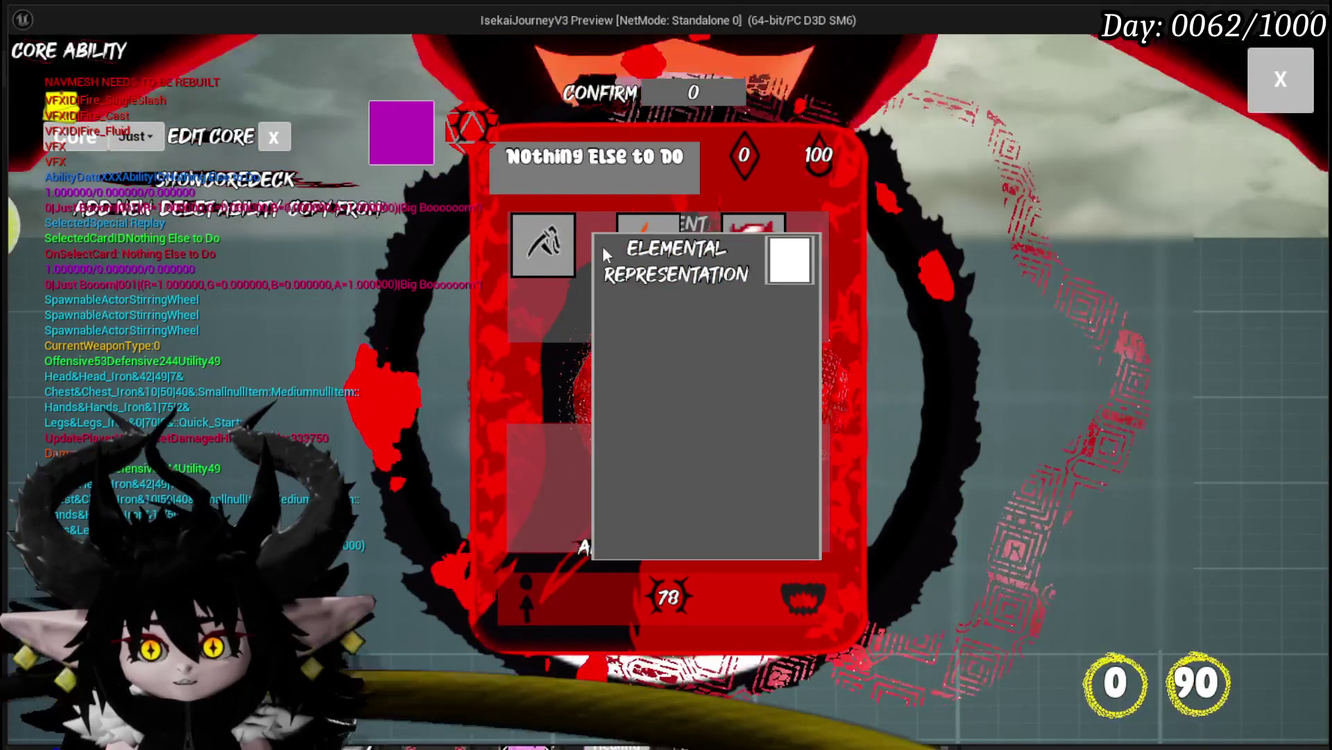
left_click(676, 249)
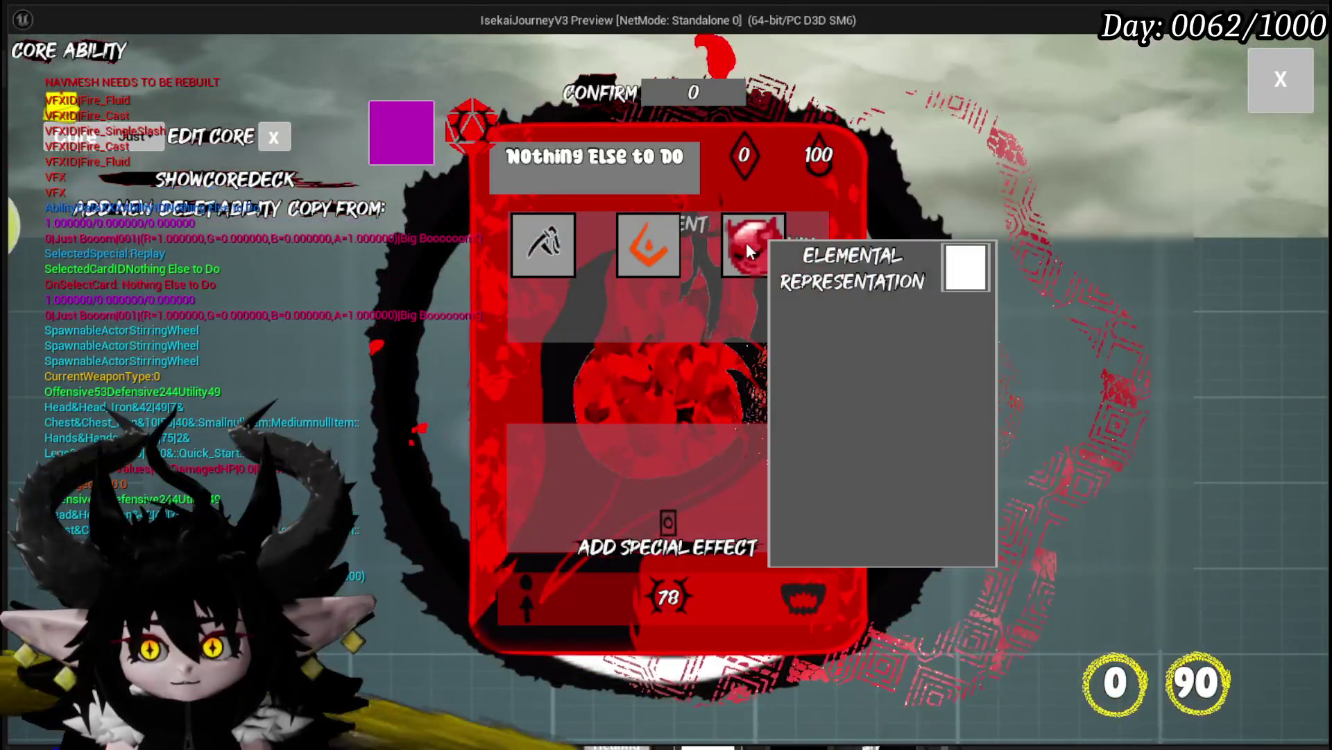
left_click(747, 249)
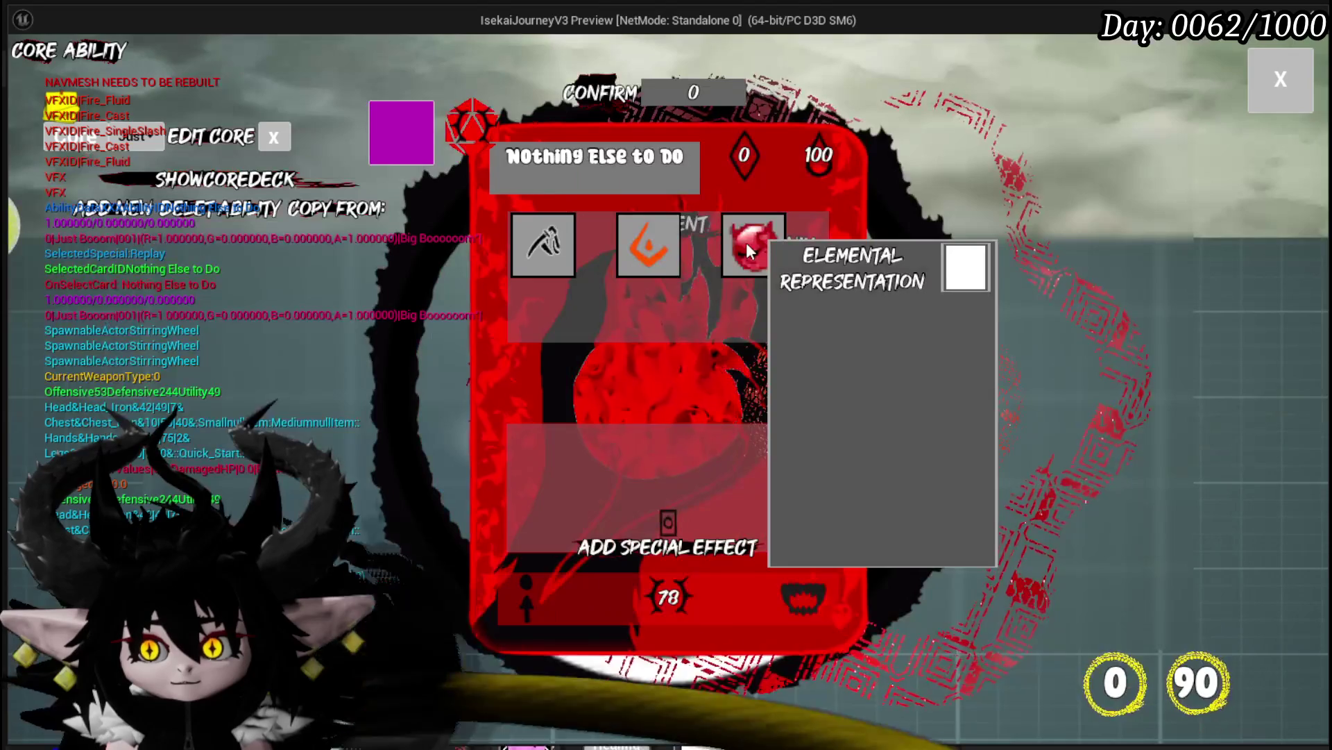
left_click(745, 249)
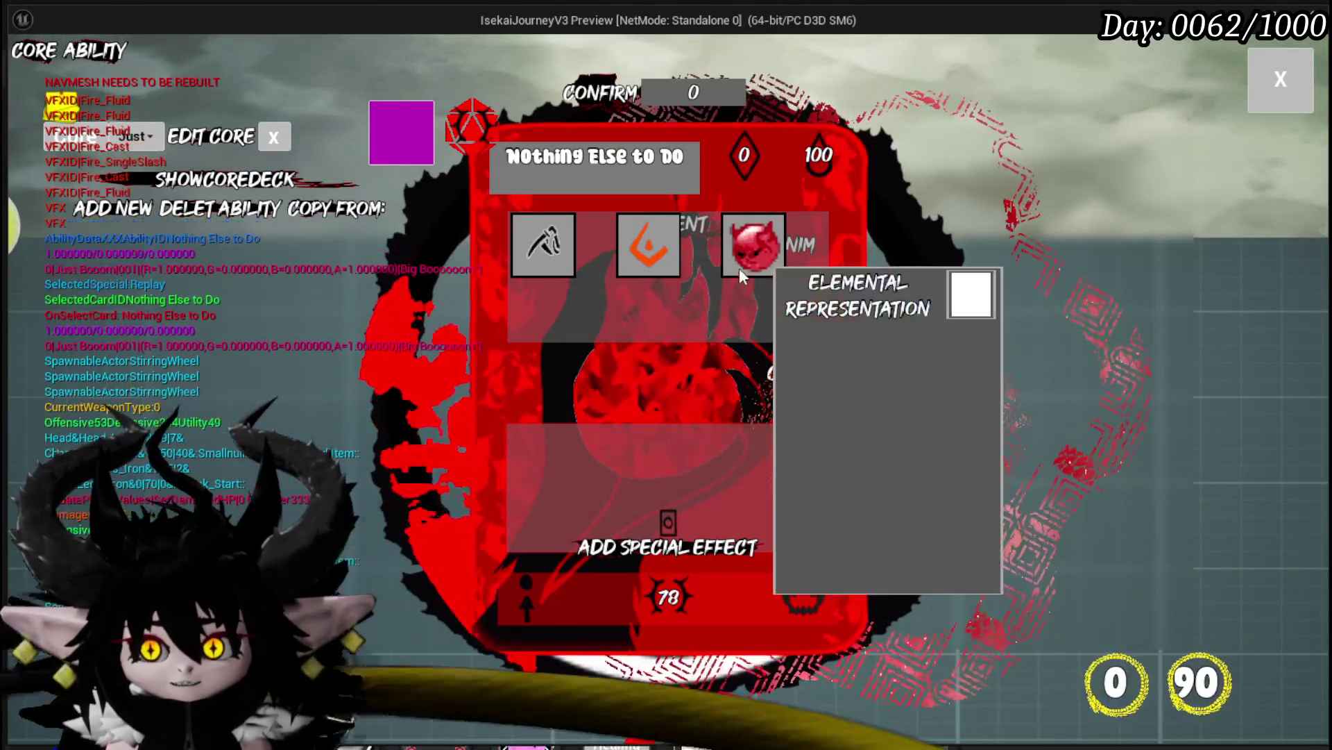
left_click(736, 277)
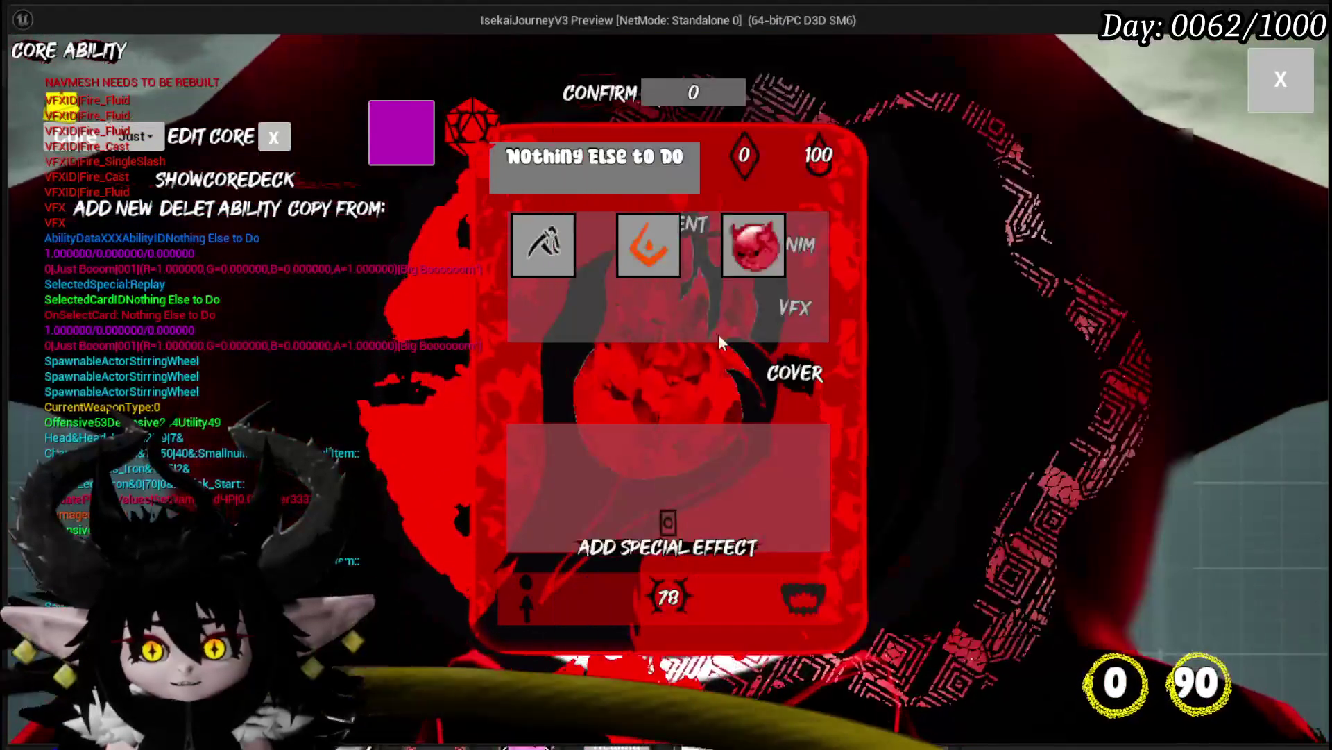
left_click(737, 275)
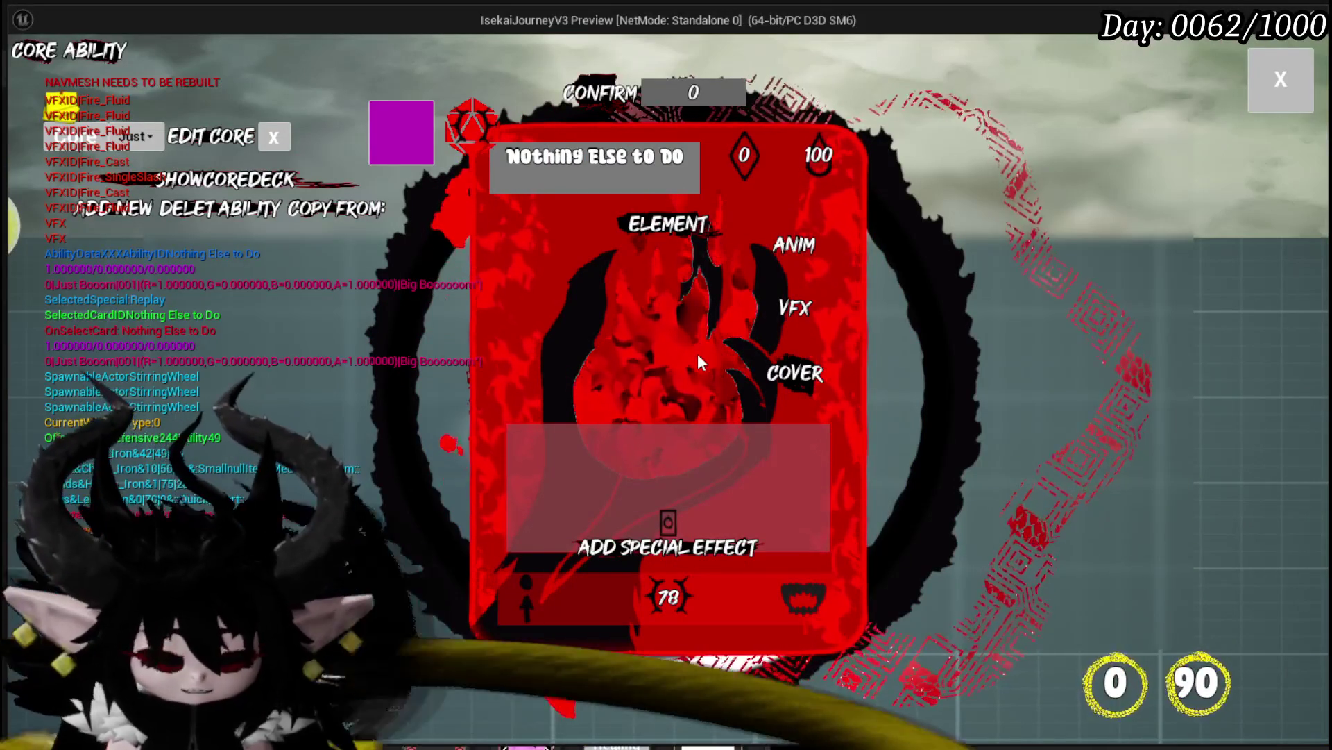
key("alt+Tab")
key("ctrl+s")
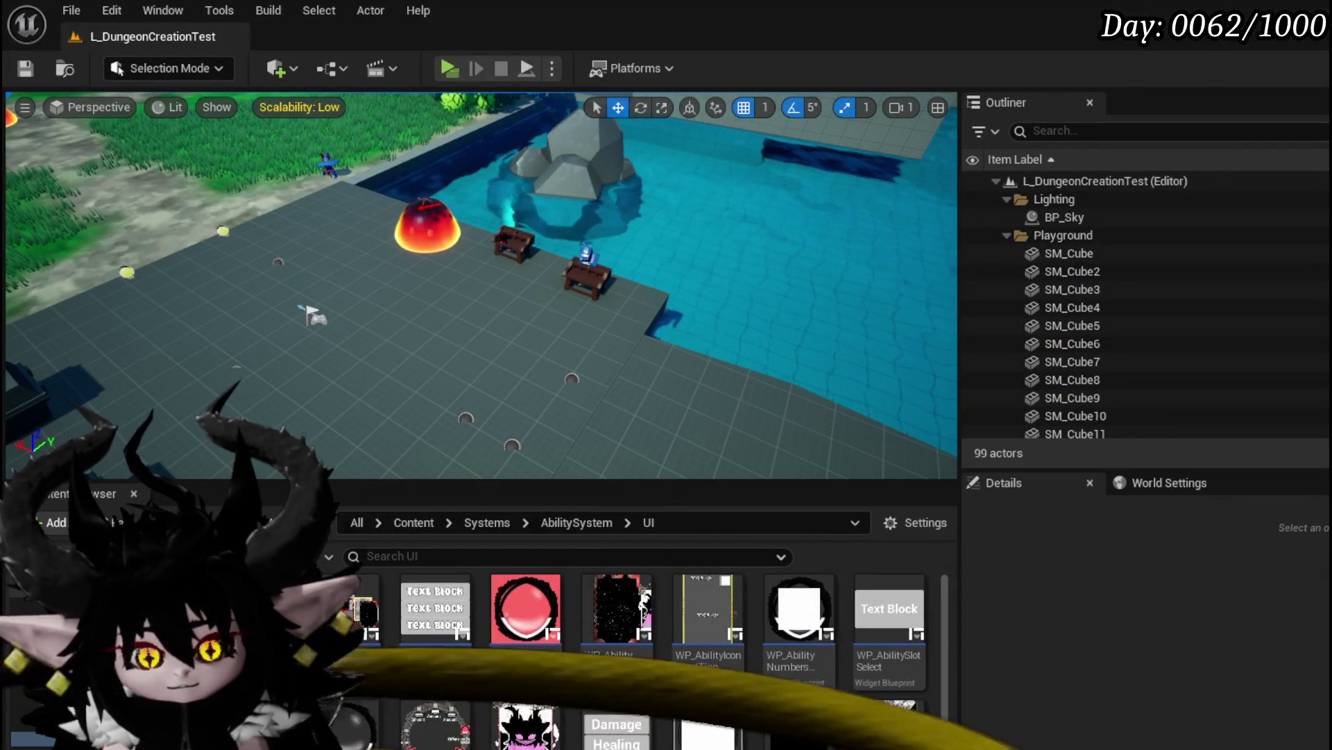
In BP_VFX_Preview, adjust the ViewPoint component's position and angle directly in the viewport
key("alt+Tab")
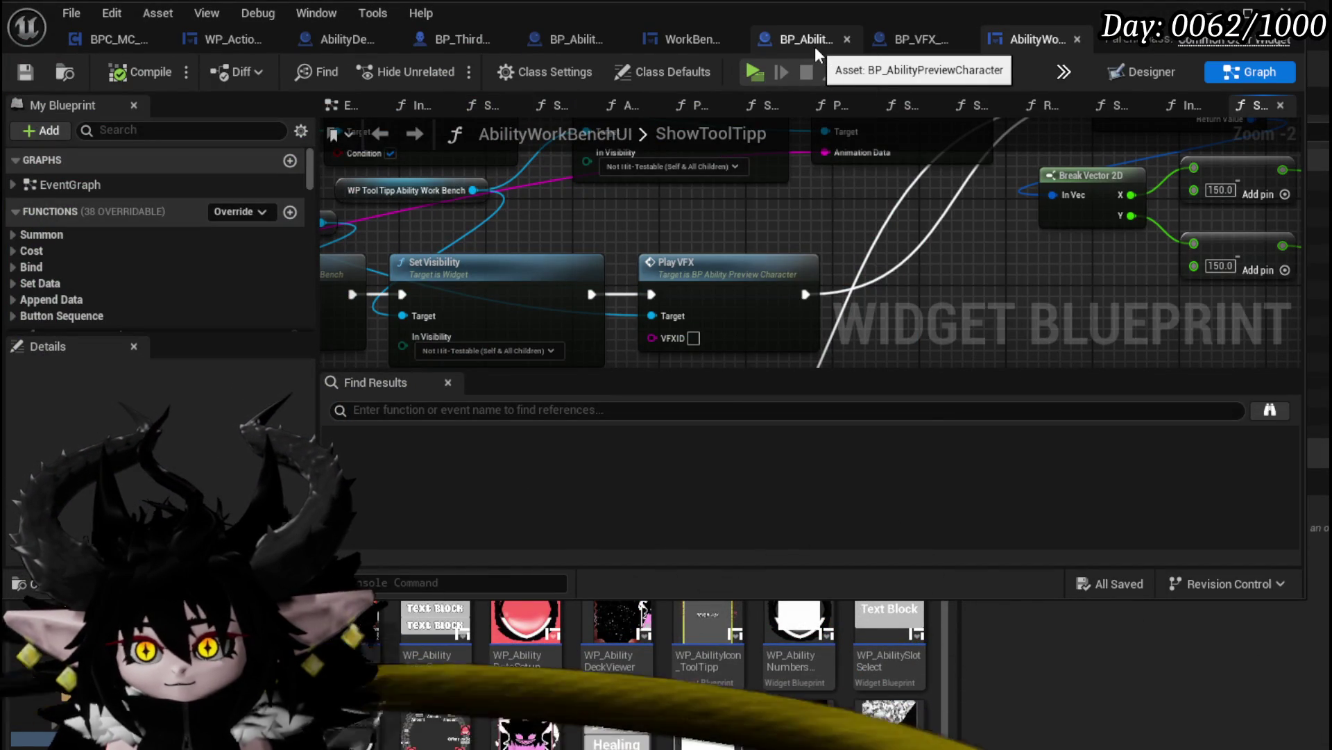
left_click(893, 33)
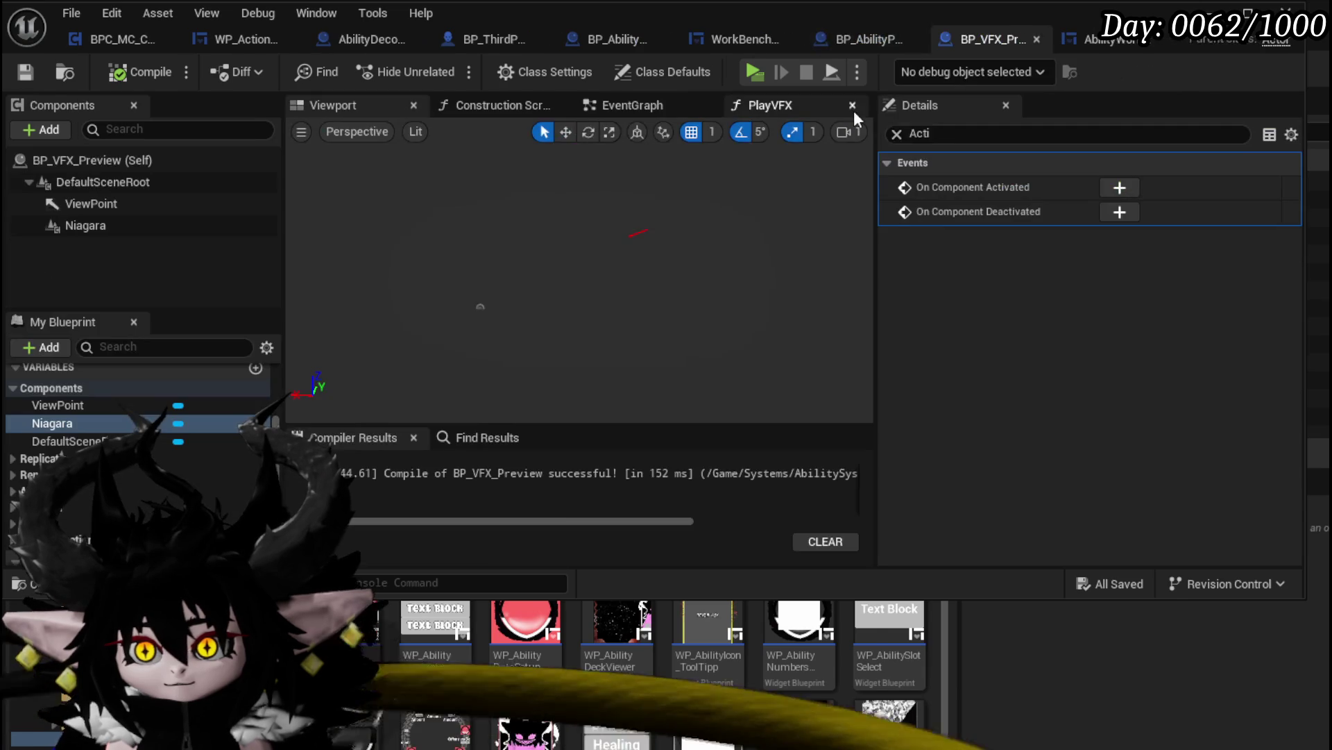
left_click(633, 238)
key("e")
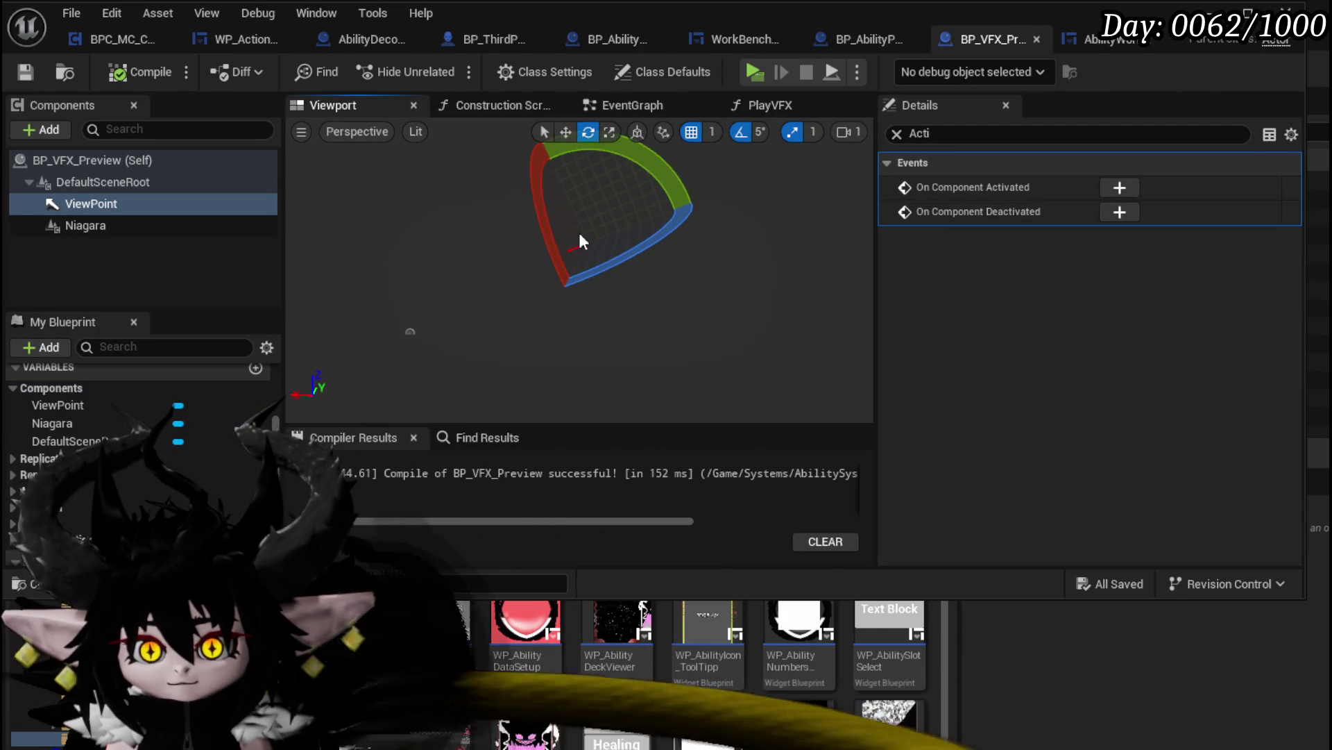
key("w")
mouse_move(719, 226)
left_mouse_down()
mouse_move(742, 208)
mouse_move(694, 278)
left_mouse_up()
left_click_drag(777, 299, 726, 328)
left_click_drag(517, 364, 812, 404)
mouse_move(616, 392)
left_mouse_down()
mouse_move(583, 401)
mouse_move(589, 314)
left_mouse_up()
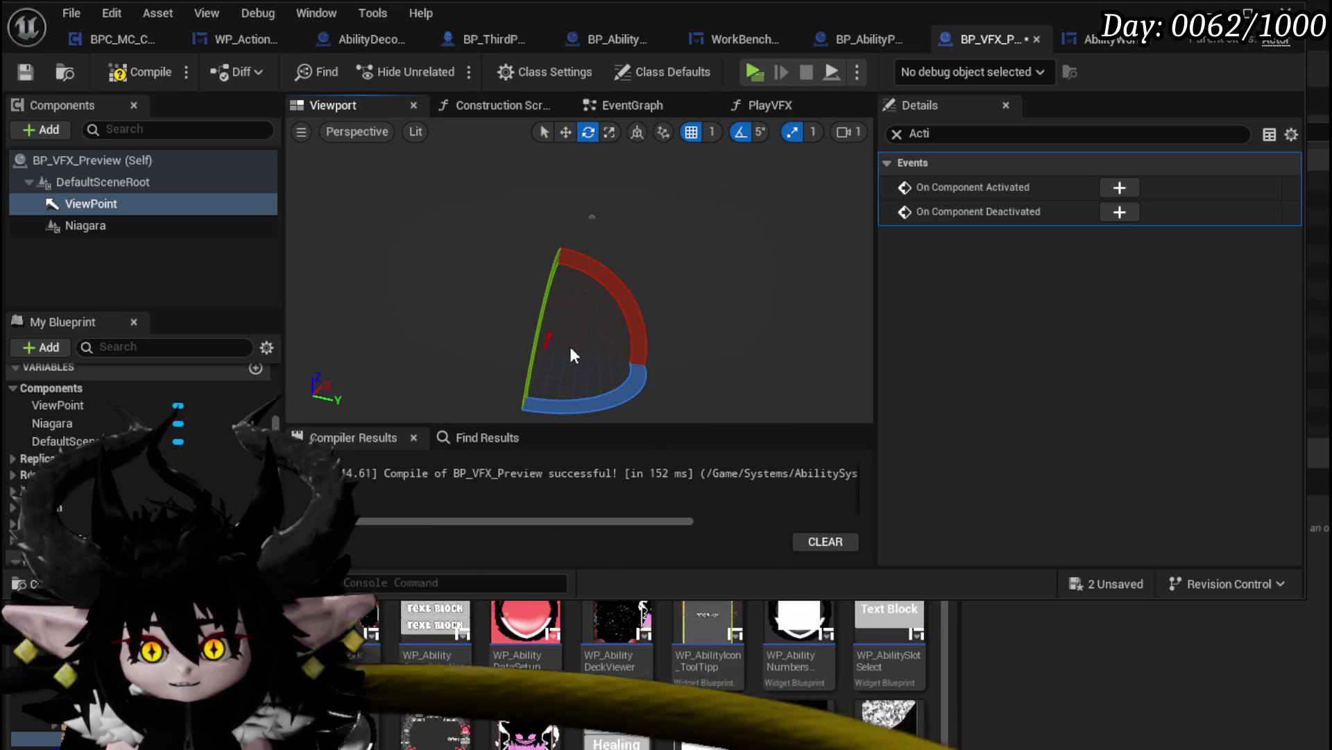
left_click_drag(561, 257, 564, 229)
scroll(580, 291, "up", 3)
left_click_drag(610, 283, 592, 295)
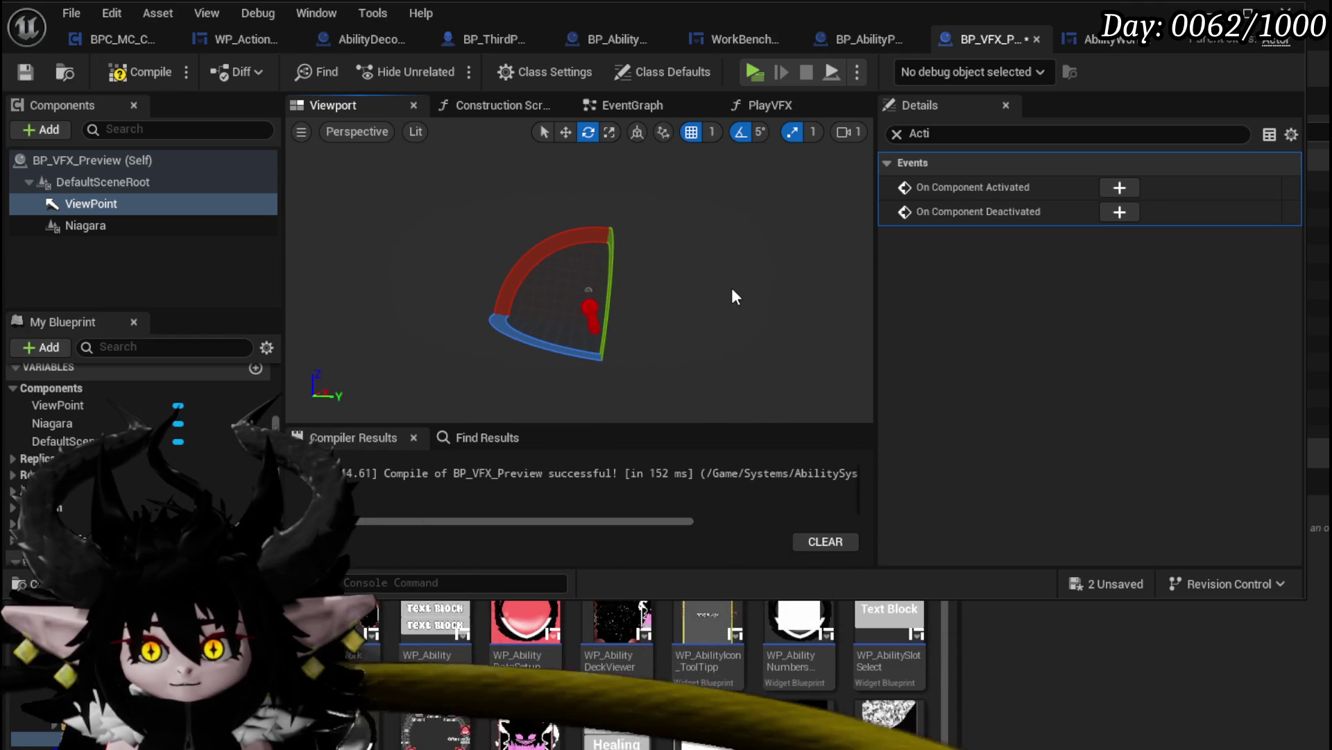
key("w")
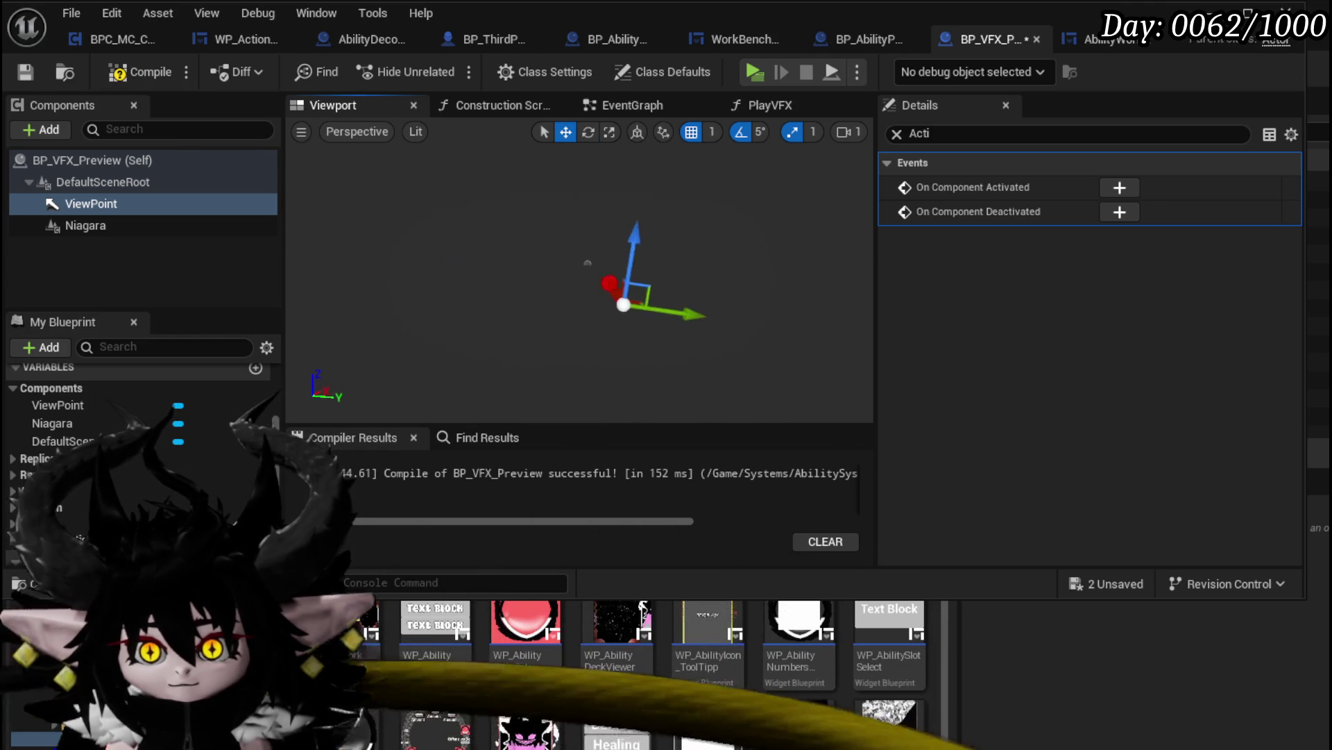
Set the ViewPoint's rotation to X 0.0 and Y -8.0 and compile the blueprint
left_click(136, 221)
left_click(150, 201)
left_click(896, 133)
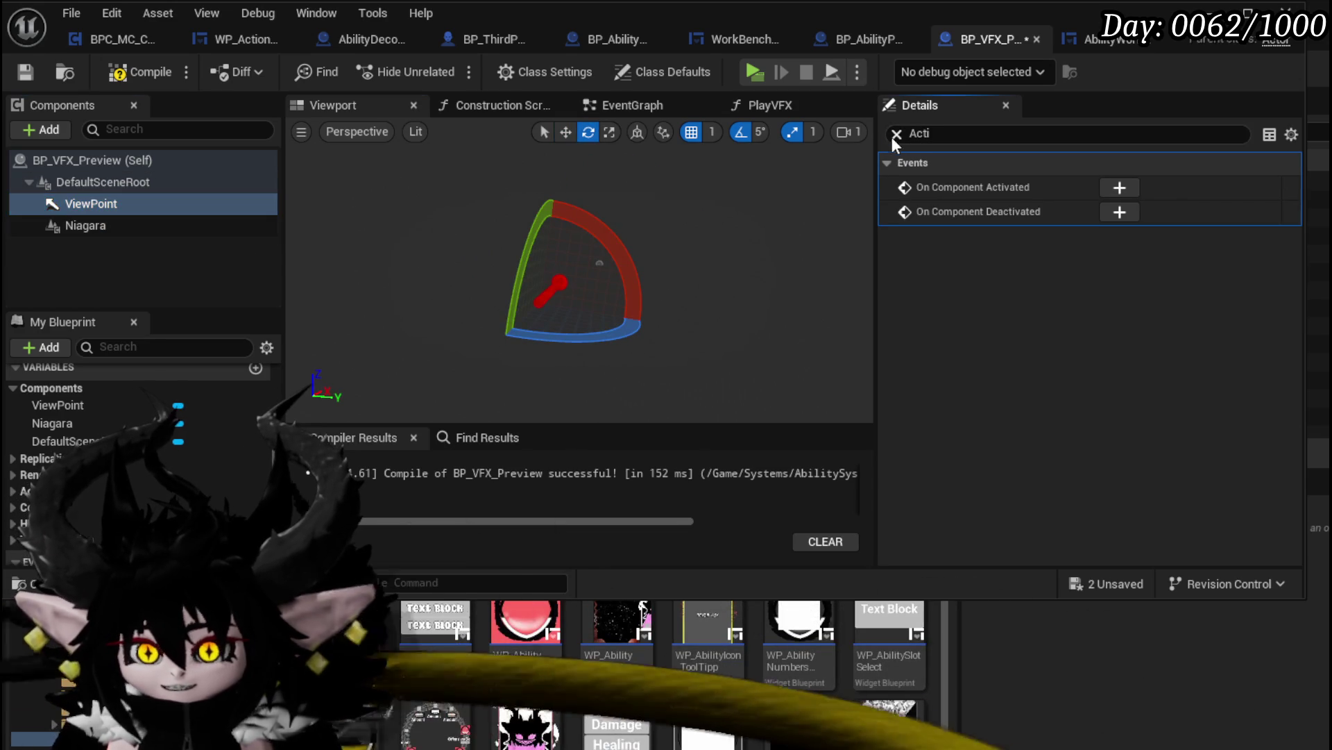
left_click(1179, 335)
left_click(1113, 335)
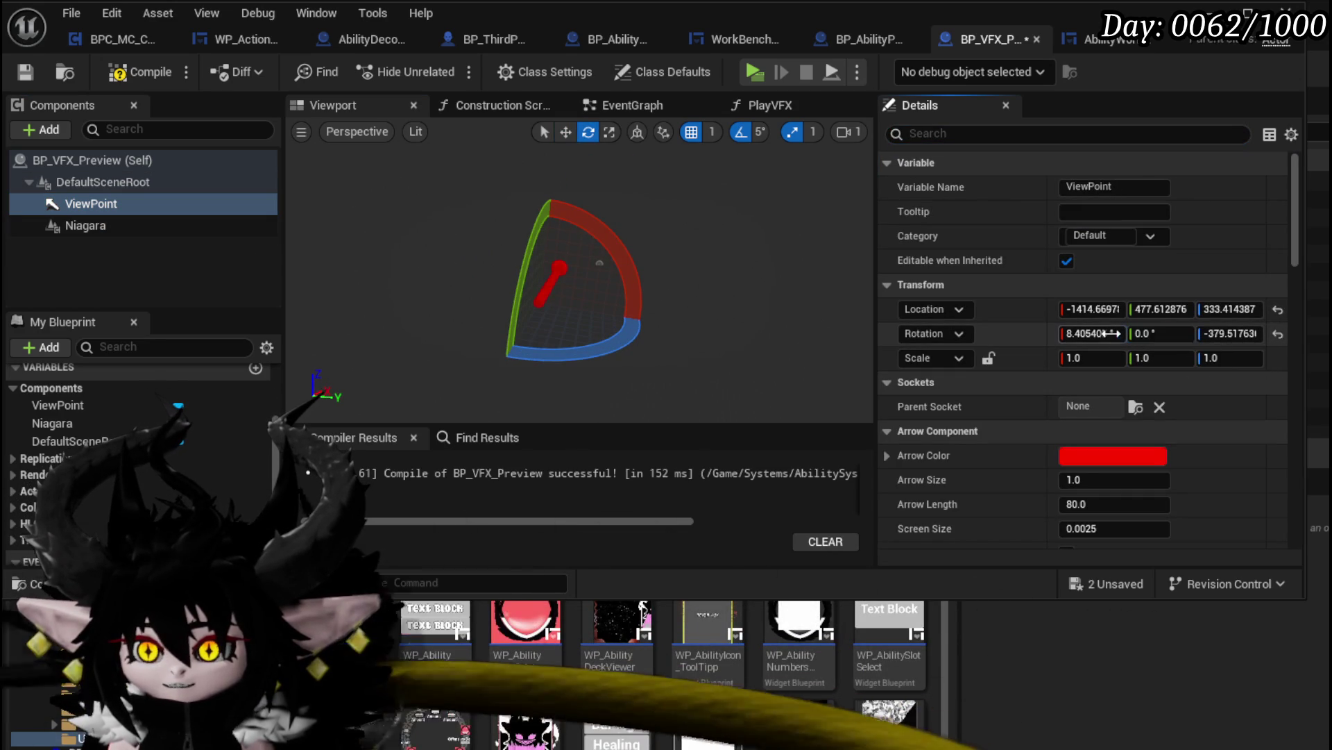
type("0.0")
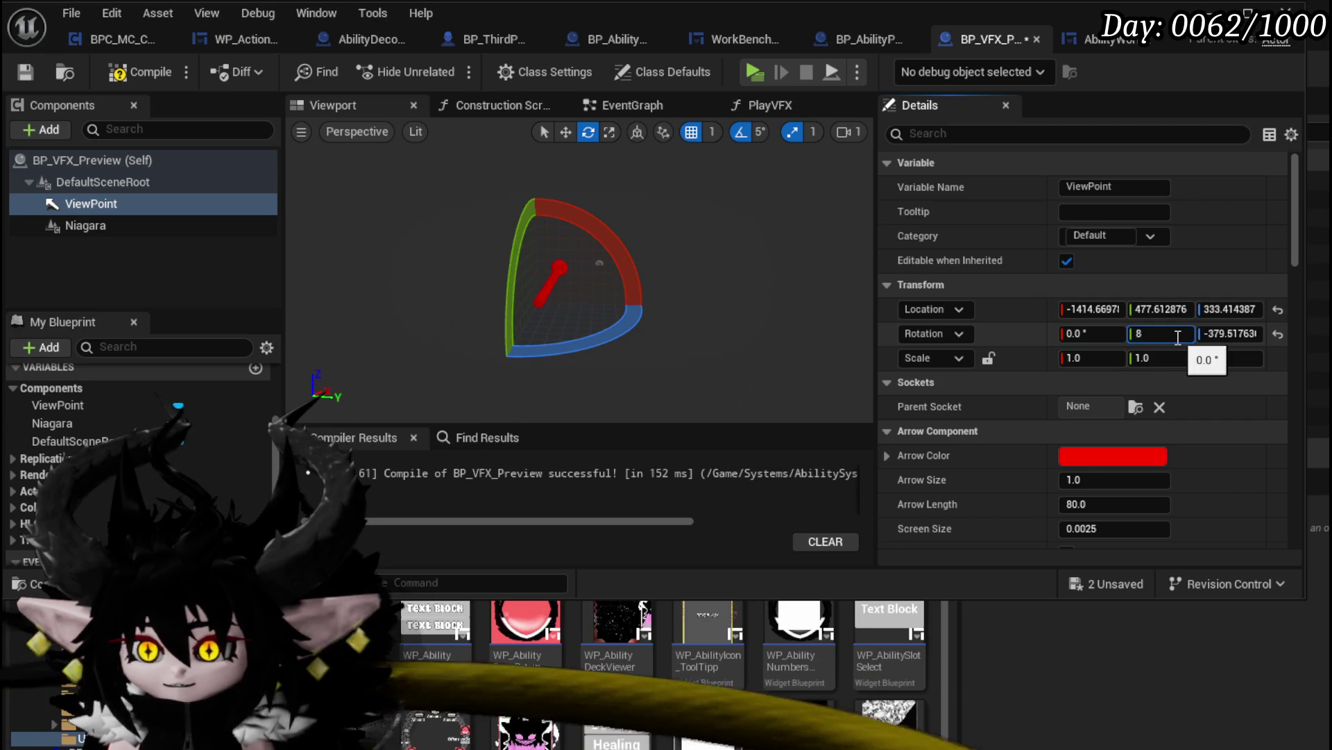
key("Return")
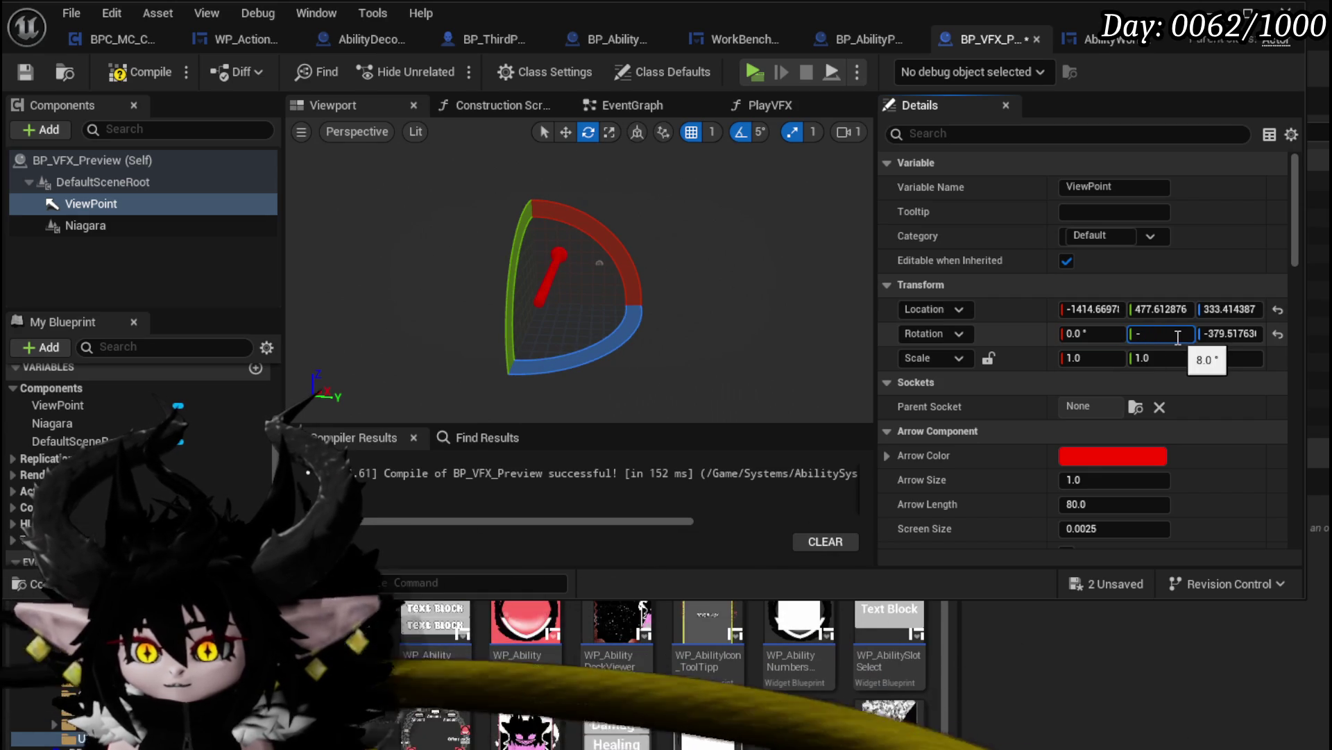
type("8")
key("Return")
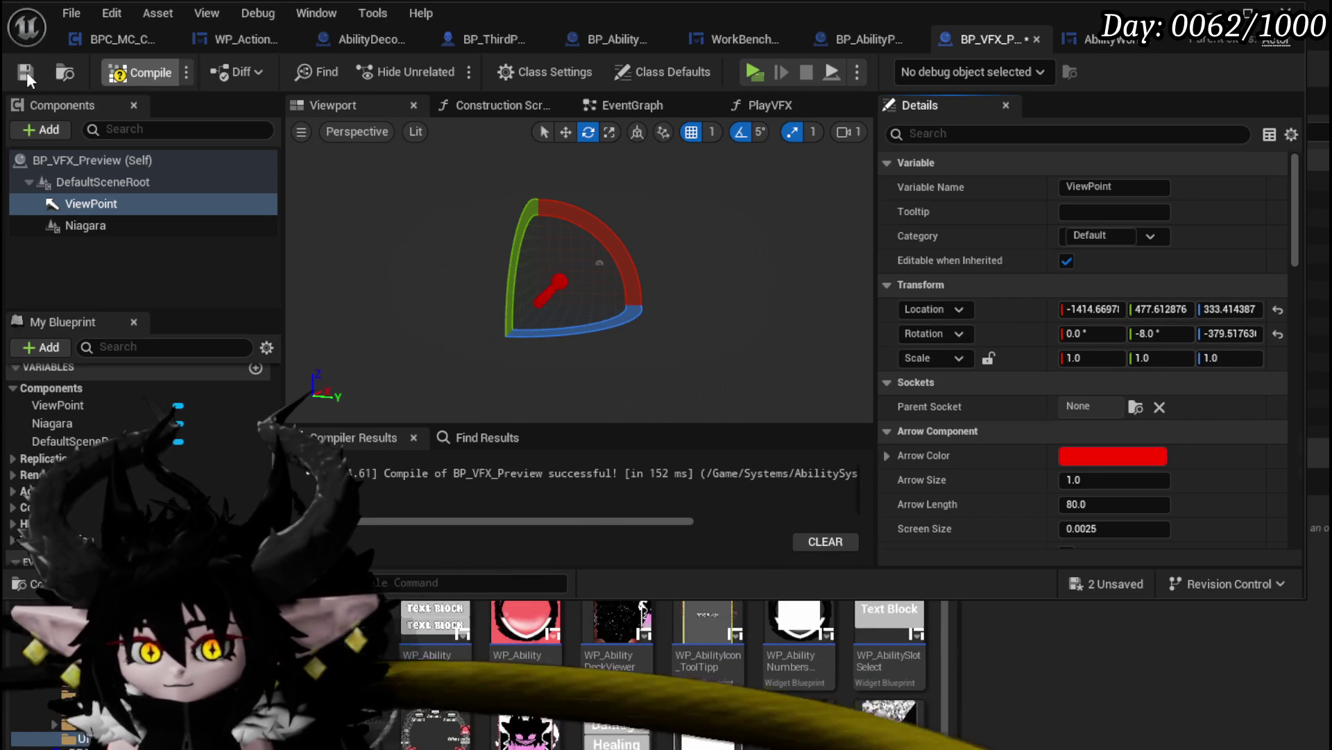
left_click(27, 76)
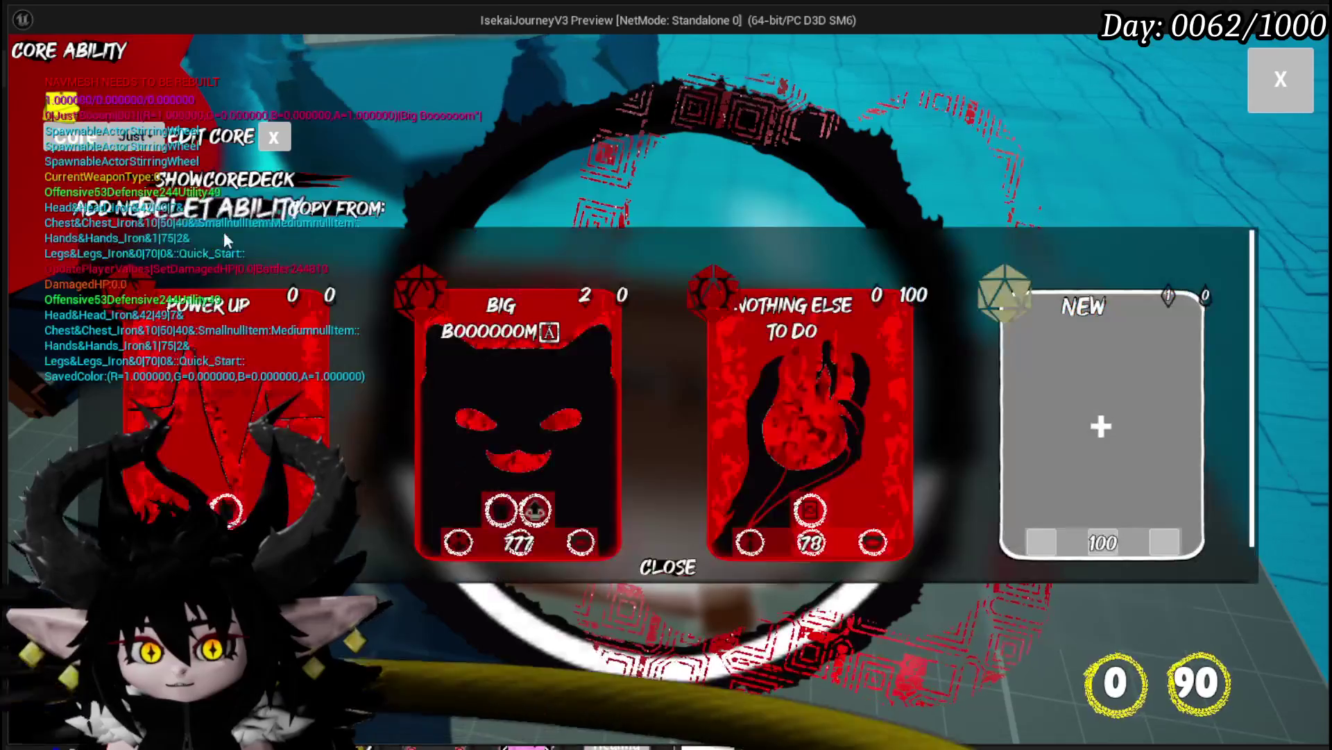
Preview the fire and dark demon effects on the Nothing Else to Do card, then exit the game
left_click(752, 344)
left_click(789, 316)
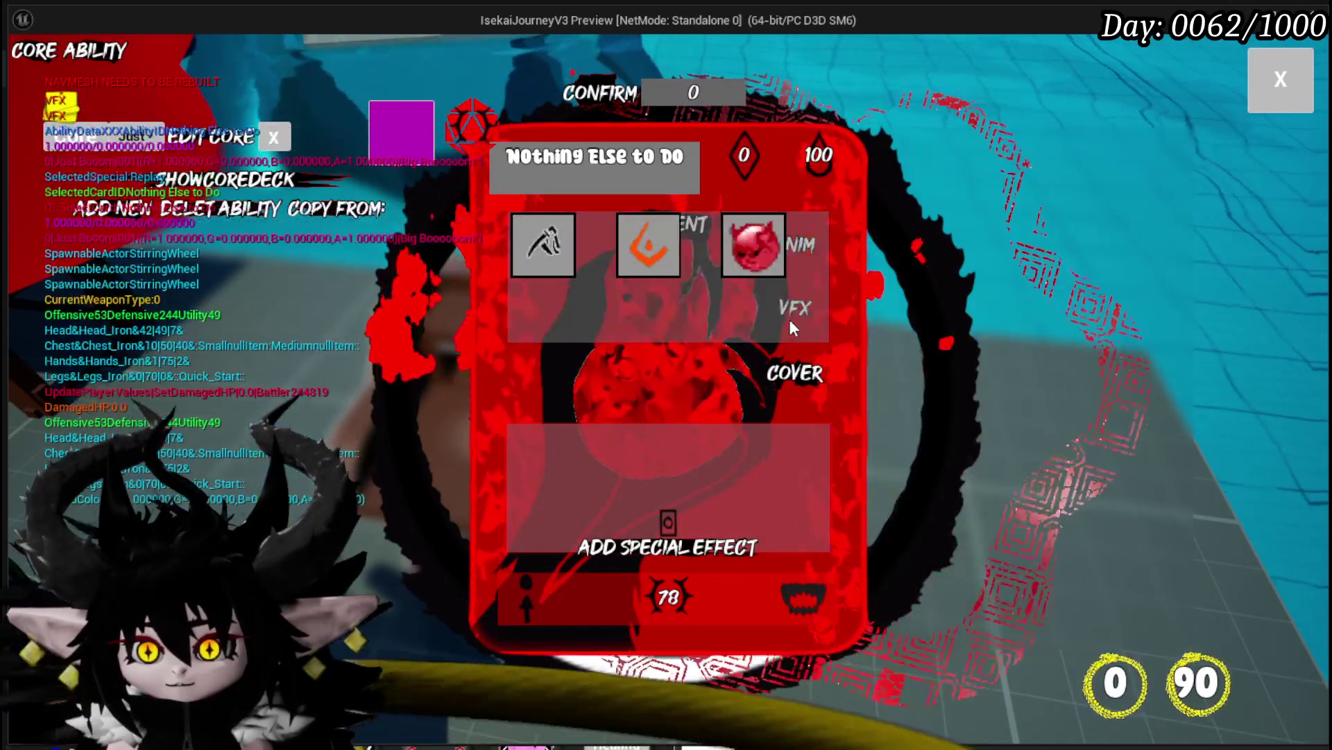
left_click(746, 264)
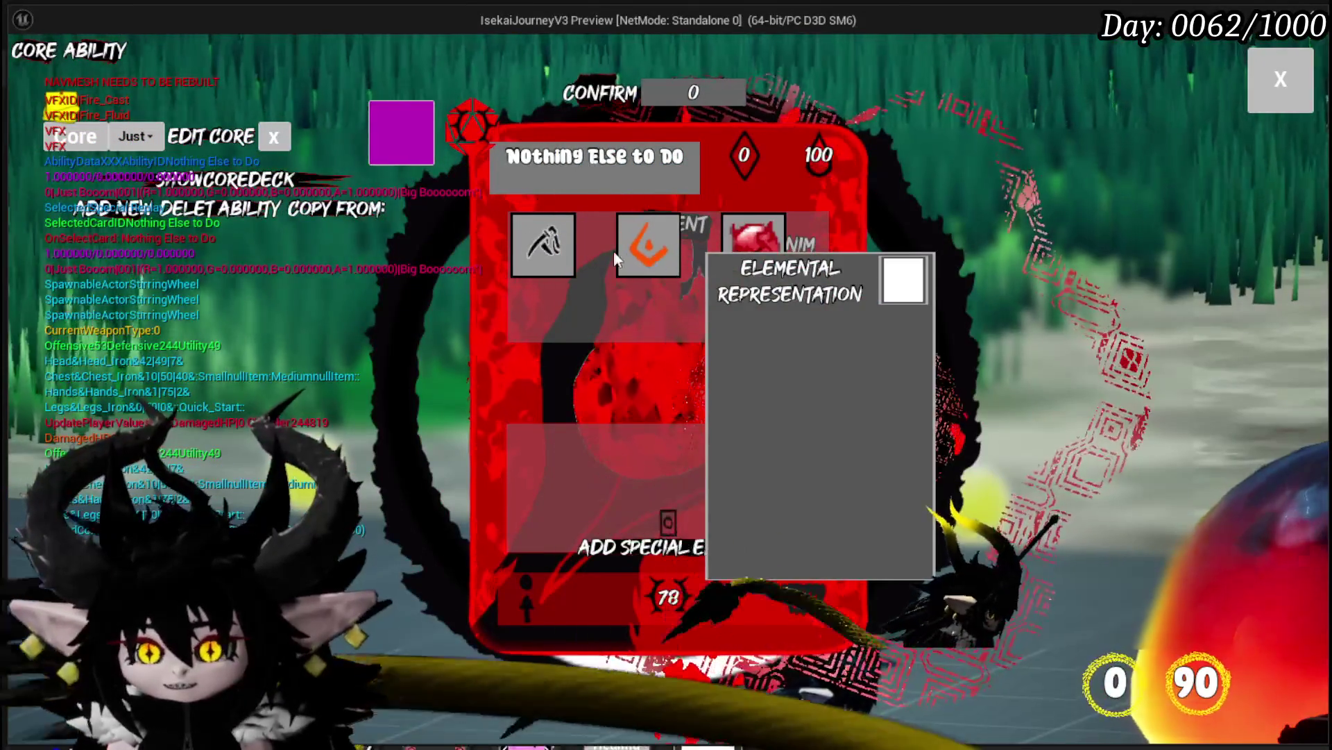
left_click(644, 253)
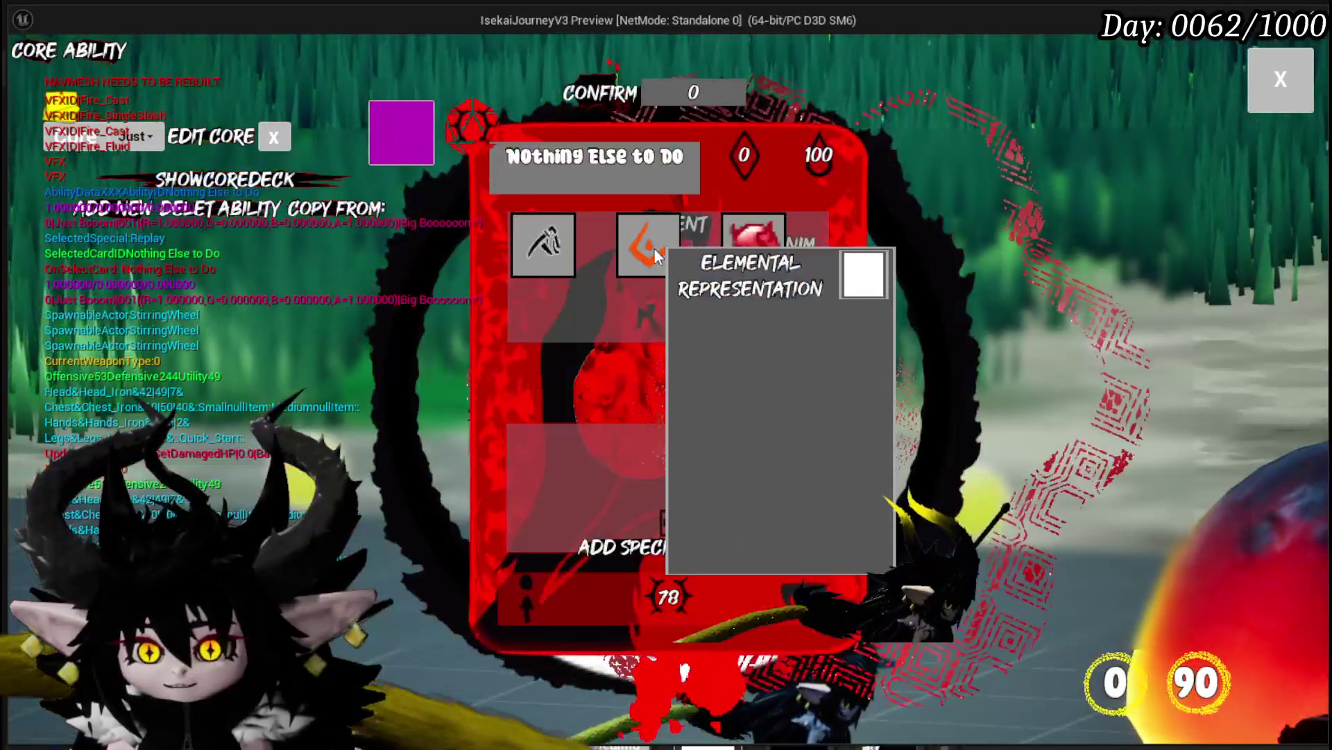
left_click(656, 255)
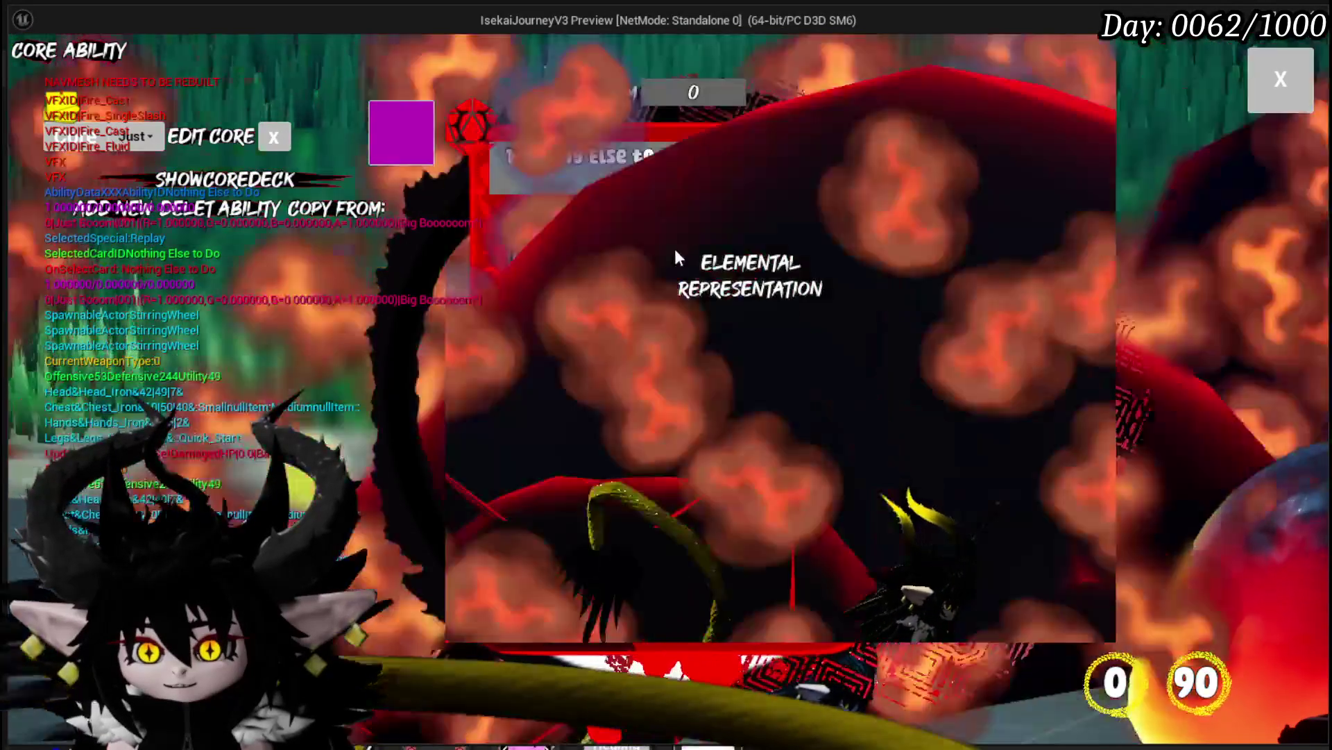
left_click(731, 245)
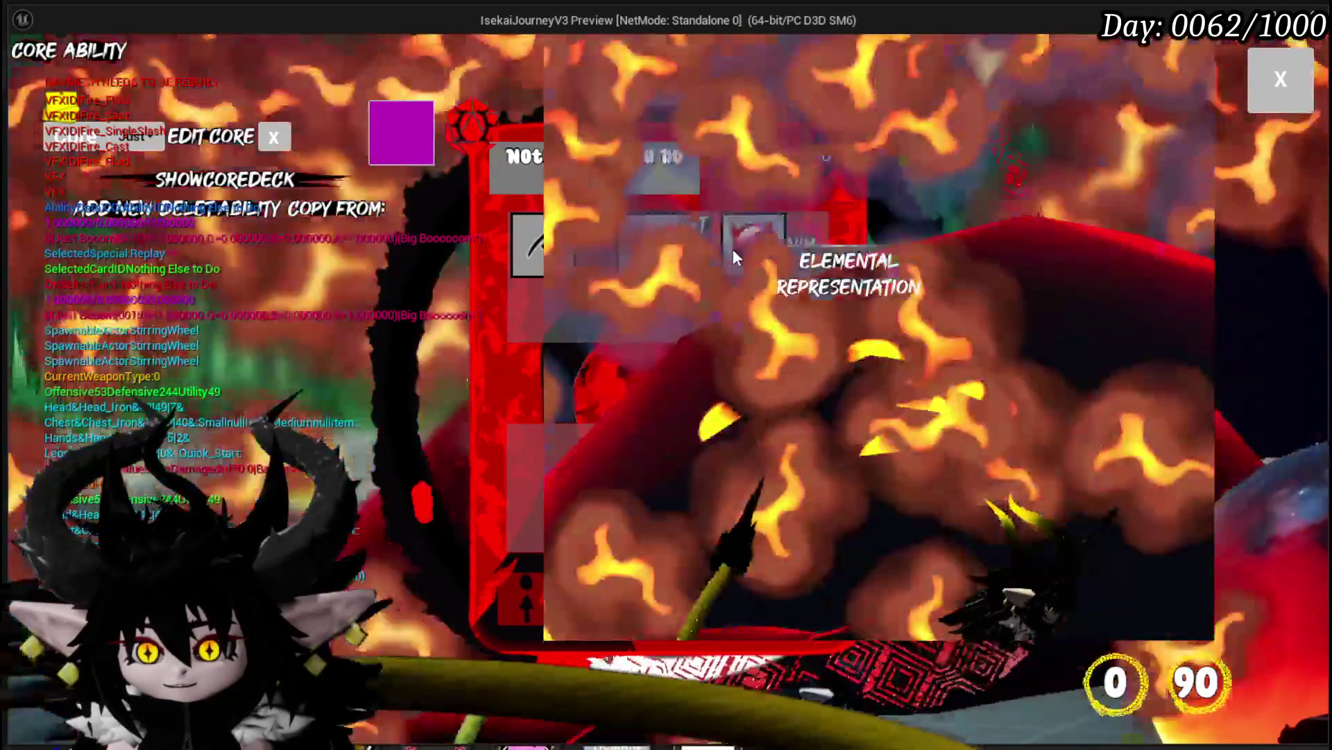
key("Escape")
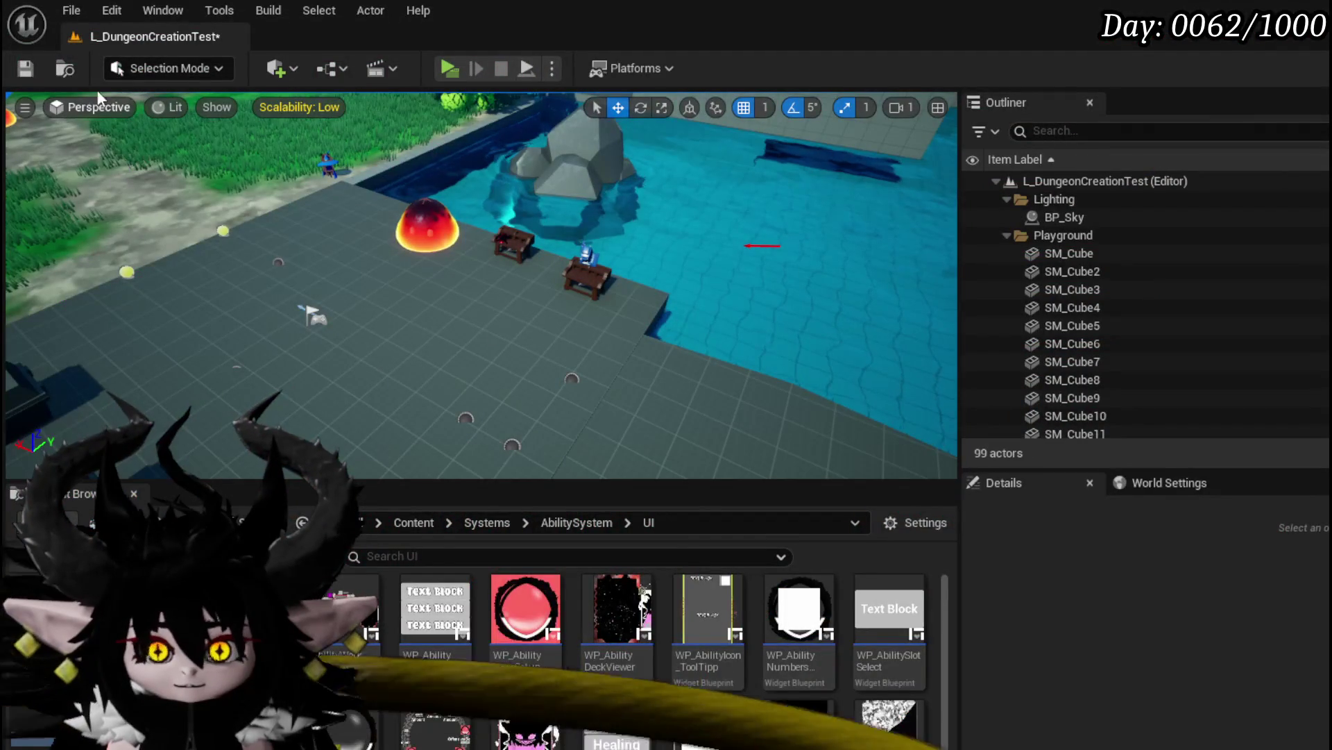
Save the level, move the ViewPoint to about -3035.9, 1052.3, 575.2, recompile, and relaunch Play
left_click(27, 69)
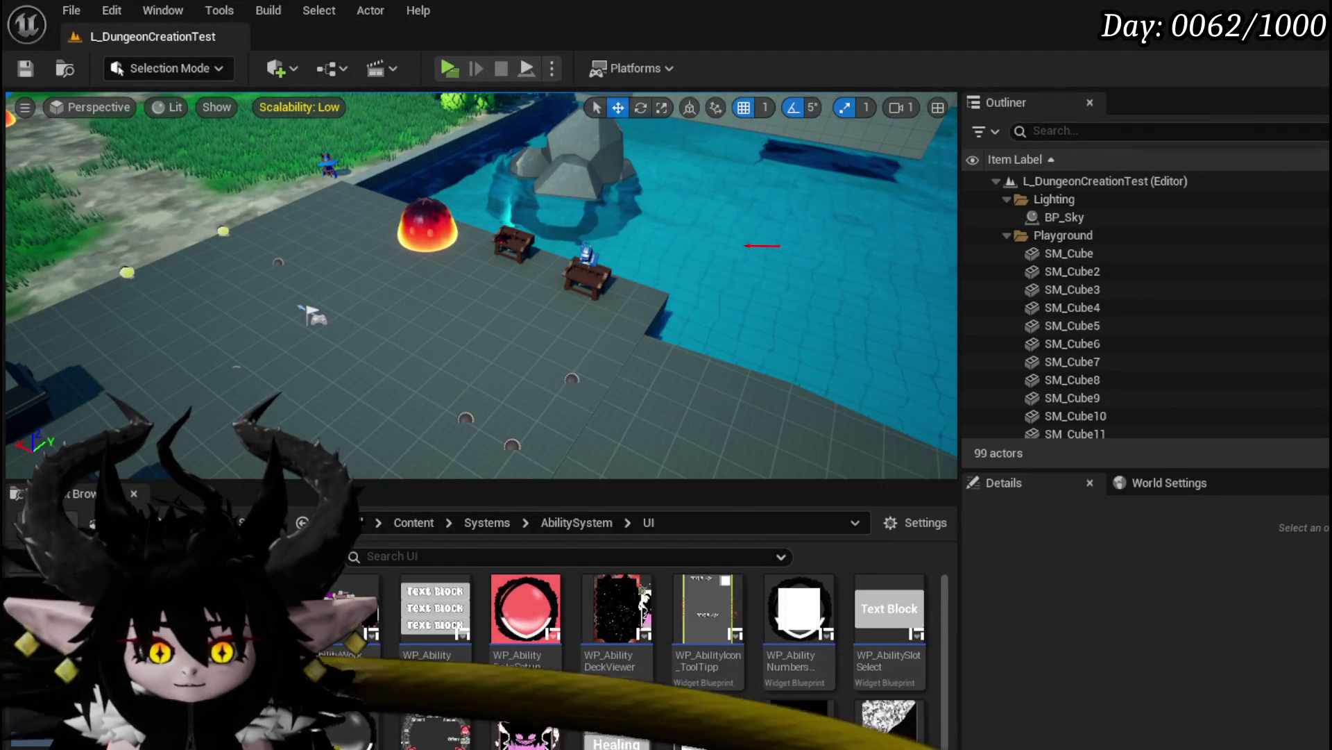
key("alt+Tab")
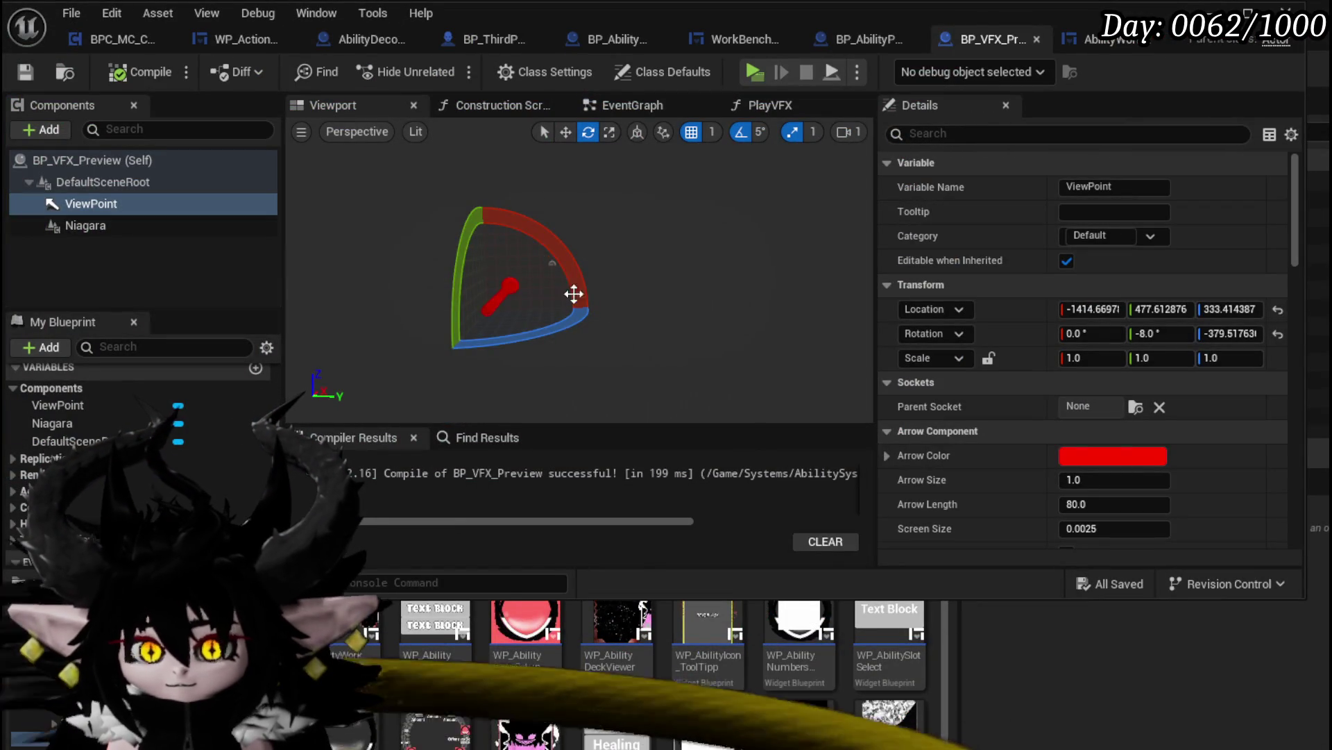
left_click_drag(564, 299, 527, 340)
key("f")
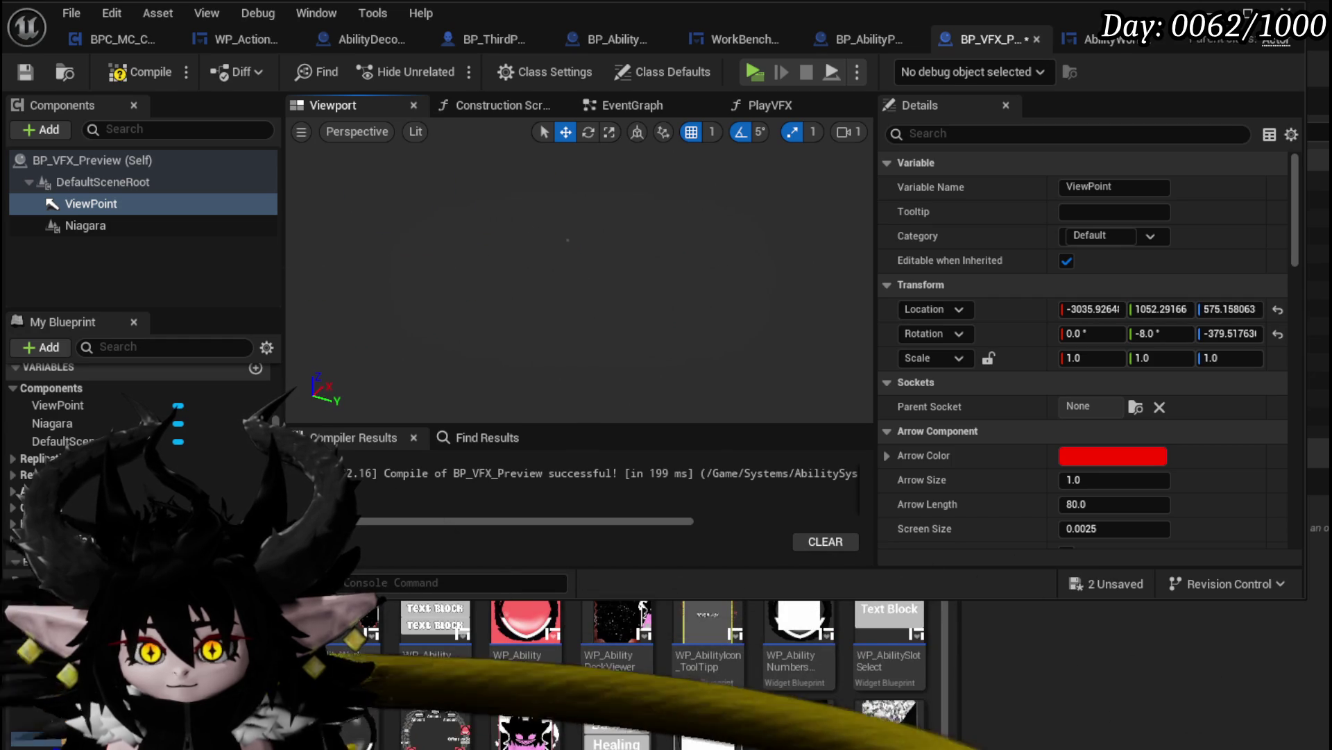
left_click(126, 78)
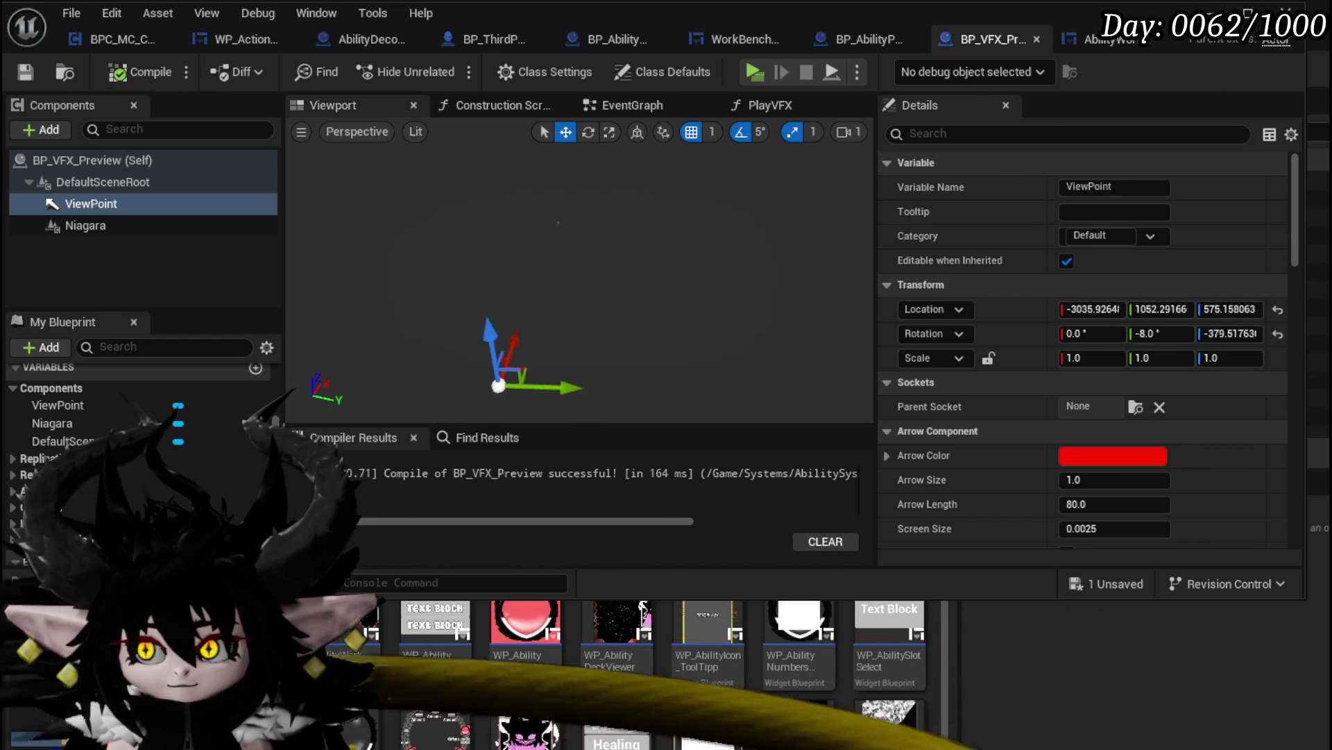
key("alt+Tab")
left_click(449, 68)
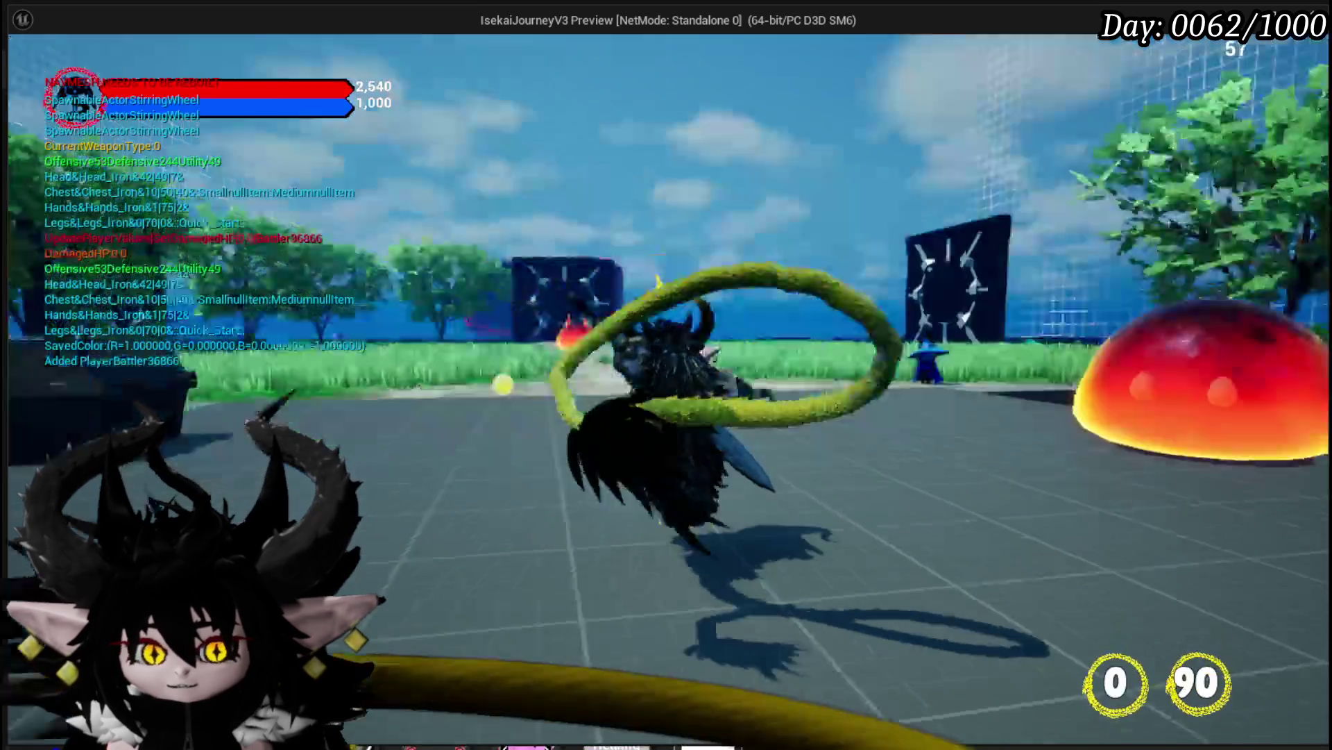
At the bench, load the Chura Main core and open its Secrifice Summon card
key("e")
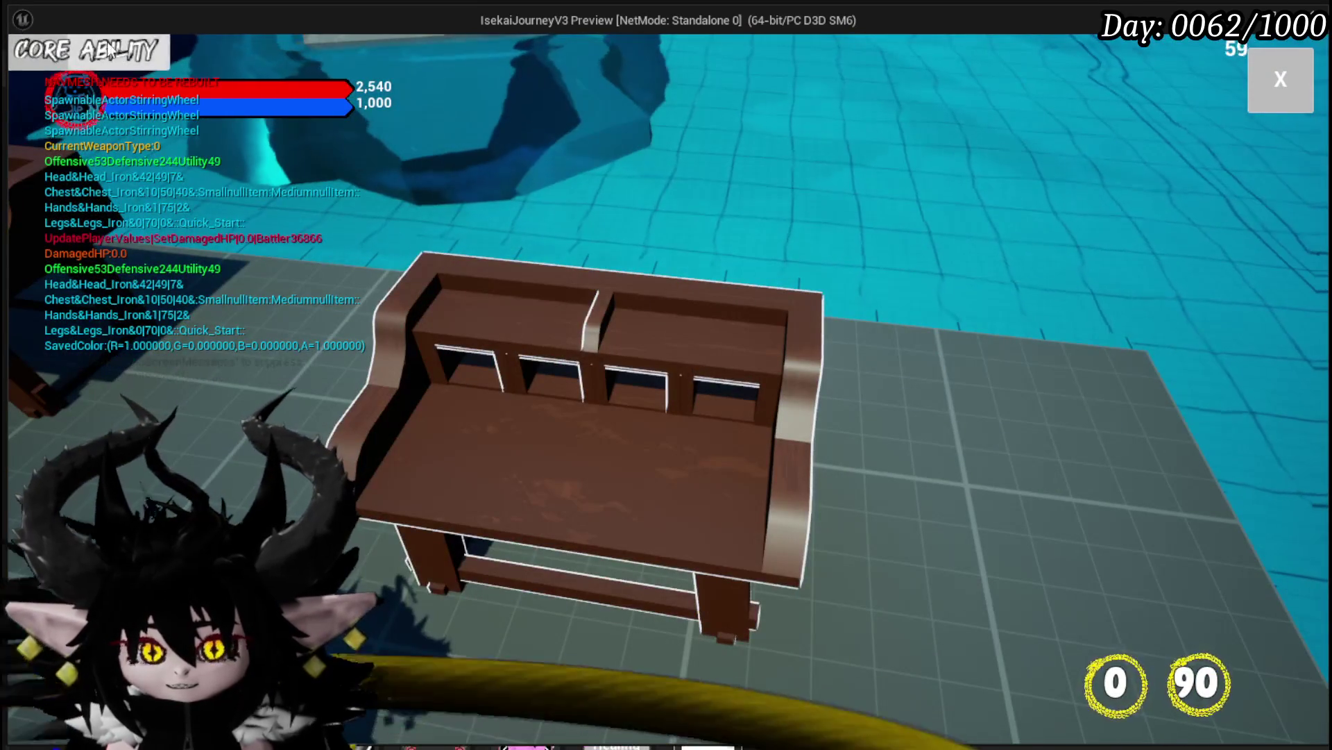
left_click(69, 51)
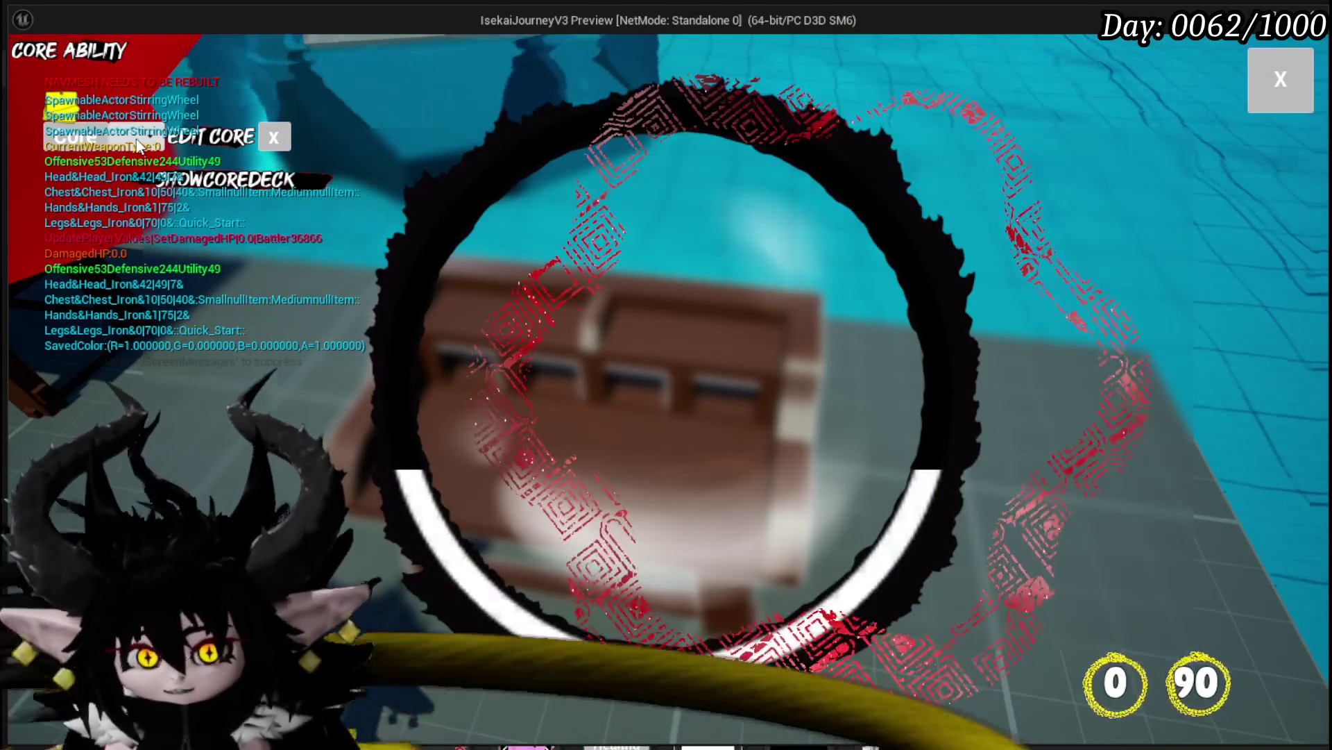
left_click(139, 143)
left_click(144, 177)
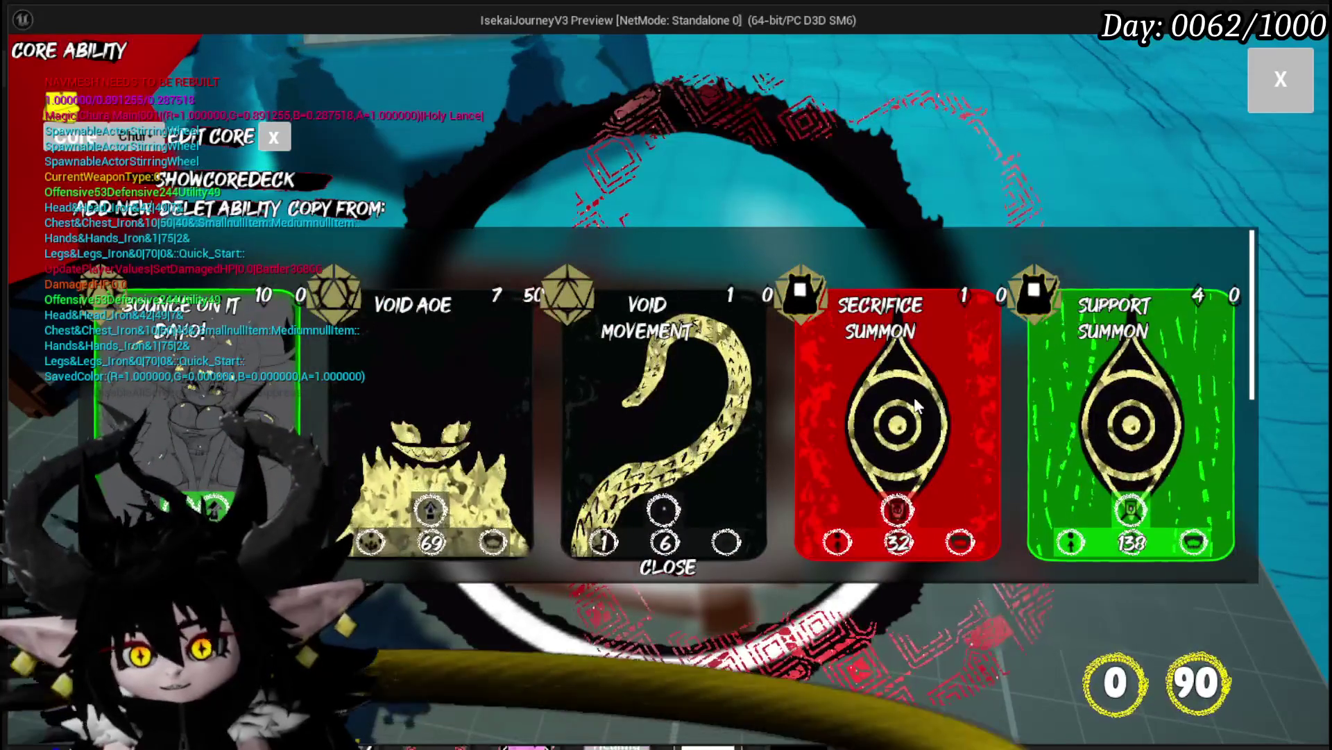
left_click(917, 406)
Preview the Fire_Fluid and Fire_Cast effects, then stop playing and save the map
left_click(740, 254)
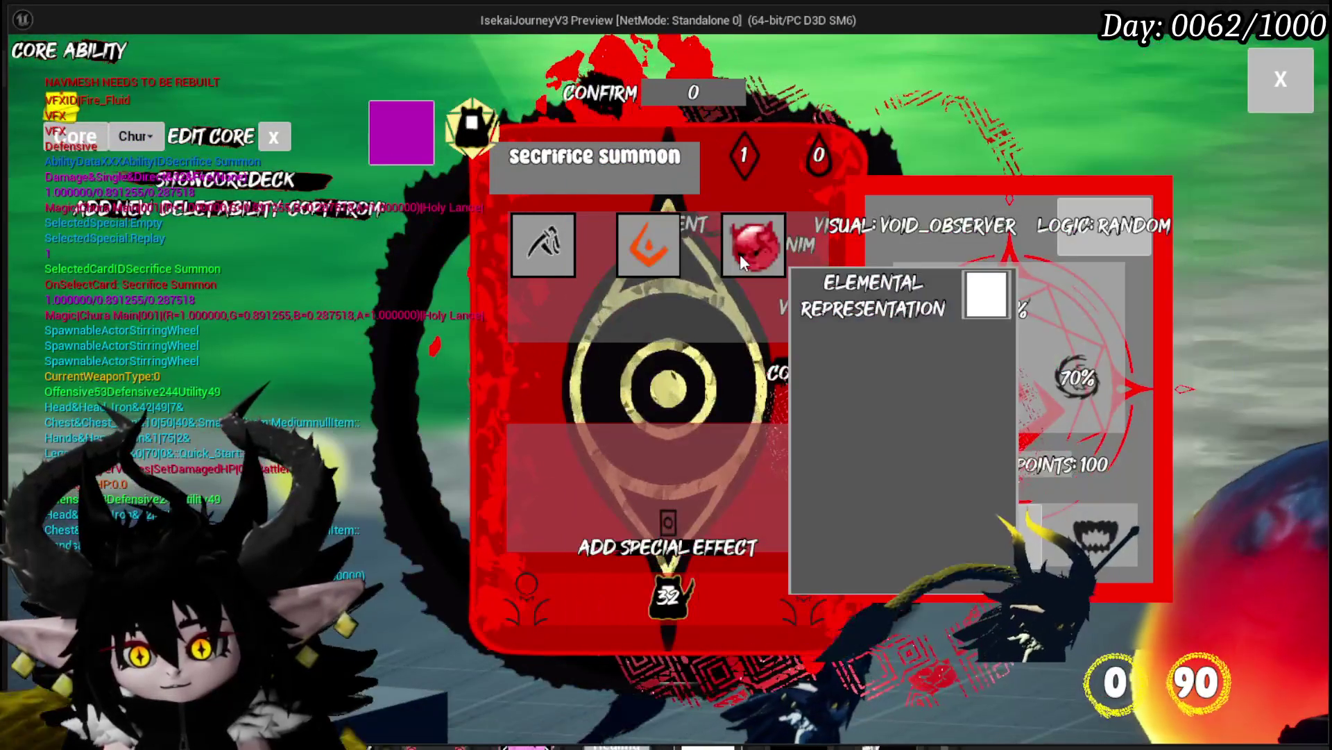
left_click(665, 255)
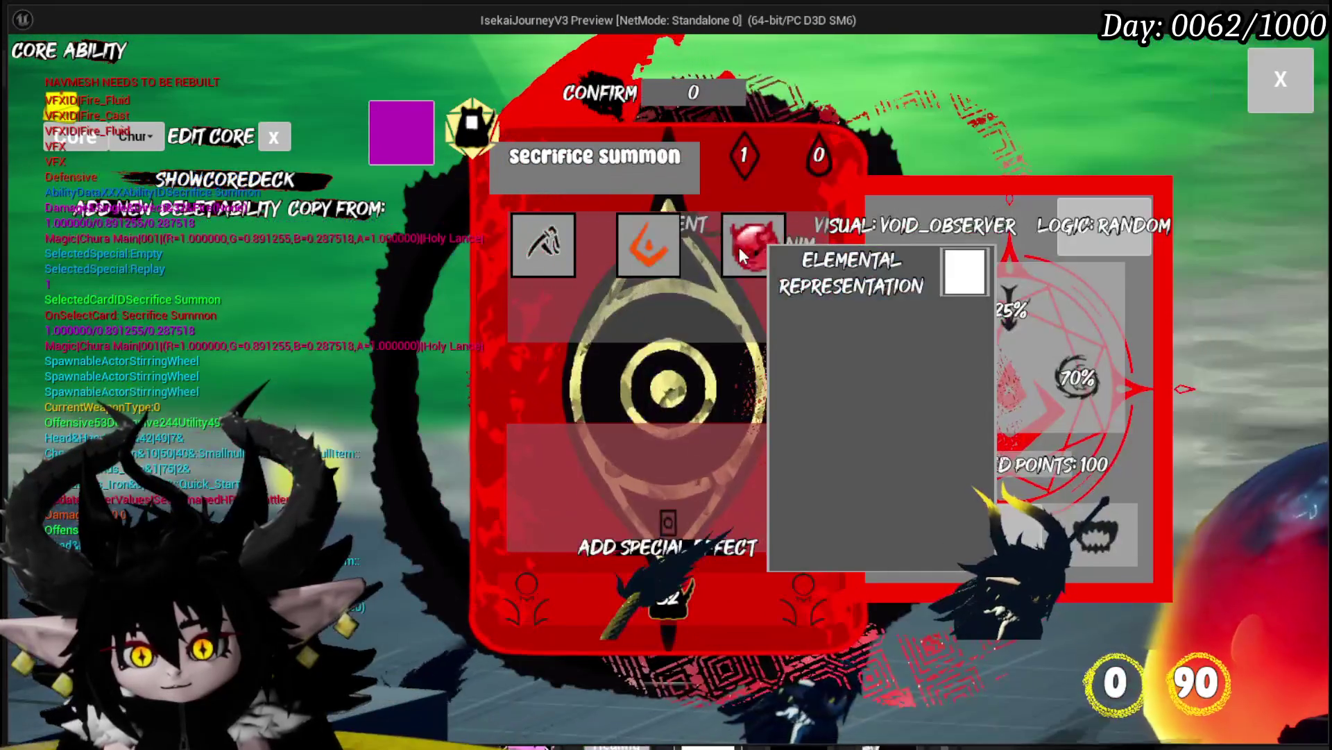
left_click(739, 254)
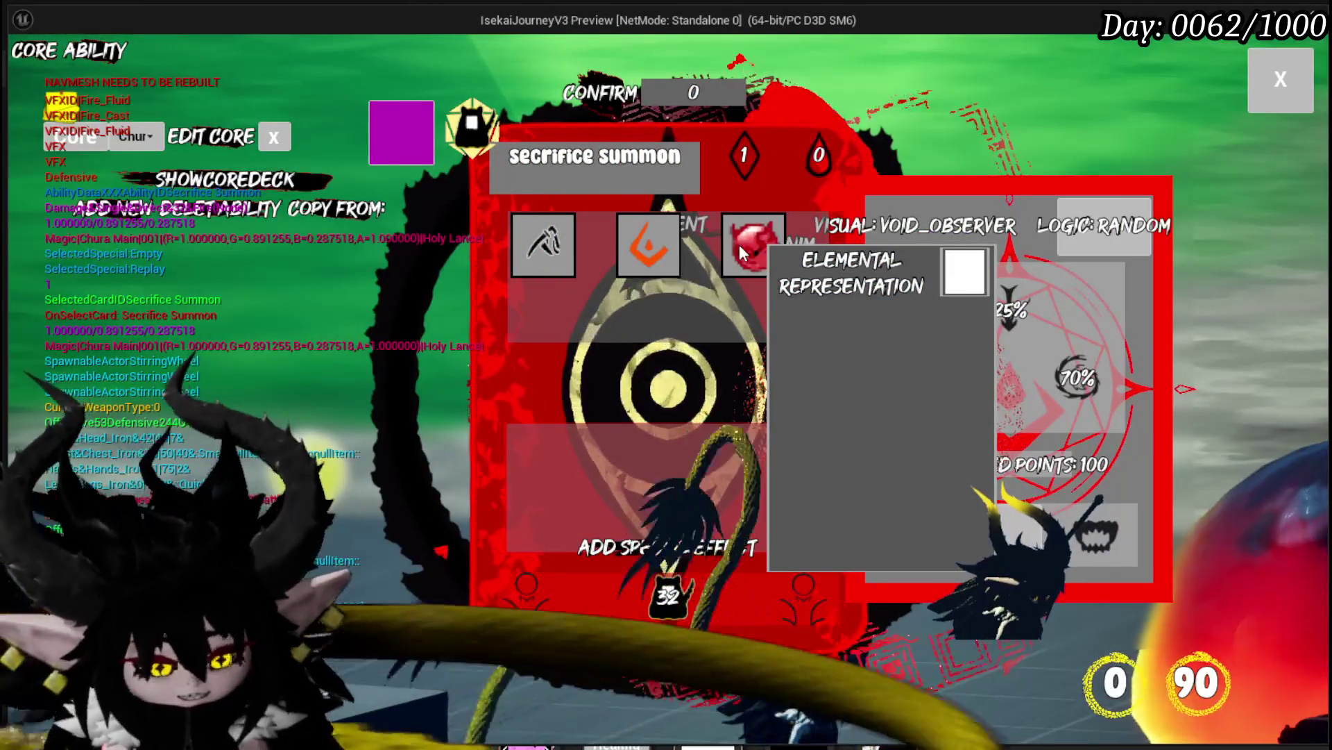
key("Escape")
key("ctrl+s")
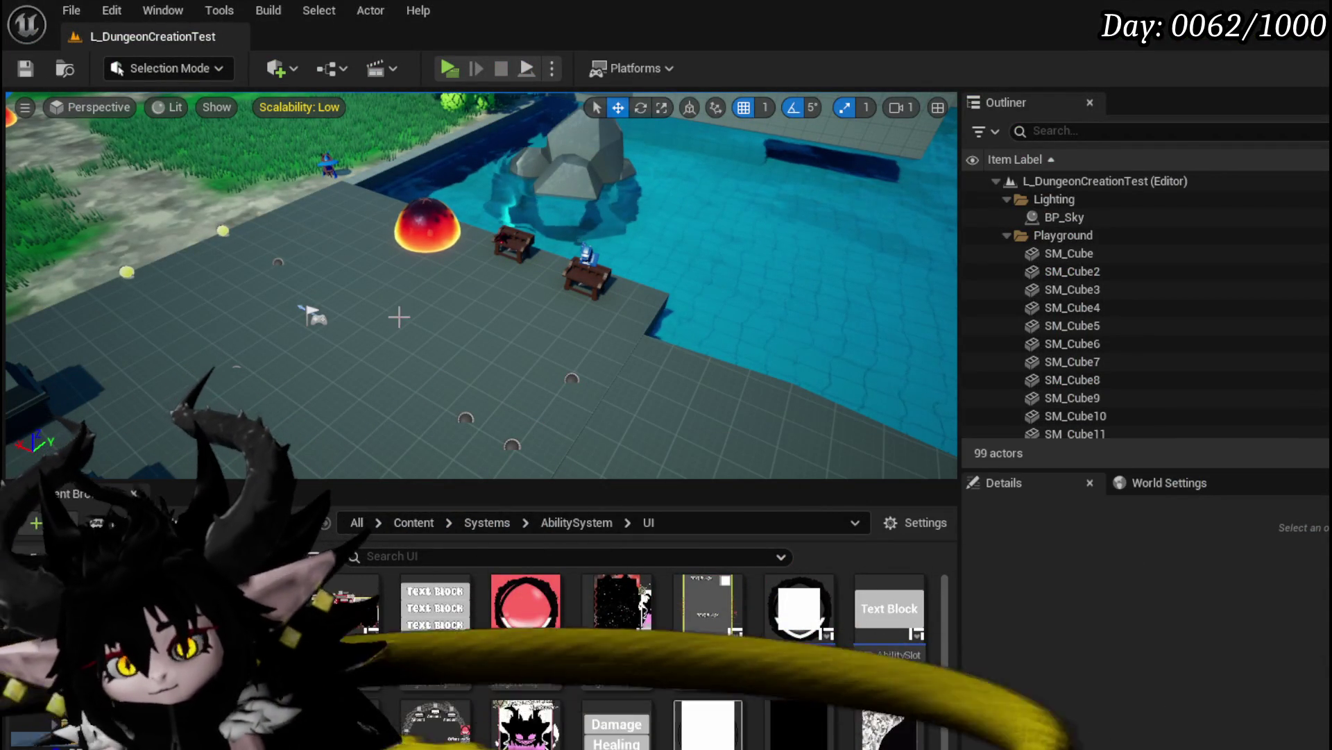
Open BP_AbilityPreviewCharacter's ChangeCamera function and inspect the Camera component's settings
key("alt+Tab")
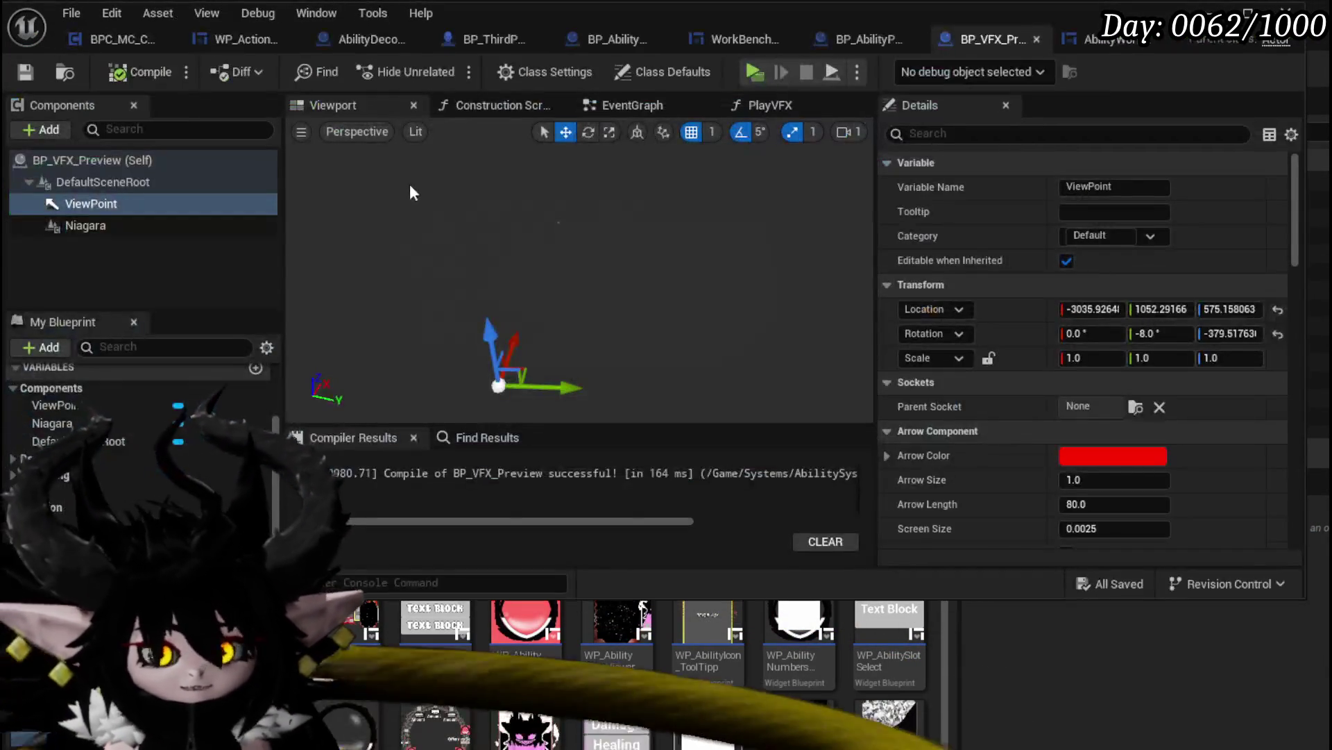
left_click(863, 37)
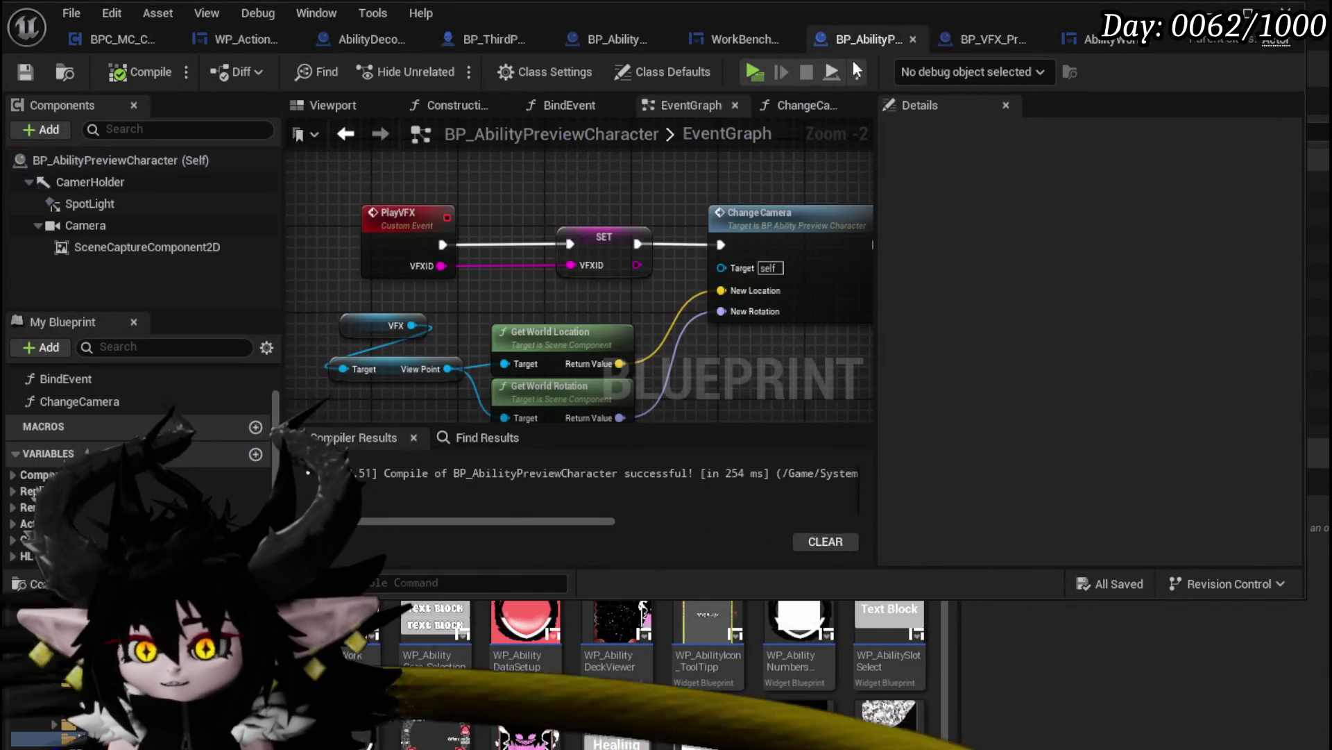
double_click(717, 221)
left_click_drag(327, 249, 409, 291)
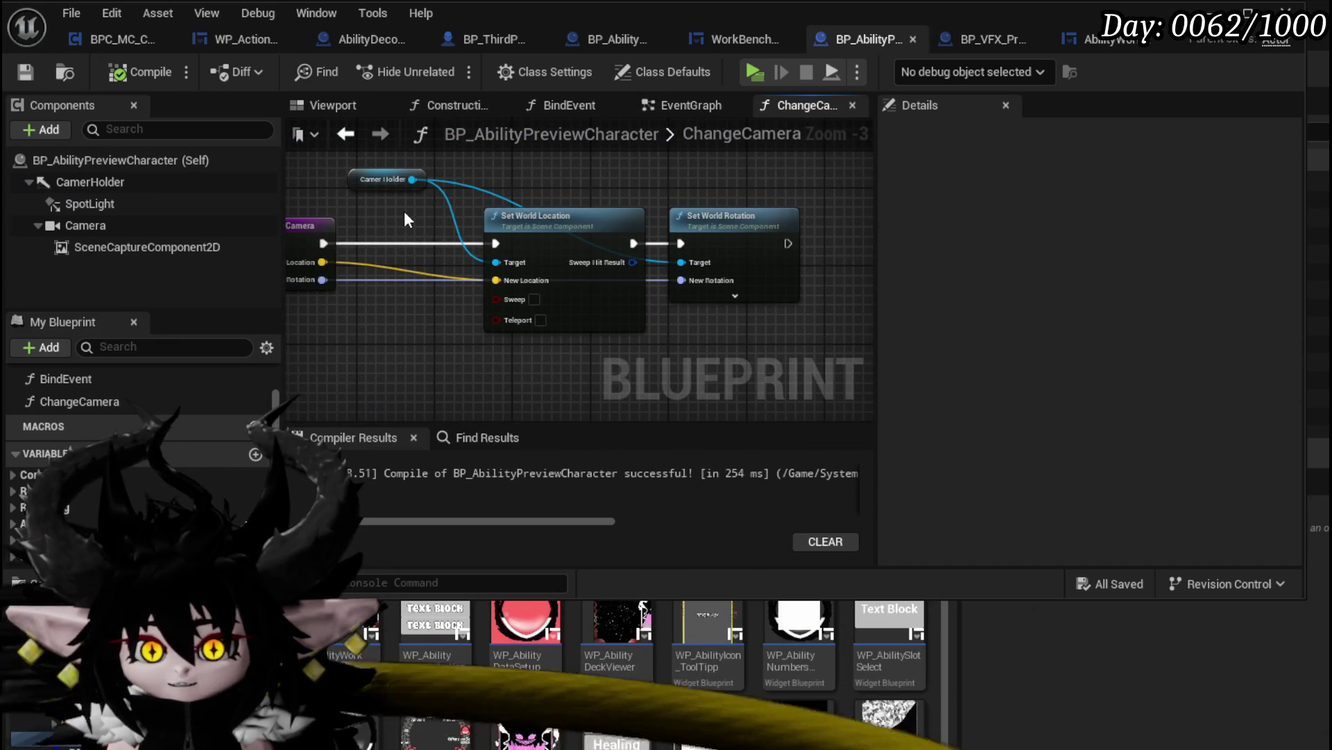
left_click(130, 229)
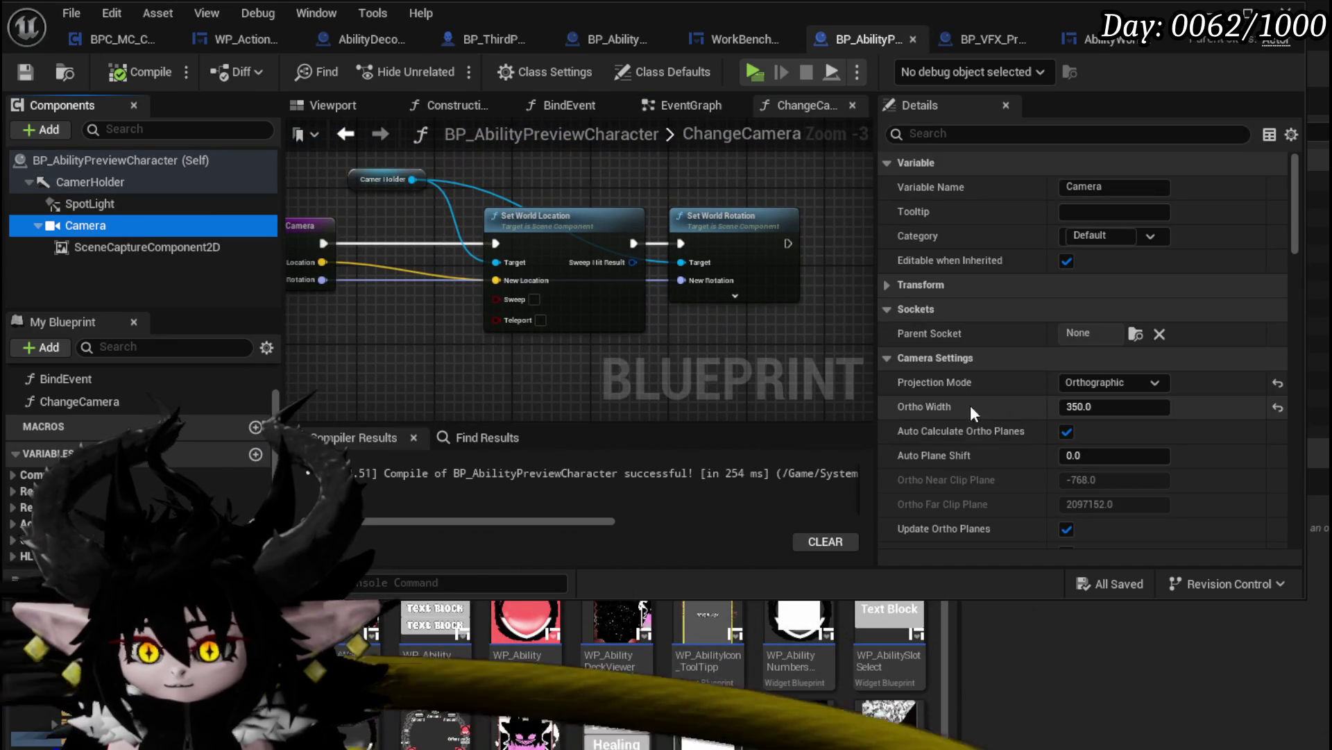
left_click_drag(412, 179, 519, 181)
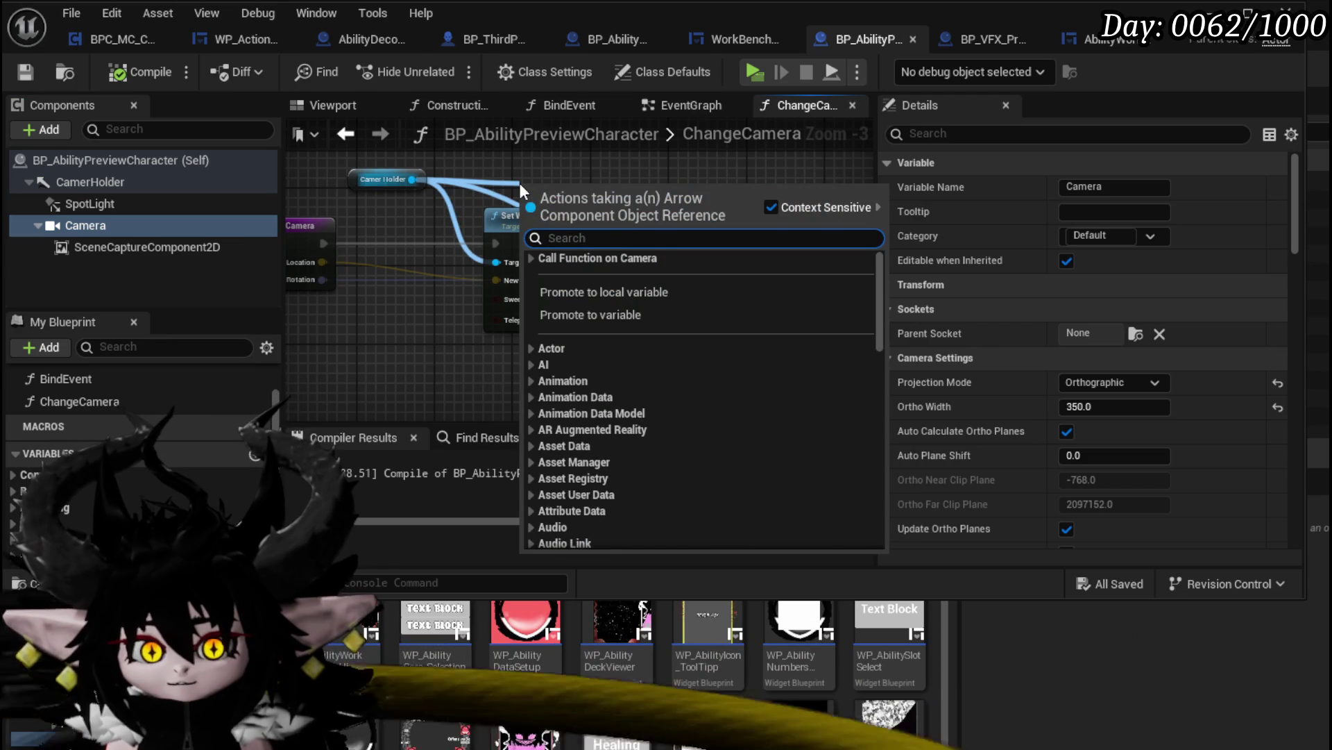
key("Escape")
Add a Camera Set Ortho Width node chained after Set World Rotation
mouse_move(208, 225)
left_mouse_down()
mouse_move(228, 211)
mouse_move(603, 198)
left_mouse_up()
type("Set O")
key("BackSpace")
key("BackSpace")
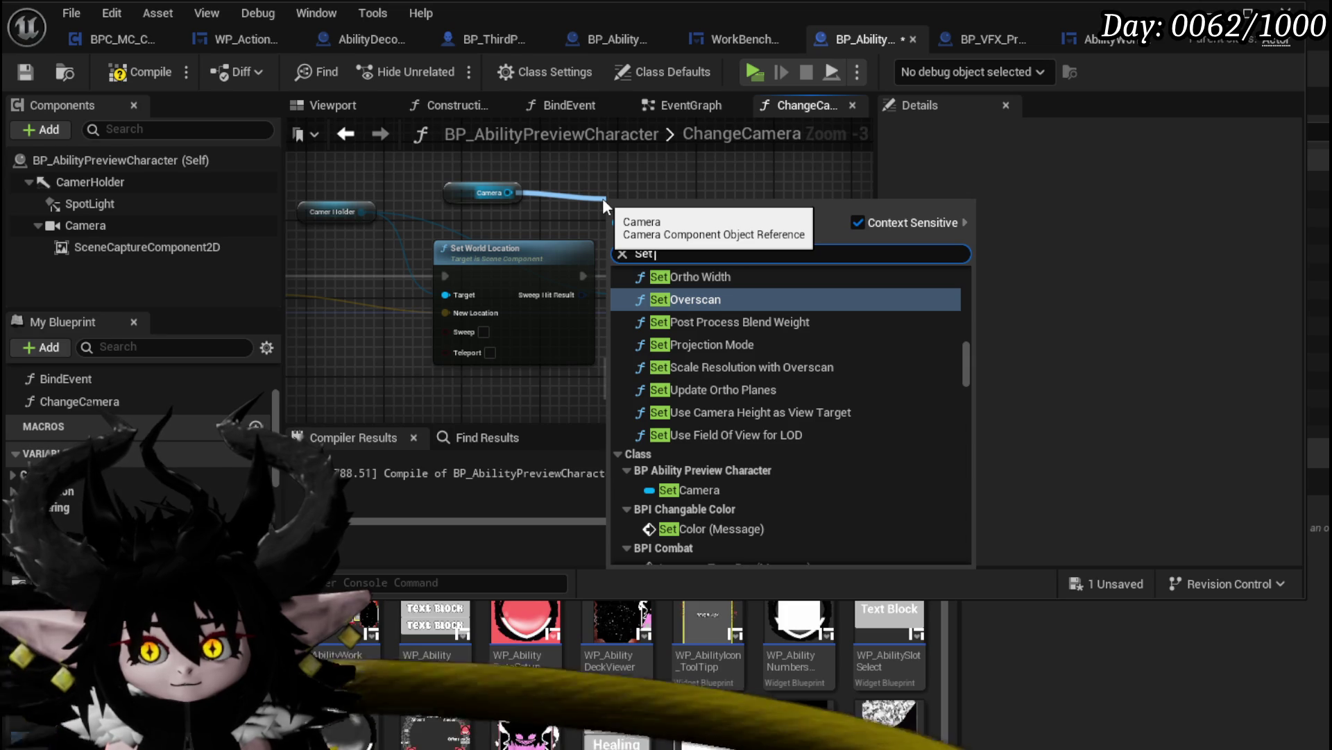
left_click(703, 276)
left_click_drag(808, 274, 832, 273)
mouse_move(739, 277)
left_mouse_down()
mouse_move(787, 290)
mouse_move(823, 265)
left_mouse_up()
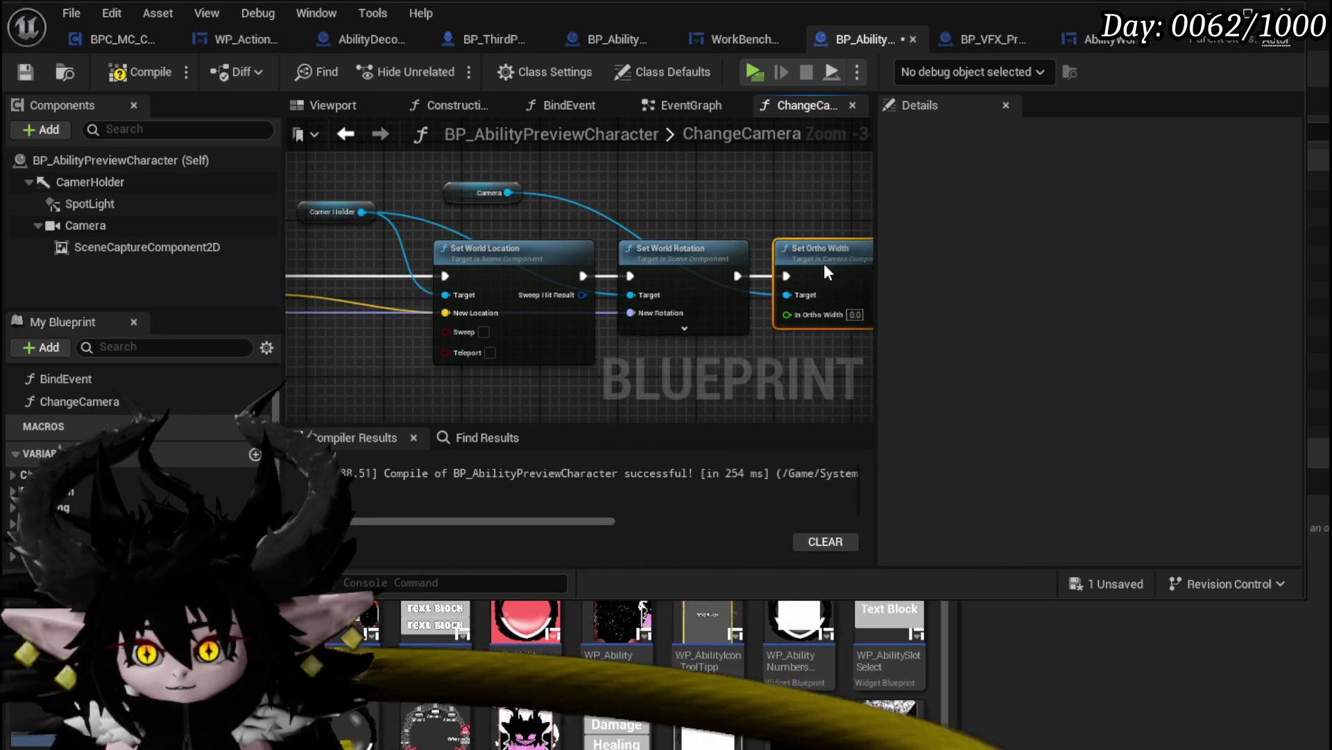
Expose In Ortho Width as a ChangeCamera input and compile and save the blueprint
mouse_move(796, 314)
left_mouse_down()
mouse_move(476, 307)
mouse_move(534, 306)
mouse_move(556, 284)
left_mouse_up()
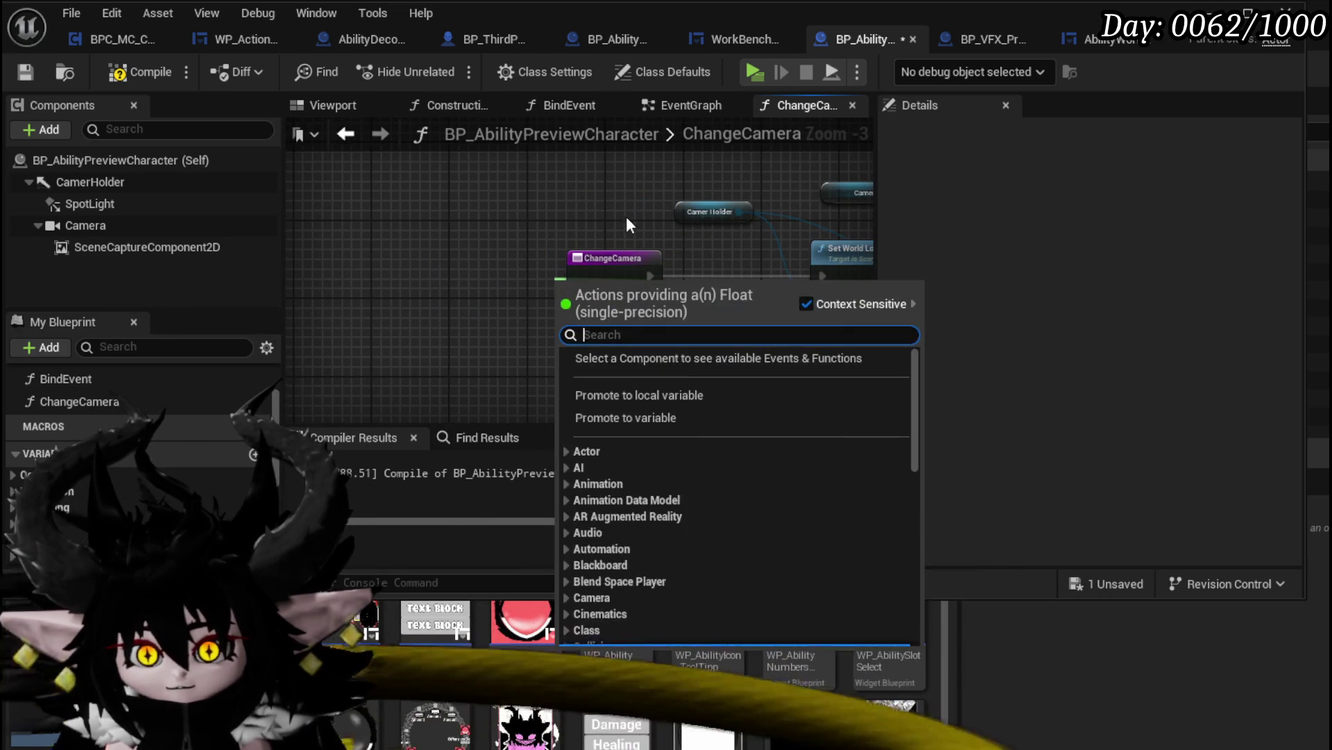
key("Escape")
mouse_move(847, 300)
left_mouse_down()
mouse_move(225, 254)
mouse_move(534, 258)
left_mouse_up()
left_click(17, 73)
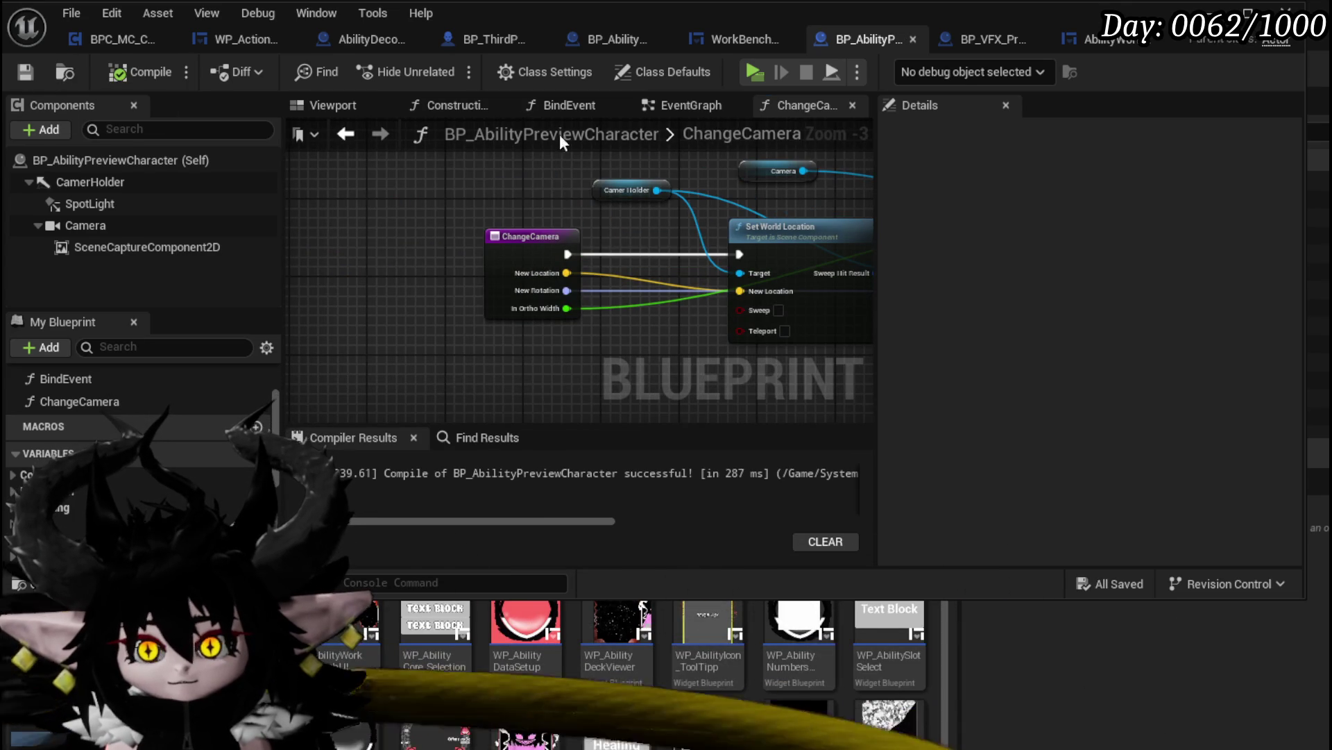
In the EventGraph, set the Change Camera call's In Ortho Width to 350
left_click(681, 106)
left_click(687, 325)
type("350")
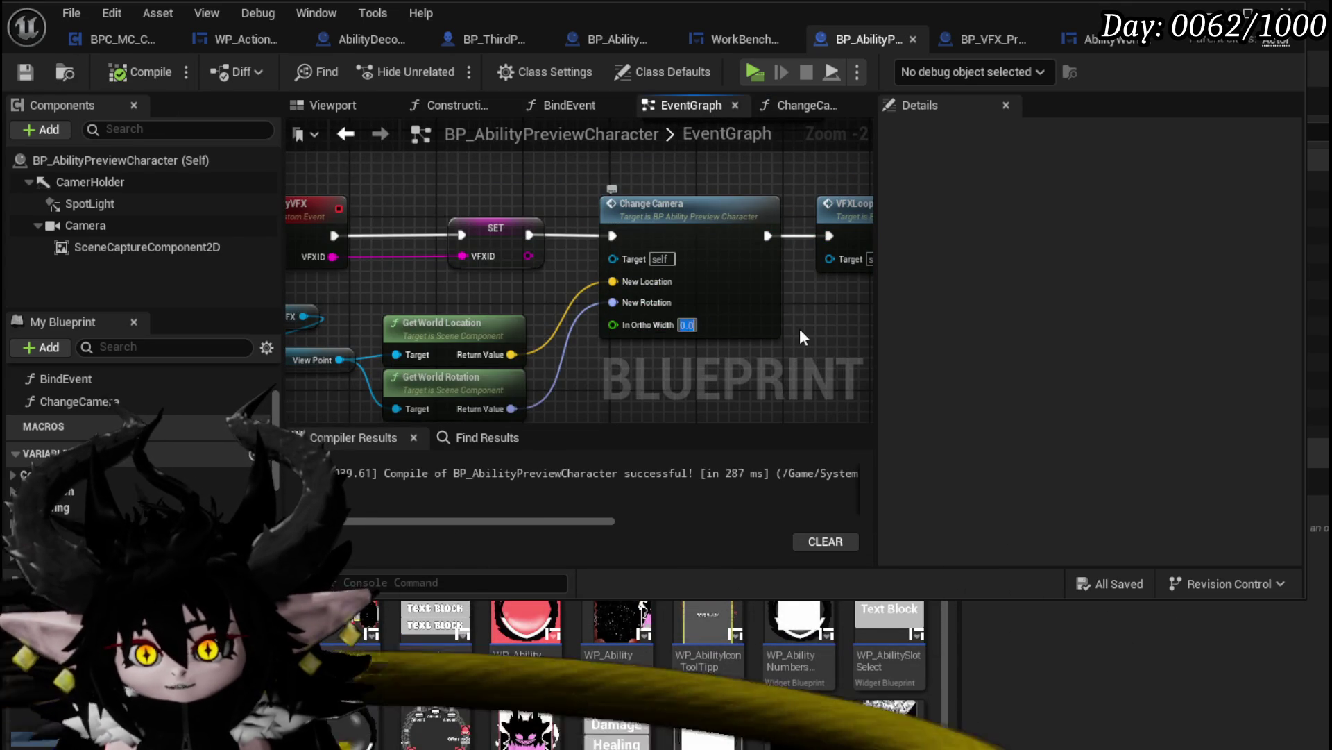
key("Return")
scroll(732, 310, "down", 2)
mouse_move(731, 311)
left_mouse_down()
mouse_move(672, 200)
mouse_move(708, 361)
left_mouse_up()
scroll(587, 194, "down", 4)
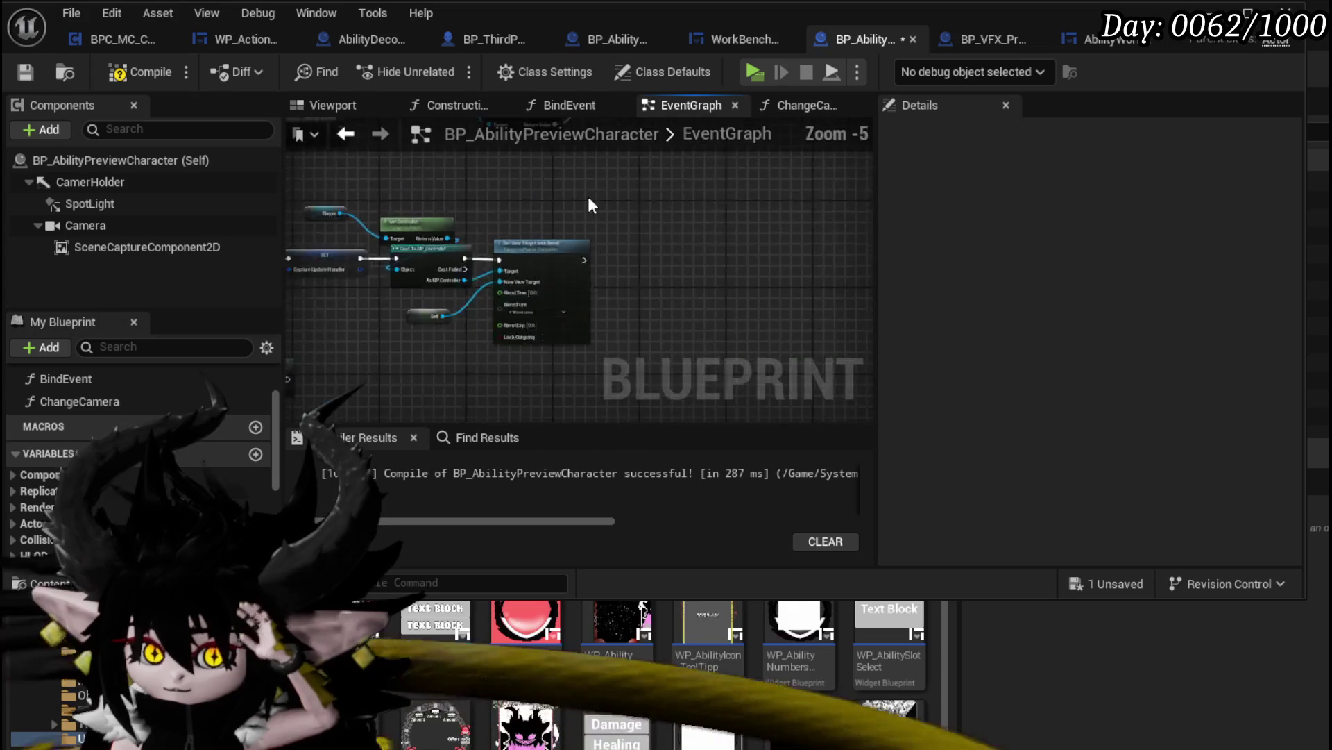
scroll(542, 381, "up", 4)
scroll(624, 291, "up", 2)
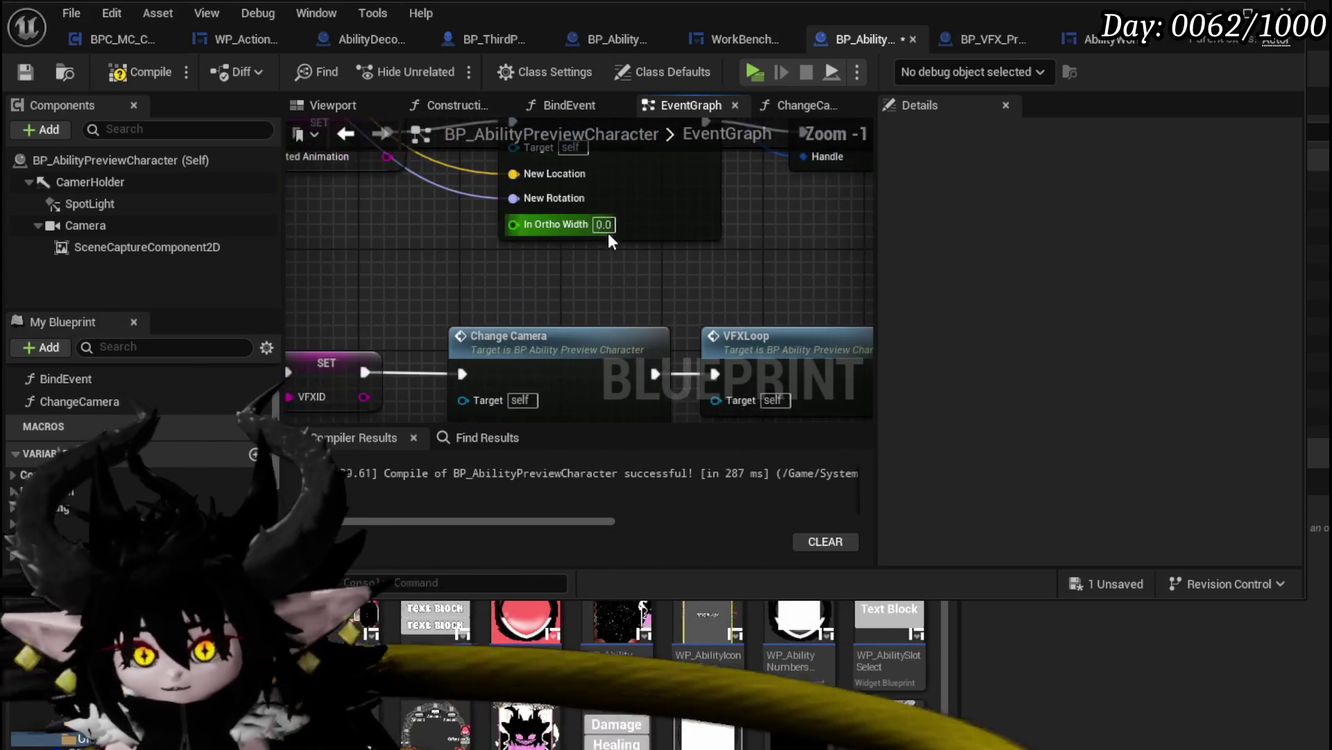
scroll(621, 251, "up", 1)
left_click_drag(627, 257, 619, 218)
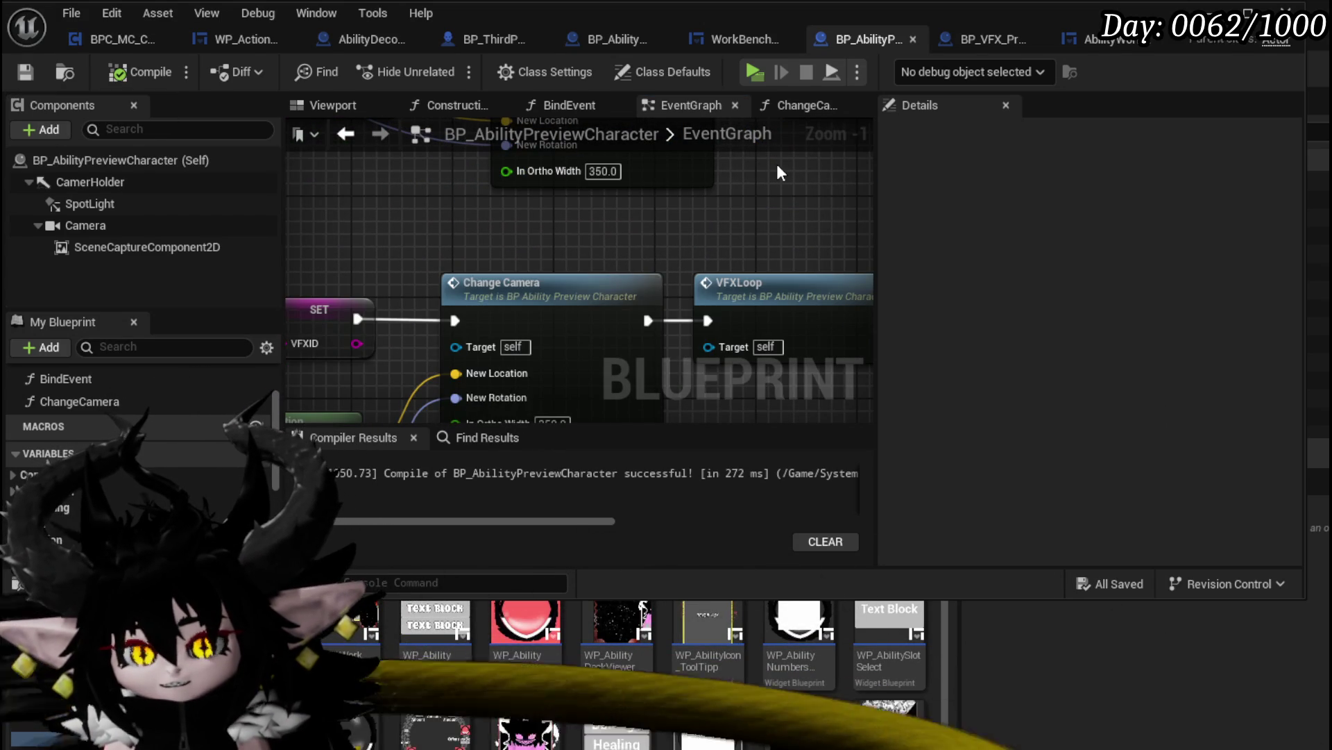
Check the scene capture's projection settings, then change the Change Camera In Ortho Width to 1000
left_click(348, 107)
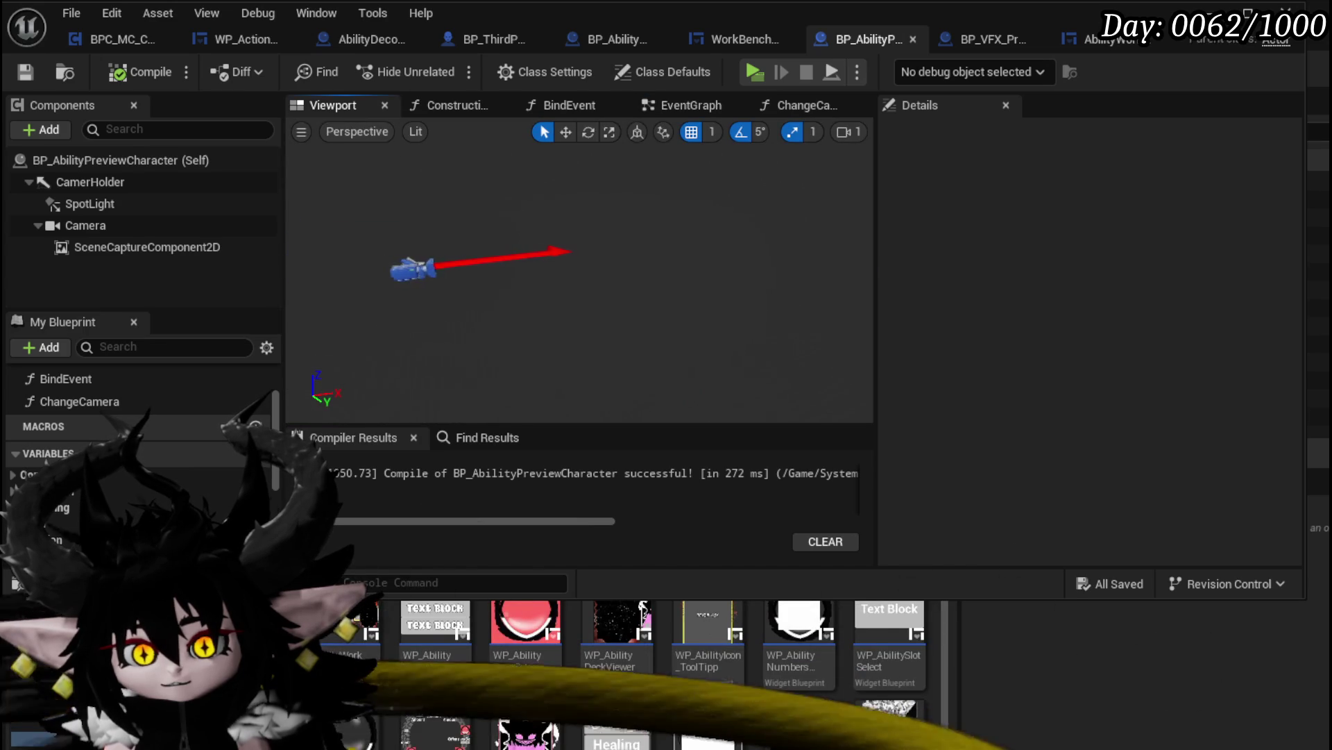
left_click(146, 247)
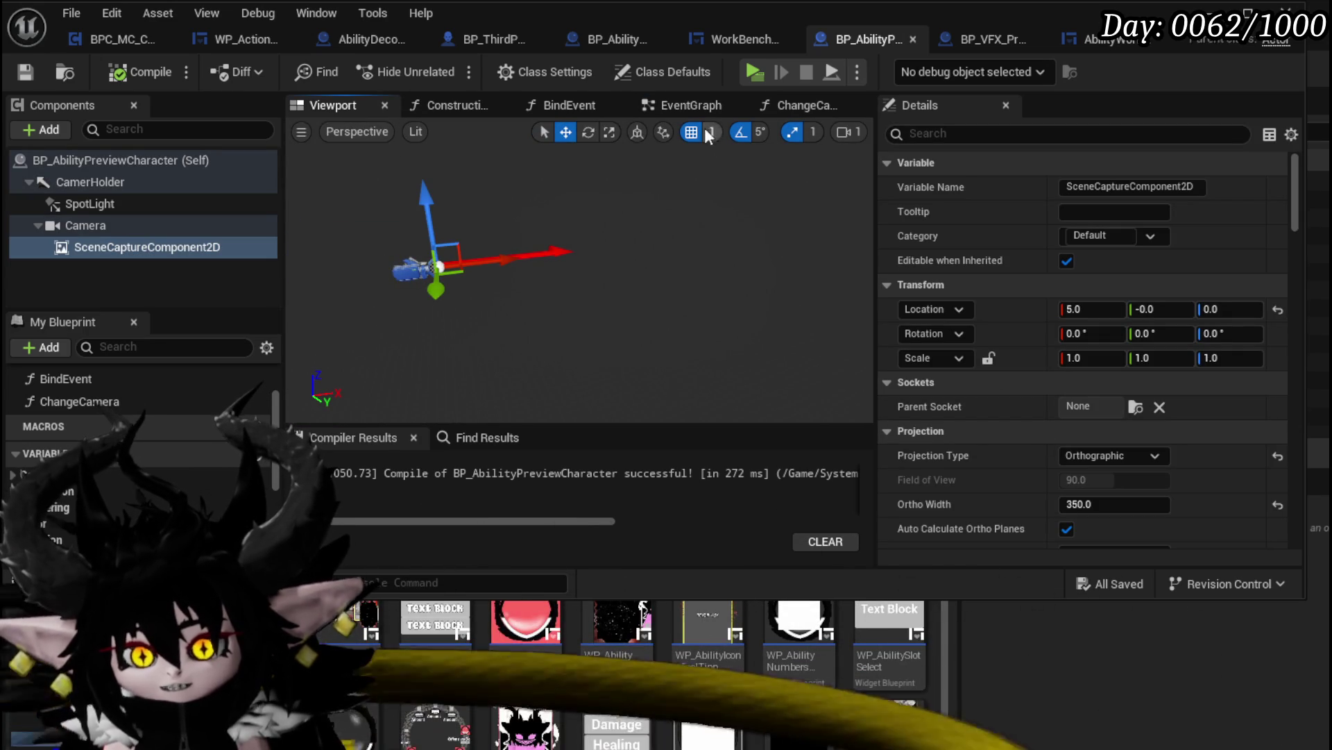
left_click(691, 107)
left_click_drag(647, 247, 627, 158)
type("1000")
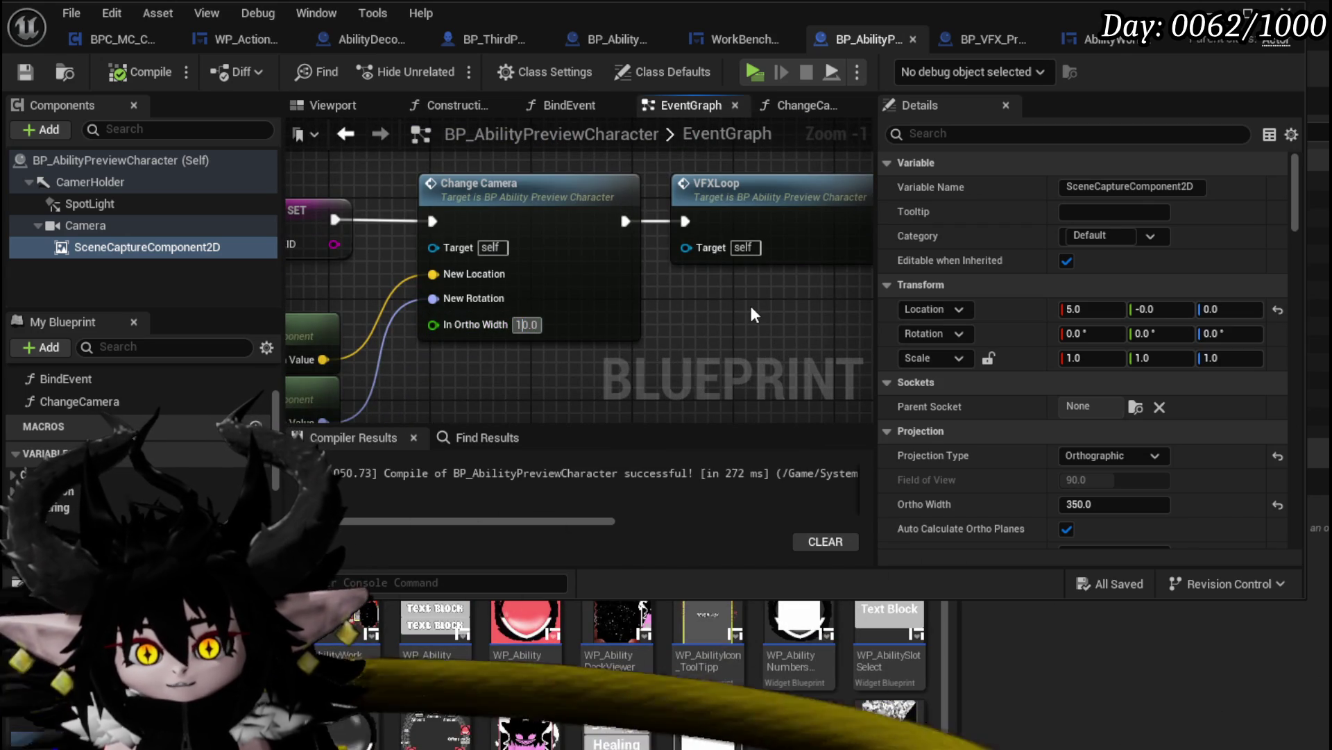
key("Return")
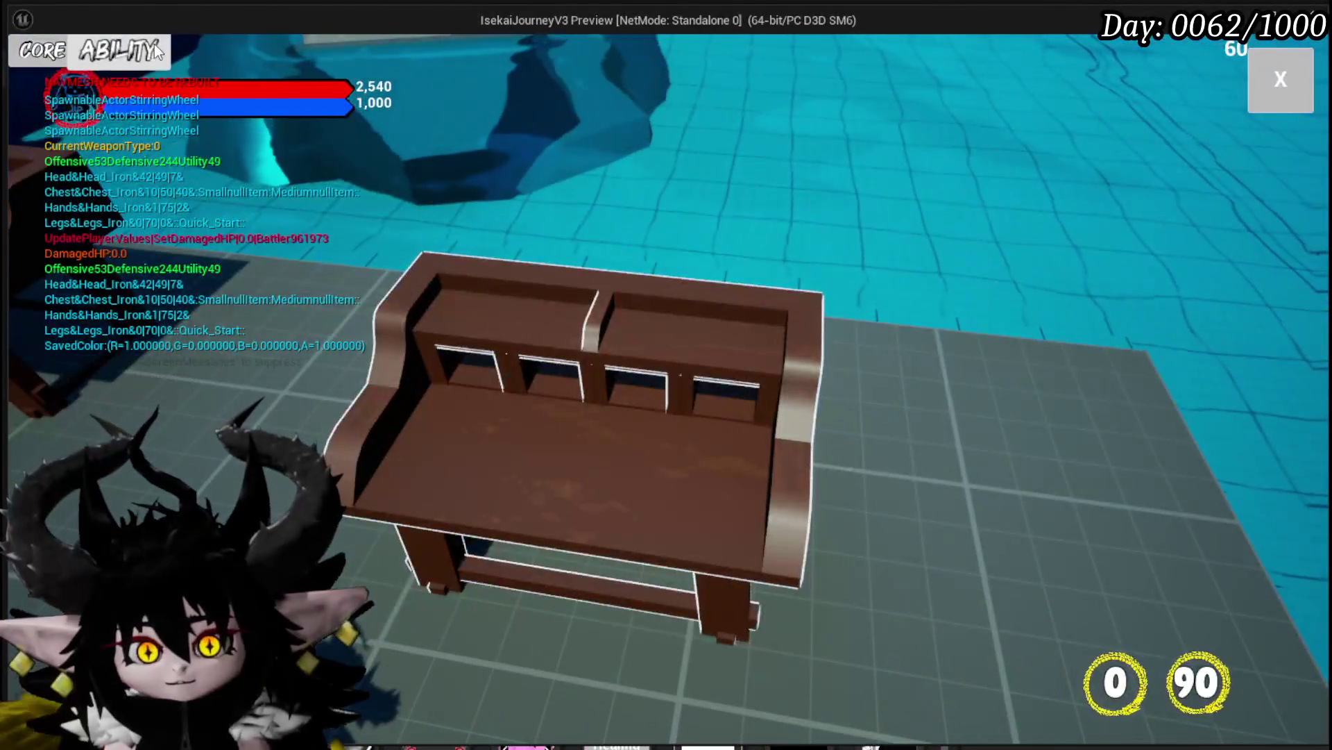
Open the Status core's Main Attack card, preview its VFX, then stop playing
left_click(154, 43)
left_click(104, 137)
left_click(154, 222)
left_click(730, 363)
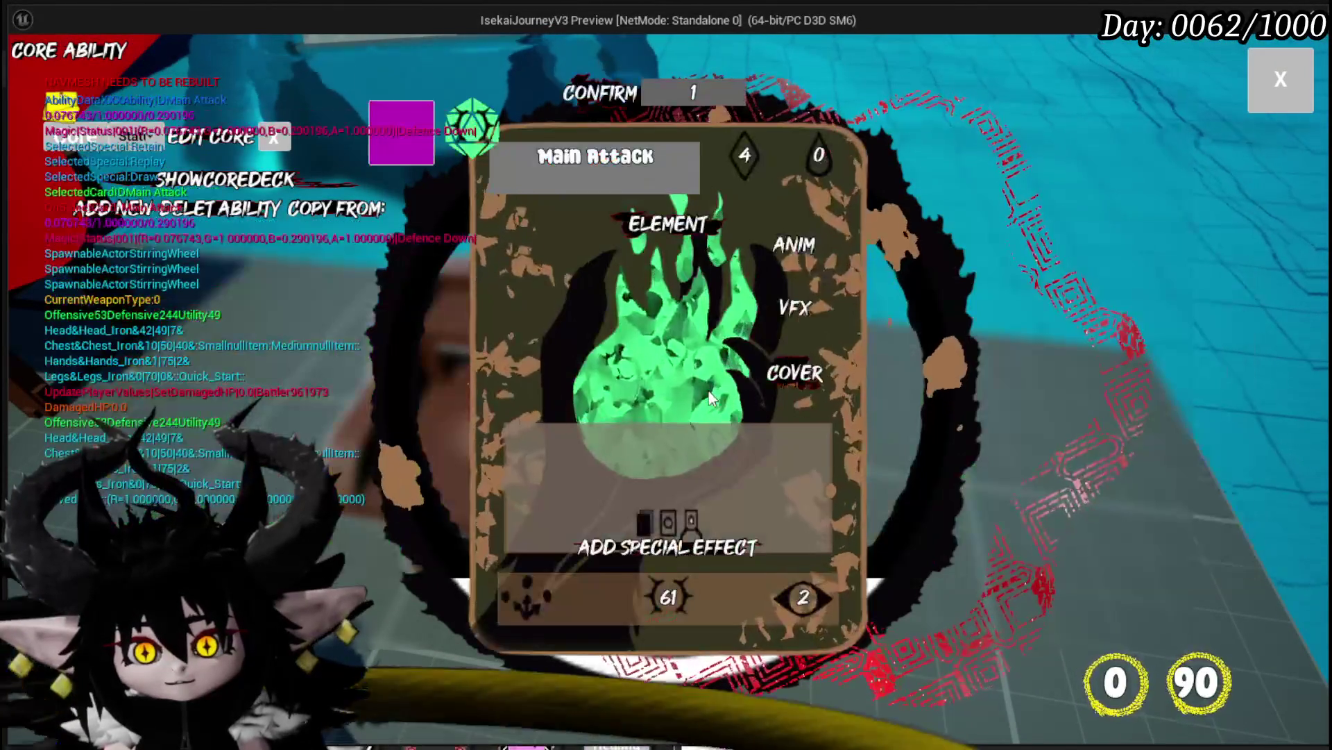
left_click(791, 309)
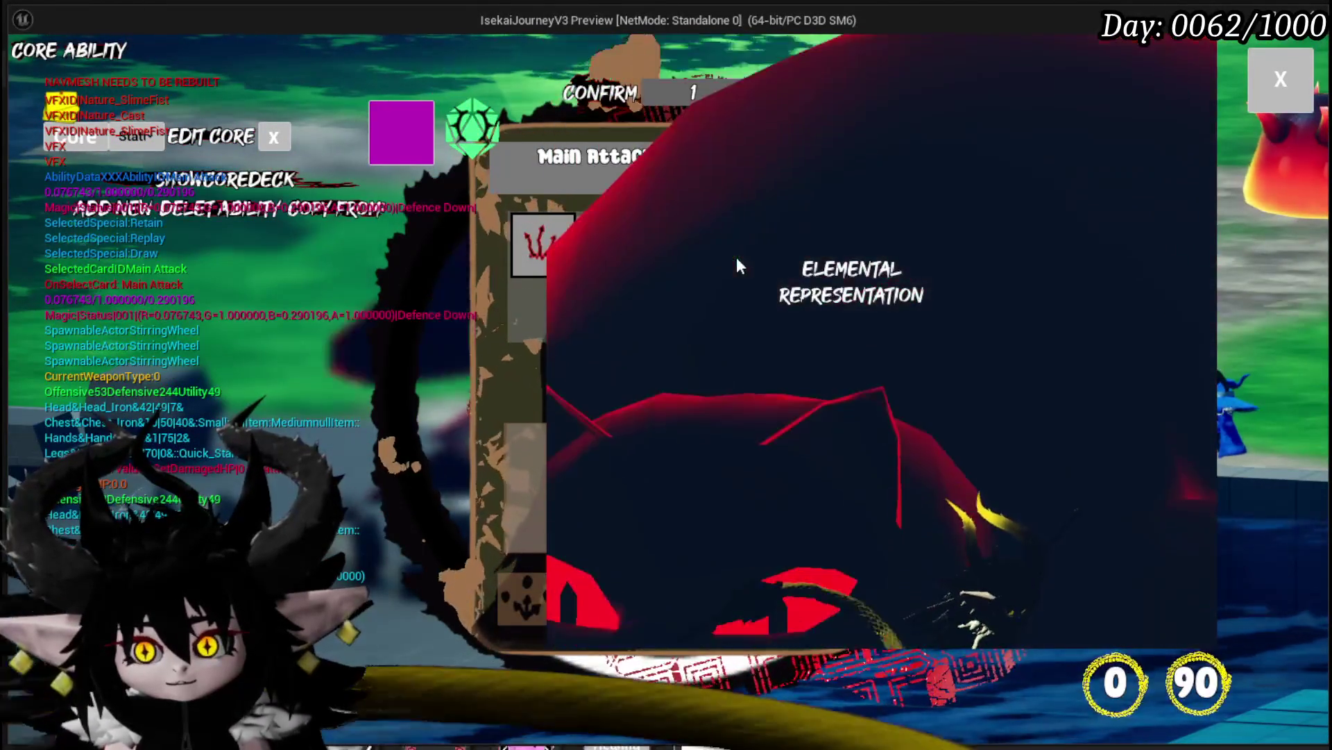
key("Escape")
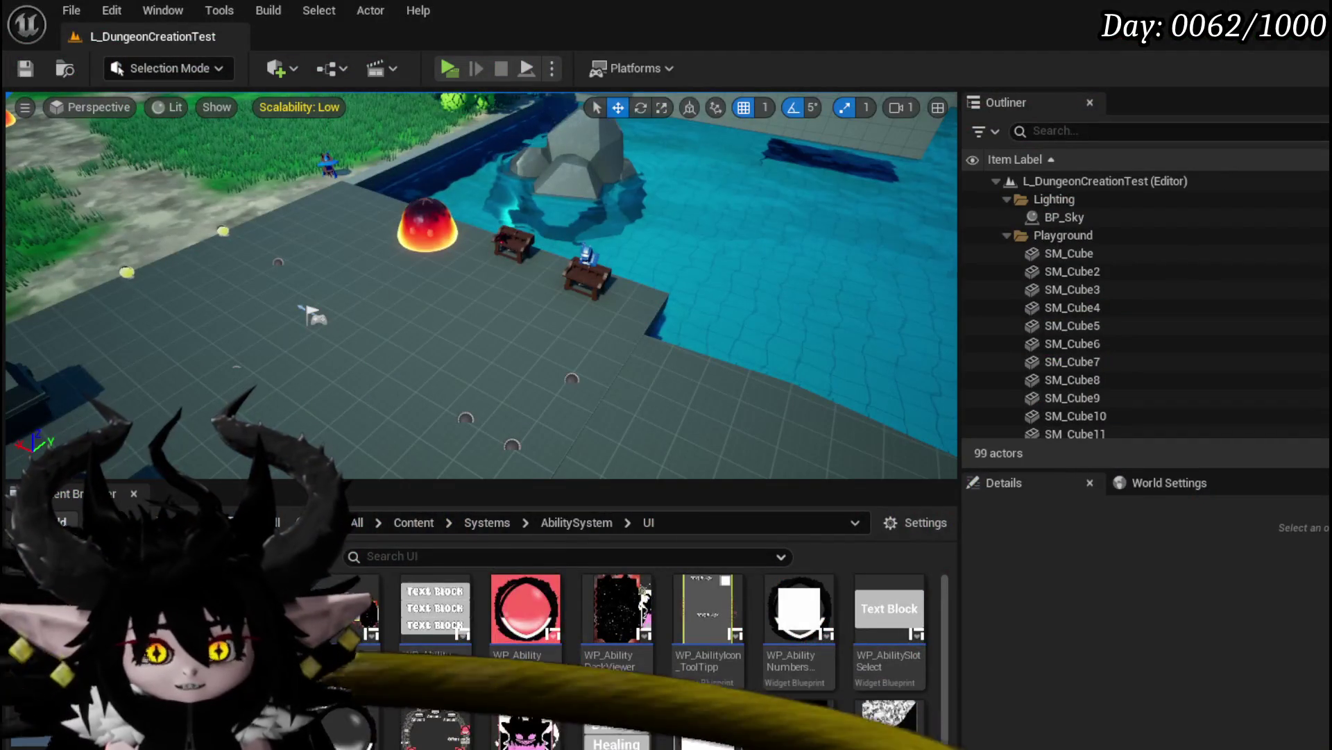
Save the level and add a Scene Capture Component 2D reference to the ChangeCamera graph
left_click(26, 69)
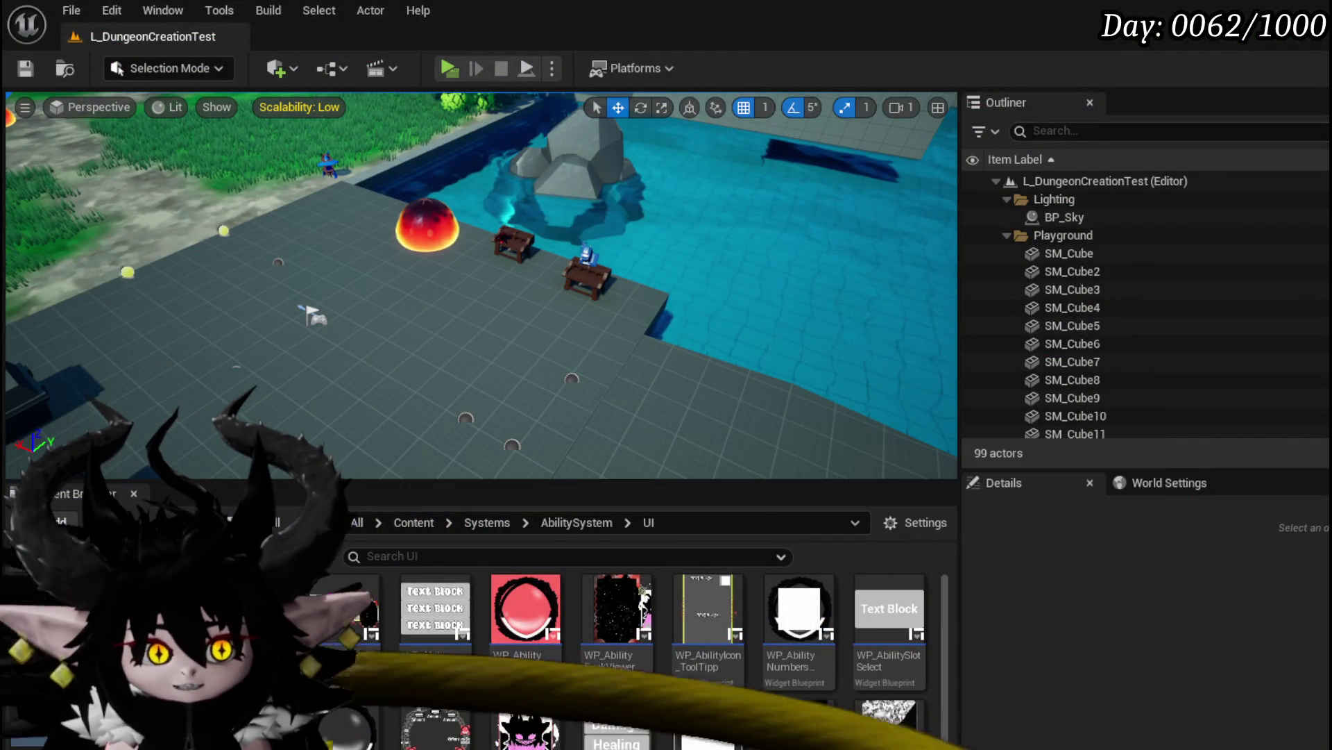
key("alt+Tab")
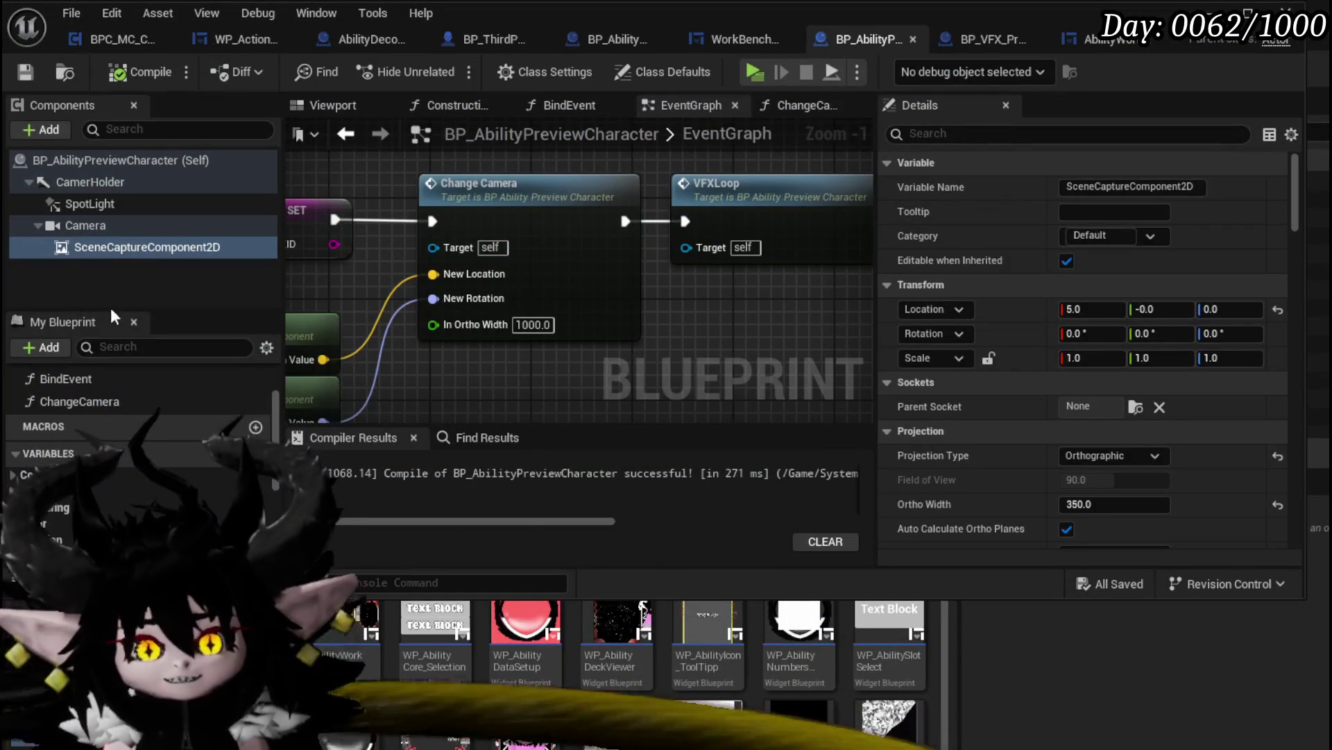
double_click(558, 215)
mouse_move(189, 261)
left_mouse_down()
mouse_move(468, 239)
mouse_move(590, 212)
mouse_move(657, 229)
mouse_move(742, 329)
mouse_move(810, 234)
left_mouse_up()
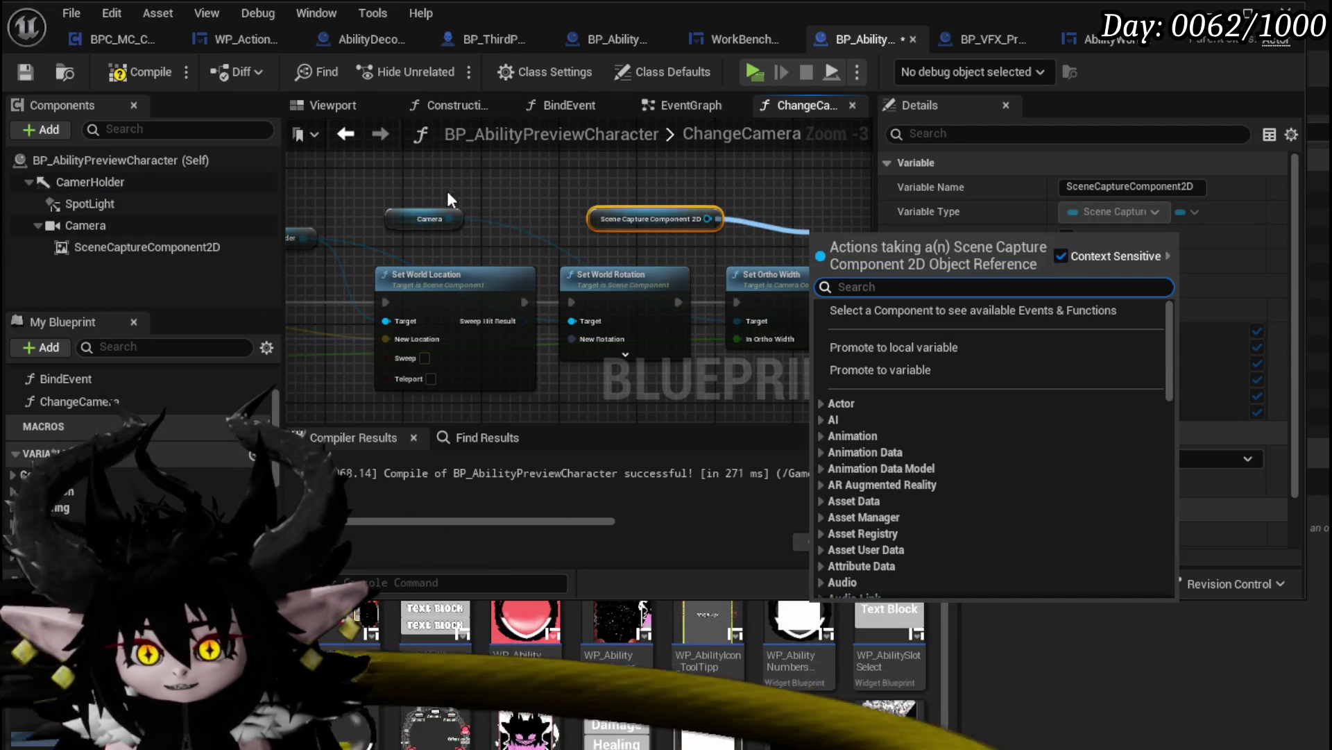
left_click(443, 203)
Set the scene capture's Ortho Width from In Ortho Width and delete the camera's Set Ortho Width node
left_click_drag(526, 240, 628, 233)
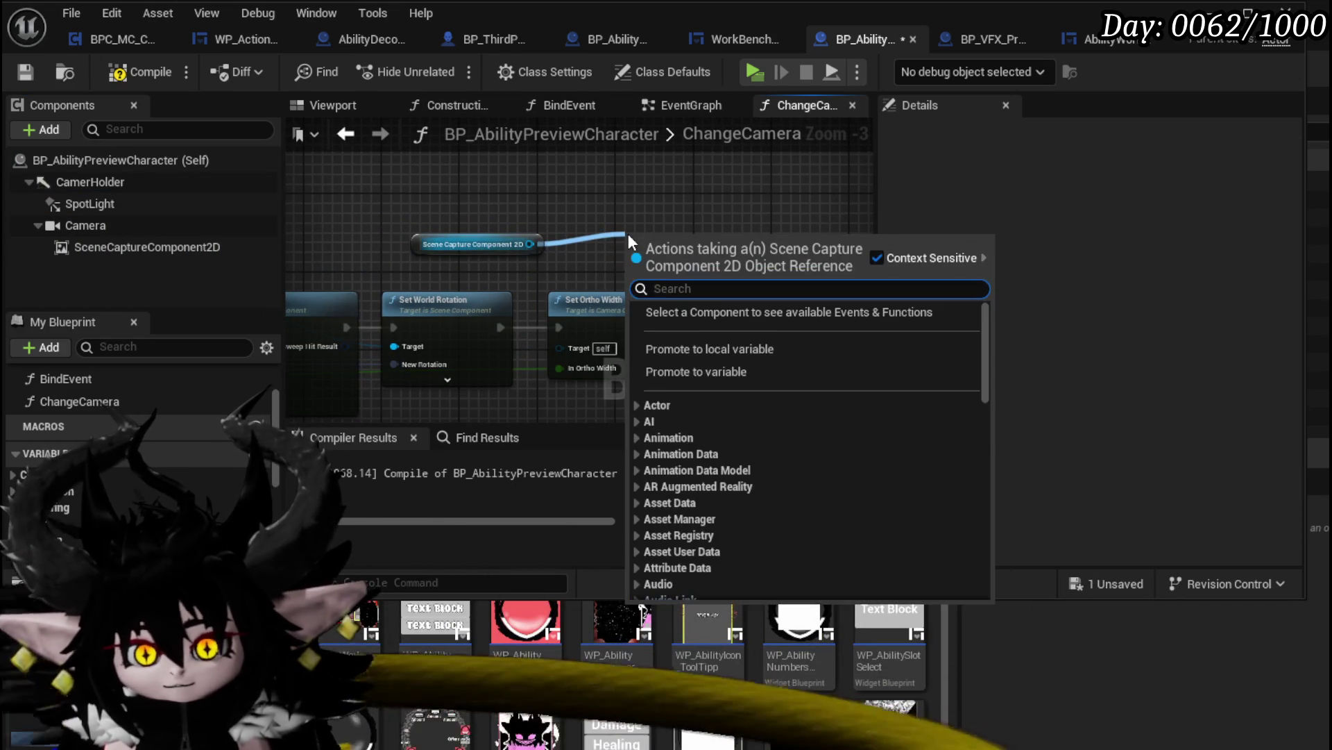
type("Or")
type("o")
left_click(729, 479)
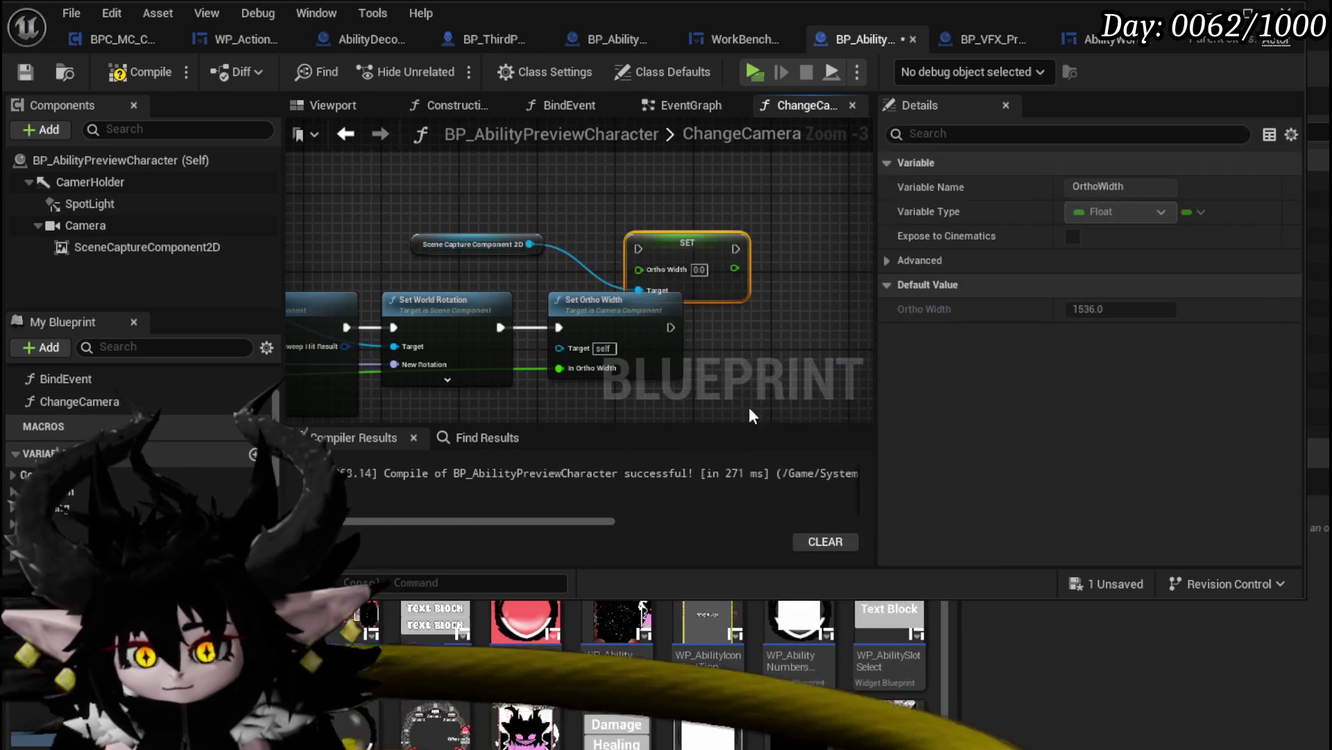
left_click_drag(706, 369, 707, 344)
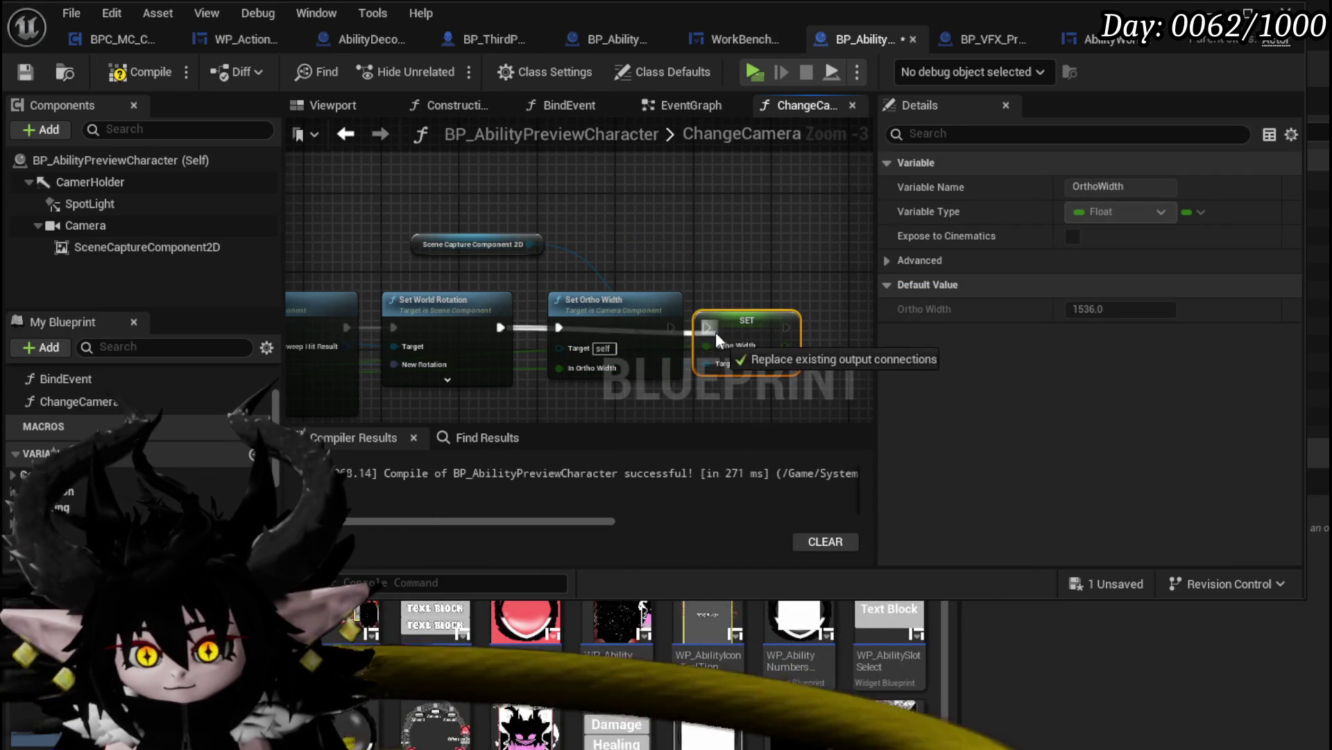
left_click(624, 300)
key("Delete")
left_click(373, 206)
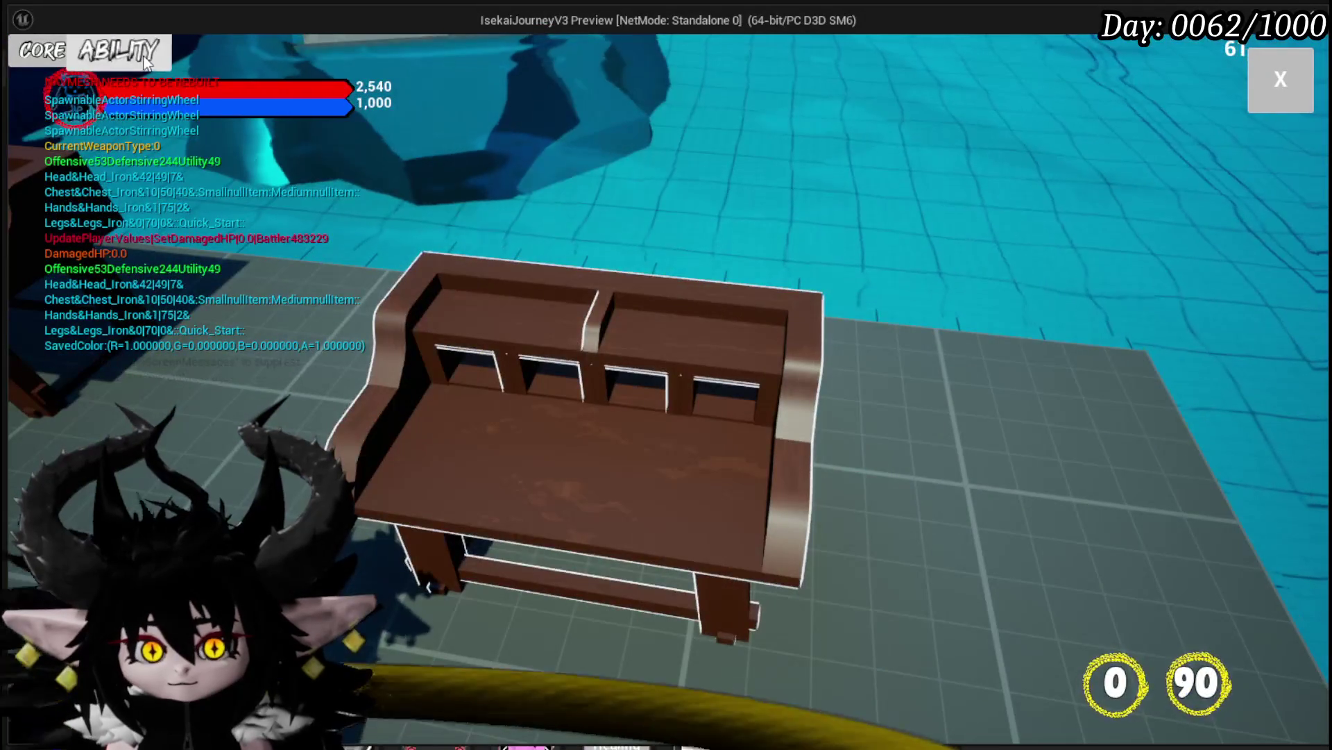
Open the Just Booom core's Nothing Else to Do card and preview its demon element effect
left_click(146, 63)
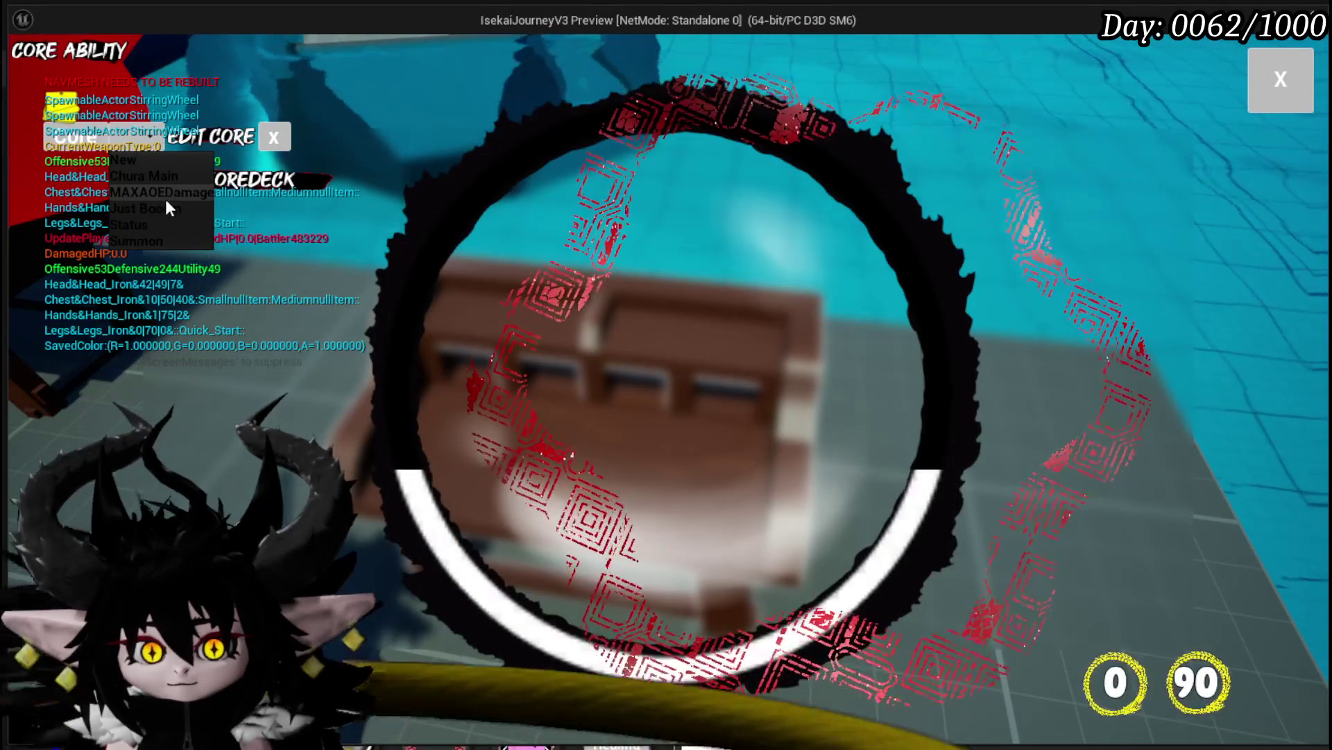
left_click(161, 202)
left_click(806, 388)
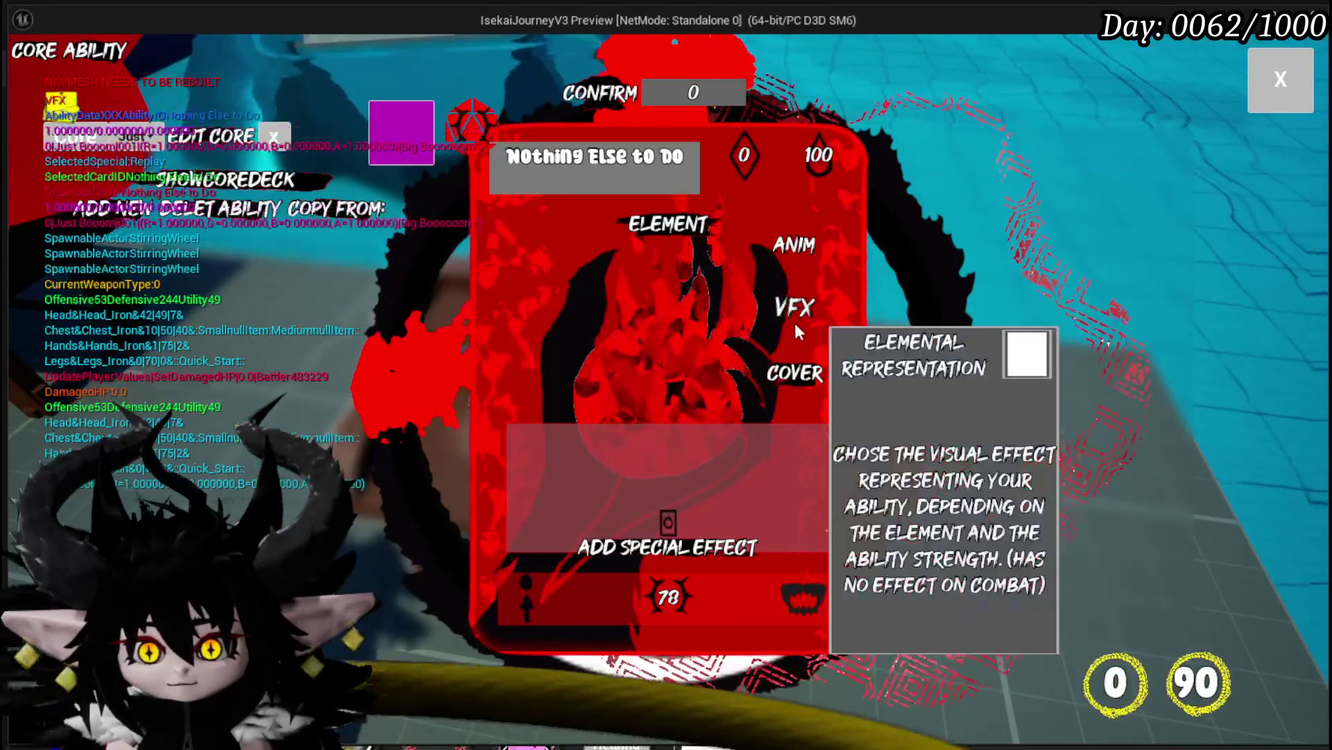
left_click(797, 319)
mouse_move(753, 268)
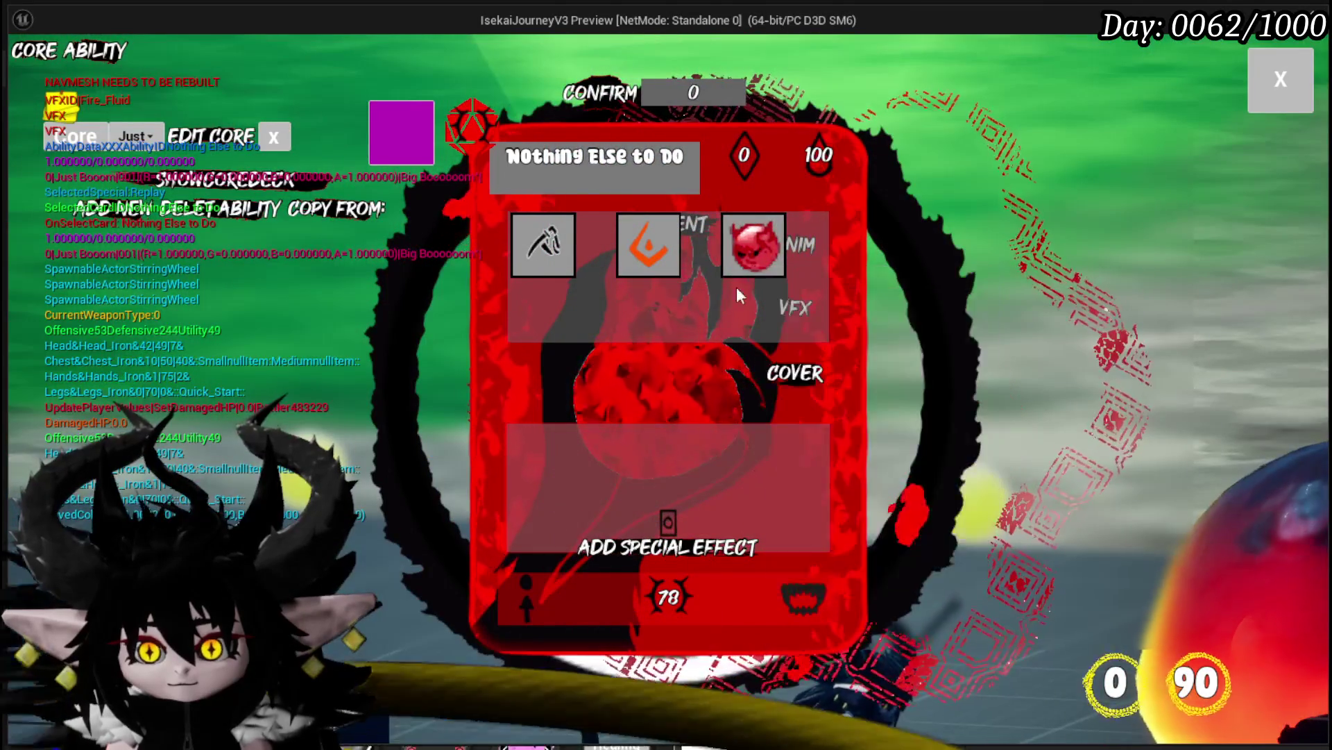
left_click(749, 245)
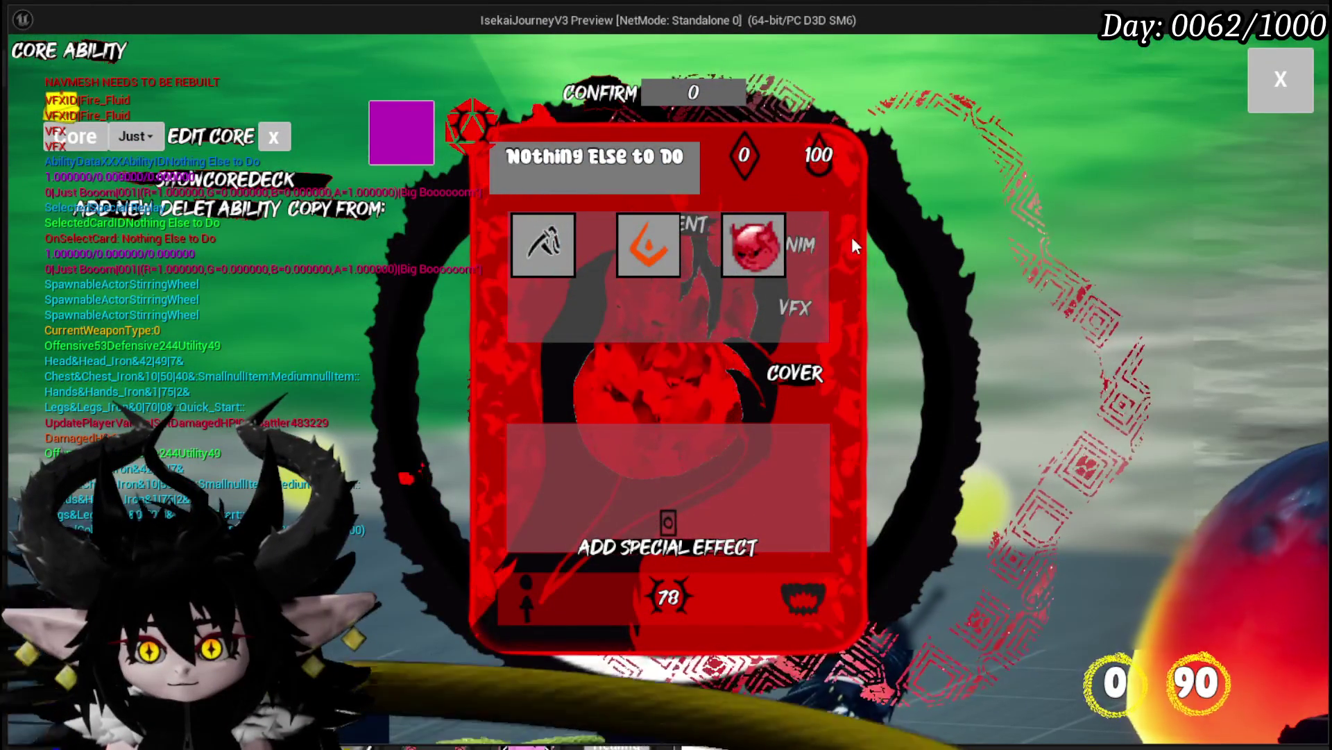
Browse the card's animation choices, then stop the game preview
left_click(834, 239)
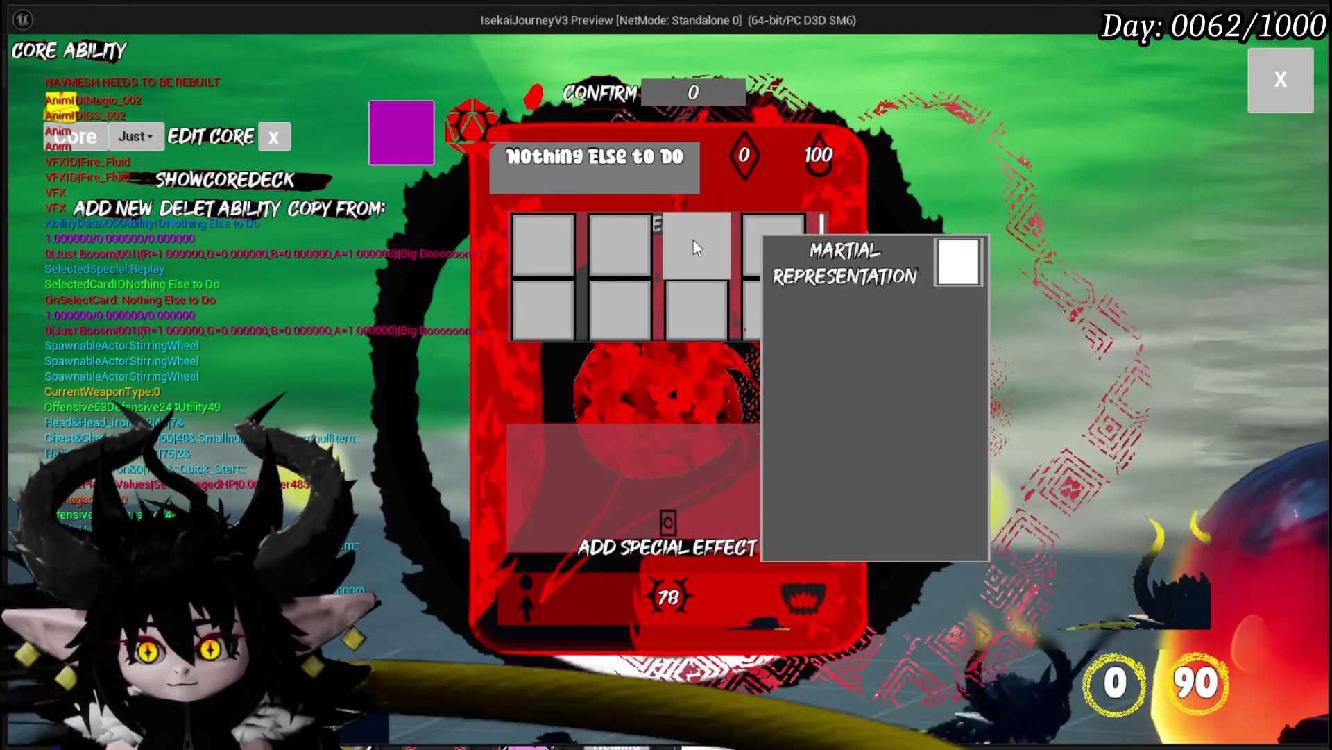
mouse_move(645, 243)
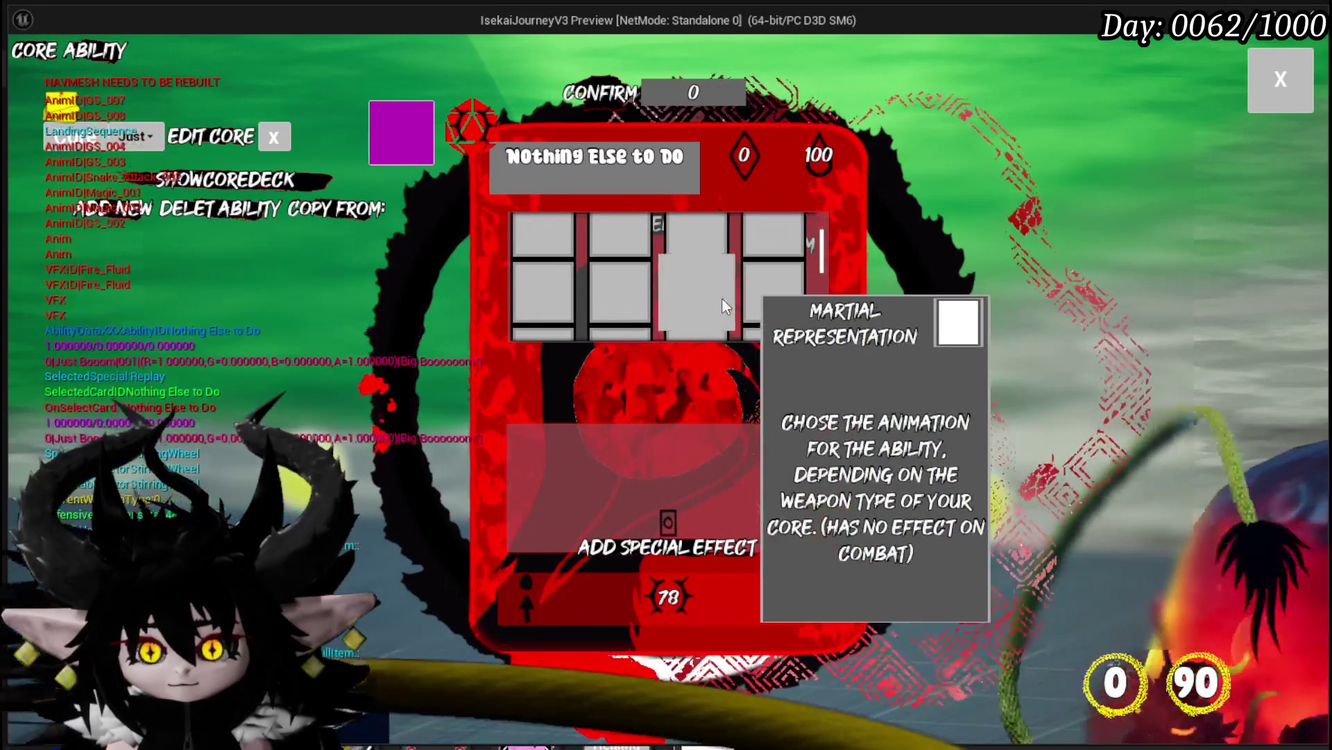
scroll(590, 292, "down", 1)
scroll(555, 292, "up", 1)
mouse_move(547, 290)
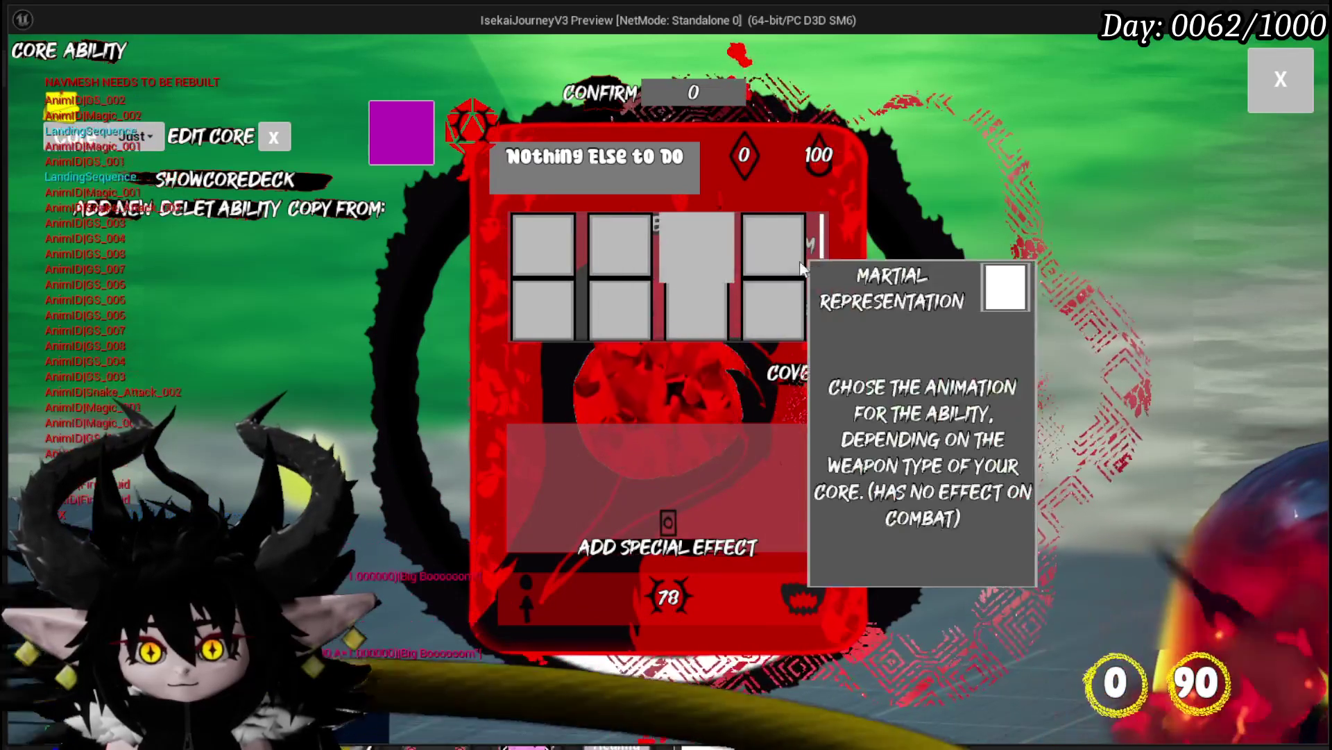
key("Escape")
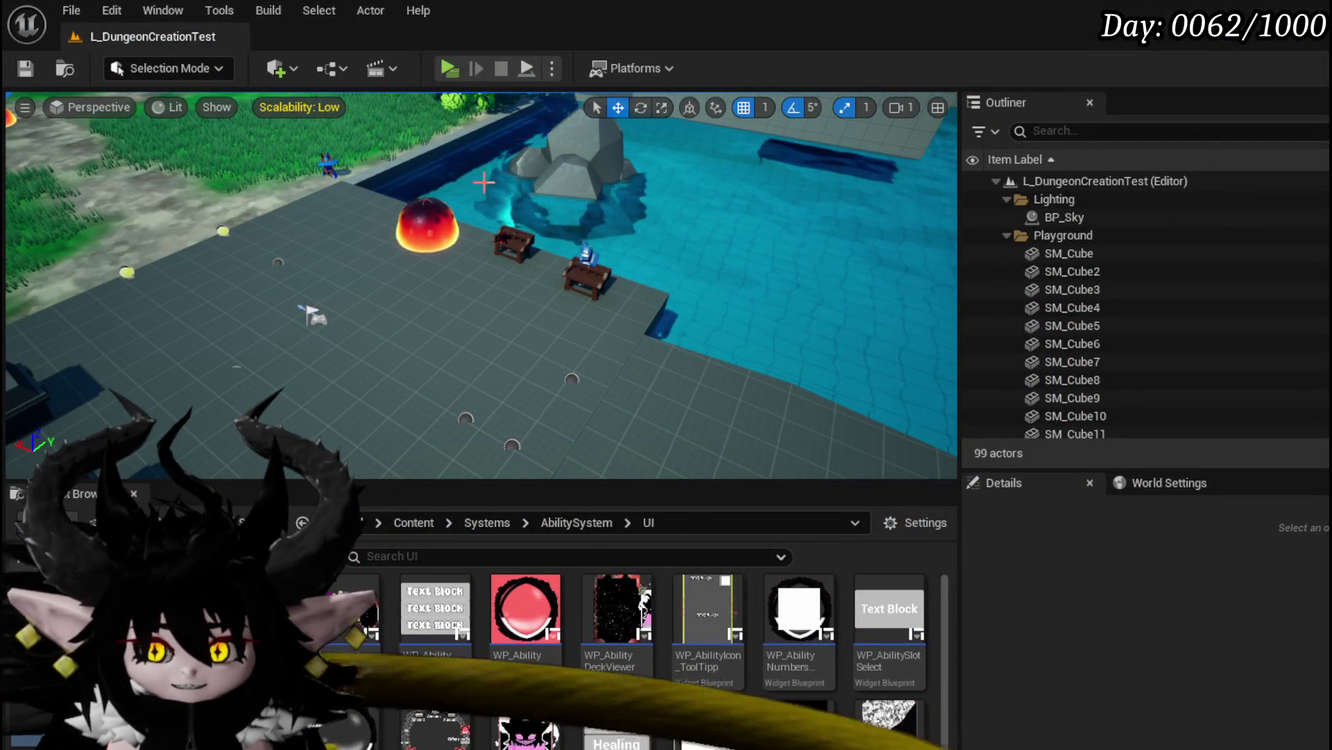
Relaunch the game and swap the character's equipped core for a different one
left_click(458, 69)
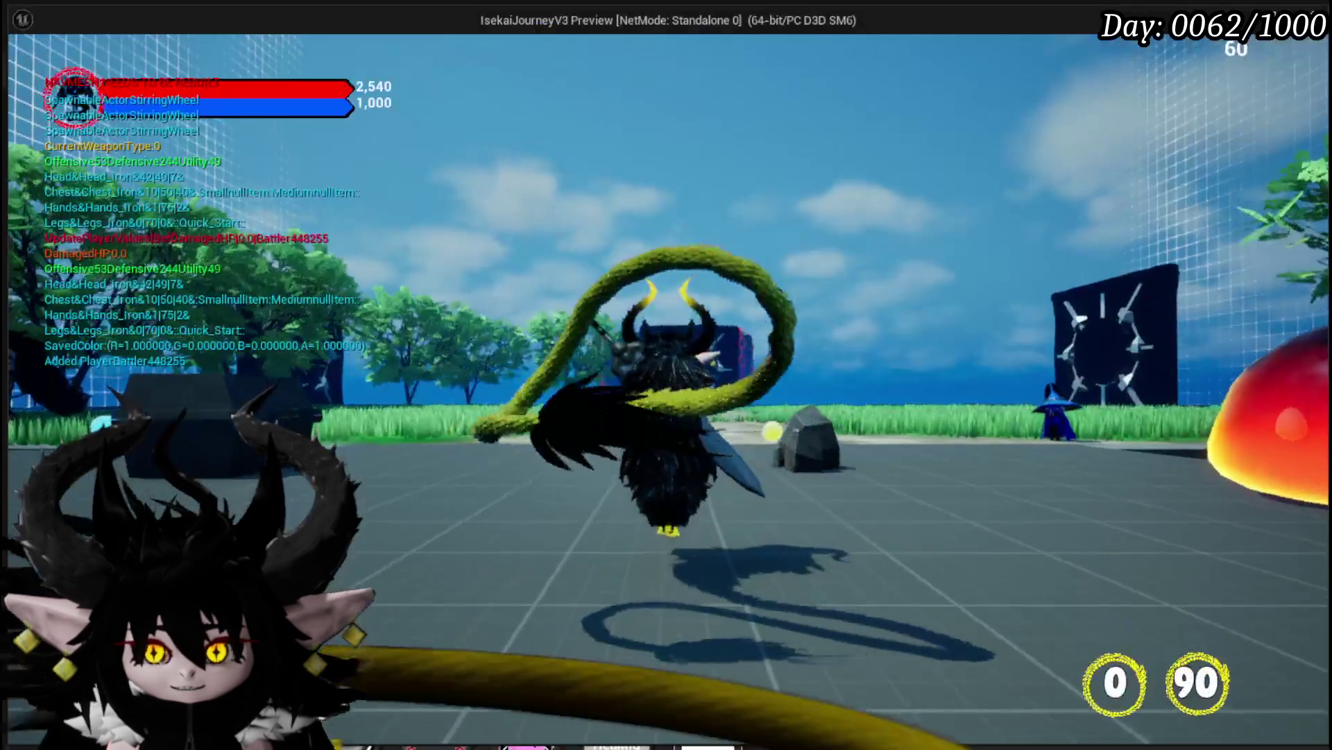
key("Tab")
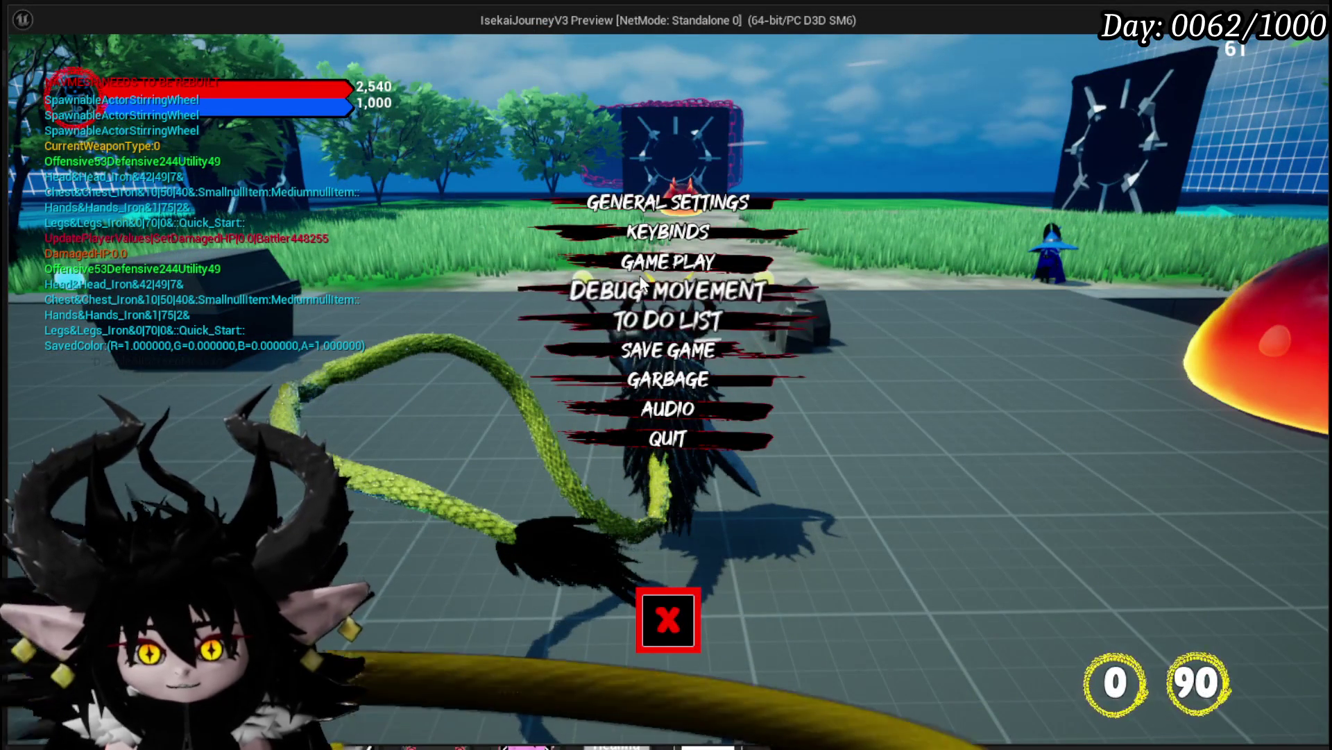
left_click(665, 605)
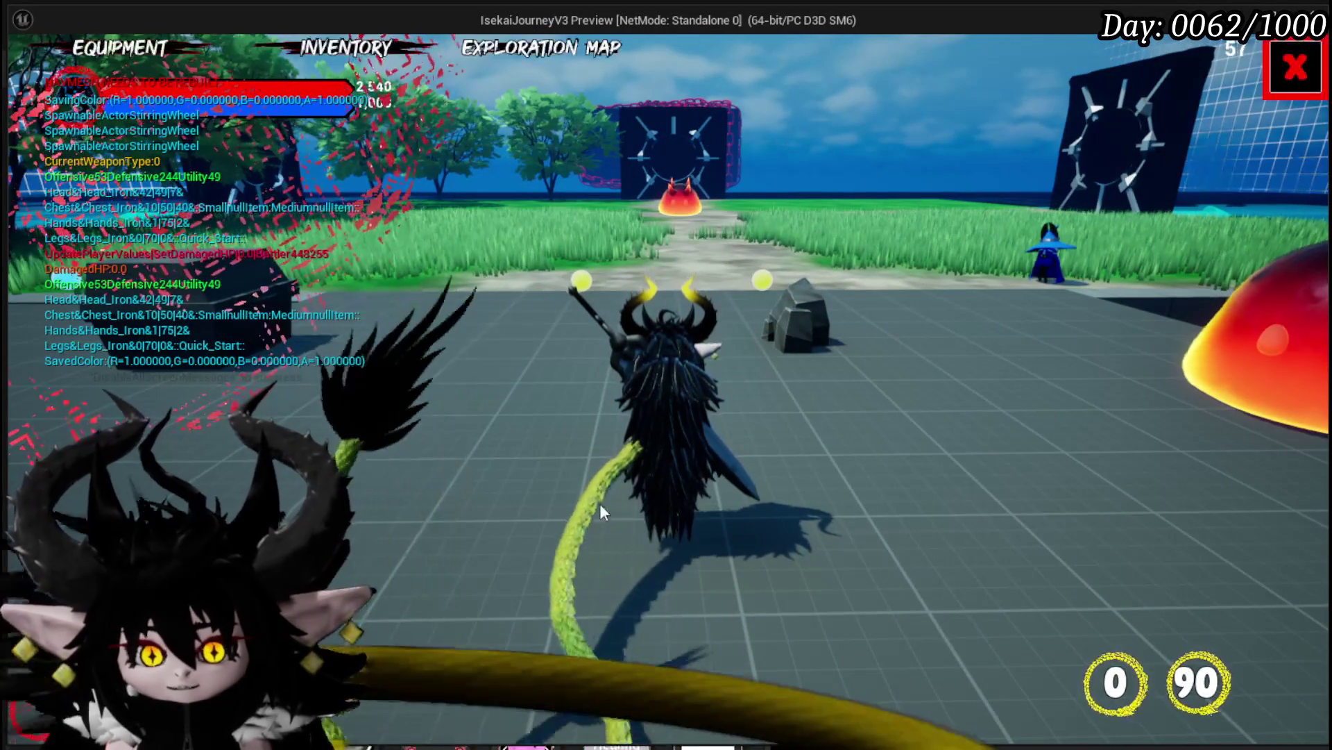
left_click(151, 49)
left_click(930, 501)
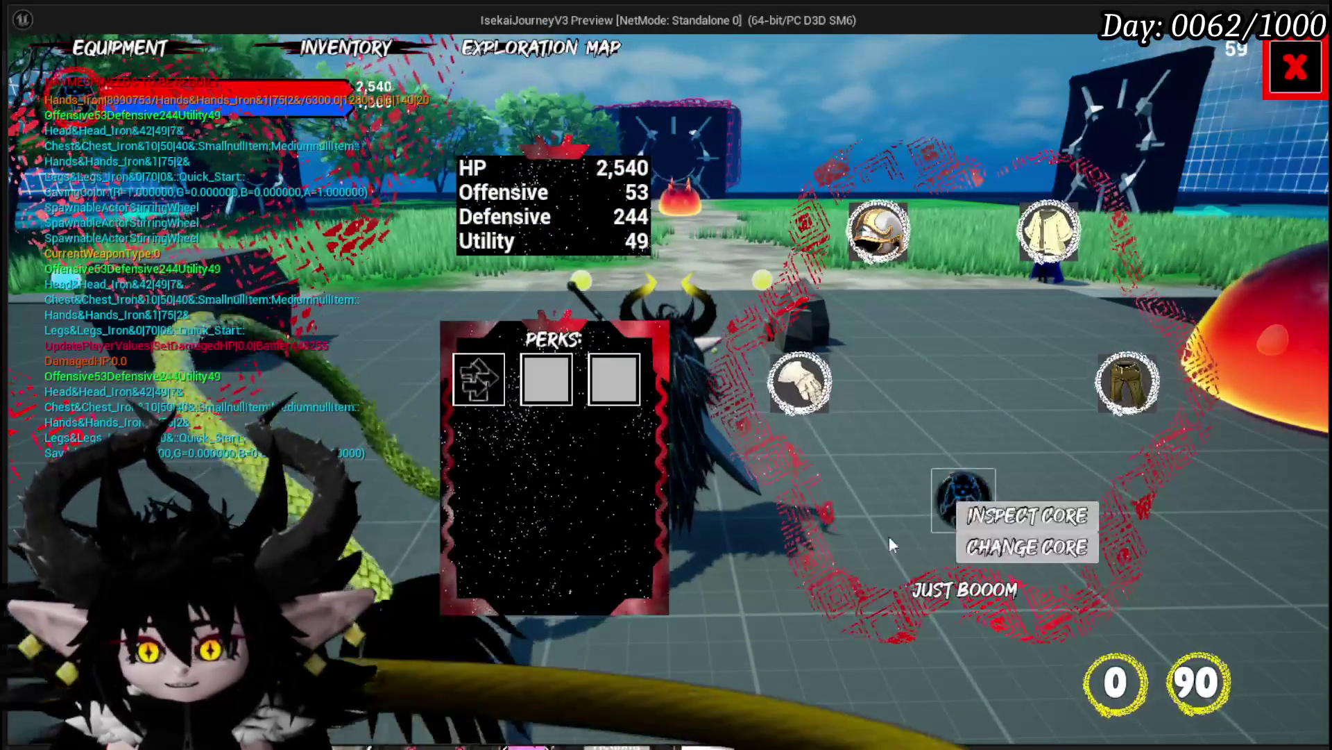
left_click(1028, 547)
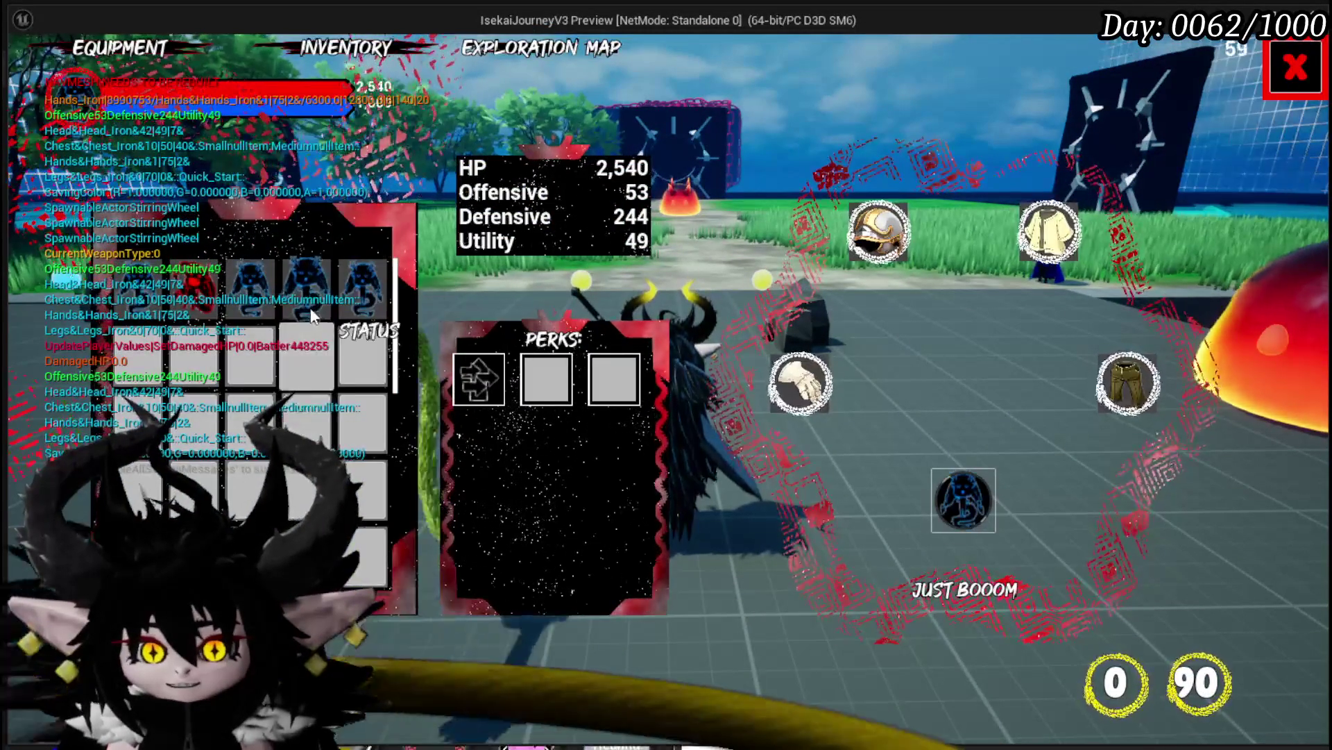
left_click(311, 316)
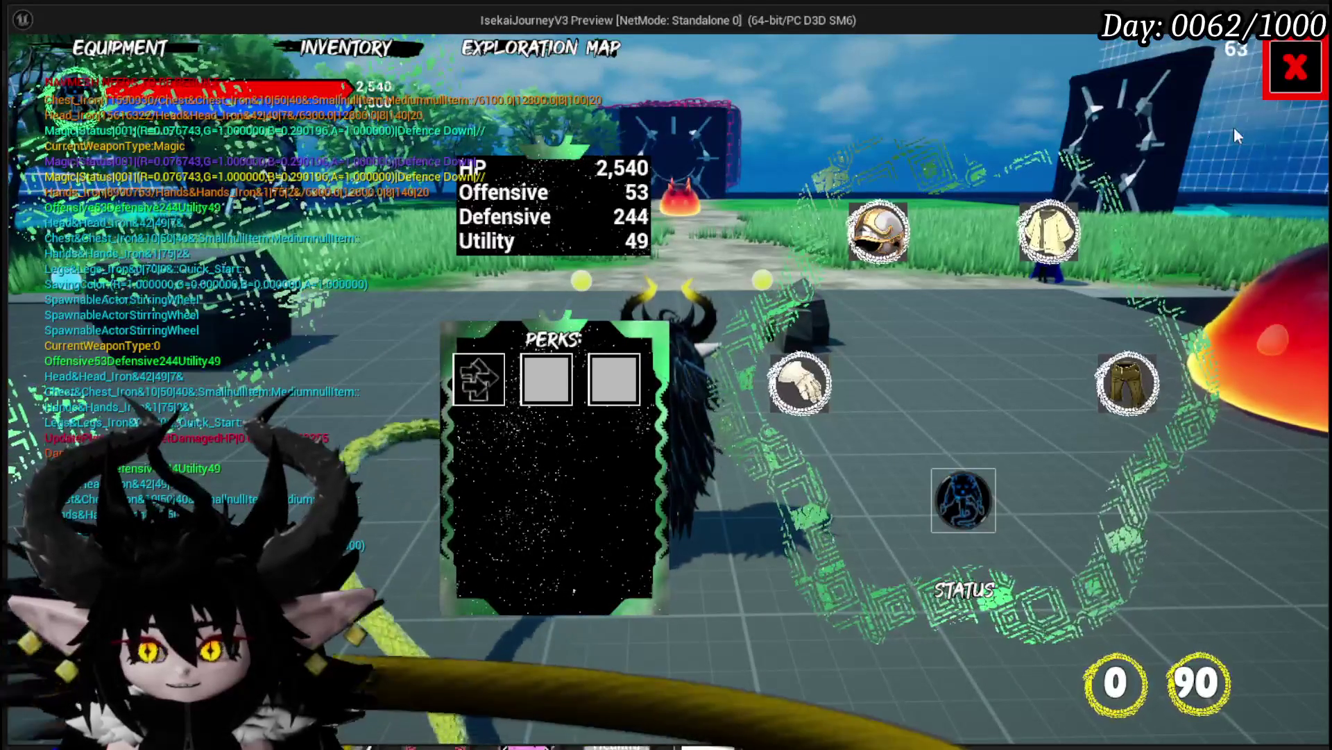
Save the game, then open the core ability editor at the bench
key("Escape")
key("Escape")
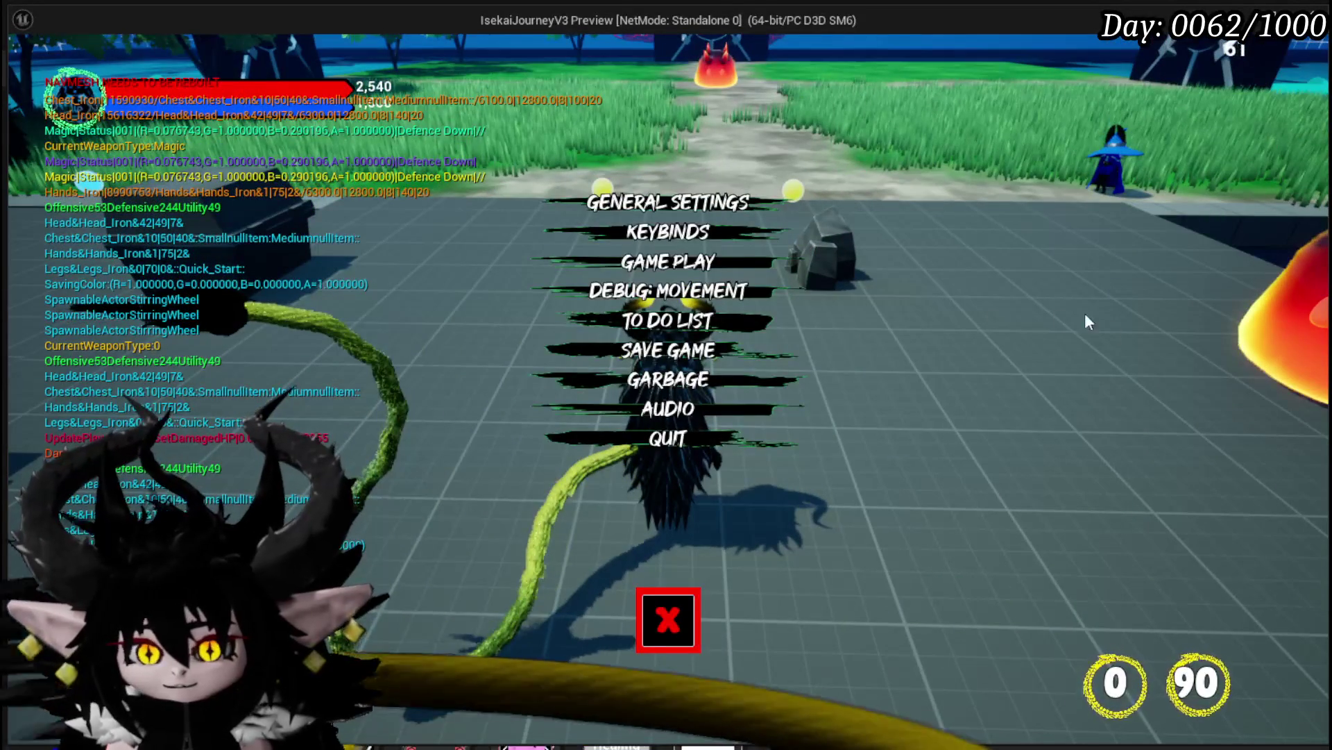
left_click(789, 349)
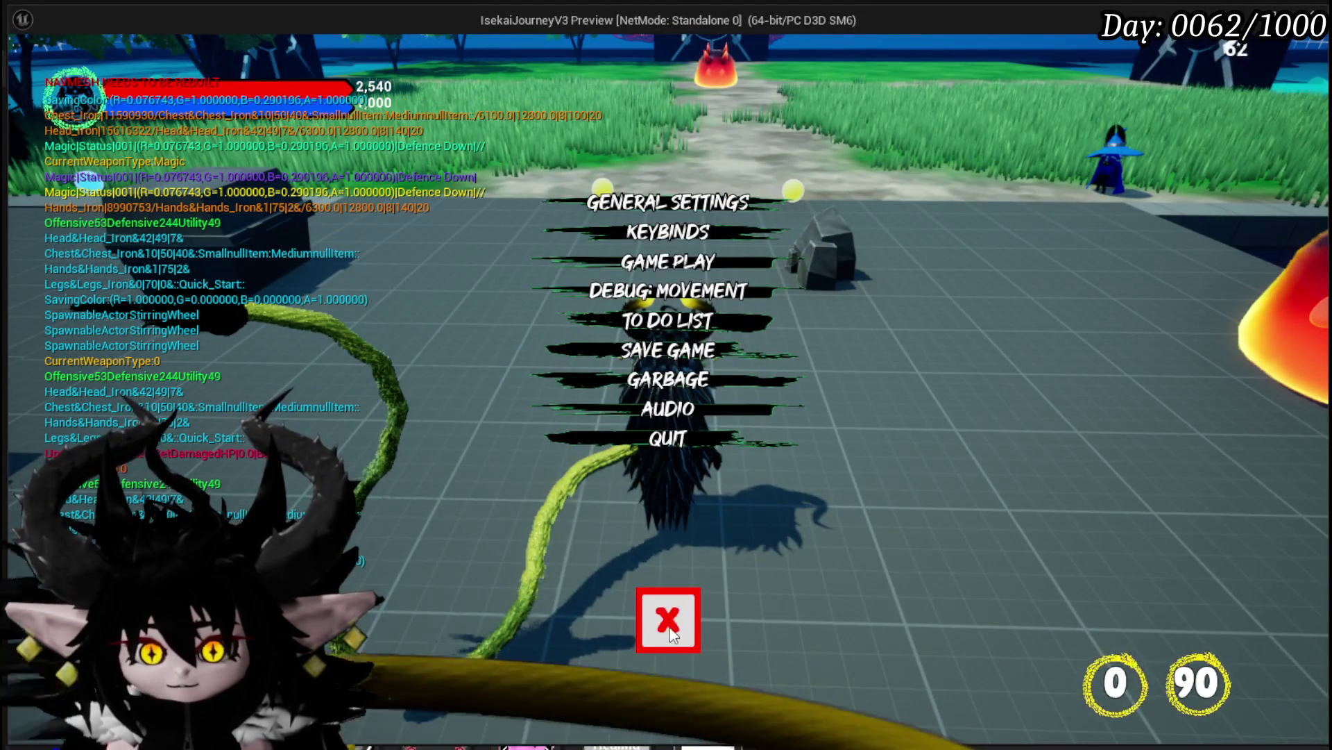
left_click(669, 628)
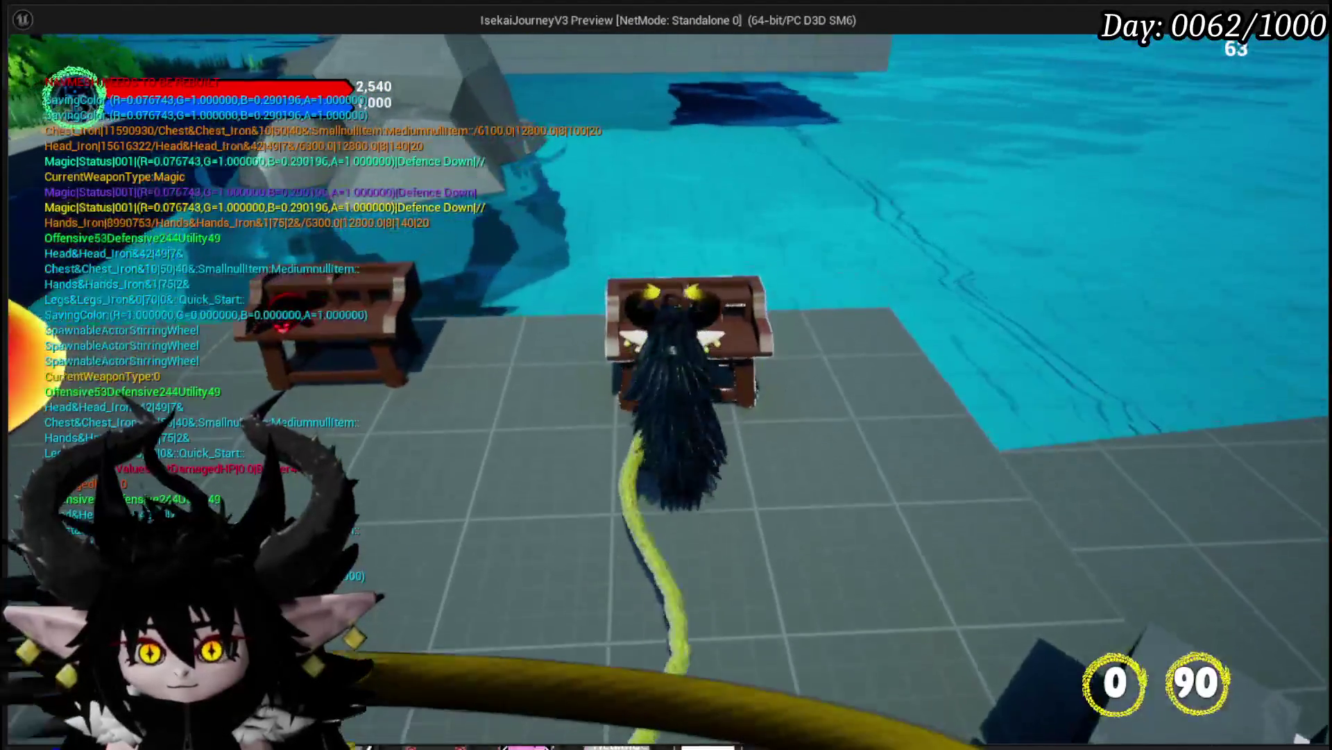
key("e")
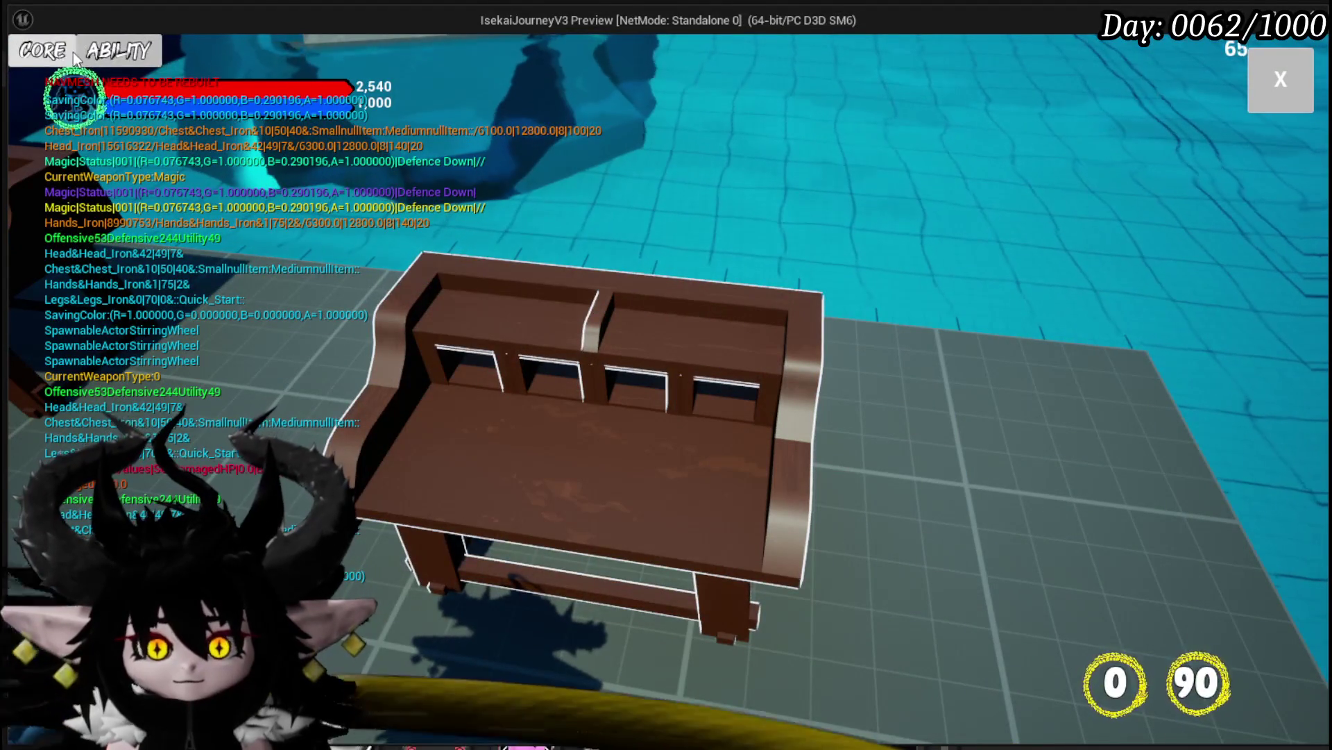
left_click(67, 57)
Pick another core from the core list and open its Main Attack card
left_click(132, 138)
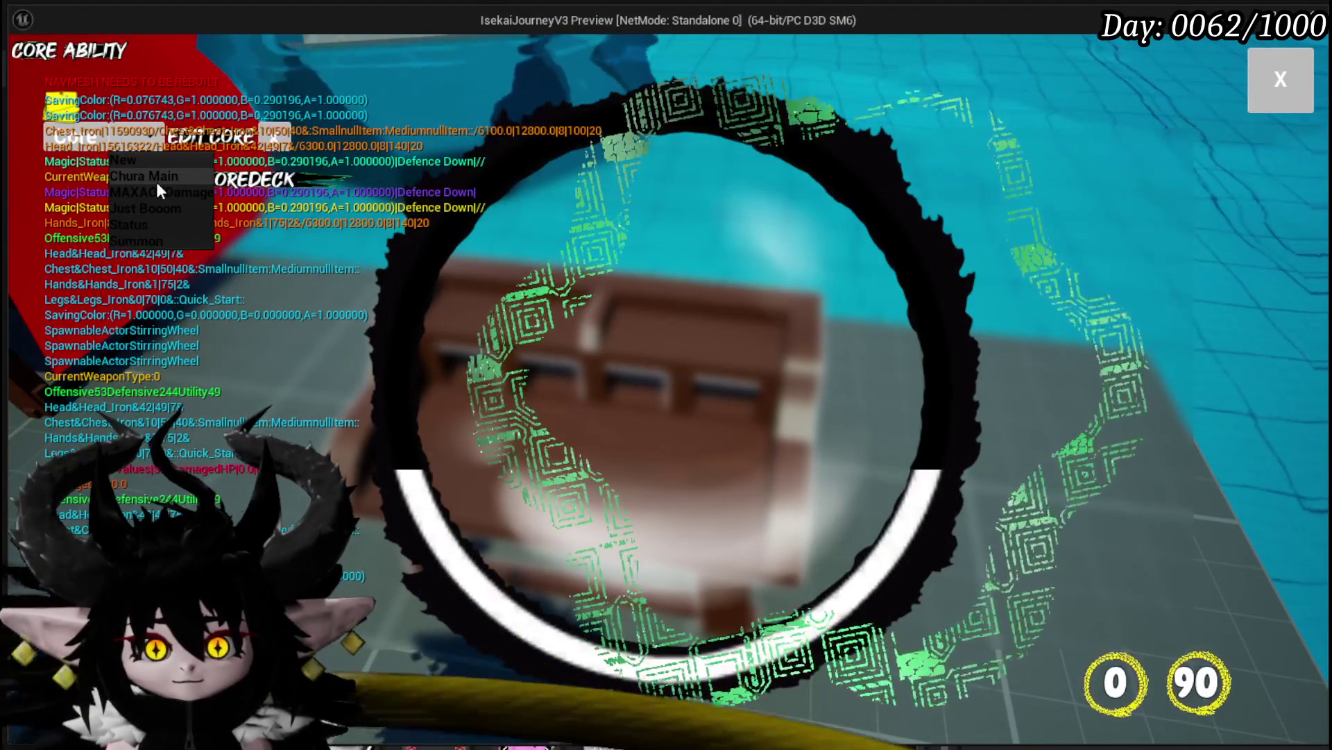
left_click(142, 222)
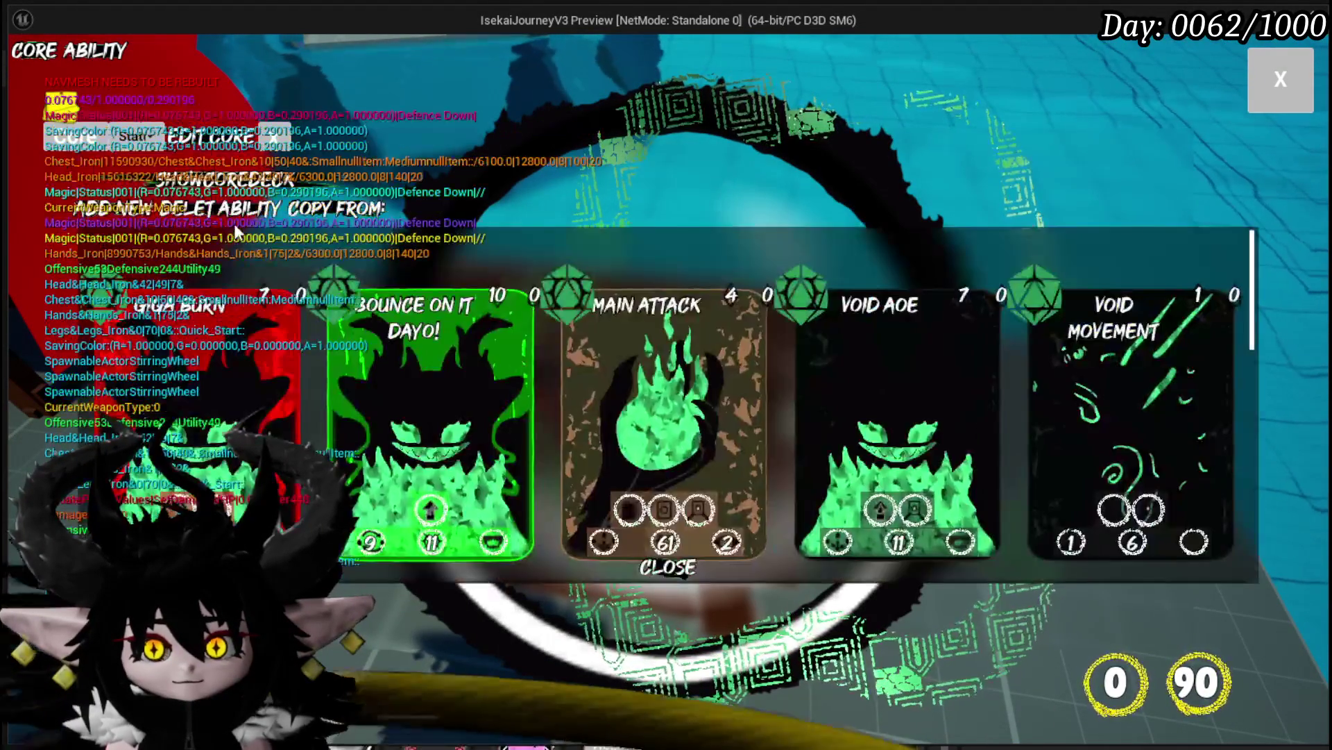
left_click(743, 382)
mouse_move(794, 308)
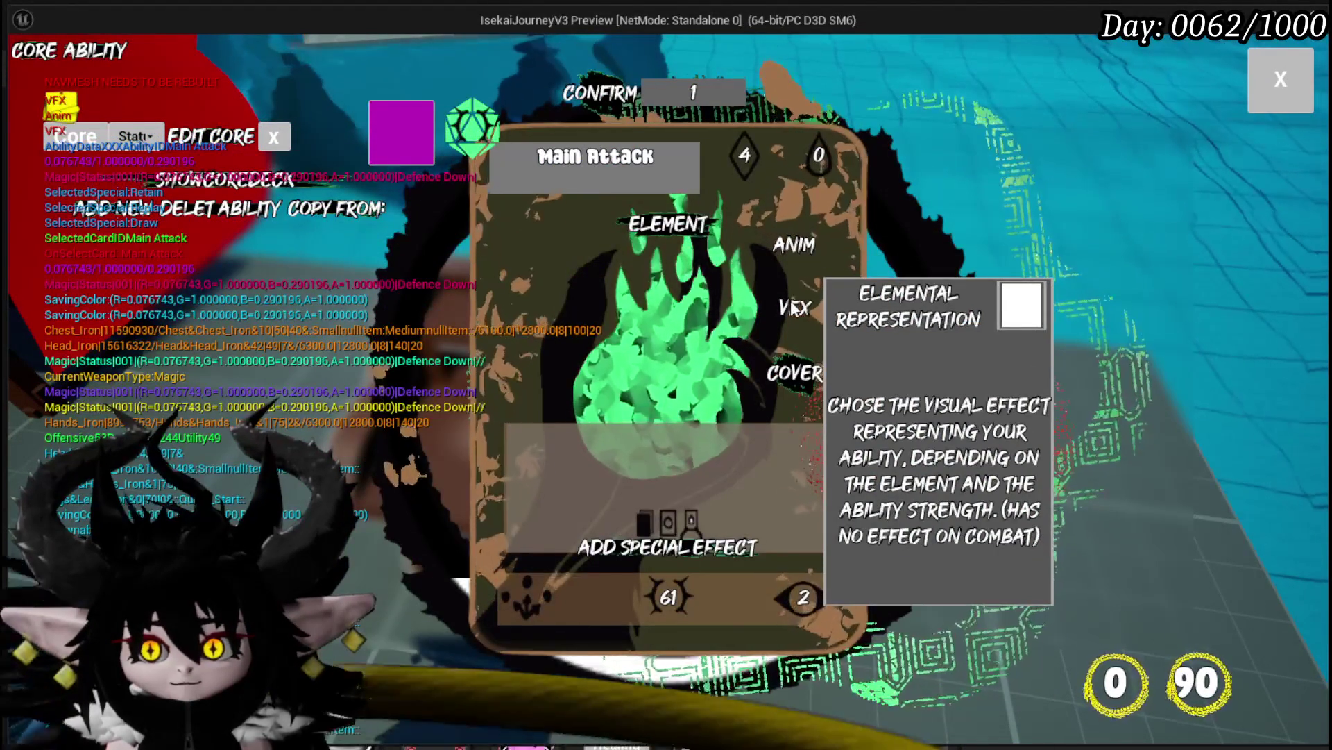
Try the card's animation and visual-effect choices, then end the play session
left_click(783, 254)
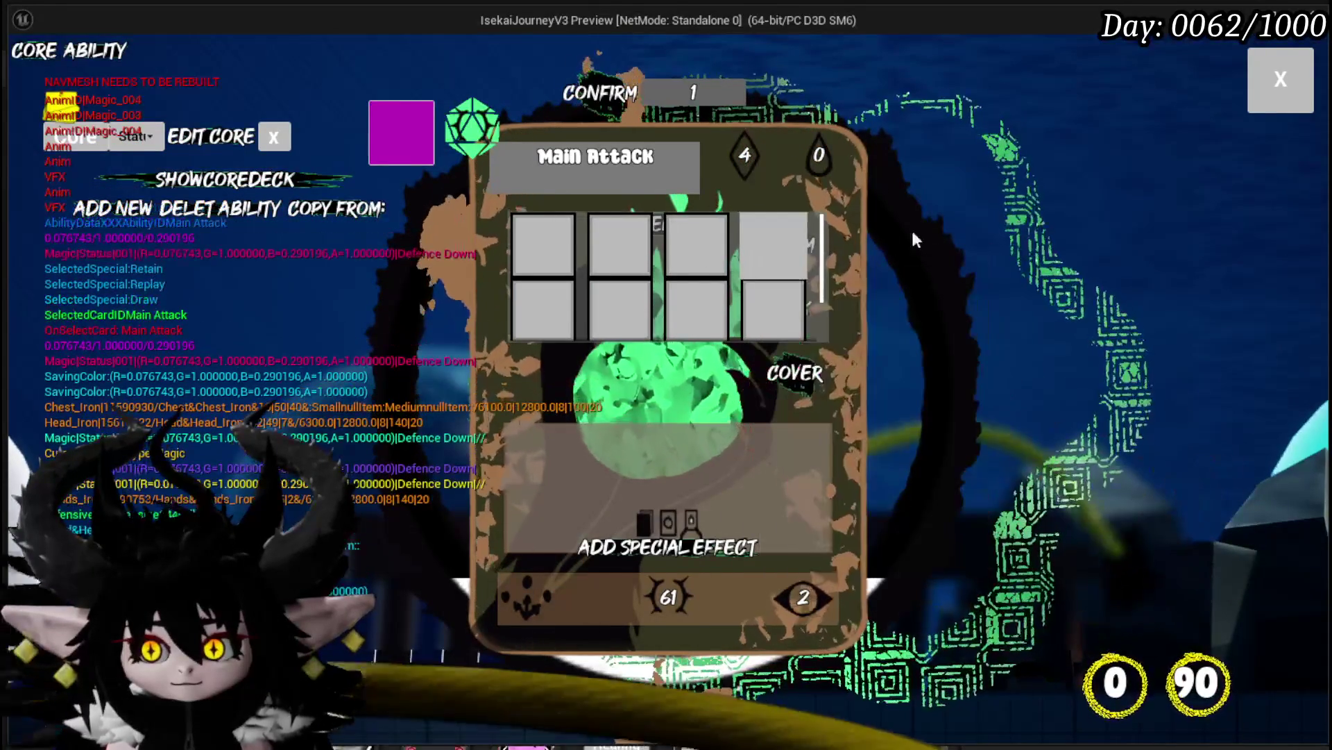
left_click(791, 298)
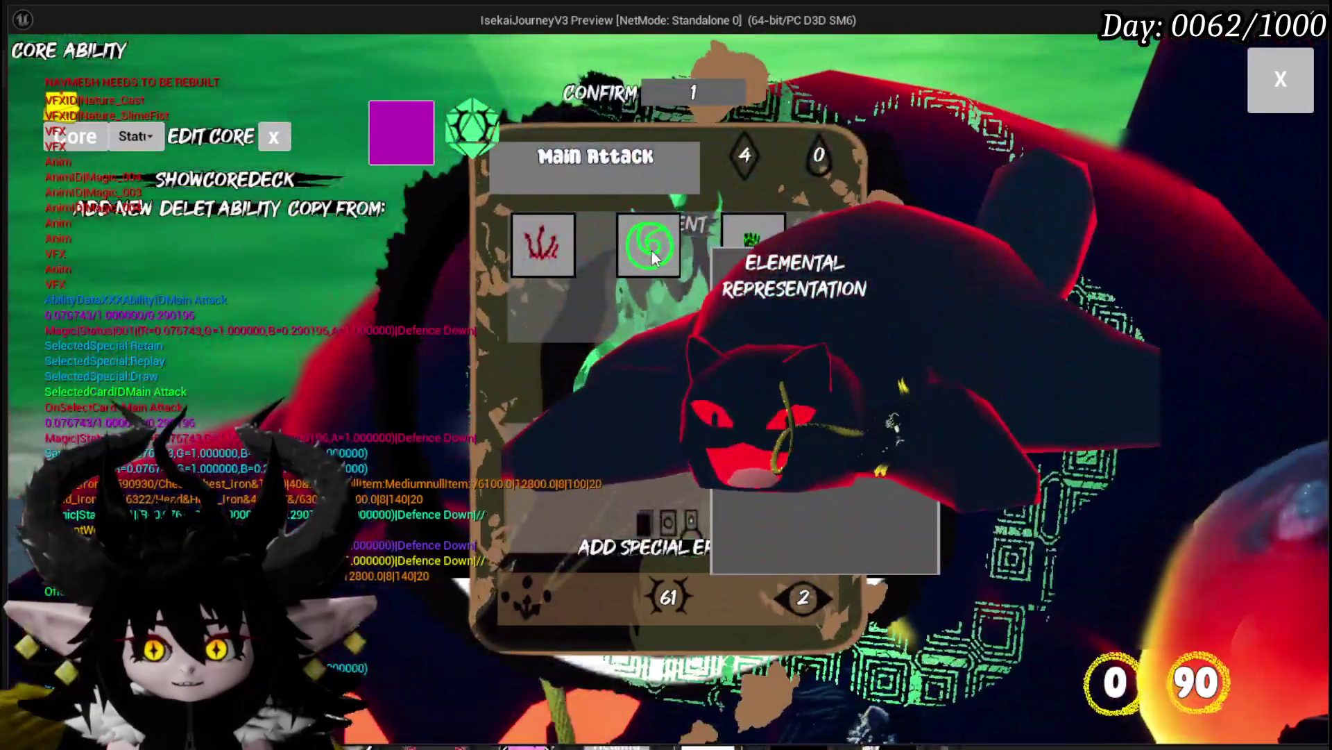
left_click(653, 258)
left_click(805, 236)
mouse_move(797, 230)
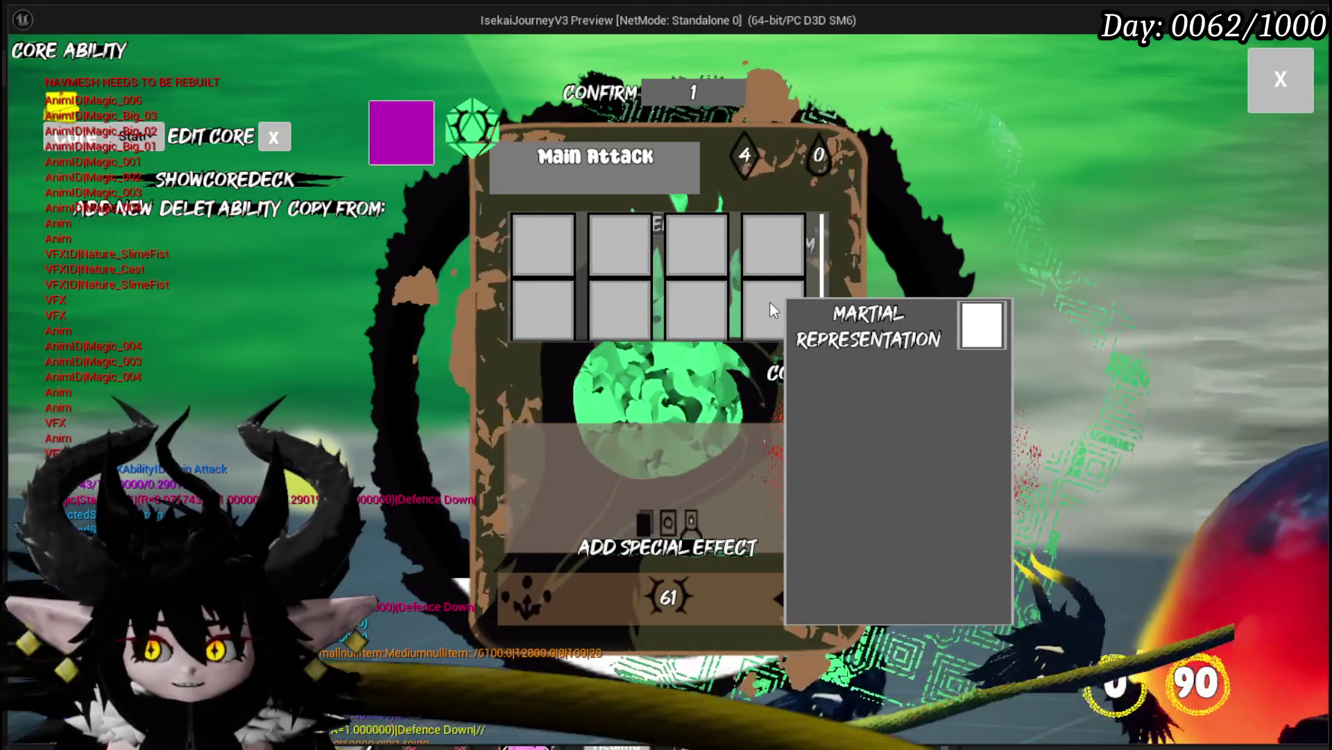
key("Escape")
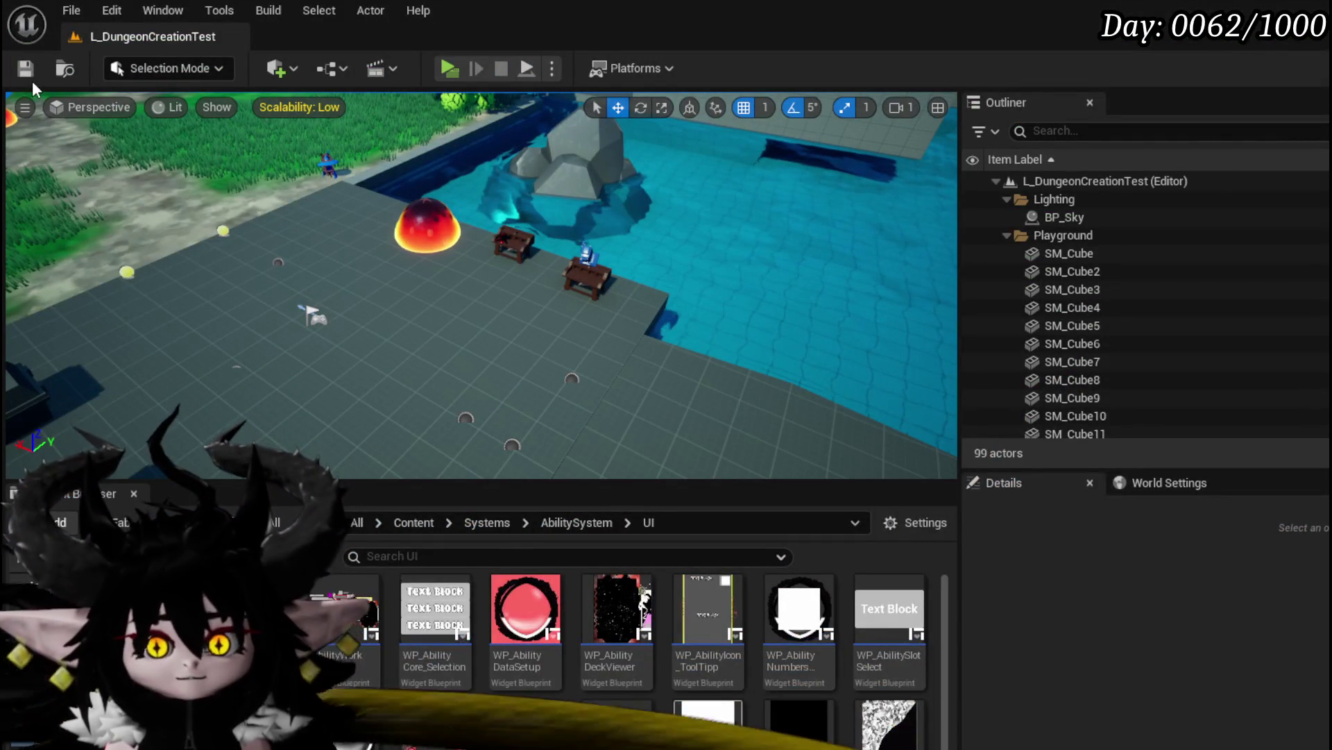
Save the level and bring the CamerHolder node in the blueprint graph into view
left_click(25, 68)
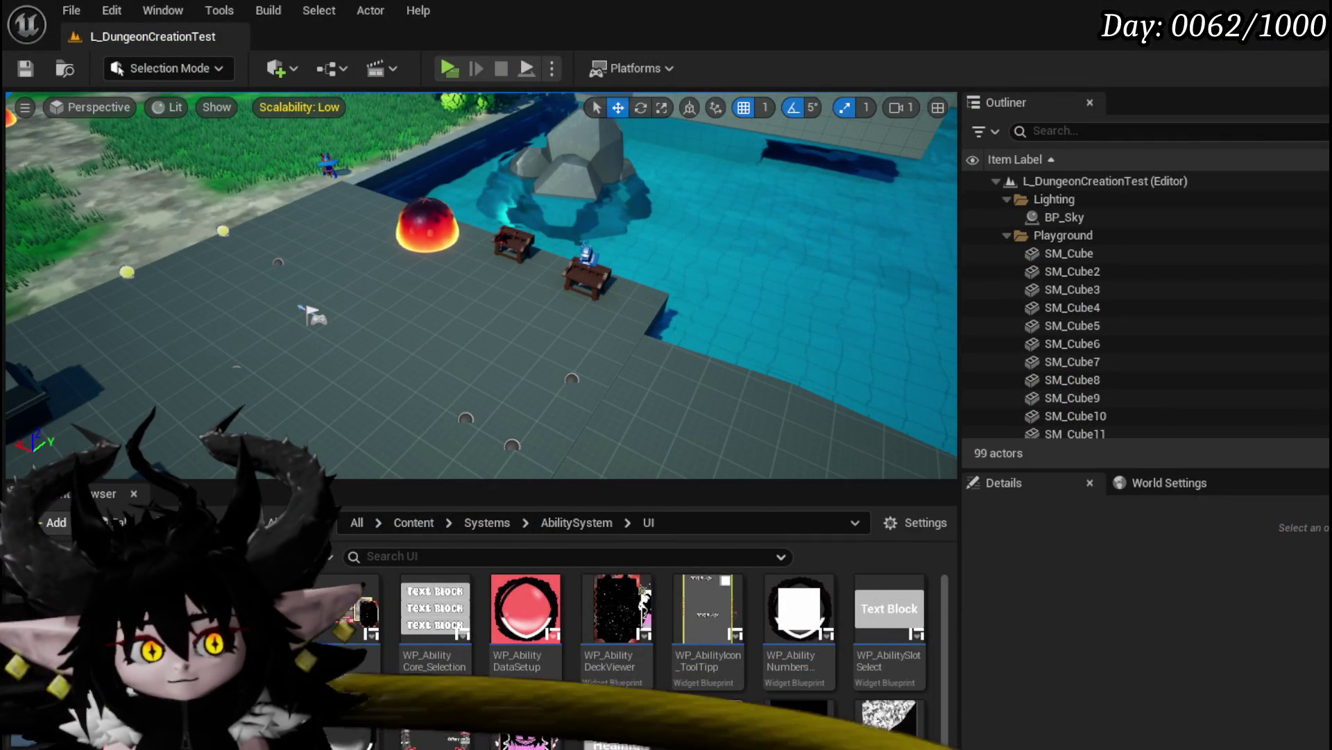
key("alt+Tab")
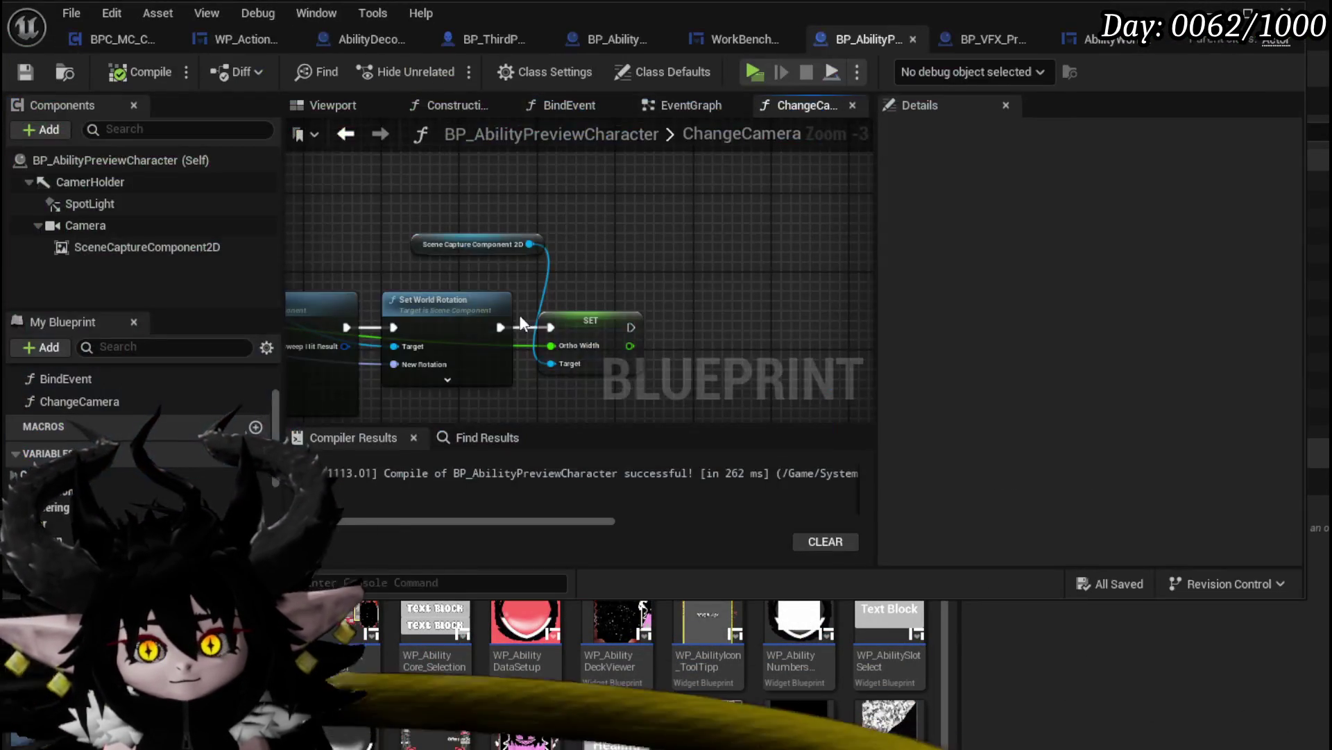
scroll(471, 229, "up", 3)
left_click_drag(764, 259, 728, 231)
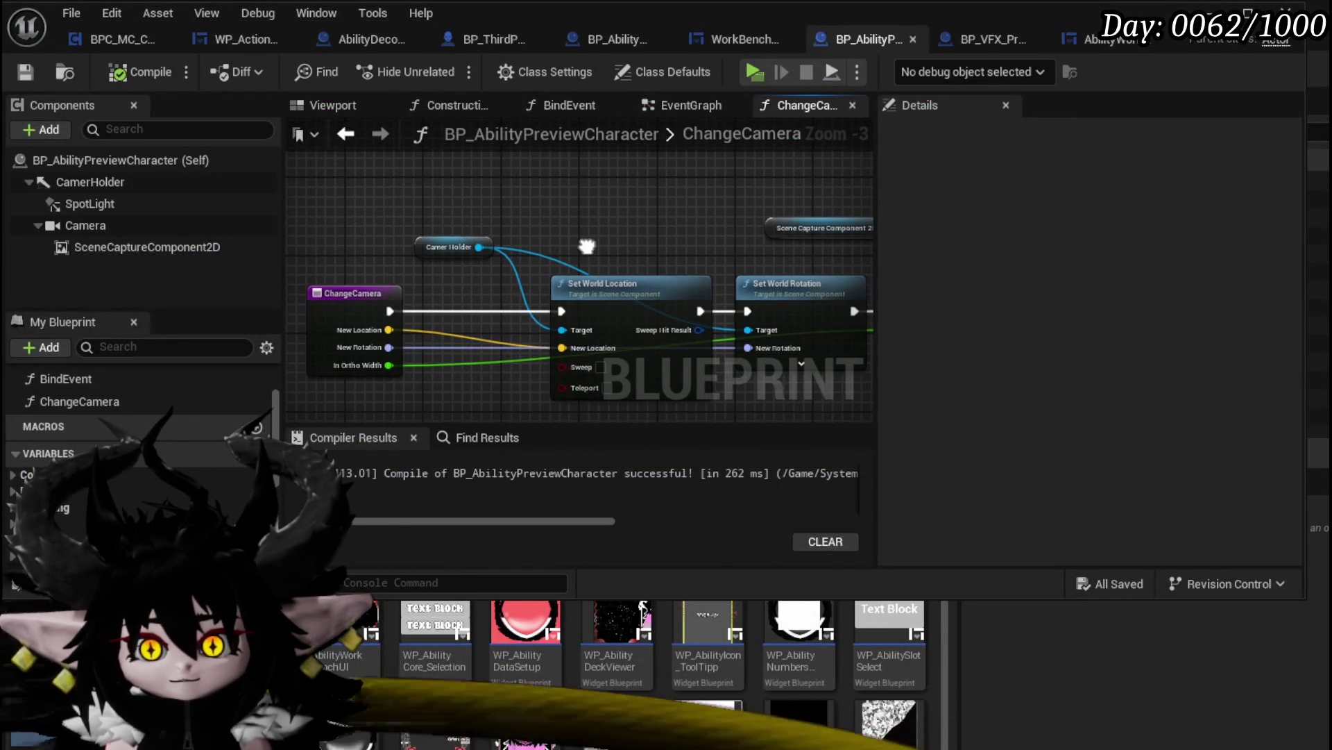
left_click(423, 247)
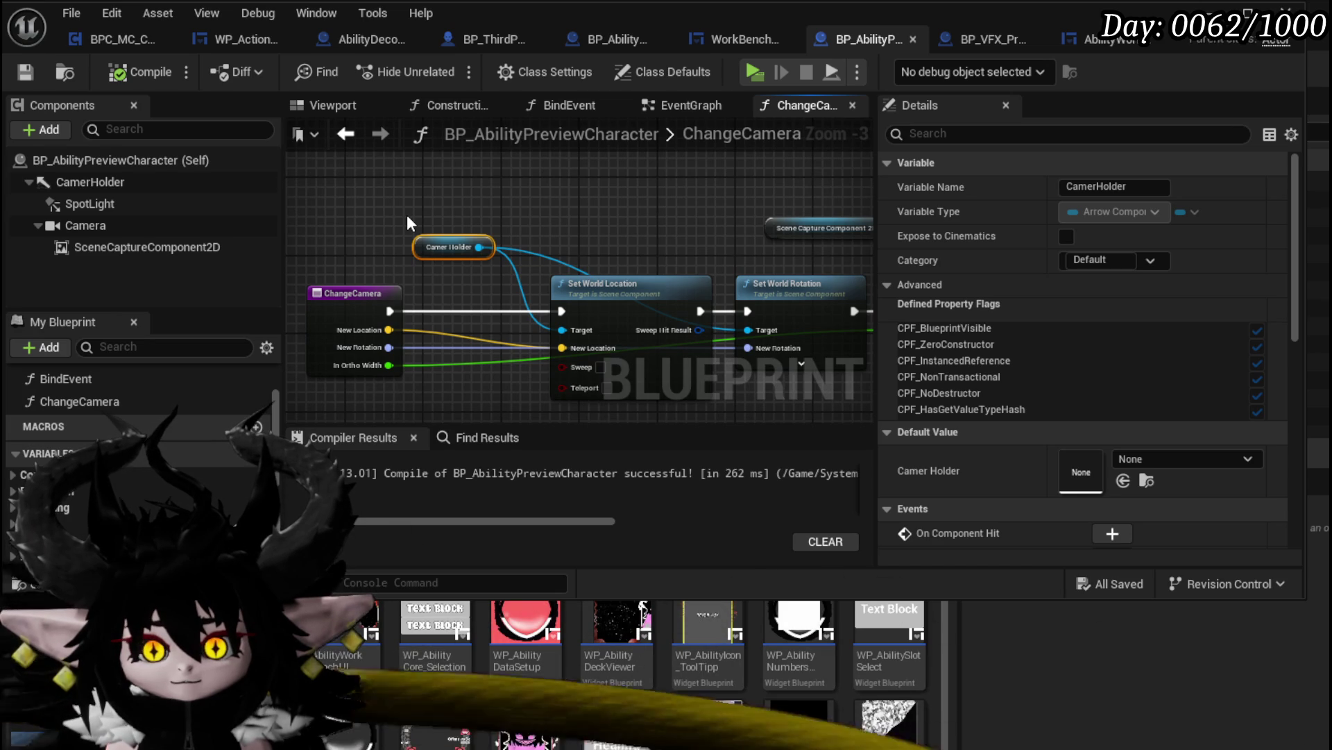
Inspect the CamerHolder component, the root Self entry and CamerHolder's action list
left_click(105, 189)
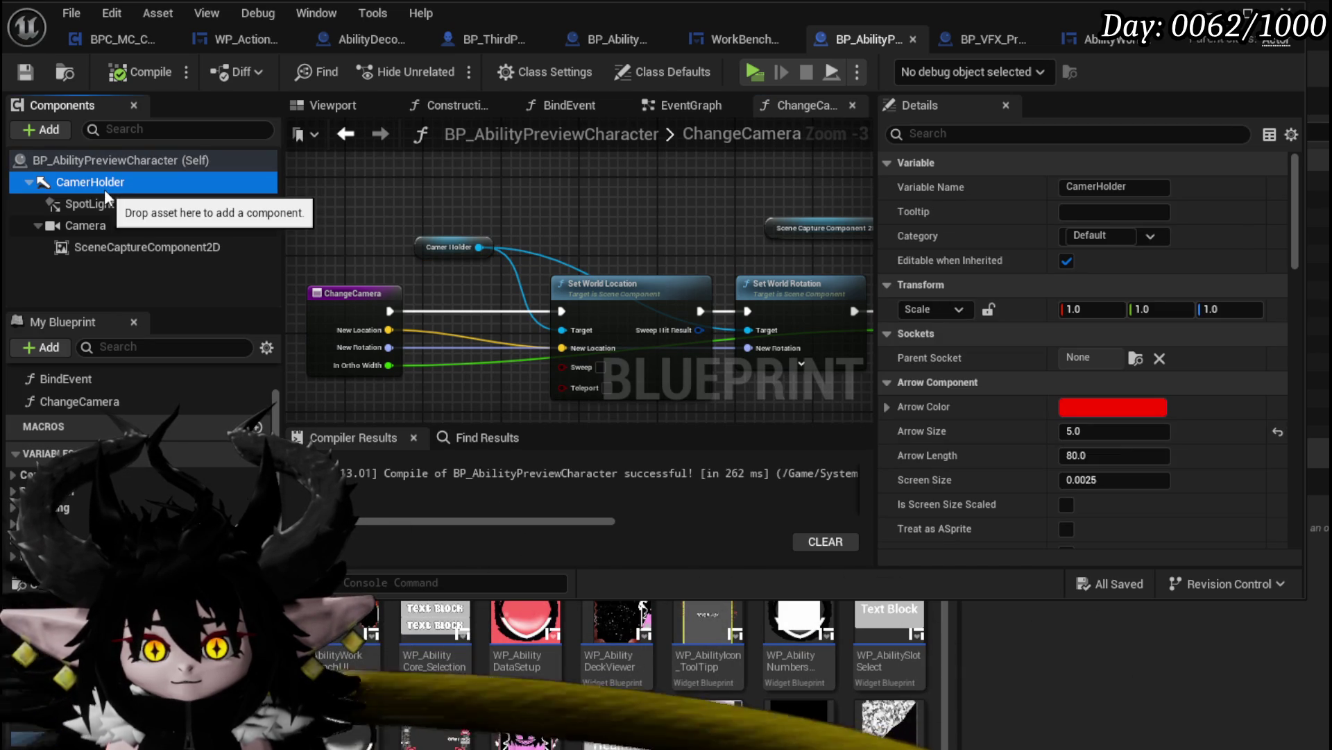
left_click(73, 169)
left_click(73, 181)
right_click(73, 181)
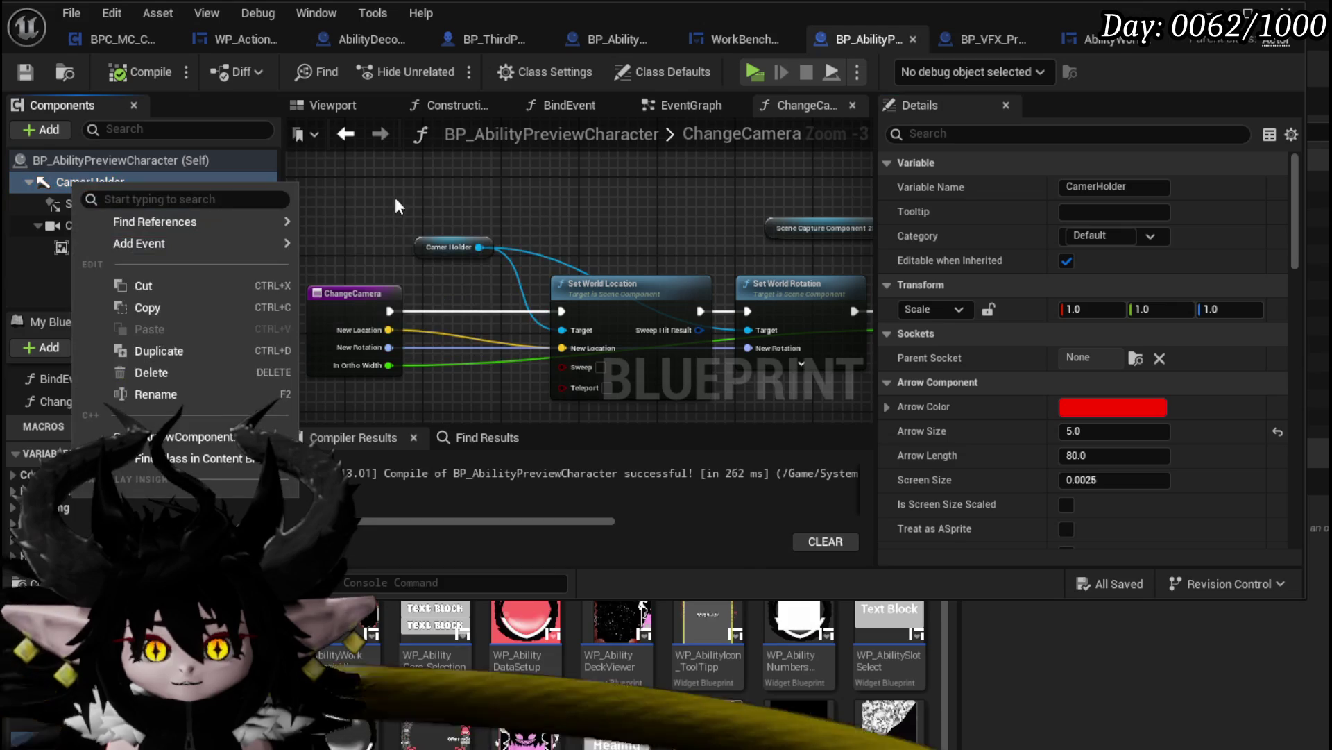
key("Escape")
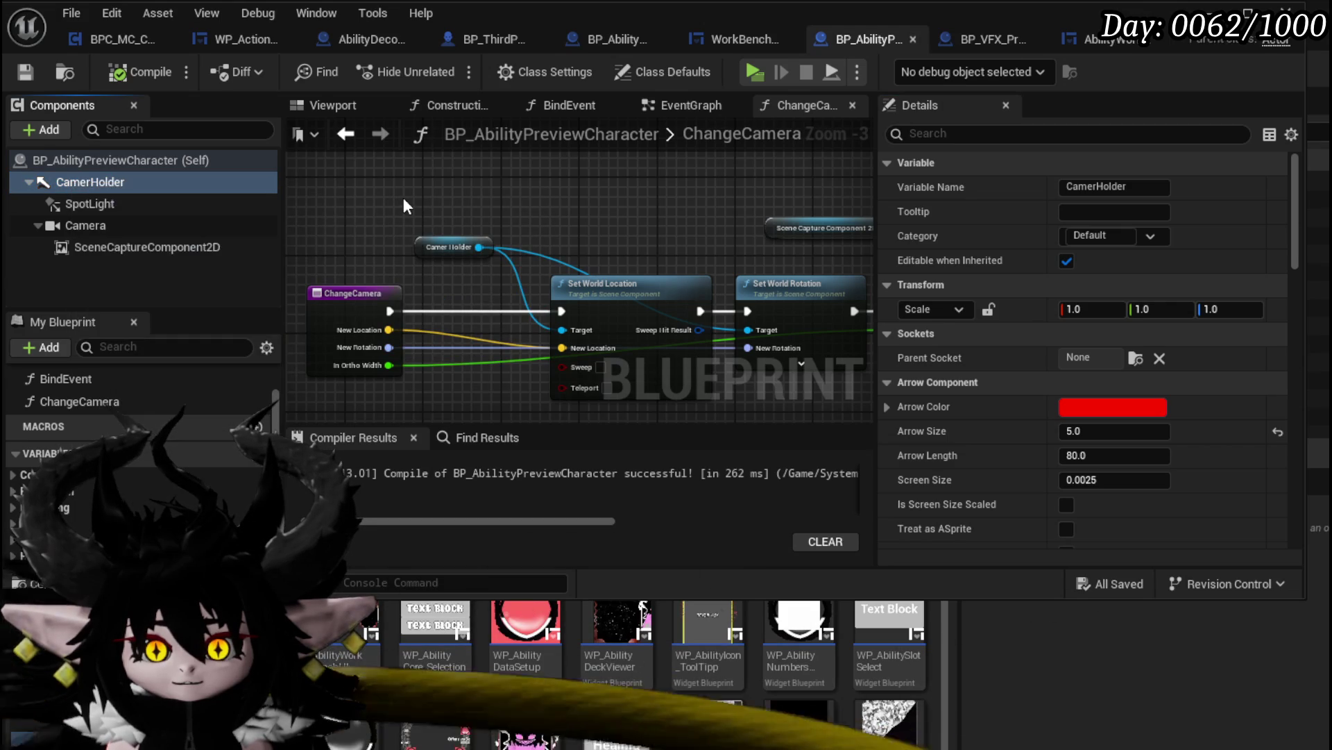
Search the addable-components list for 'root', then clear the search and reopen the list
left_click(24, 132)
type("roo")
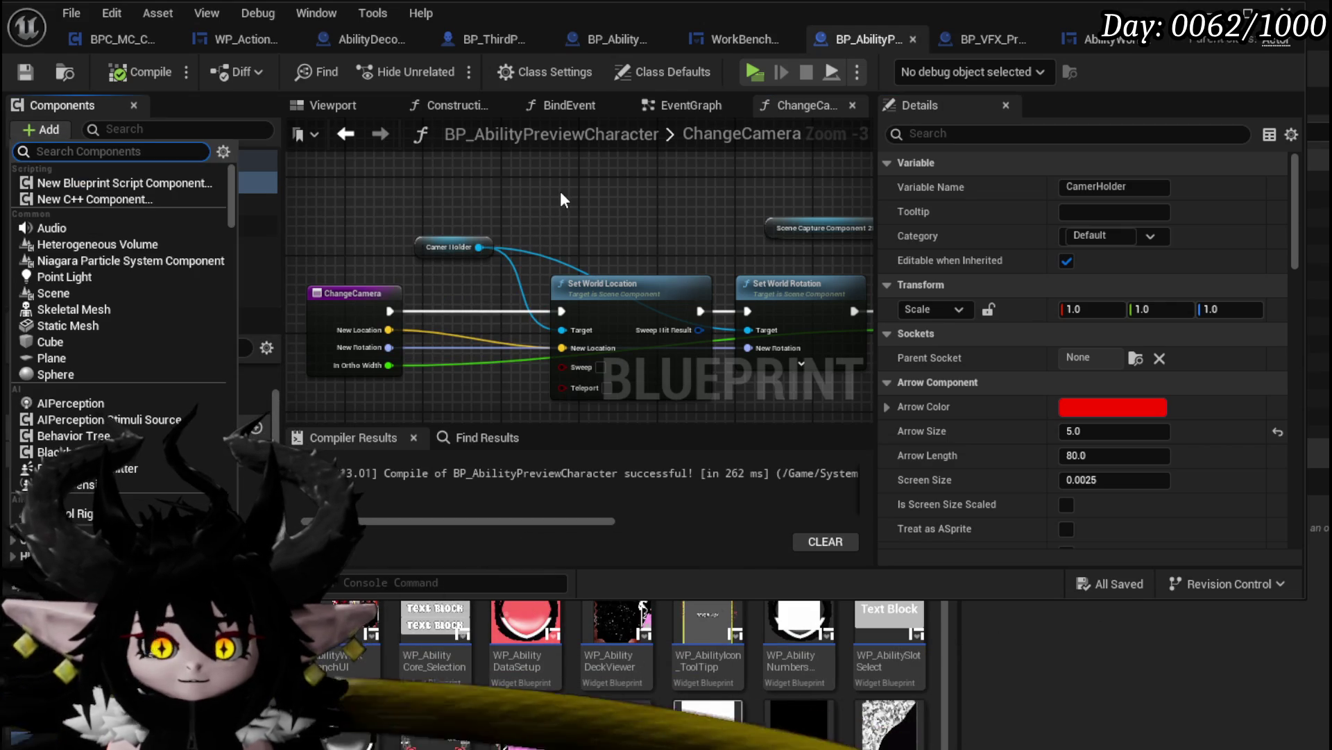
type("t")
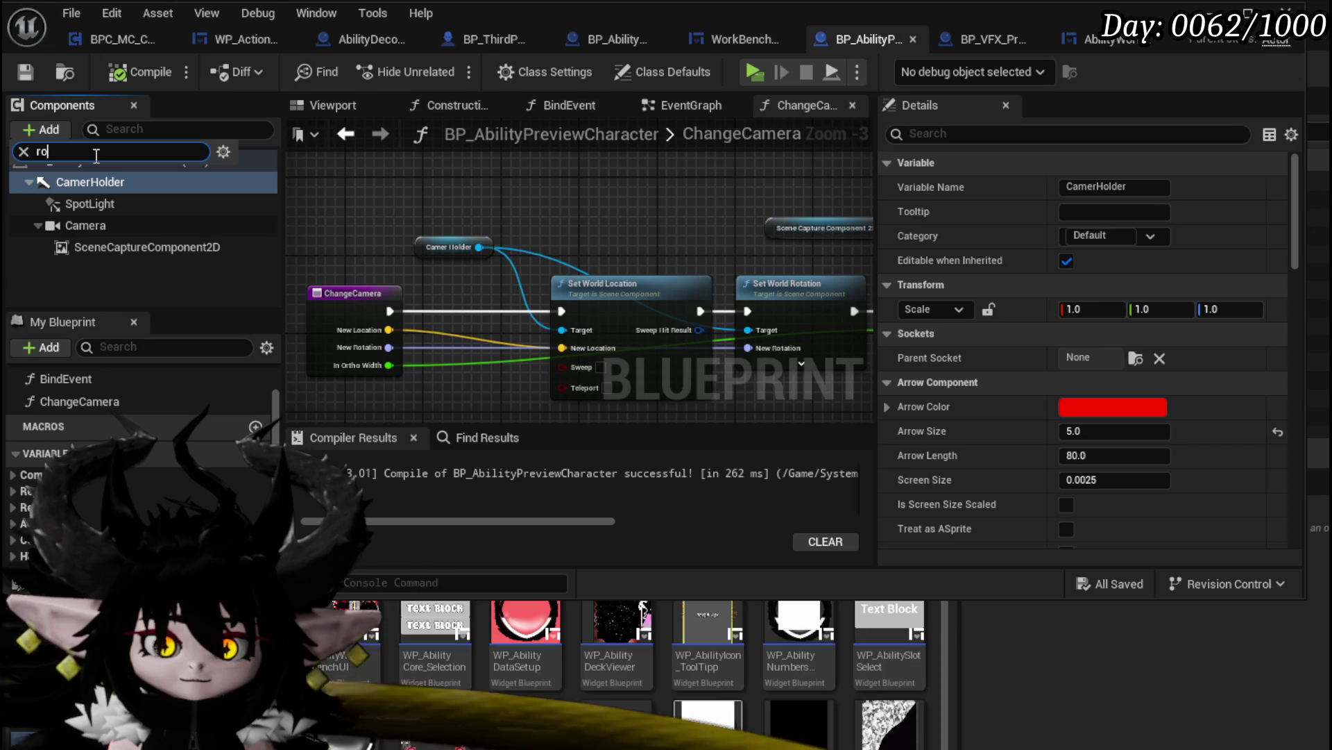
key("BackSpace")
key("BackSpace")
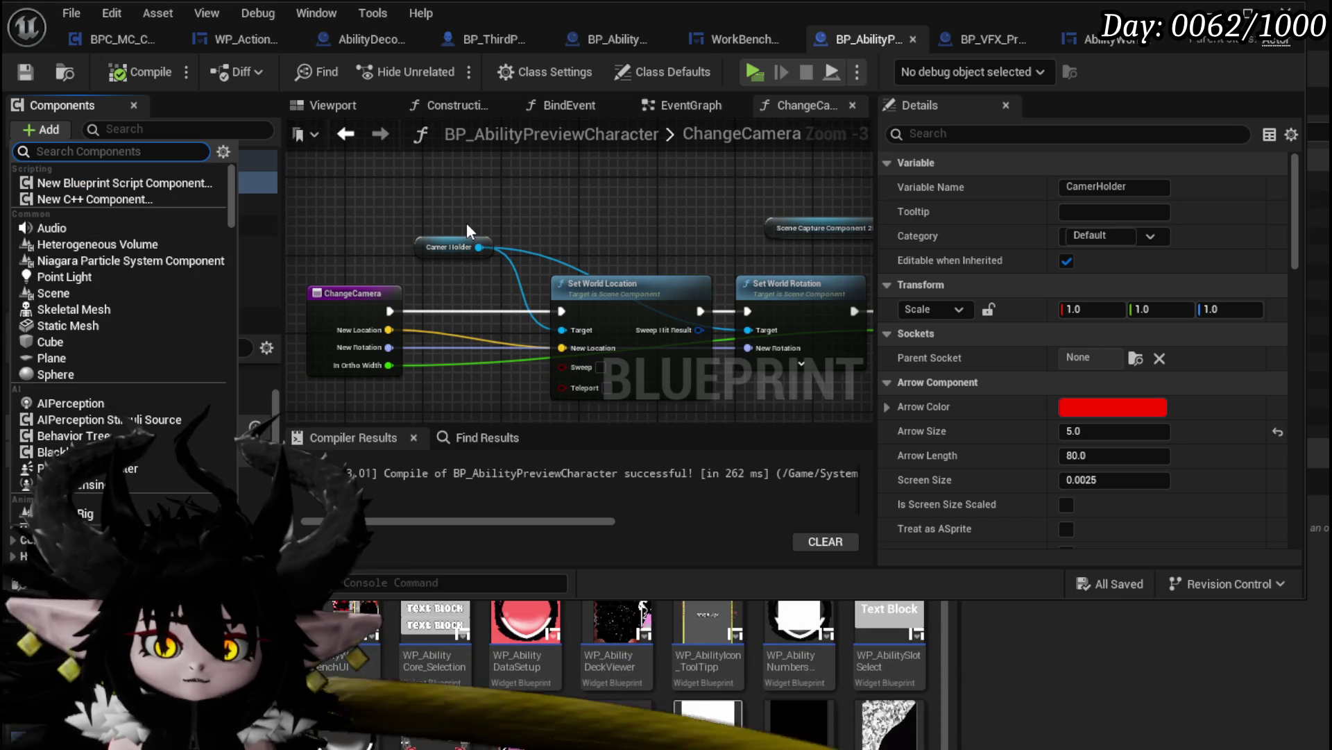
key("Escape")
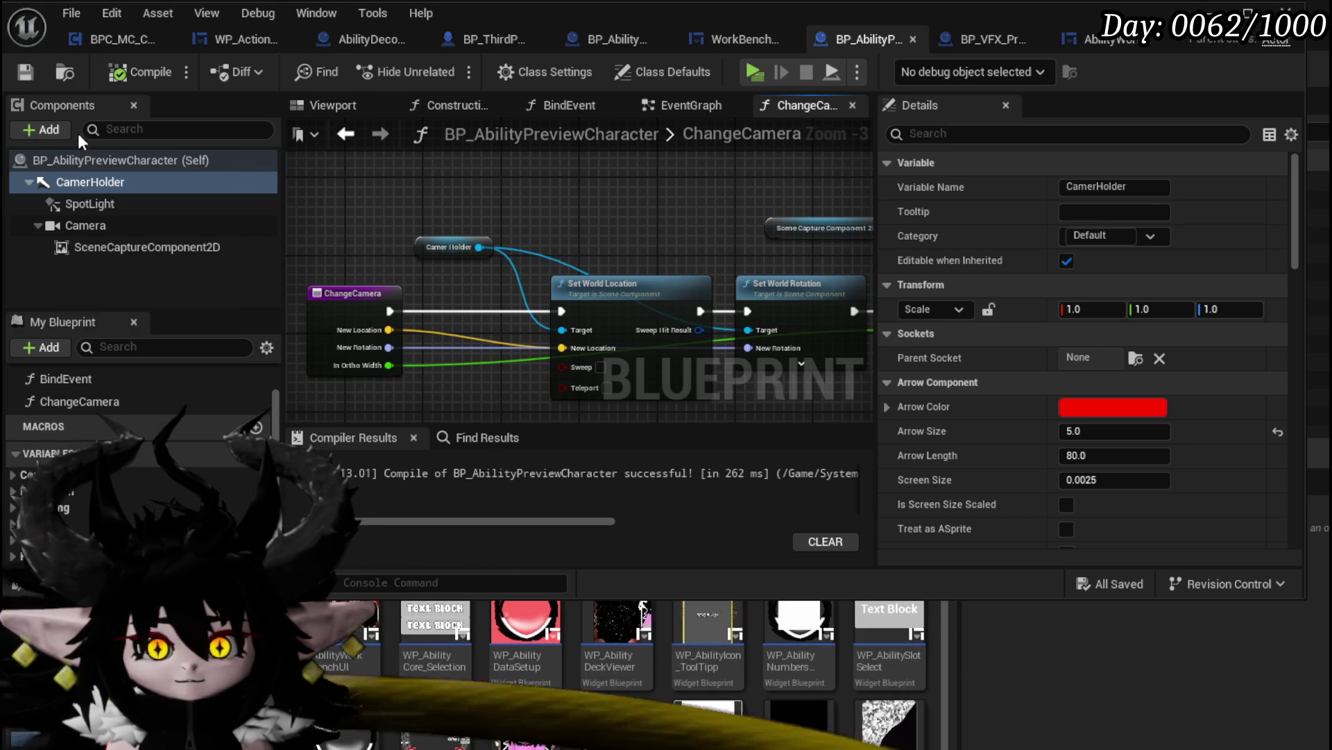
left_click(49, 132)
Add an Arrow component named ActorRoot and make it the parent of CamerHolder
type("rr")
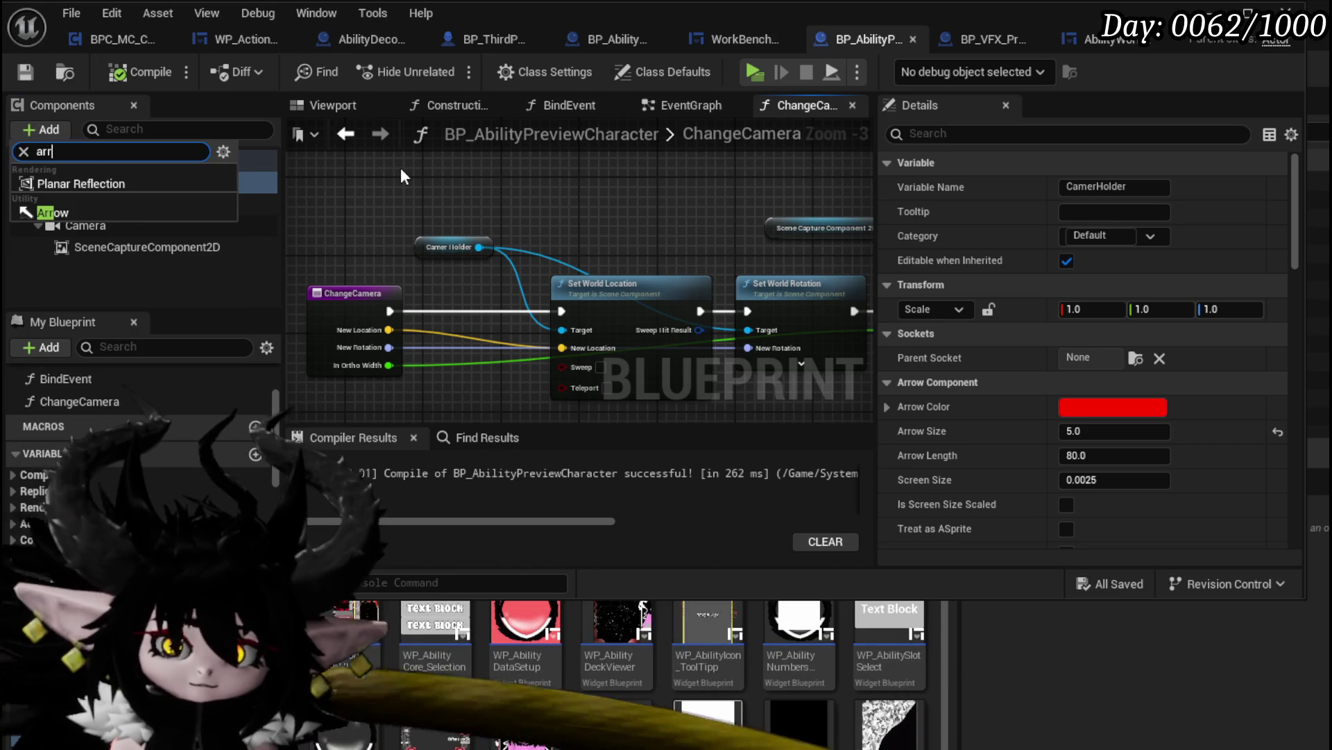
left_click(117, 219)
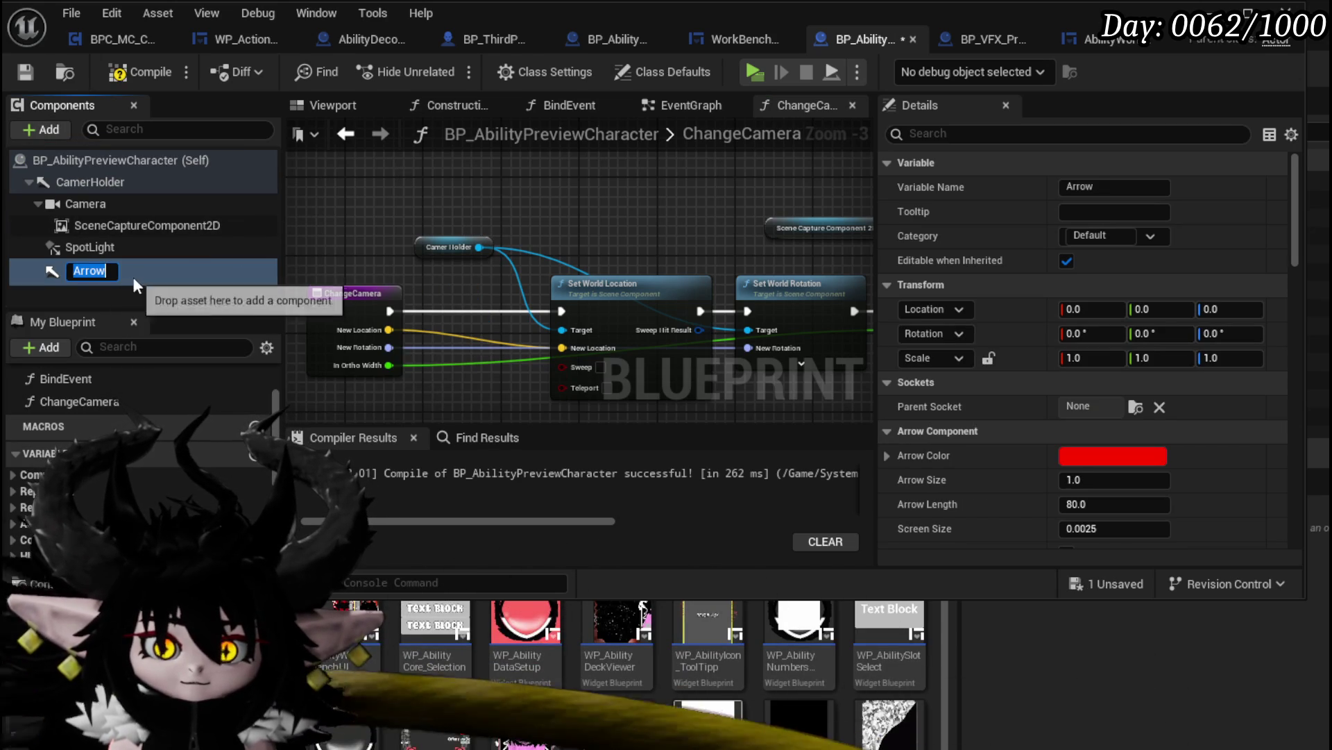
type("Ac")
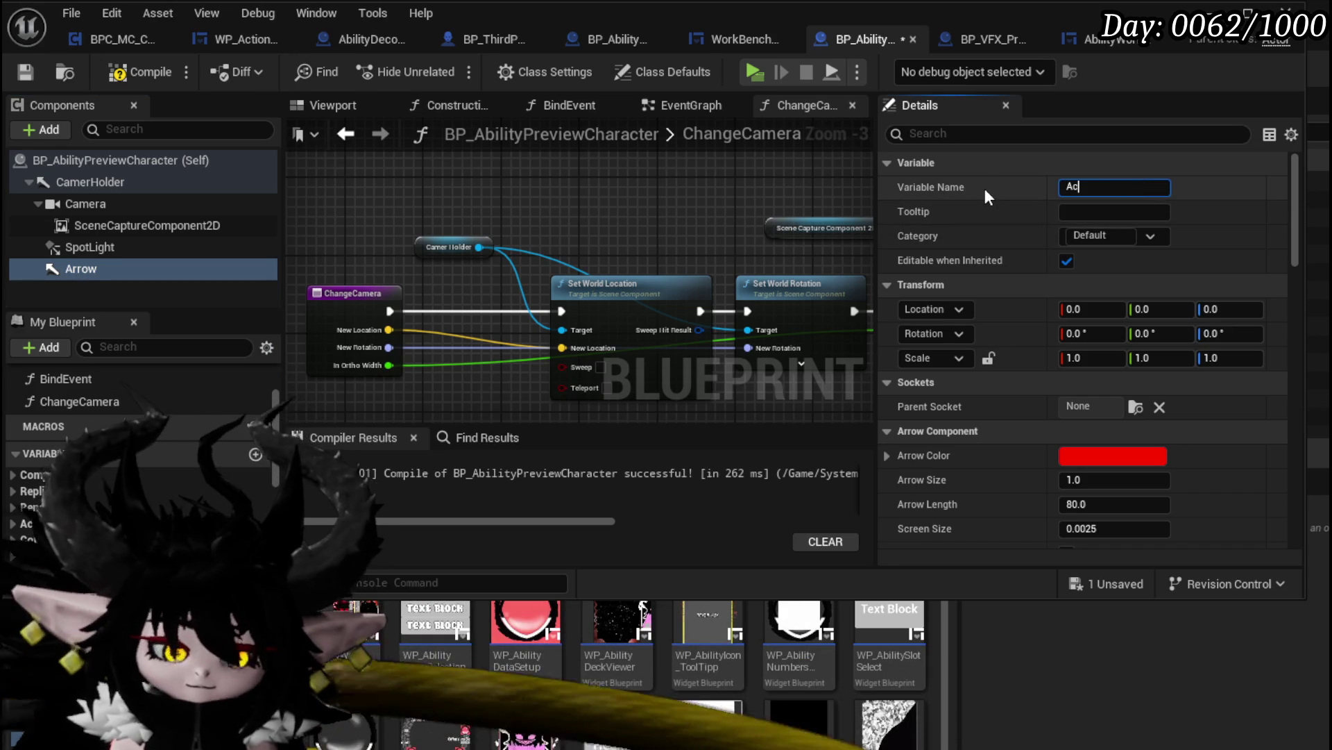
type("torRoot")
key("Return")
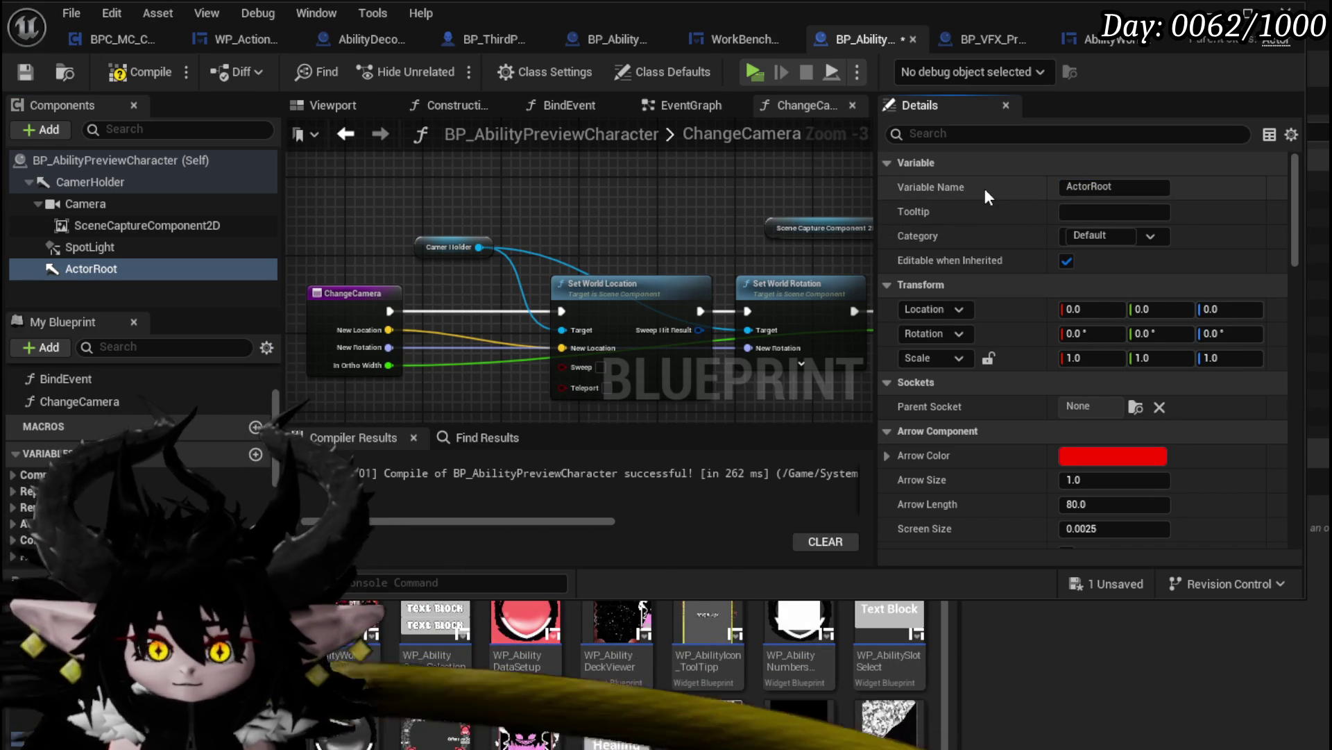
mouse_move(103, 181)
left_mouse_down()
mouse_move(111, 269)
mouse_move(99, 271)
mouse_move(59, 173)
left_mouse_up()
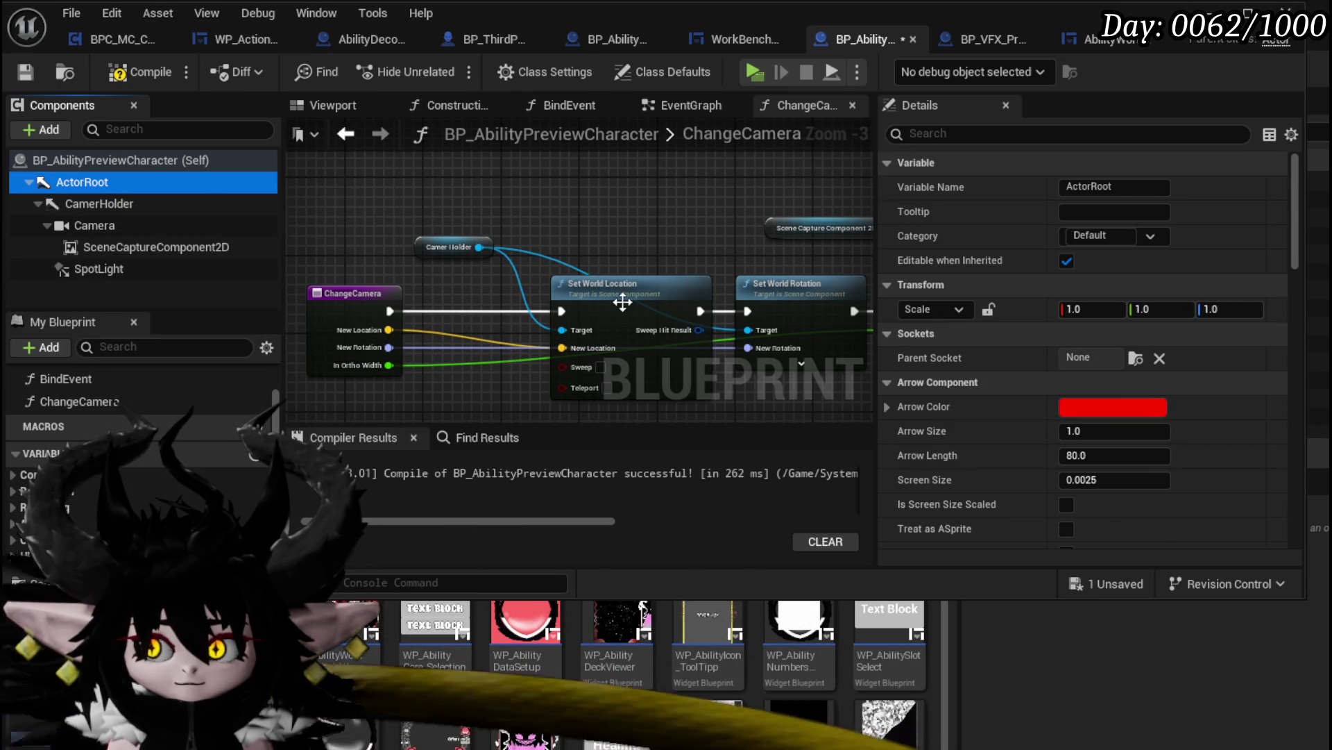
Check CamerHolder's transform and ActorRoot's settings, compile, and launch a standalone game preview
left_click(136, 204)
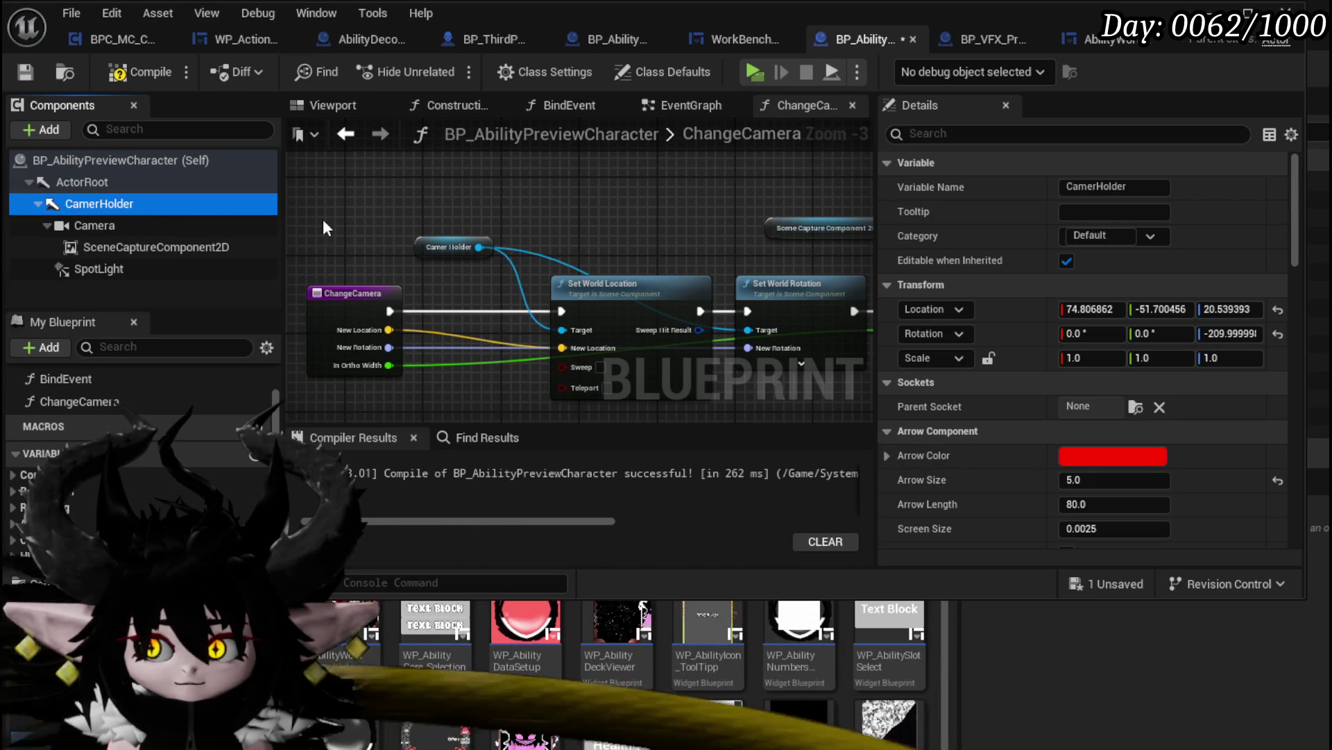
left_click(56, 185)
left_click(138, 74)
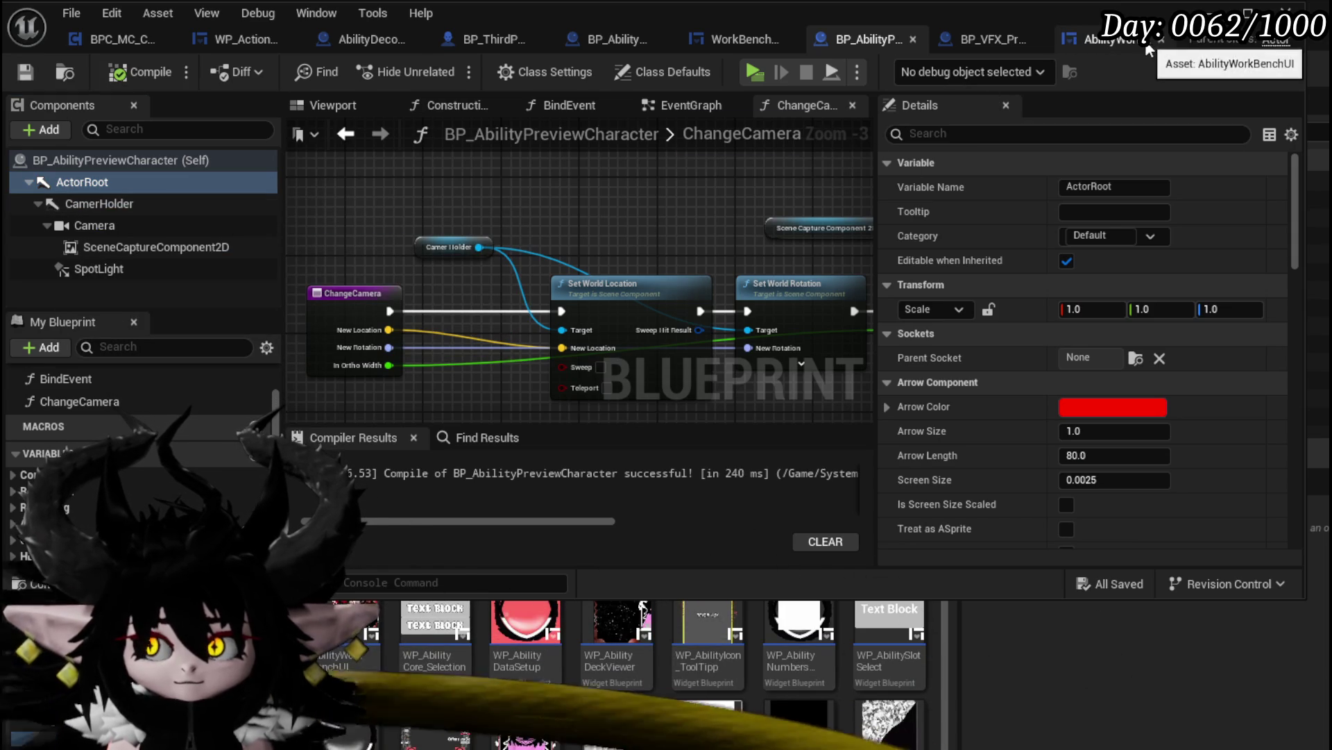
left_click(1211, 10)
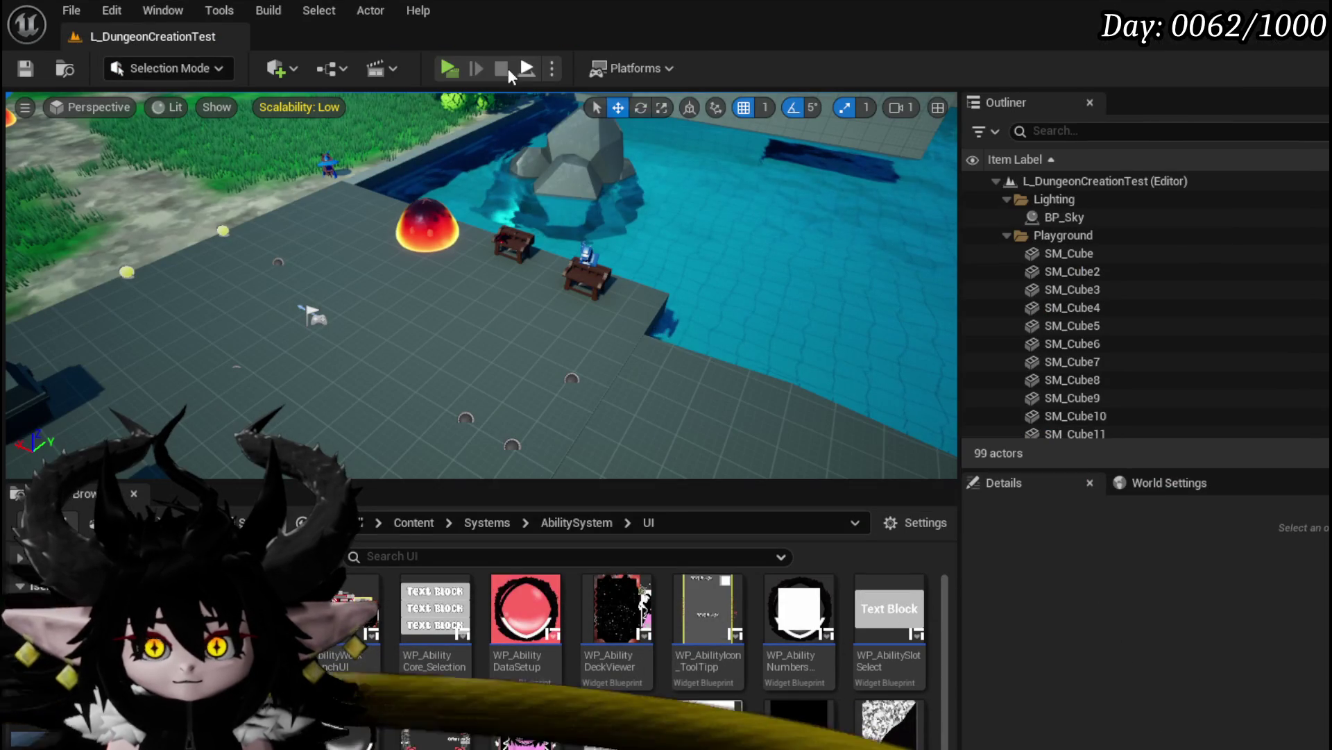
left_click(448, 68)
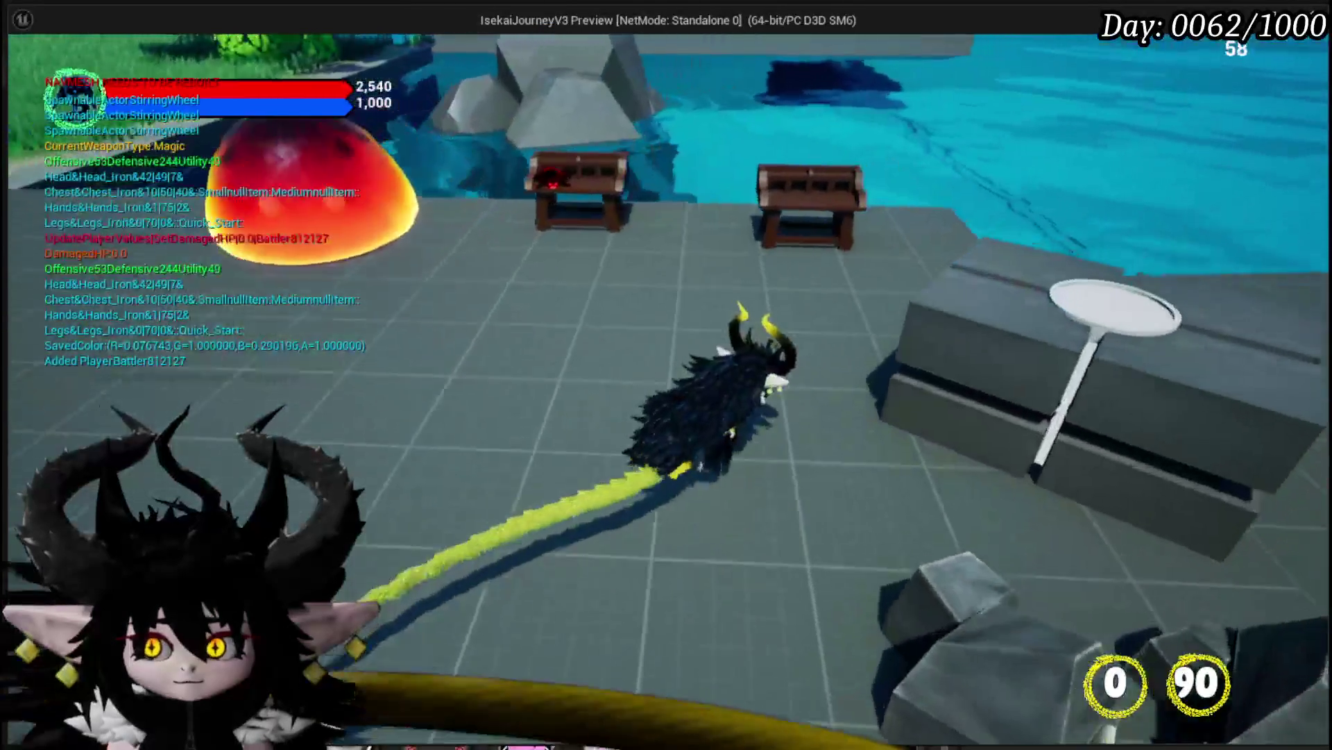
At the bench, open the core ability editor, choose Status, and open its Main Attack card
key("e")
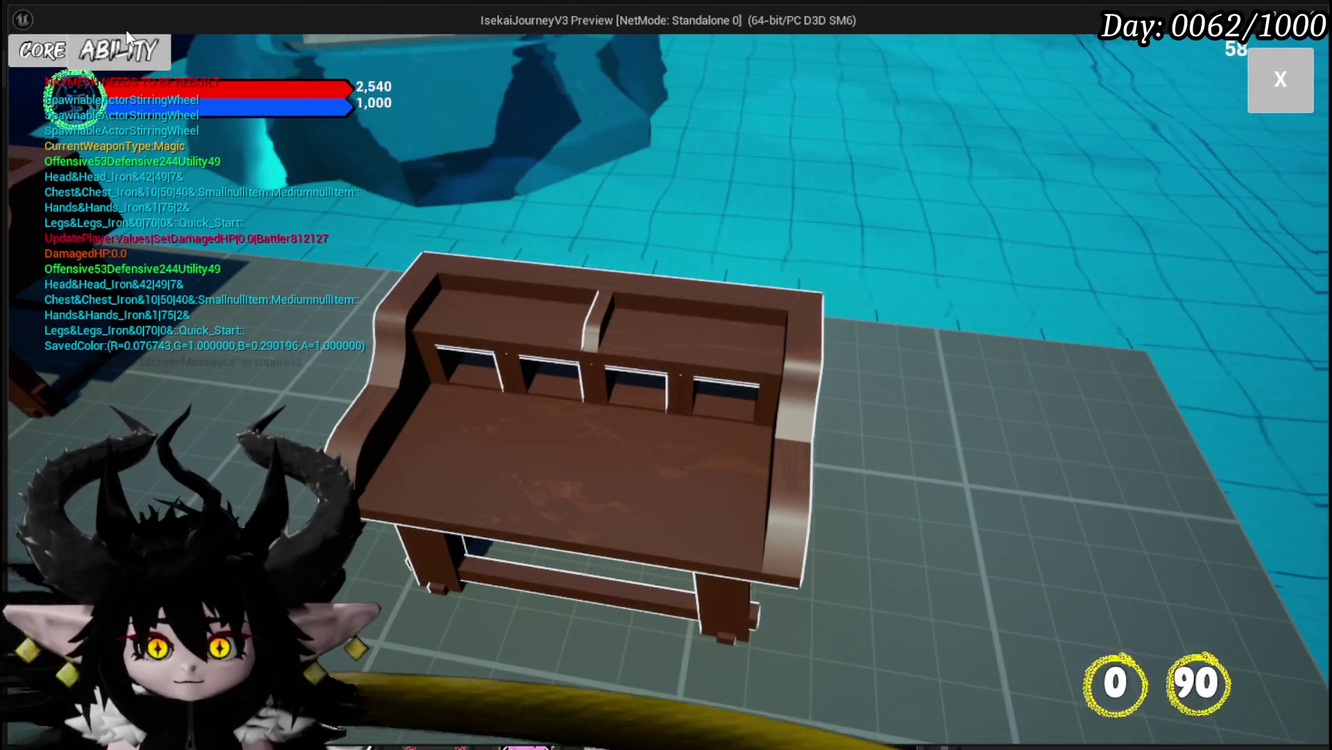
left_click(129, 50)
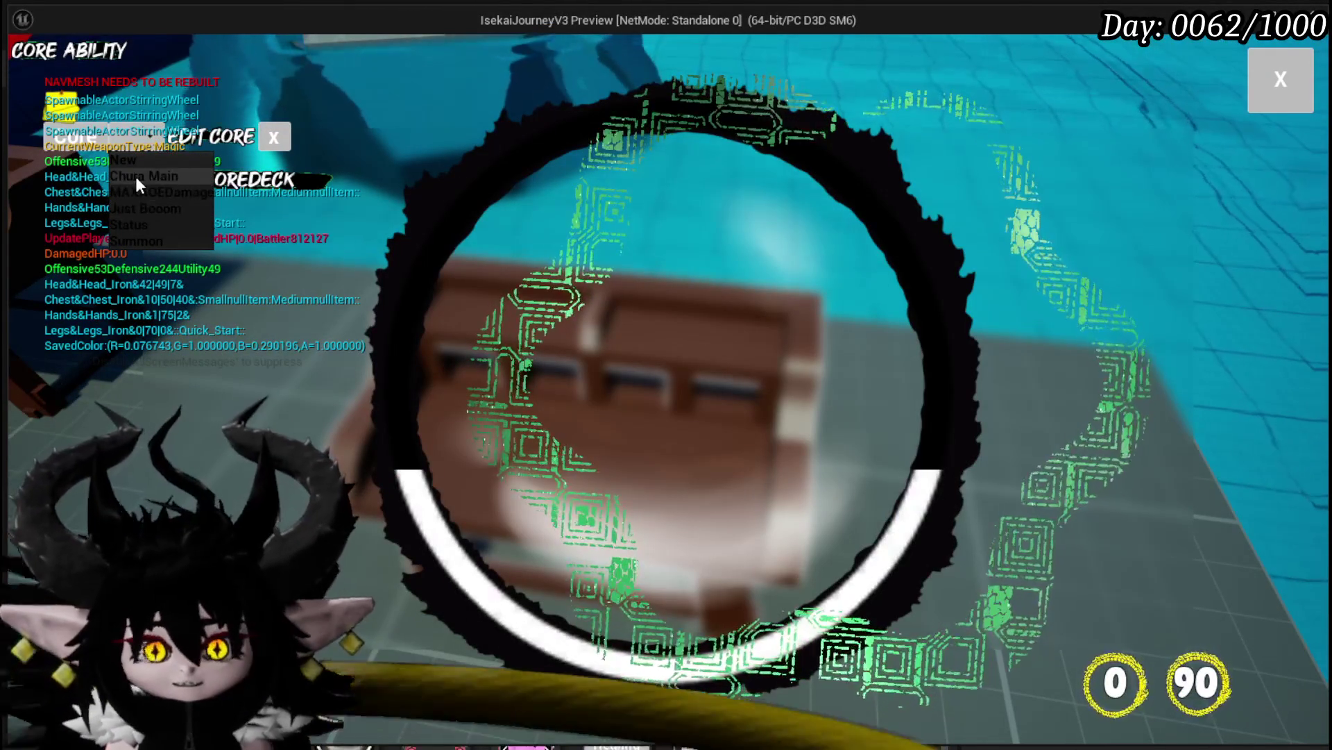
left_click(137, 223)
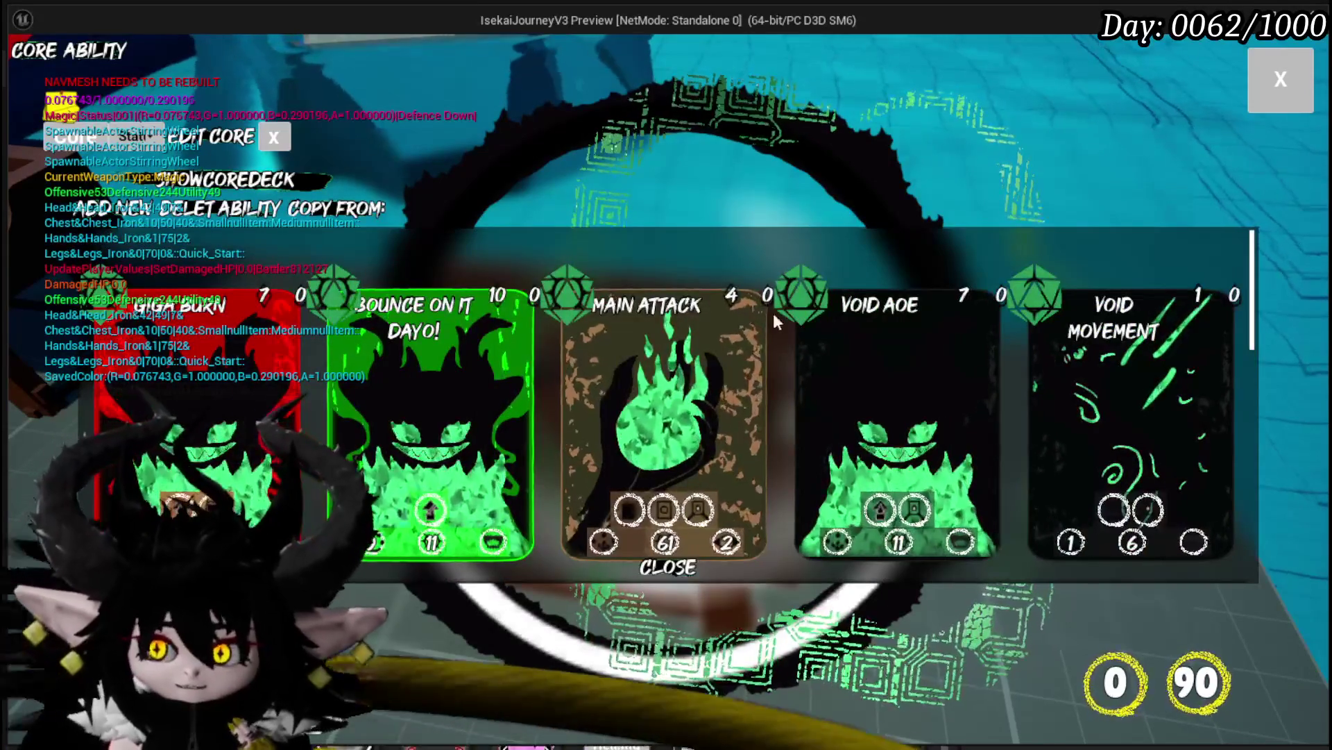
left_click(769, 318)
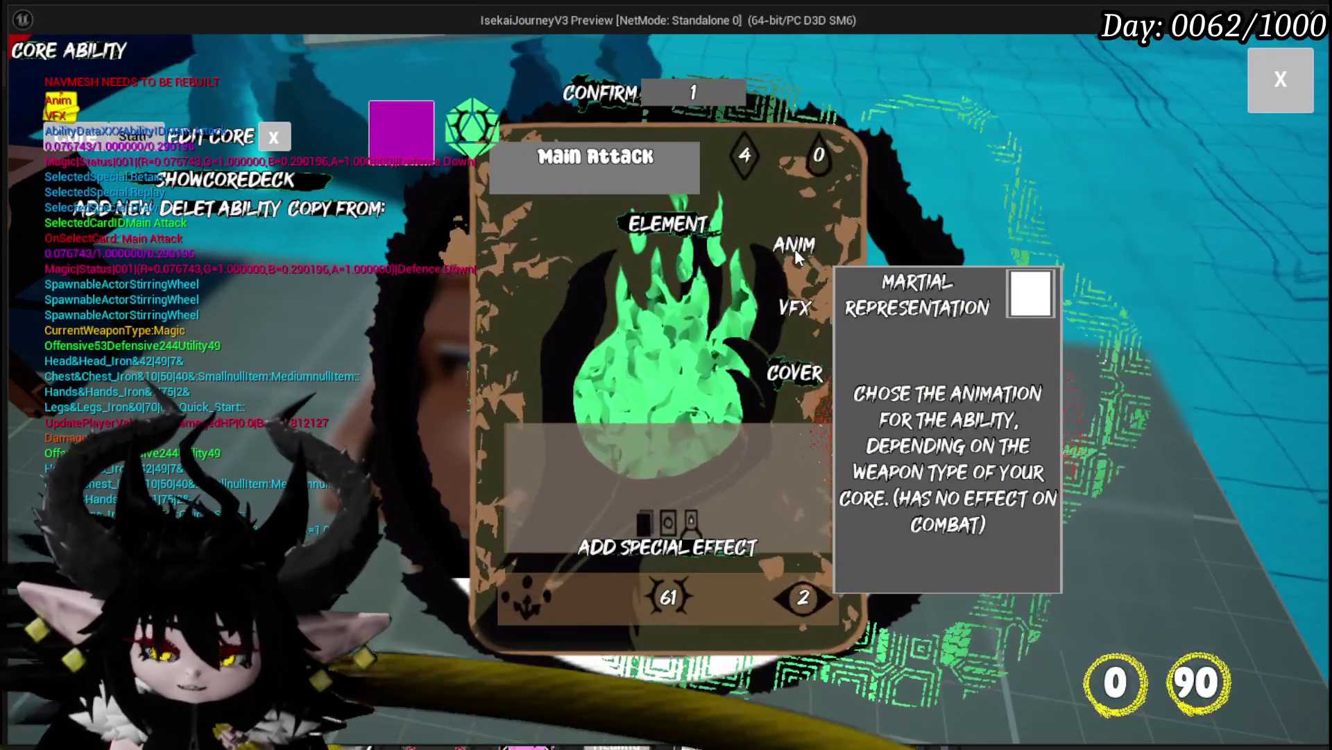
Review the card's element and animation choices, then stop playing and save the level
left_click(794, 248)
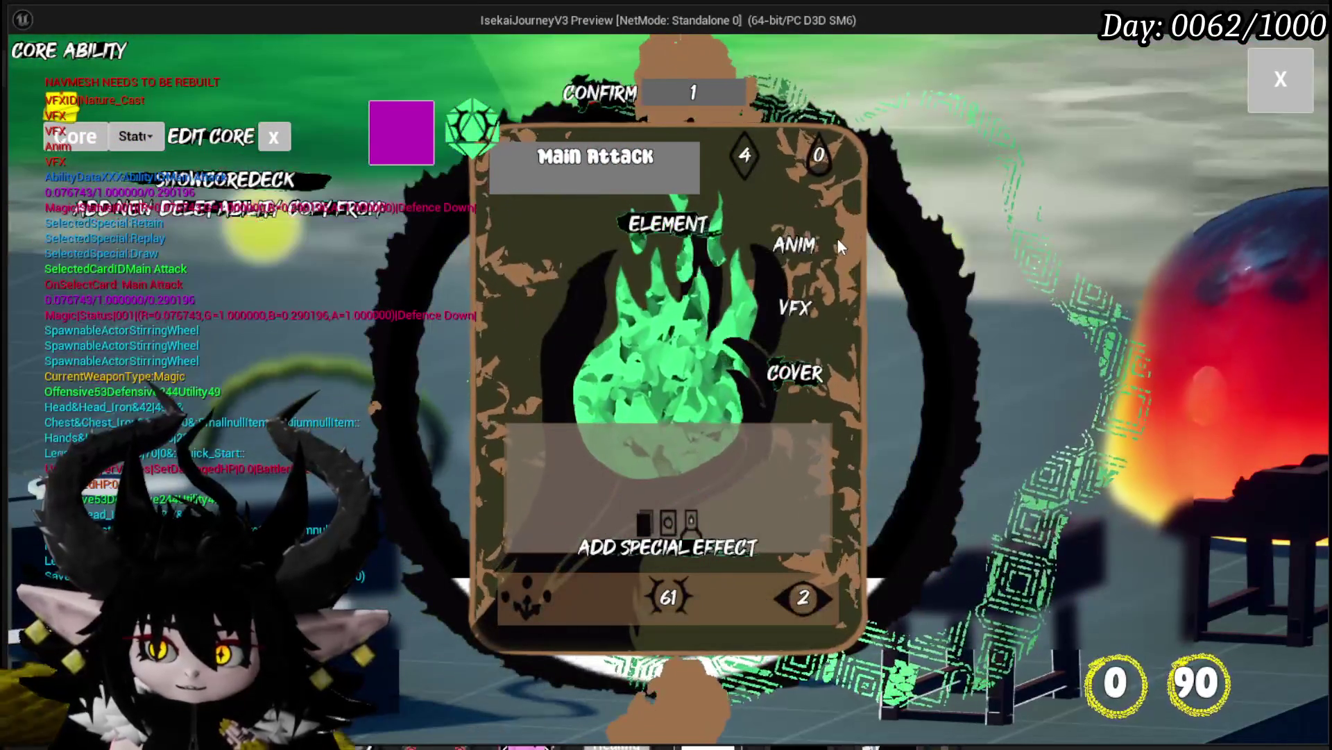
left_click(802, 244)
mouse_move(752, 243)
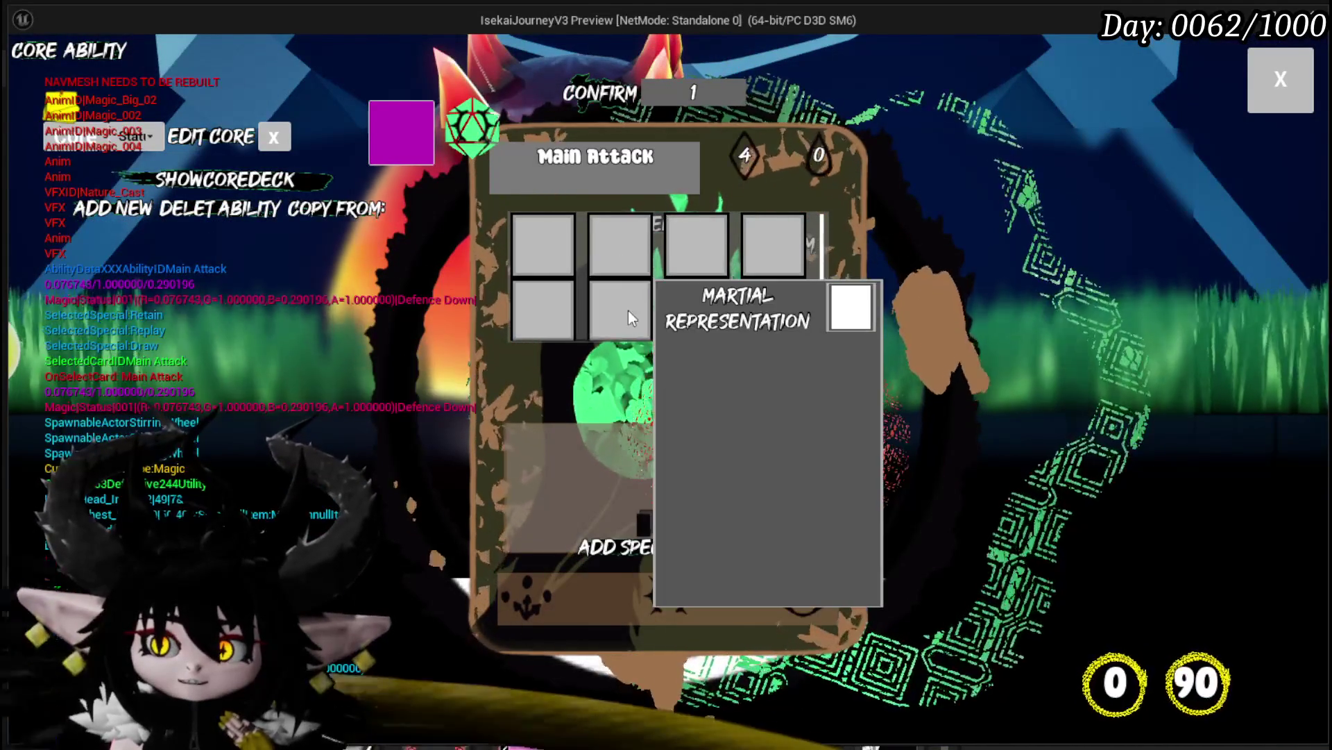
left_click(1281, 79)
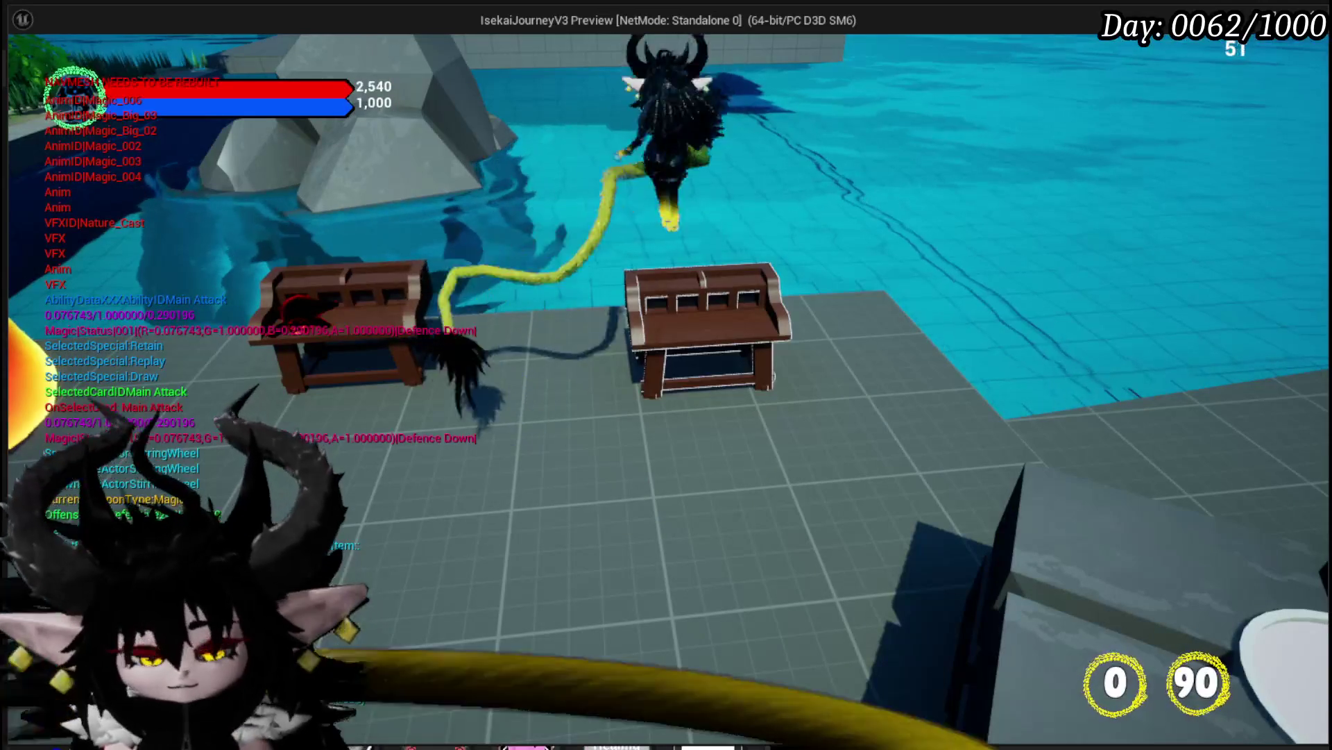
key("Escape")
left_click(28, 70)
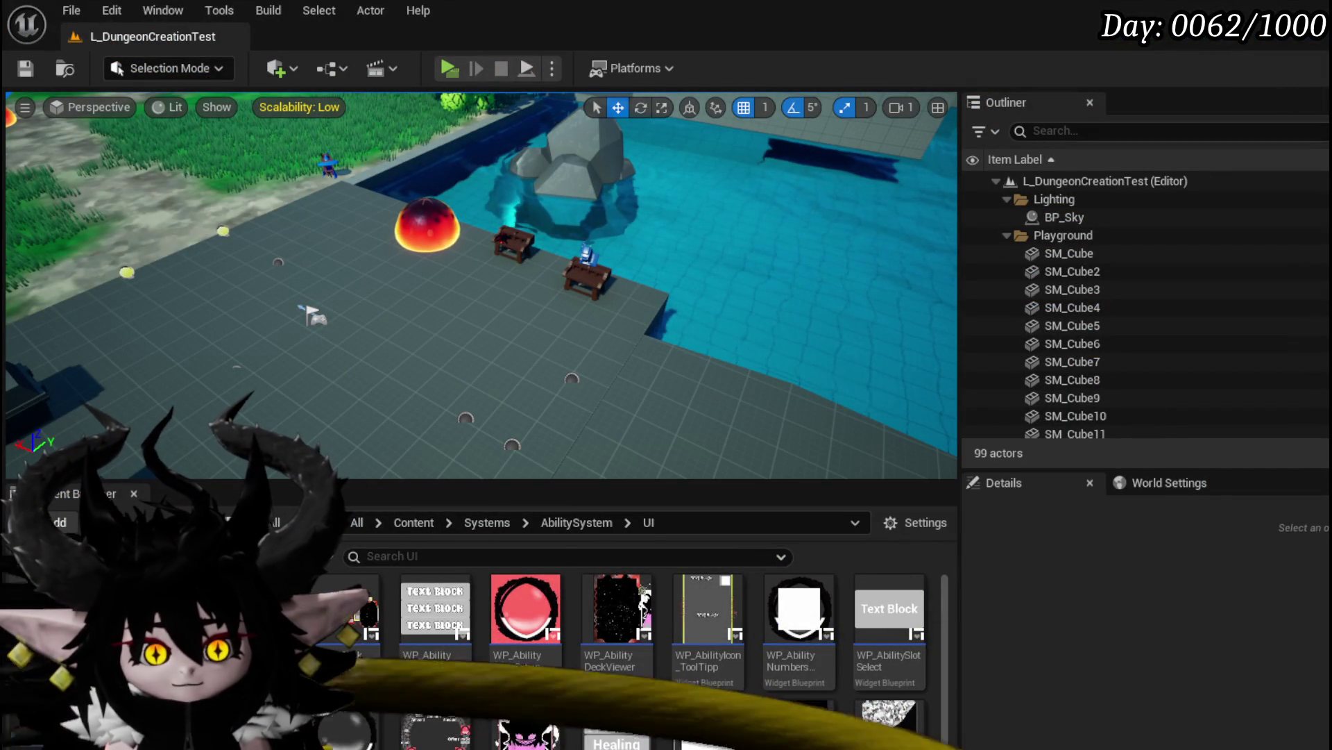
In the blueprint, trace the EventGraph's Change Camera call chain and peek into ChangeCamera
key("alt+Tab")
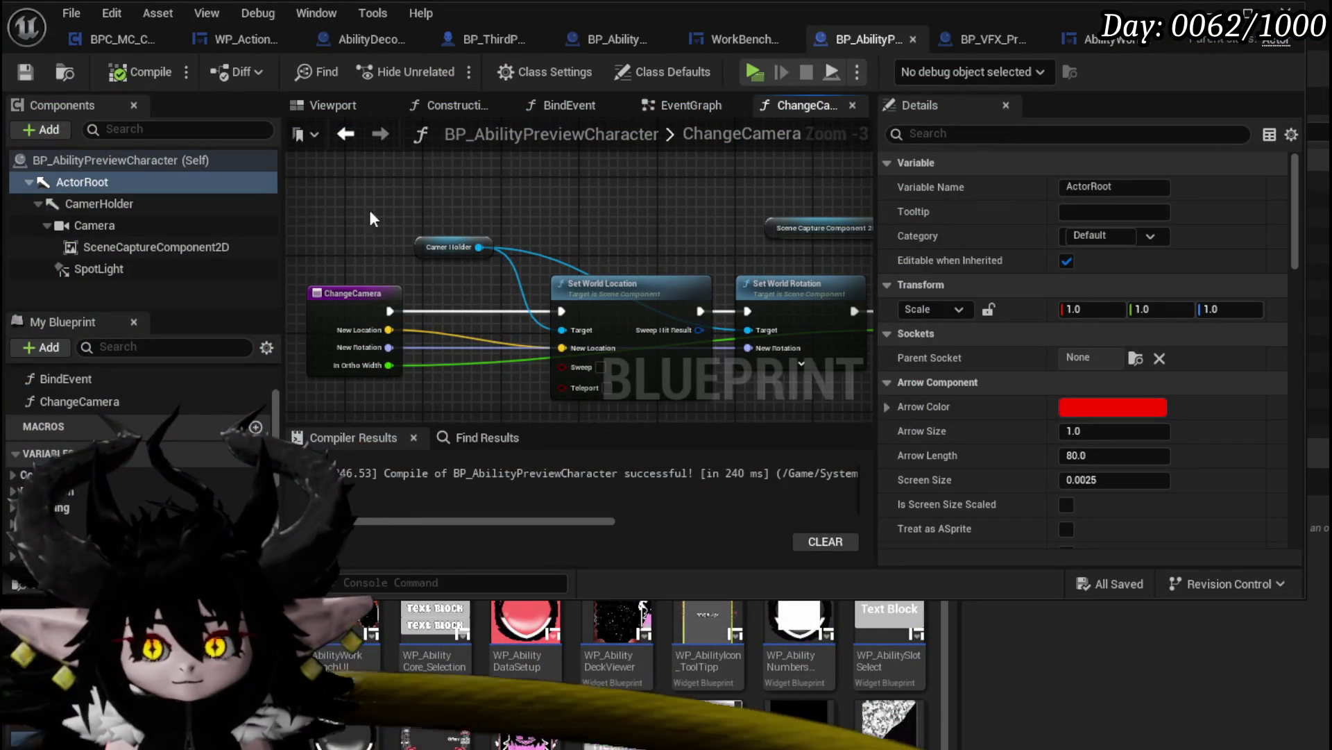
left_click(687, 105)
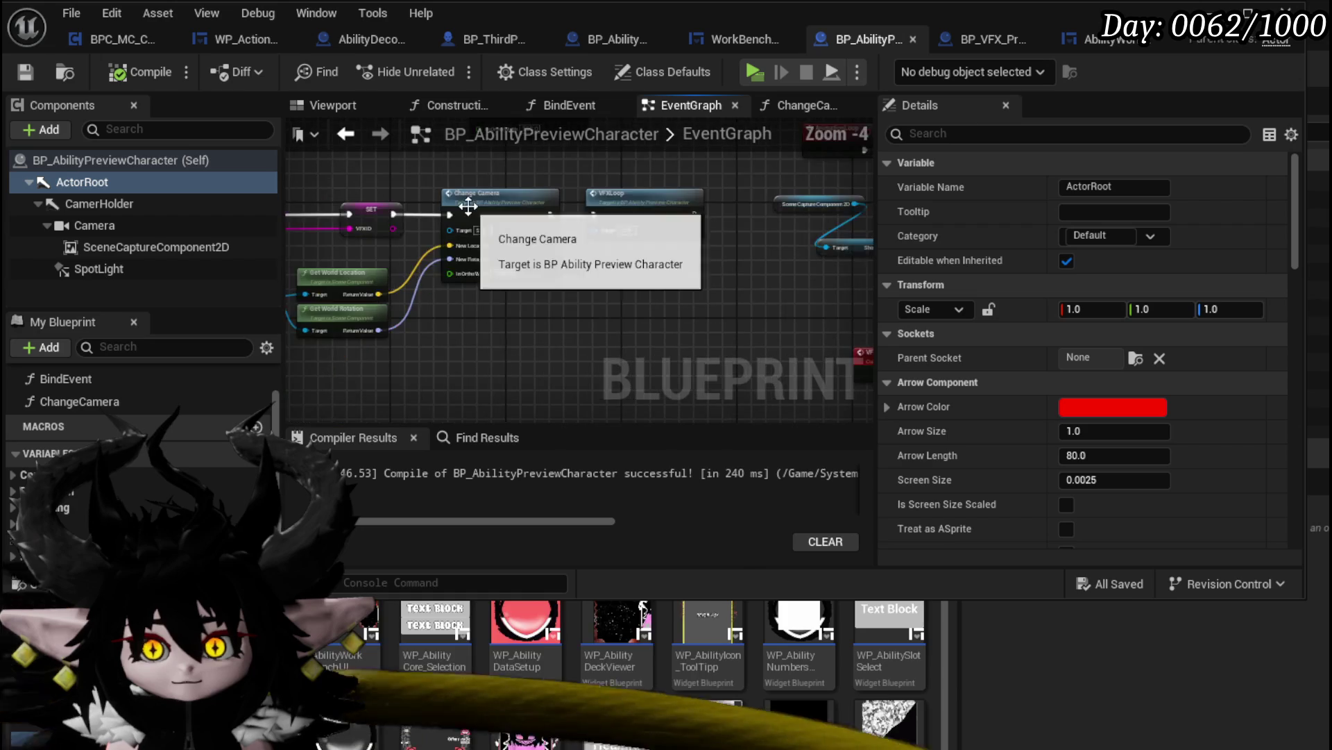
left_click_drag(722, 173, 495, 240)
scroll(656, 273, "up", 2)
double_click(655, 273)
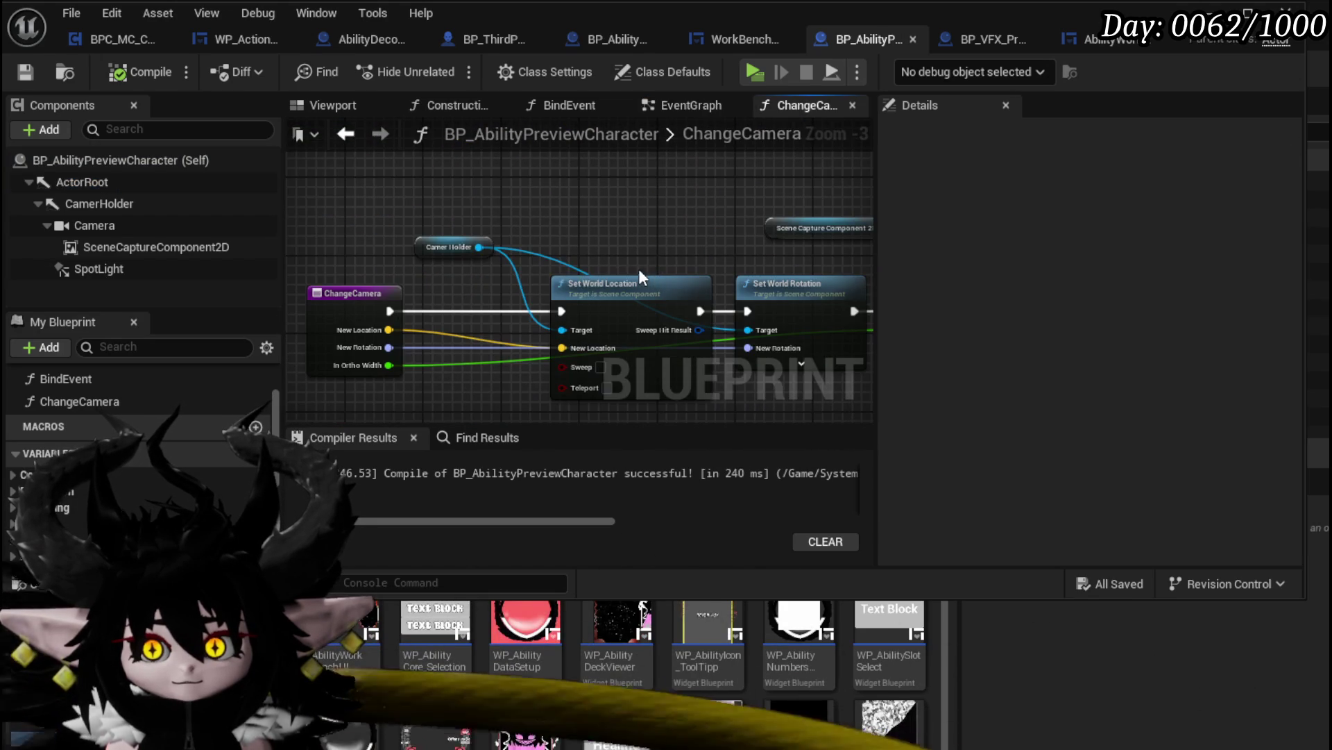
left_click(346, 133)
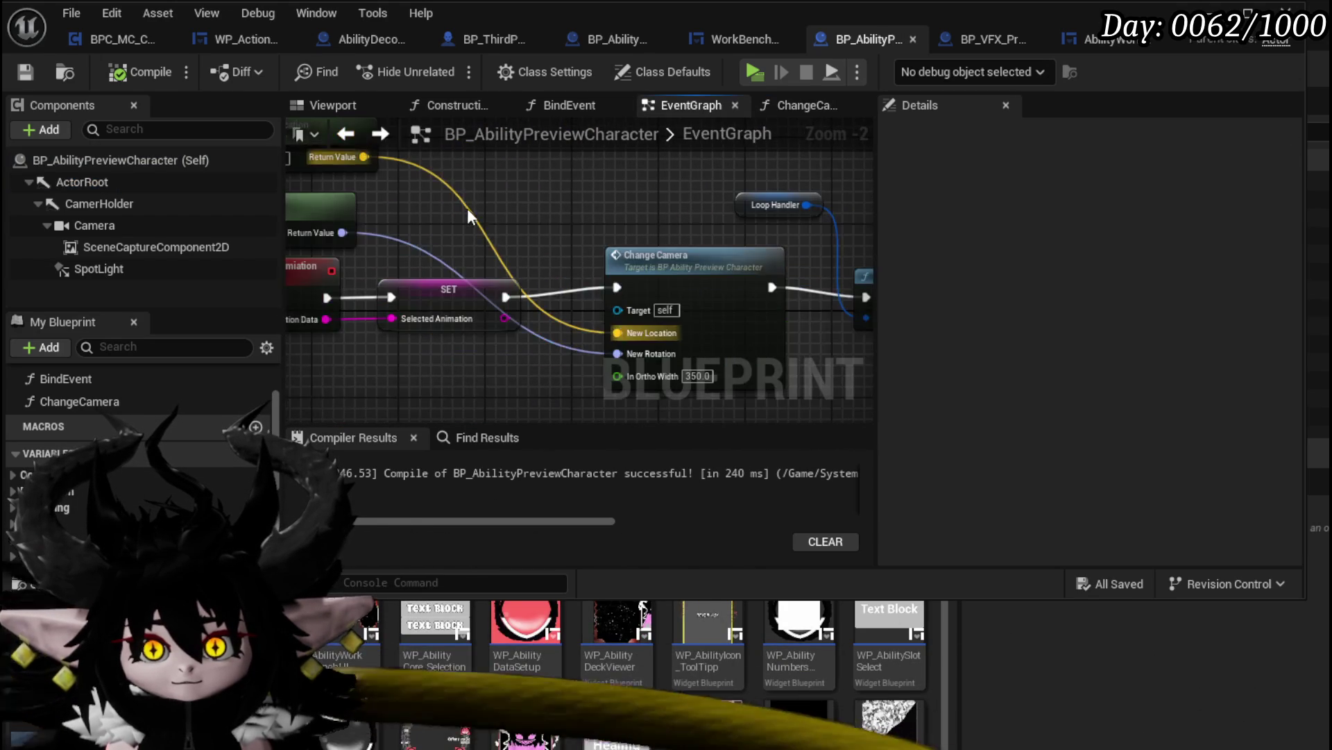
Move the Get Actor Location and Rotation nodes up-right in the EventGraph, then open BindEvent
left_click_drag(539, 297, 805, 271)
left_click(500, 269)
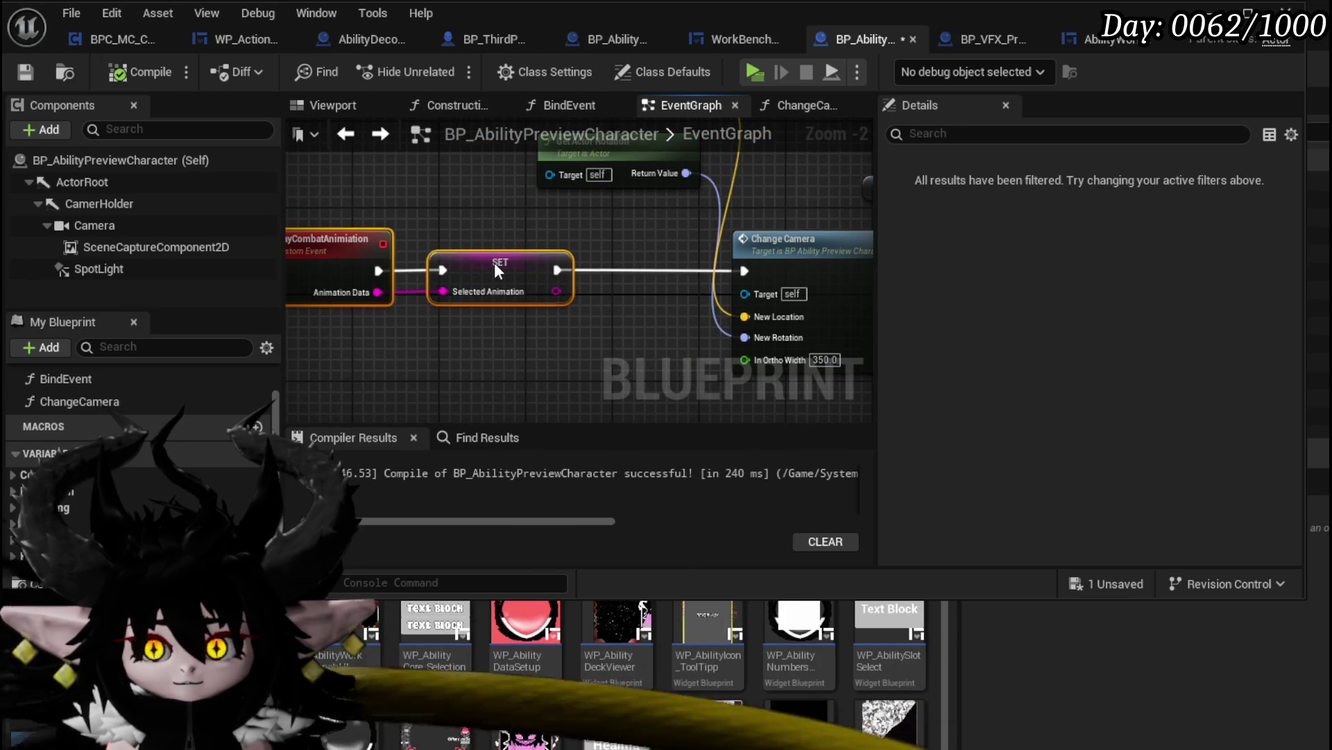
left_click(501, 243)
scroll(628, 347, "down", 2)
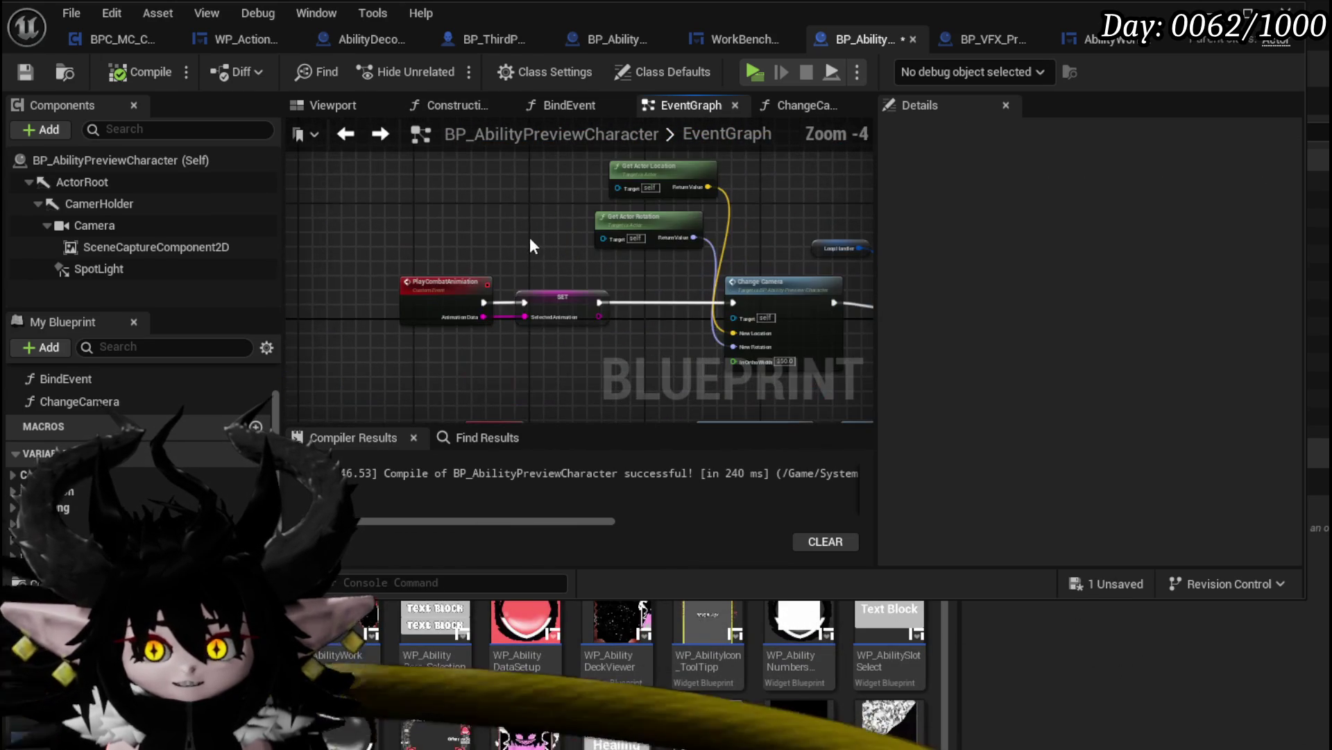
left_click(343, 137)
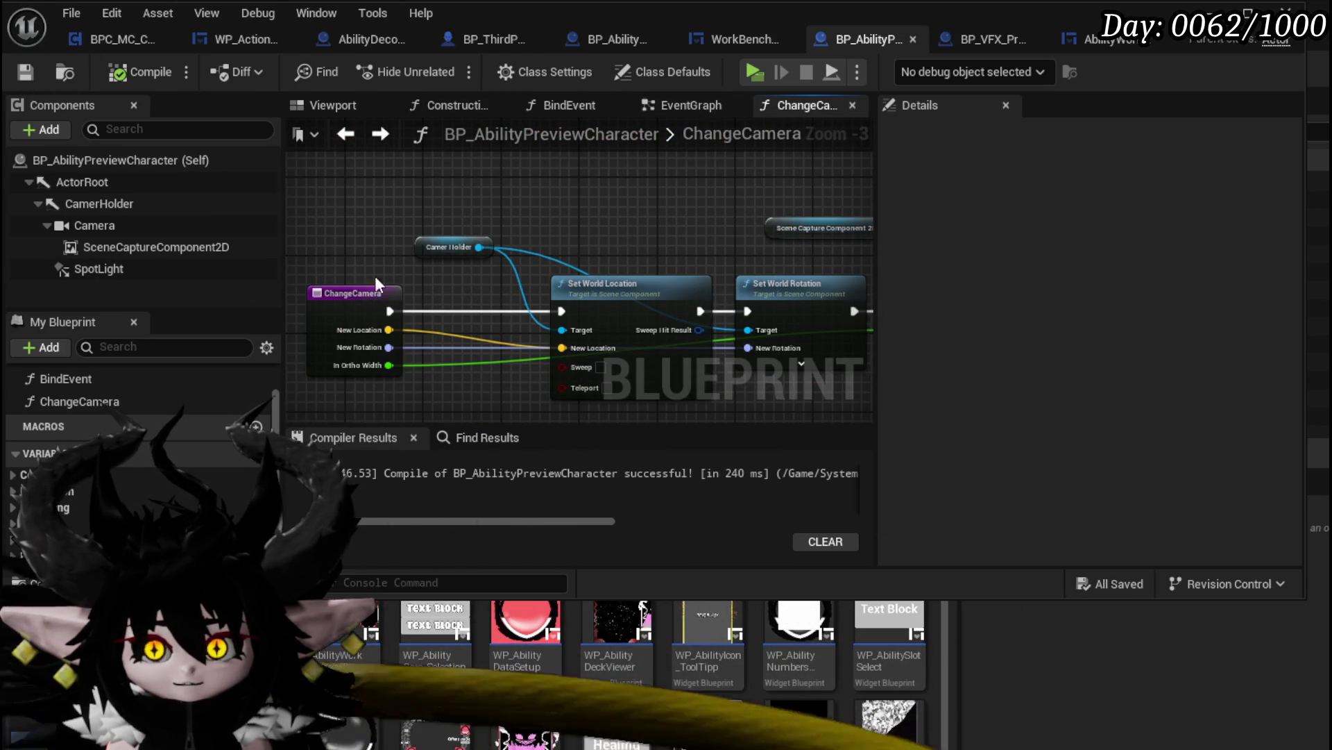
double_click(65, 379)
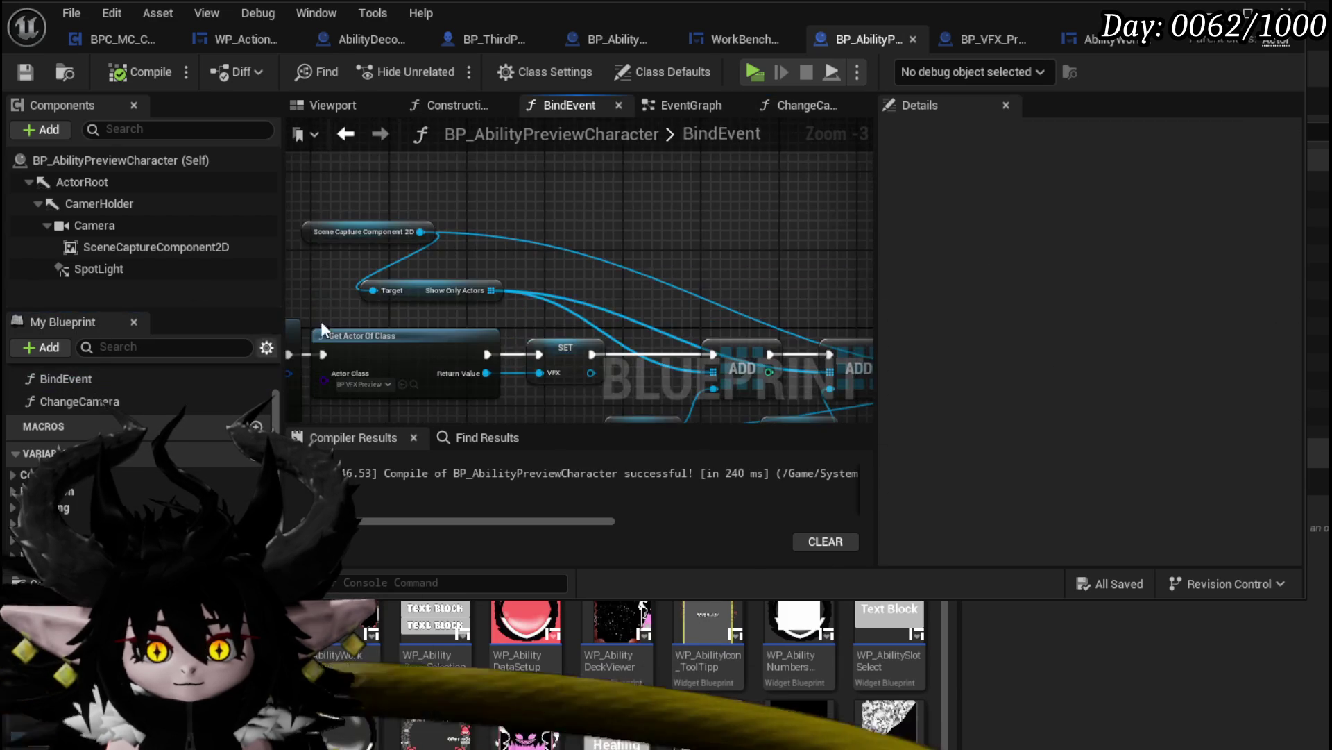
scroll(474, 231, "down", 2)
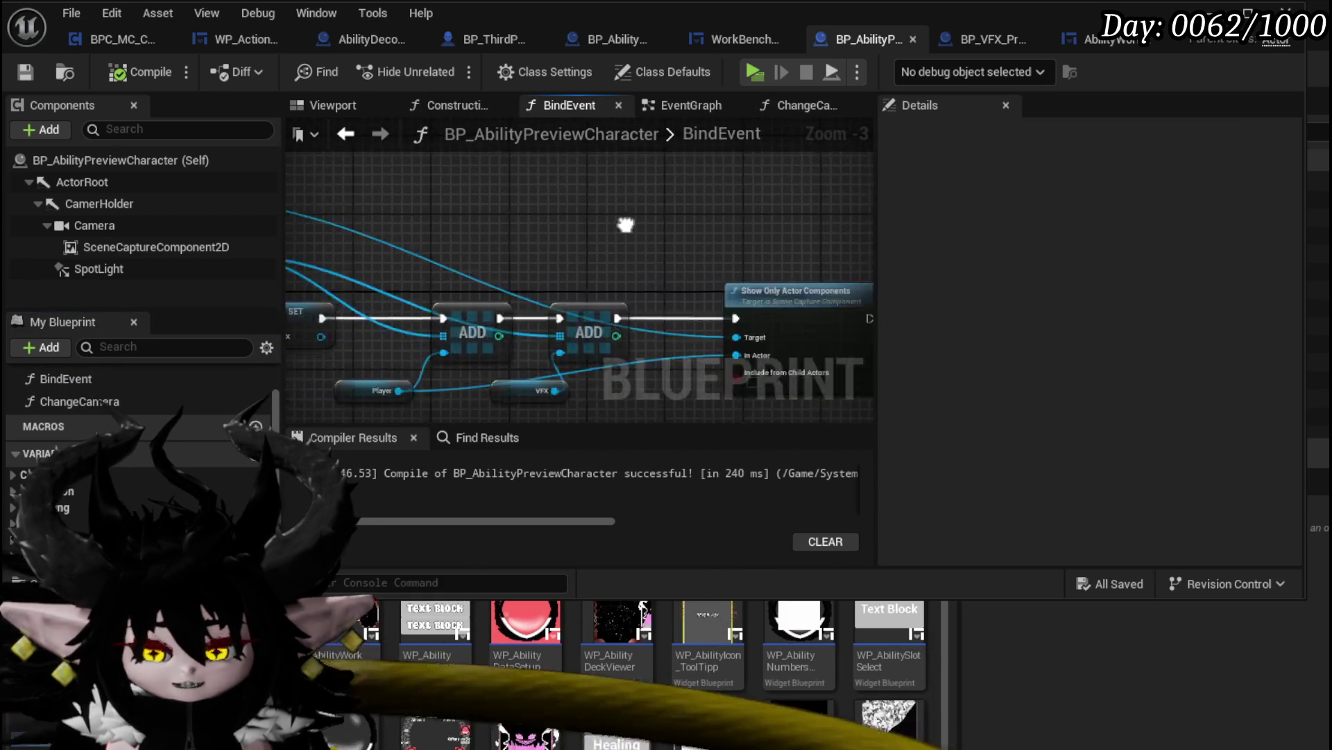
Add Get Actor Location and Get Actor Rotation nodes to the BindEvent graph
right_click(565, 201)
type("get actor")
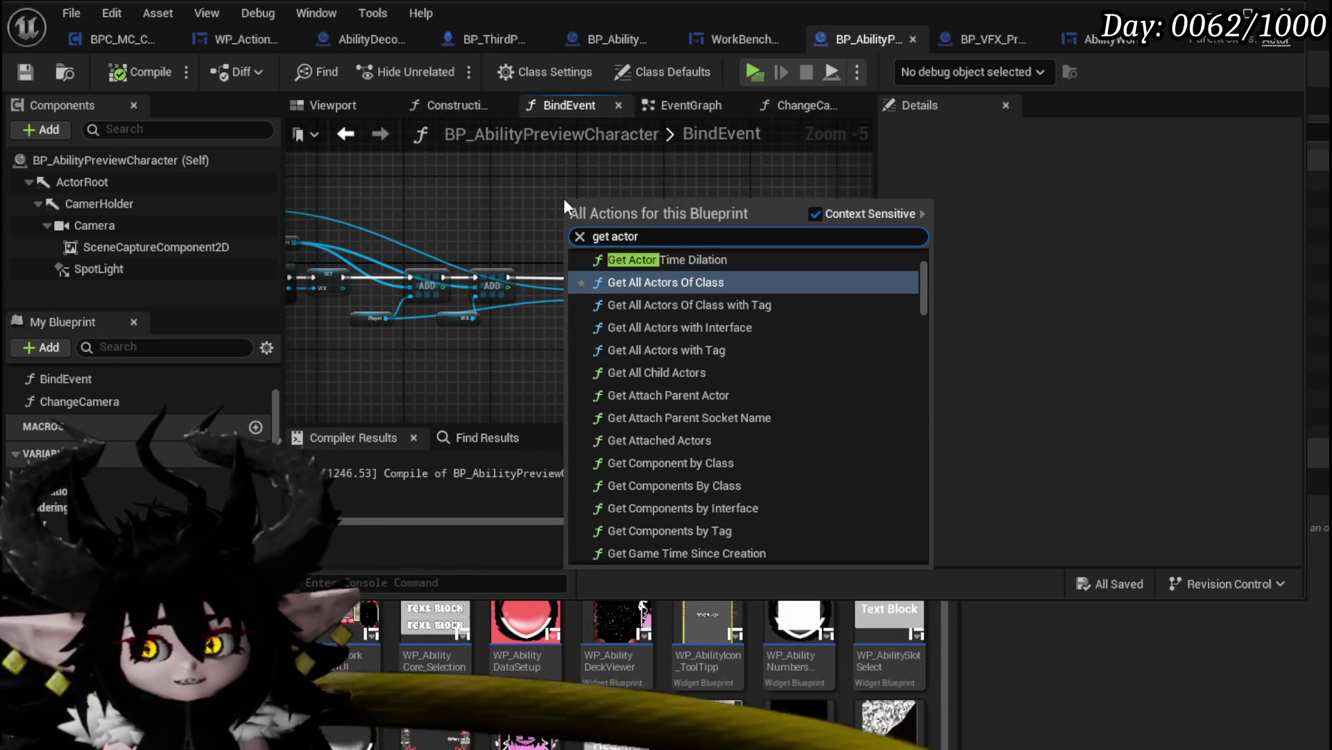
type(" location")
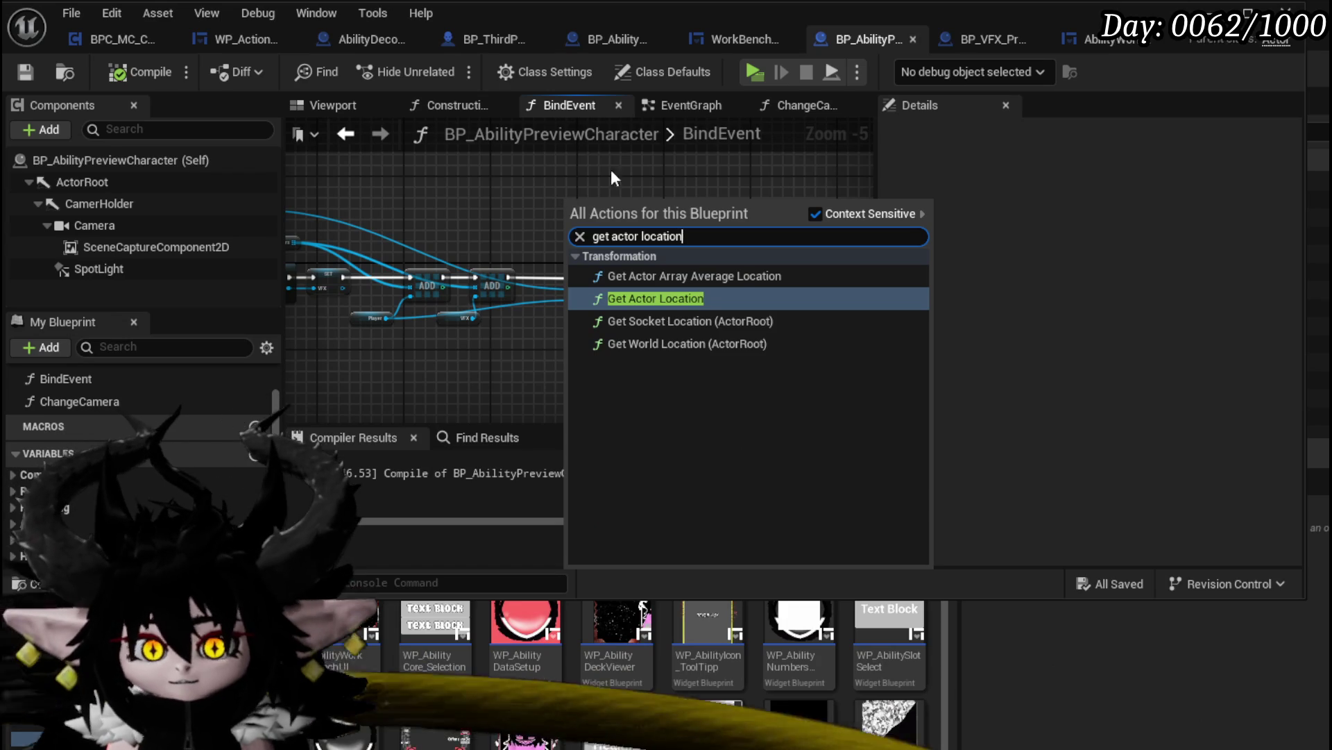
left_click(655, 304)
right_click(611, 174)
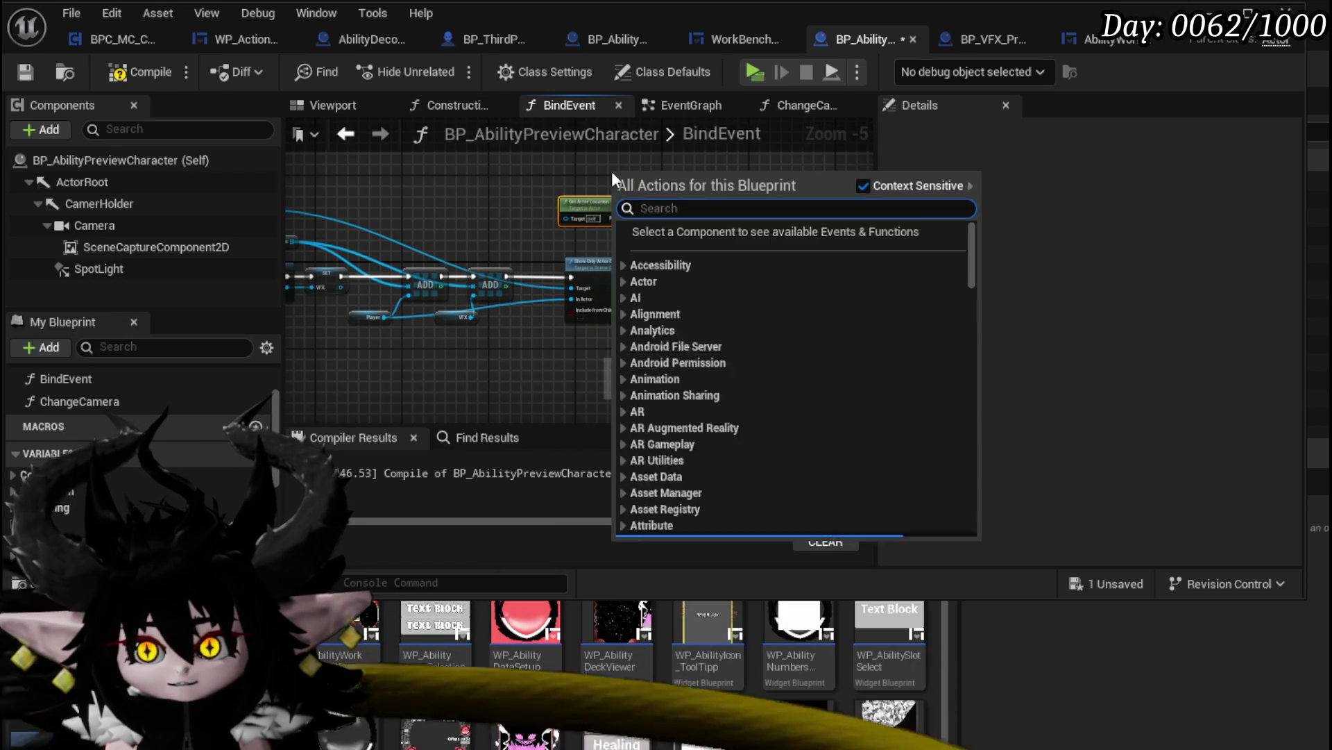
type("get actor rotatio")
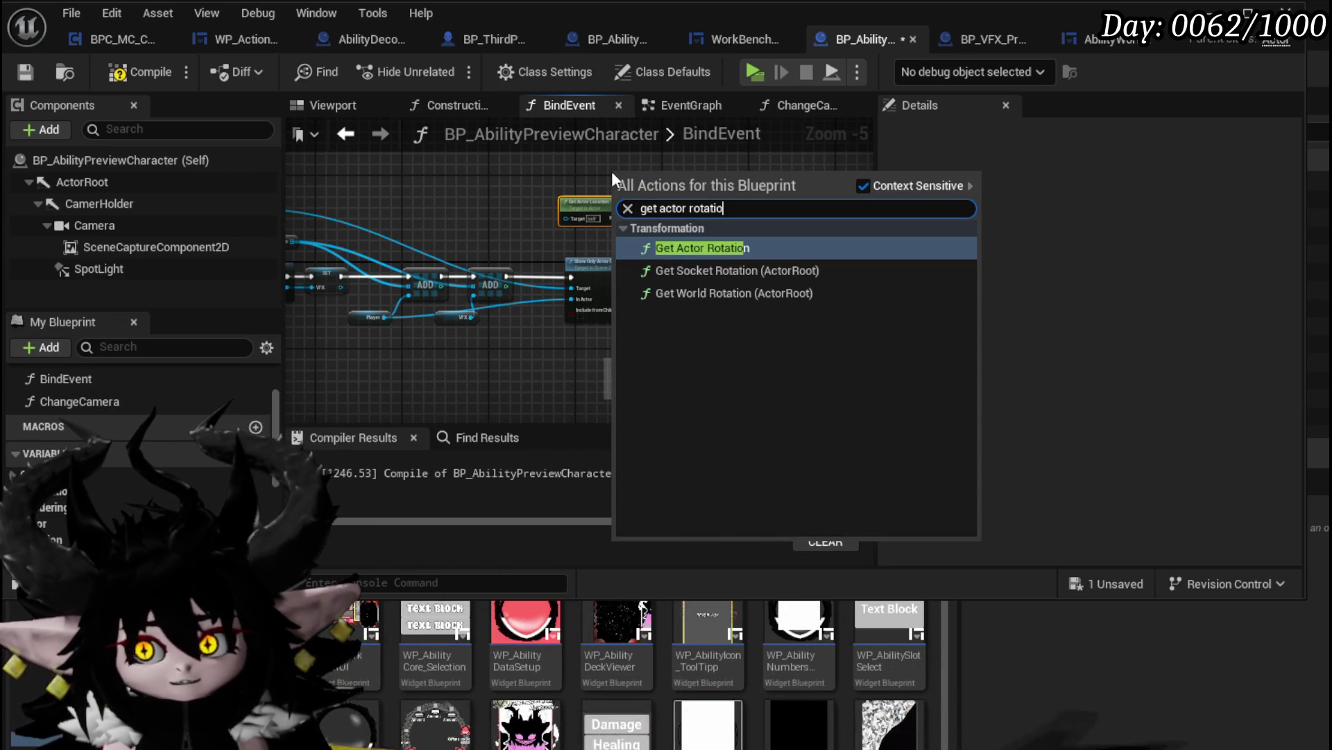
key("Return")
scroll(678, 212, "up", 2)
Promote both return values to variables named OriginLocation and OriginRotation
right_click(602, 224)
left_click(658, 293)
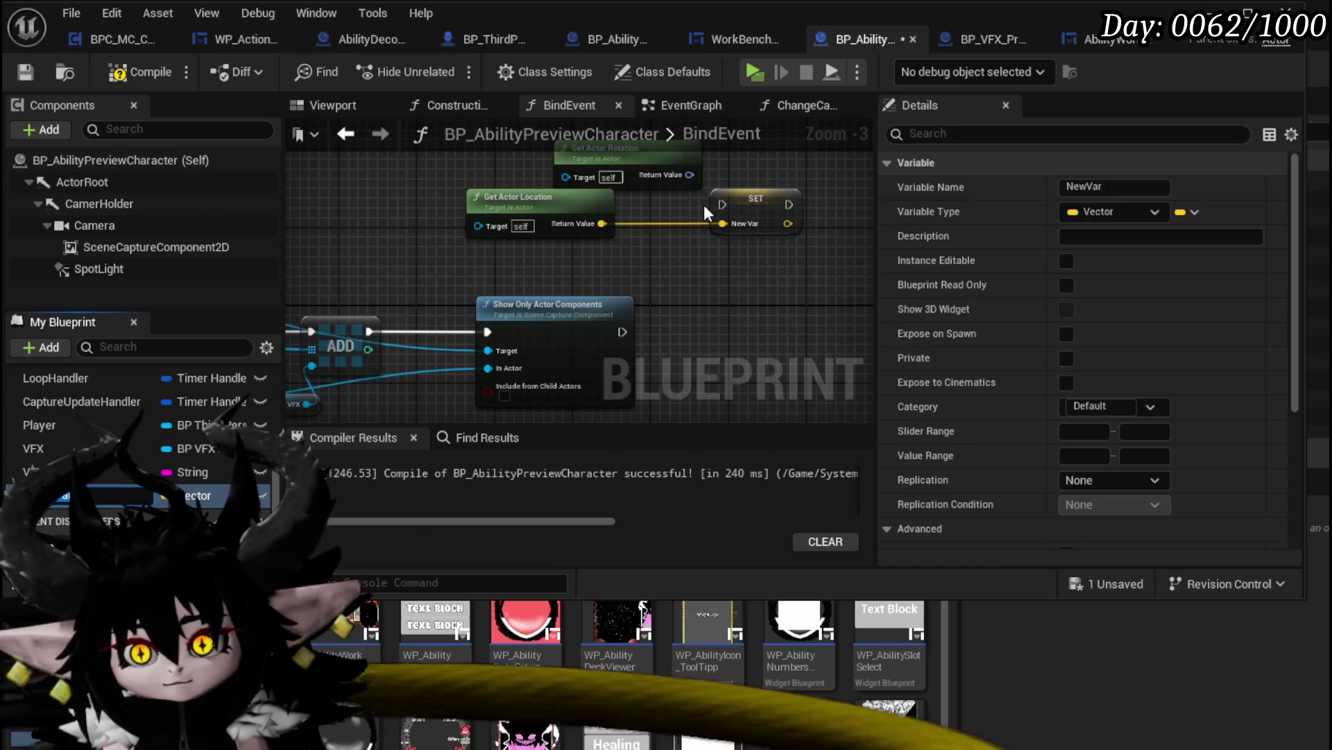
right_click(549, 224)
left_click(615, 284)
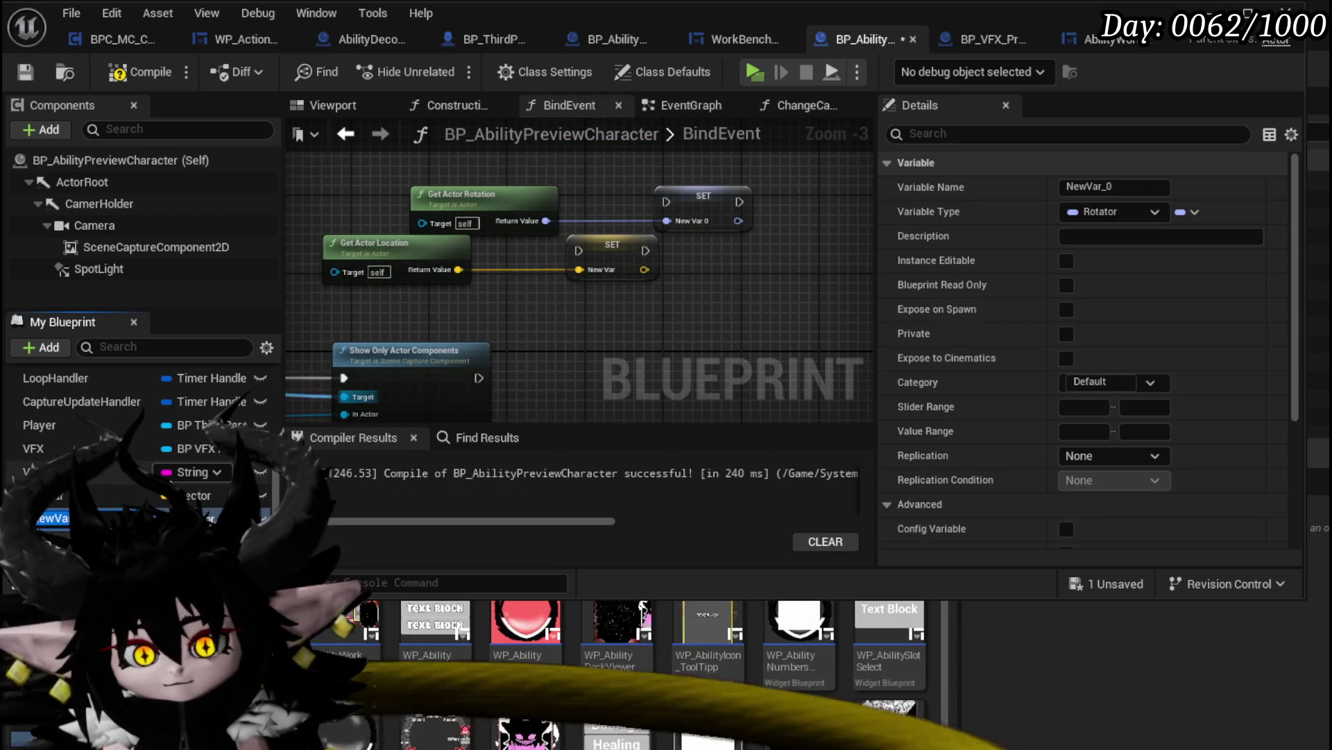
type("Ori")
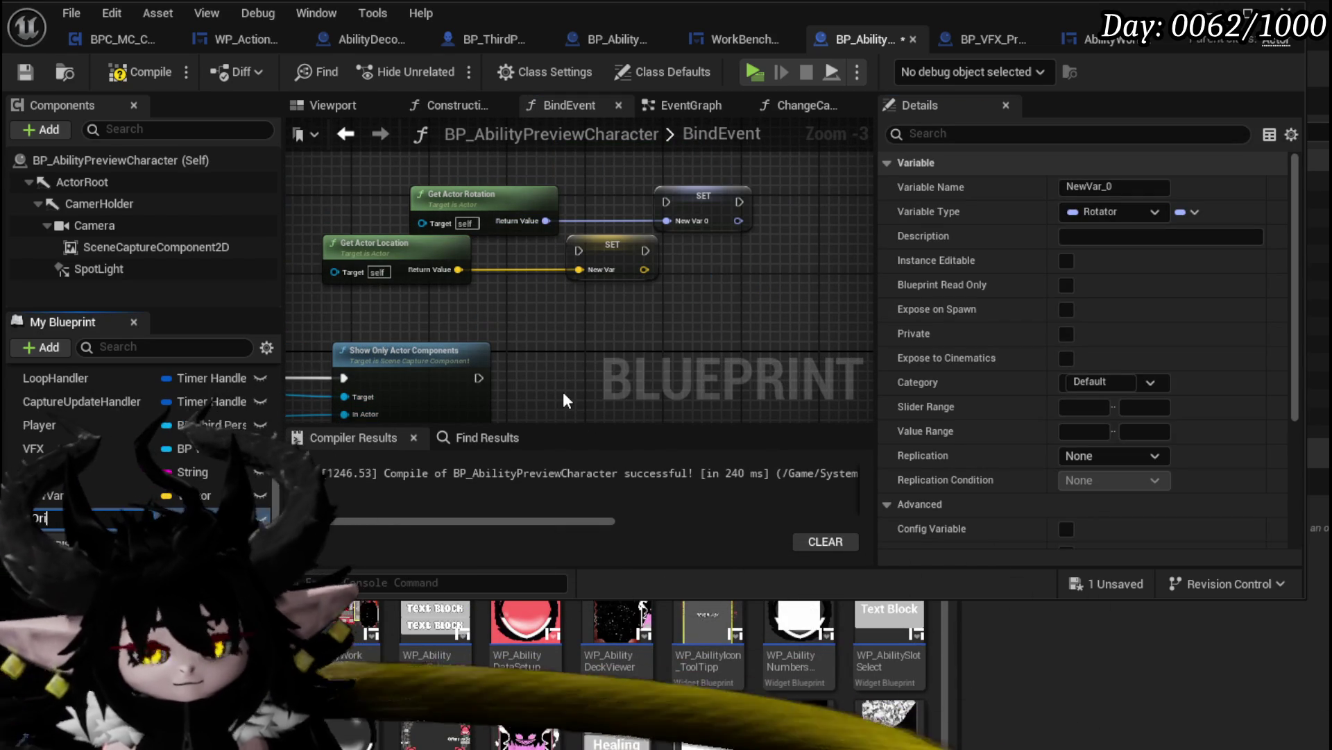
type("ginRotation")
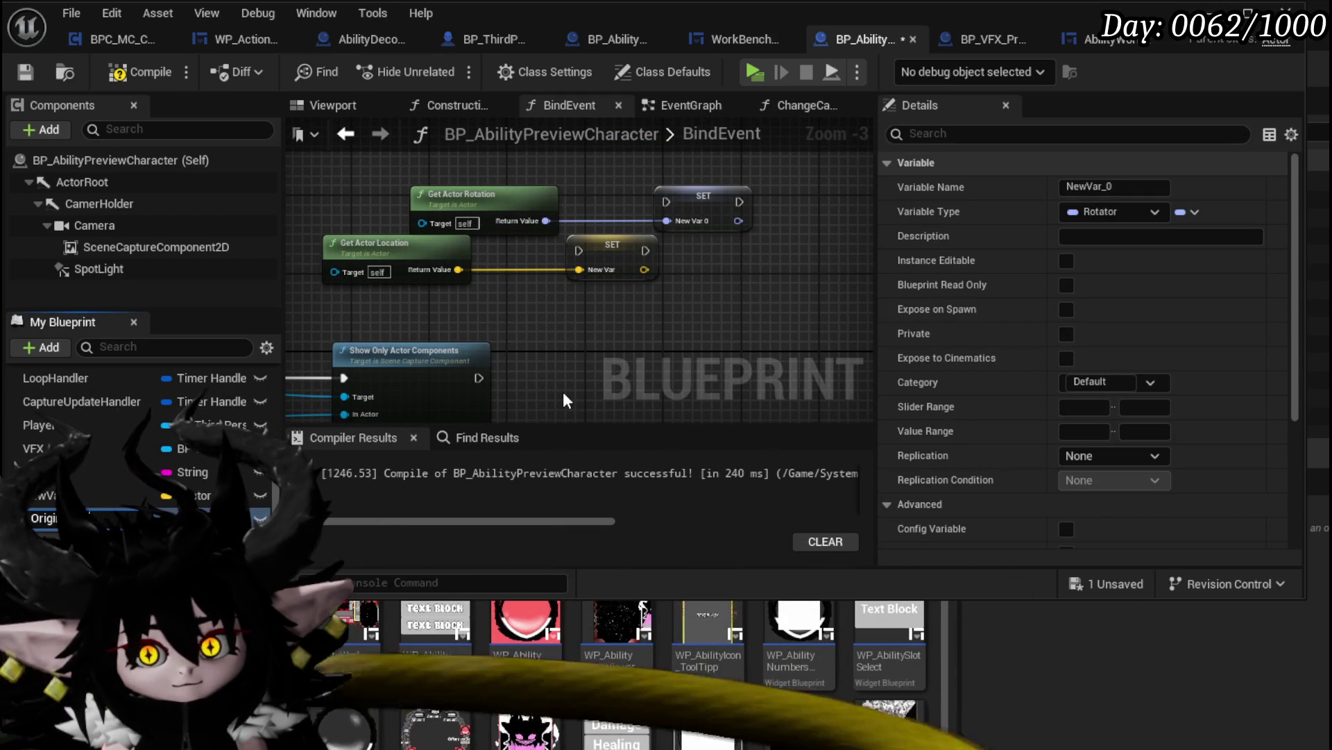
key("Return")
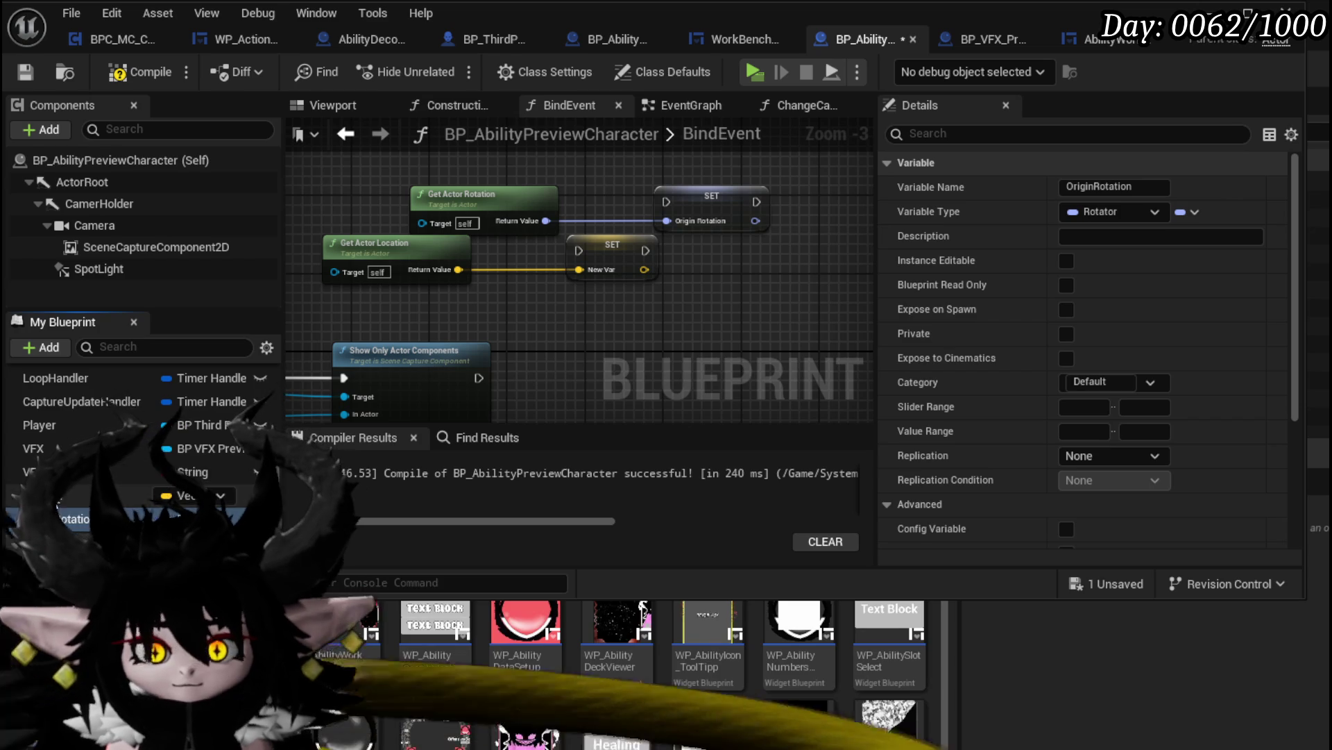
left_click(90, 495)
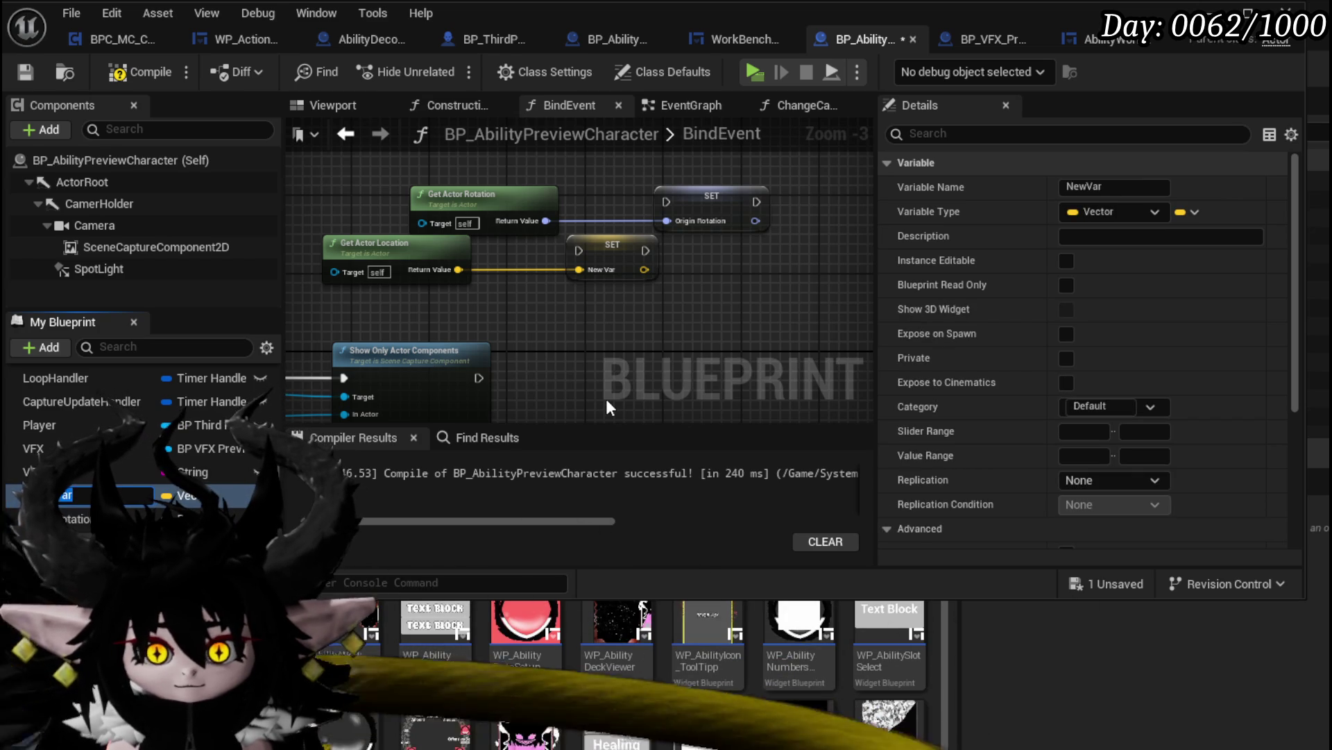
type("OriginL")
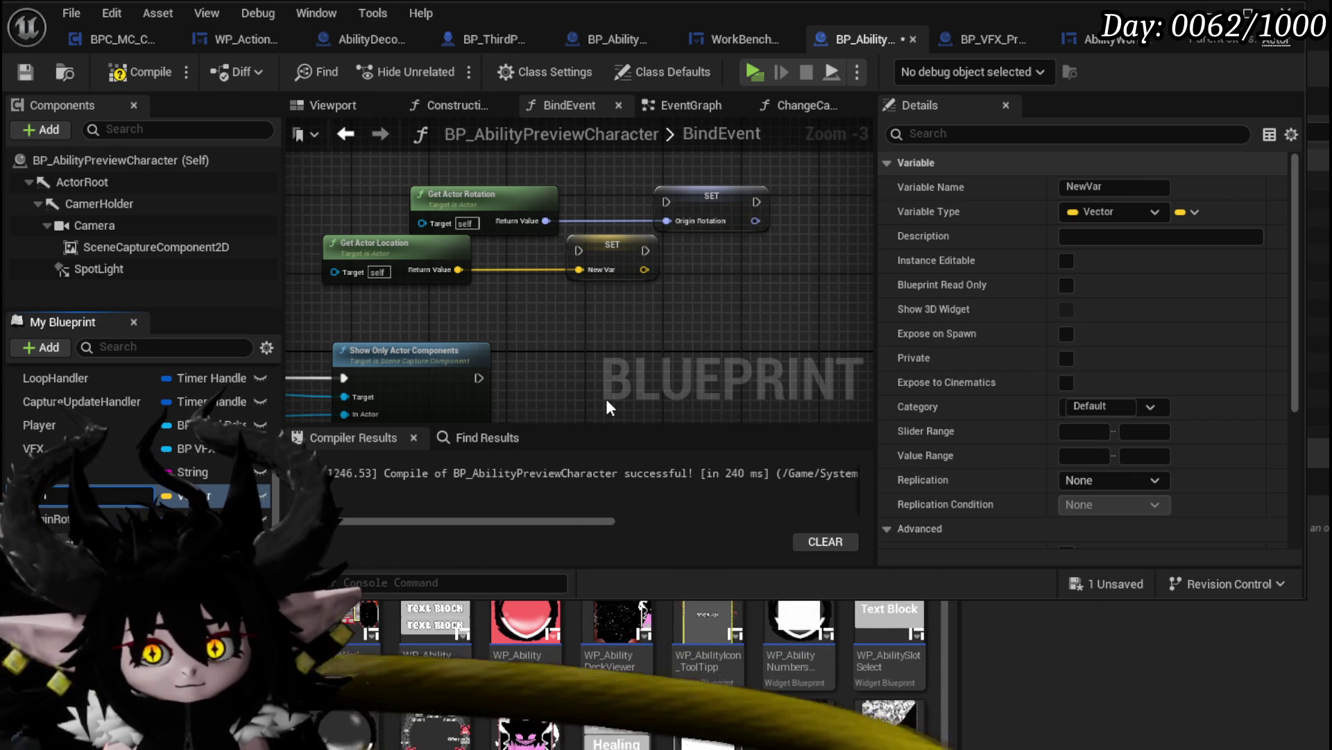
type("ocation")
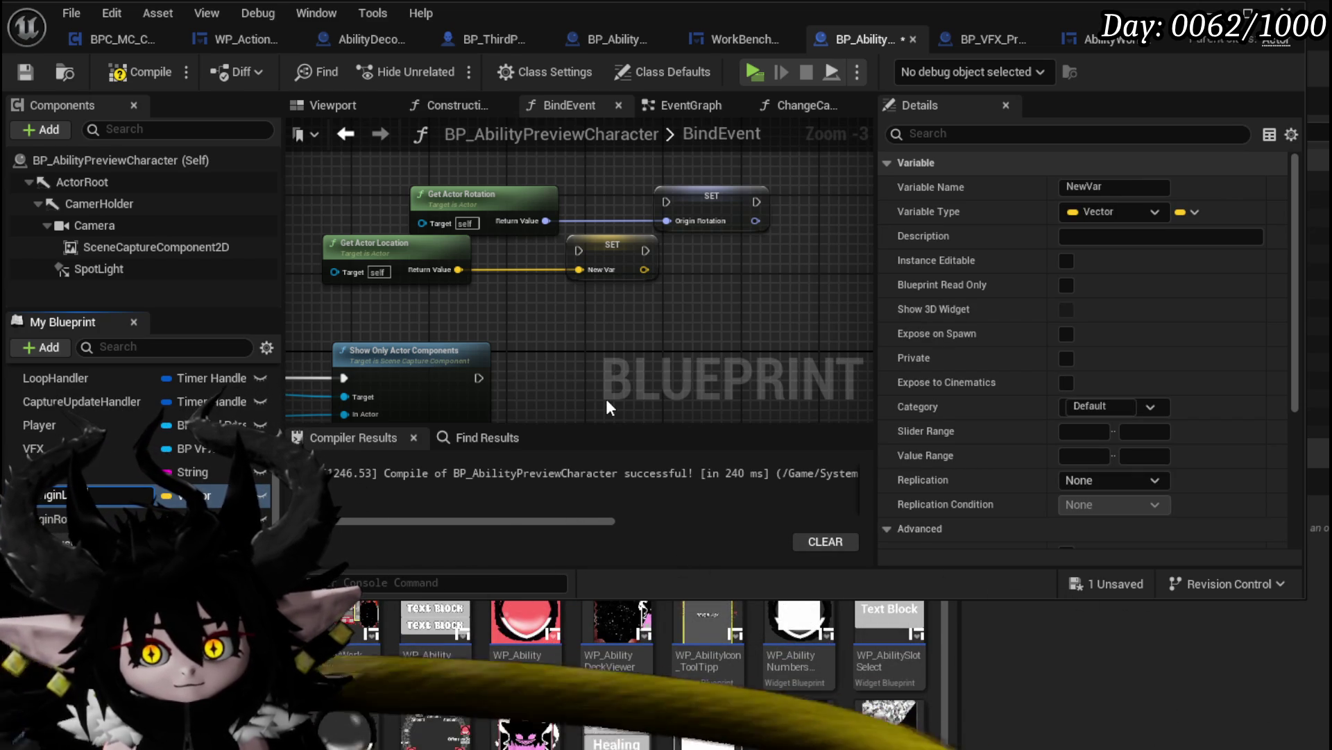
key("Return")
Chain SET Origin Location then SET Origin Rotation after Show Only Actor Components
left_click_drag(613, 261, 585, 387)
left_click_drag(478, 378, 549, 377)
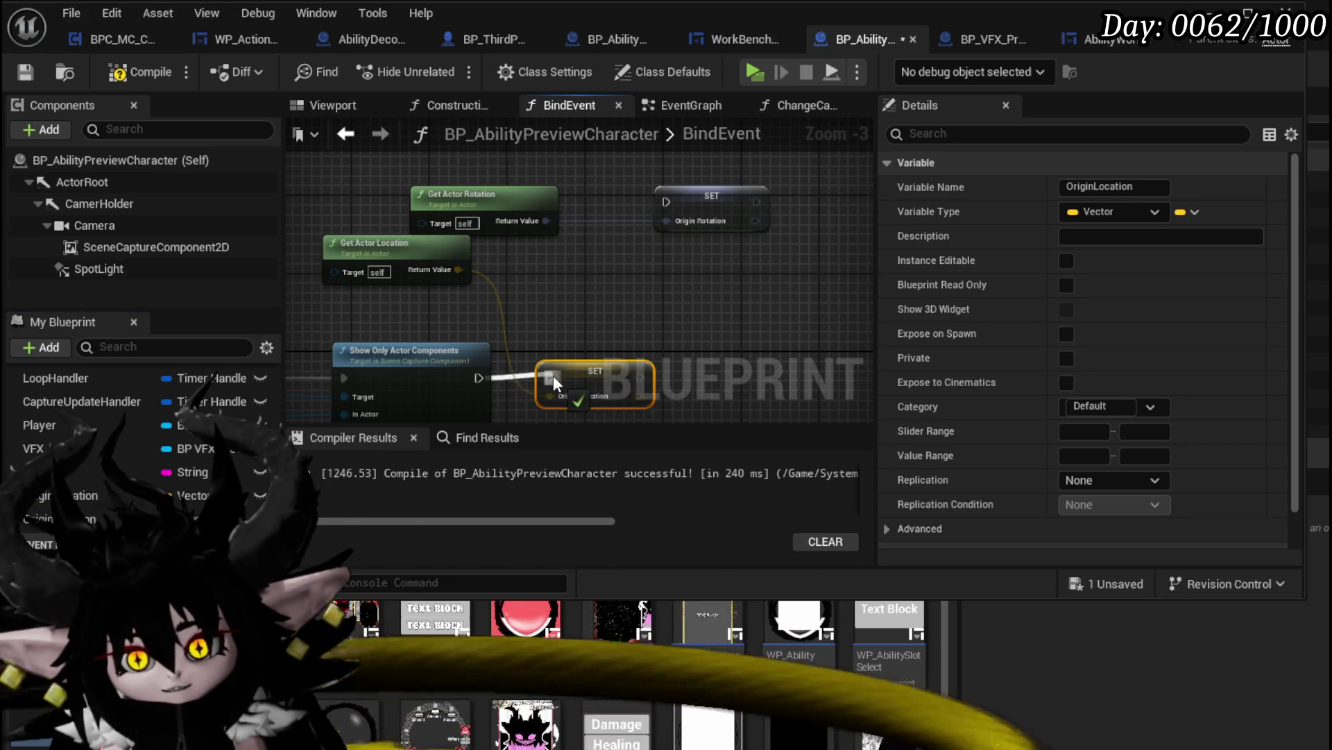
mouse_move(697, 200)
left_mouse_down()
mouse_move(698, 375)
mouse_move(640, 378)
left_mouse_up()
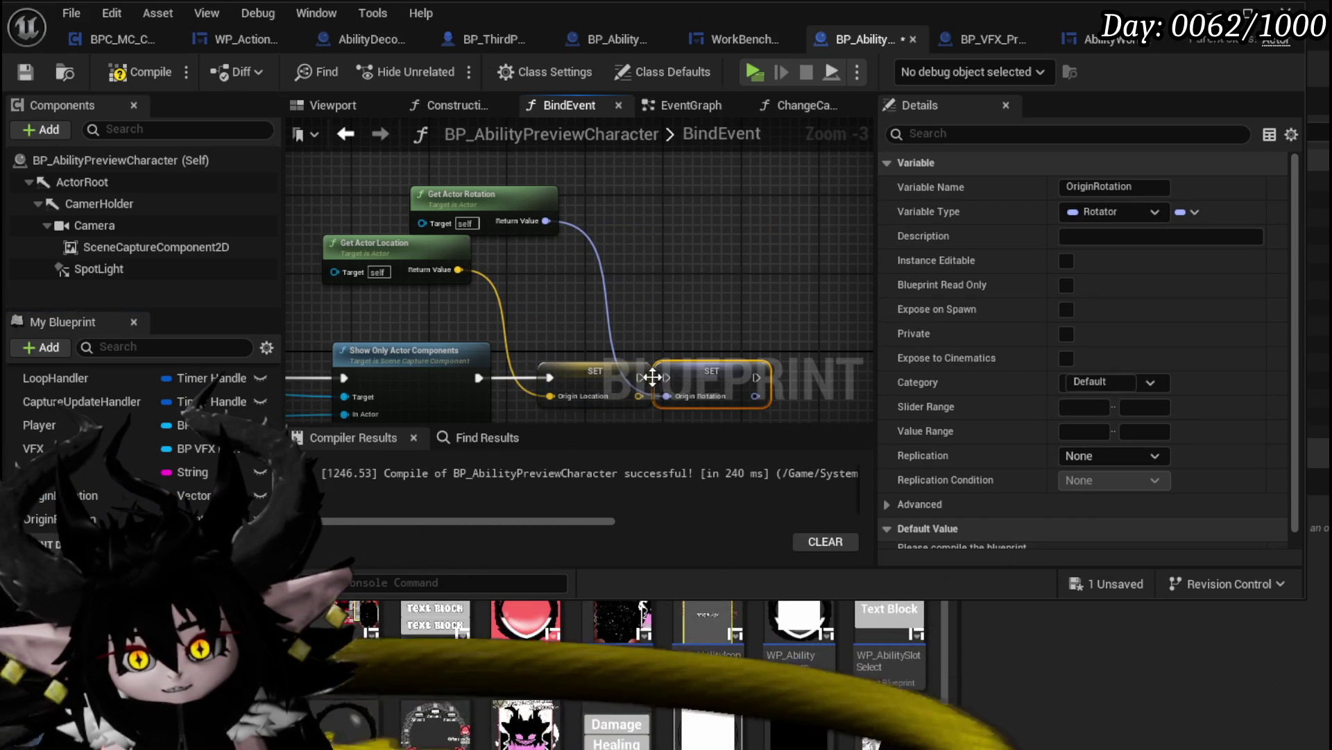
left_click(550, 266)
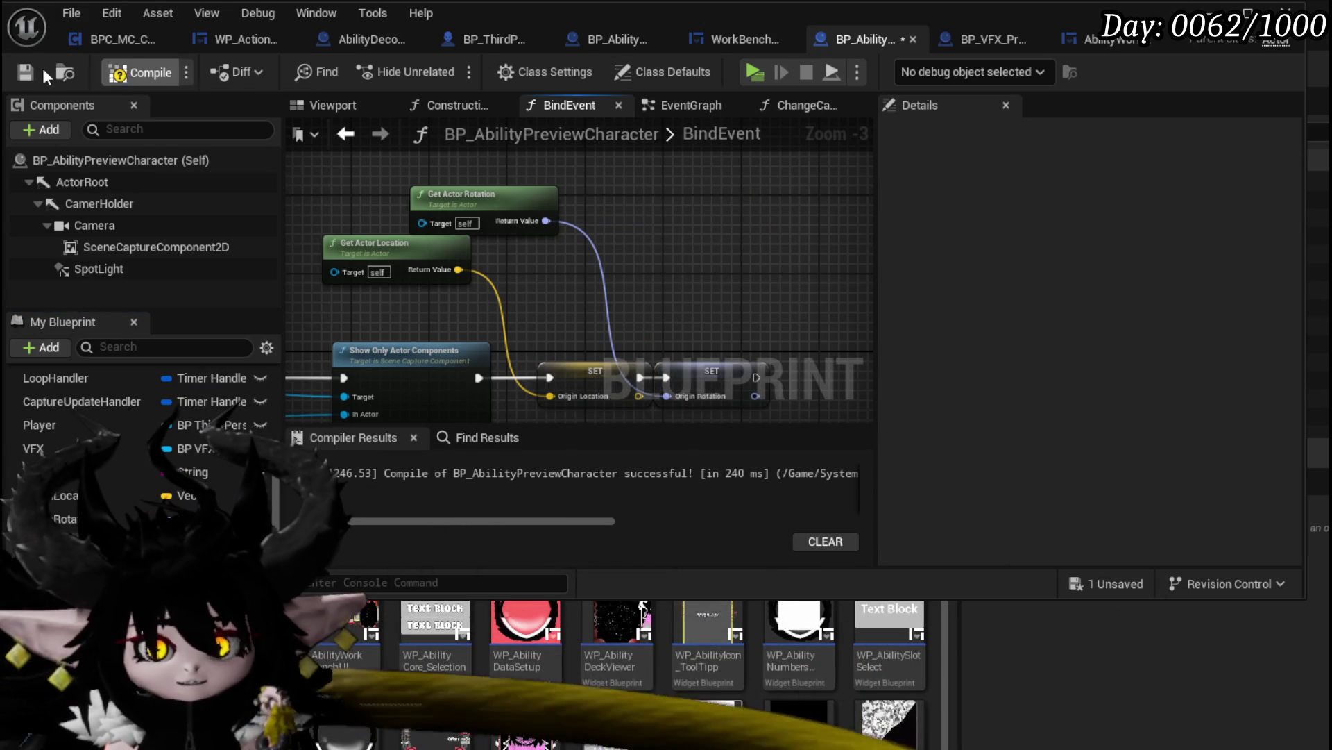
Wire OriginLocation and OriginRotation getters into Change Camera and delete the old Get Actor nodes
left_click(689, 106)
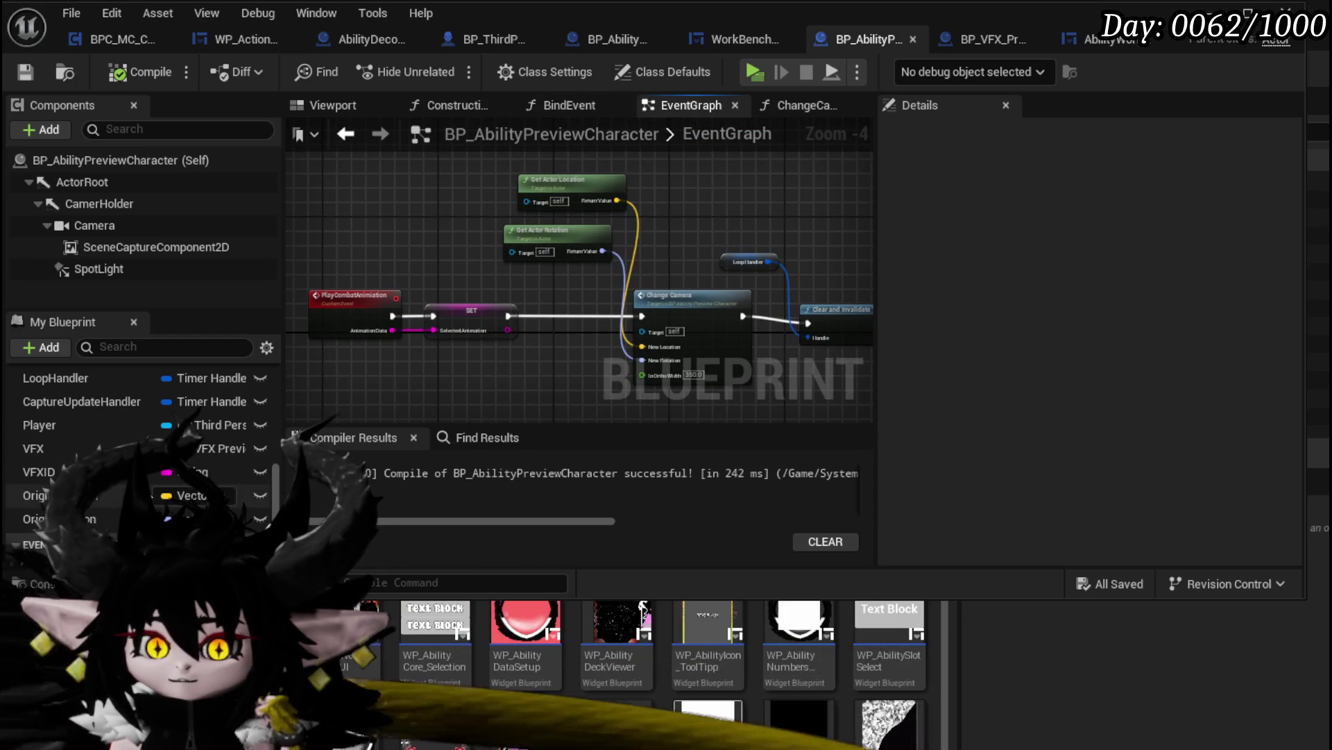
left_click_drag(157, 495, 551, 418)
left_click_drag(643, 358, 650, 349)
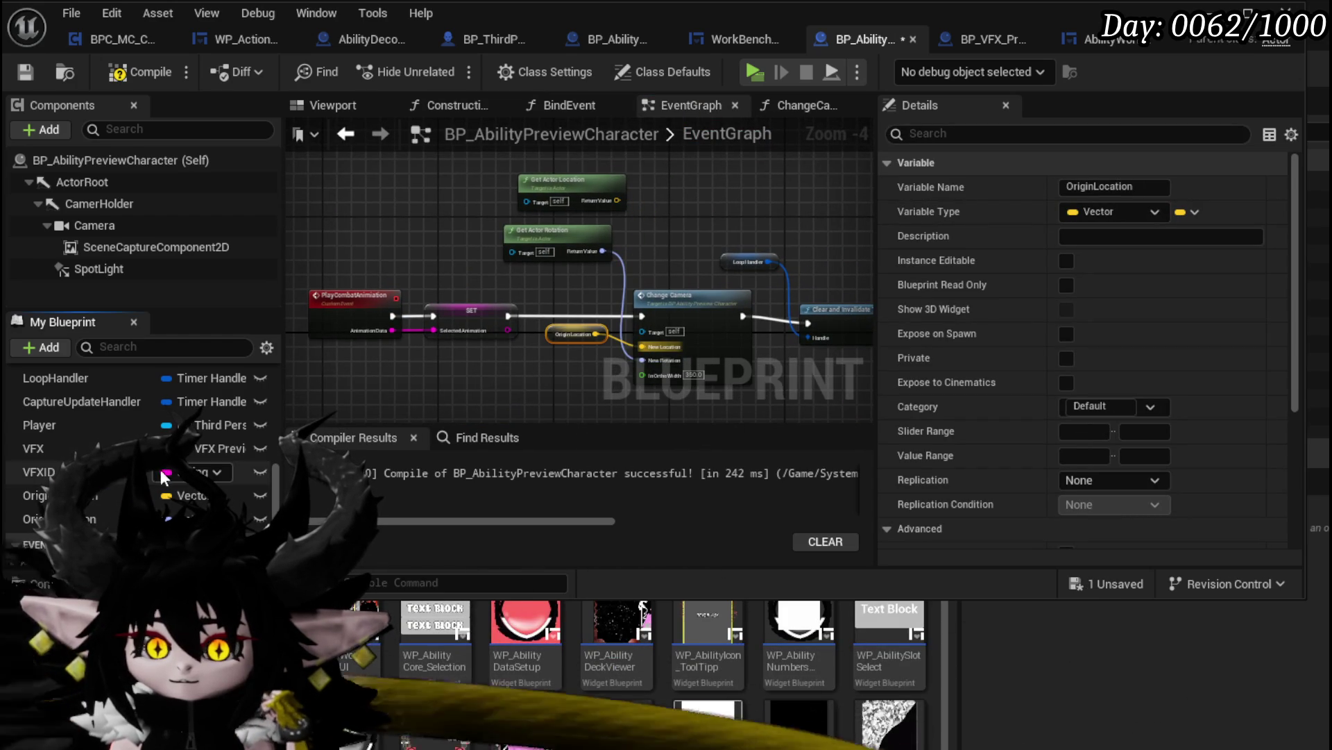
mouse_move(33, 518)
left_mouse_down()
mouse_move(691, 379)
mouse_move(642, 361)
left_mouse_up()
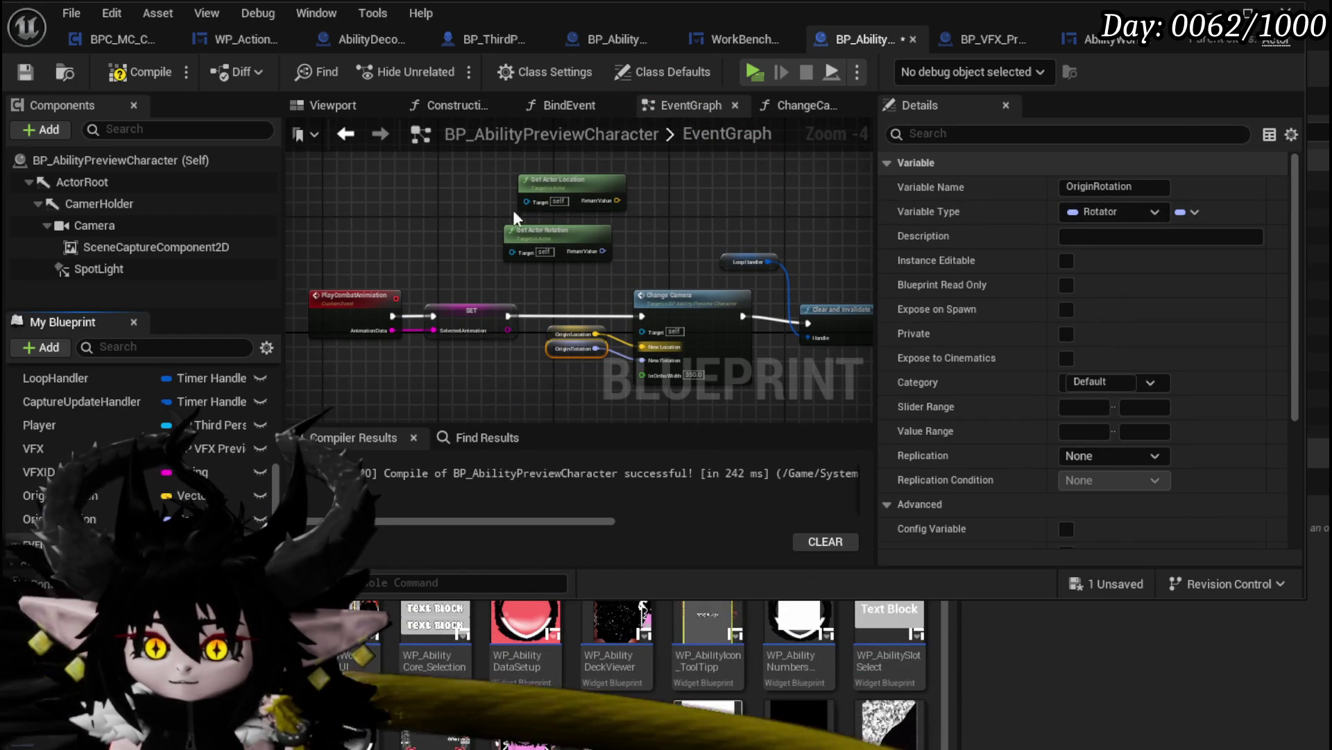
left_click_drag(494, 167, 631, 267)
key("Delete")
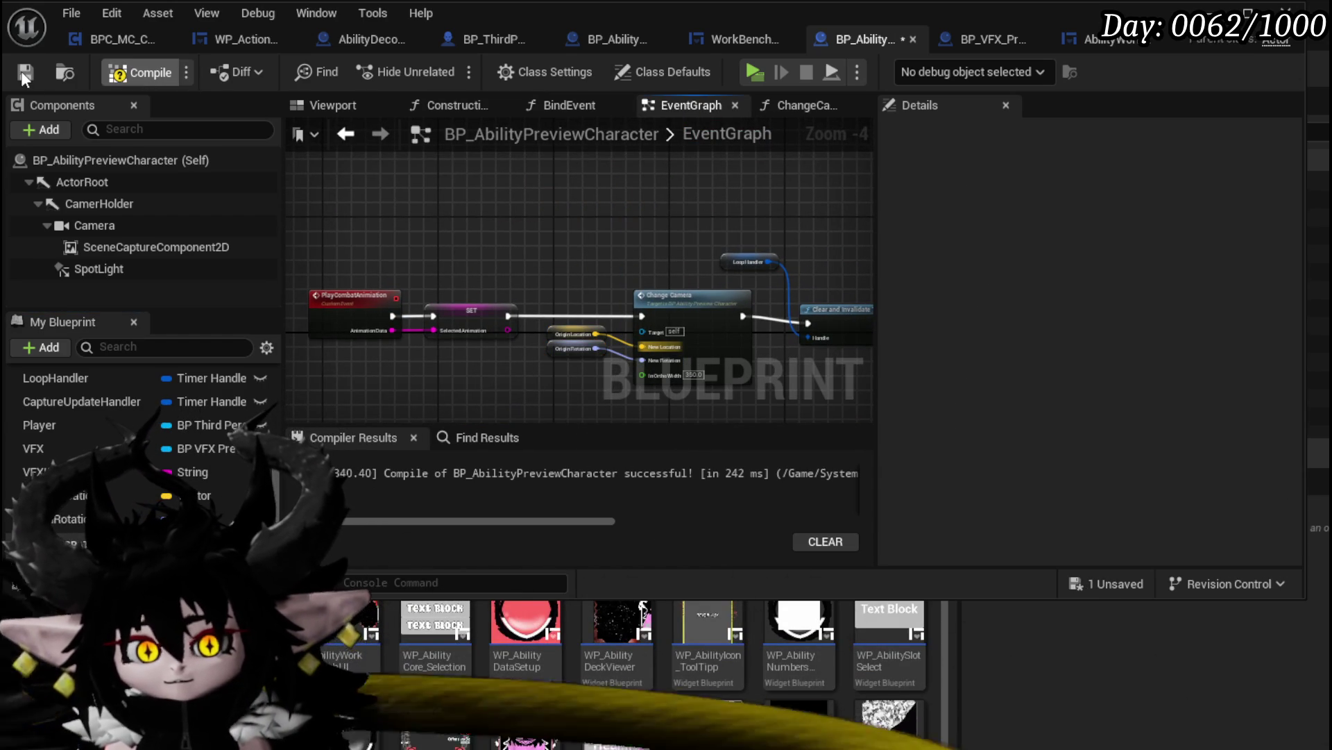
left_click(1215, 14)
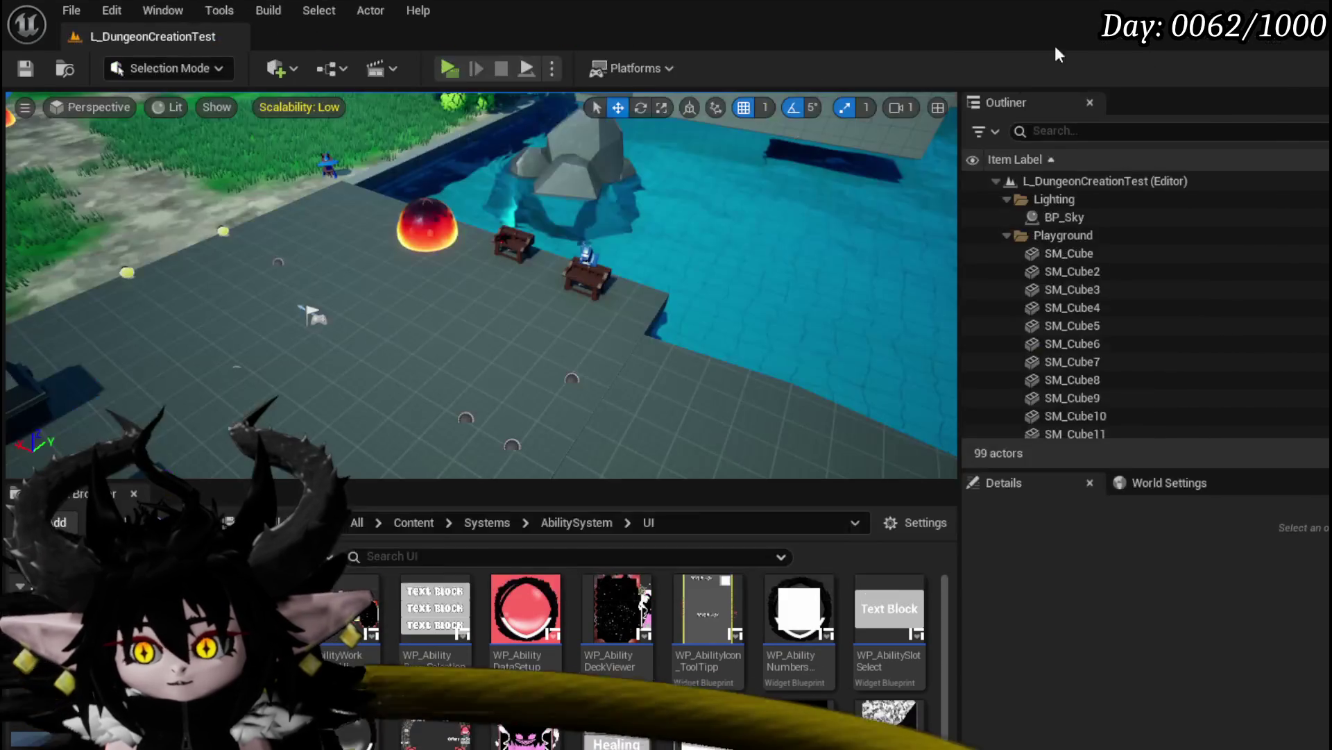
Play in editor, choose a core, open its Main Attack card's animation choices, then stop playing
key("alt+p")
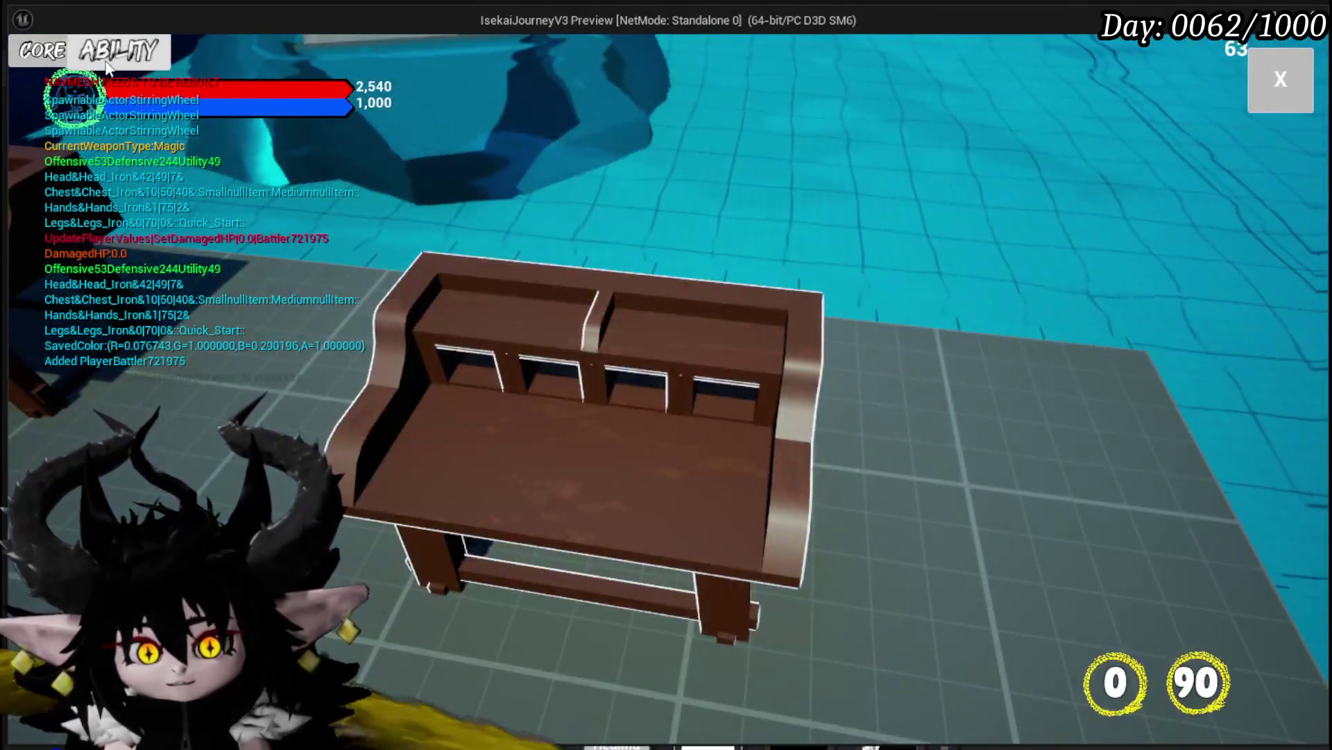
left_click(125, 54)
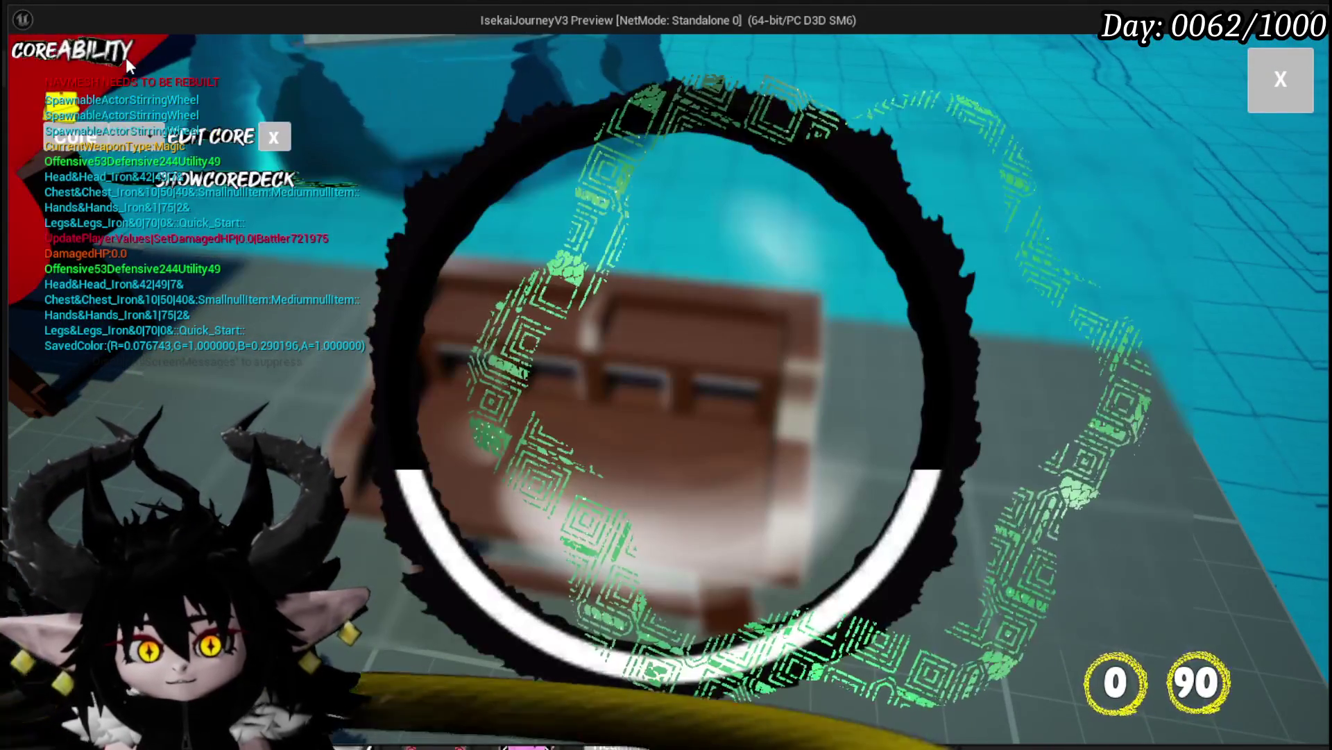
left_click(166, 139)
left_click(156, 178)
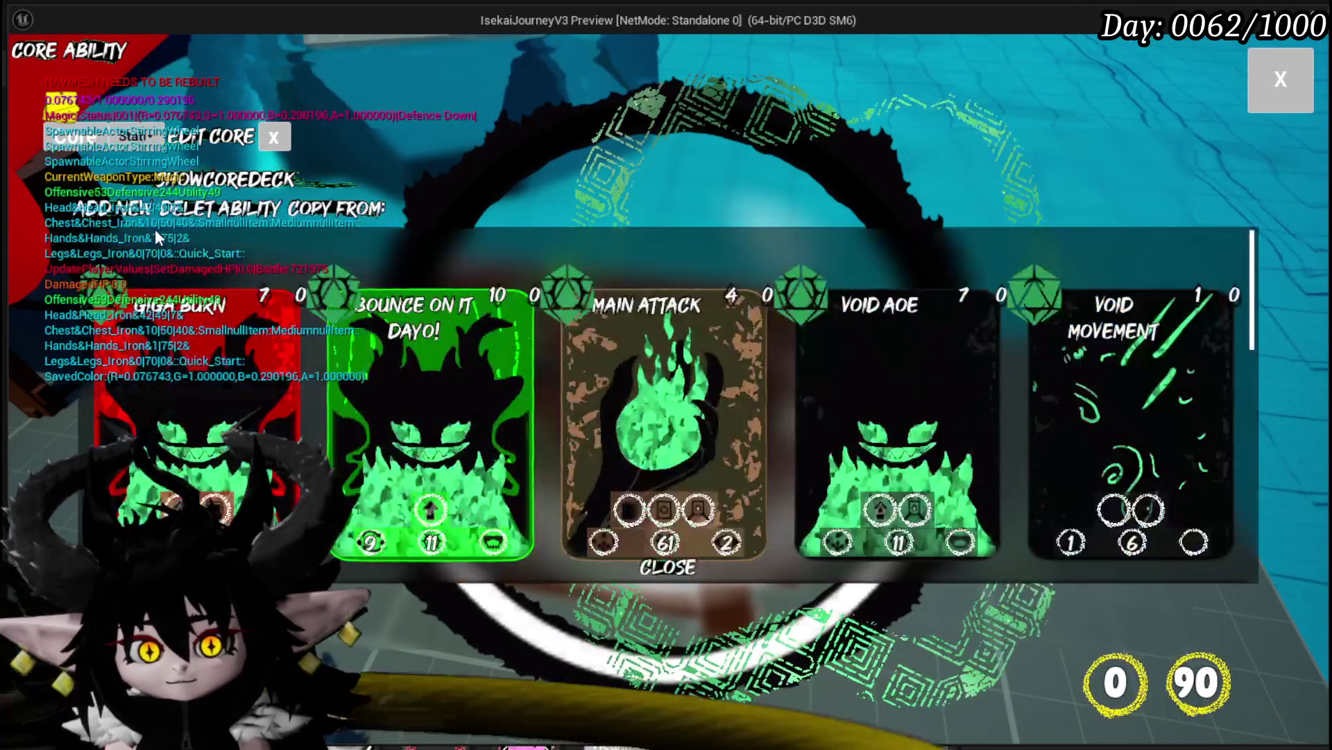
left_click(605, 353)
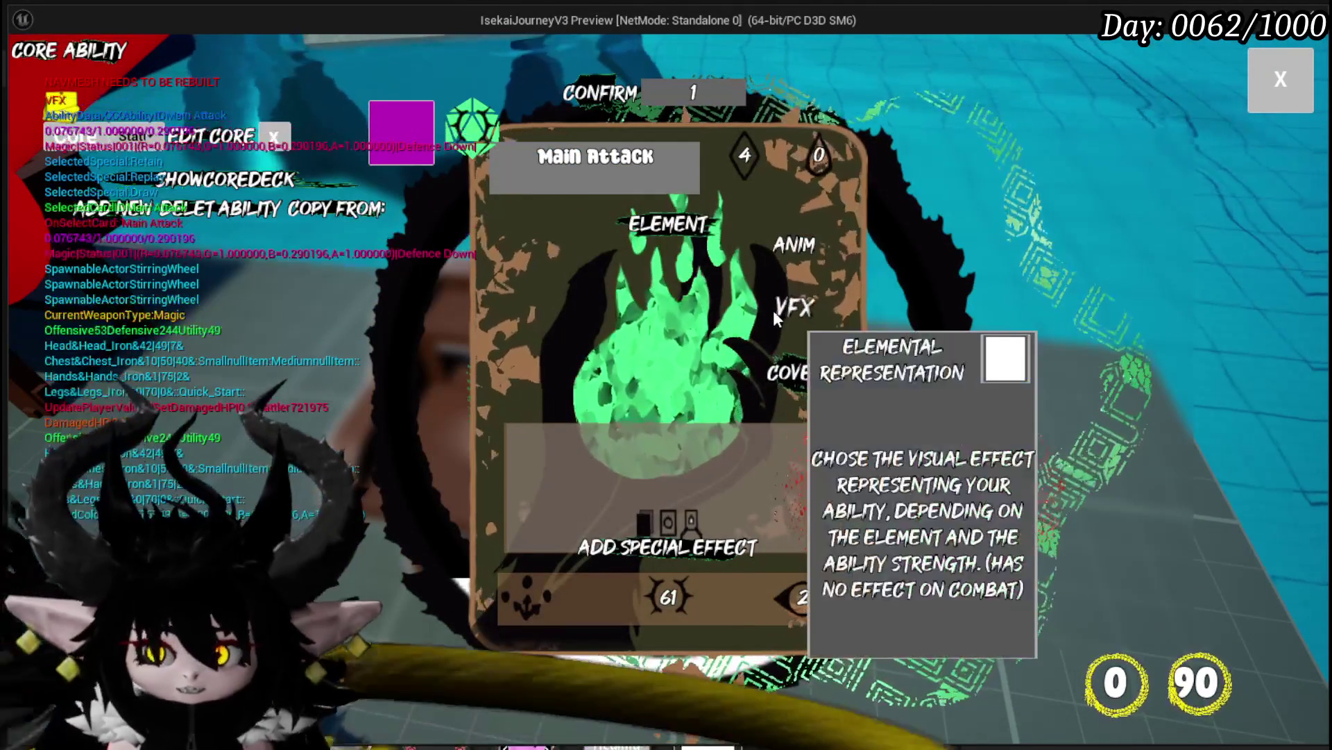
left_click(798, 240)
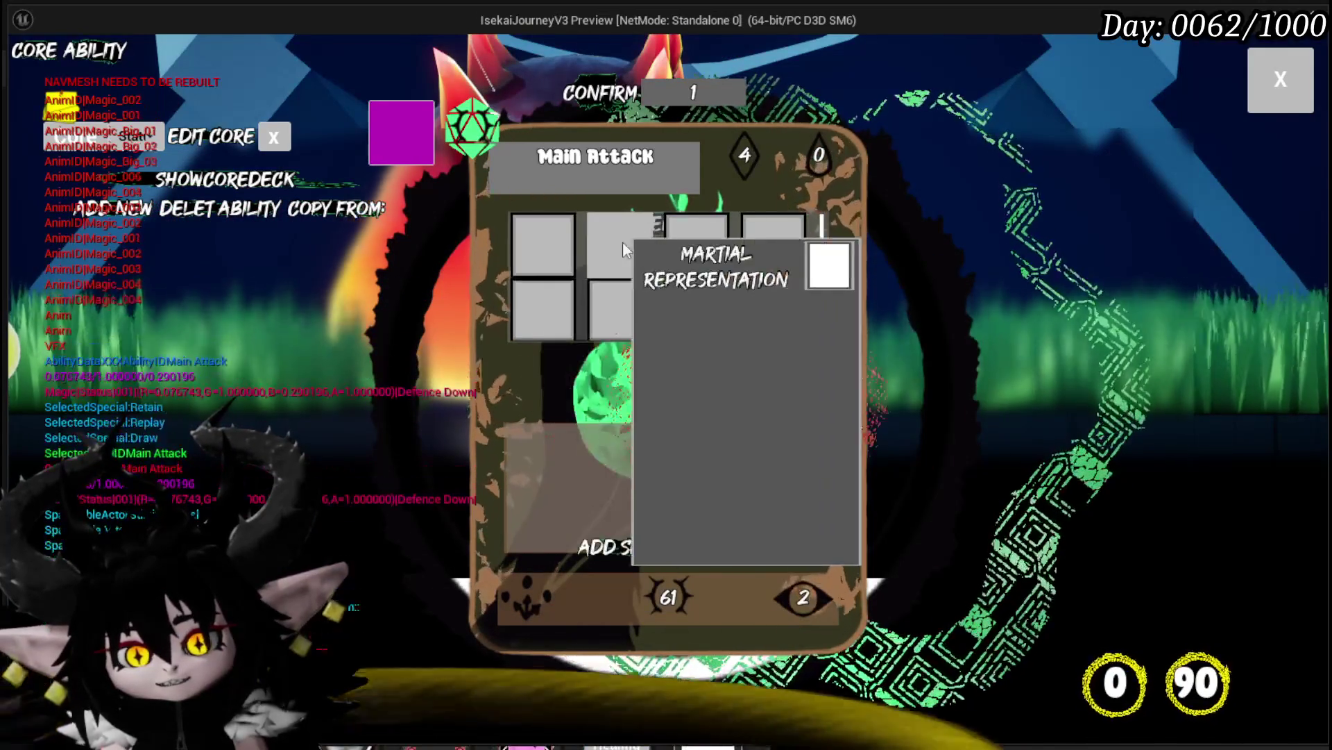
key("Escape")
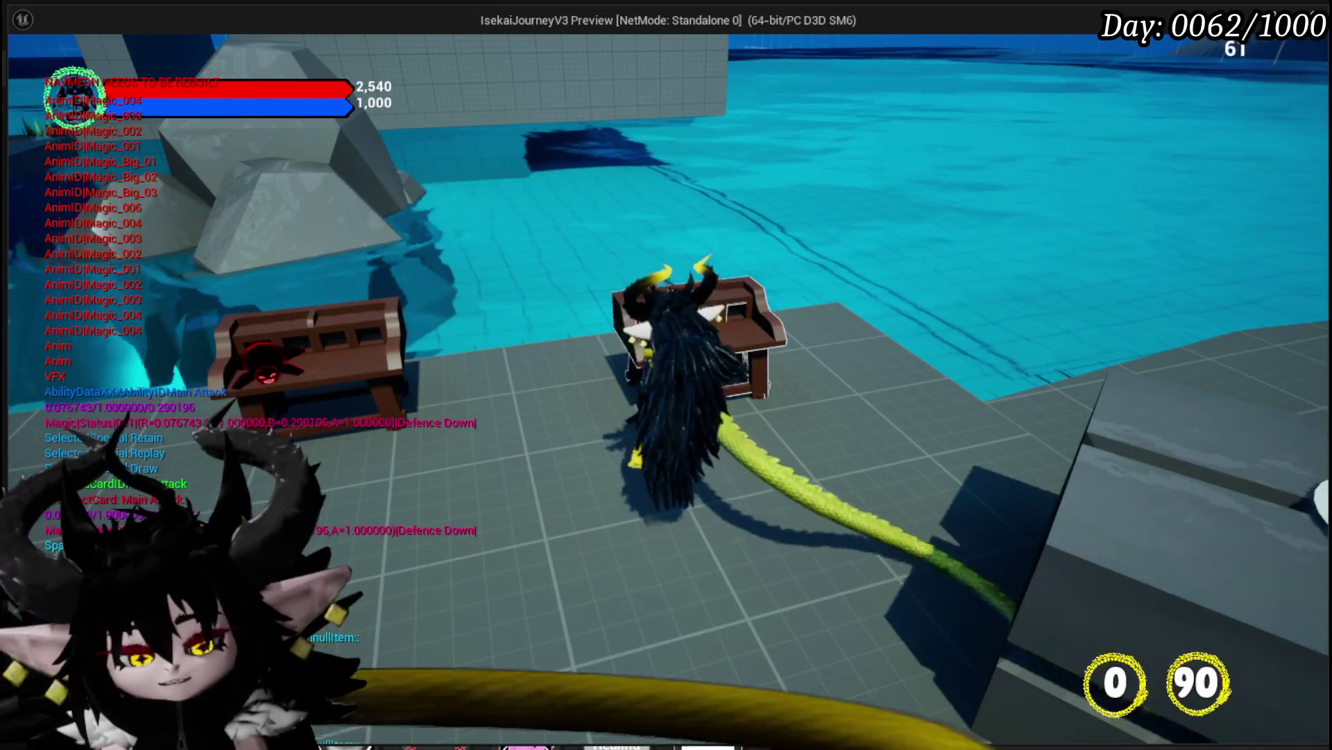
key("Escape")
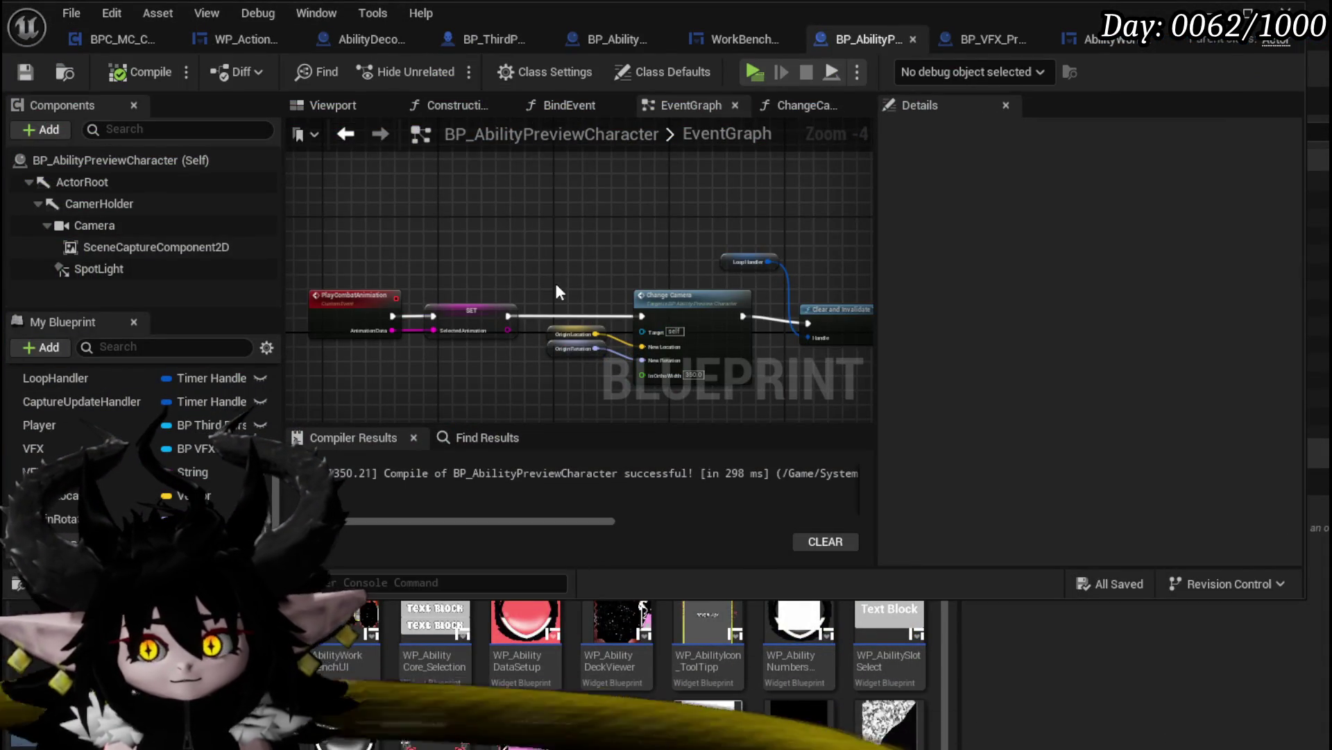
Pan to the Change Camera node, then inspect ActorRoot and CamerHolder and their option menus
mouse_move(555, 291)
left_mouse_down()
mouse_move(504, 211)
mouse_move(421, 189)
left_mouse_up()
scroll(504, 211, "up", 1)
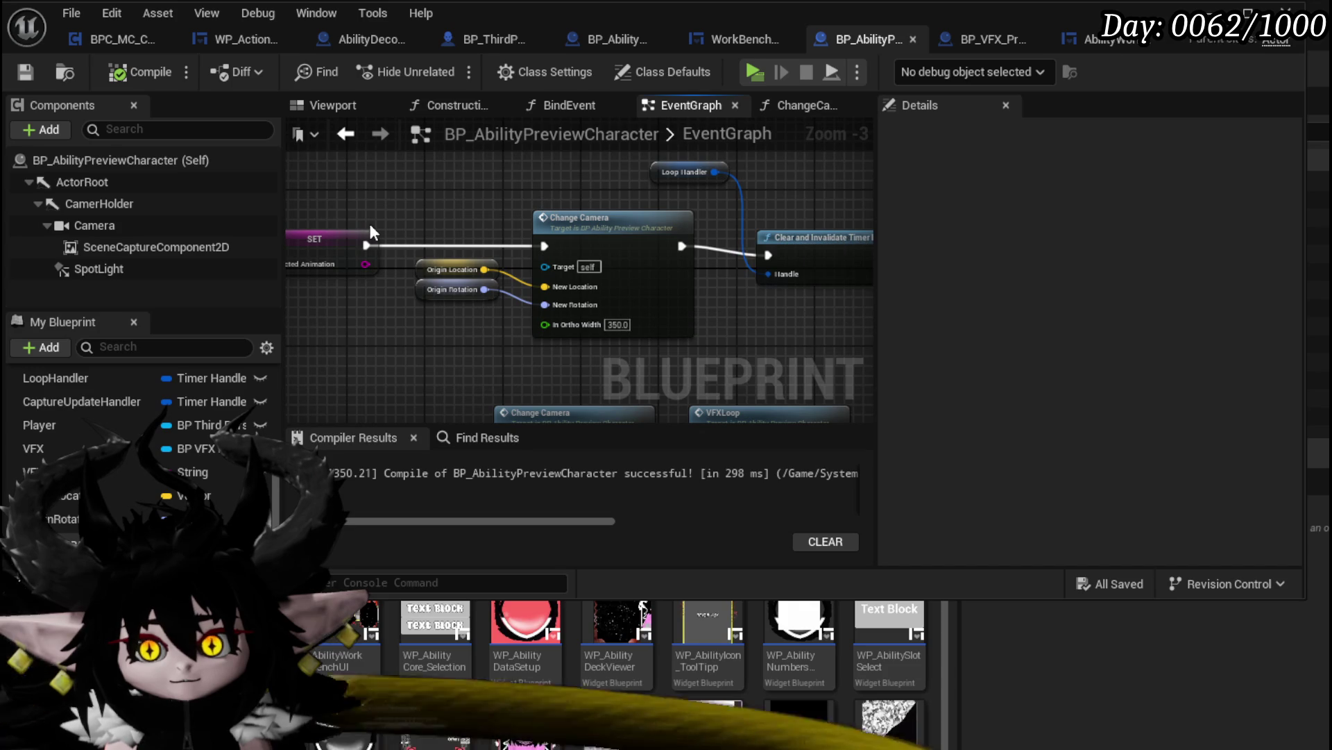
left_click(72, 183)
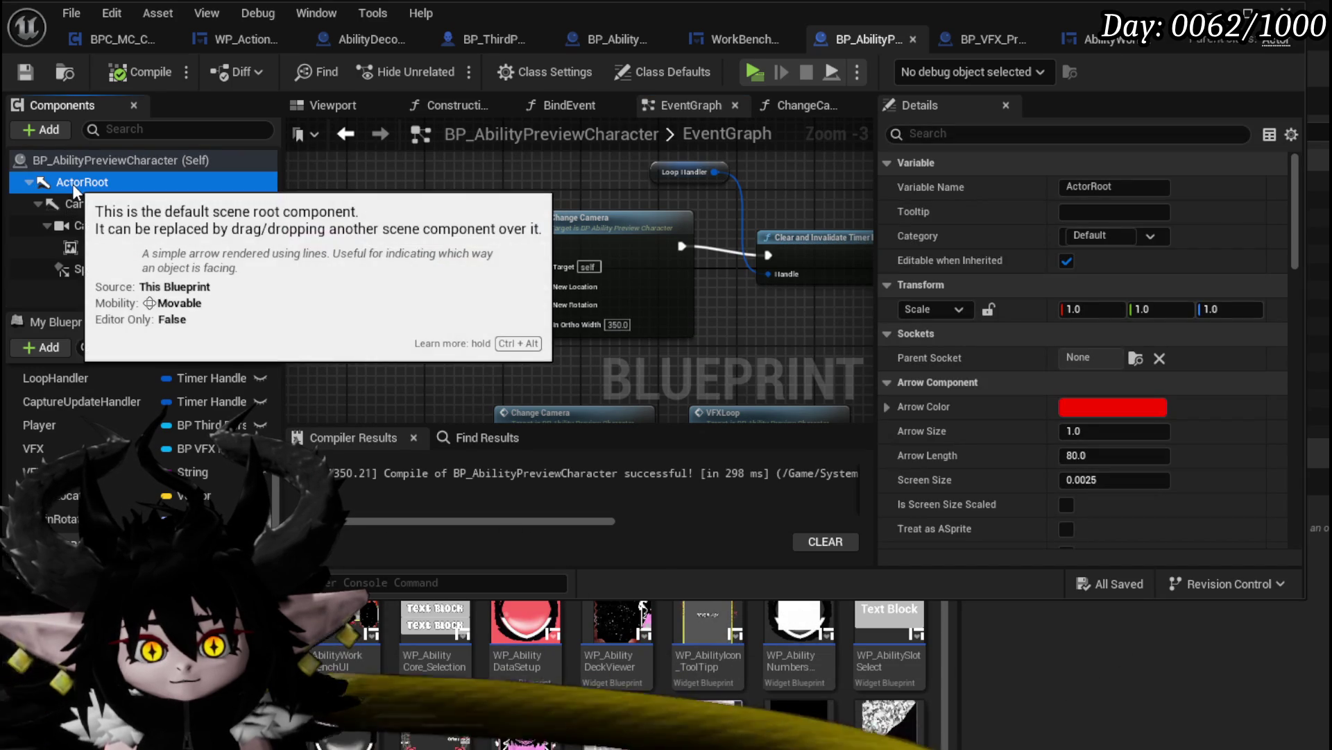
right_click(74, 185)
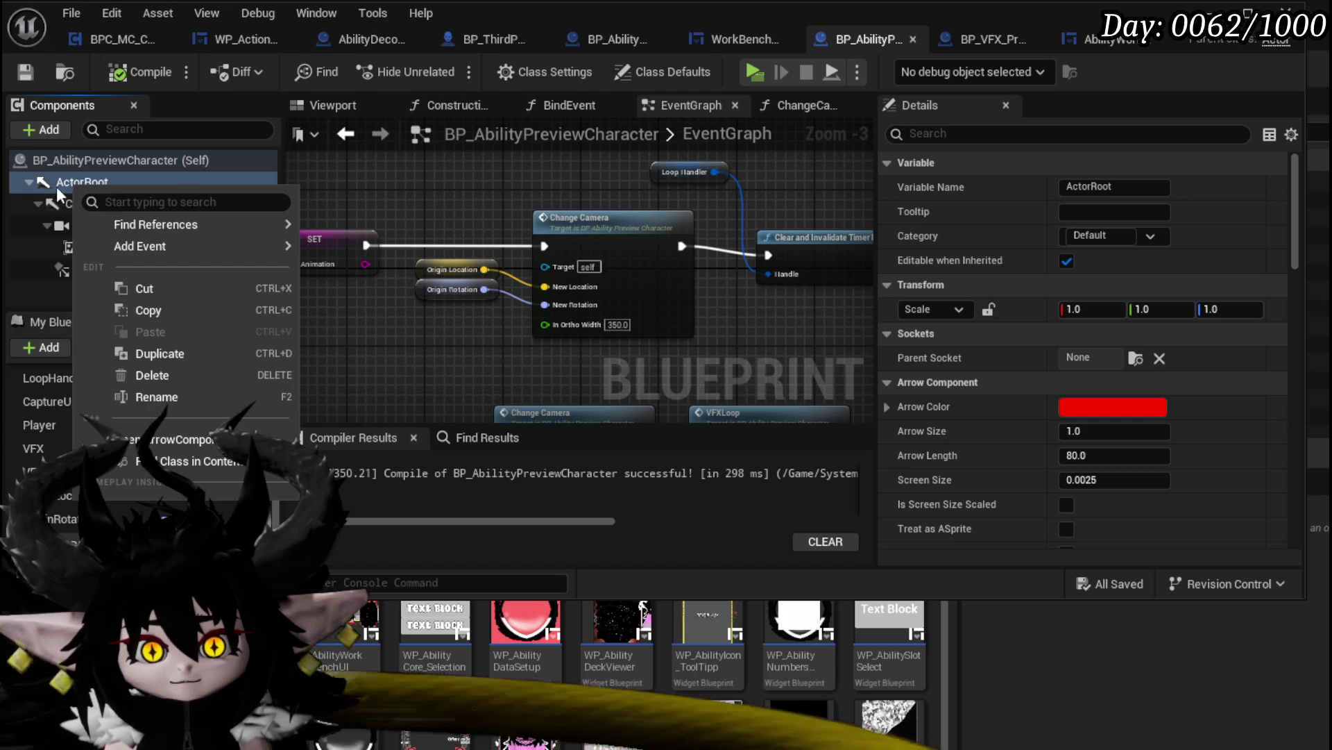
left_click(90, 204)
right_click(91, 206)
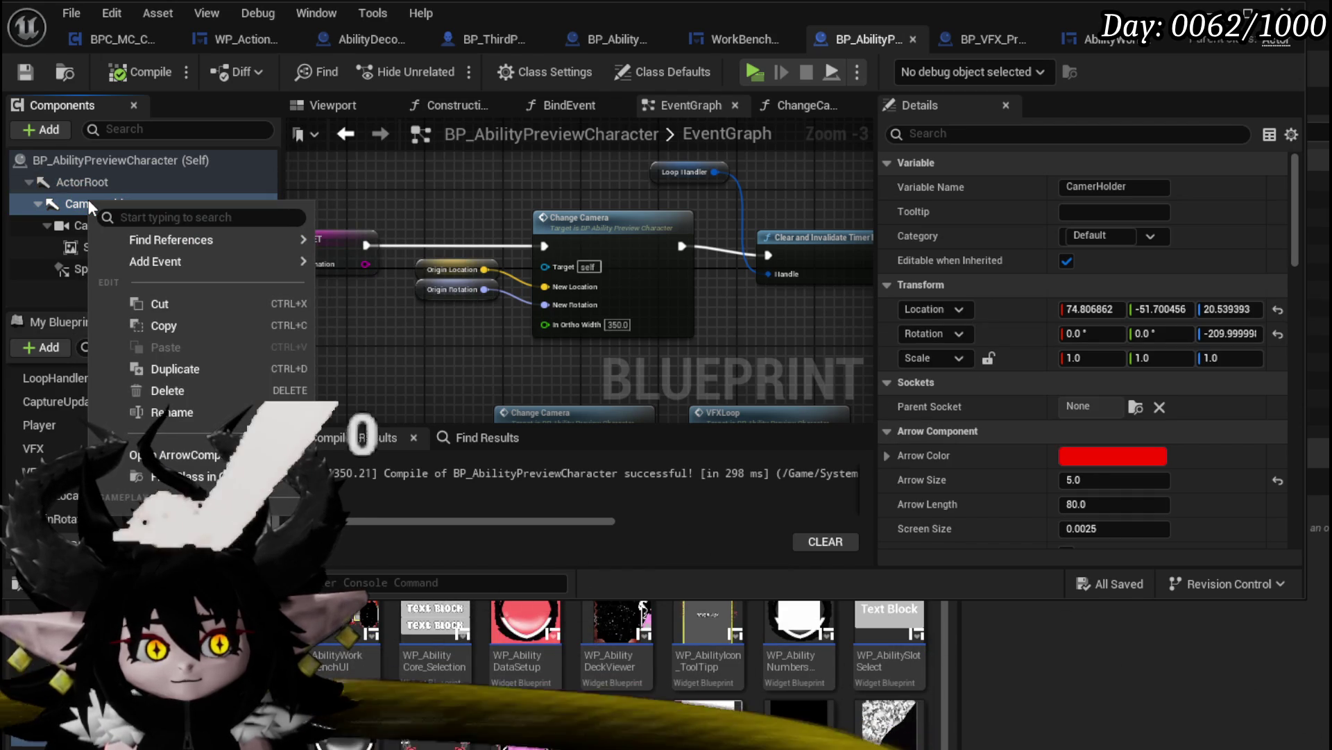
left_click(473, 178)
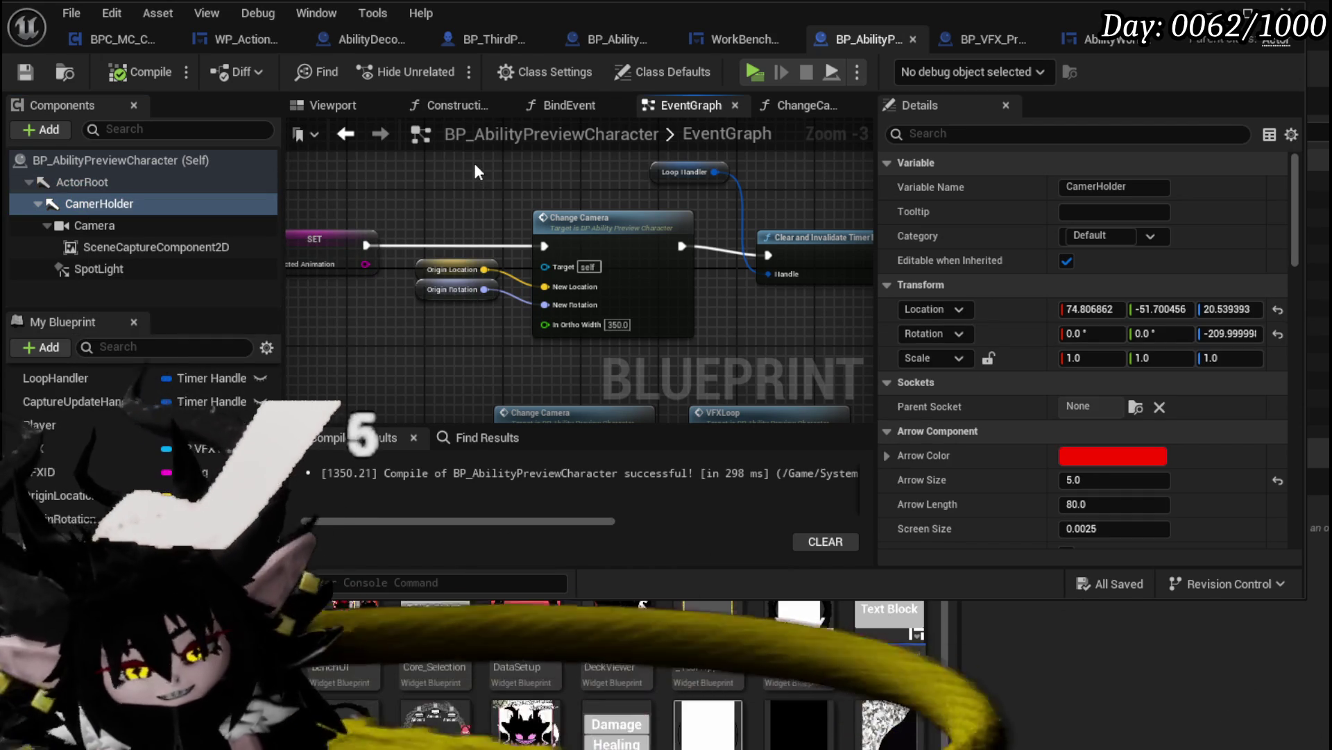
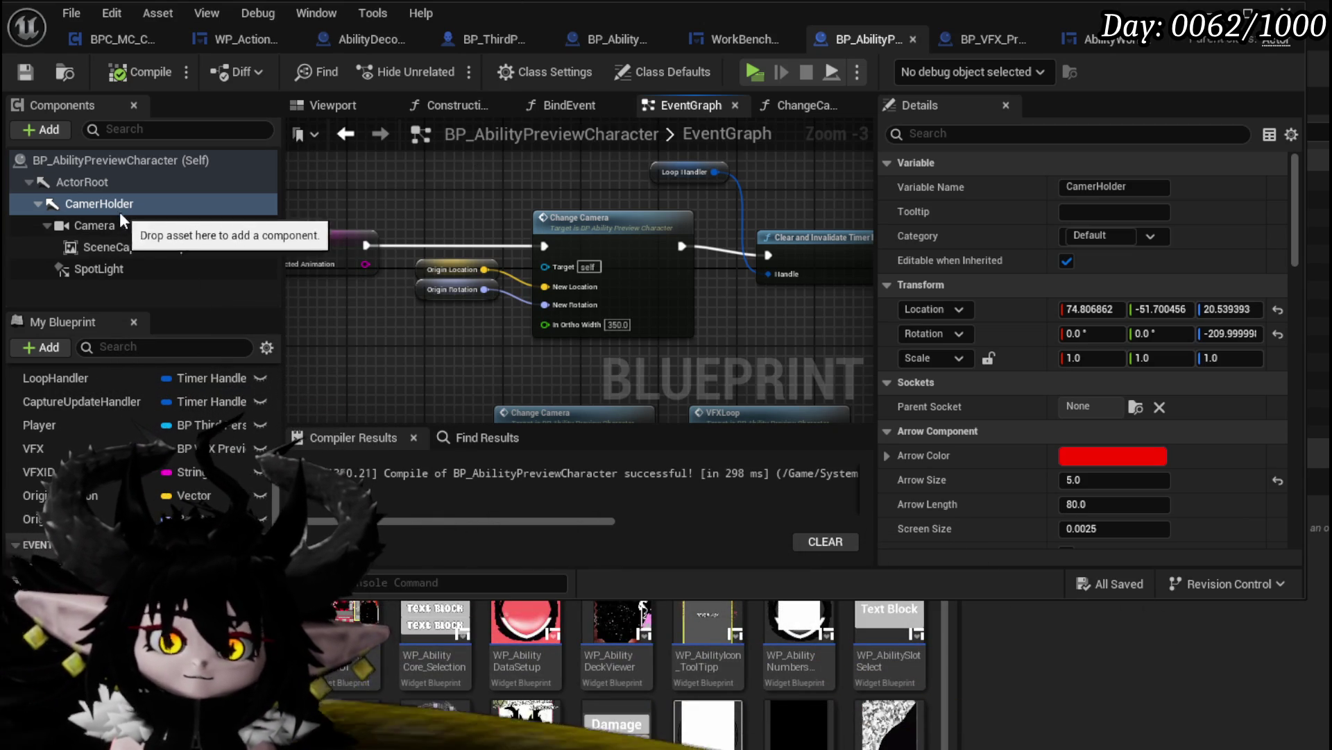
Make CamerHolder the root component of BP_AbilityPreviewCharacter and delete ActorRoot
left_click(164, 181)
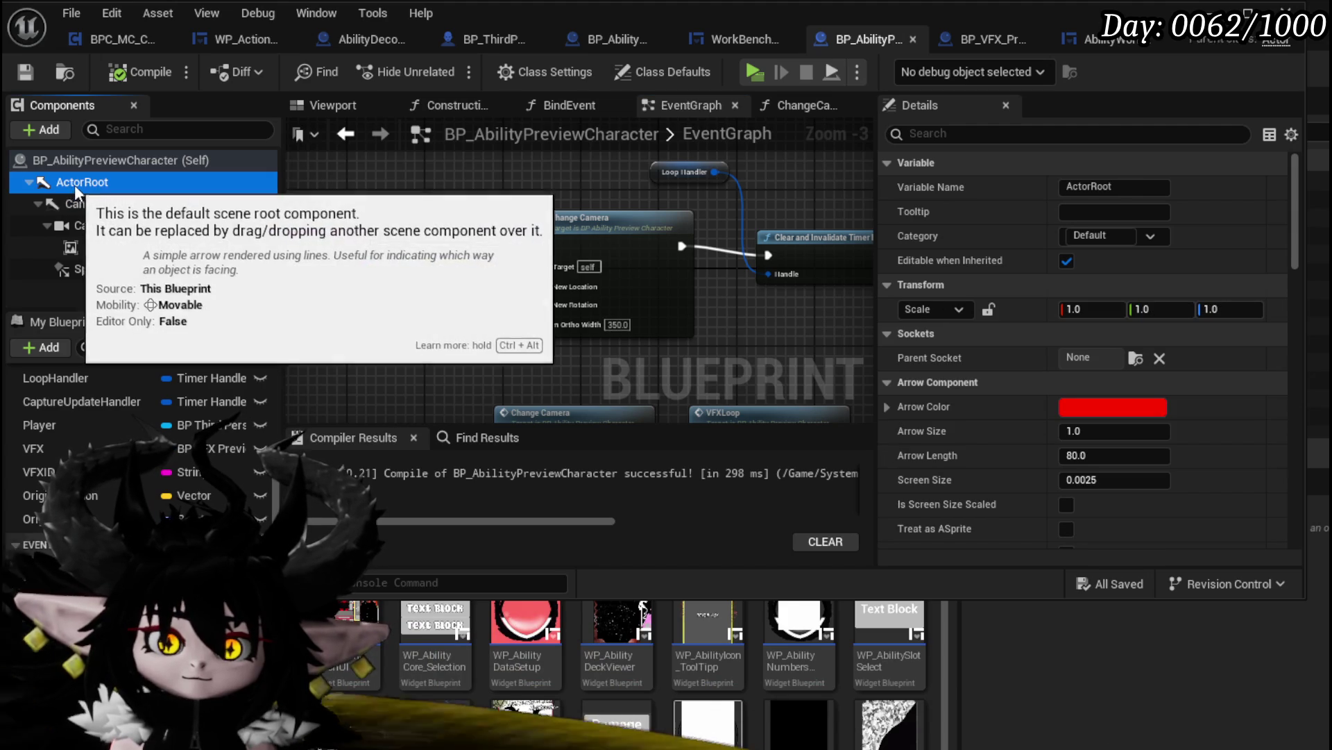
right_click(90, 203)
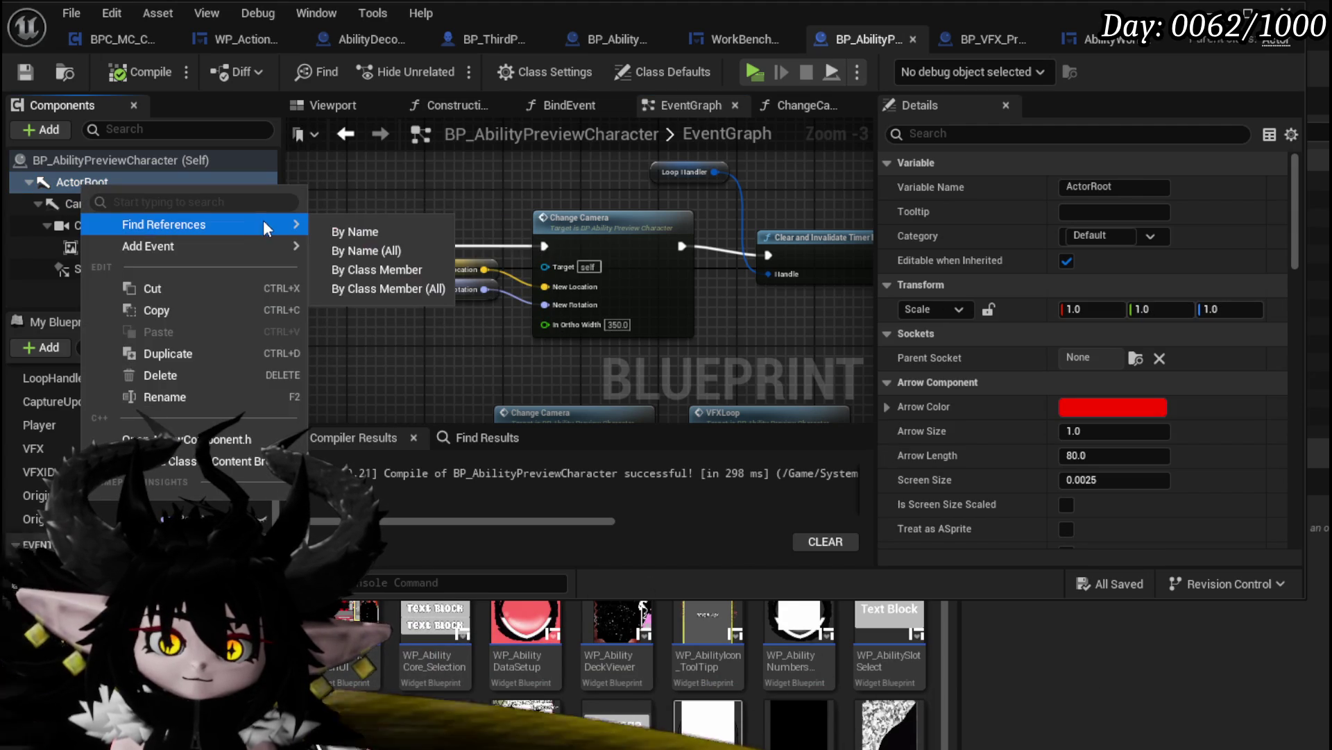
left_click_drag(83, 203, 87, 182)
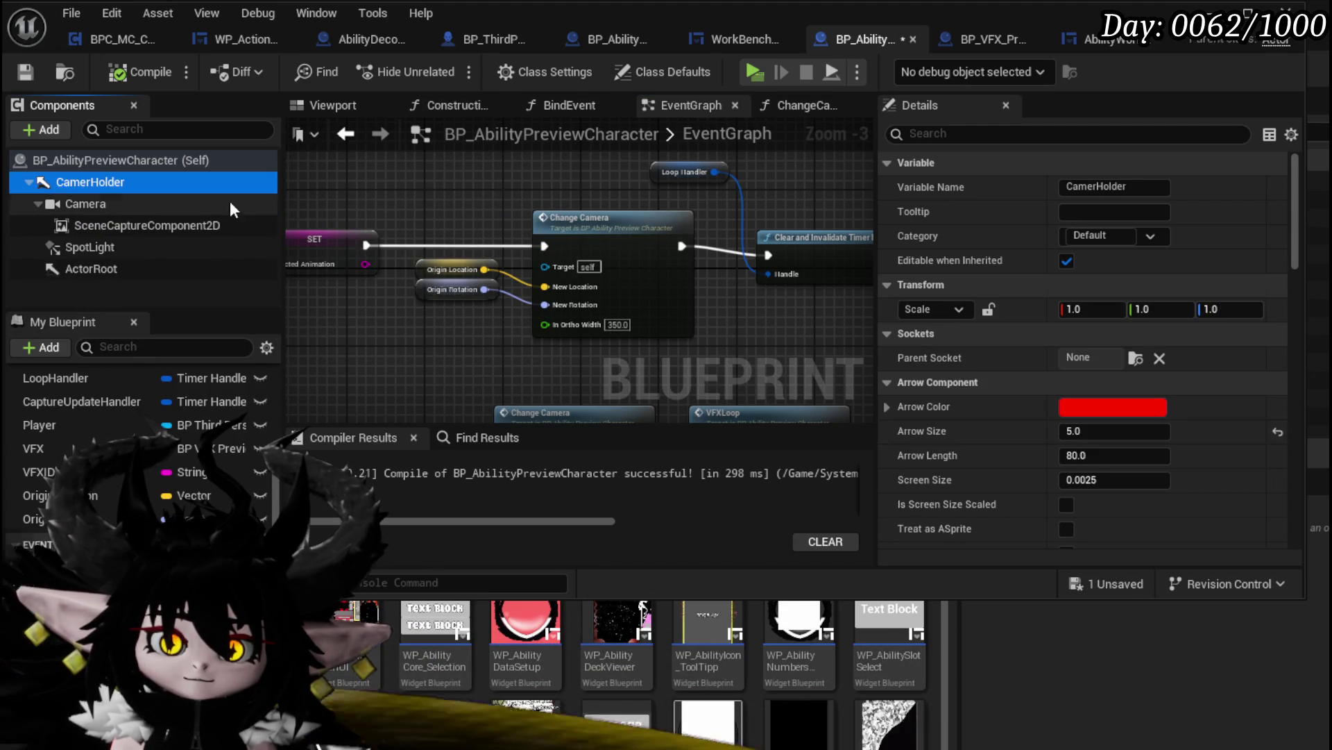
left_click(131, 265)
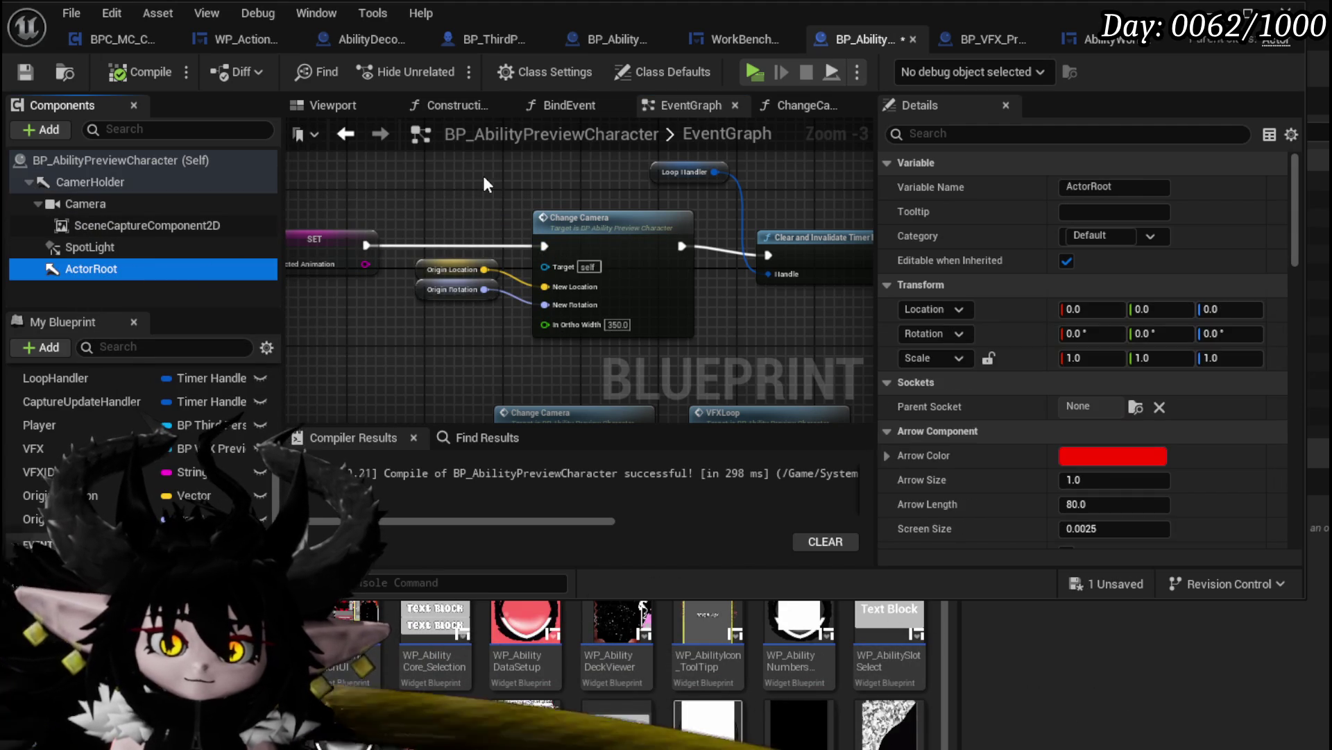
key("Delete")
Compile and save the BP_AbilityPreviewCharacter blueprint
left_click(143, 75)
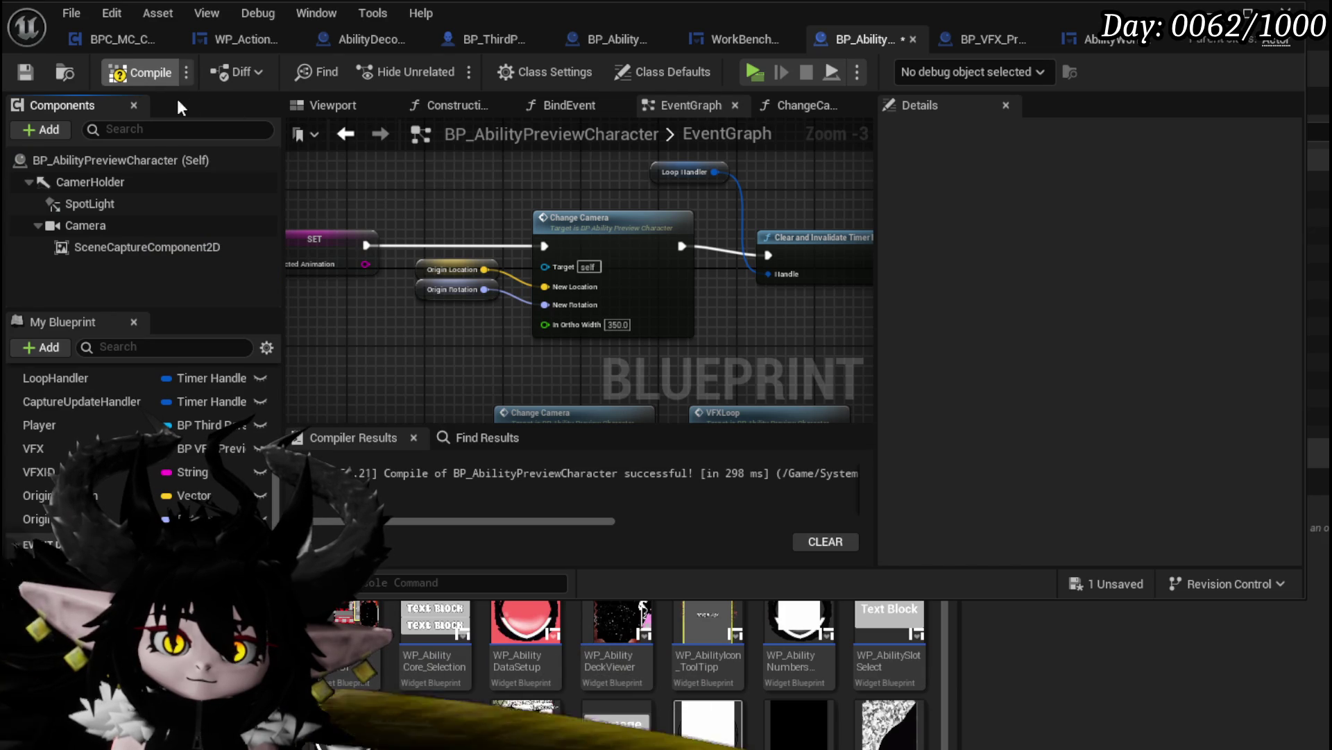
left_click(24, 77)
left_click_drag(435, 188, 582, 188)
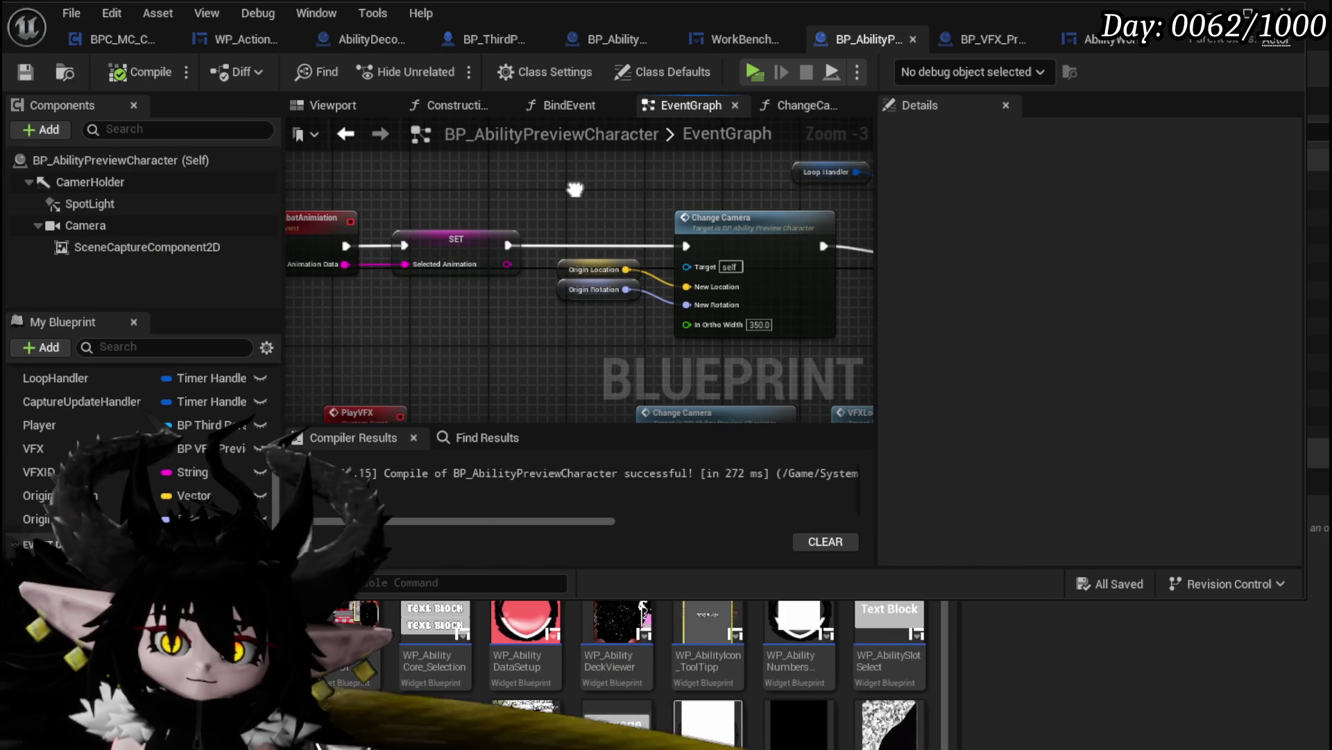
In ChangeCamera, add a Draw Debug Sphere after the SET Ortho Width node, with the camera location wired to Center
double_click(805, 229)
mouse_move(630, 232)
left_mouse_down()
mouse_move(758, 229)
mouse_move(489, 215)
left_mouse_up()
left_click_drag(619, 278, 791, 277)
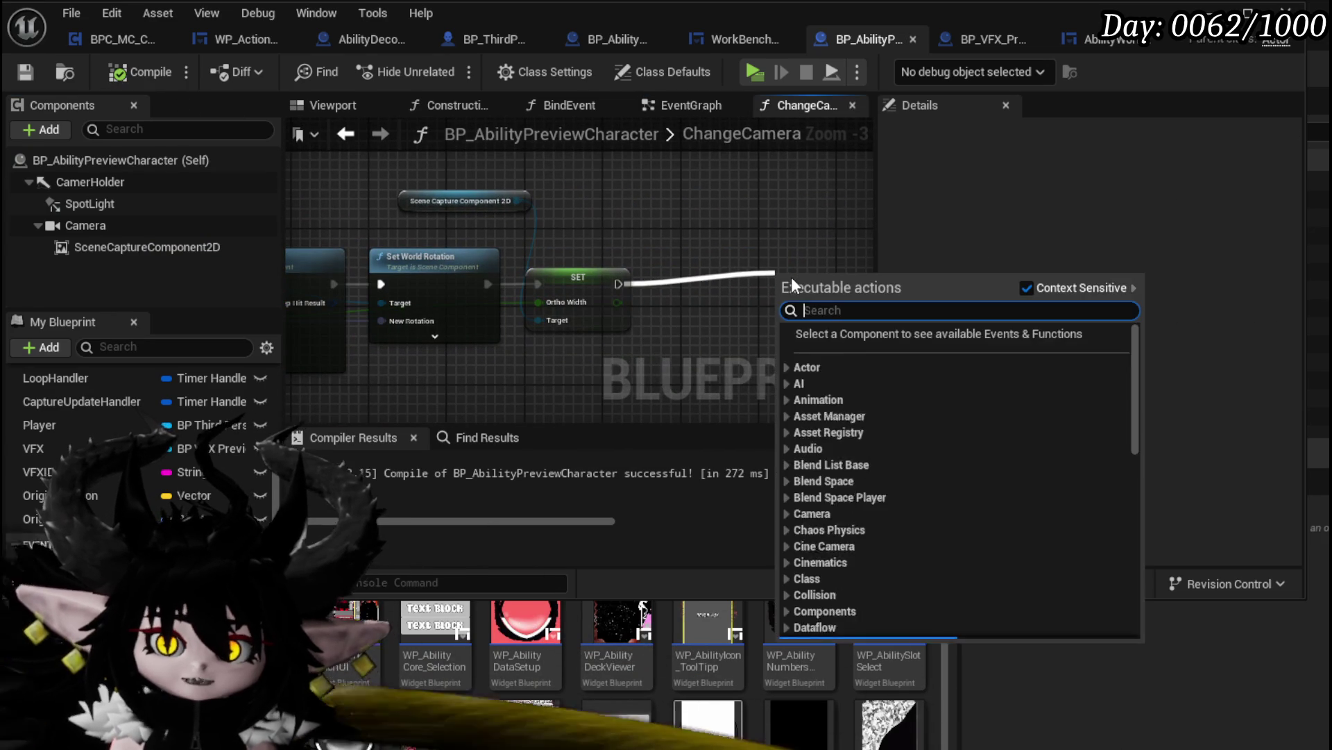
type("DrawDebug S")
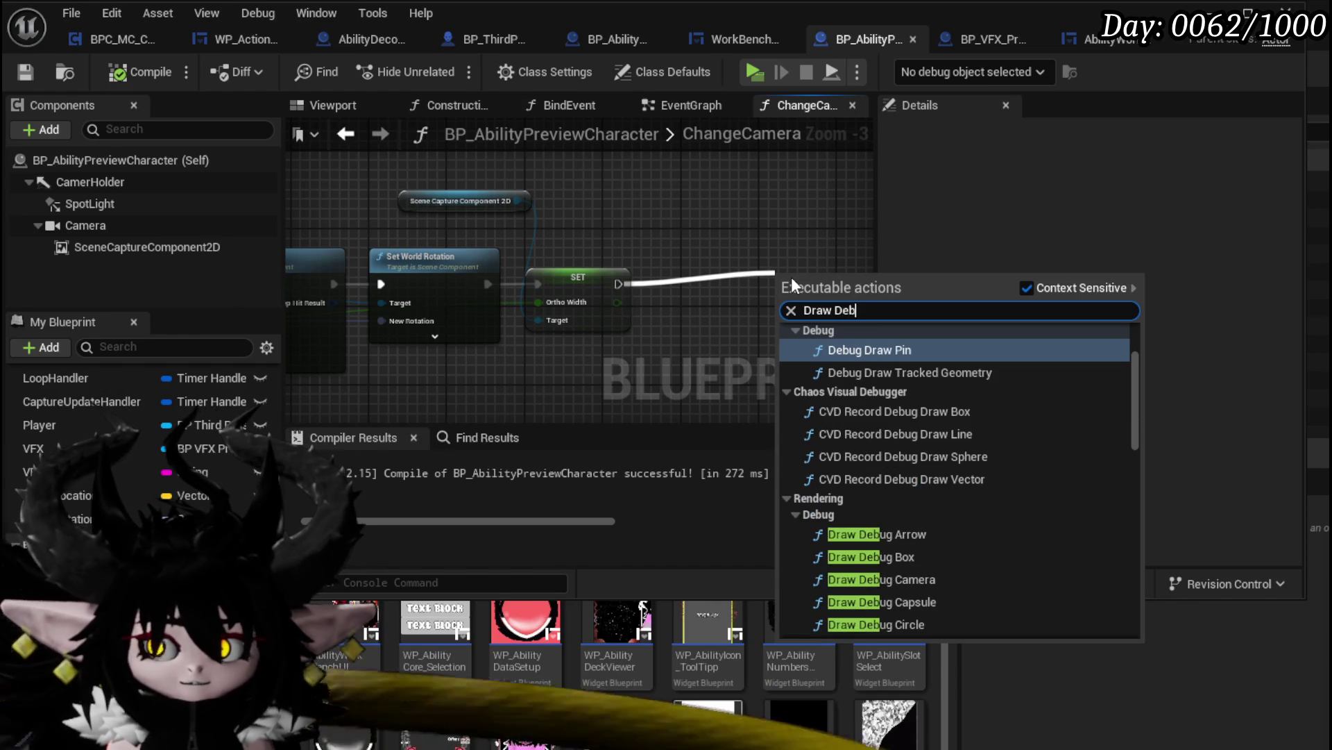
type("phe")
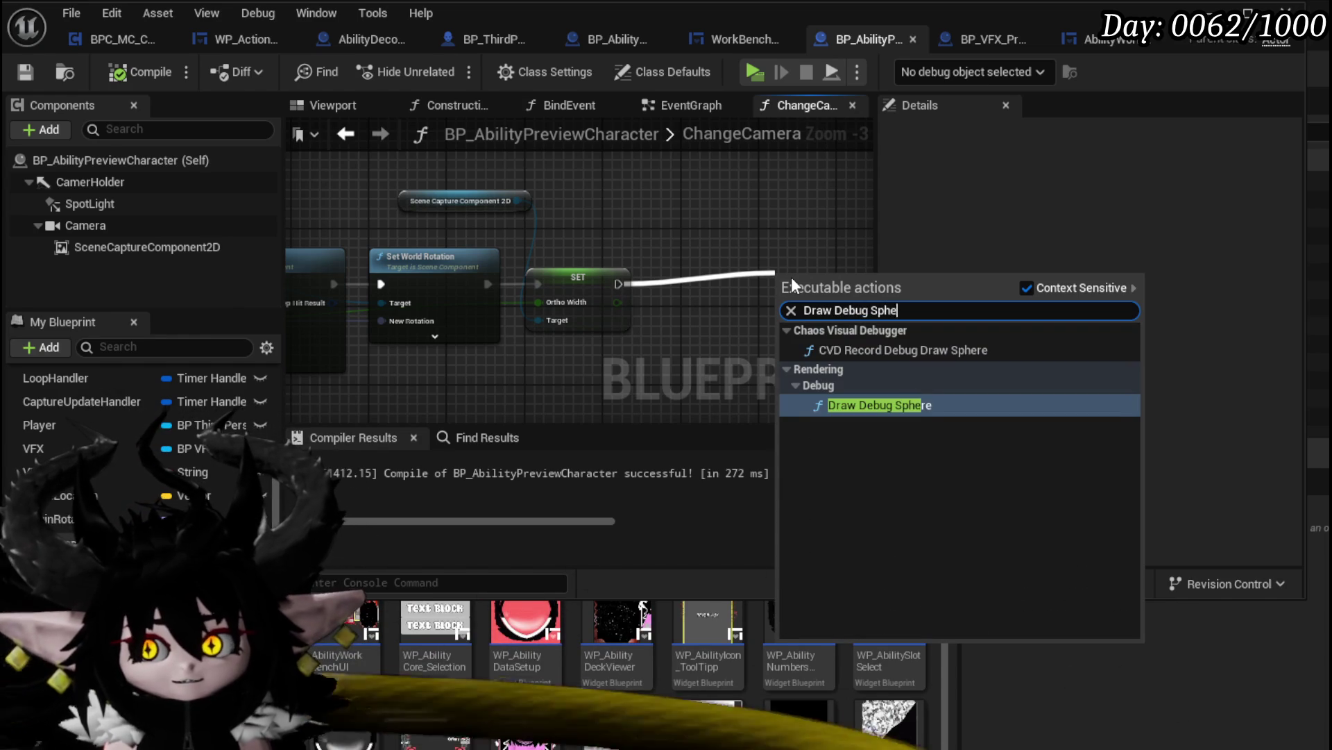
key("Return")
left_click_drag(791, 277, 1093, 245)
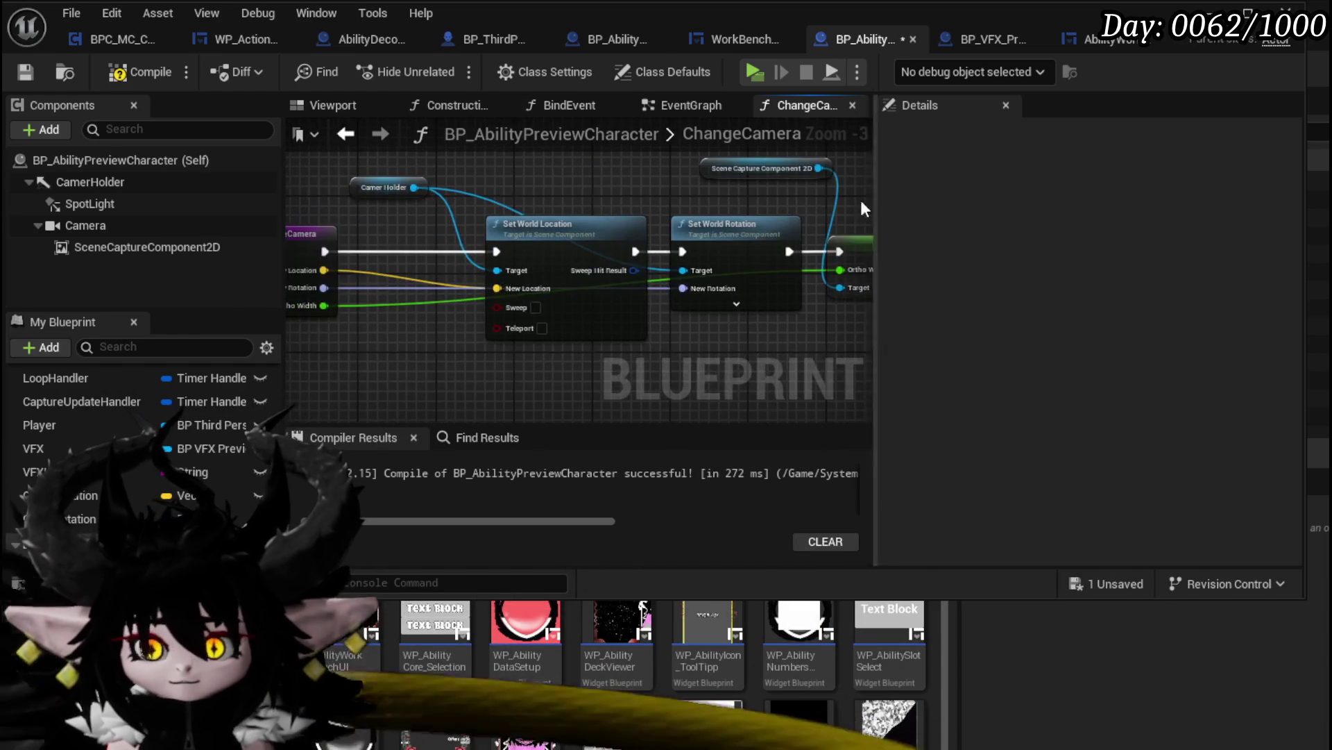
left_click_drag(329, 271, 581, 323)
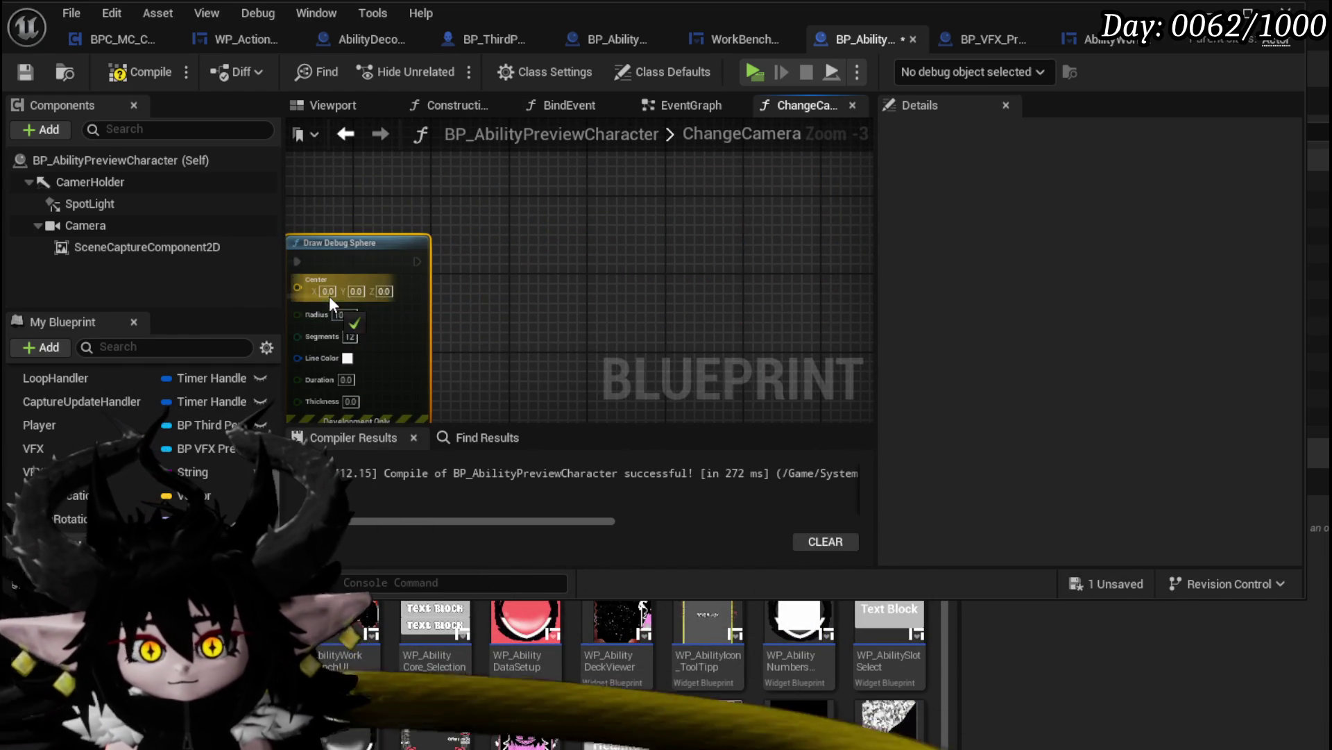
left_click_drag(329, 296, 329, 295)
Set the debug sphere's line colour to red and its Duration to 70
scroll(459, 293, "up", 2)
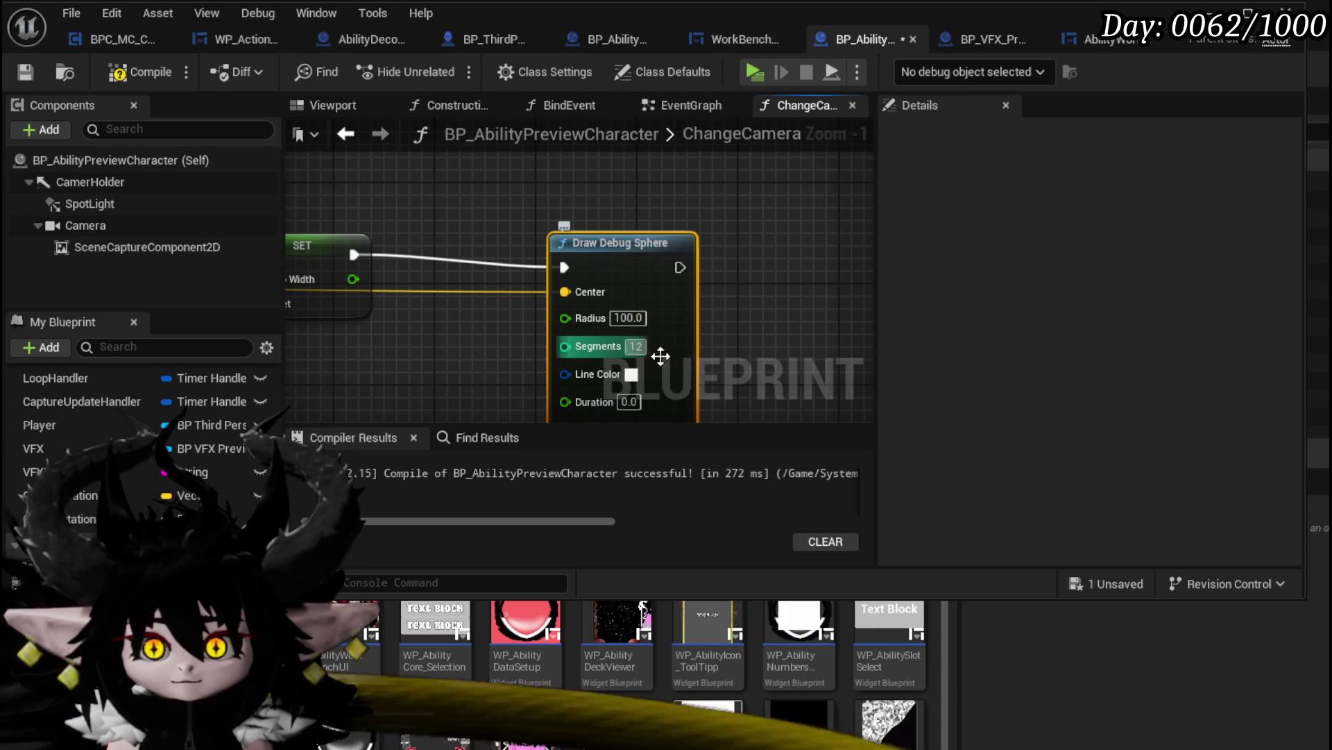
left_click_drag(604, 373, 593, 311)
left_click(620, 314)
left_click(826, 455)
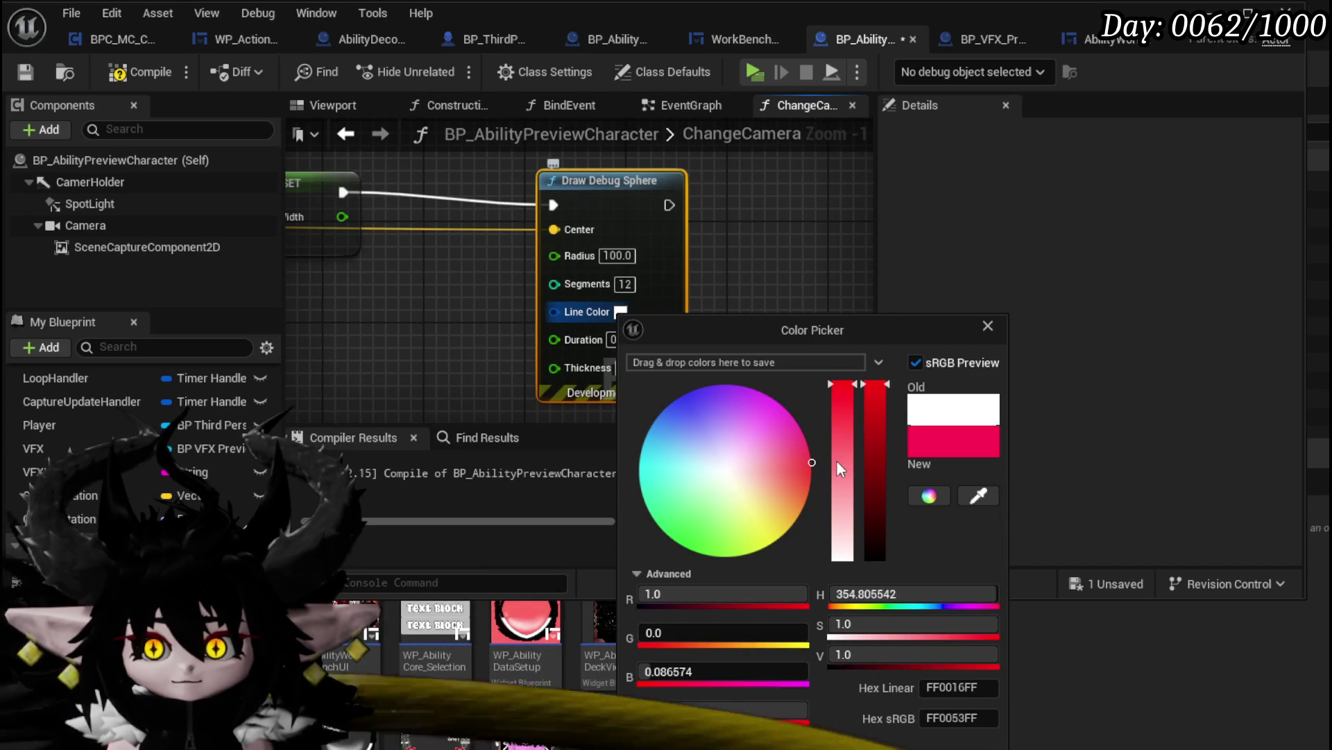
key("Return")
type("70")
key("Return")
left_click(742, 331)
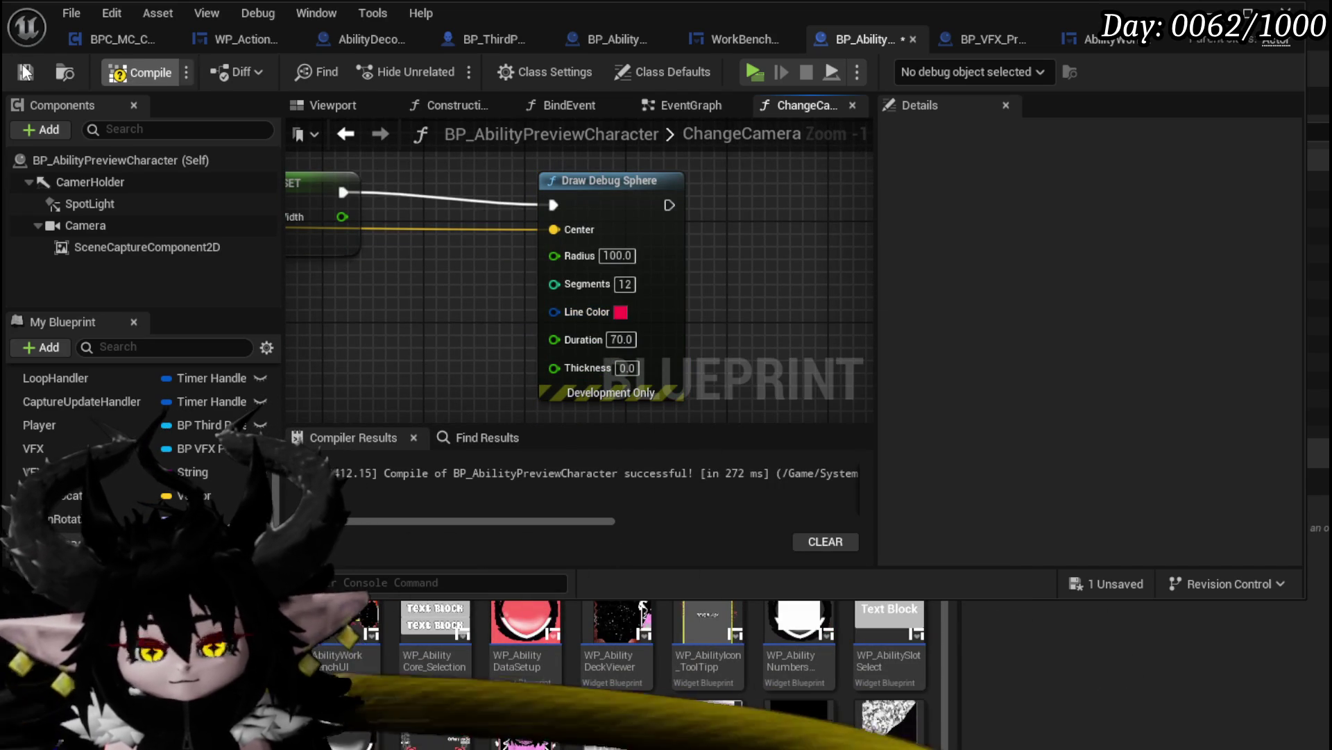
scroll(539, 281, "down", 3)
Play the level, use the bench, choose the Chura Main core and open the Void Movement card
key("alt+Tab")
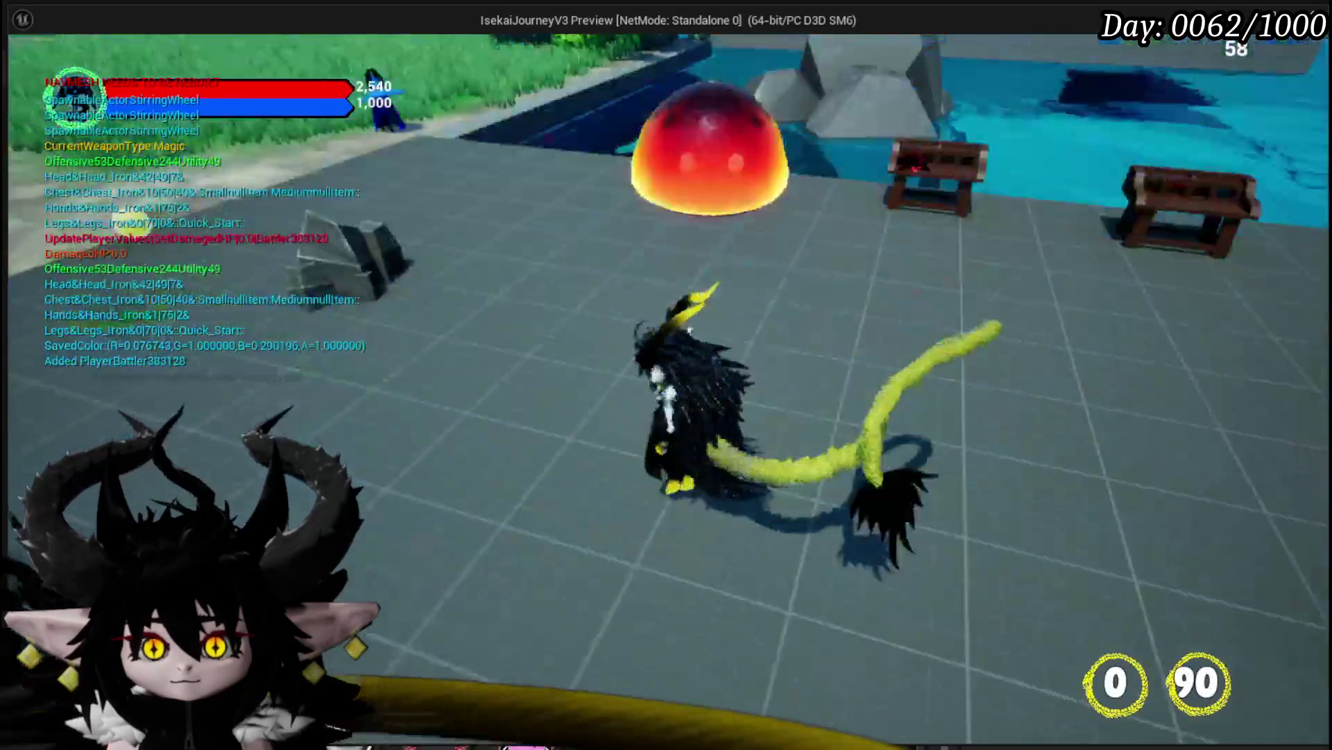
key("e")
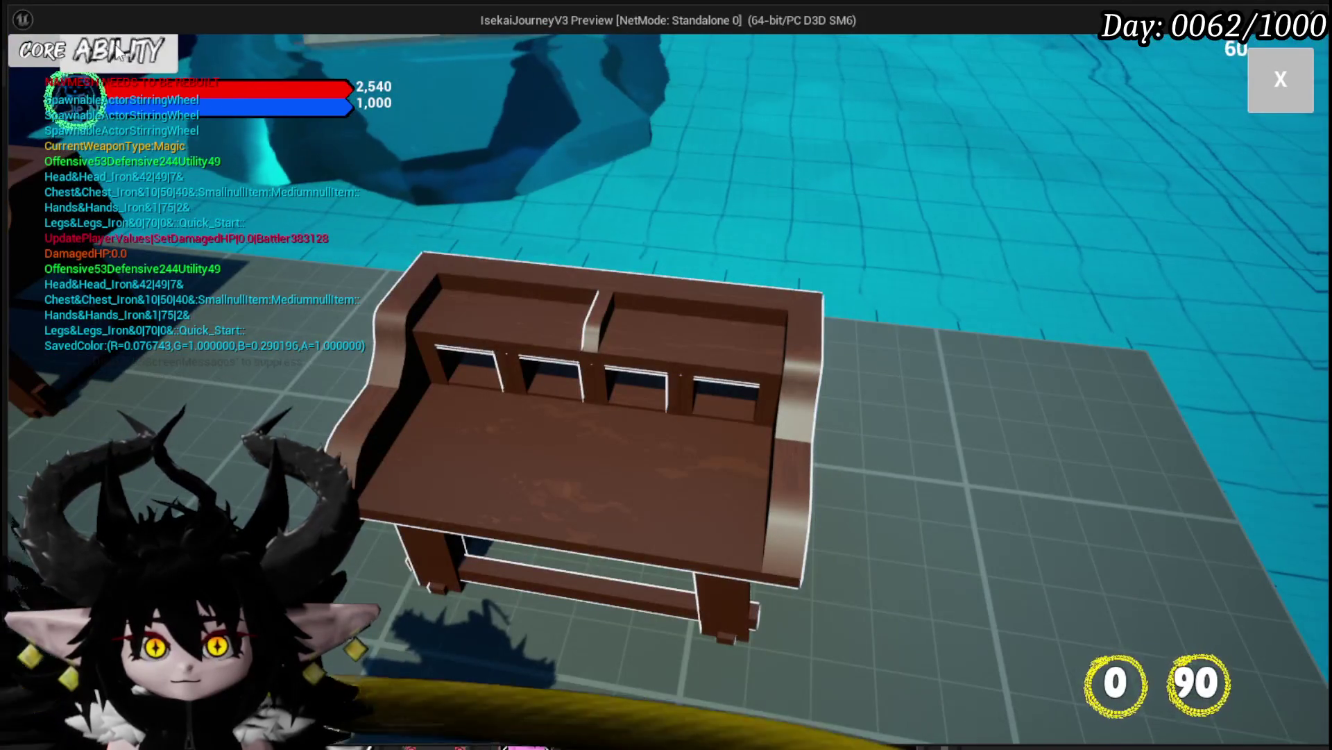
left_click(104, 51)
left_click(122, 129)
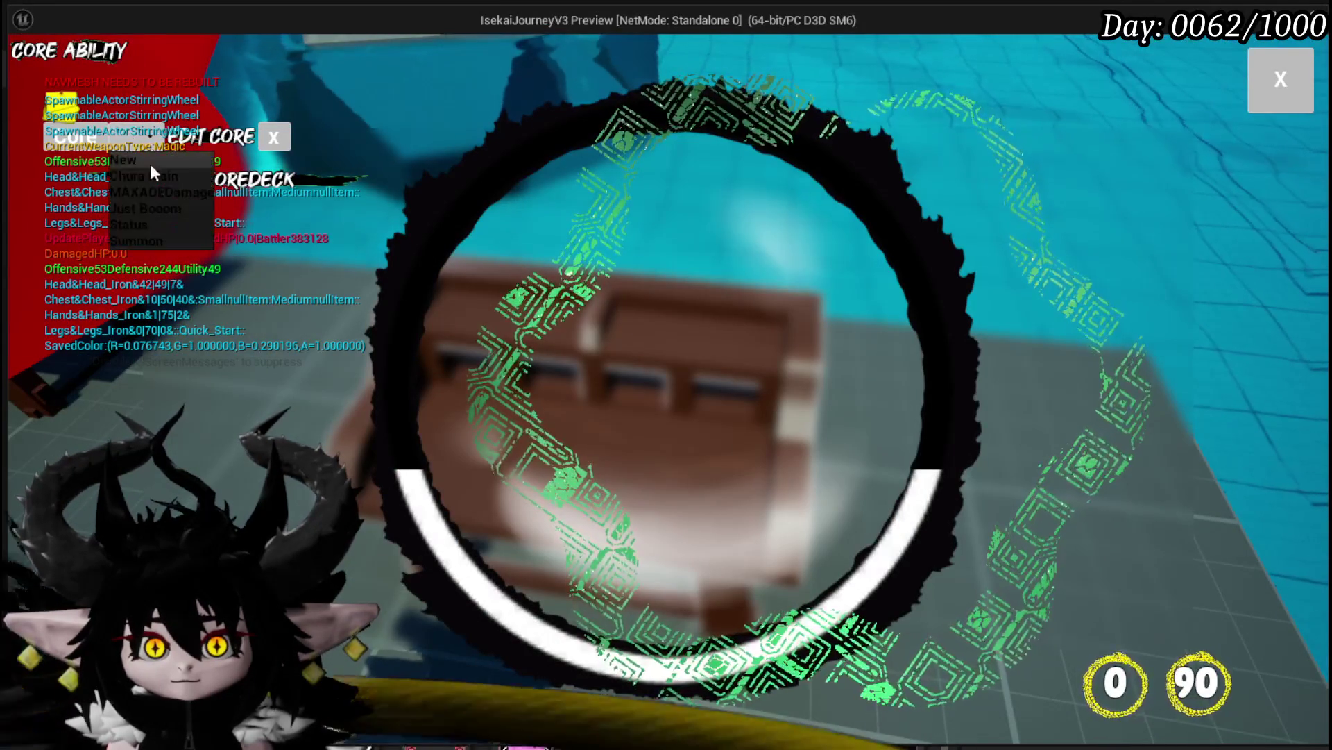
left_click(157, 178)
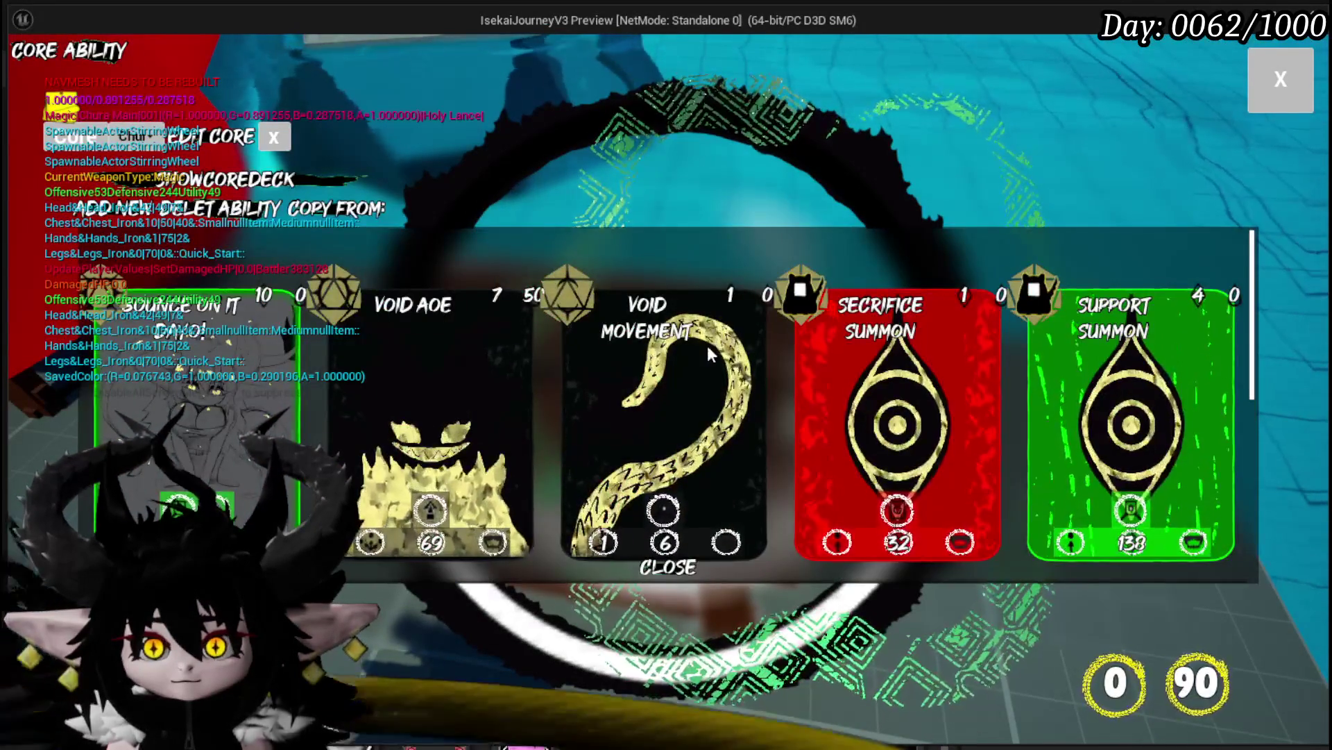
left_click(707, 343)
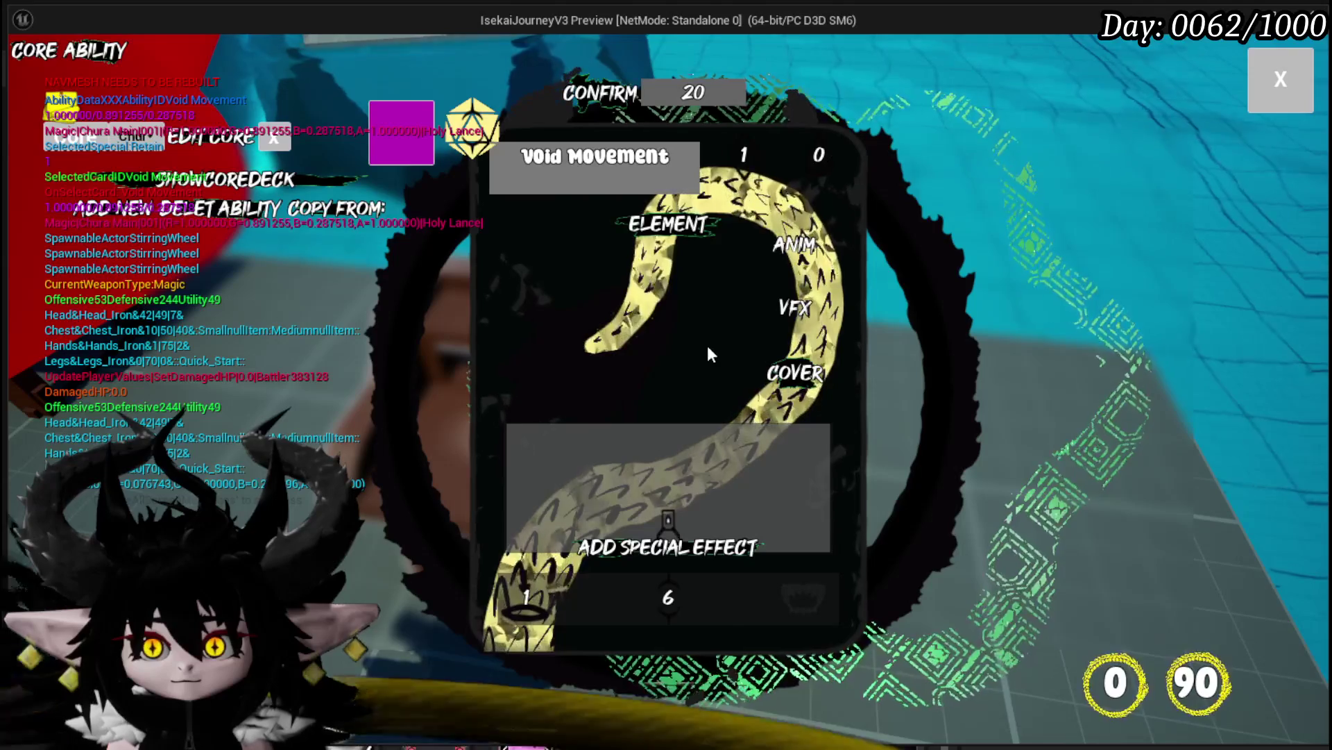
Preview the card's Martial Representation animation, checking for the red debug sphere, then close the editor and stop playing
left_click(784, 255)
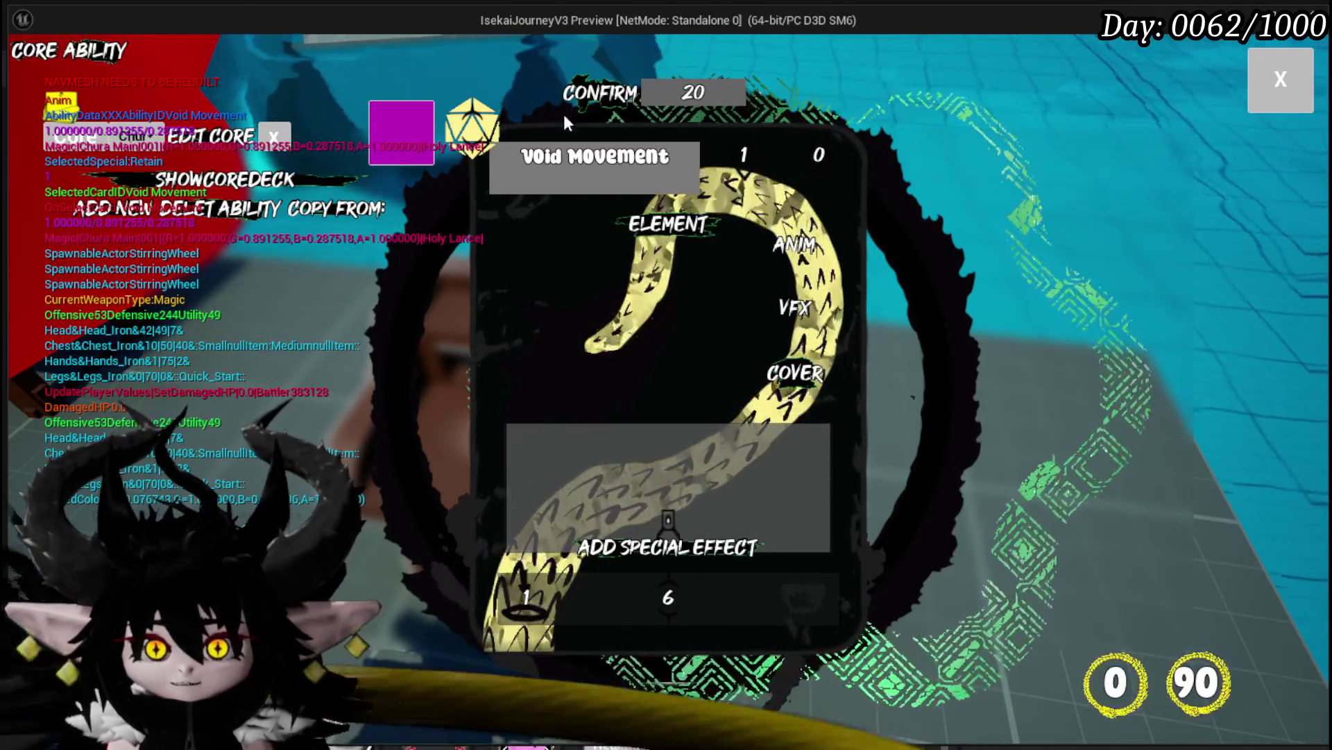
left_click(807, 255)
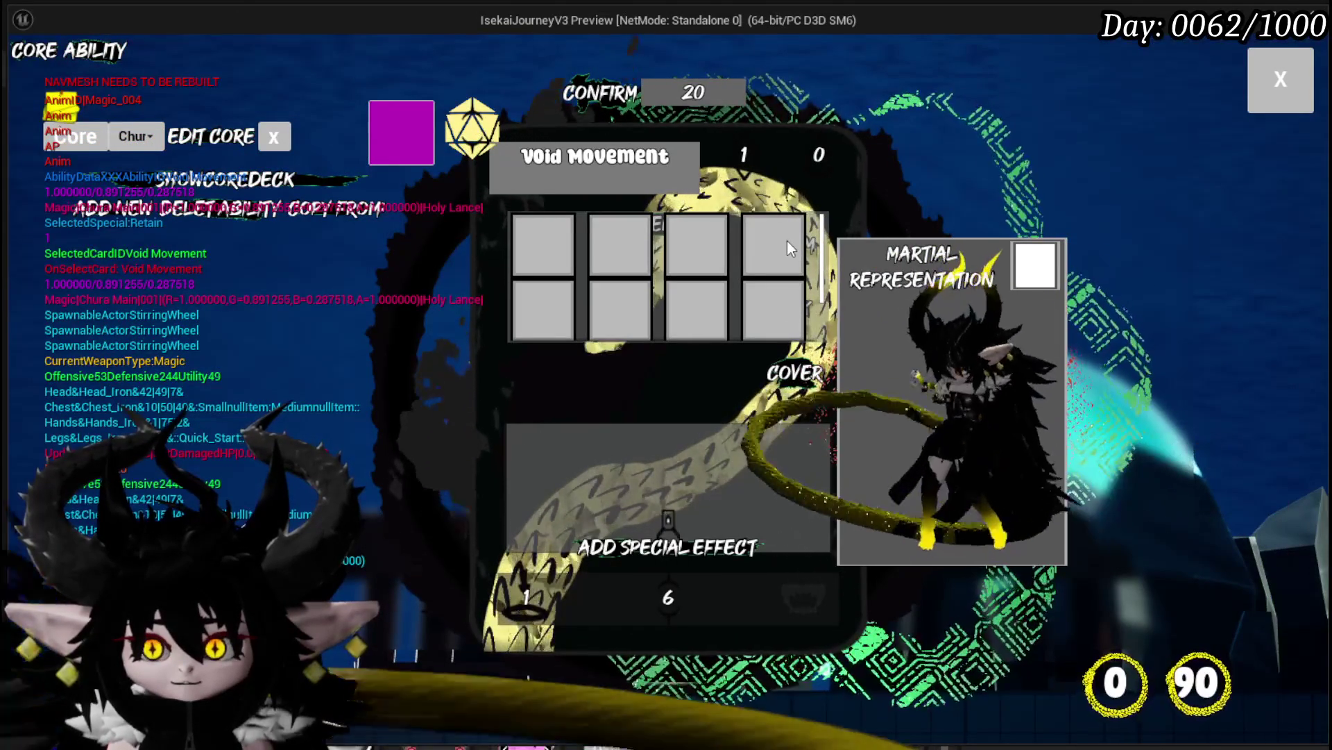
left_click(1263, 93)
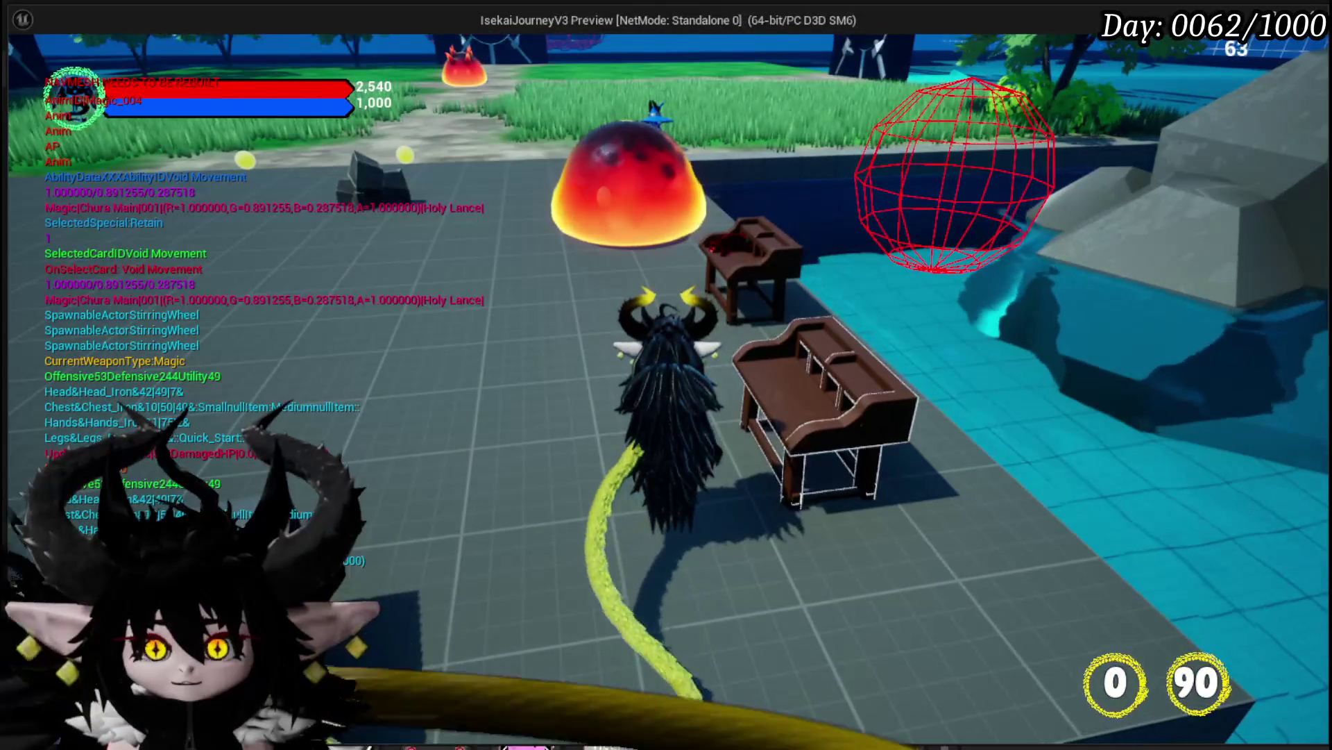
key("a")
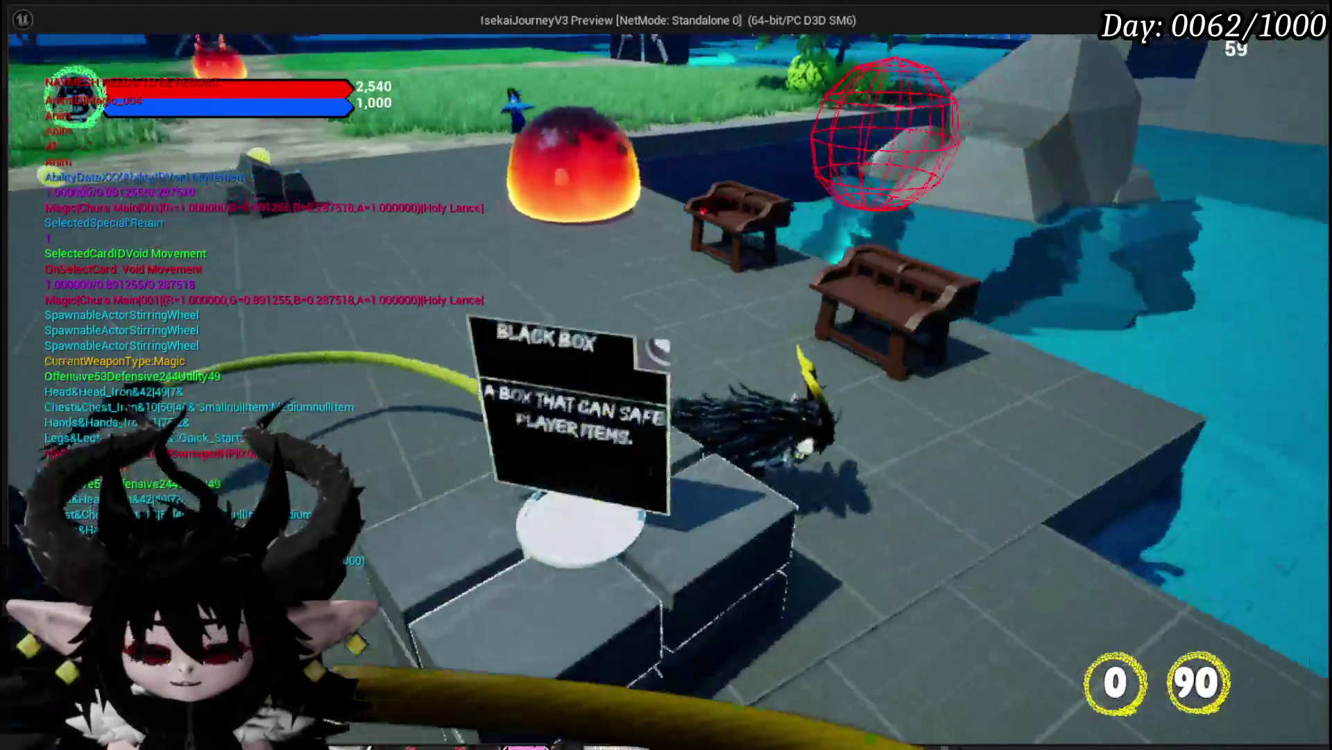
key("Escape")
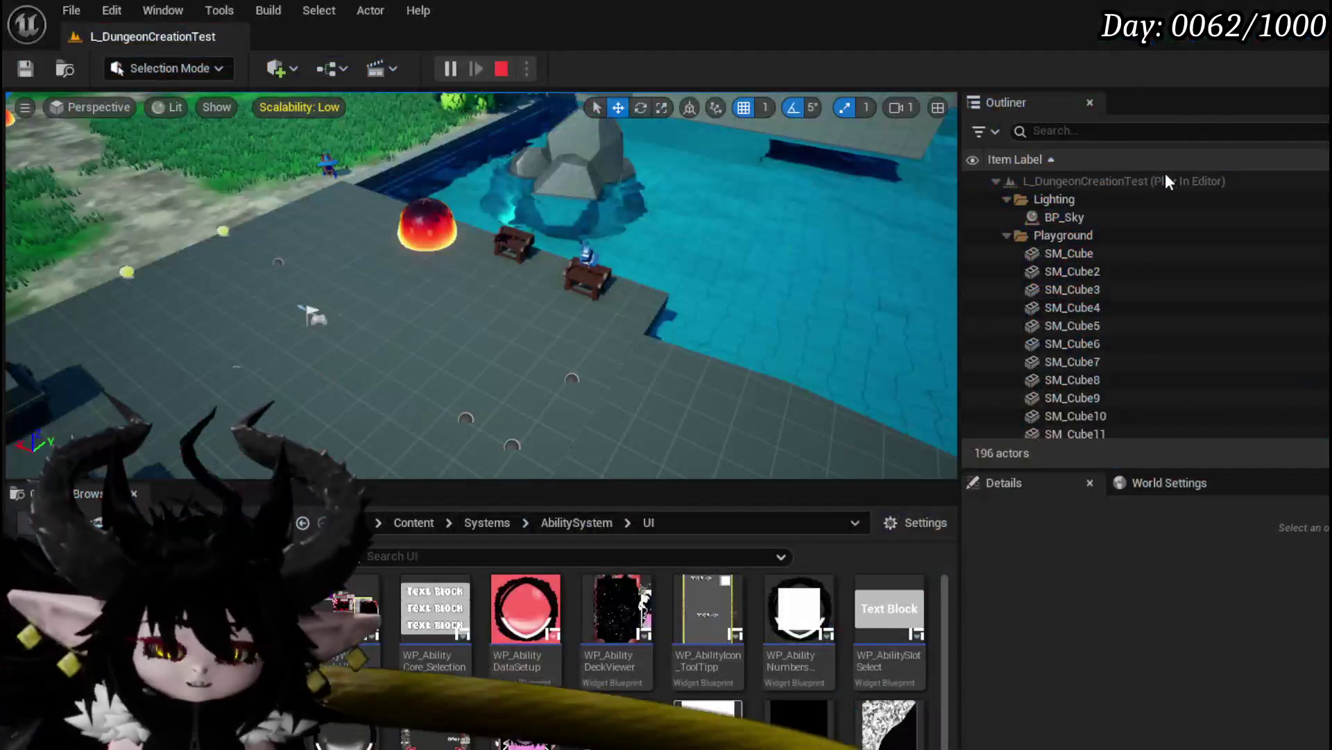
Save the level and enable Teleport on ChangeCamera's Set World Location node
key("ctrl+s")
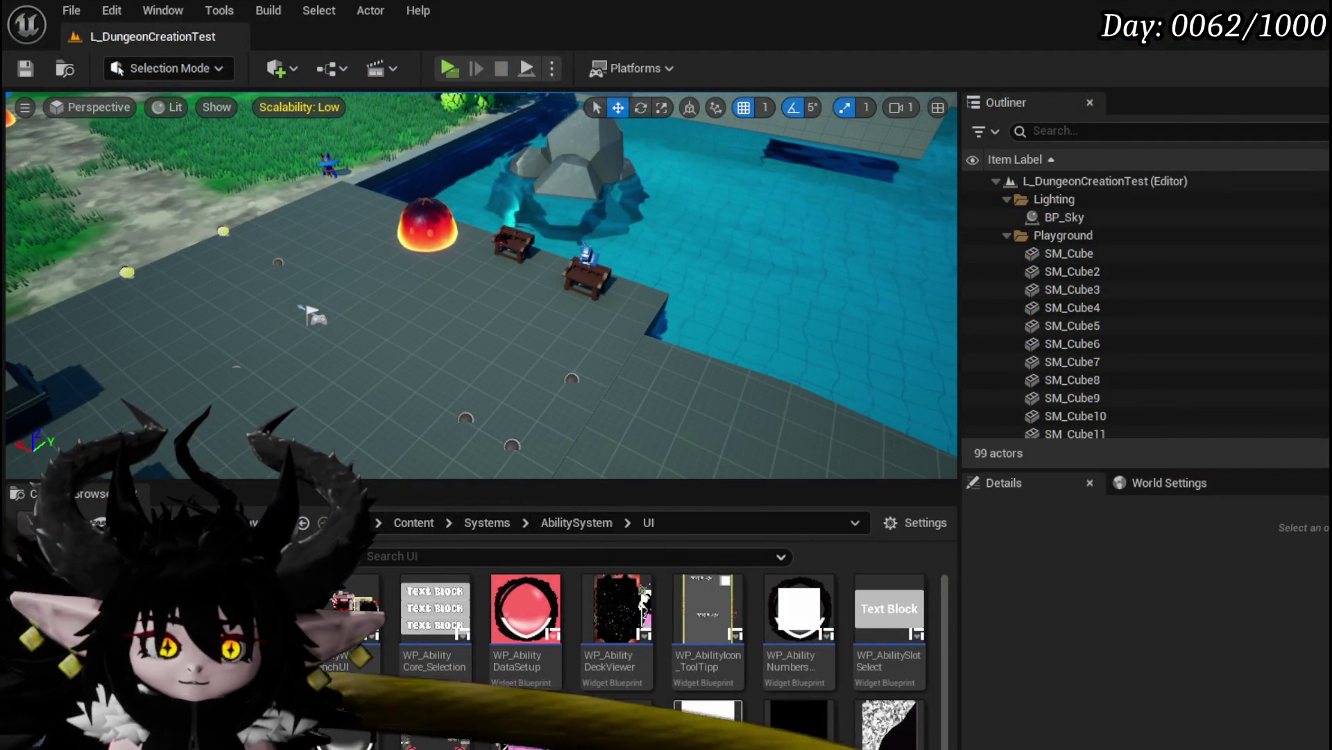
key("alt+Tab")
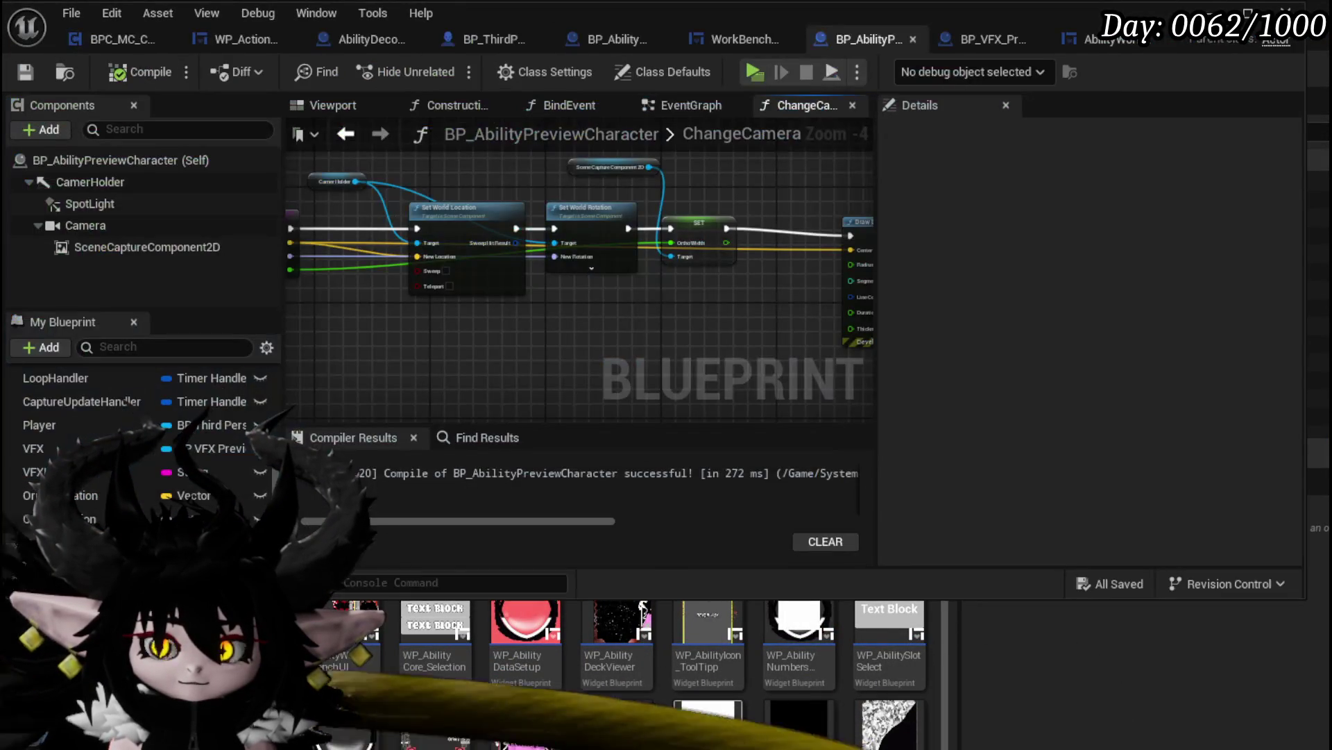
scroll(539, 301, "up", 2)
mouse_move(606, 210)
left_mouse_down()
mouse_move(464, 230)
mouse_move(652, 248)
left_mouse_up()
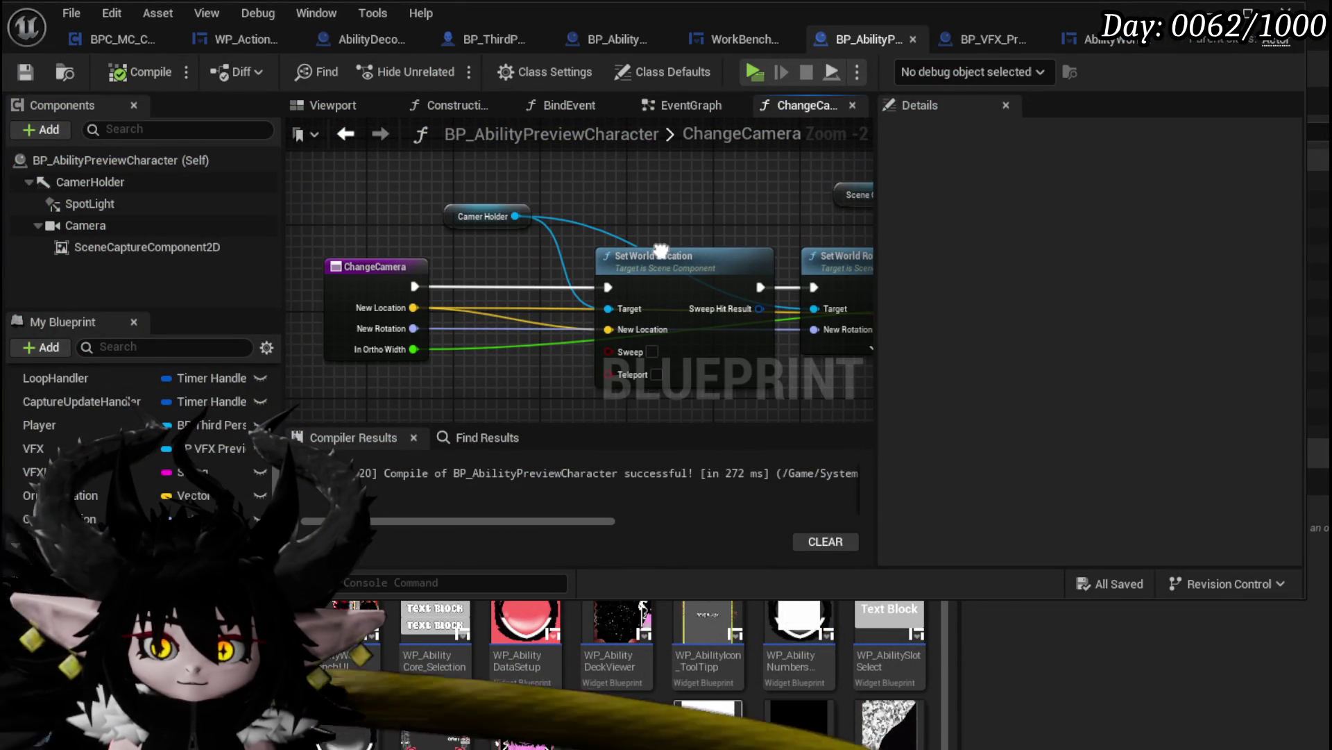
left_click(650, 374)
mouse_move(735, 240)
left_mouse_down()
mouse_move(222, 236)
mouse_move(703, 251)
left_mouse_up()
Compile and save BP_AbilityPreviewCharacter, then return to its EventGraph
left_click_drag(422, 238, 615, 250)
left_click(26, 74)
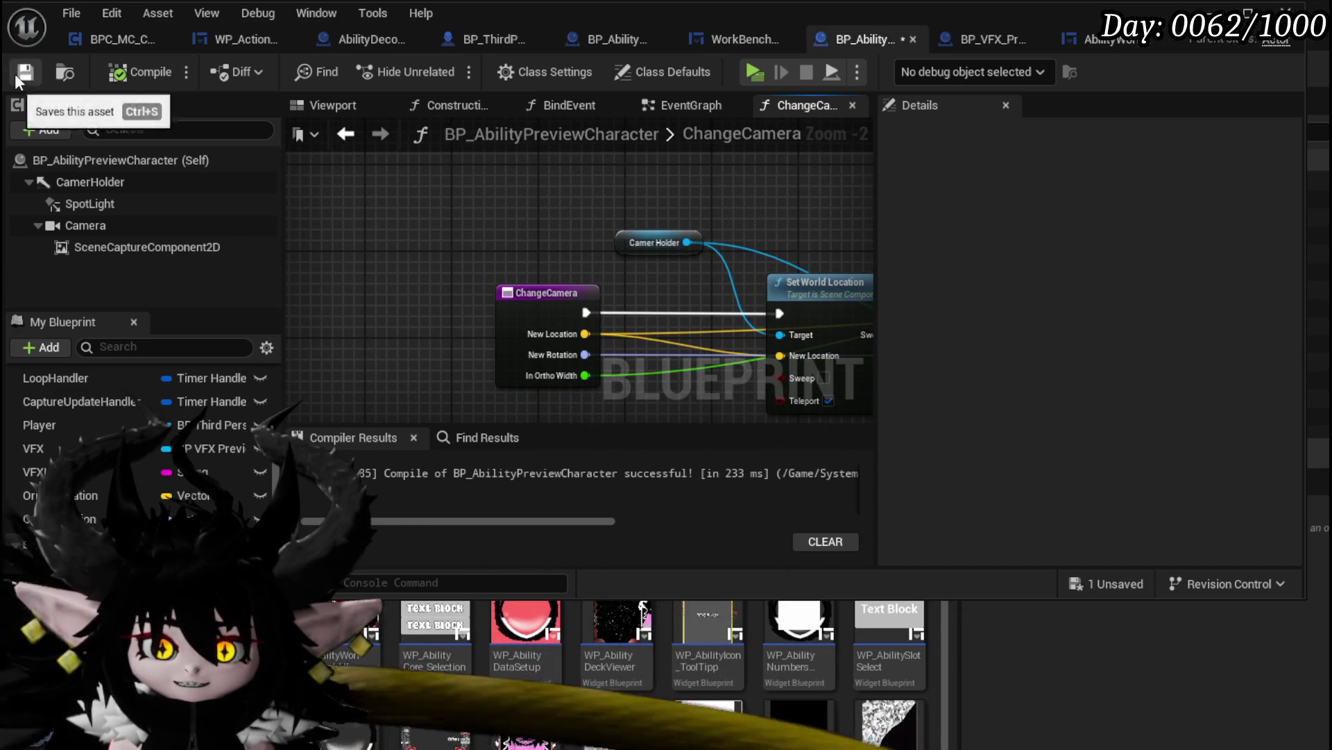
left_click(694, 106)
scroll(648, 177, "down", 2)
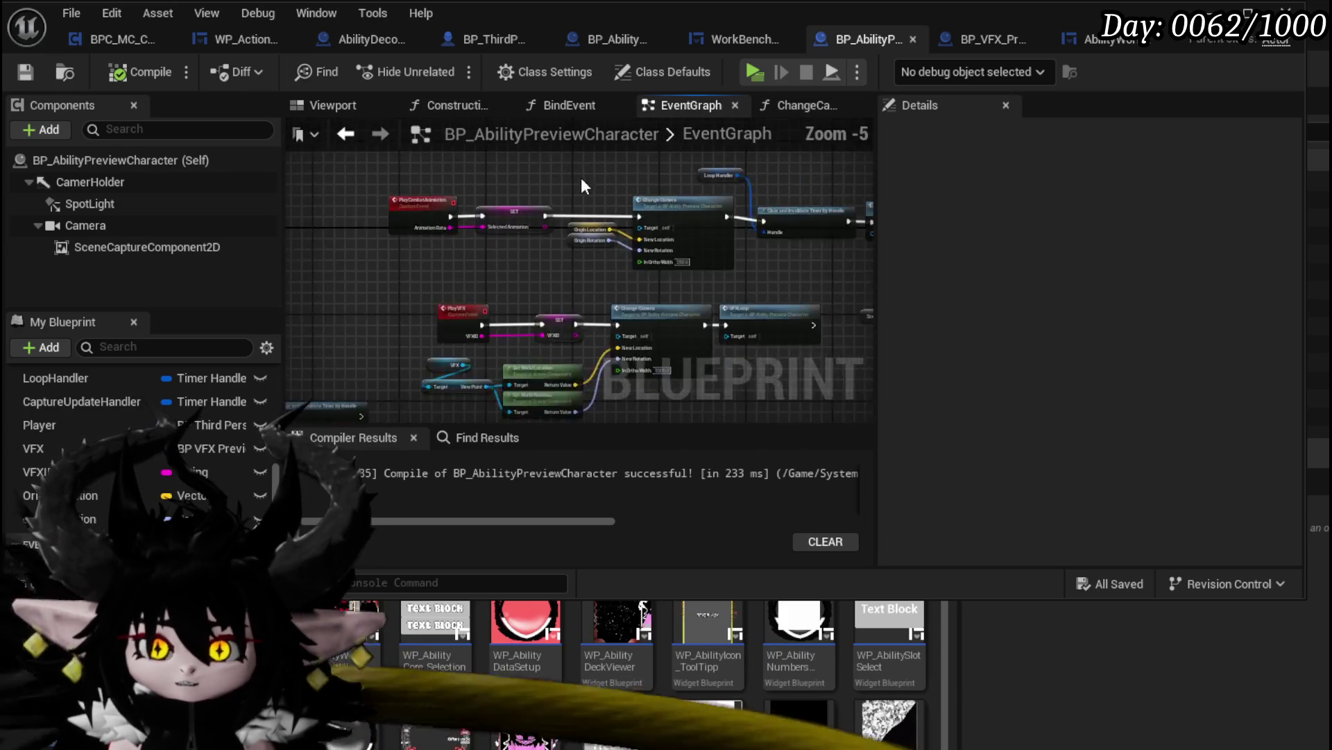
Rearrange the Clear Timer, Animation Loop and LoopHandler nodes in the EventGraph
scroll(611, 259, "up", 3)
scroll(544, 274, "down", 2)
left_click_drag(543, 273, 596, 264)
mouse_move(476, 248)
left_mouse_down()
mouse_move(556, 274)
mouse_move(627, 252)
mouse_move(629, 225)
left_mouse_up()
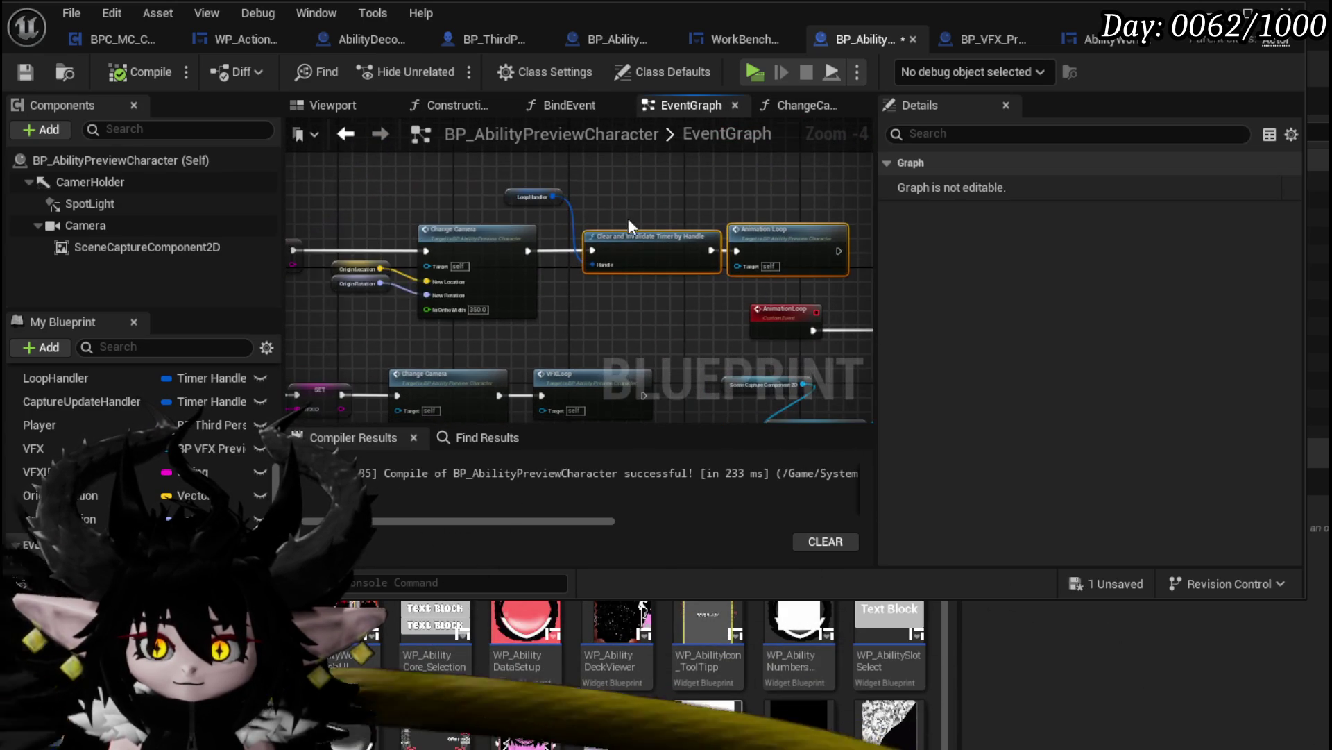
left_click_drag(515, 198, 562, 198)
left_click_drag(467, 200, 633, 200)
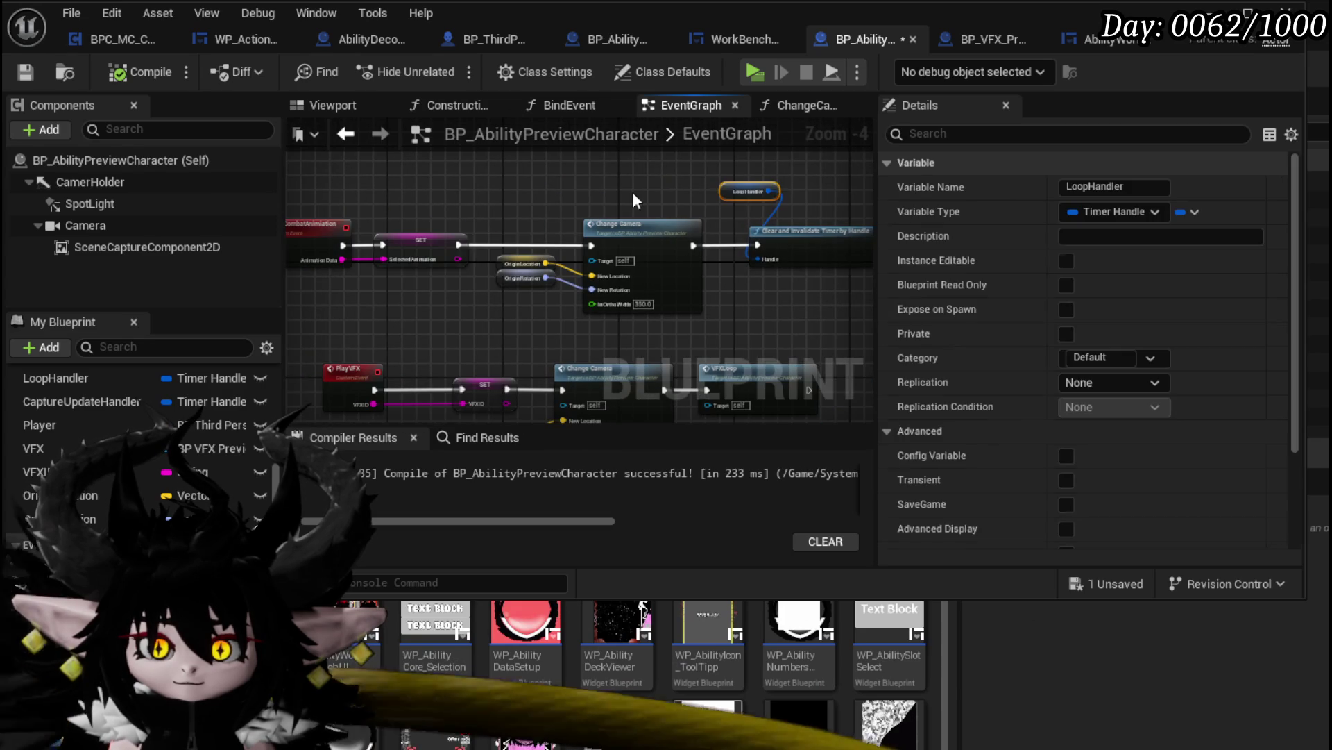
left_click(633, 200)
Add a breakpoint on the PlayCombatAnimiation event
scroll(470, 210, "up", 2)
left_click_drag(470, 211, 535, 198)
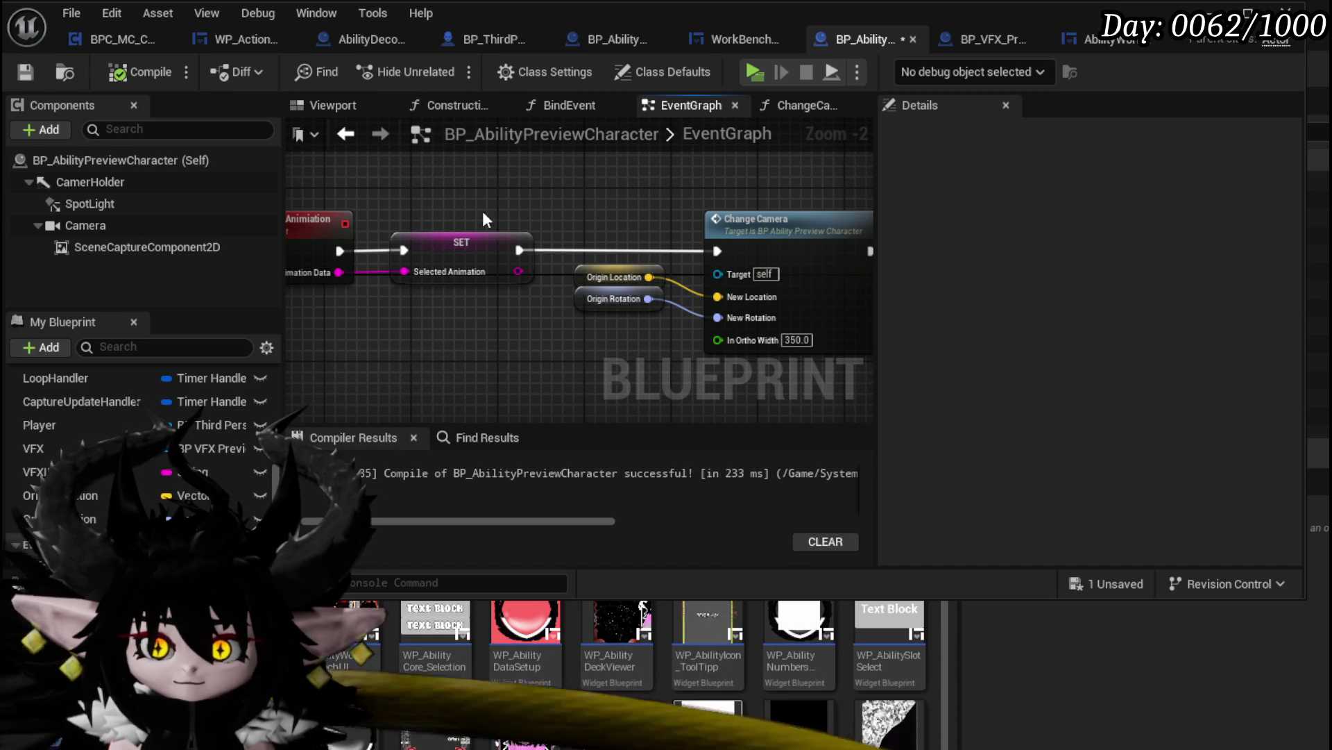
right_click(377, 224)
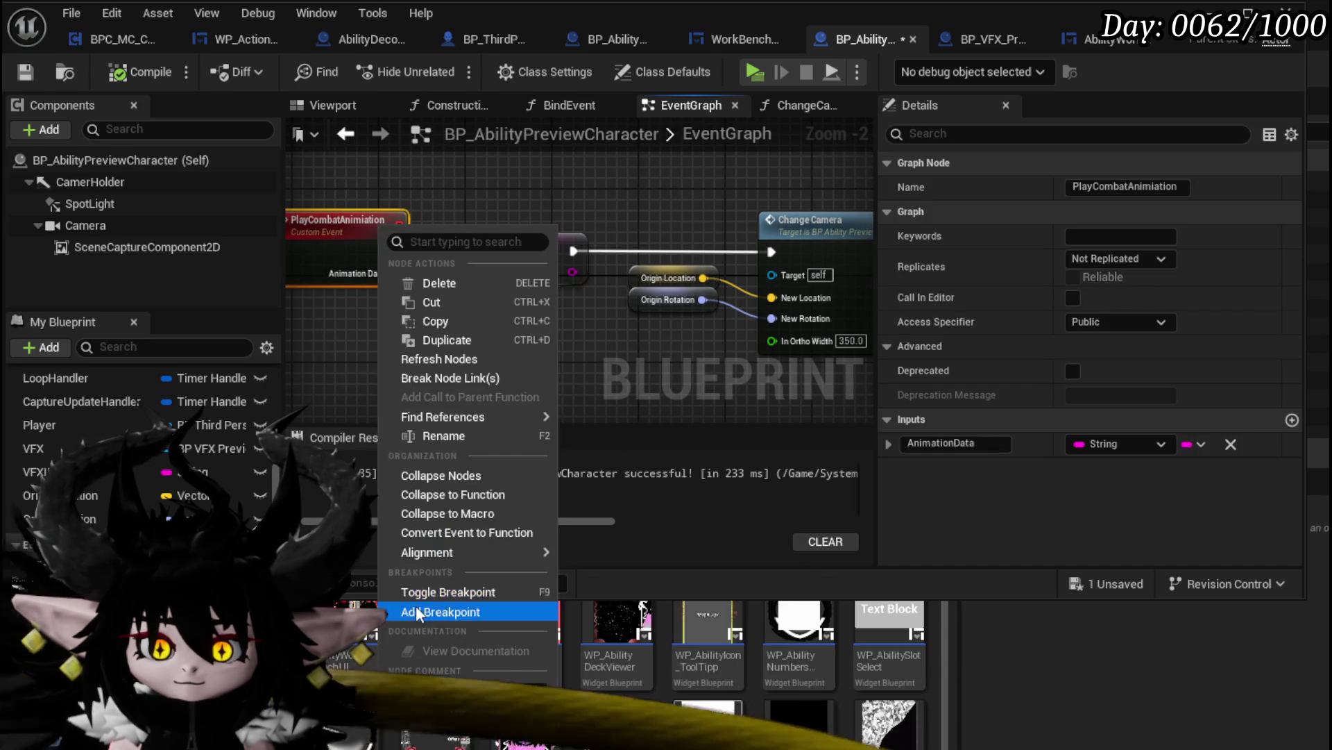
left_click(416, 609)
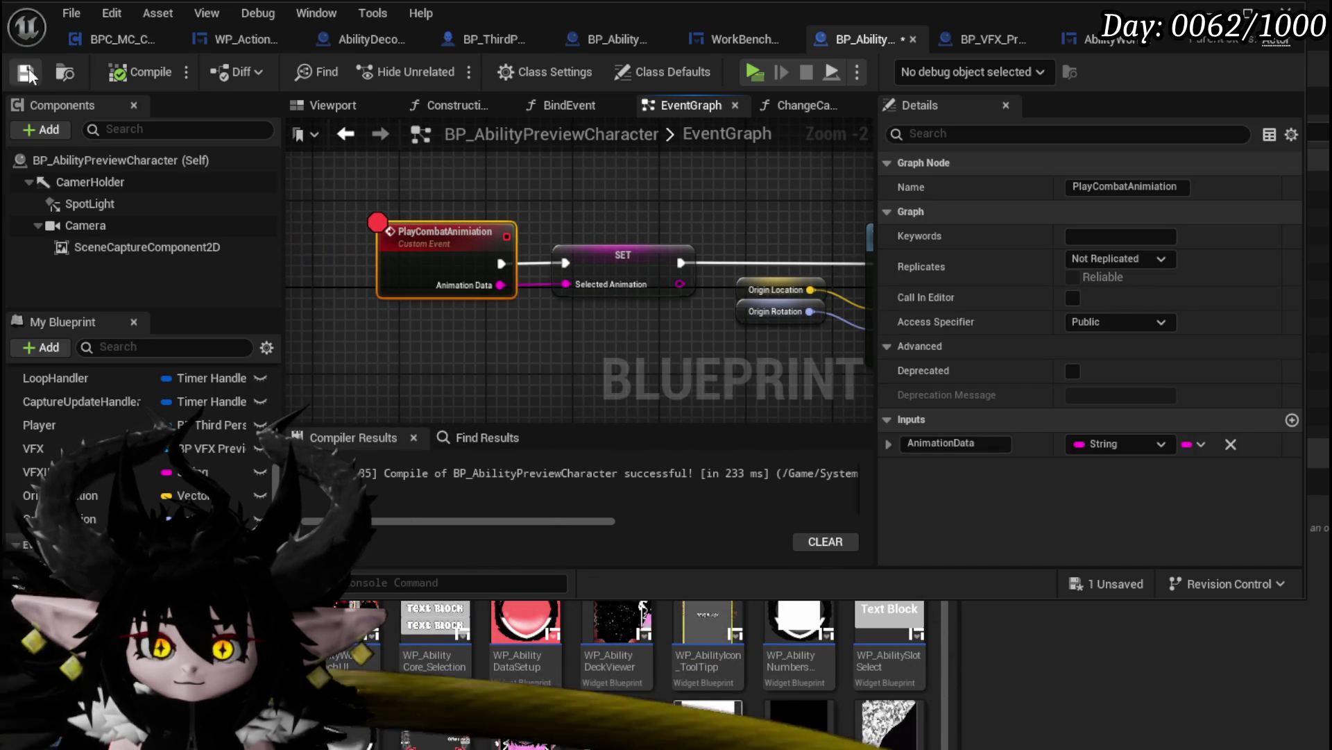
Play the game, pick the Status core at the chest, and open Main Attack's animation choices
key("alt+Tab")
left_click(462, 74)
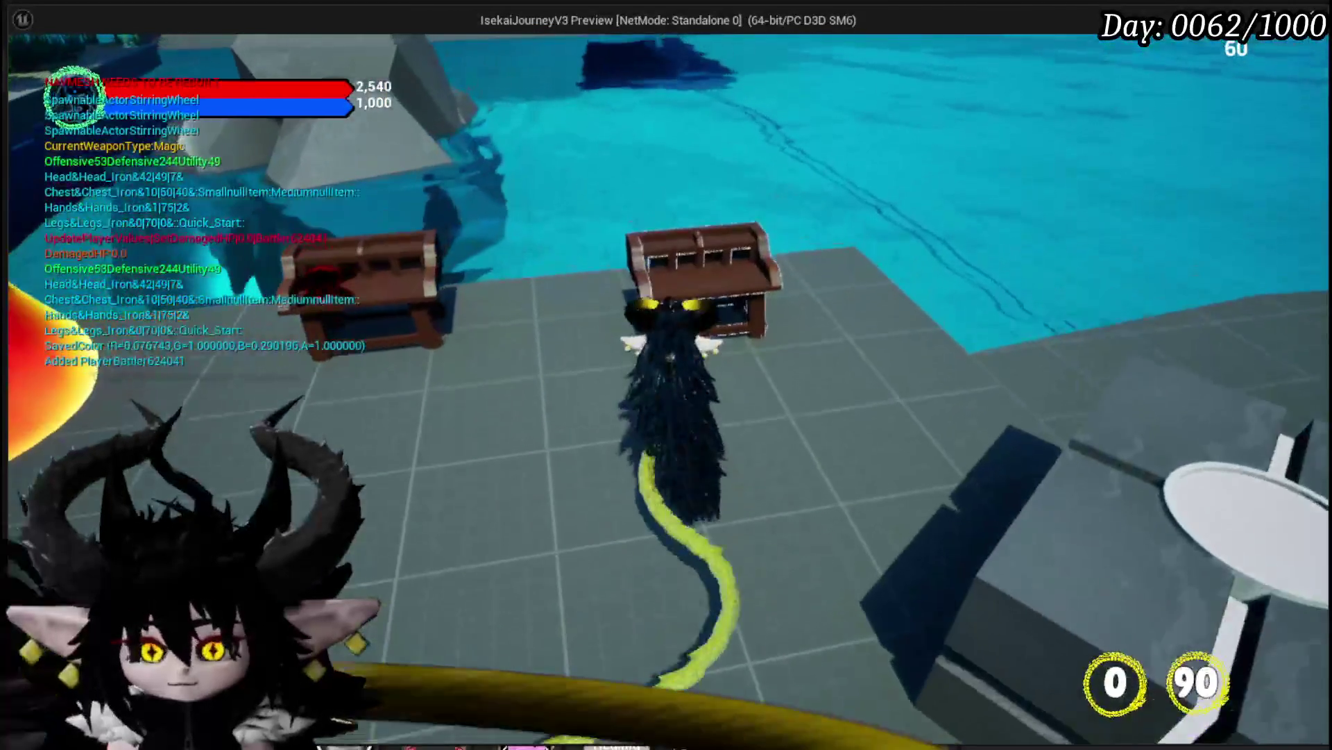
key("e")
left_click(135, 53)
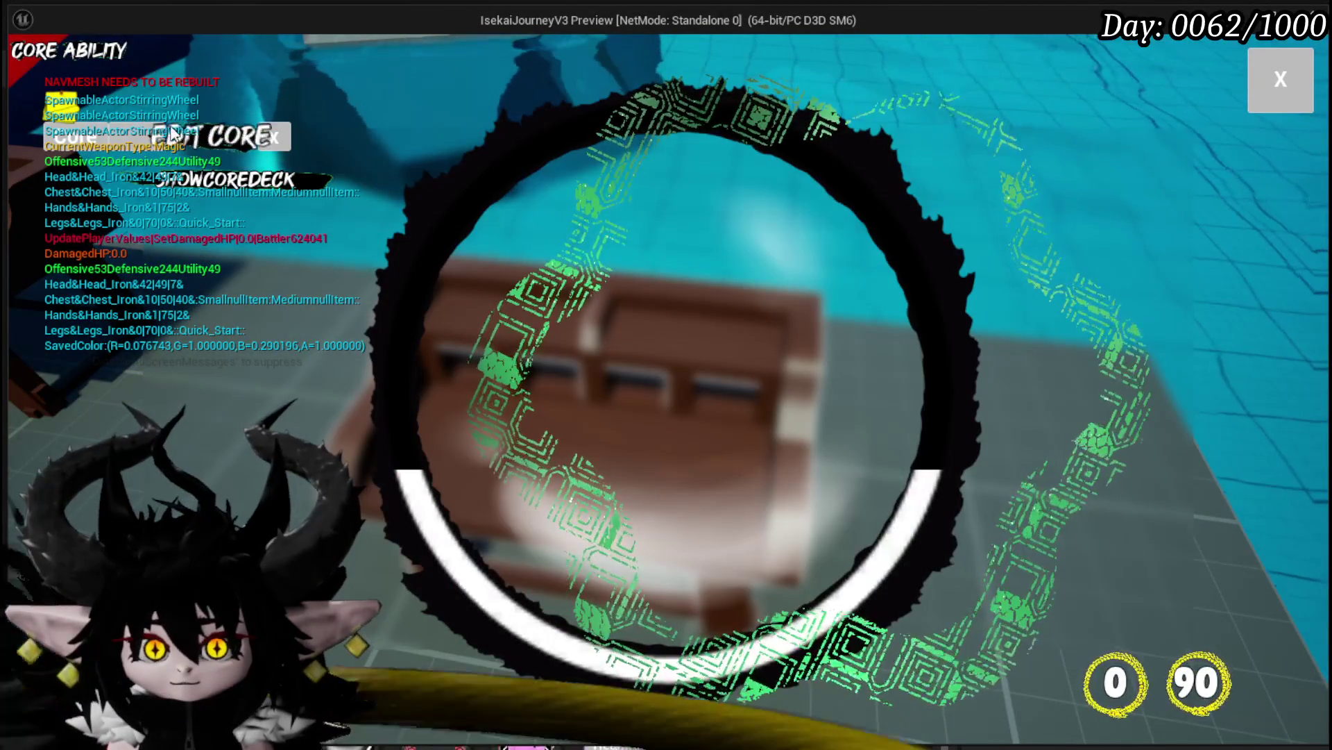
left_click(139, 132)
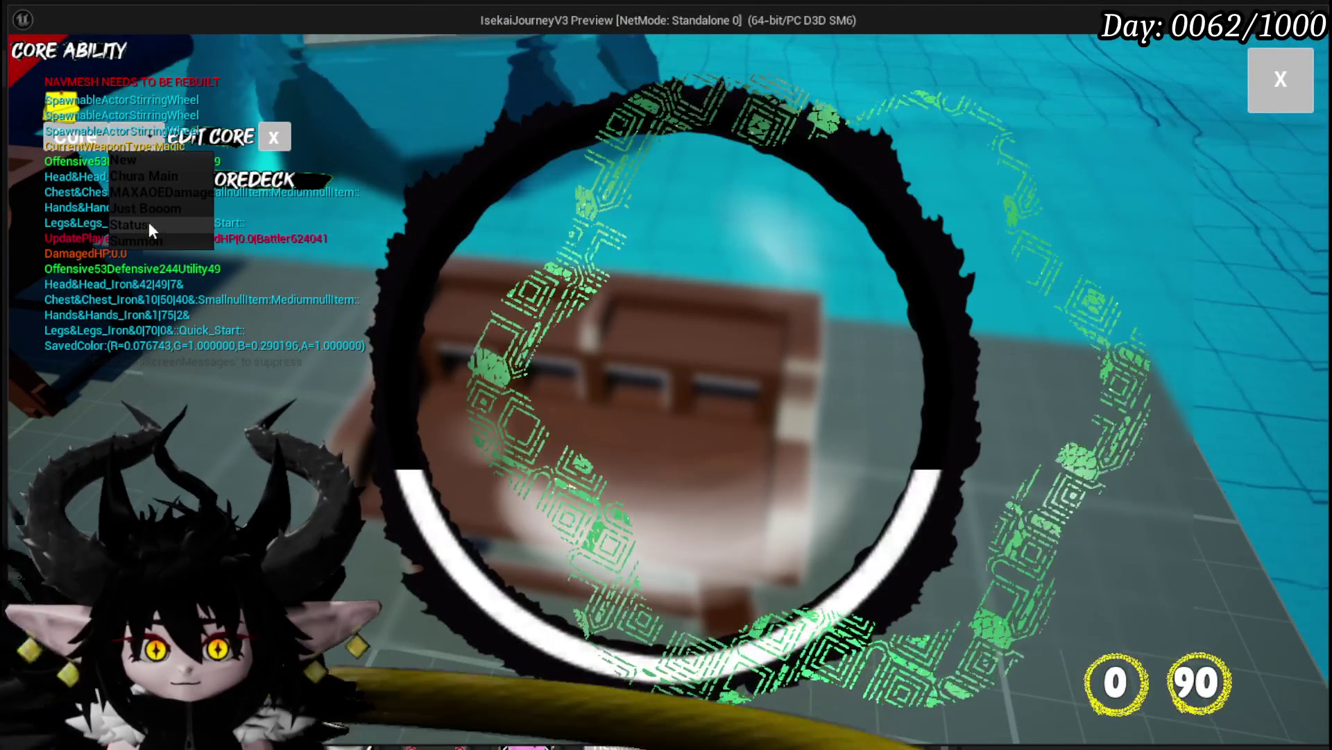
left_click(148, 222)
left_click(591, 332)
left_click(791, 248)
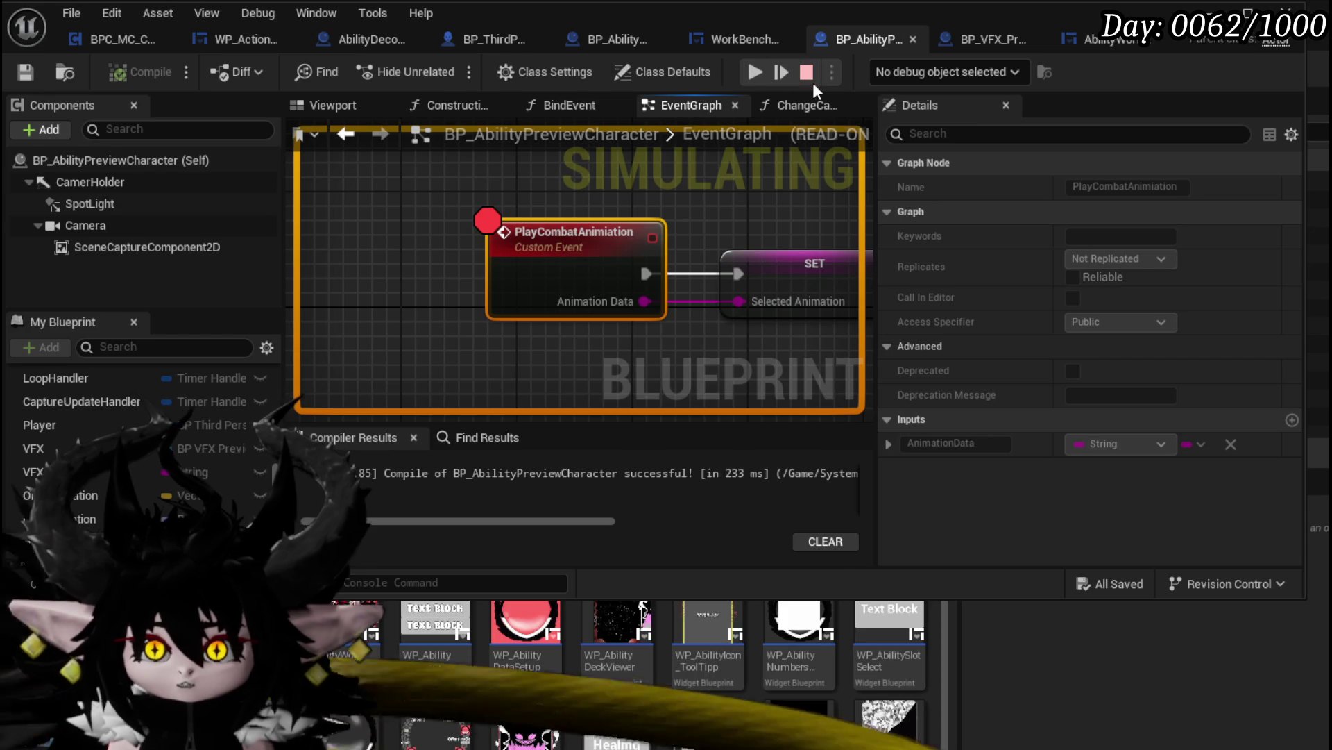
Resume the paused execution and return to the running game window
scroll(642, 232, "down", 3)
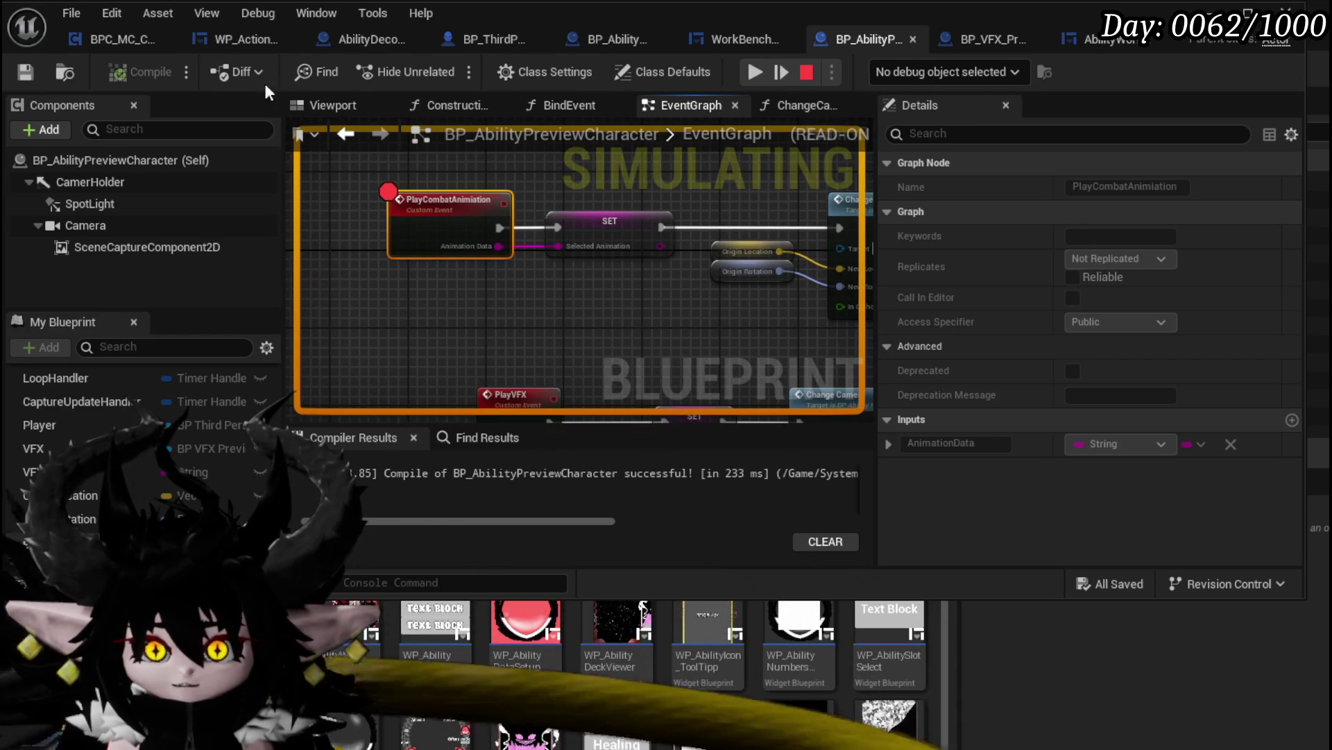
scroll(514, 297, "down", 2)
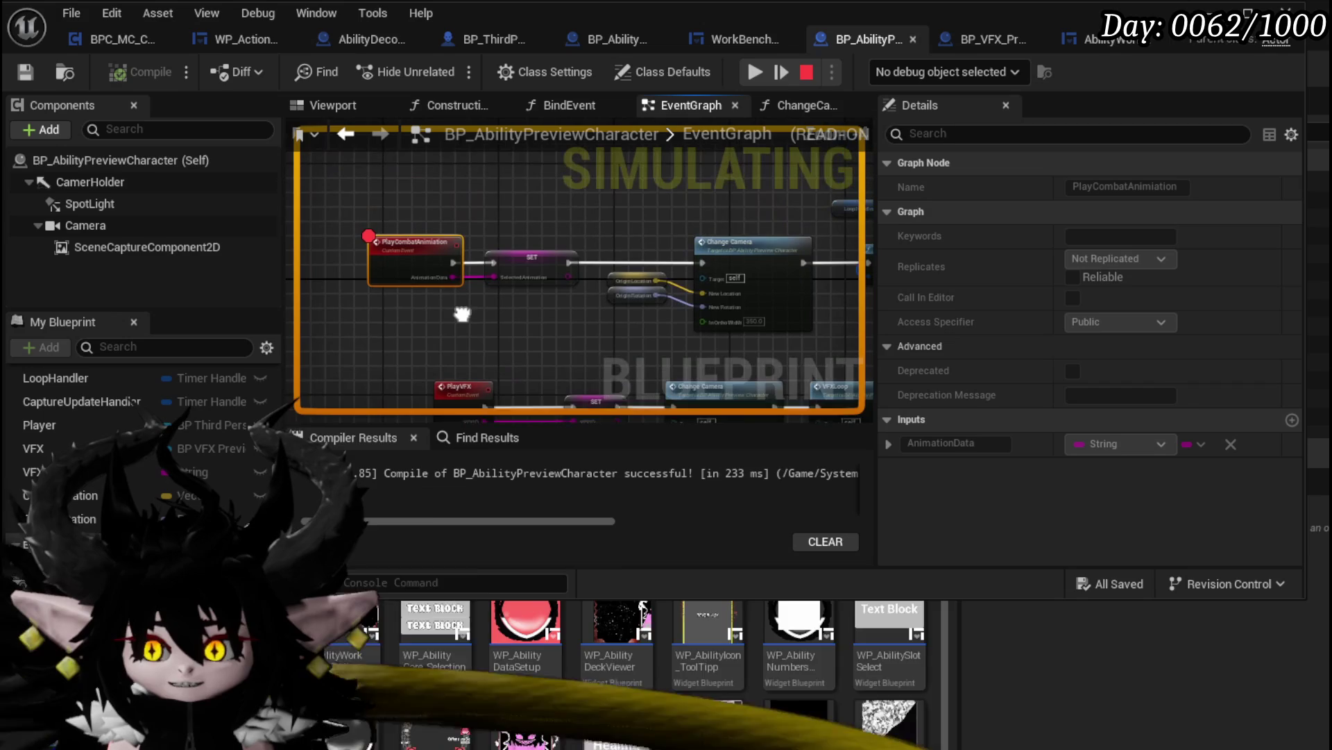
left_click(755, 73)
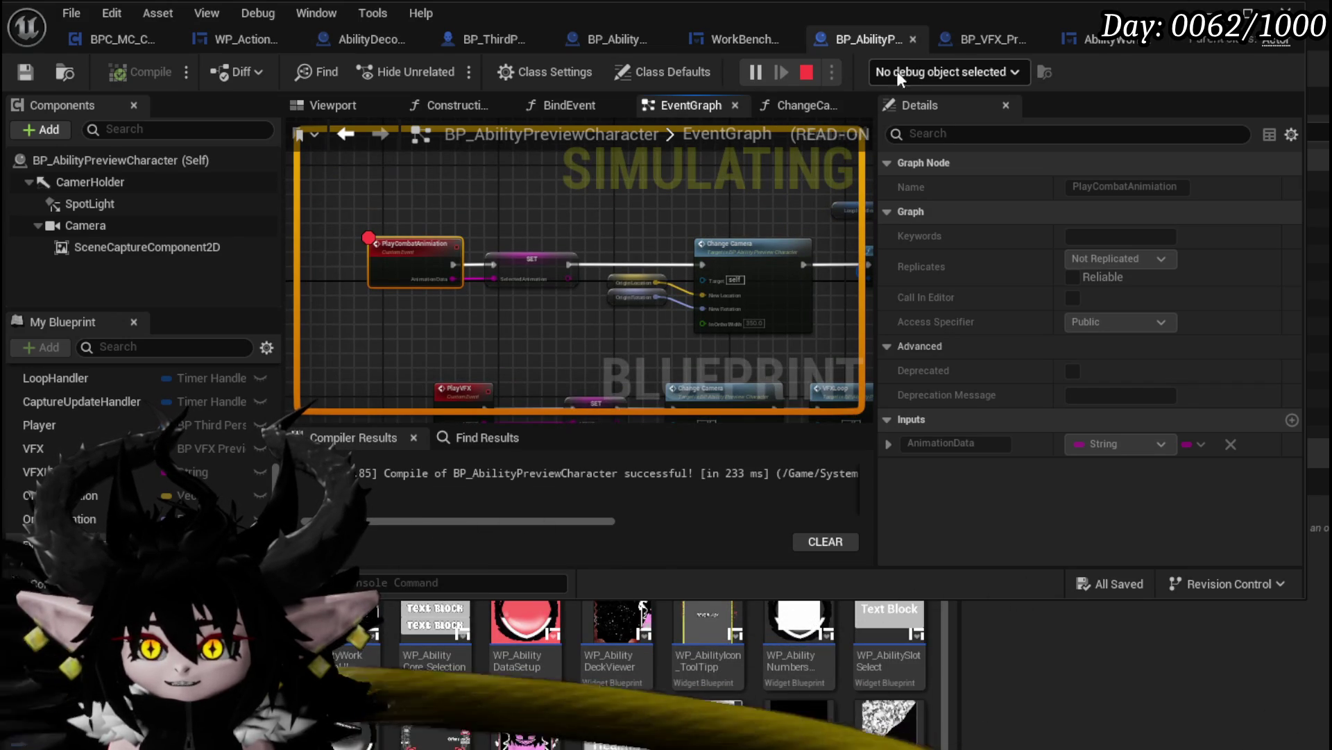
left_click(1211, 10)
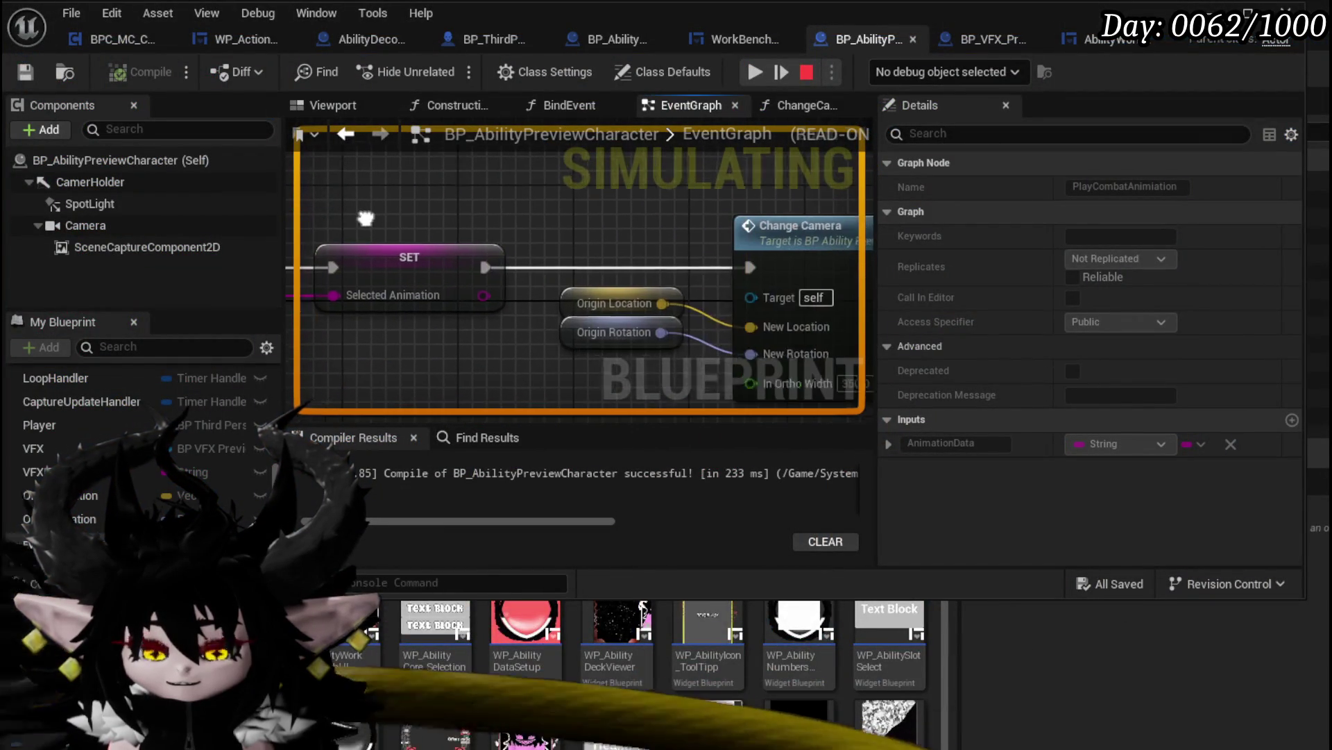
Add a breakpoint on Change Camera, remove the PlayCombatAnimiation breakpoint, and resume
right_click(780, 230)
left_click(838, 373)
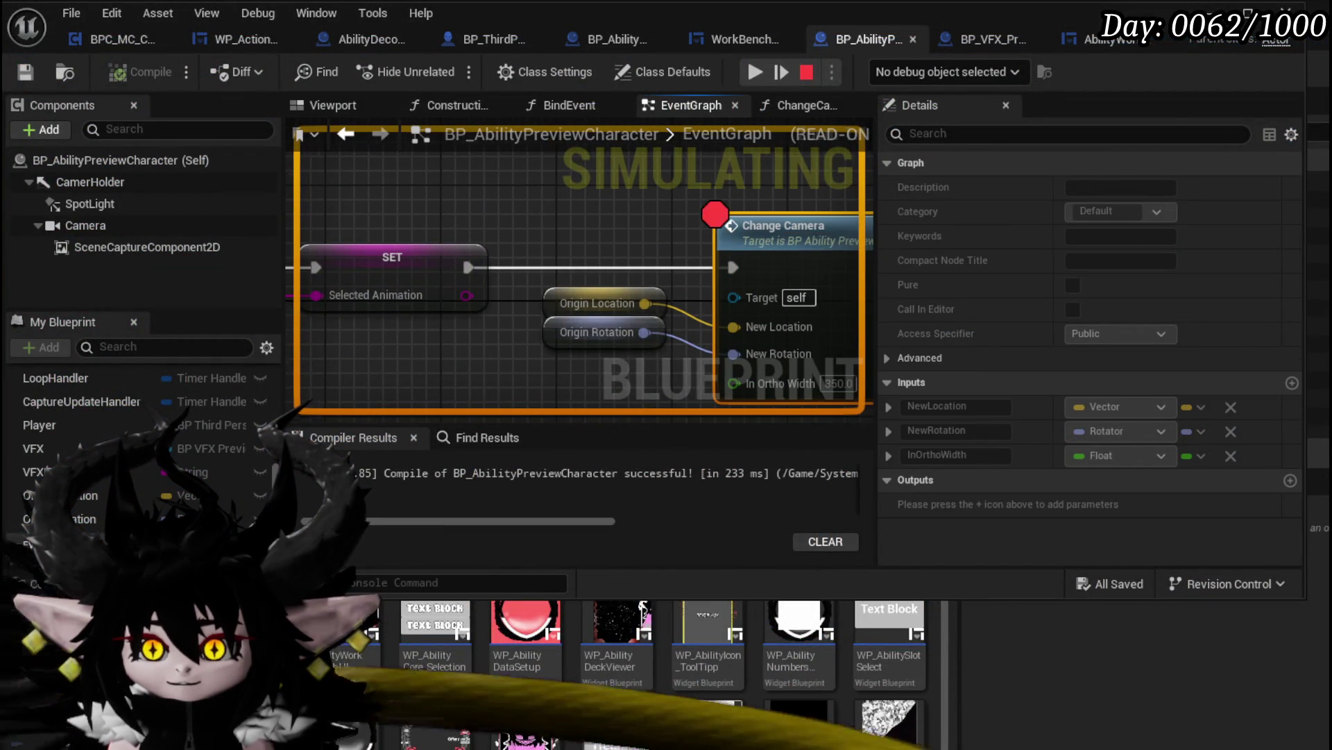
right_click(498, 290)
left_click(579, 384)
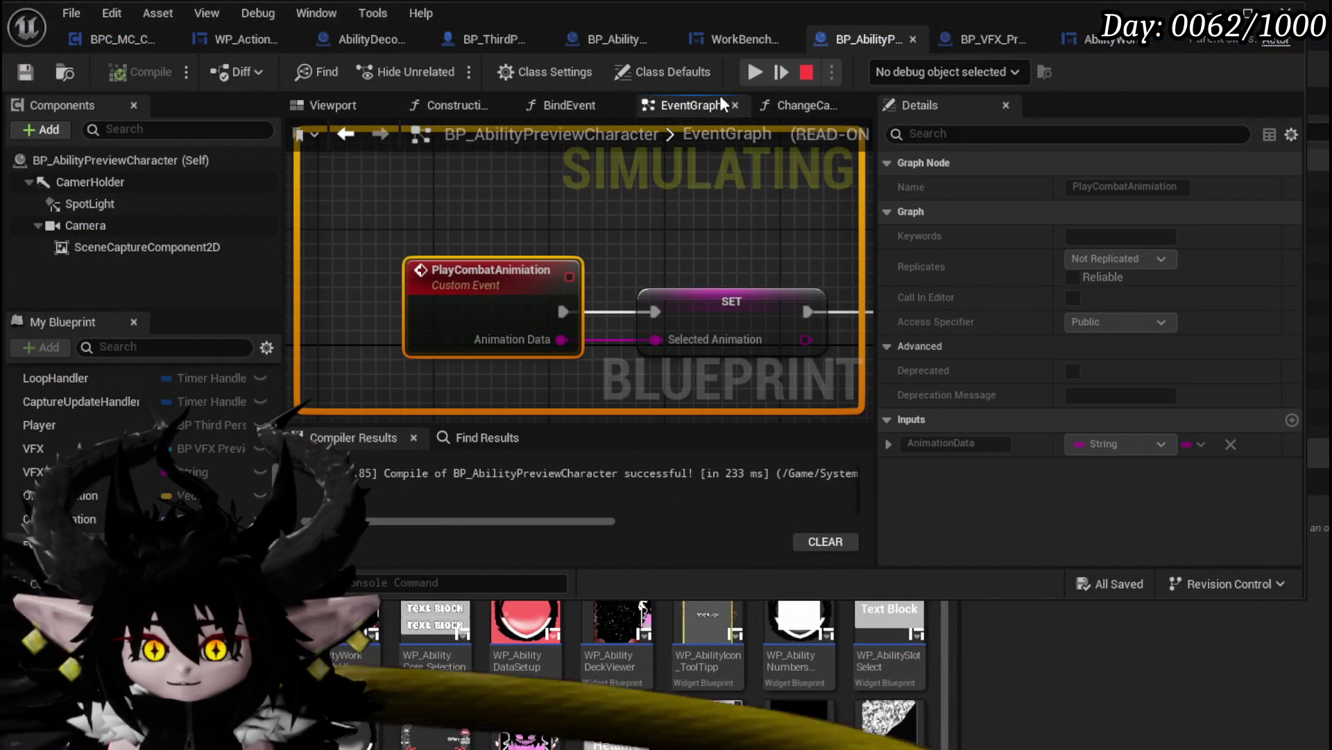
left_click(749, 70)
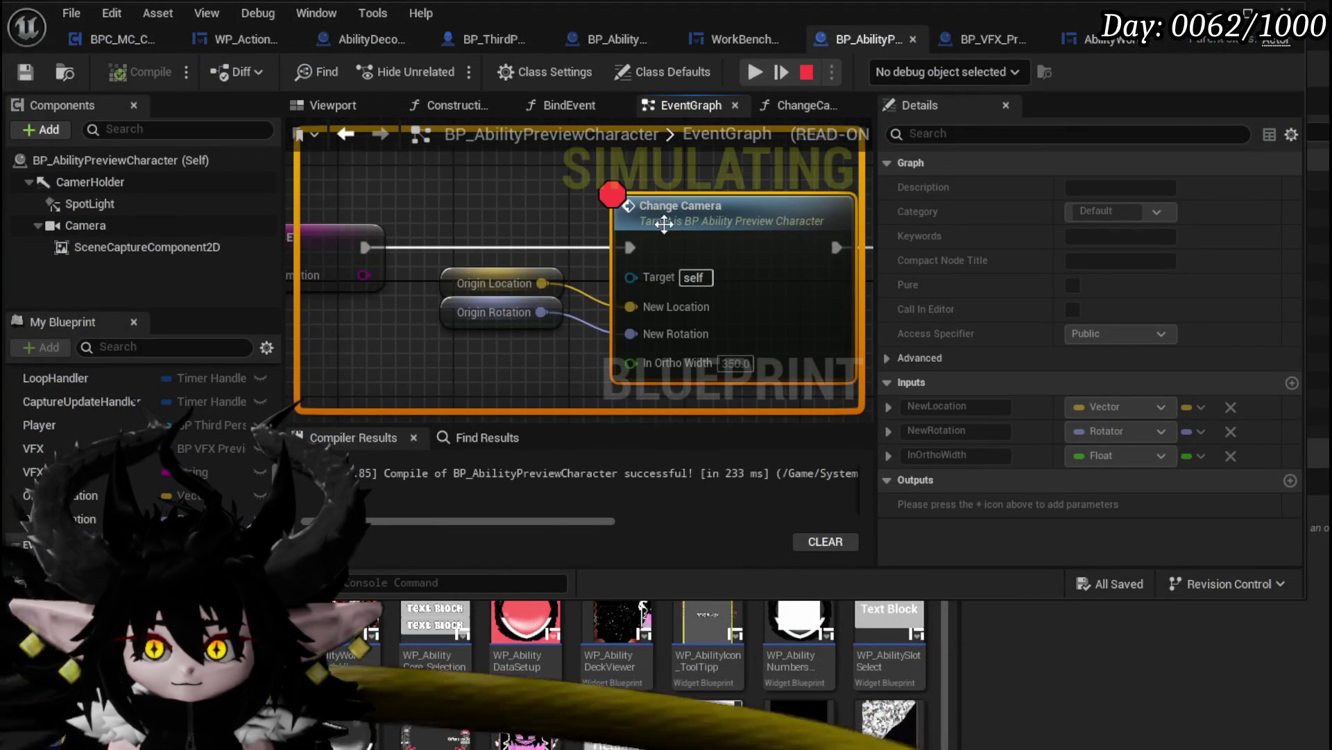
Debug the spawned BP_AbilityPreviewCharacter0 and inspect Origin Location (X≈-663.8, Y≈706.6, Z≈137.8)
left_click(898, 75)
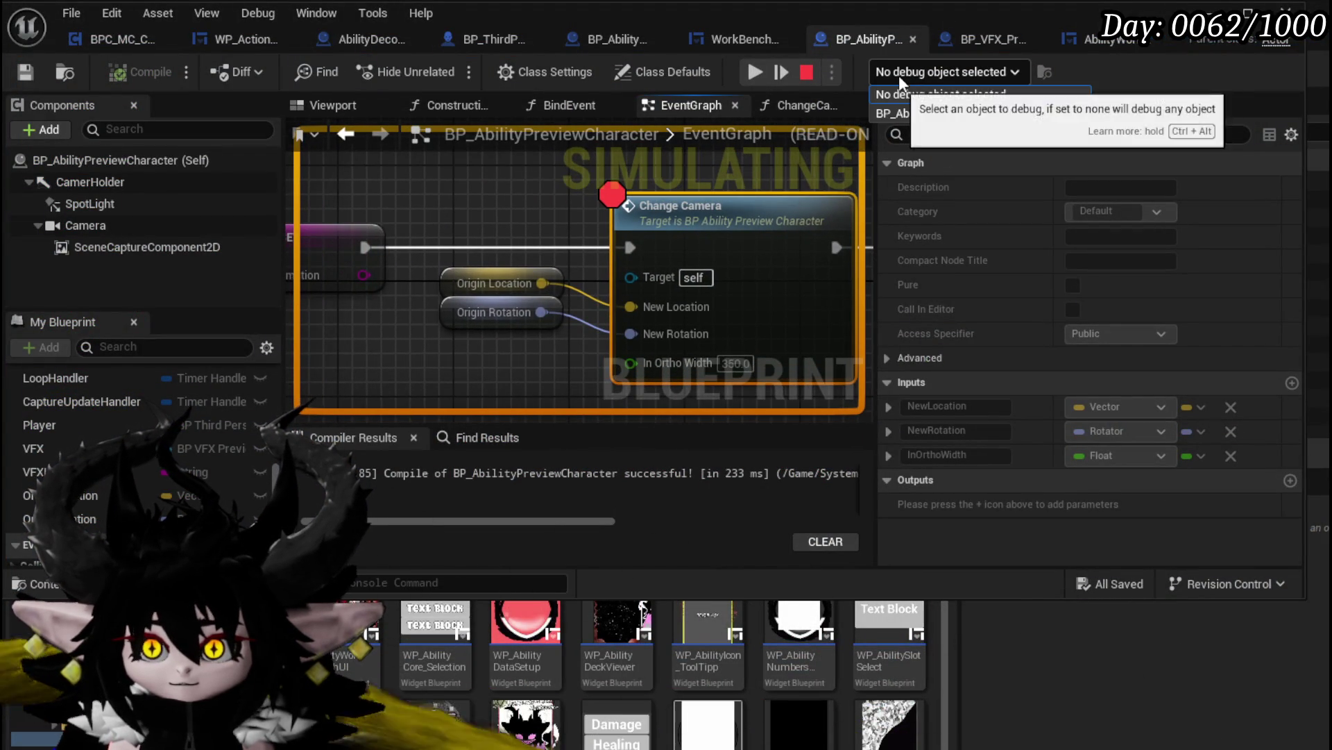
left_click(902, 113)
mouse_move(498, 278)
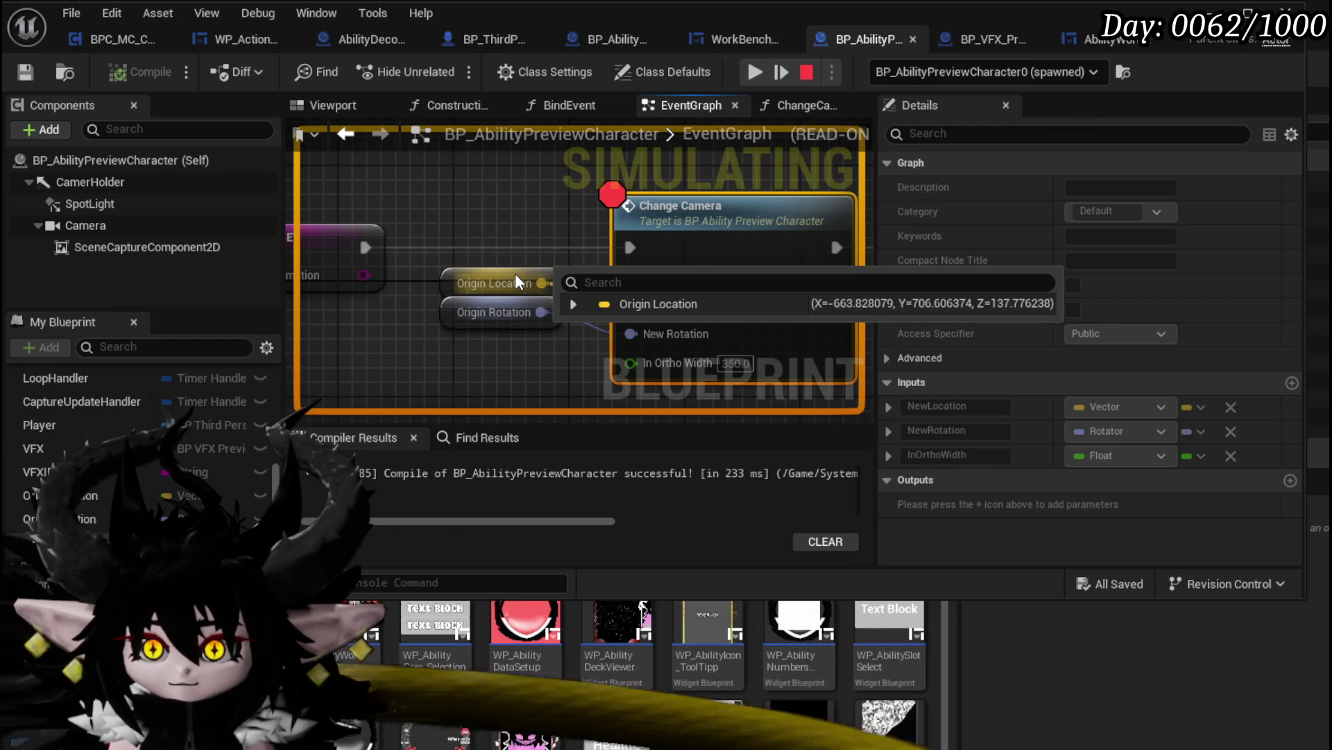
mouse_move(518, 312)
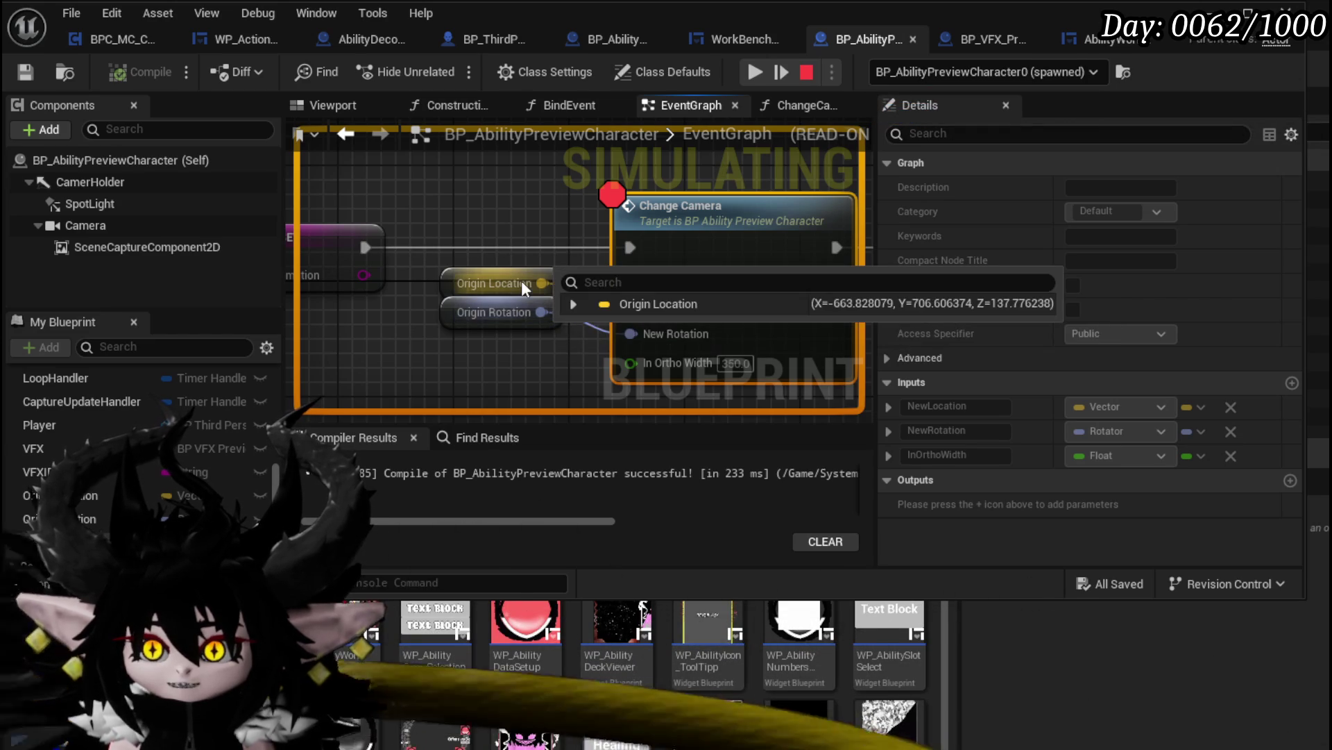
Open the ChangeCamera graph, inspect the incoming New Location, and resume the simulation
double_click(740, 220)
left_click_drag(739, 229, 579, 166)
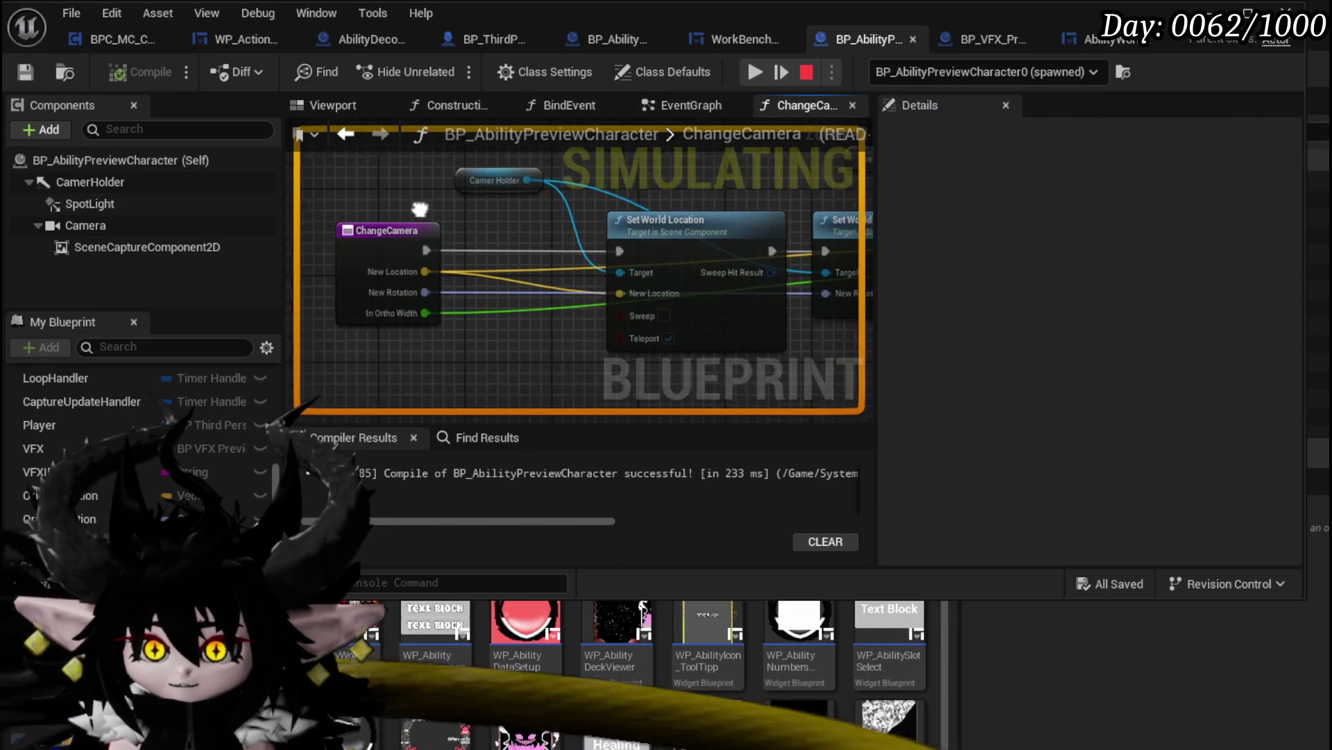
mouse_move(422, 269)
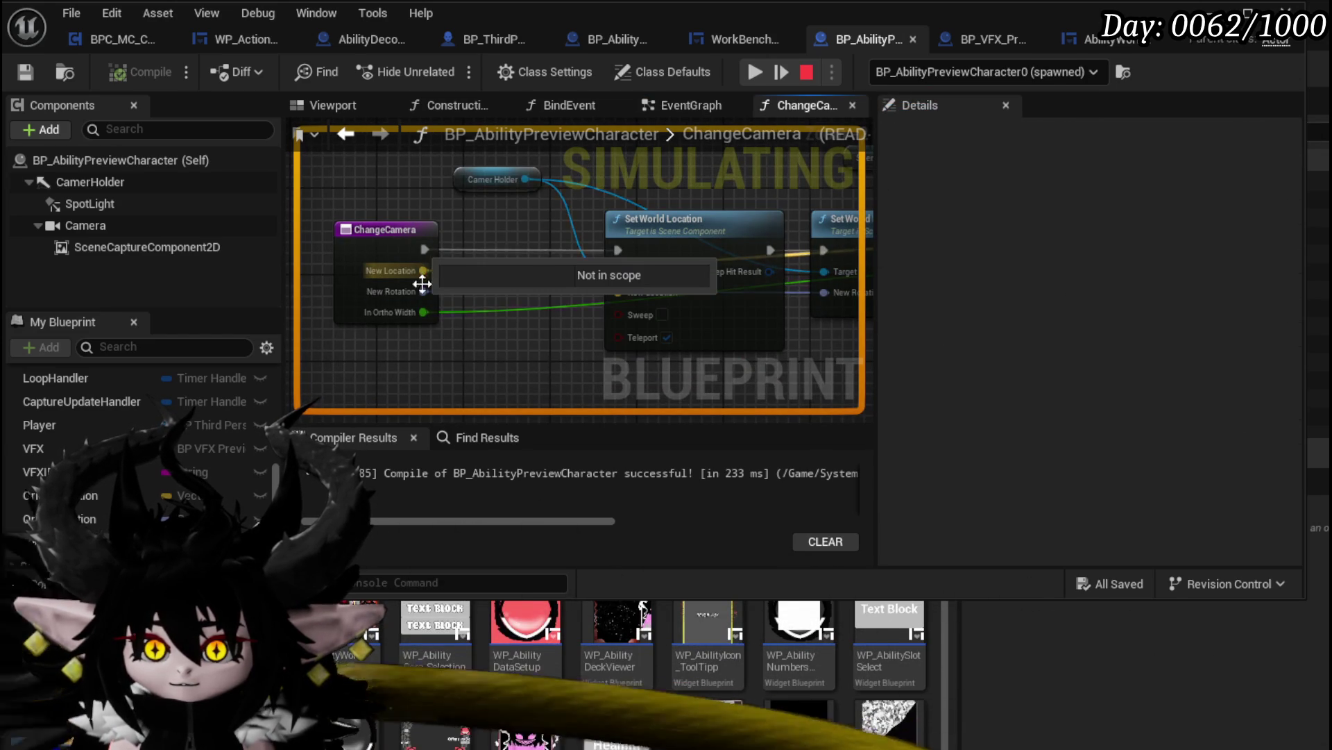
left_click(763, 79)
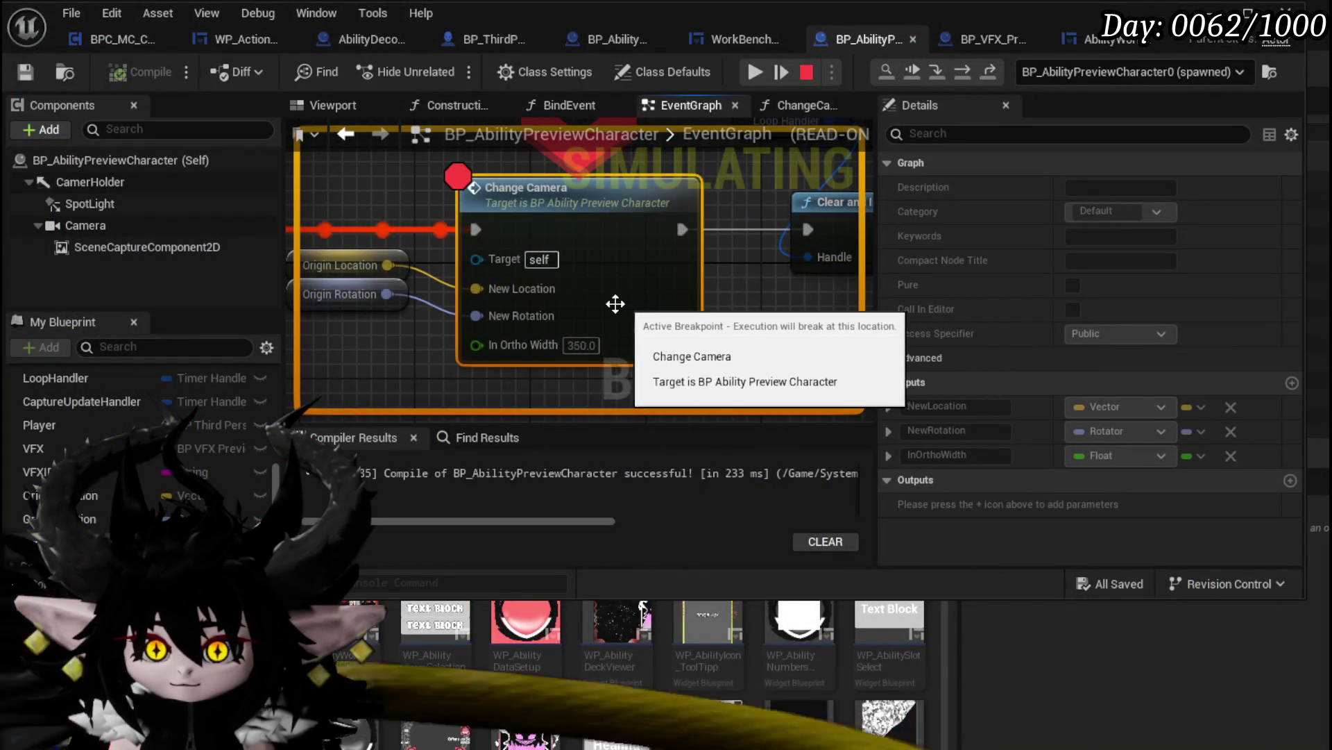
Add a breakpoint on Set World Location inside ChangeCamera and resume to it
mouse_move(505, 288)
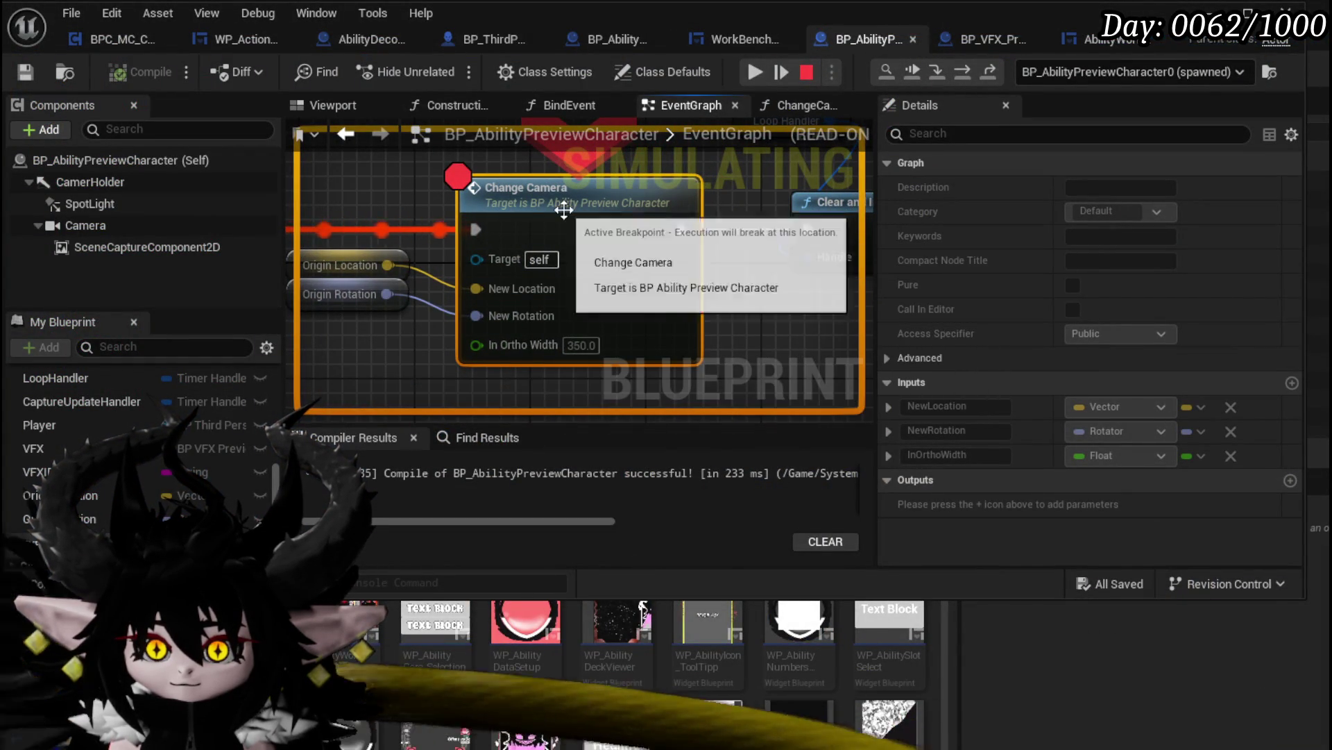
double_click(694, 233)
right_click(694, 232)
left_click(747, 356)
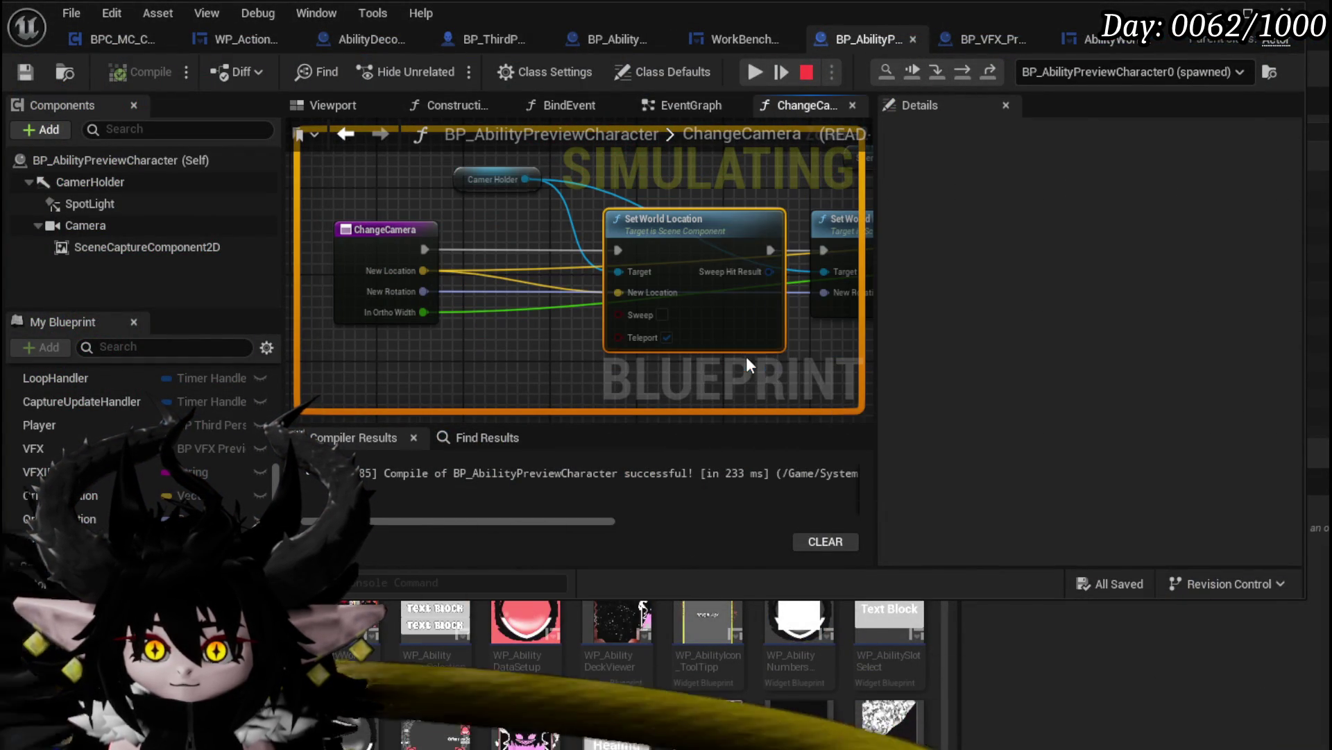
left_click(757, 68)
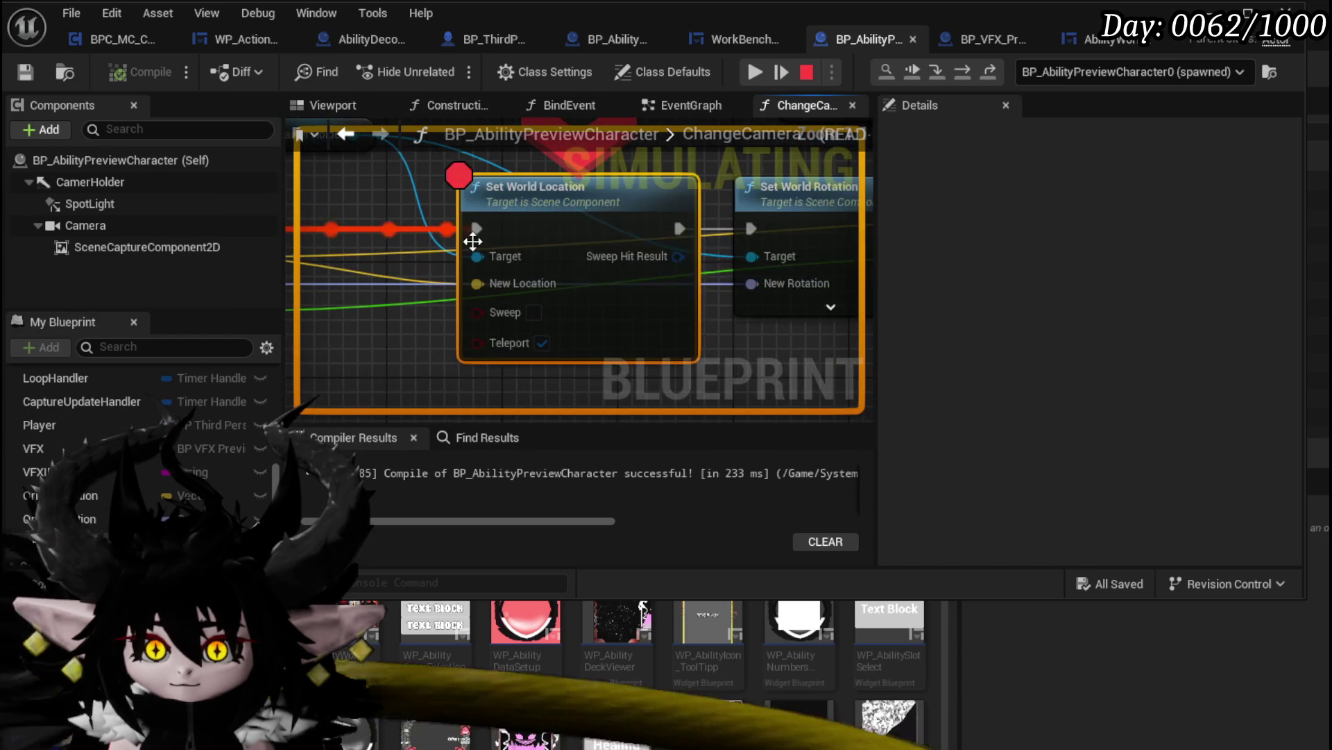
Inspect the ChangeCamera entry and Camer Holder values, then resume the game preview
mouse_move(485, 275)
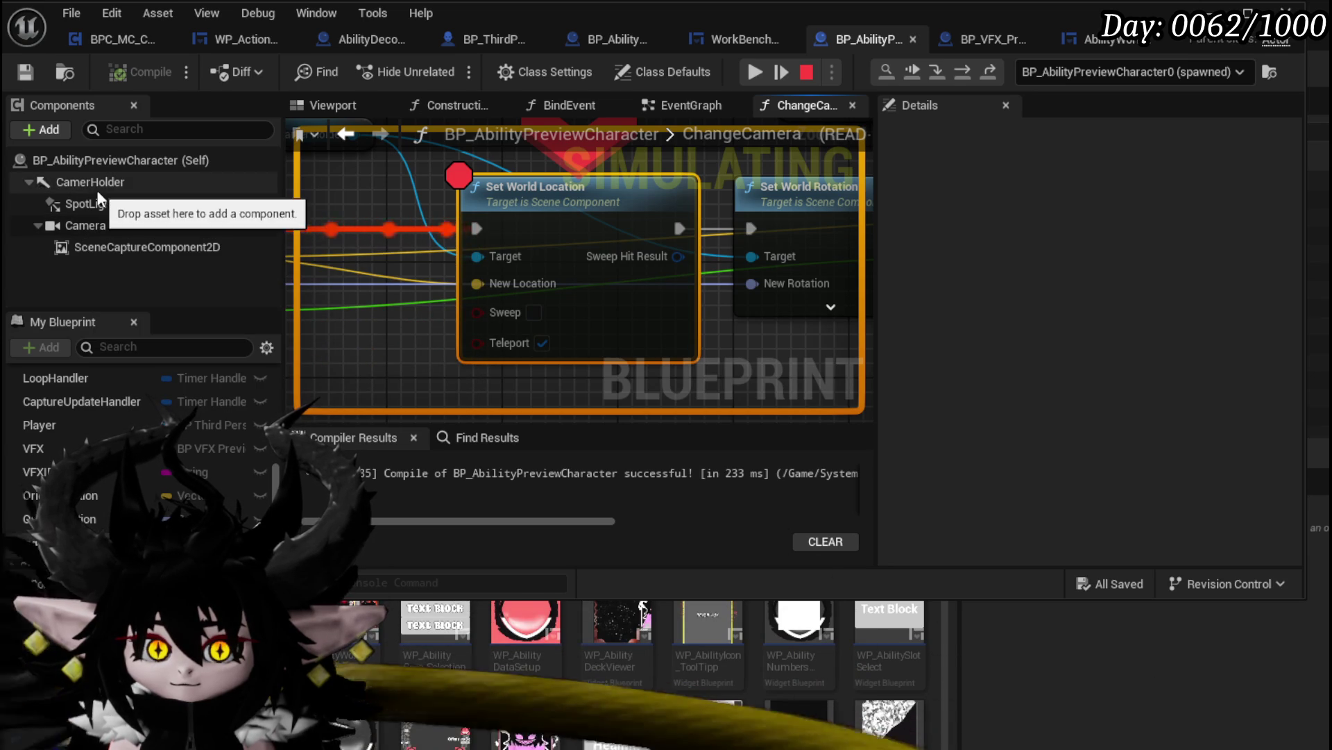
left_click_drag(358, 166, 542, 230)
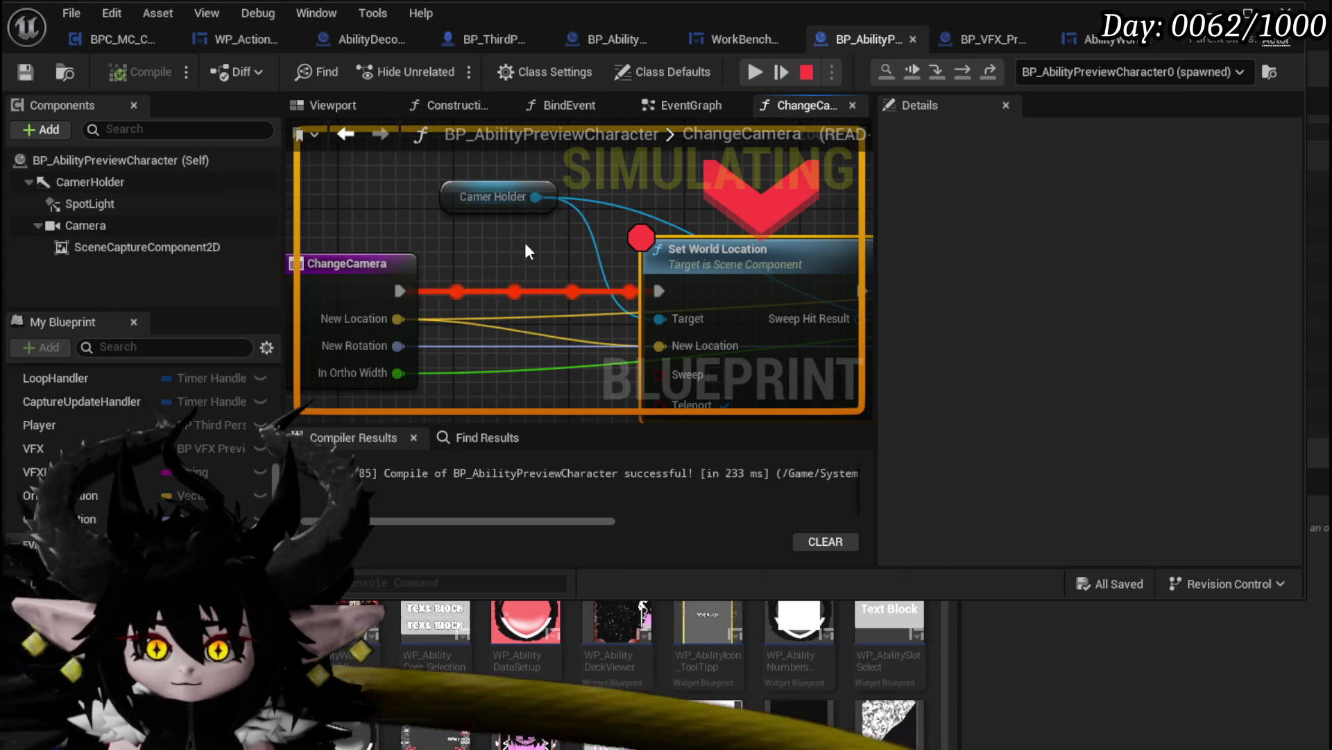
mouse_move(511, 196)
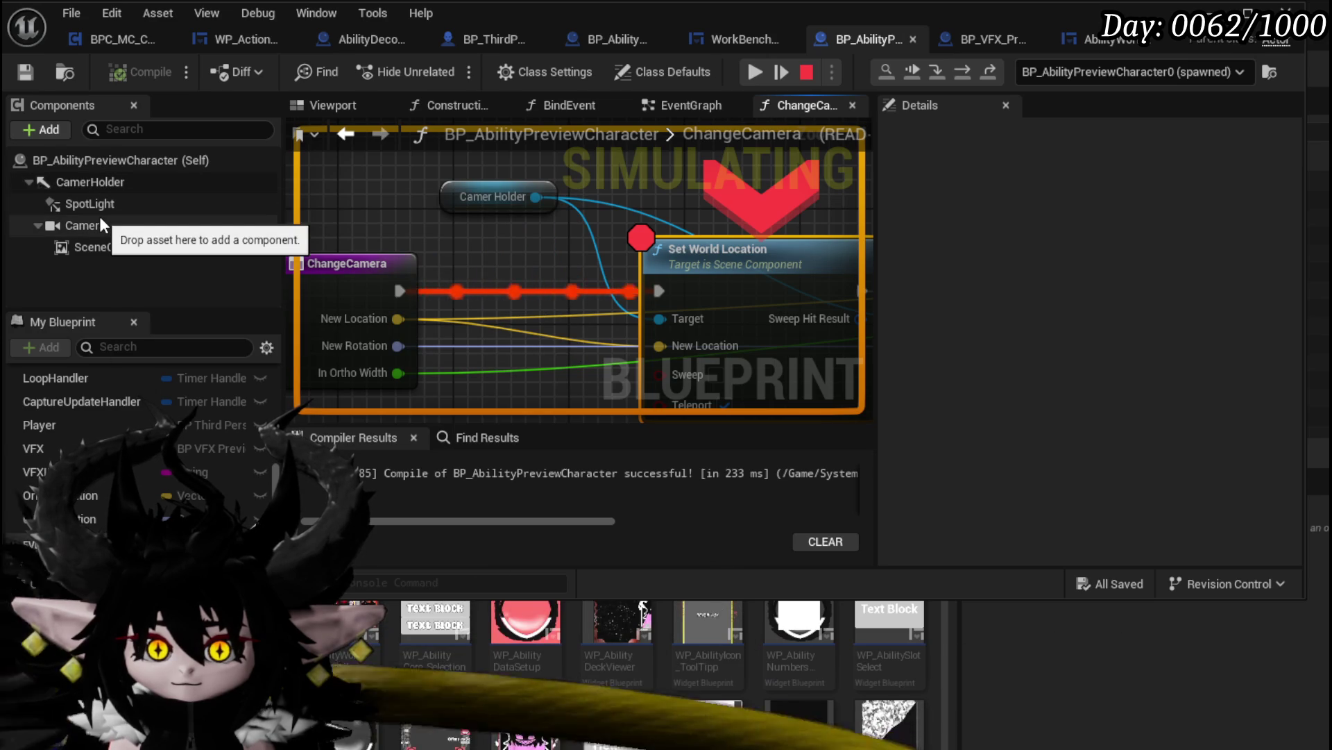
left_click(761, 79)
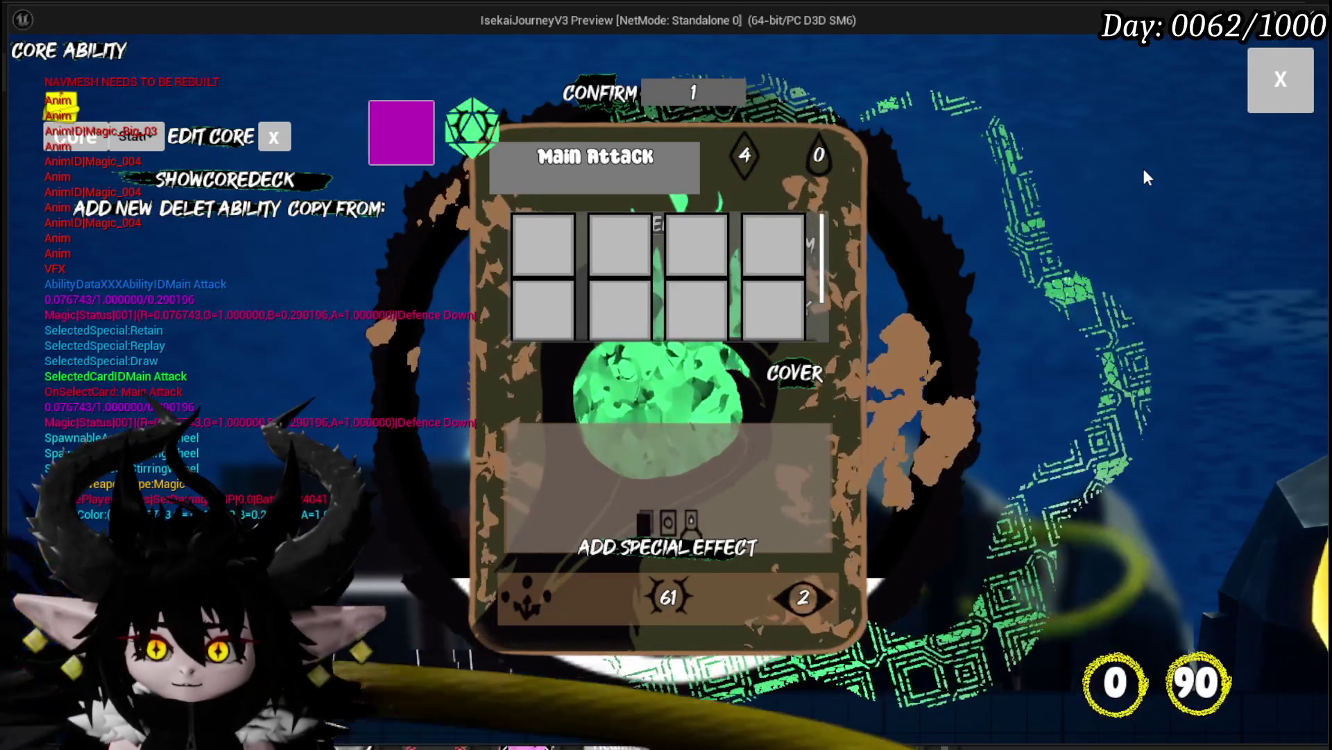
Toggle off the Change Camera breakpoint and continue execution
key("alt+Tab")
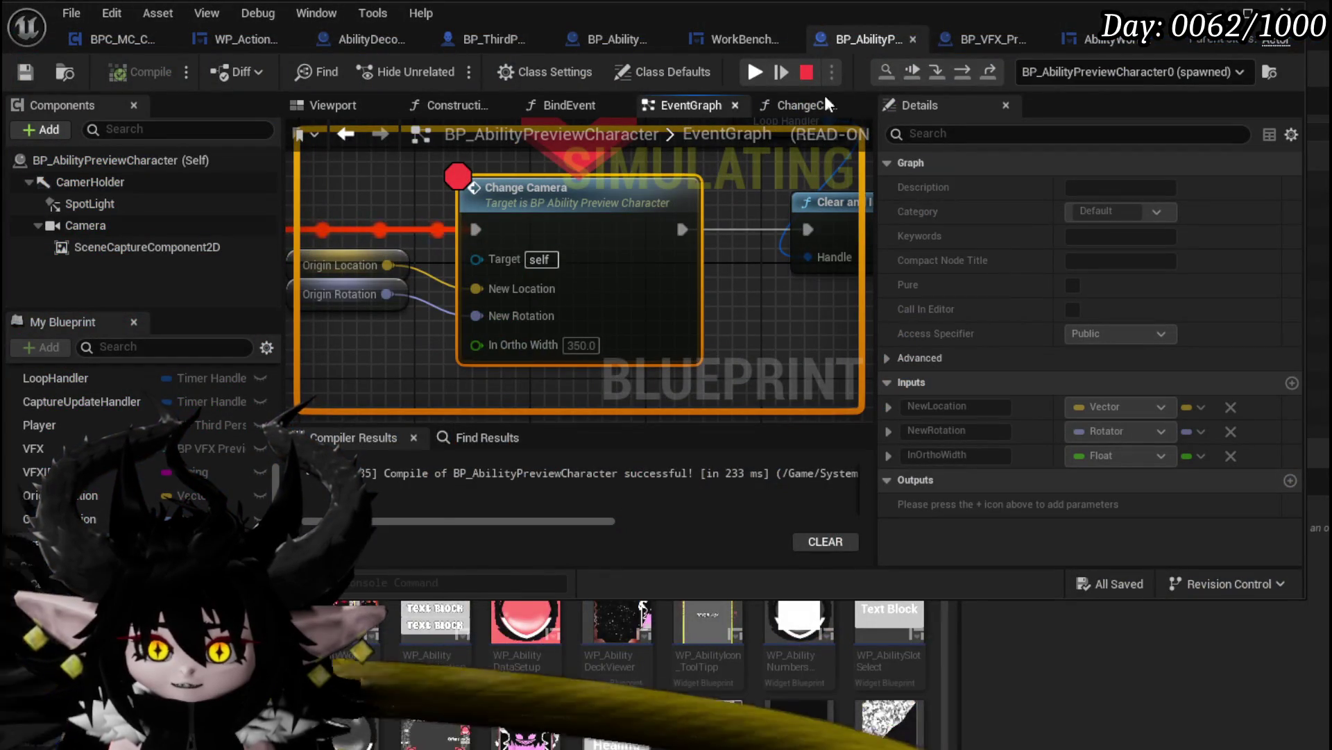
left_click_drag(510, 186, 736, 198)
mouse_move(555, 279)
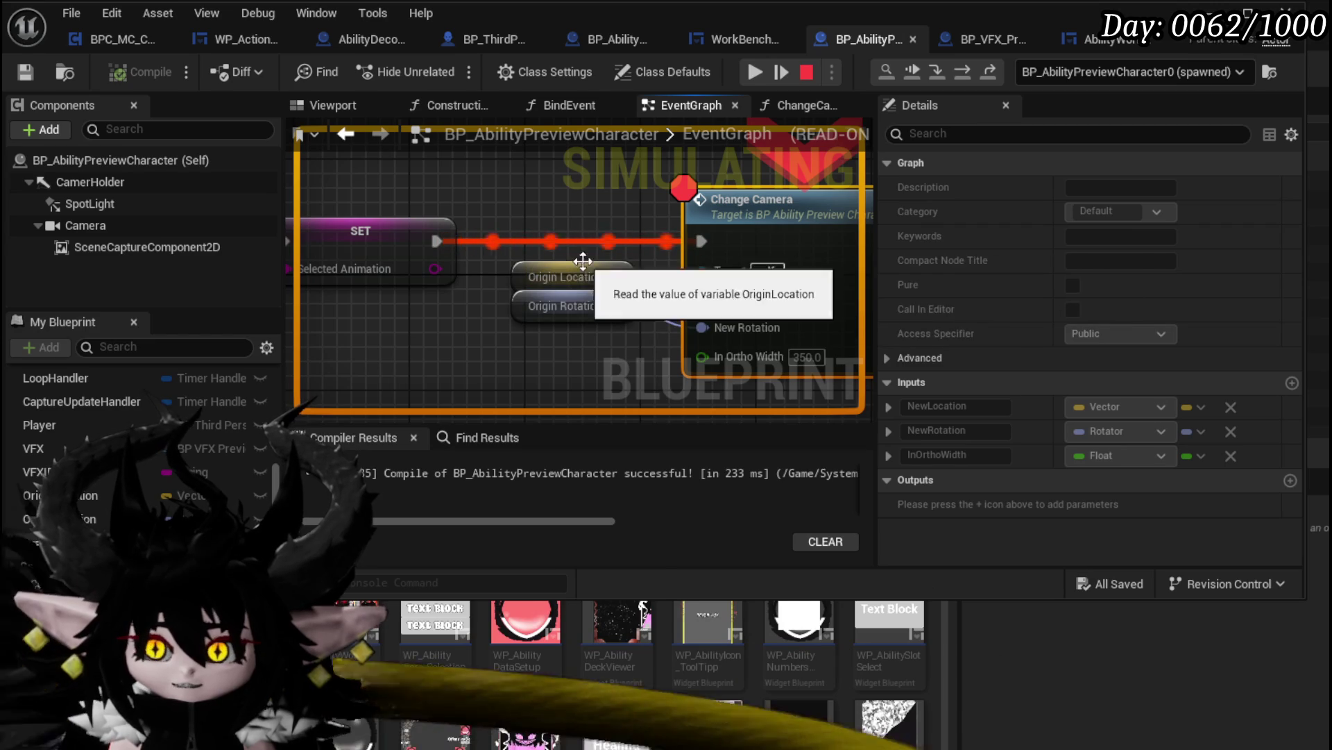
right_click(734, 235)
left_click(801, 345)
left_click(754, 74)
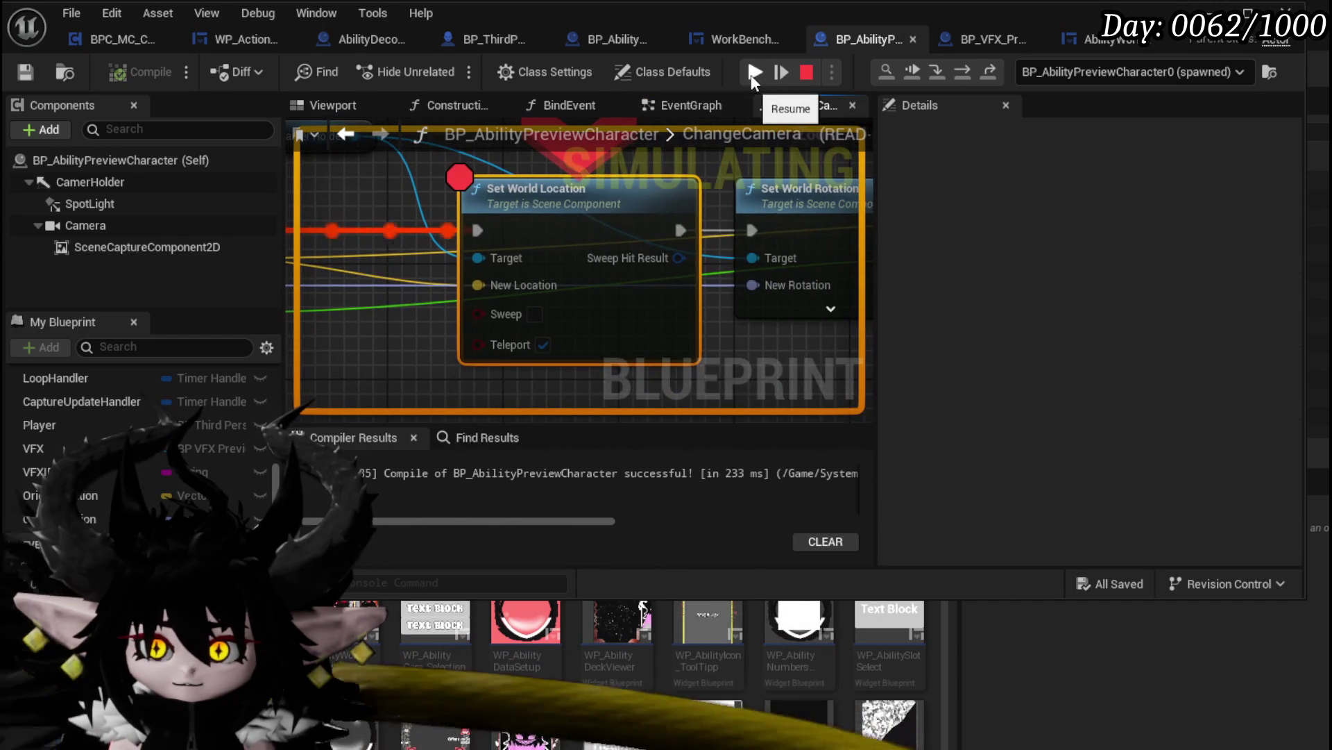
Remove the Set World Location breakpoint and resume the game
right_click(535, 201)
left_click(596, 345)
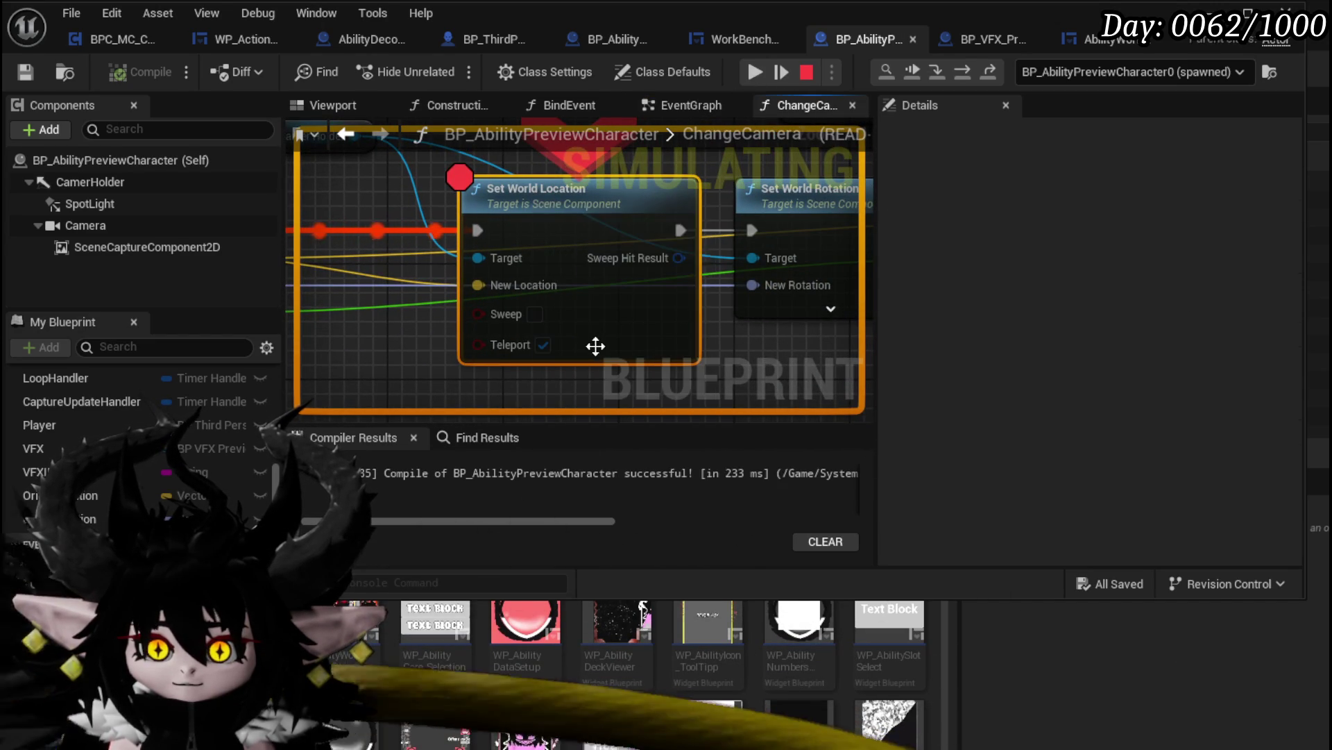
left_click(755, 74)
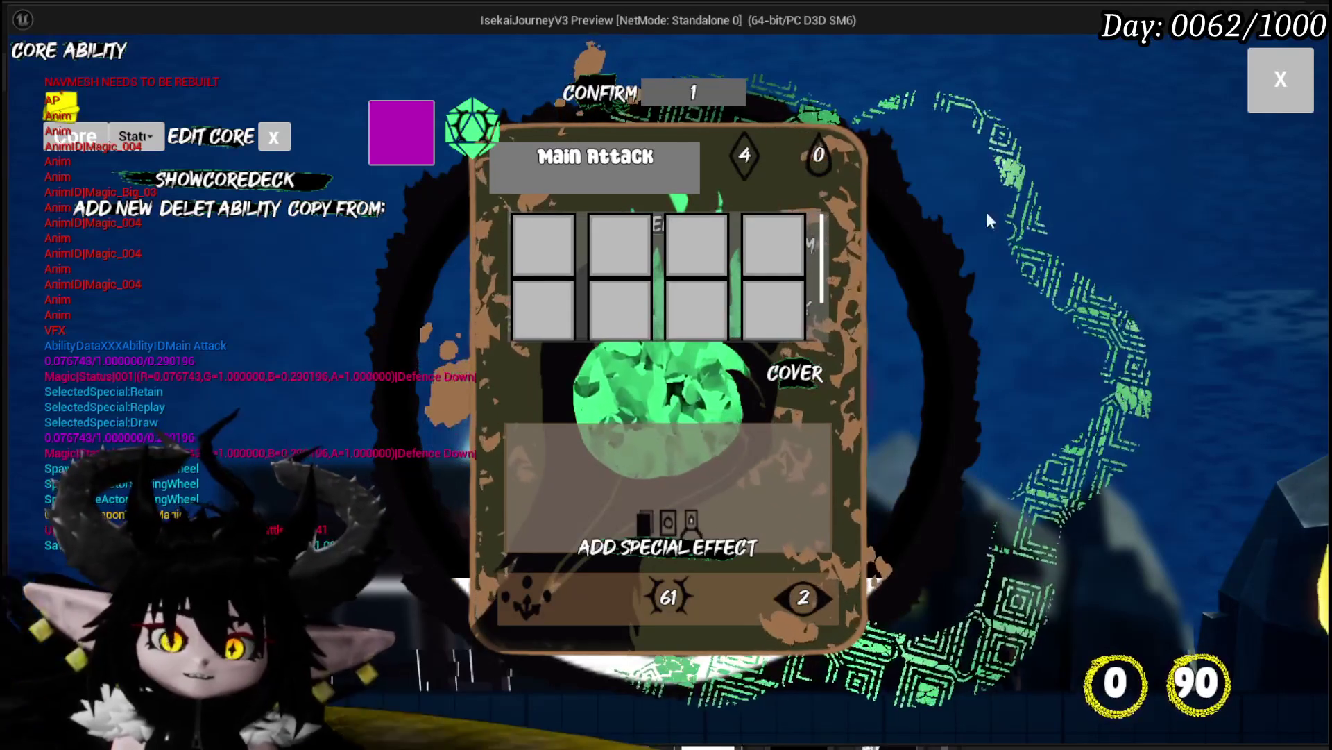
Toggle the card between its ANIM and VFX slots, preview a VFX, then stop play
mouse_move(794, 244)
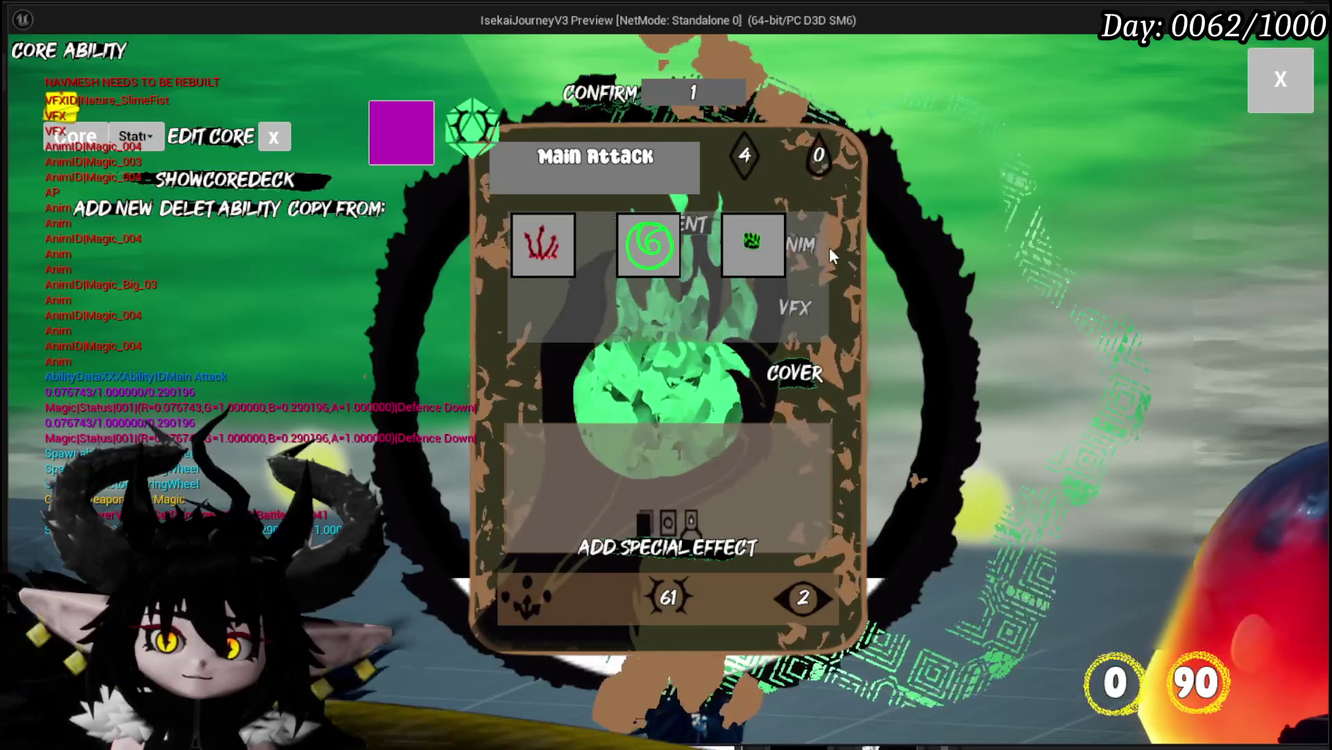
left_click(796, 236)
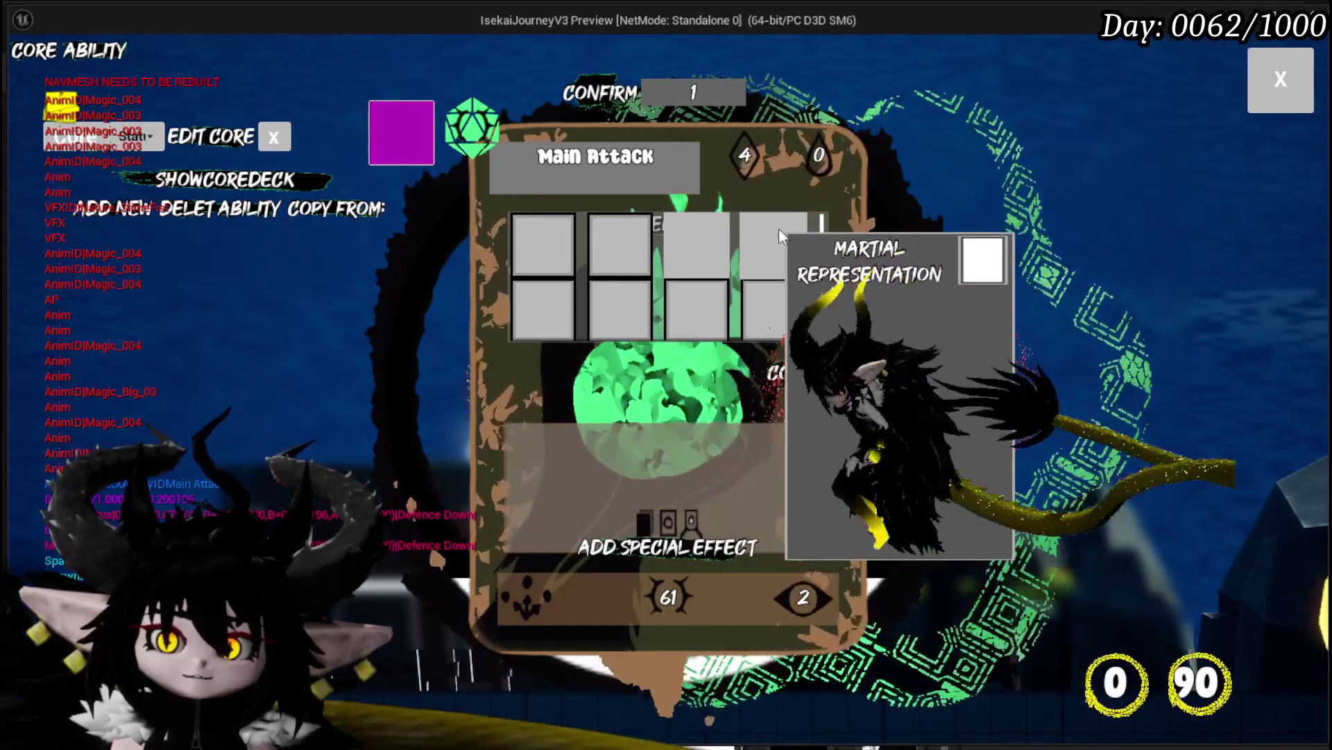
left_click(778, 306)
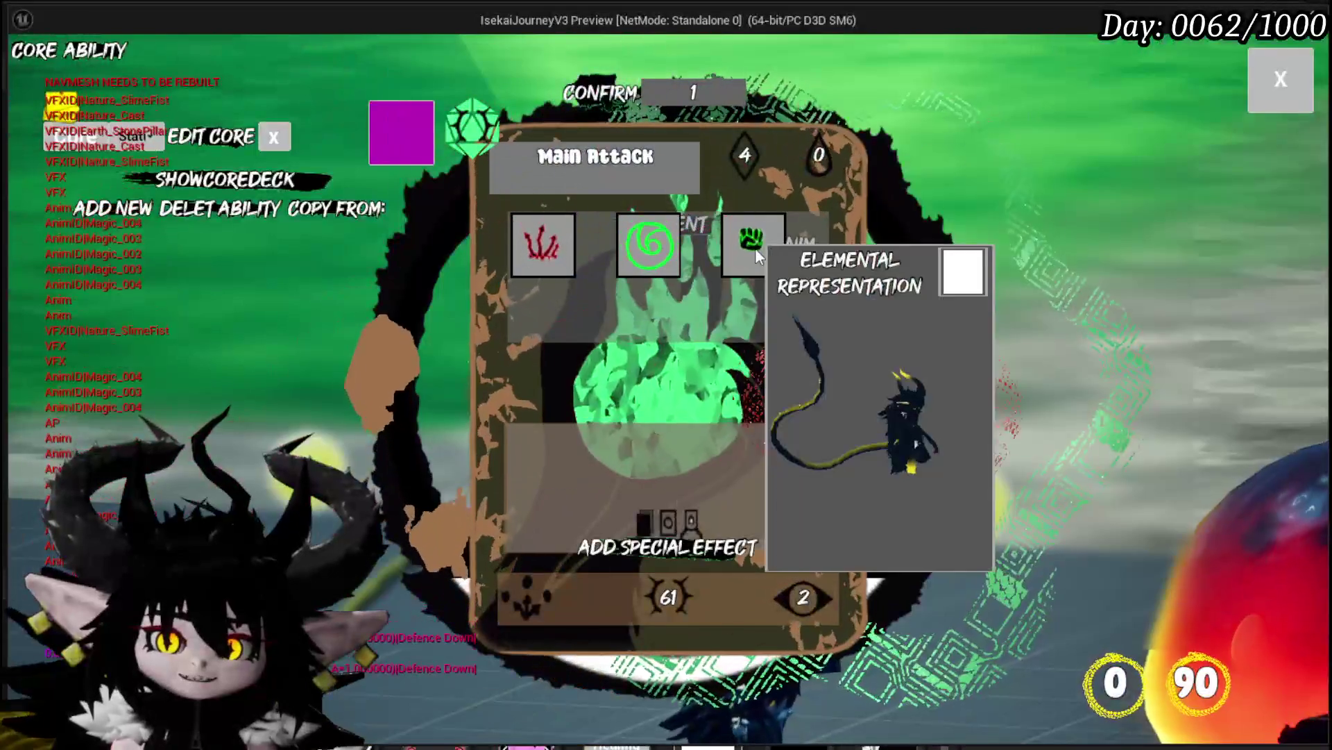
left_click(757, 254)
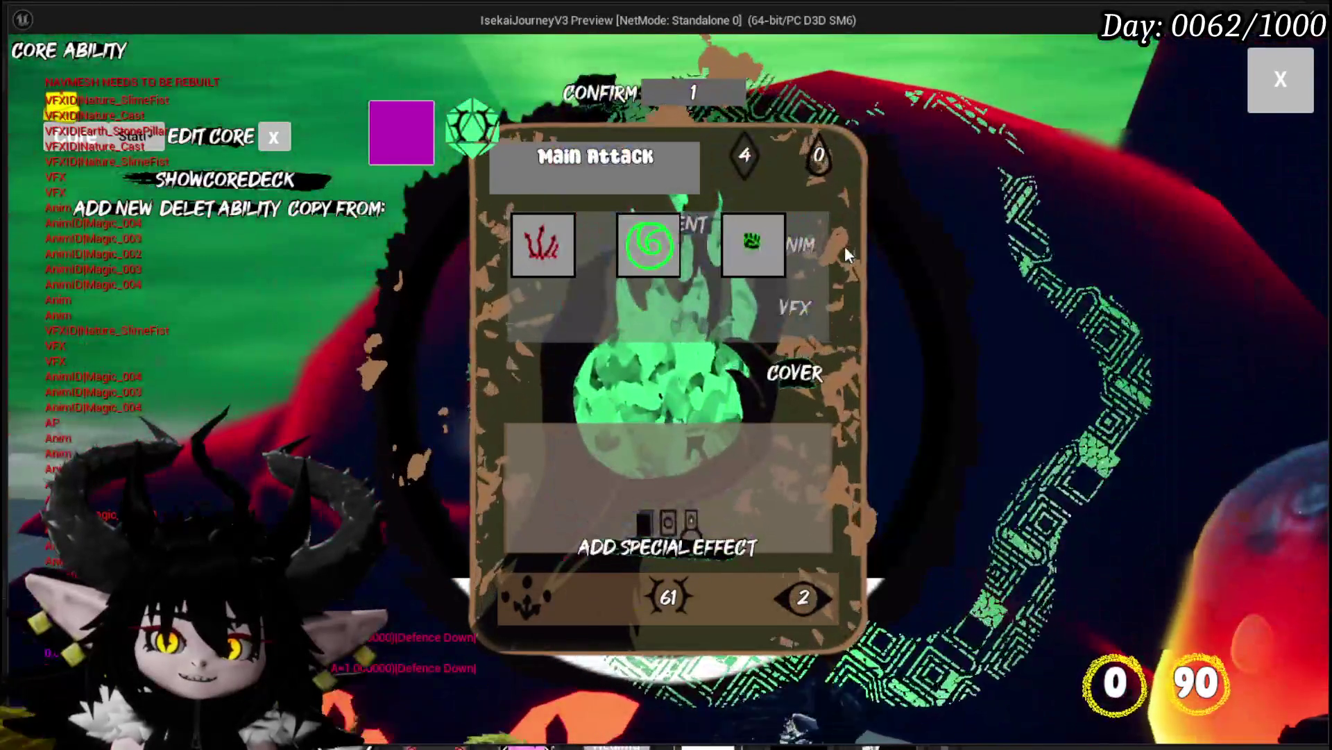
left_click(802, 244)
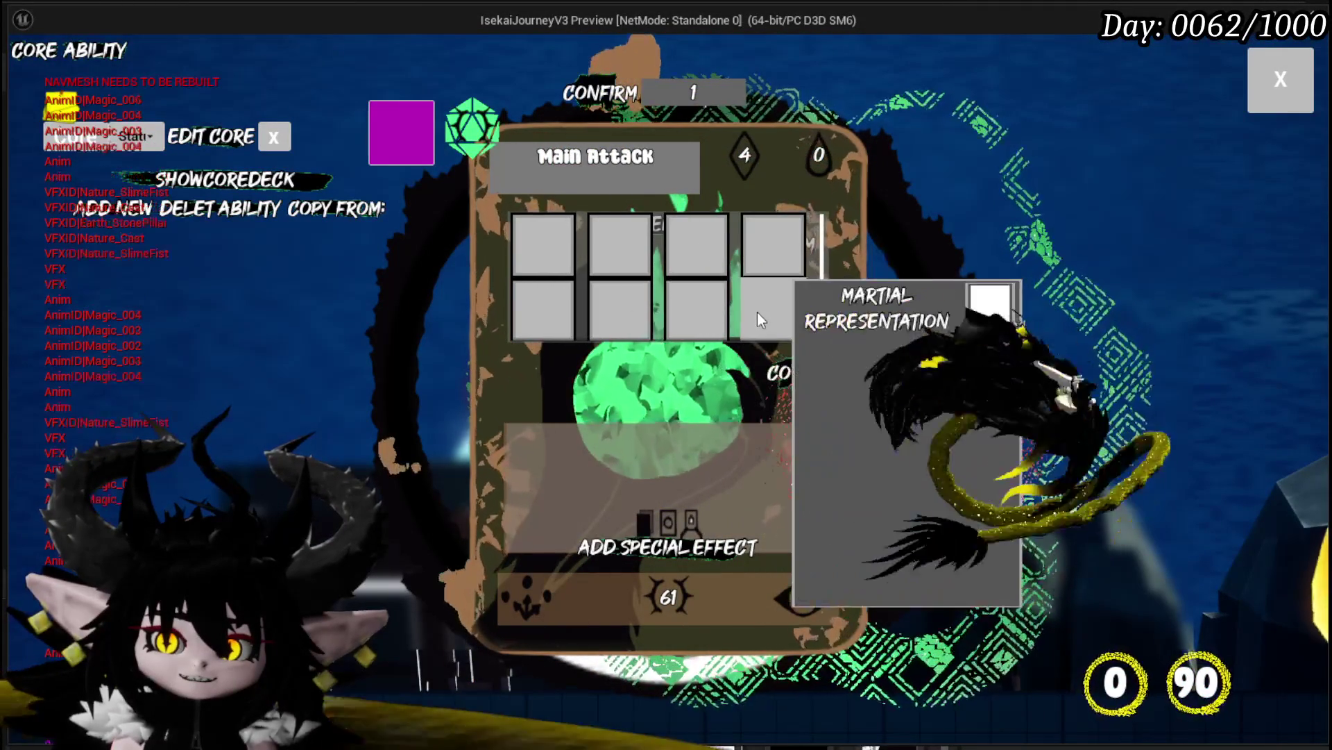
left_click(827, 273)
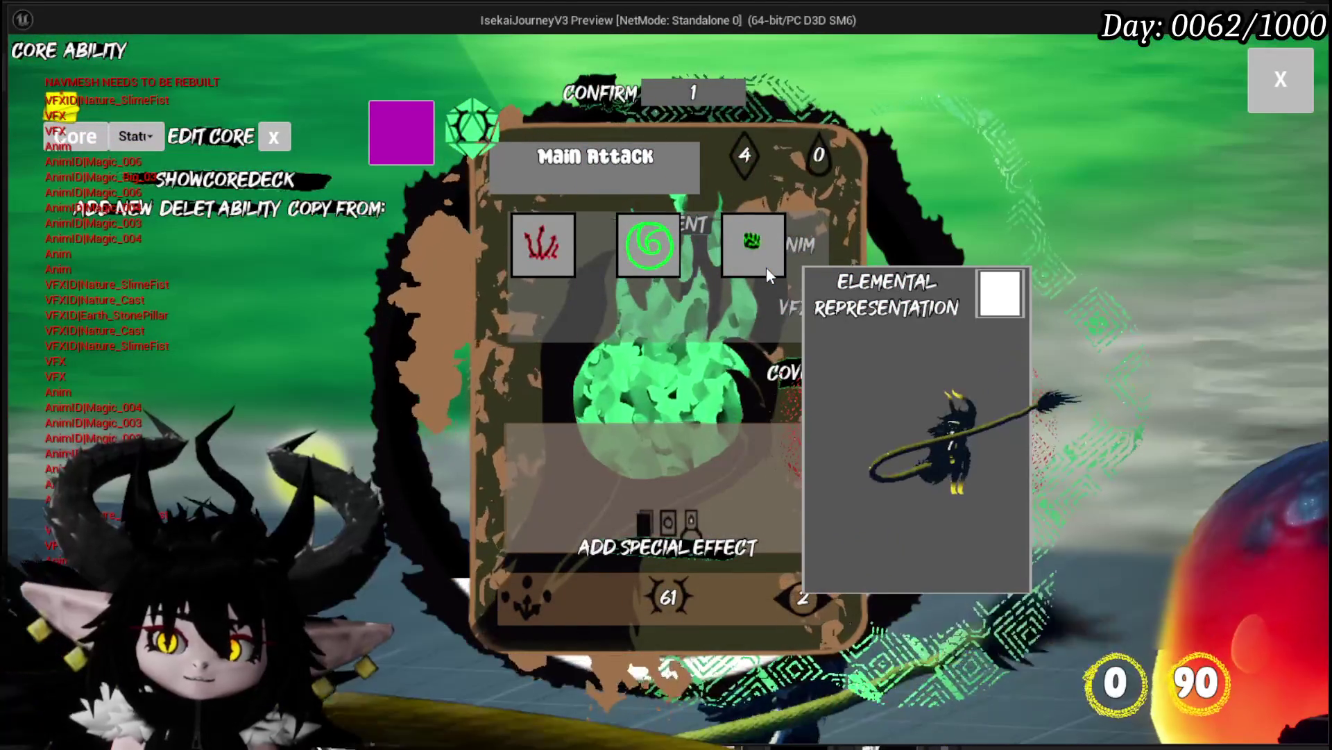
key("Escape")
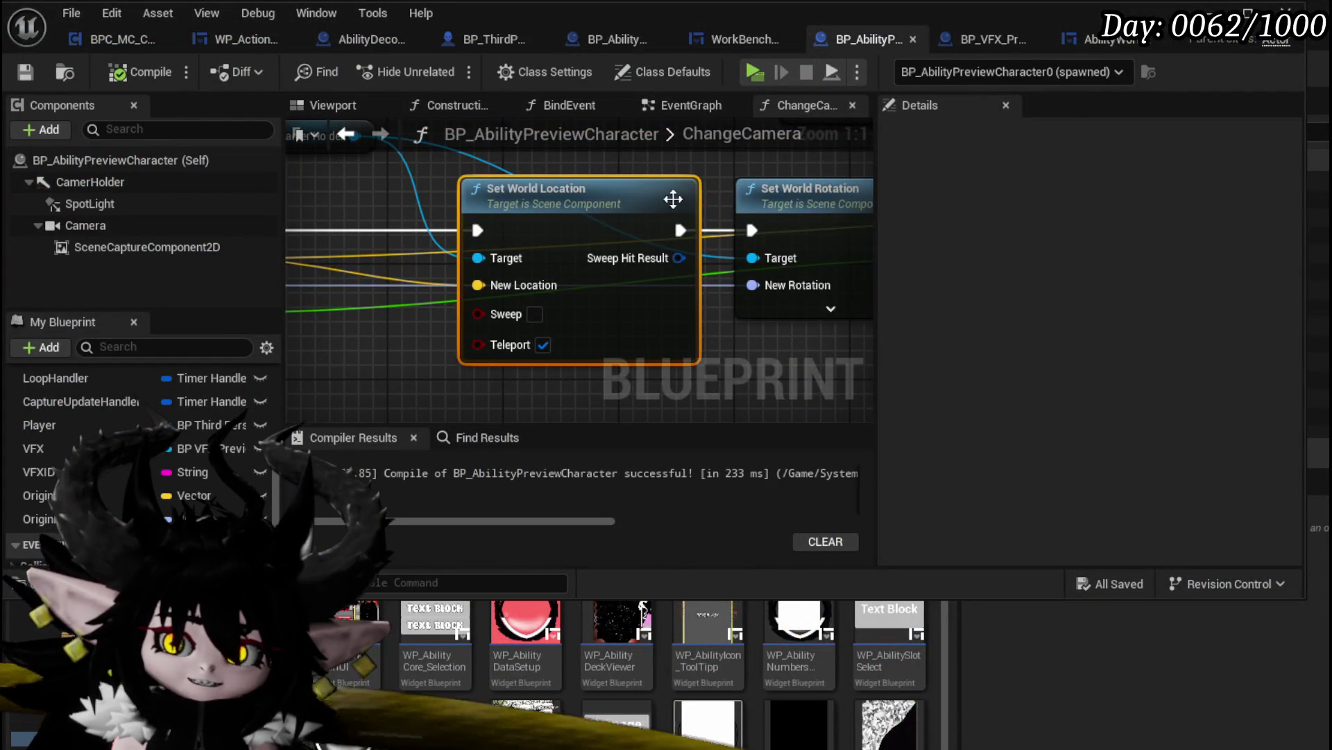
Slide BP_VFX_Preview along the wall to Location X -1758 and save the level
scroll(683, 200, "down", 3)
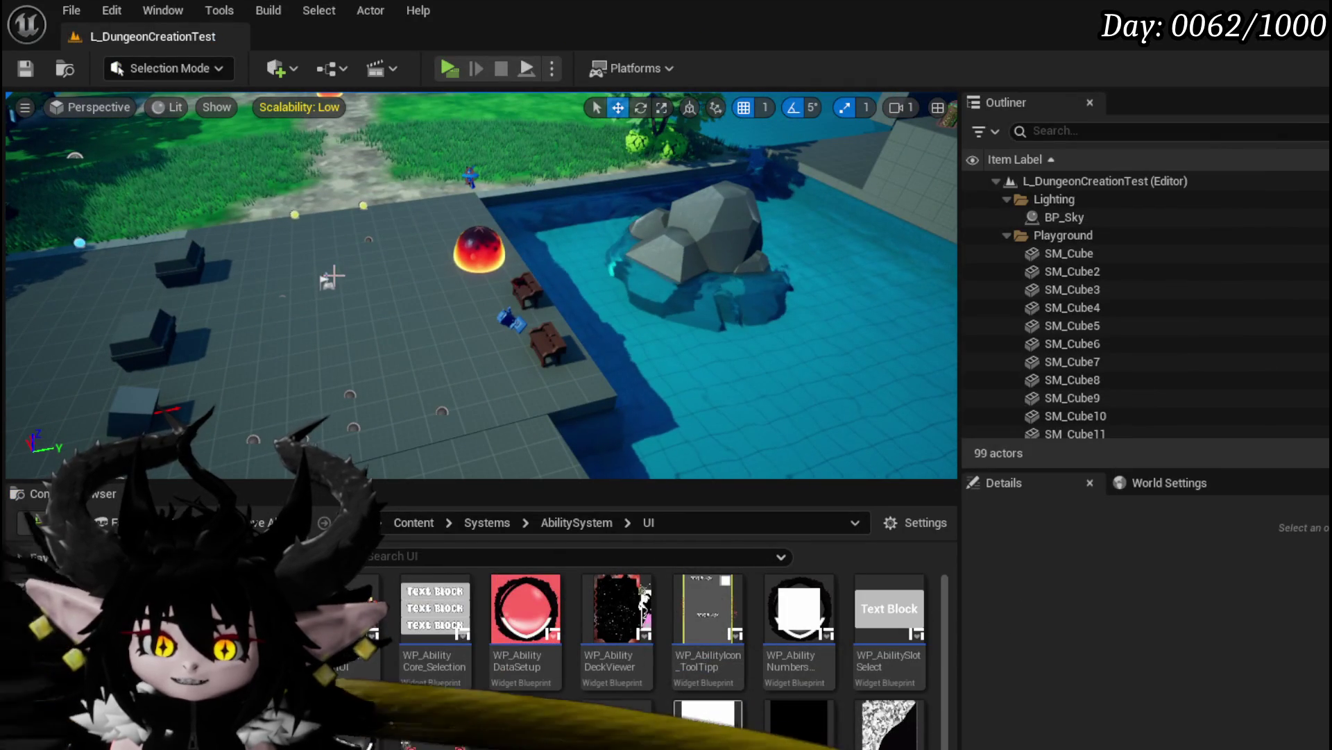
left_click(333, 276)
left_click(360, 246)
left_click(373, 239)
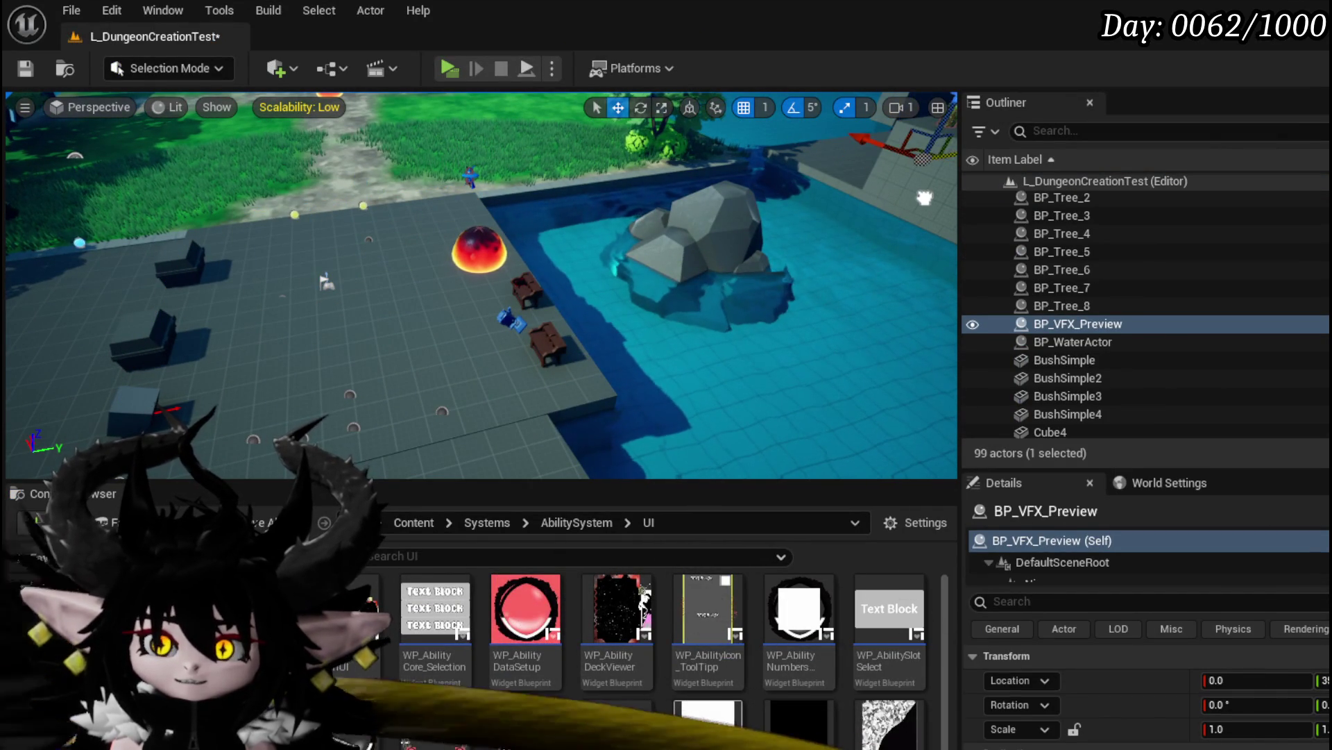
left_click_drag(528, 261, 528, 260)
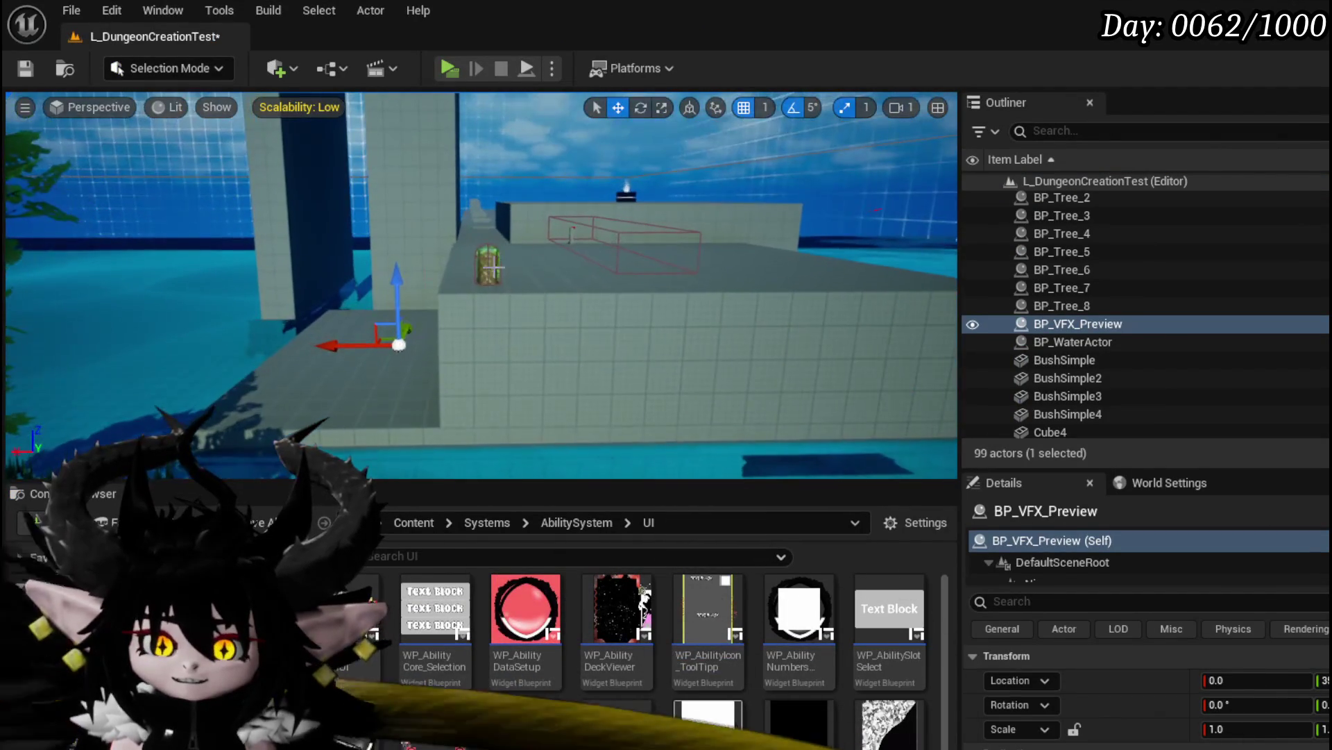
left_click_drag(436, 244, 728, 245)
key("ctrl+s")
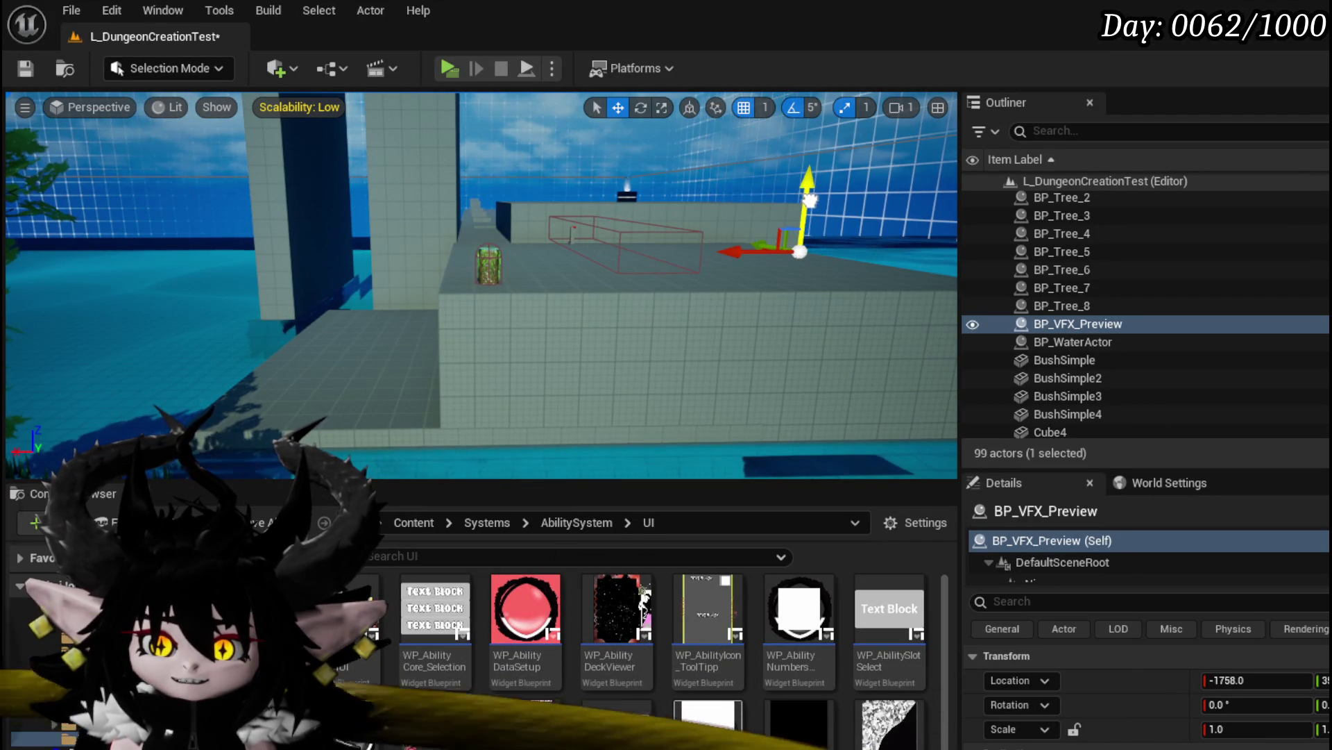
left_click(25, 69)
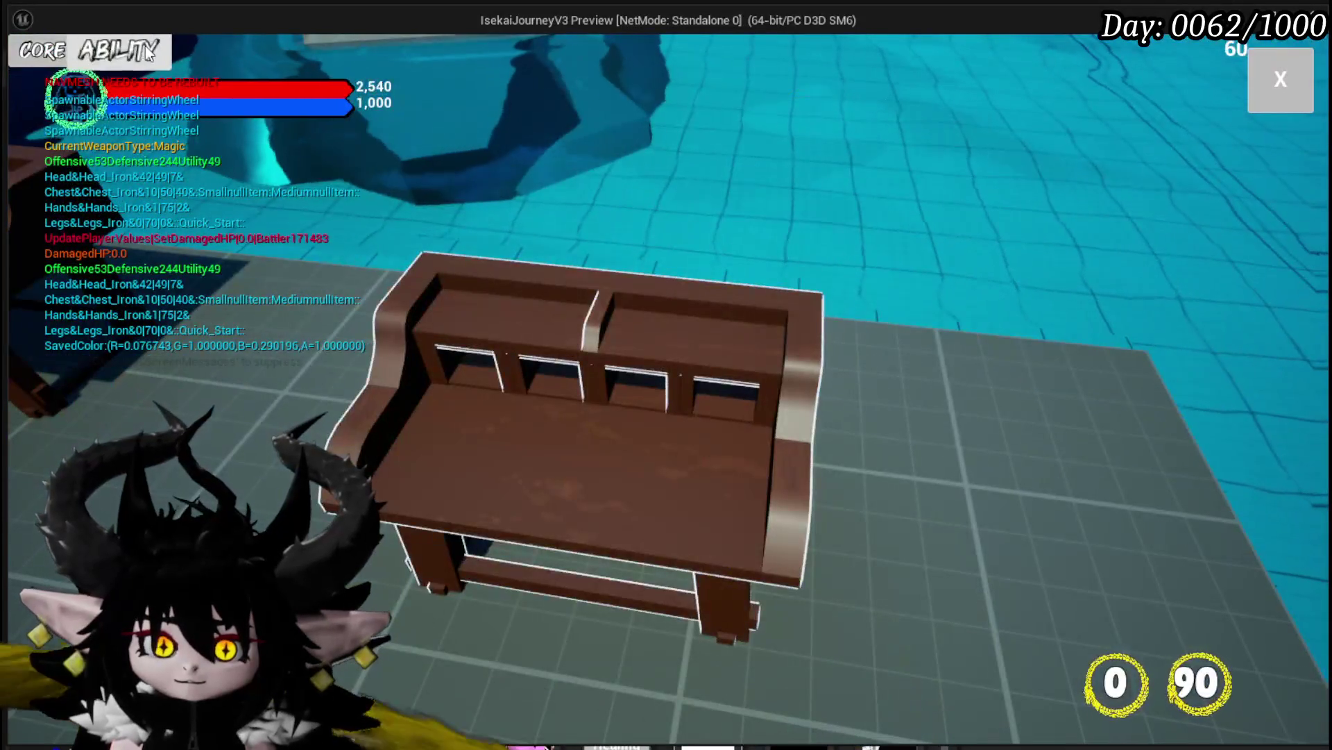
Set the core to Chura Main and preview an animation on the Secrifice Summon card
left_click(145, 46)
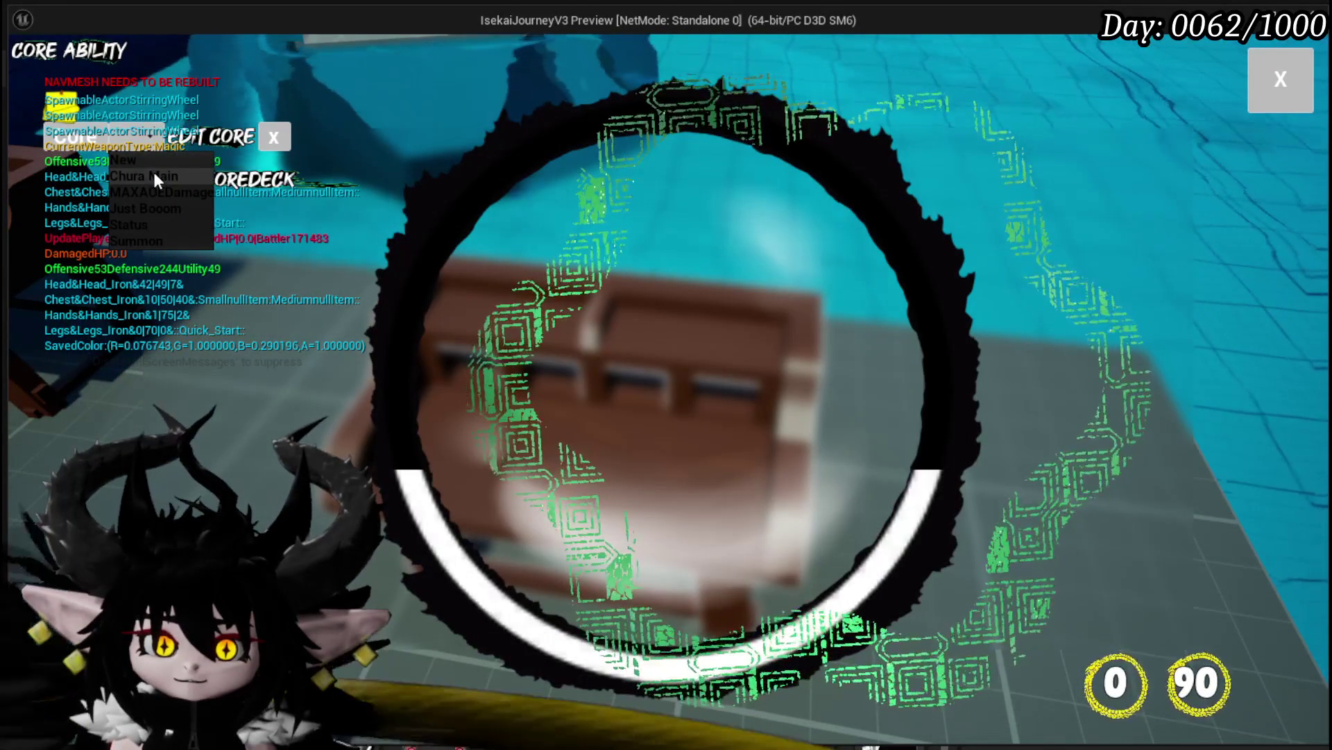
left_click(153, 170)
left_click(942, 353)
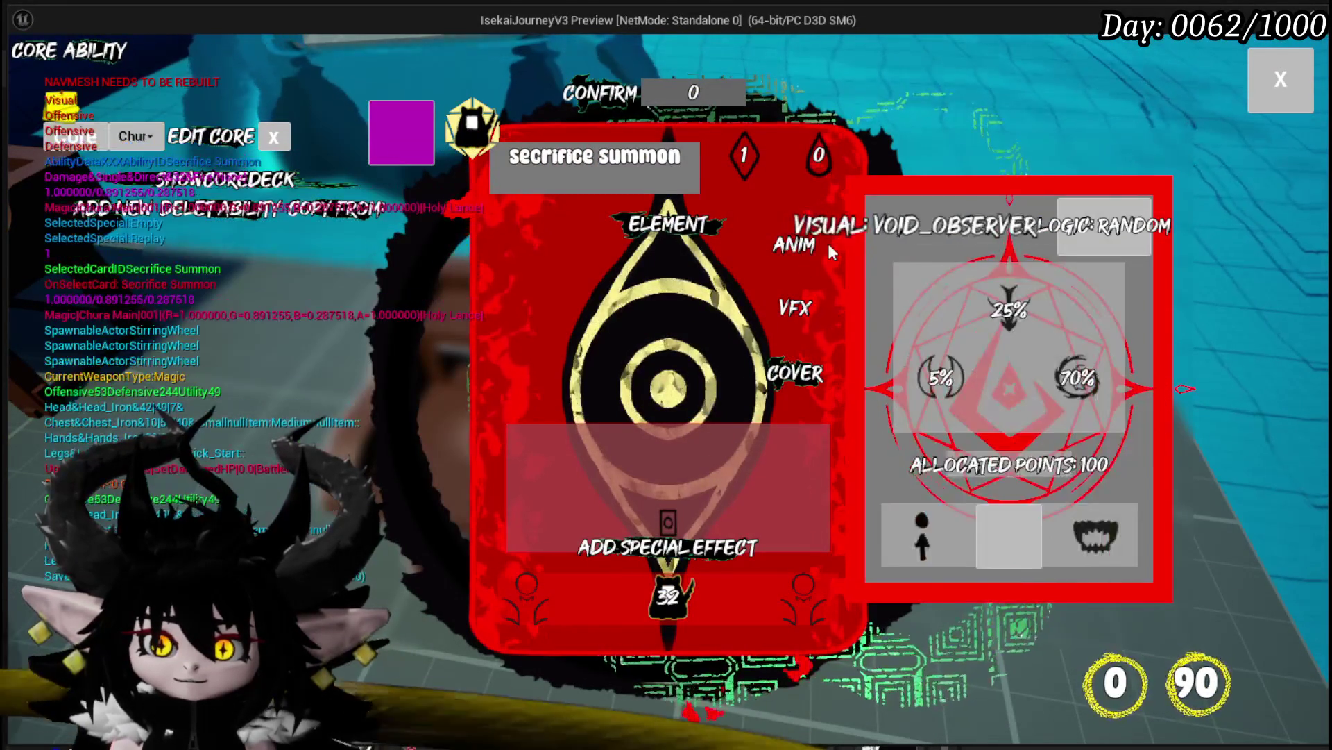
left_click(805, 242)
left_click(775, 250)
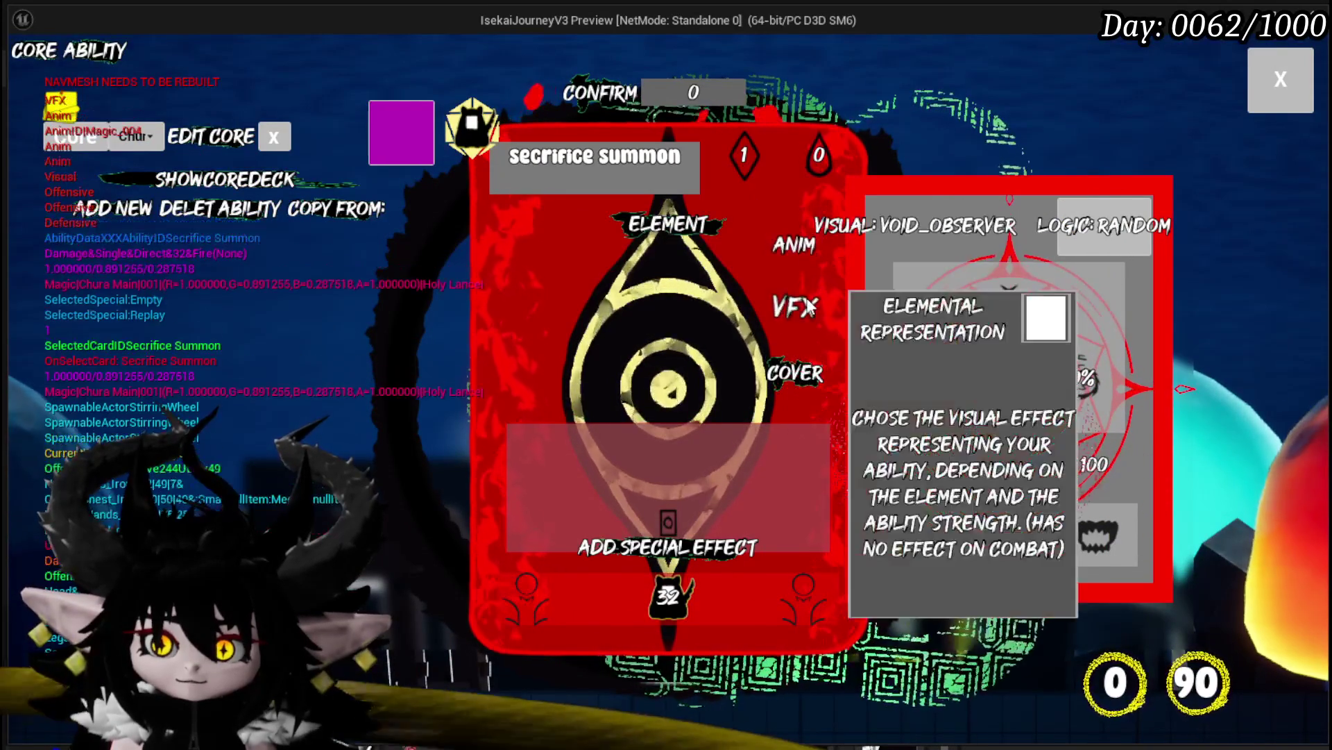
Browse the ability's animation choices, then close the ability editor and stop the game
mouse_move(767, 257)
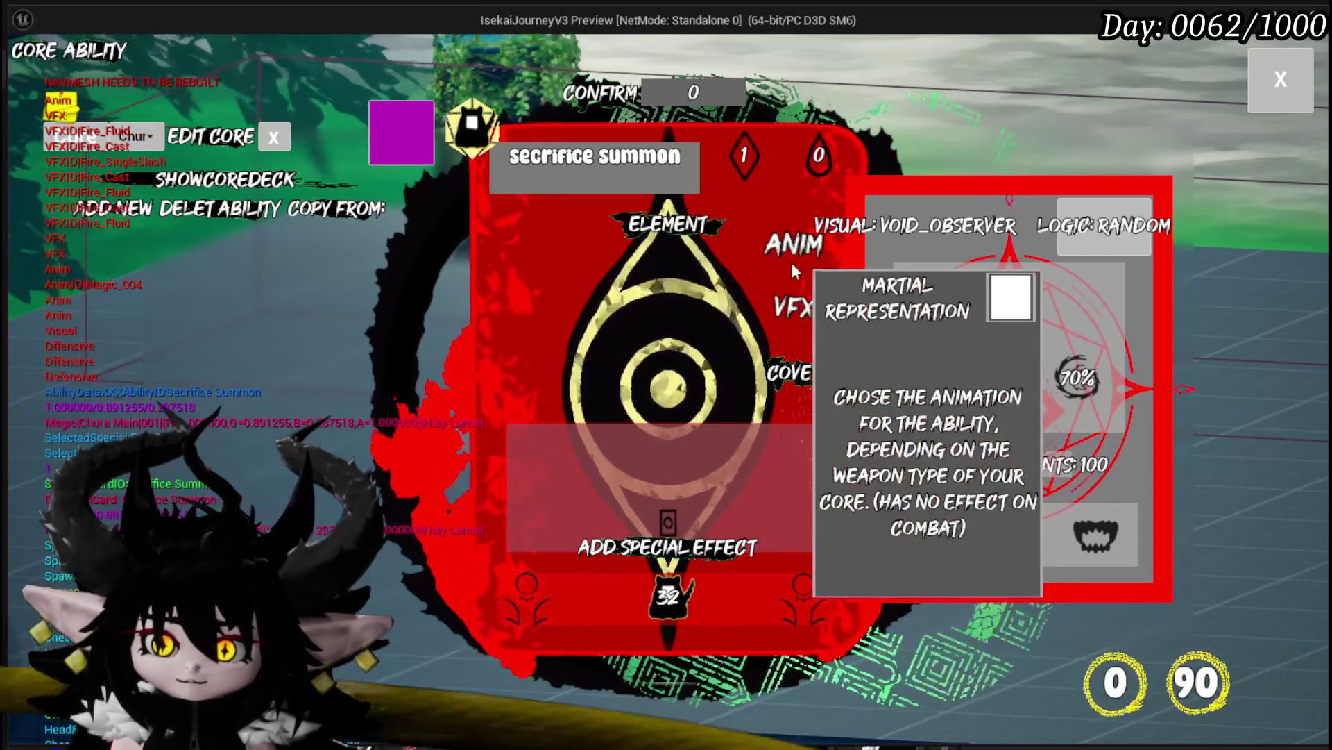
left_click(789, 258)
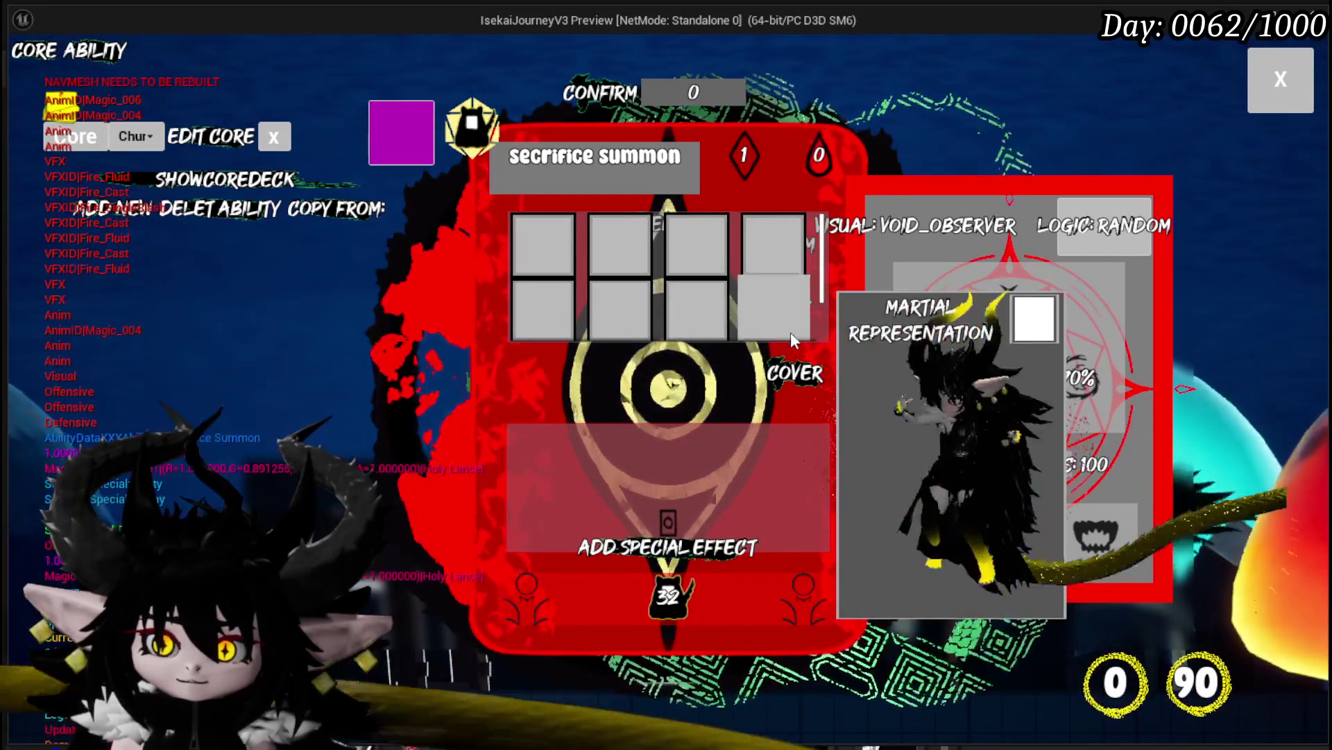
mouse_move(649, 244)
mouse_move(738, 259)
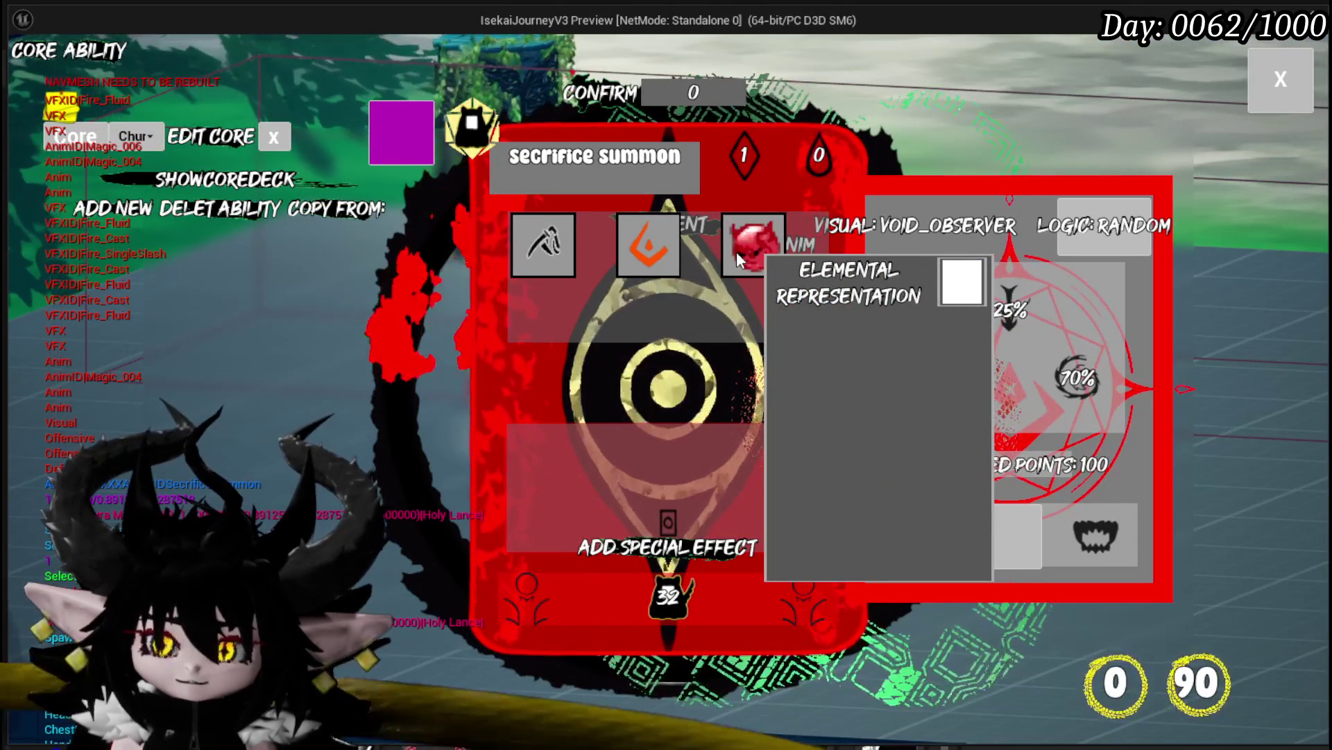
left_click(1302, 80)
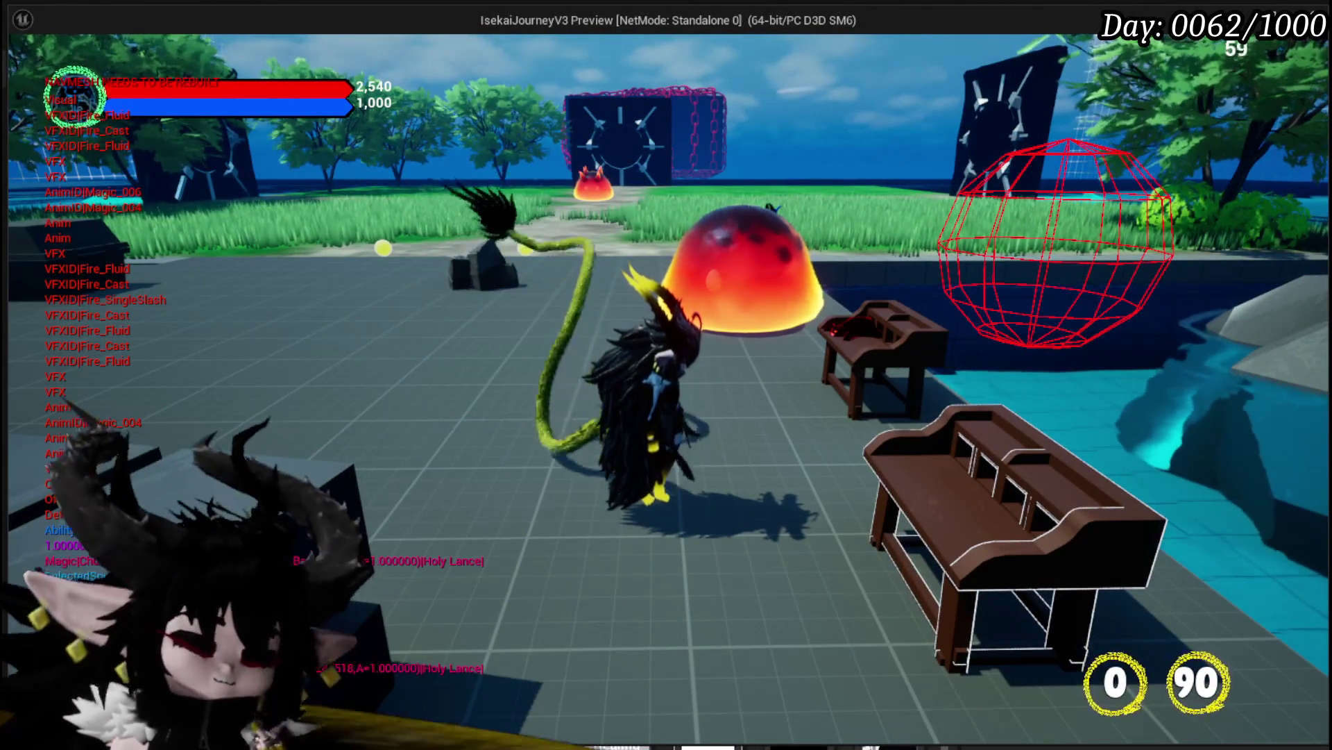
key("Escape")
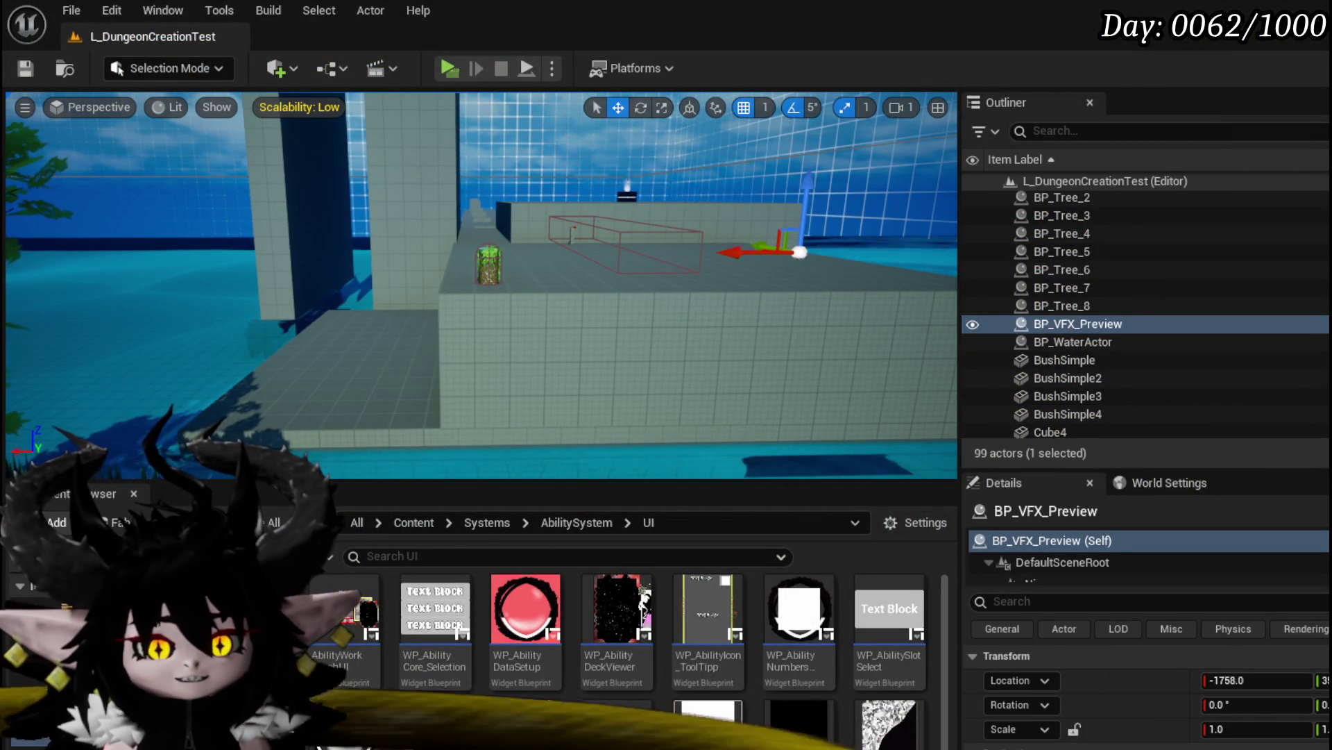
Show BP_VFX_Preview's EventGraph and select its NS_HereComesTheBoom Niagara component
key("alt+Tab")
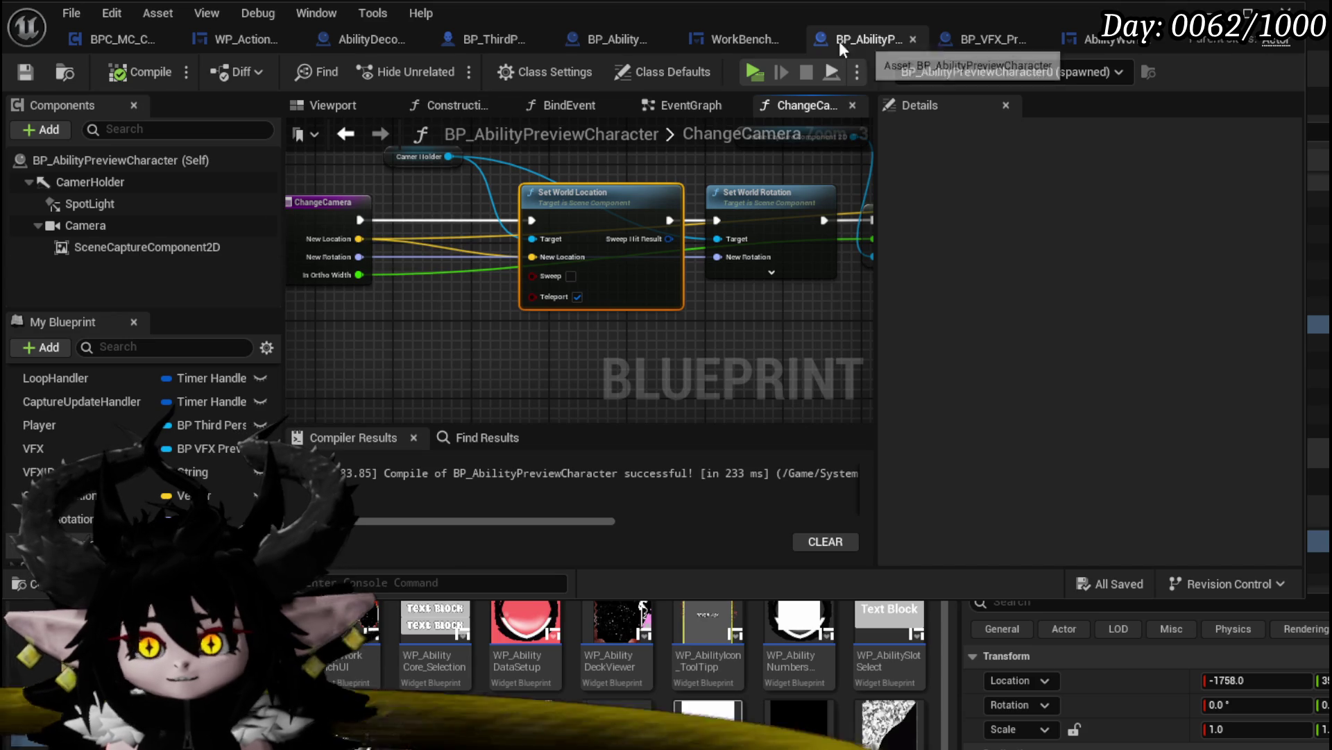
left_click(981, 34)
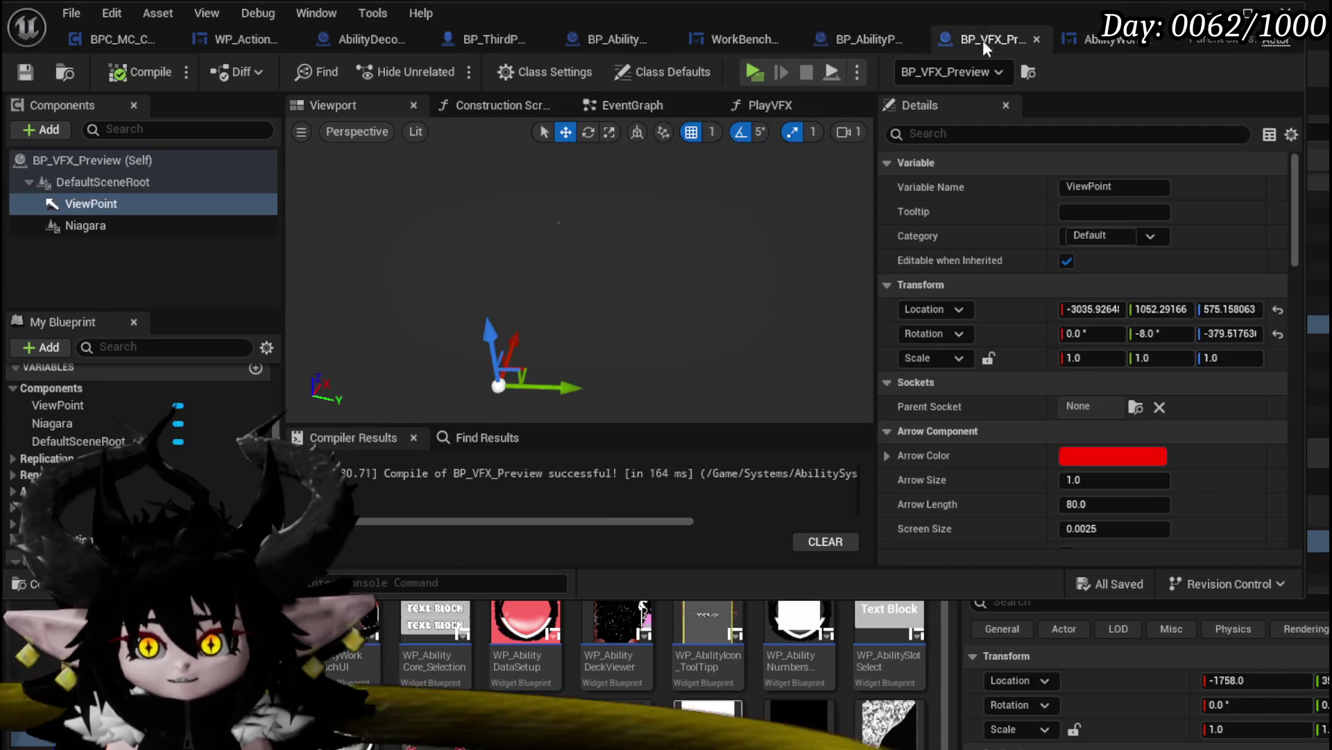
left_click(624, 103)
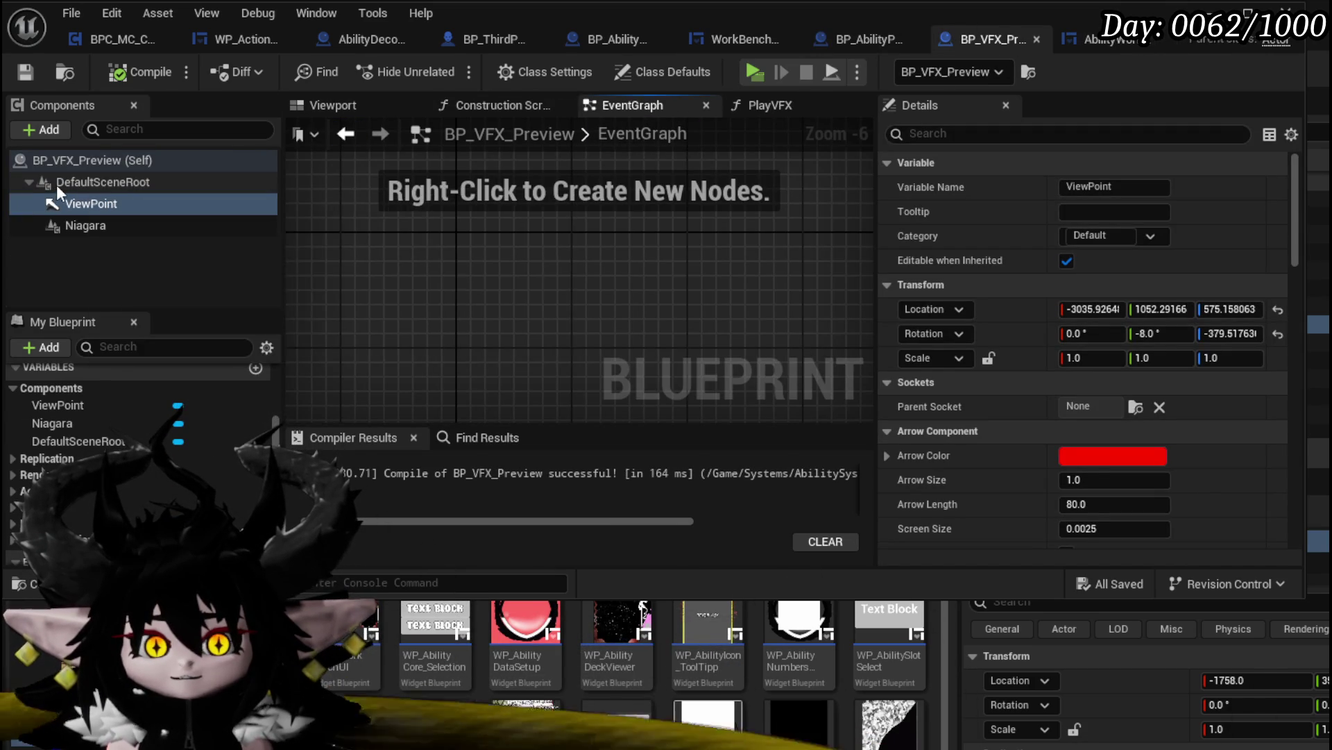
double_click(625, 134)
left_click(91, 227)
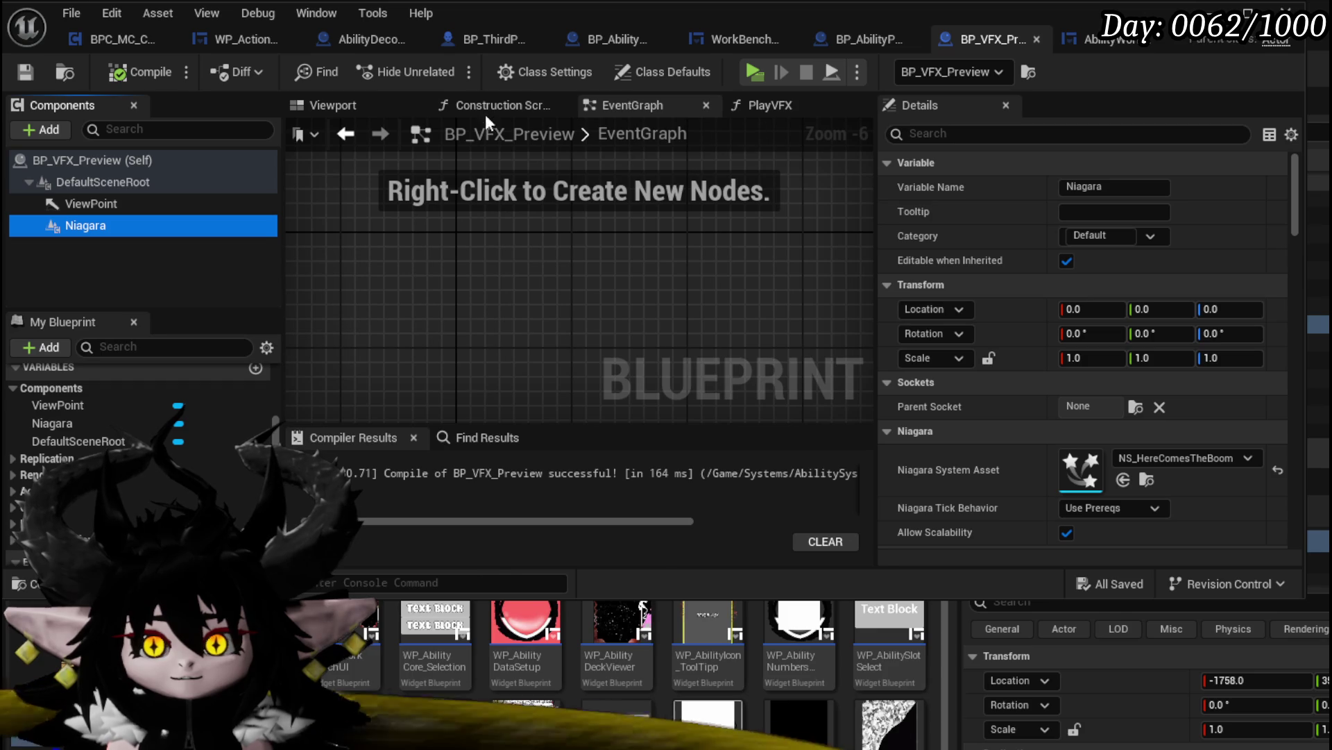
scroll(665, 208, "down", 6)
scroll(665, 208, "up", 8)
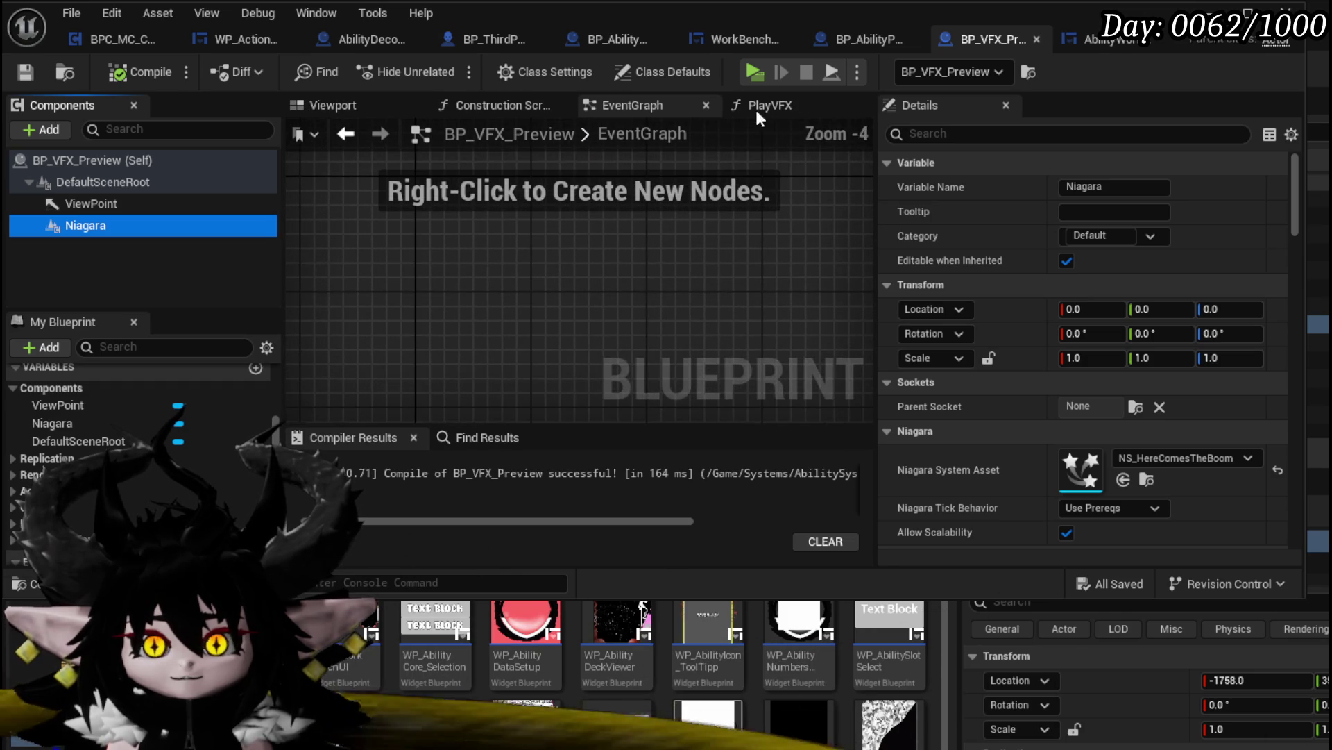
scroll(686, 188, "down", 5)
scroll(515, 202, "up", 3)
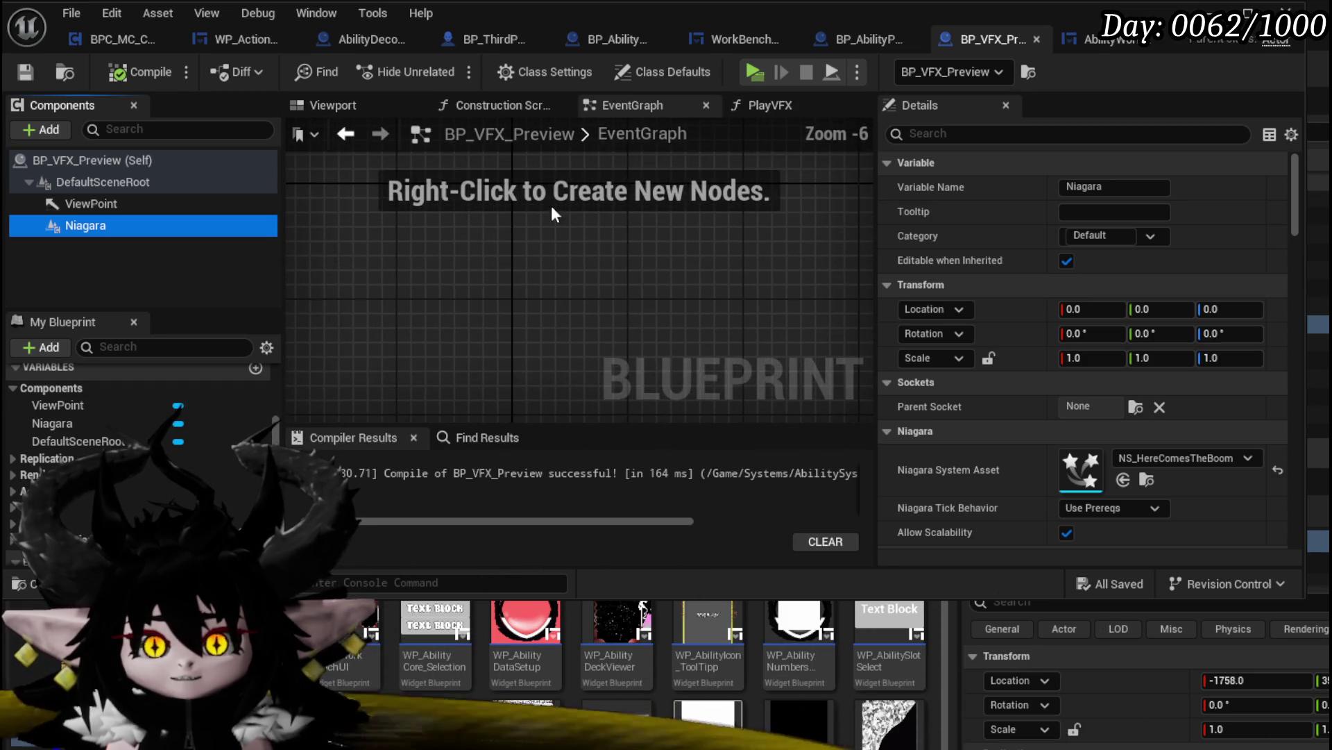
scroll(440, 236, "down", 5)
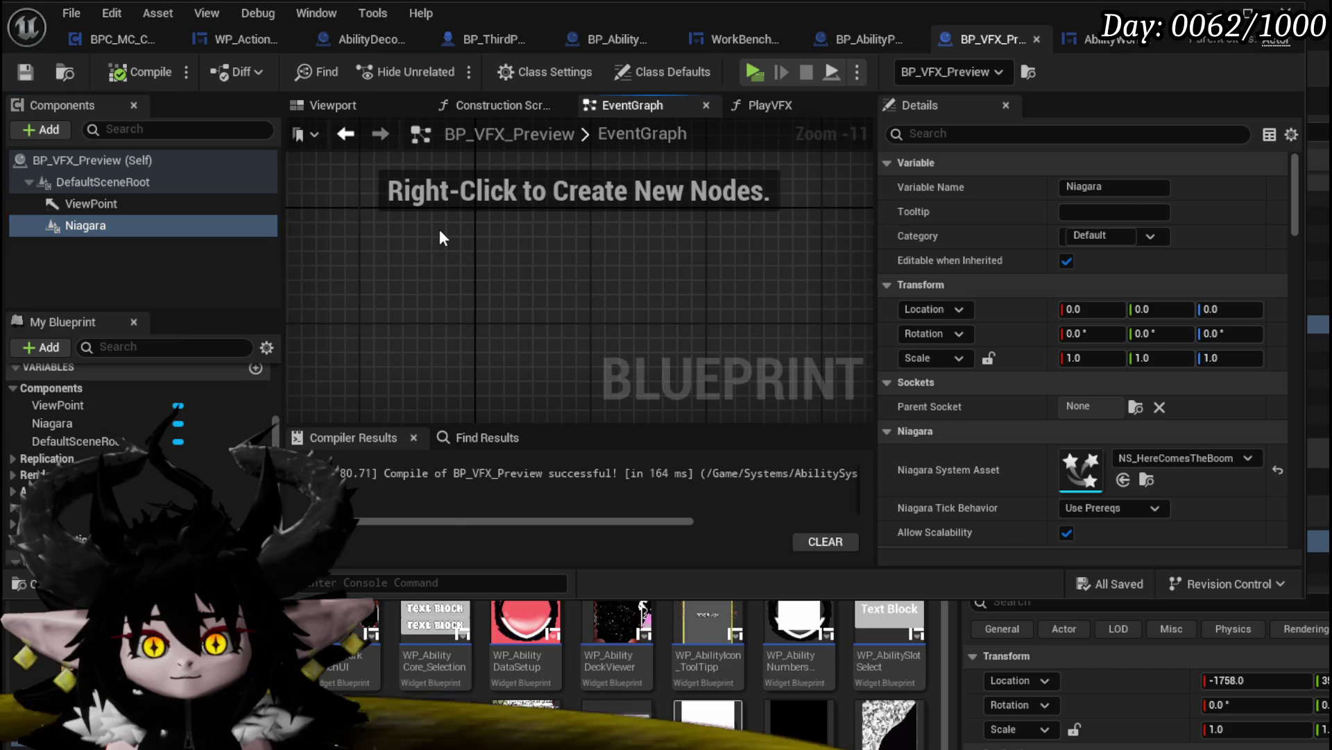
Add a Niagara component getter feeding a Set Niagara Variable (Vector3) node named TargetLocation
right_click(440, 231)
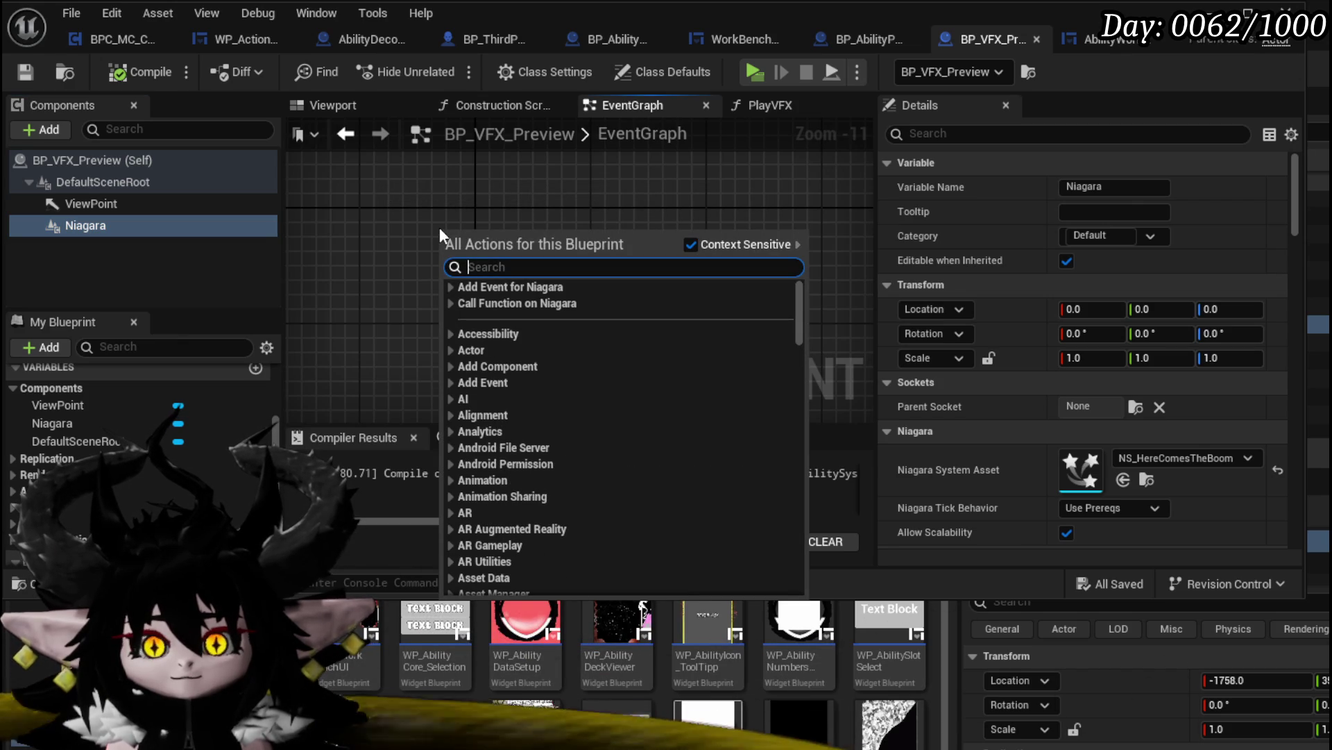
type("get")
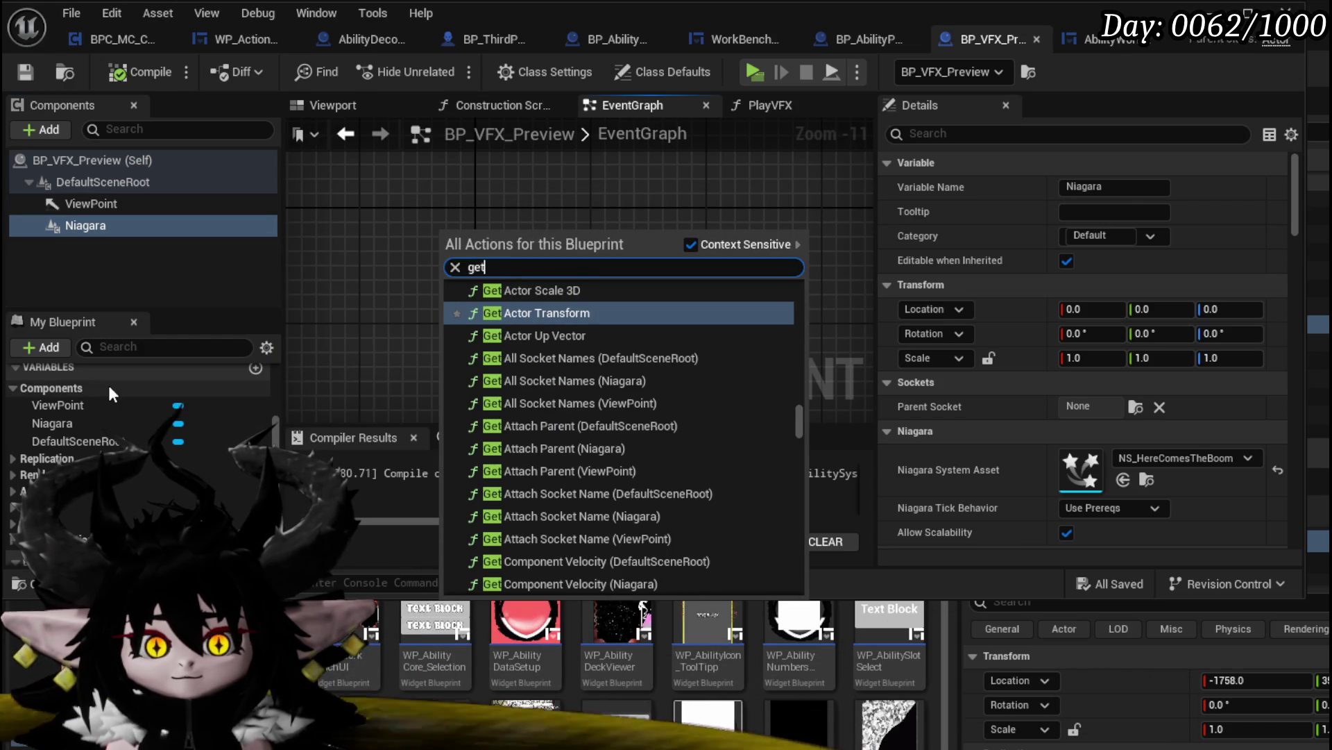
left_click_drag(61, 422, 418, 208)
left_click(465, 250)
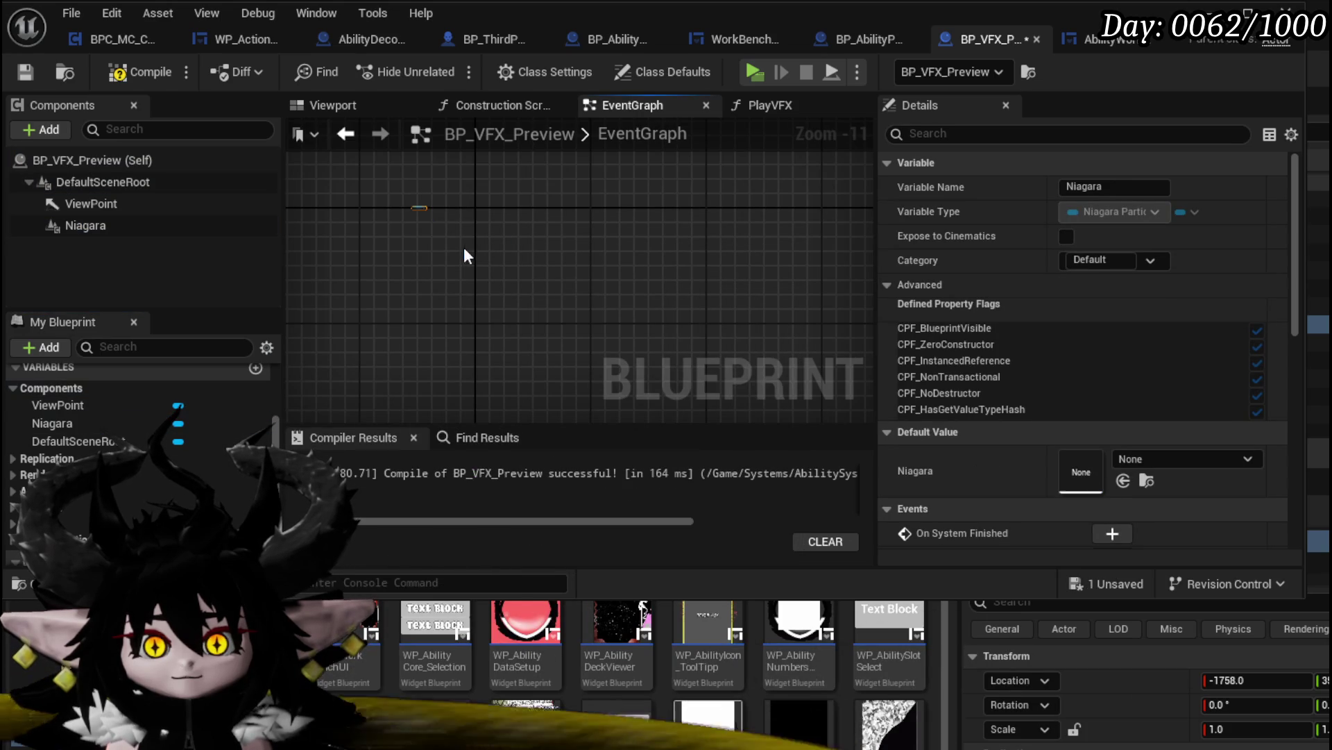
scroll(422, 206, "up", 9)
mouse_move(525, 244)
left_mouse_down()
mouse_move(573, 275)
mouse_move(618, 272)
left_mouse_up()
type("Set Vect")
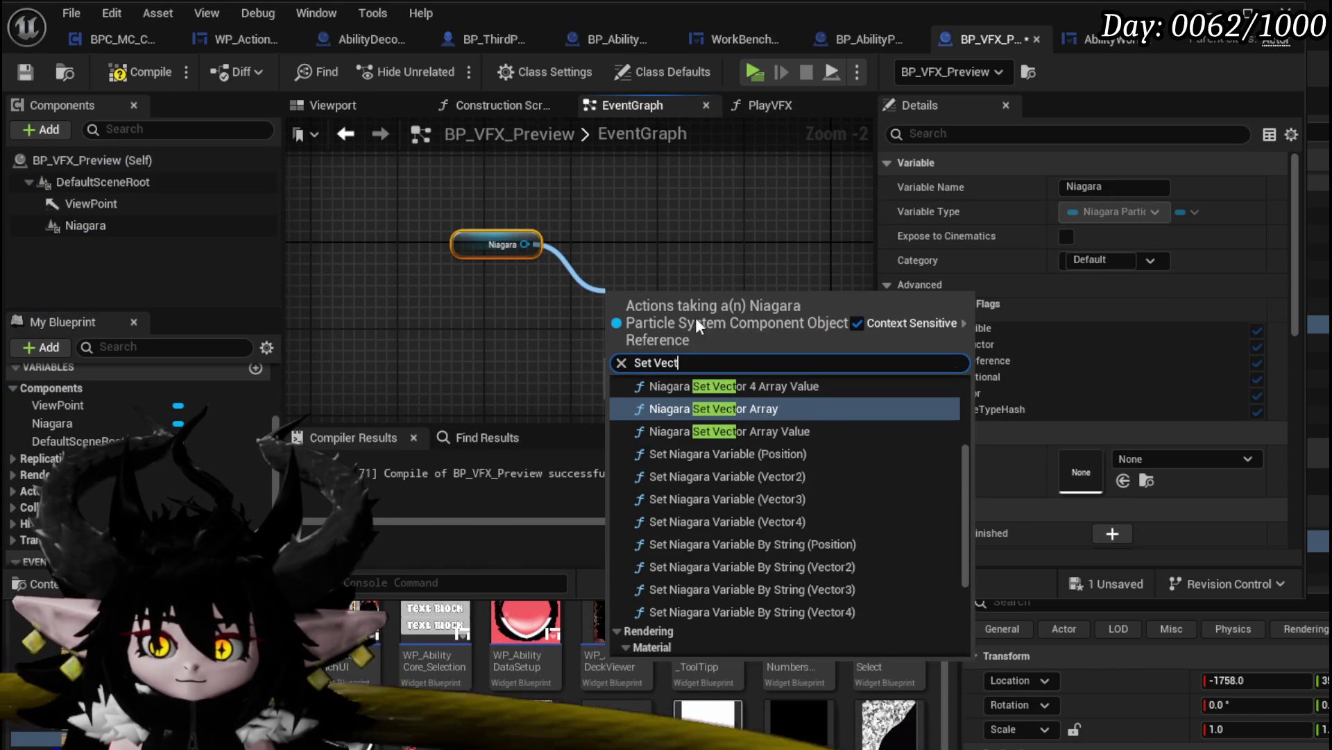
left_click(689, 498)
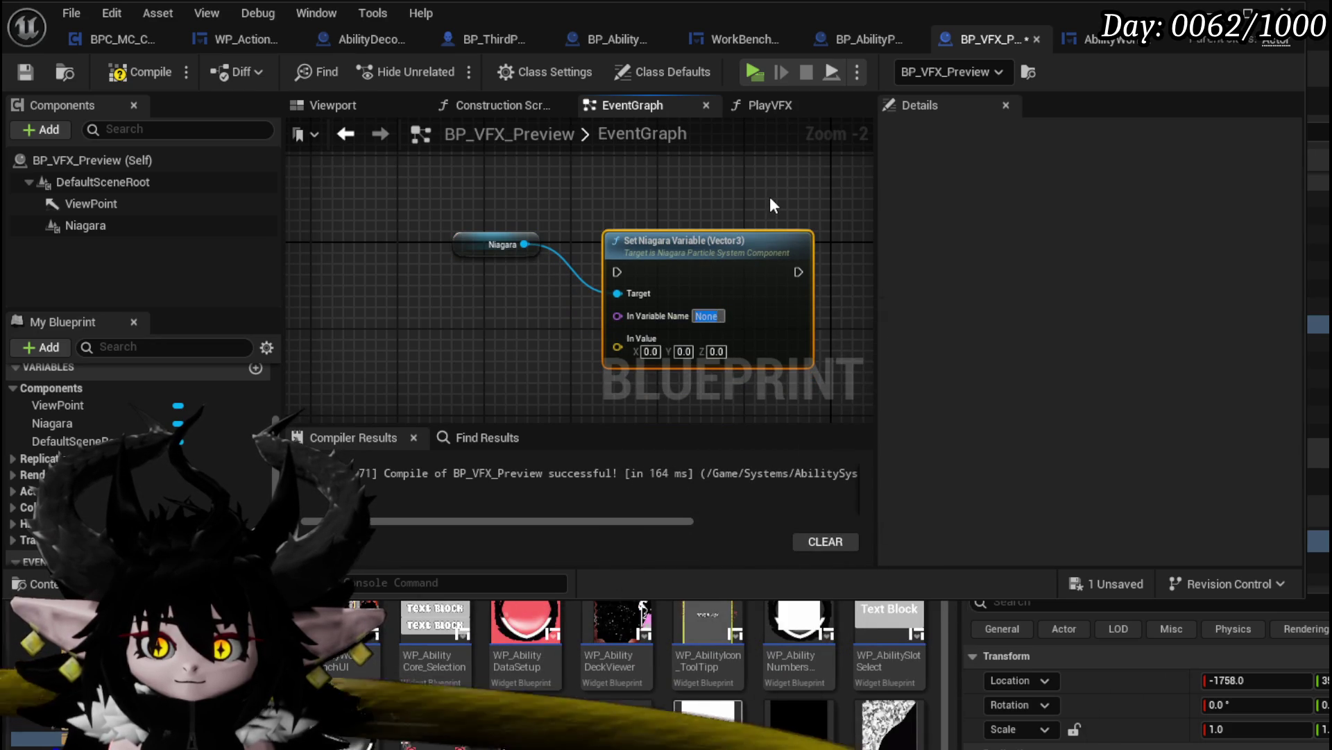
type("TargetLo")
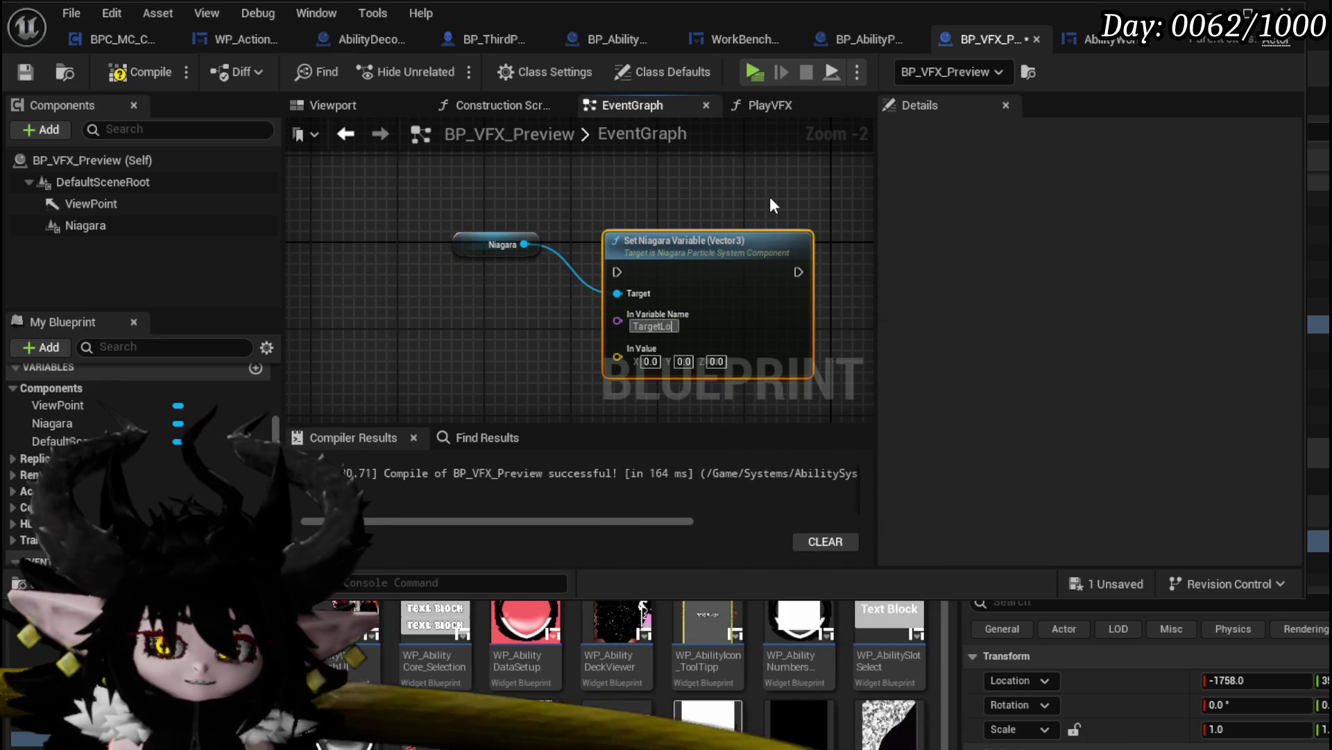
type("cation")
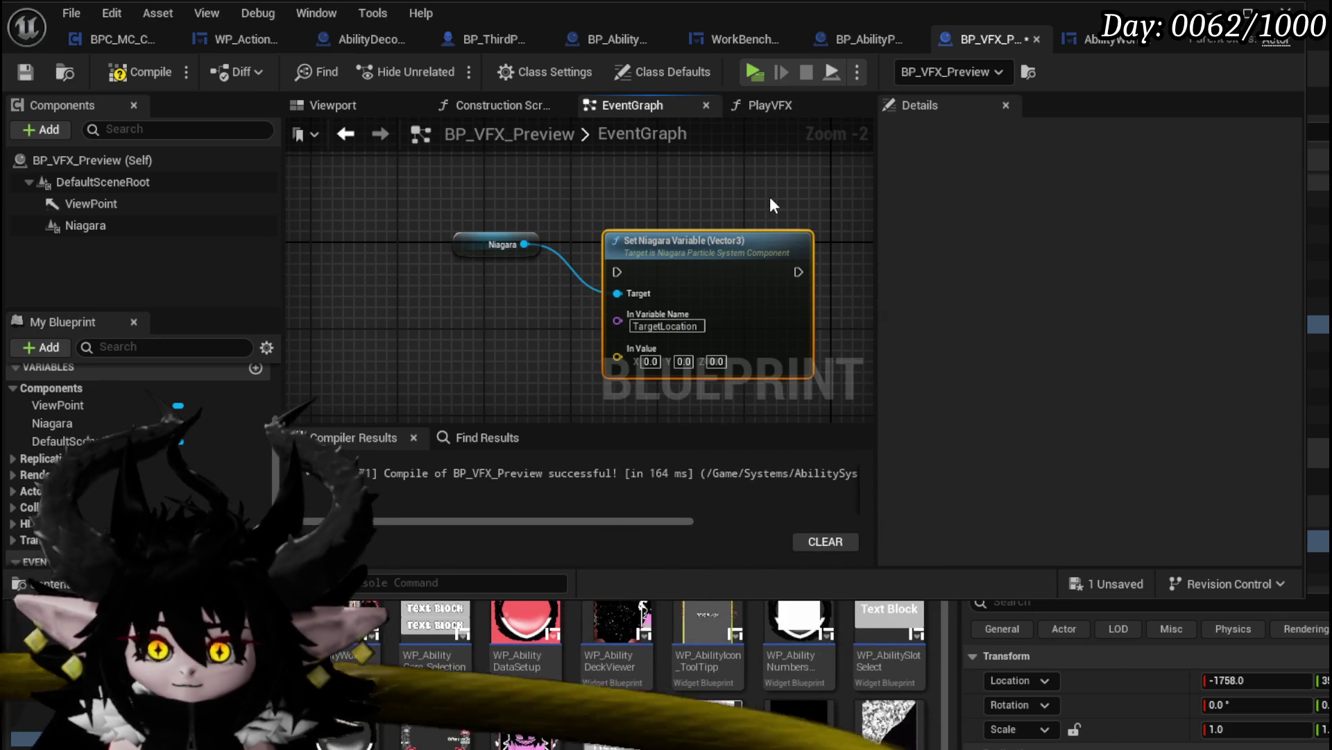
Wire a Get Actor Location node's Return Value into the node's In Value
right_click(404, 285)
type("get ")
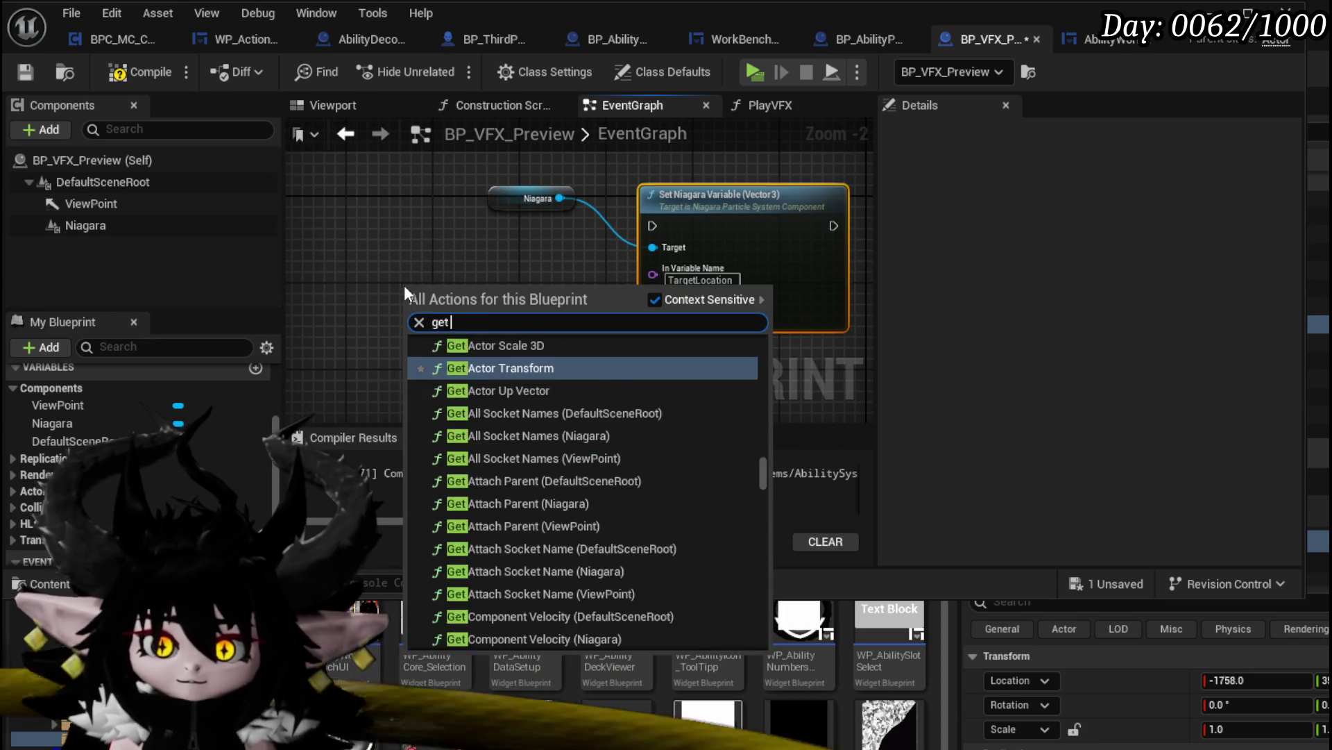
type("actor location")
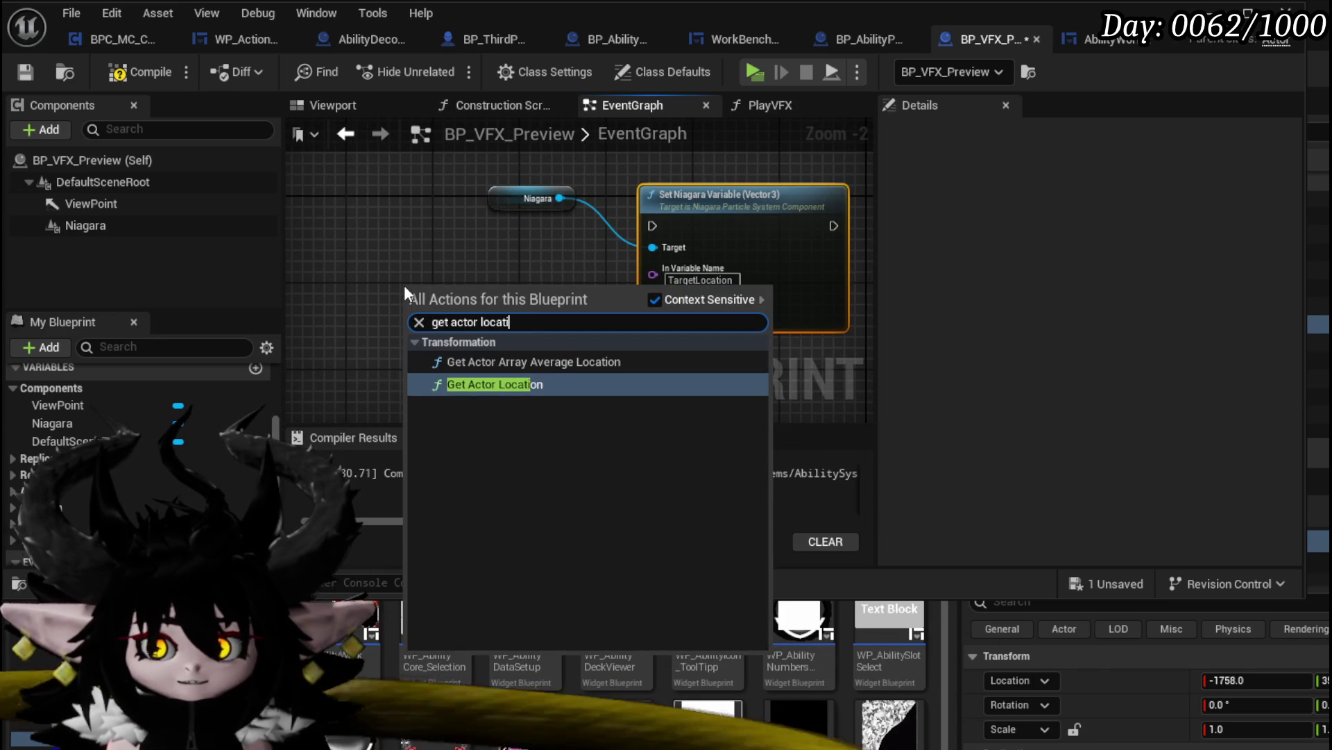
left_click(476, 384)
mouse_move(549, 323)
left_mouse_down()
mouse_move(583, 330)
mouse_move(653, 302)
left_mouse_up()
left_click_drag(534, 276, 456, 255)
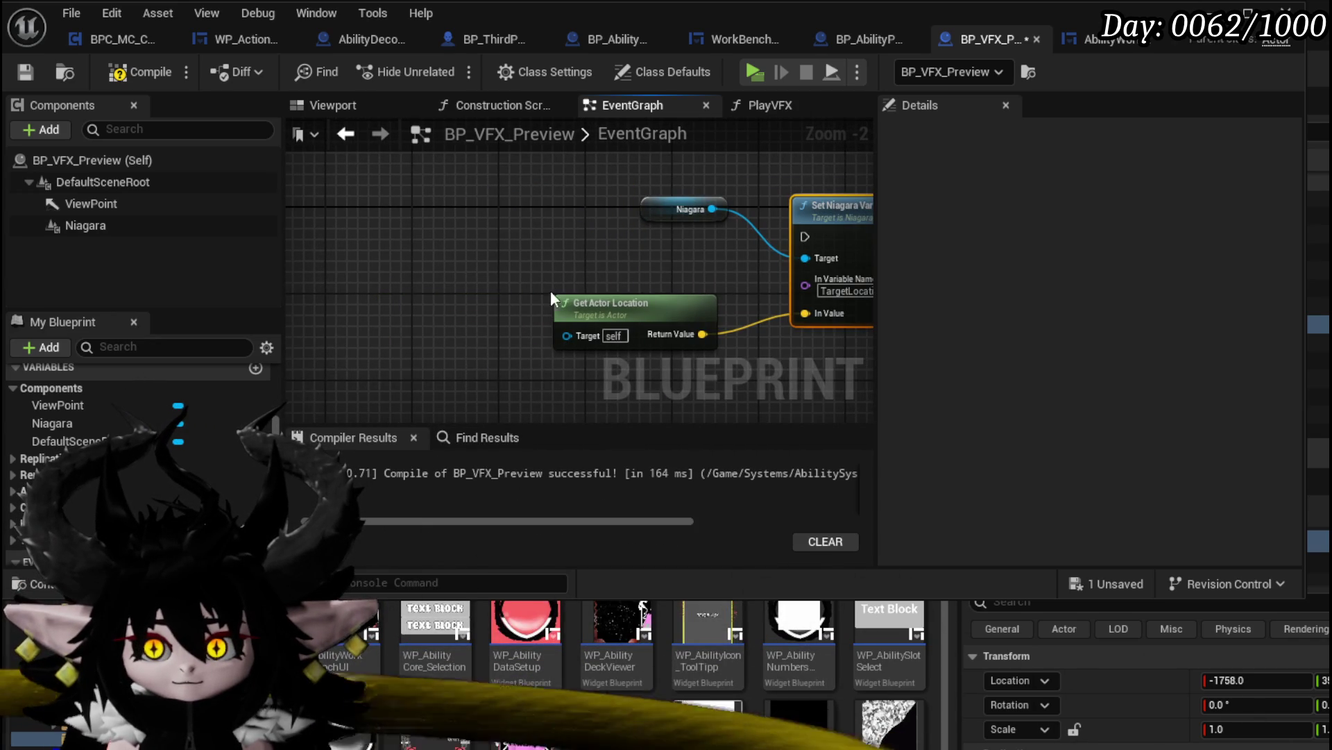